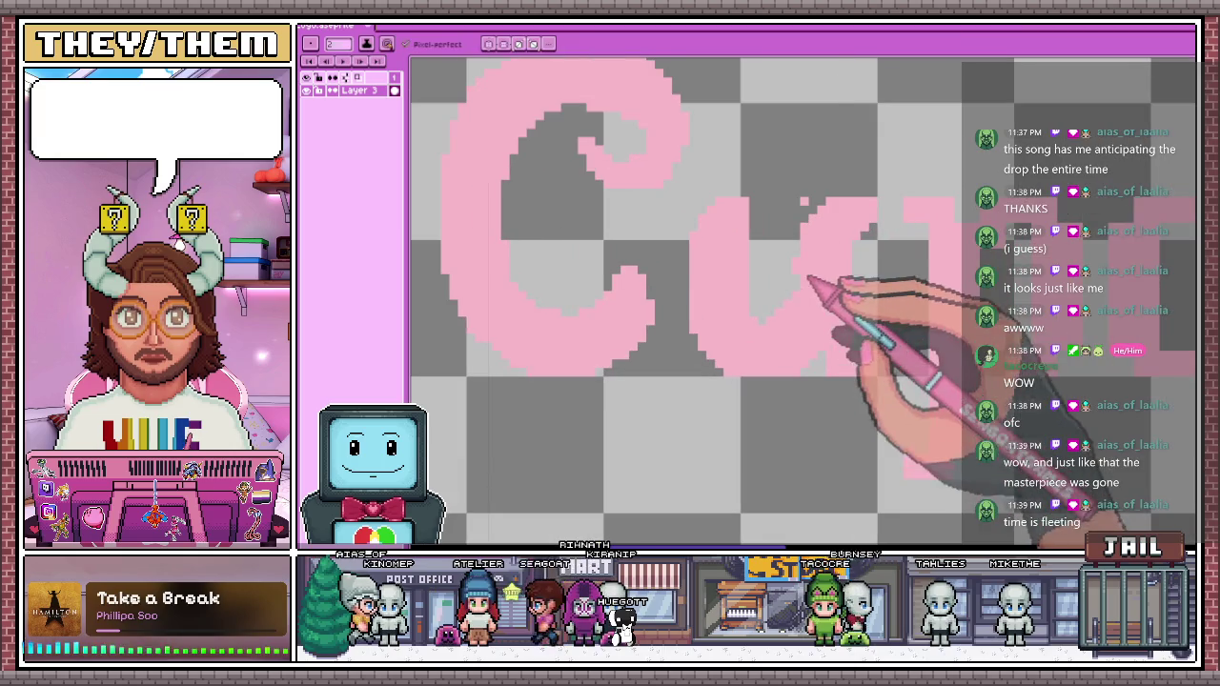
Zoom into the first letters of Cupcakes and erase their stray pink edge pixels
{"action": "scroll", "coordinate": [805, 292], "scroll_direction": "down", "scroll_amount": 2}
{"action": "scroll", "coordinate": [809, 267], "scroll_direction": "down", "scroll_amount": 1}
{"action": "scroll", "coordinate": [810, 329], "scroll_direction": "up", "scroll_amount": 2}
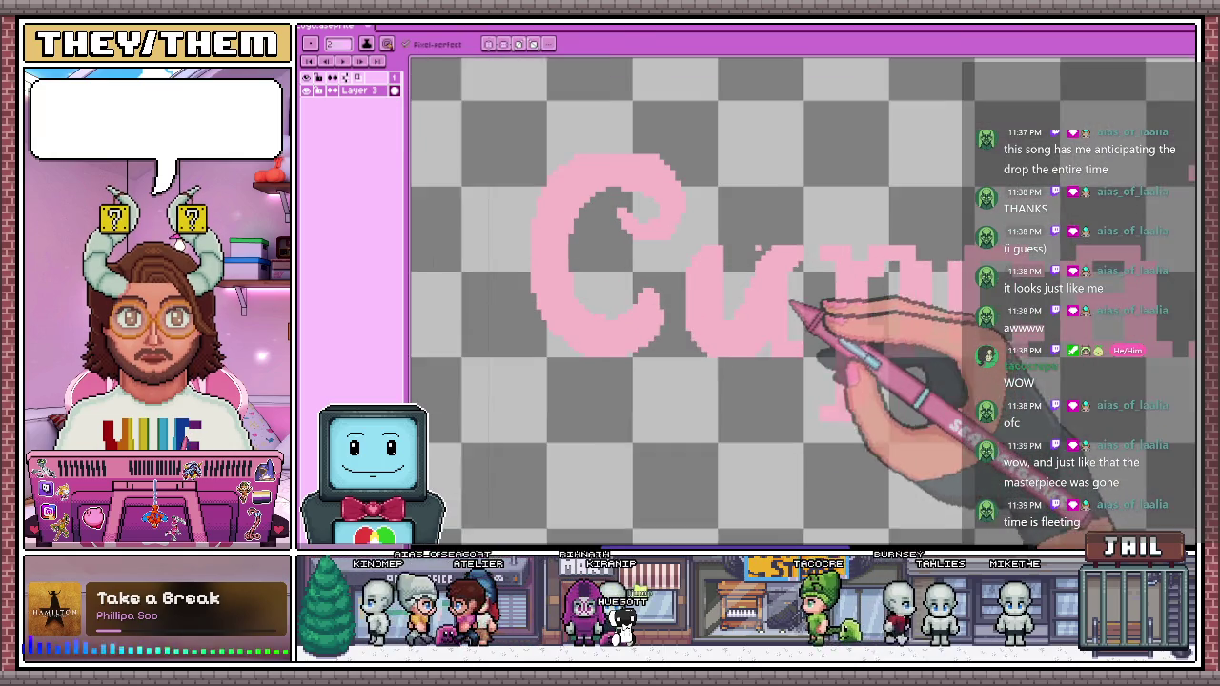
{"action": "scroll", "coordinate": [804, 321], "scroll_direction": "up", "scroll_amount": 1}
{"action": "scroll", "coordinate": [761, 313], "scroll_direction": "up", "scroll_amount": 3}
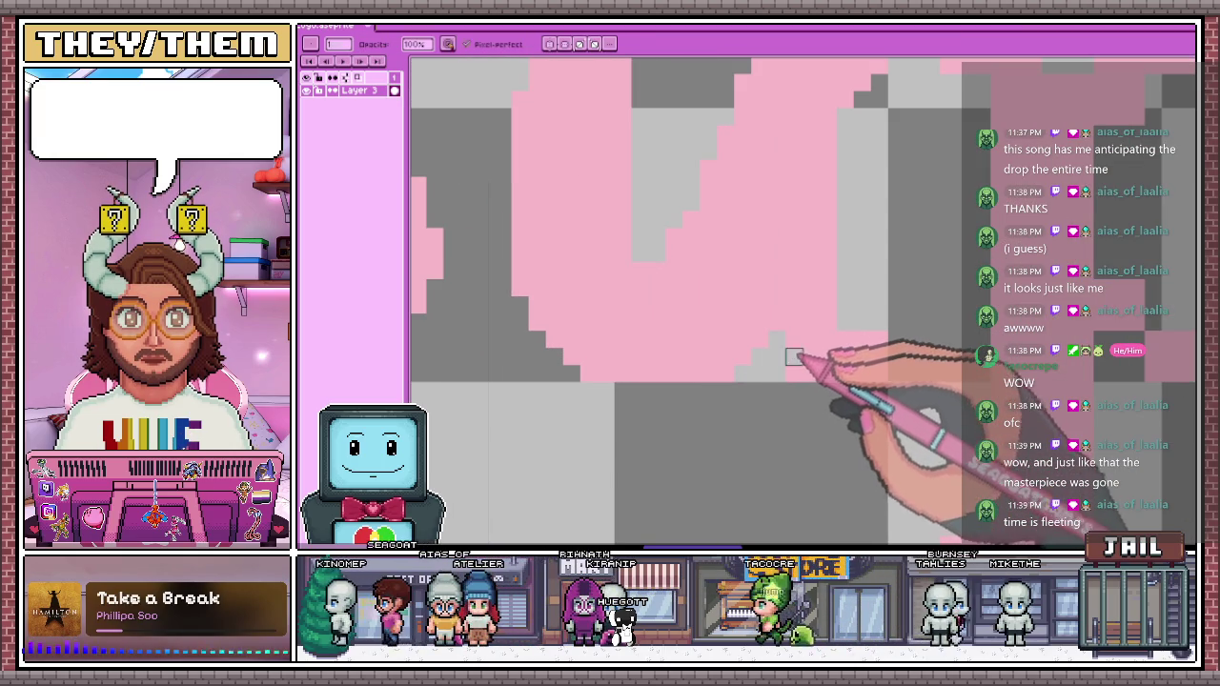
{"action": "scroll", "coordinate": [810, 372], "scroll_direction": "down", "scroll_amount": 2}
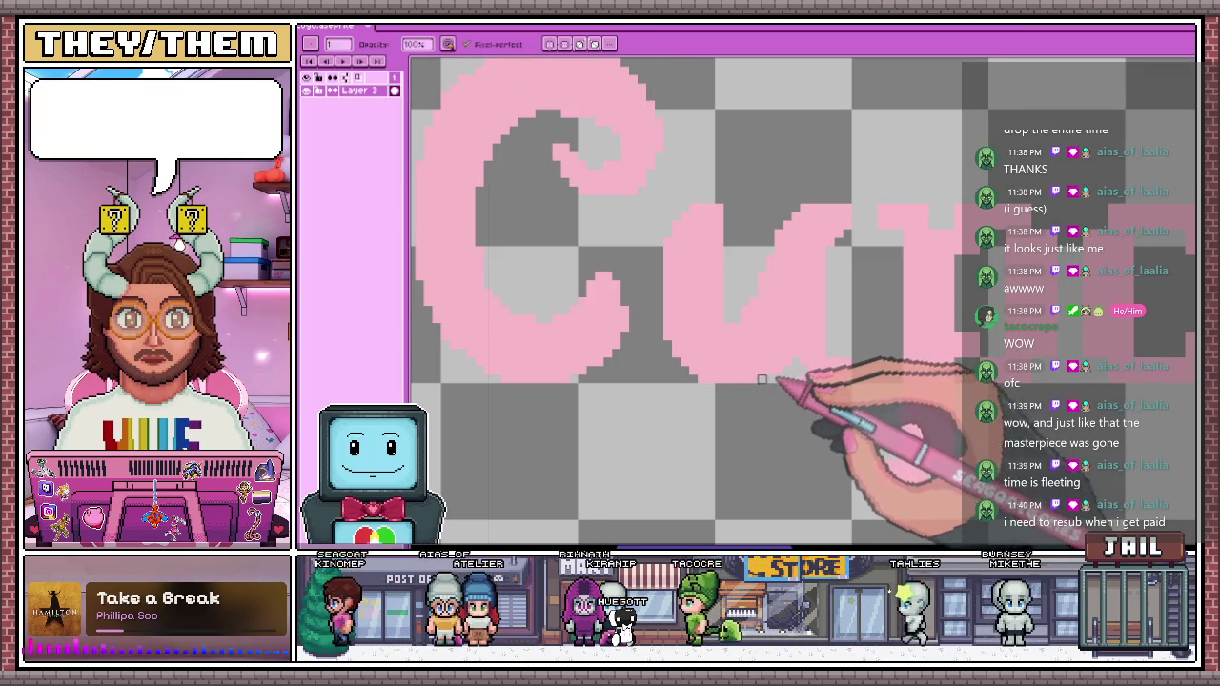
{"action": "scroll", "coordinate": [791, 314], "scroll_direction": "down", "scroll_amount": 2}
{"action": "scroll", "coordinate": [772, 286], "scroll_direction": "down", "scroll_amount": 1}
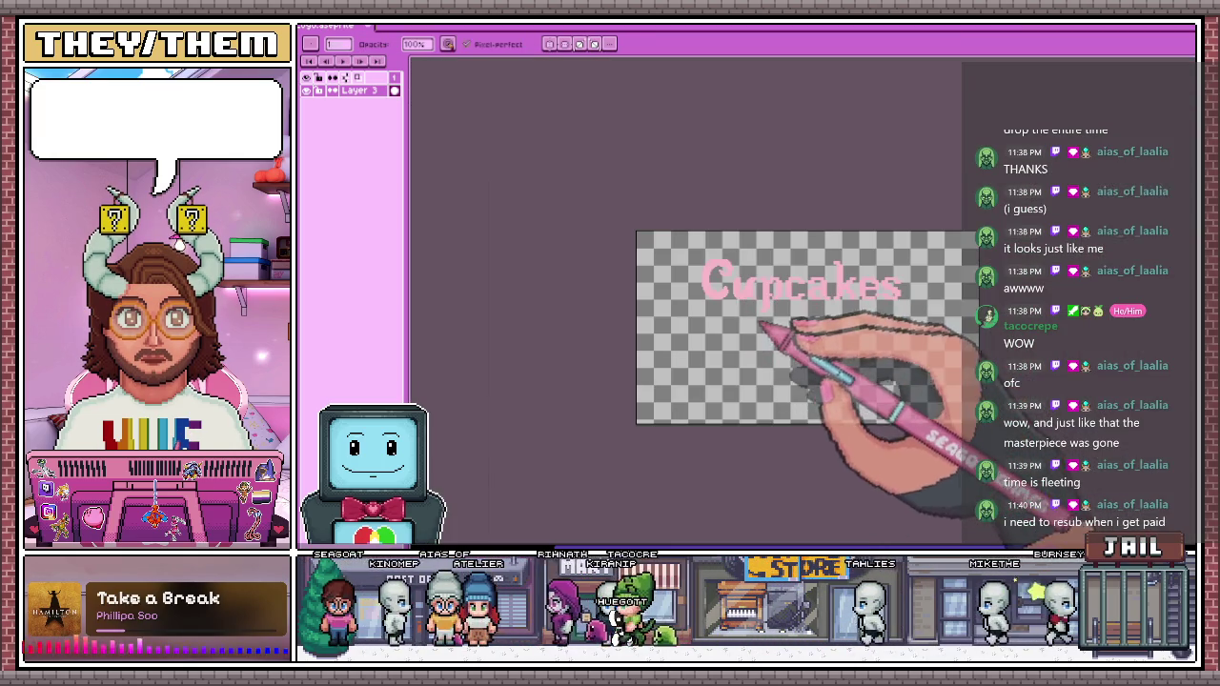
{"action": "scroll", "coordinate": [776, 324], "scroll_direction": "up", "scroll_amount": 1}
{"action": "scroll", "coordinate": [753, 343], "scroll_direction": "up", "scroll_amount": 2}
{"action": "scroll", "coordinate": [735, 353], "scroll_direction": "up", "scroll_amount": 1}
{"action": "key", "text": "e"}
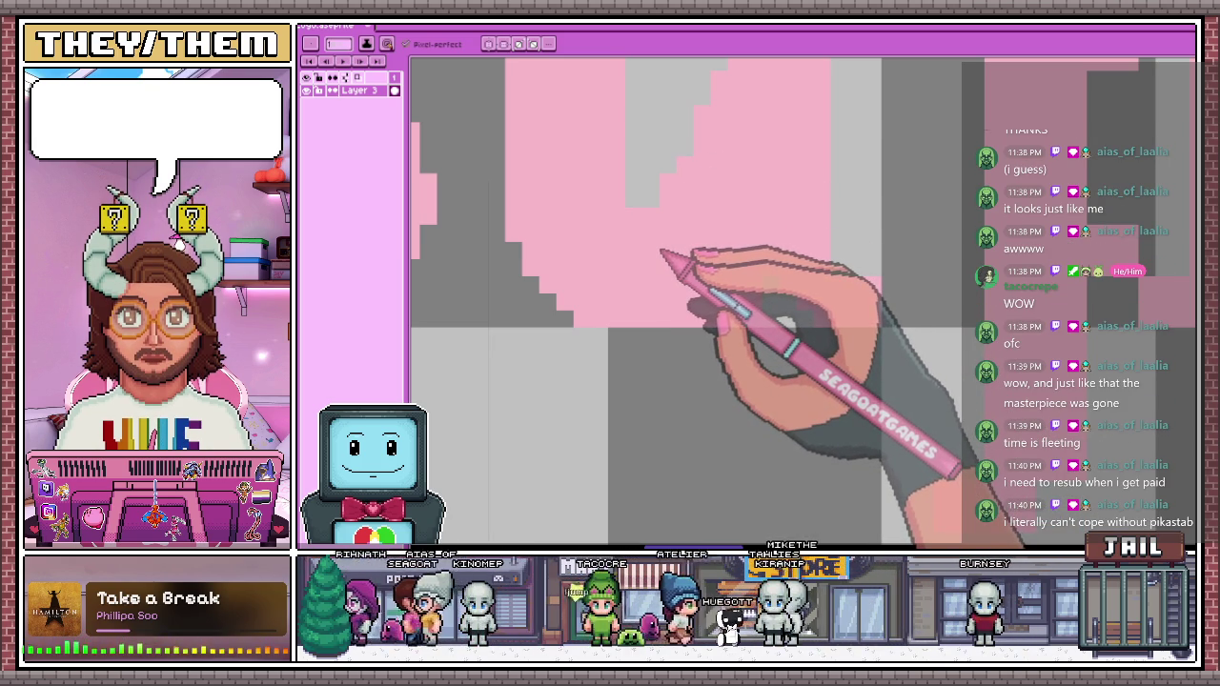
{"action": "scroll", "coordinate": [592, 282], "scroll_direction": "down", "scroll_amount": 2}
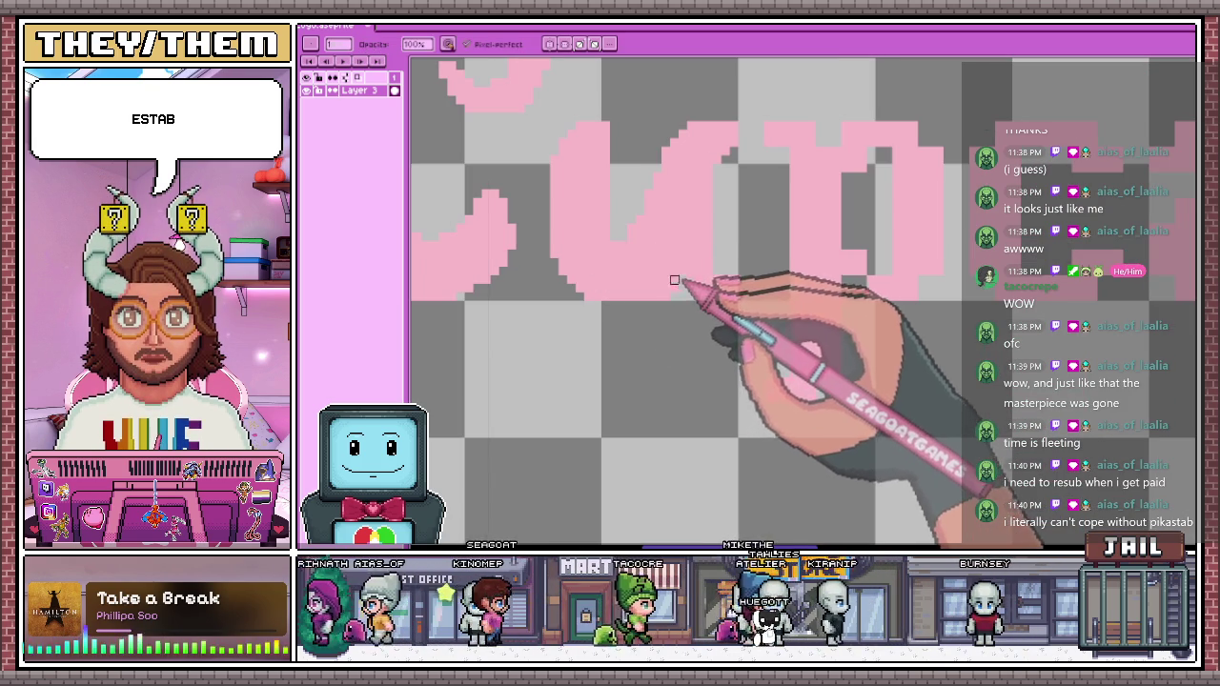
Fill gaps along the first letters' edges with pink Pencil pixels
{"action": "key", "text": "b"}
{"action": "scroll", "coordinate": [658, 291], "scroll_direction": "up", "scroll_amount": 1}
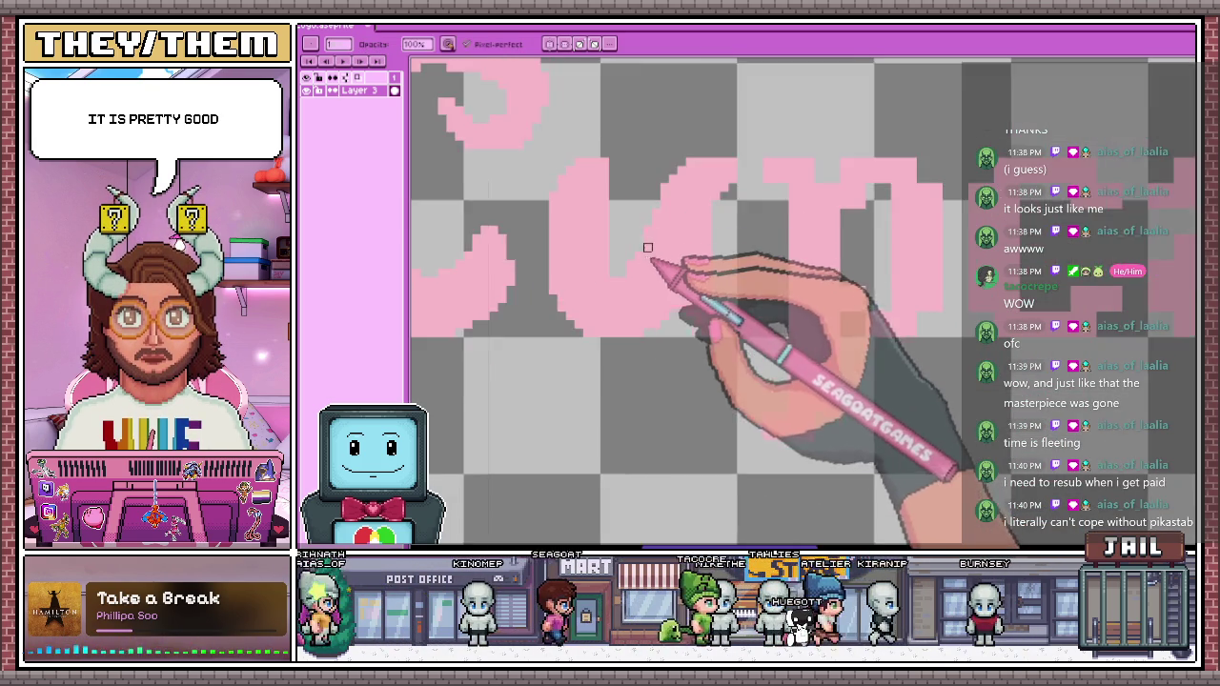
{"action": "scroll", "coordinate": [619, 300], "scroll_direction": "up", "scroll_amount": 1}
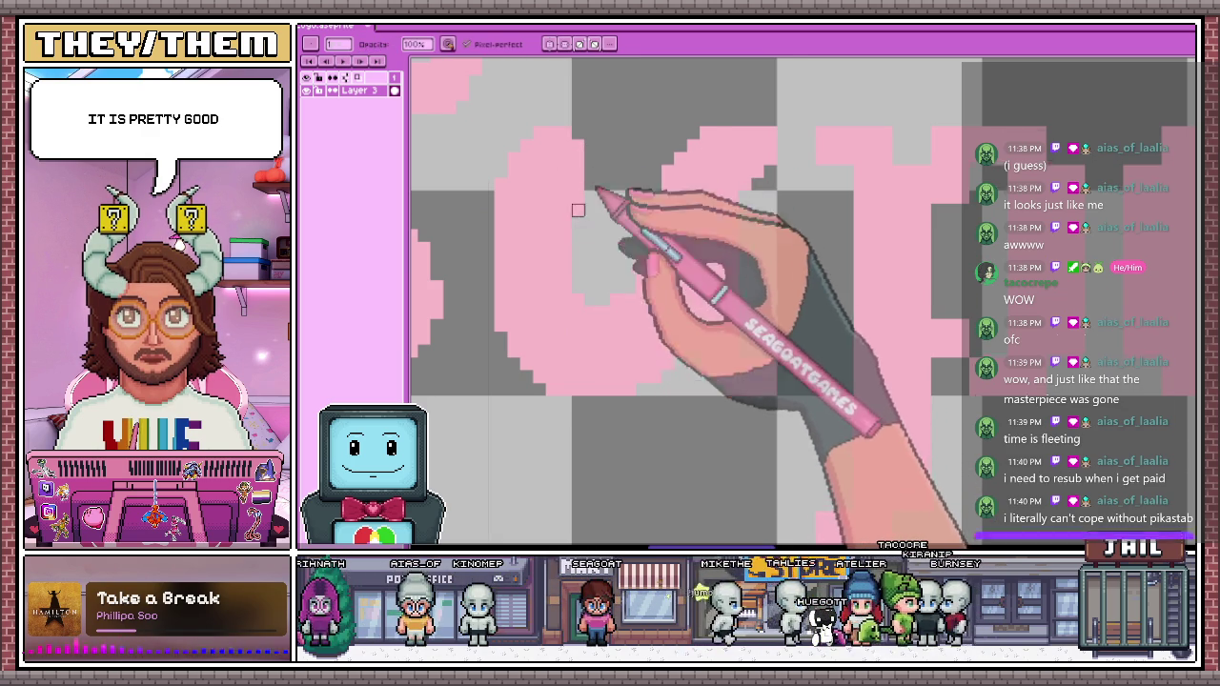
{"action": "scroll", "coordinate": [589, 190], "scroll_direction": "down", "scroll_amount": 2}
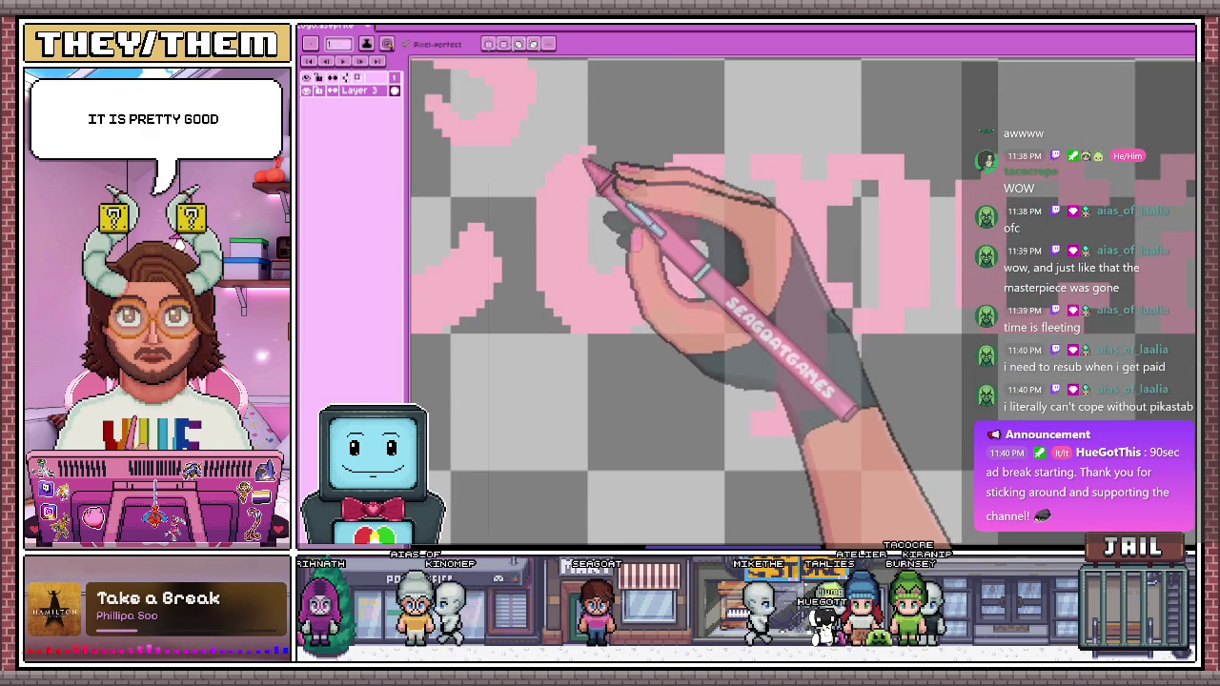
{"action": "scroll", "coordinate": [595, 196], "scroll_direction": "down", "scroll_amount": 1}
{"action": "scroll", "coordinate": [610, 208], "scroll_direction": "up", "scroll_amount": 1}
{"action": "scroll", "coordinate": [629, 276], "scroll_direction": "down", "scroll_amount": 1}
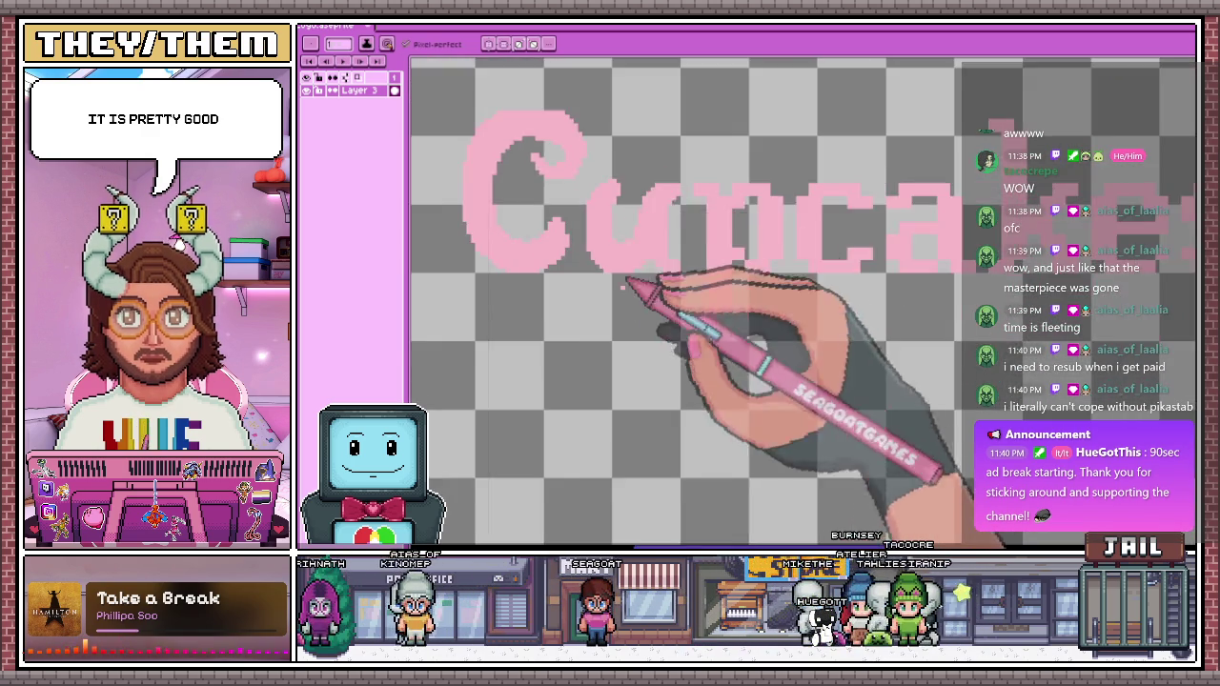
Zoom in on the 'p' and 'c' and erase their stair-stepped edge pixels
{"action": "scroll", "coordinate": [667, 324], "scroll_direction": "down", "scroll_amount": 3}
{"action": "scroll", "coordinate": [668, 329], "scroll_direction": "up", "scroll_amount": 1}
{"action": "scroll", "coordinate": [658, 286], "scroll_direction": "up", "scroll_amount": 3}
{"action": "scroll", "coordinate": [619, 209], "scroll_direction": "down", "scroll_amount": 2}
{"action": "scroll", "coordinate": [629, 381], "scroll_direction": "up", "scroll_amount": 2}
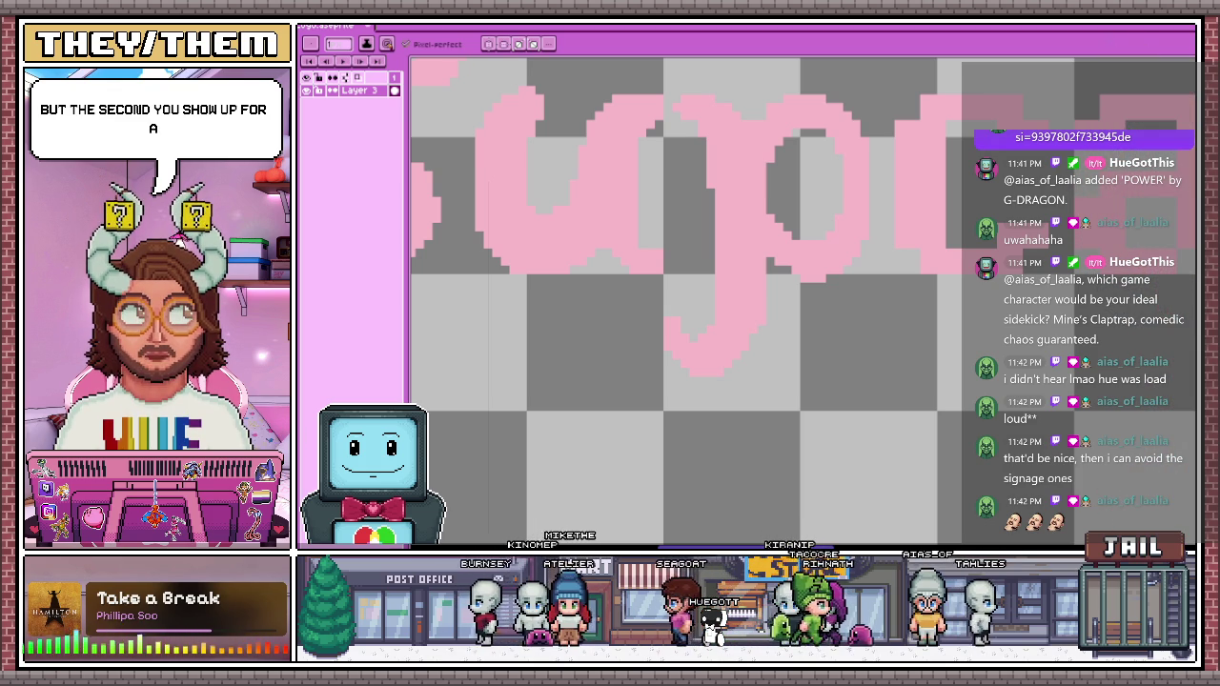
{"action": "scroll", "coordinate": [594, 185], "scroll_direction": "down", "scroll_amount": 2}
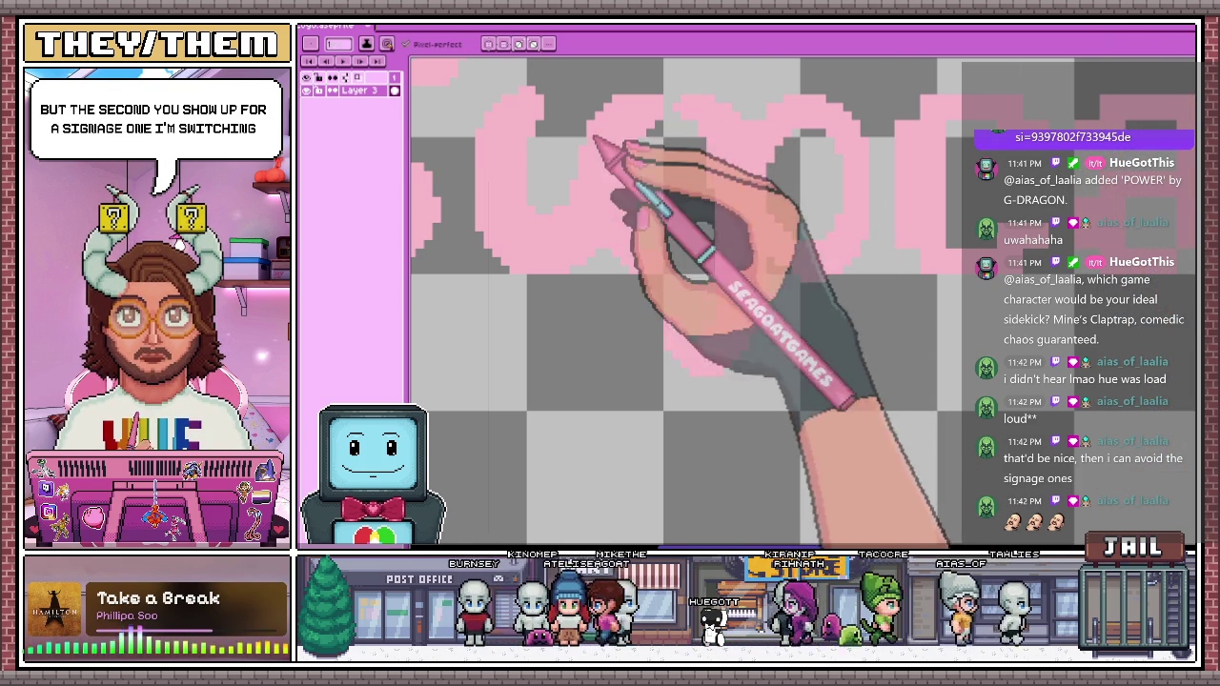
{"action": "scroll", "coordinate": [648, 352], "scroll_direction": "down", "scroll_amount": 2}
{"action": "scroll", "coordinate": [695, 291], "scroll_direction": "up", "scroll_amount": 2}
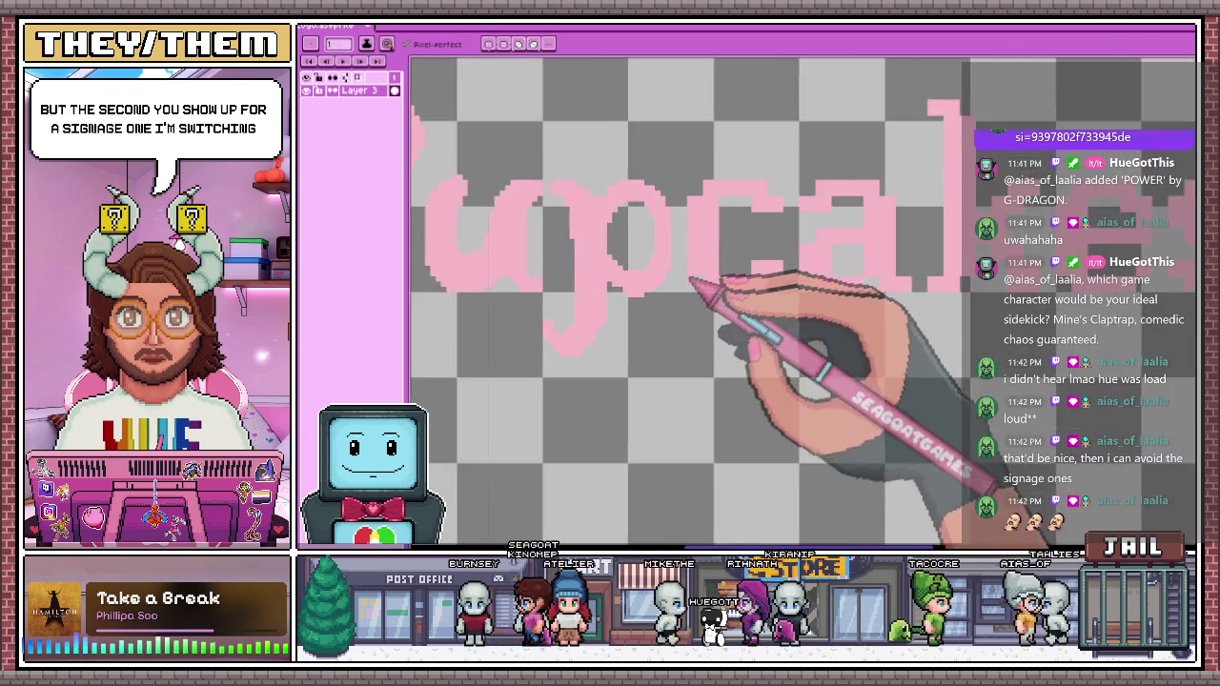
{"action": "scroll", "coordinate": [702, 281], "scroll_direction": "up", "scroll_amount": 2}
{"action": "scroll", "coordinate": [705, 286], "scroll_direction": "up", "scroll_amount": 1}
{"action": "scroll", "coordinate": [741, 286], "scroll_direction": "down", "scroll_amount": 1}
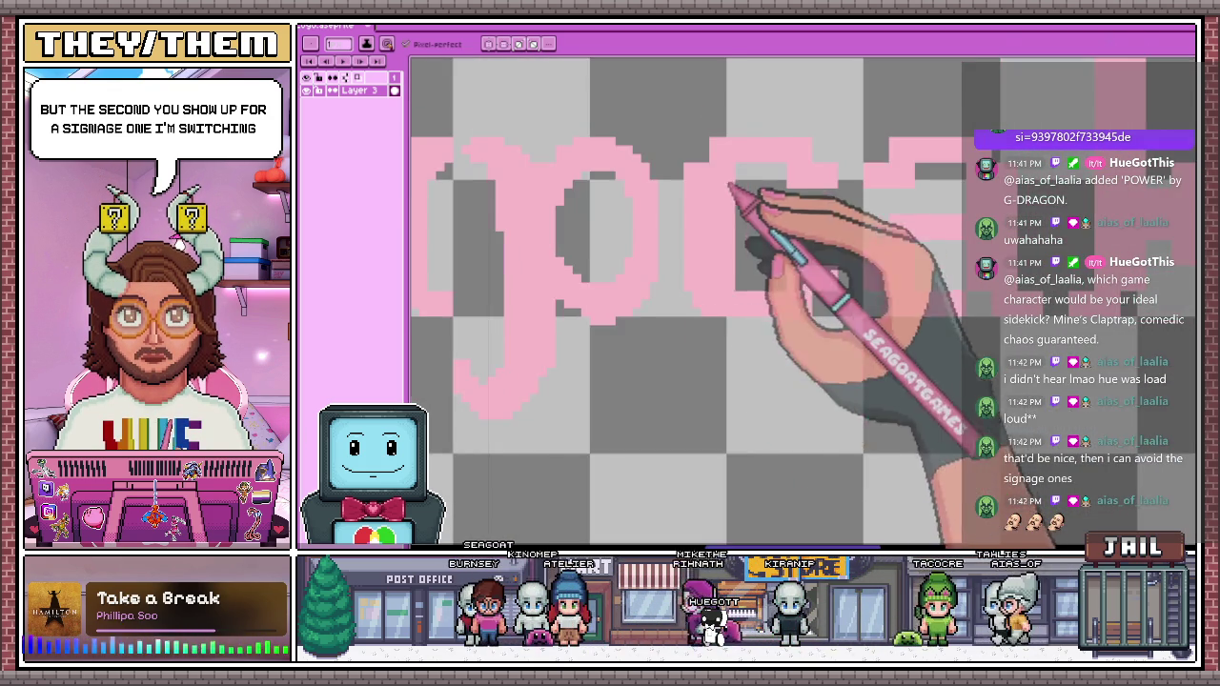
{"action": "scroll", "coordinate": [715, 172], "scroll_direction": "up", "scroll_amount": 2}
{"action": "scroll", "coordinate": [688, 141], "scroll_direction": "down", "scroll_amount": 2}
{"action": "scroll", "coordinate": [709, 168], "scroll_direction": "up", "scroll_amount": 2}
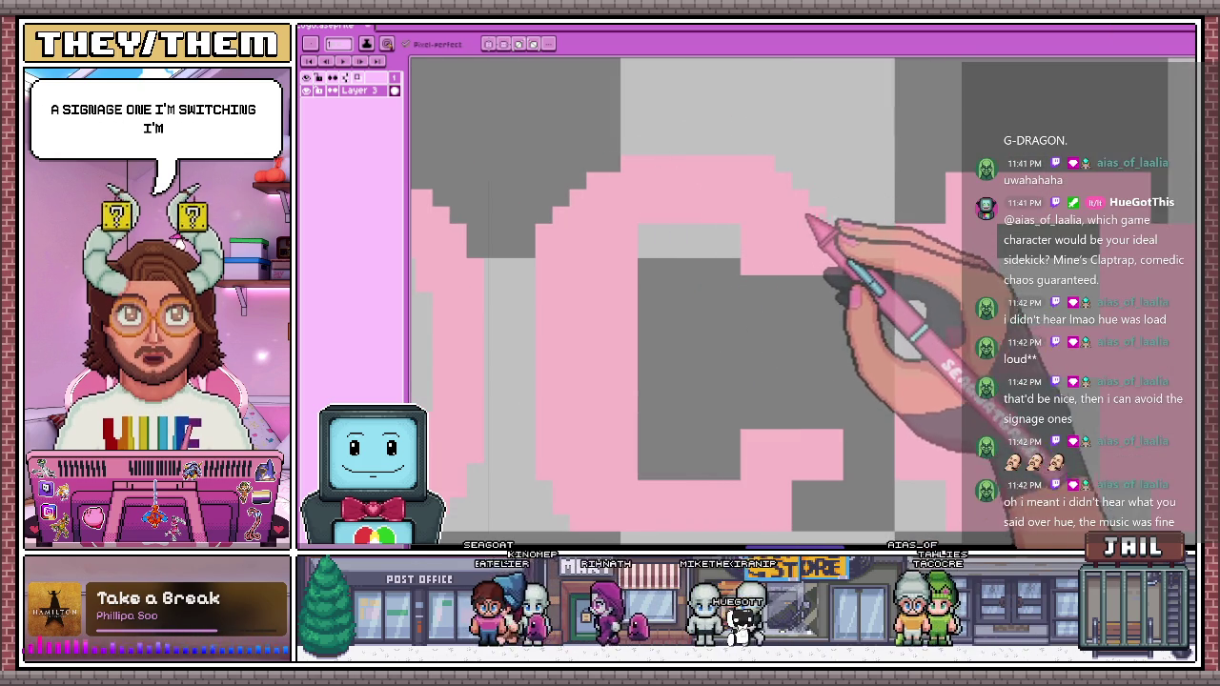
{"action": "scroll", "coordinate": [746, 236], "scroll_direction": "down", "scroll_amount": 1}
{"action": "scroll", "coordinate": [753, 238], "scroll_direction": "up", "scroll_amount": 2}
{"action": "scroll", "coordinate": [776, 234], "scroll_direction": "up", "scroll_amount": 1}
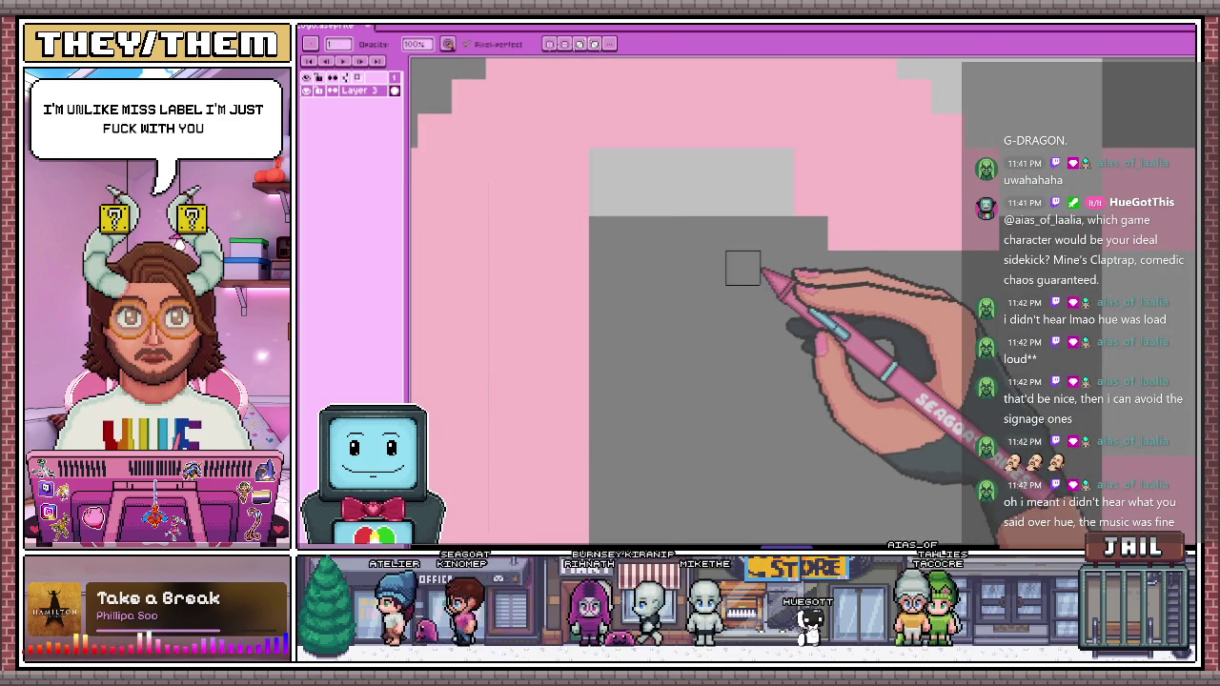
{"action": "key", "text": "e"}
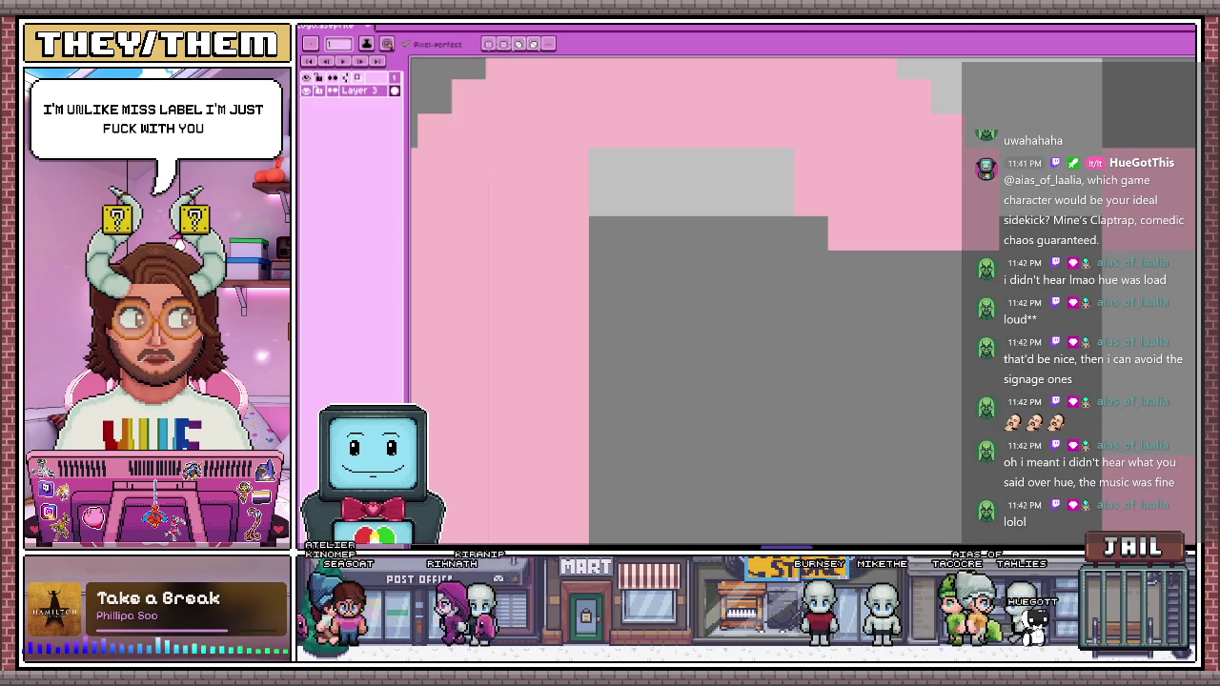
Redraw missing edge pixels on the 'p' and 'c' in pink with the Pencil
{"action": "key", "text": "b"}
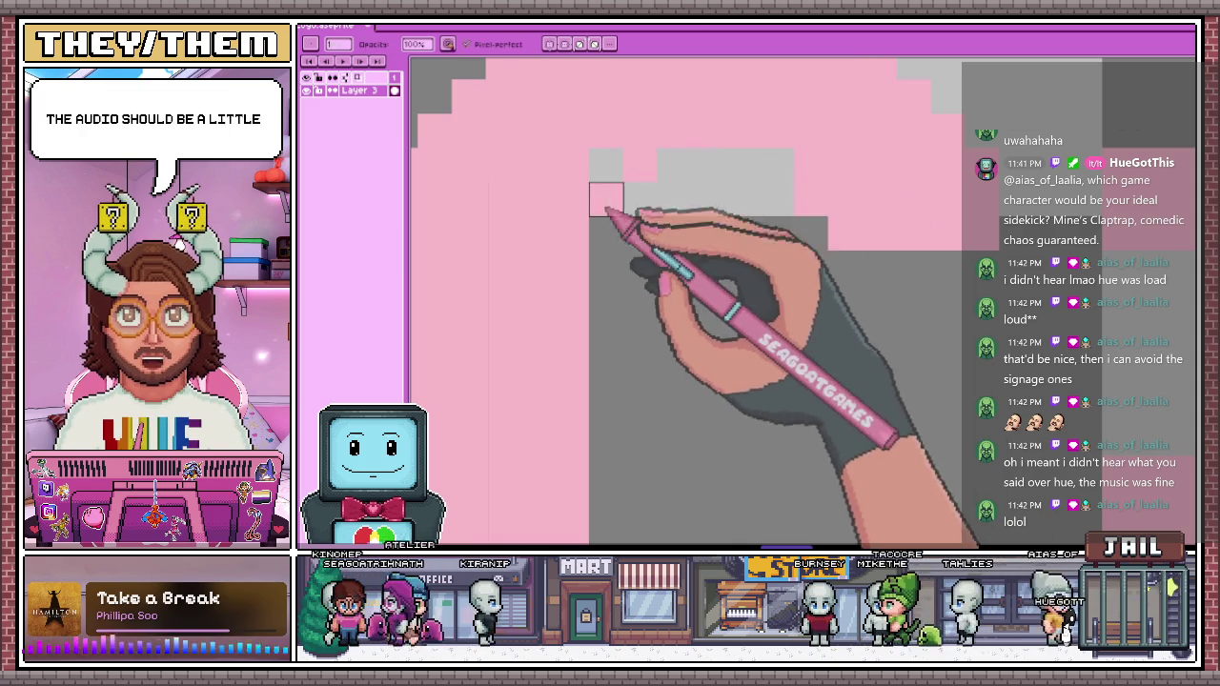
{"action": "scroll", "coordinate": [606, 199], "scroll_direction": "down", "scroll_amount": 1}
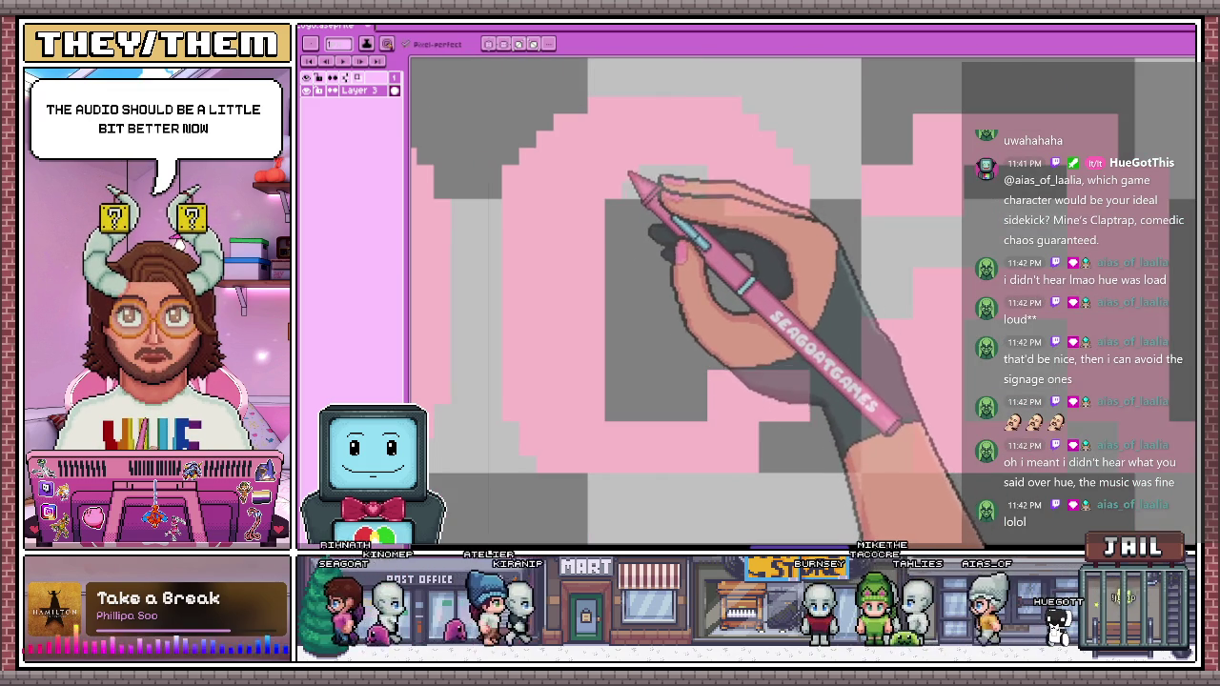
{"action": "scroll", "coordinate": [611, 174], "scroll_direction": "down", "scroll_amount": 1}
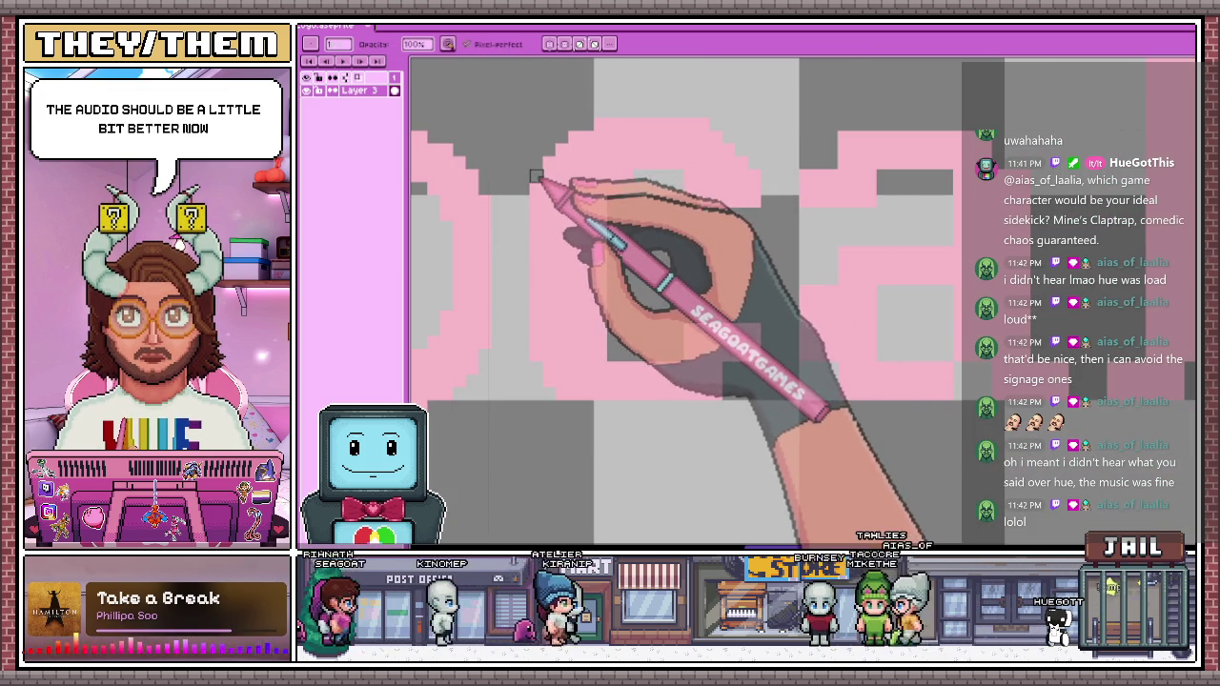
{"action": "scroll", "coordinate": [619, 210], "scroll_direction": "down", "scroll_amount": 2}
{"action": "scroll", "coordinate": [615, 219], "scroll_direction": "up", "scroll_amount": 2}
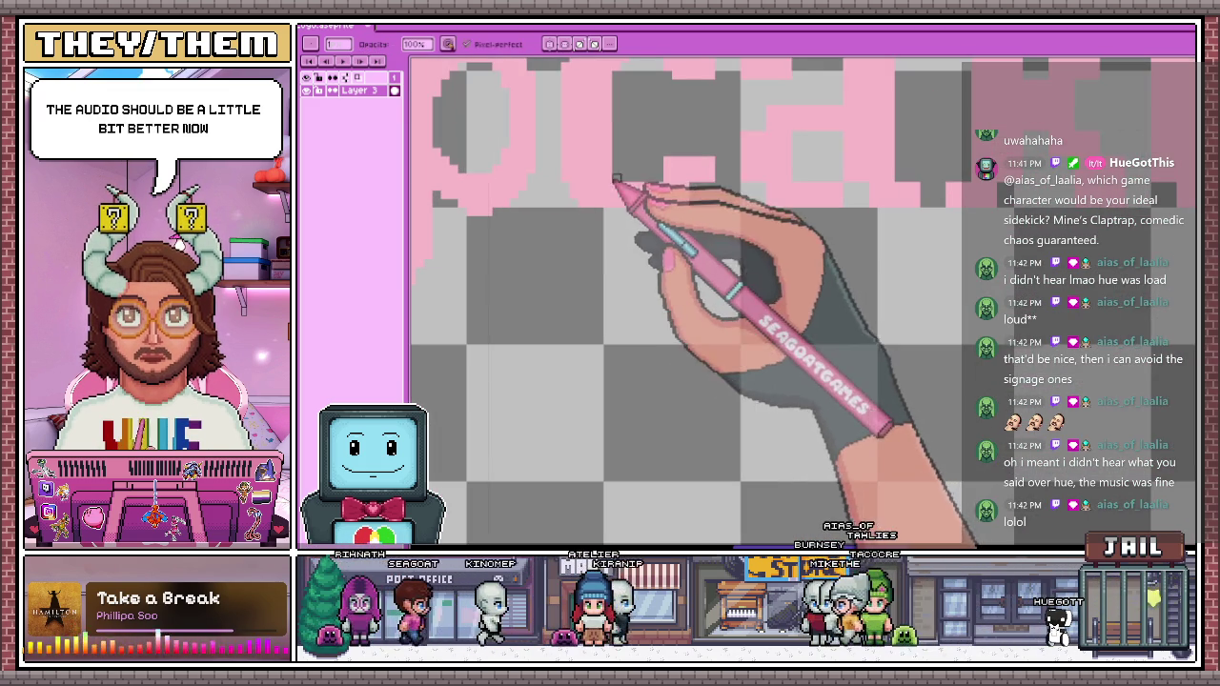
Erase the remaining jagged pixels along the 'p' and 'c' edges
{"action": "key", "text": "e"}
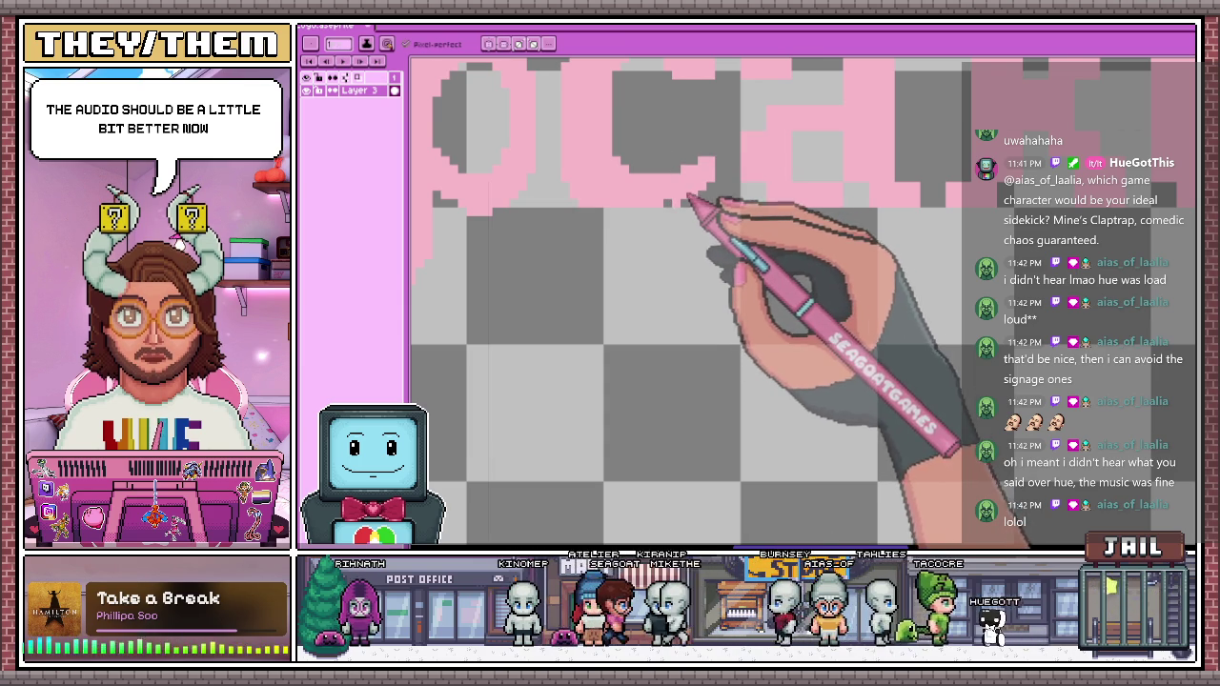
{"action": "scroll", "coordinate": [692, 219], "scroll_direction": "down", "scroll_amount": 2}
{"action": "scroll", "coordinate": [634, 238], "scroll_direction": "up", "scroll_amount": 2}
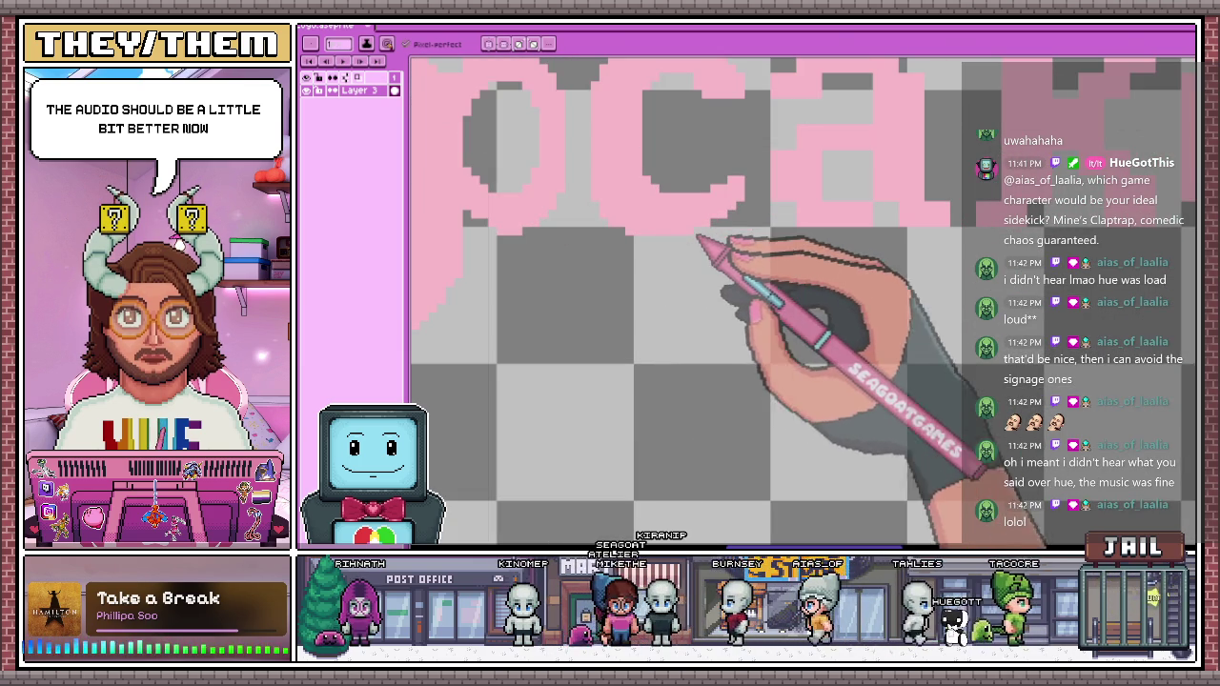
{"action": "scroll", "coordinate": [681, 314], "scroll_direction": "down", "scroll_amount": 3}
{"action": "scroll", "coordinate": [693, 314], "scroll_direction": "down", "scroll_amount": 1}
{"action": "scroll", "coordinate": [694, 319], "scroll_direction": "down", "scroll_amount": 2}
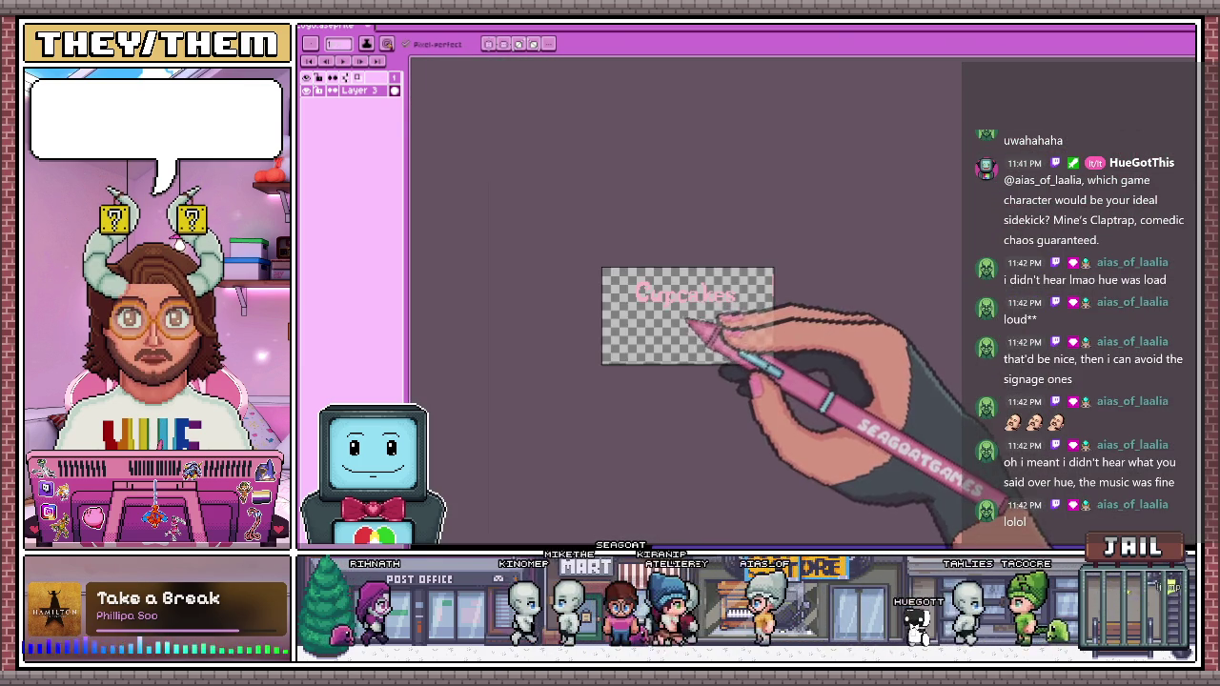
Erase stray pink pixels along the edge of the 'c'
{"action": "scroll", "coordinate": [693, 324], "scroll_direction": "up", "scroll_amount": 2}
{"action": "scroll", "coordinate": [695, 273], "scroll_direction": "up", "scroll_amount": 2}
{"action": "scroll", "coordinate": [710, 276], "scroll_direction": "up", "scroll_amount": 2}
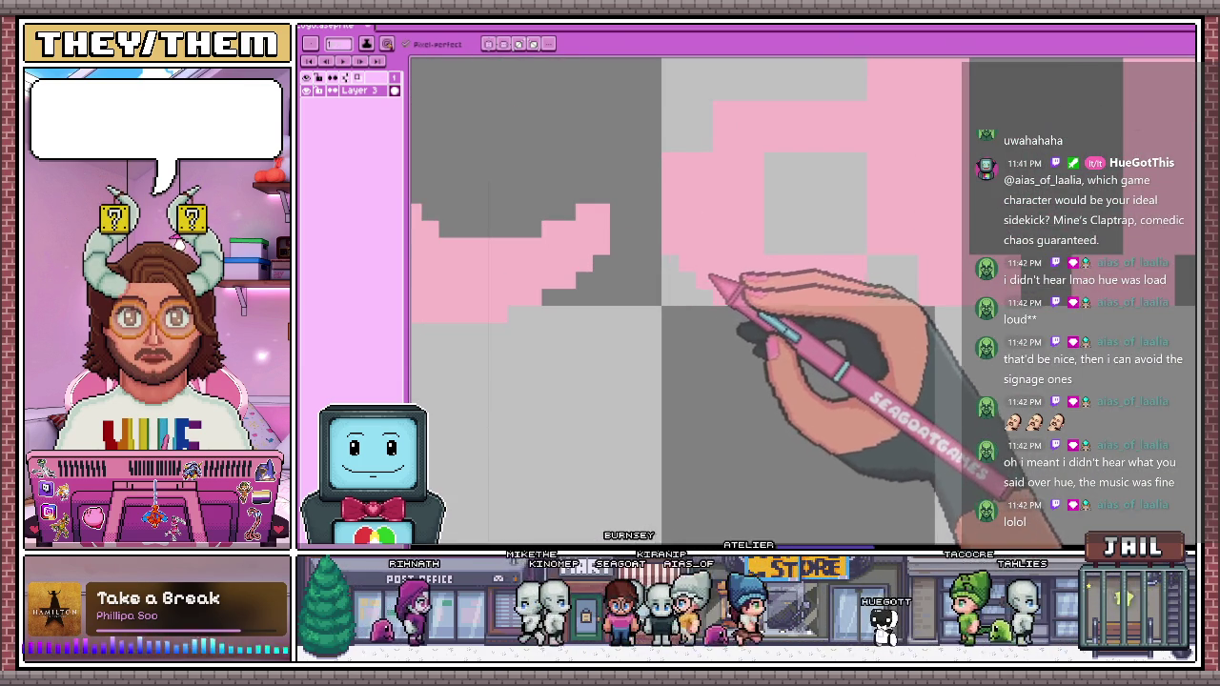
{"action": "scroll", "coordinate": [707, 271], "scroll_direction": "down", "scroll_amount": 1}
{"action": "scroll", "coordinate": [702, 189], "scroll_direction": "up", "scroll_amount": 1}
{"action": "scroll", "coordinate": [711, 177], "scroll_direction": "down", "scroll_amount": 1}
{"action": "scroll", "coordinate": [734, 229], "scroll_direction": "up", "scroll_amount": 1}
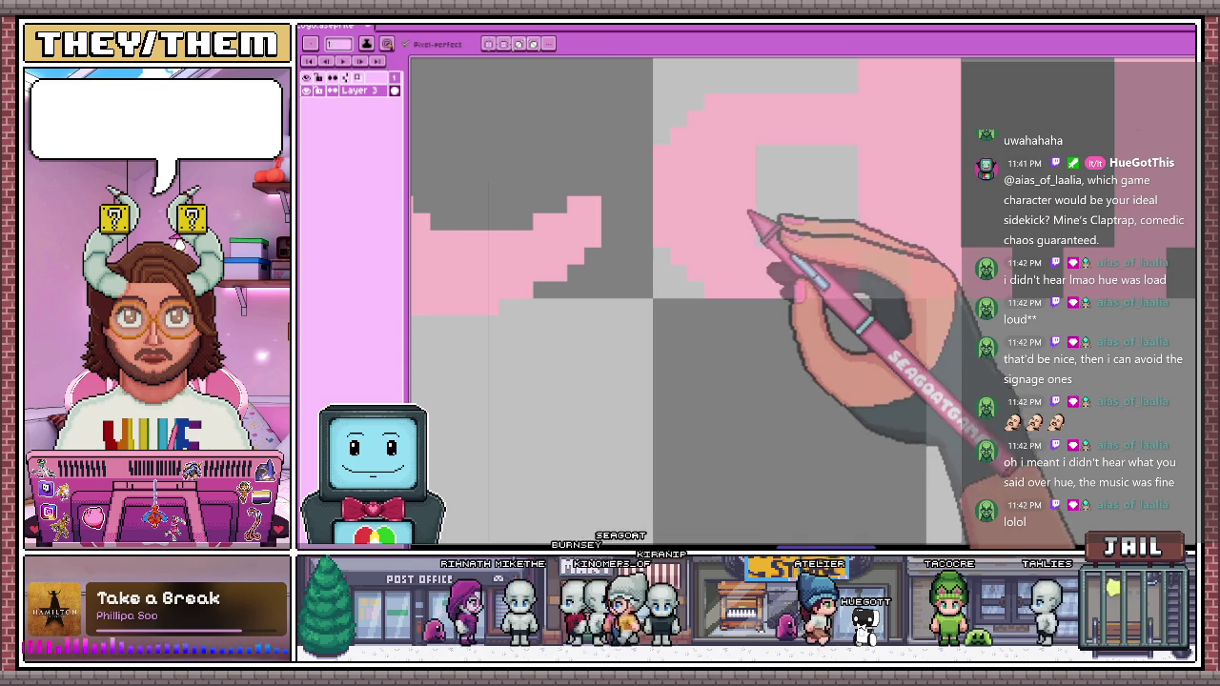
{"action": "left_click_drag", "start_coordinate": [787, 158], "coordinate": [833, 154]}
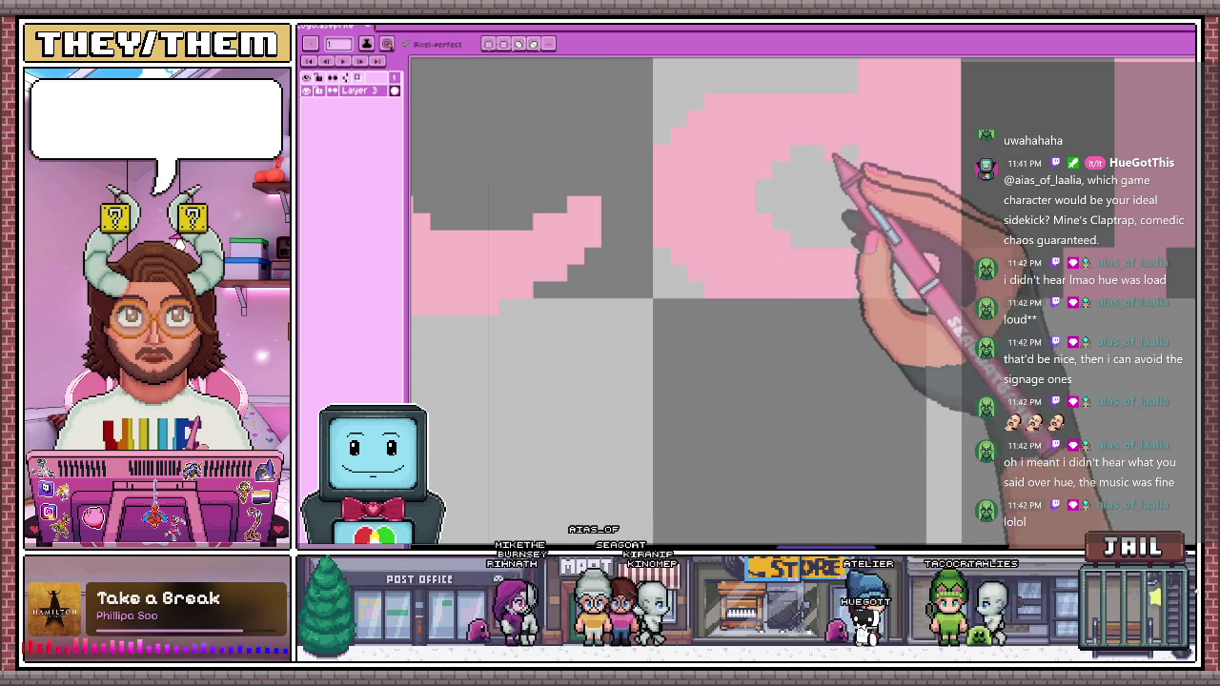
{"action": "scroll", "coordinate": [836, 255], "scroll_direction": "down", "scroll_amount": 1}
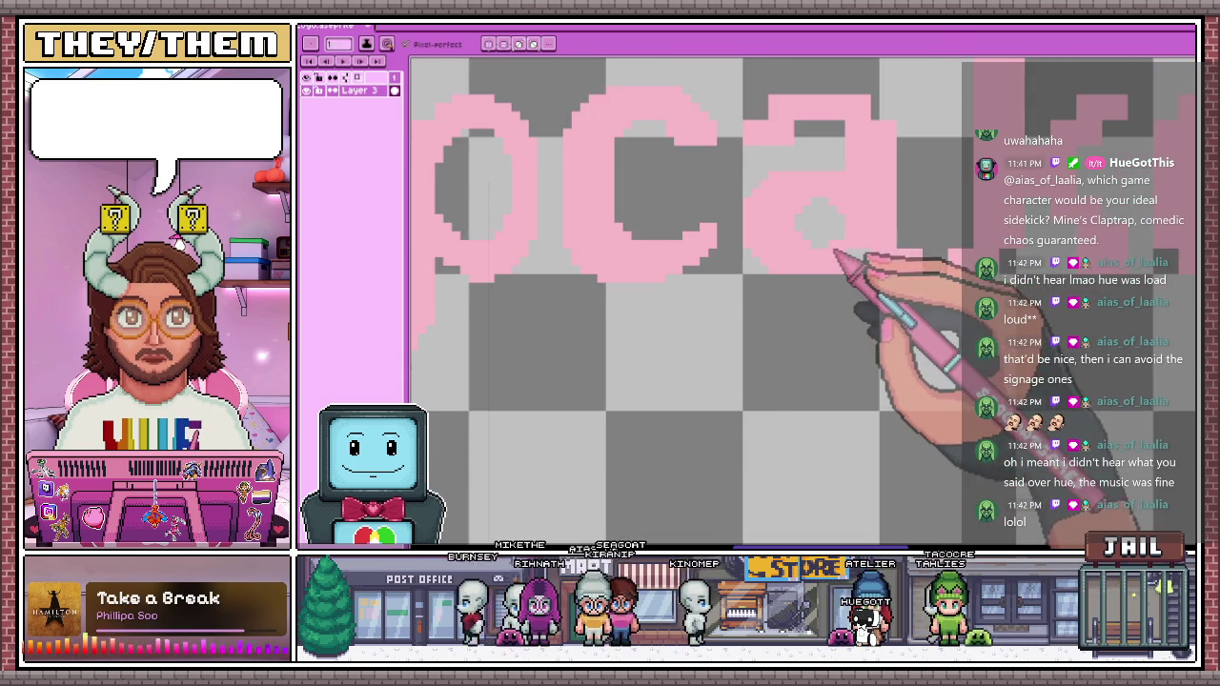
{"action": "scroll", "coordinate": [835, 252], "scroll_direction": "down", "scroll_amount": 1}
{"action": "scroll", "coordinate": [849, 272], "scroll_direction": "up", "scroll_amount": 2}
{"action": "scroll", "coordinate": [833, 245], "scroll_direction": "down", "scroll_amount": 3}
{"action": "scroll", "coordinate": [784, 250], "scroll_direction": "up", "scroll_amount": 3}
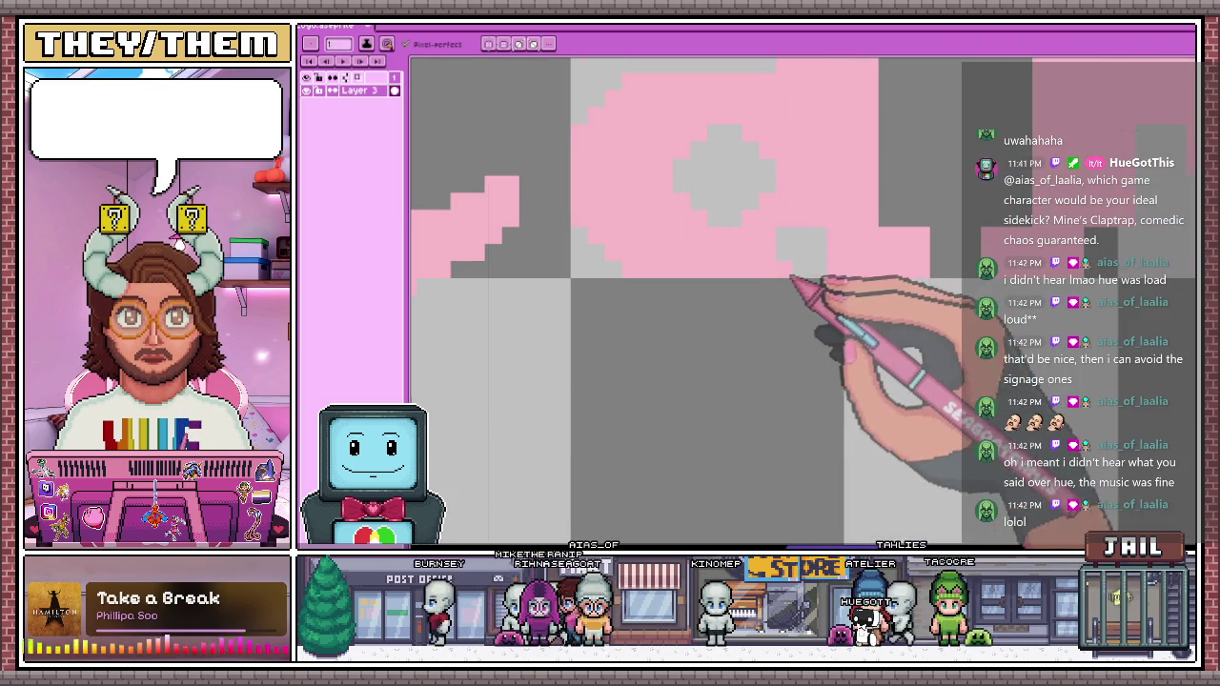
{"action": "scroll", "coordinate": [800, 272], "scroll_direction": "up", "scroll_amount": 2}
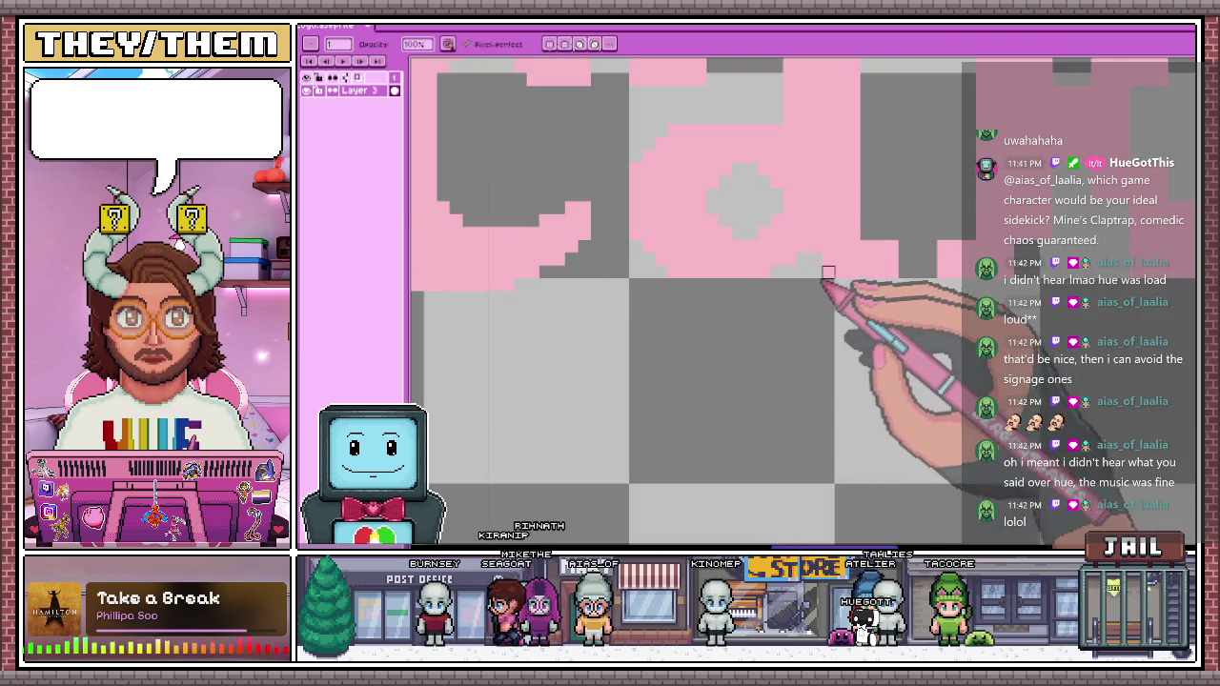
{"action": "scroll", "coordinate": [820, 267], "scroll_direction": "down", "scroll_amount": 1}
{"action": "scroll", "coordinate": [830, 266], "scroll_direction": "down", "scroll_amount": 2}
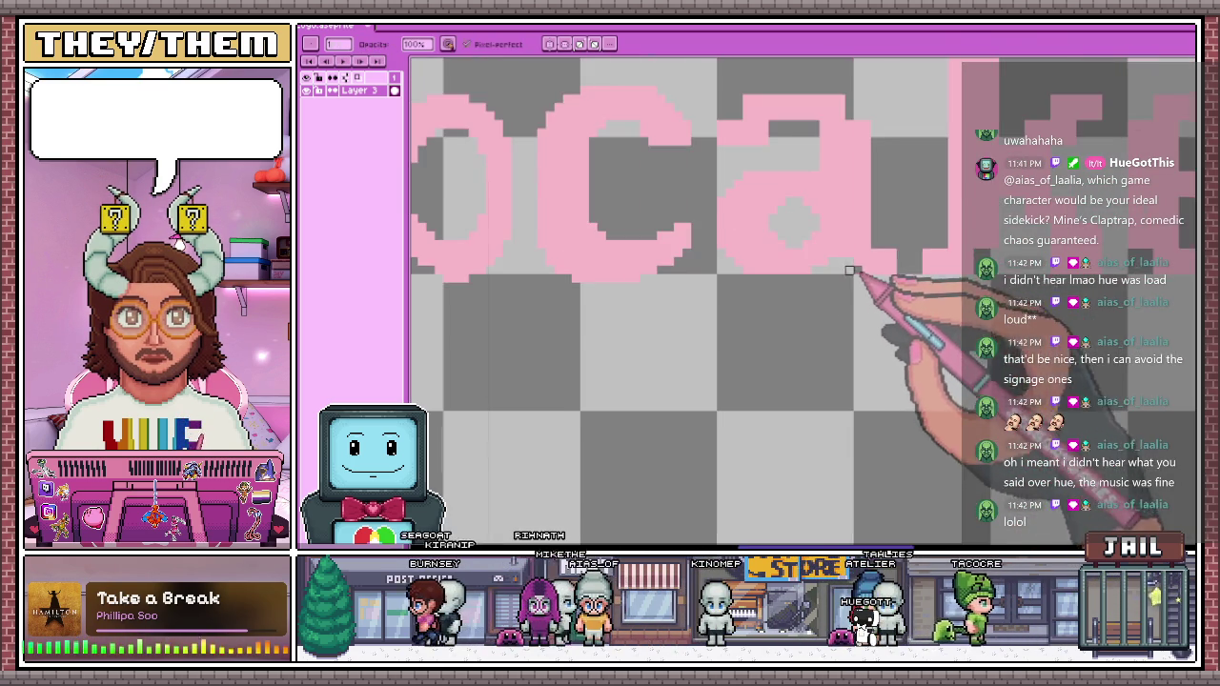
{"action": "scroll", "coordinate": [858, 257], "scroll_direction": "up", "scroll_amount": 2}
Add pink Pencil pixels to start rounding the edges of the 'a'
{"action": "key", "text": "b"}
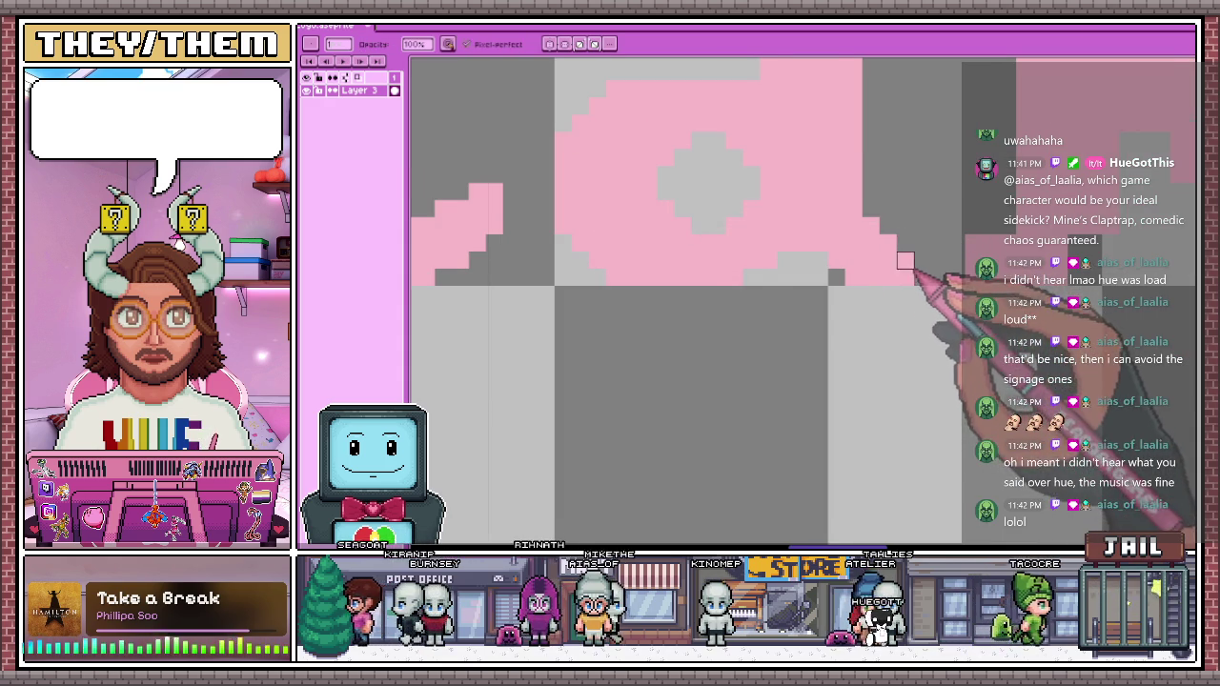
{"action": "scroll", "coordinate": [905, 260], "scroll_direction": "down", "scroll_amount": 3}
{"action": "scroll", "coordinate": [877, 259], "scroll_direction": "up", "scroll_amount": 2}
{"action": "scroll", "coordinate": [856, 259], "scroll_direction": "up", "scroll_amount": 2}
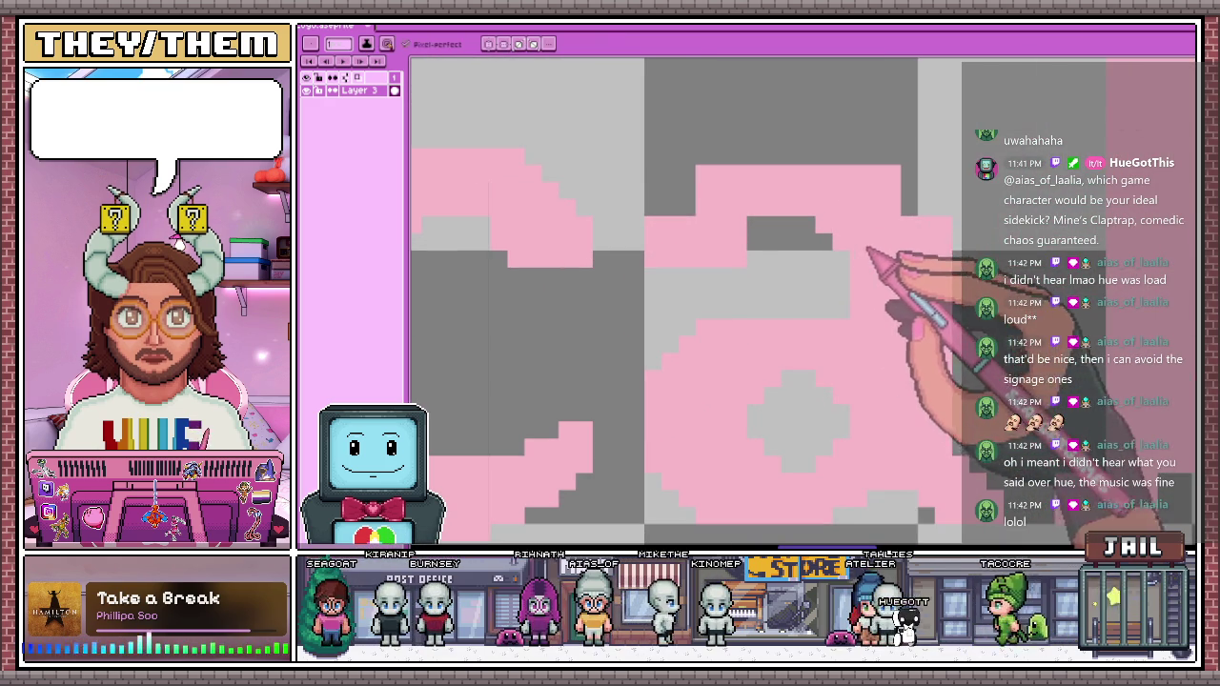
{"action": "scroll", "coordinate": [929, 222], "scroll_direction": "down", "scroll_amount": 1}
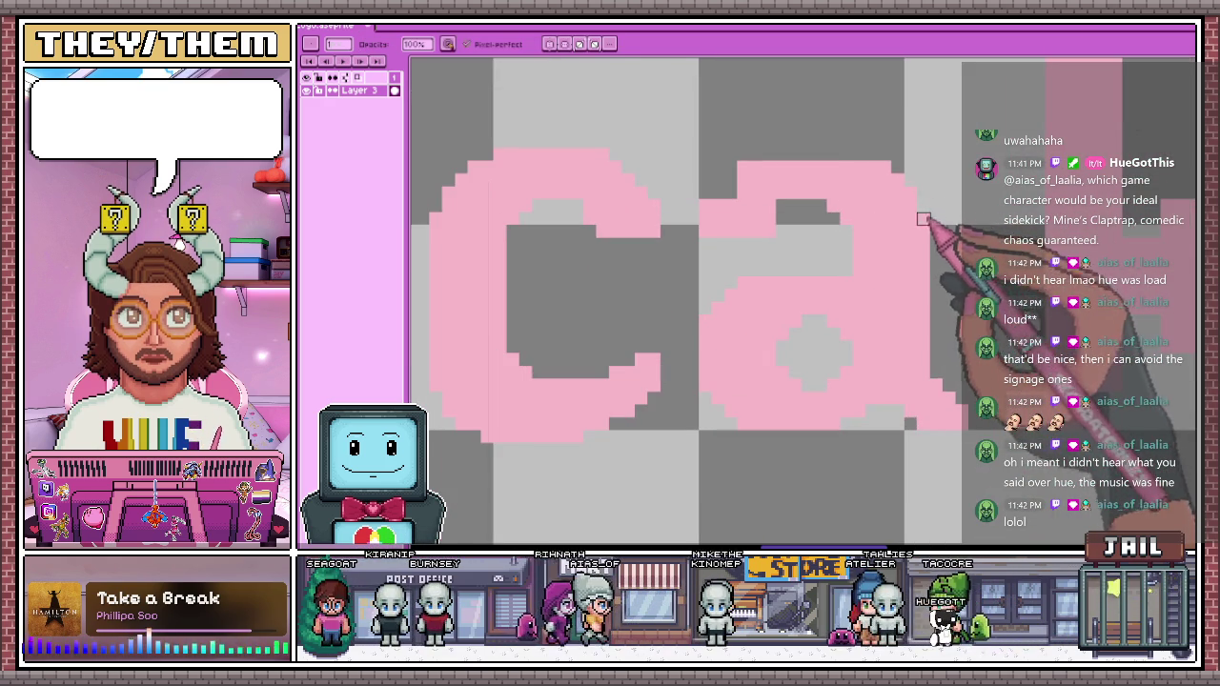
{"action": "scroll", "coordinate": [881, 167], "scroll_direction": "up", "scroll_amount": 1}
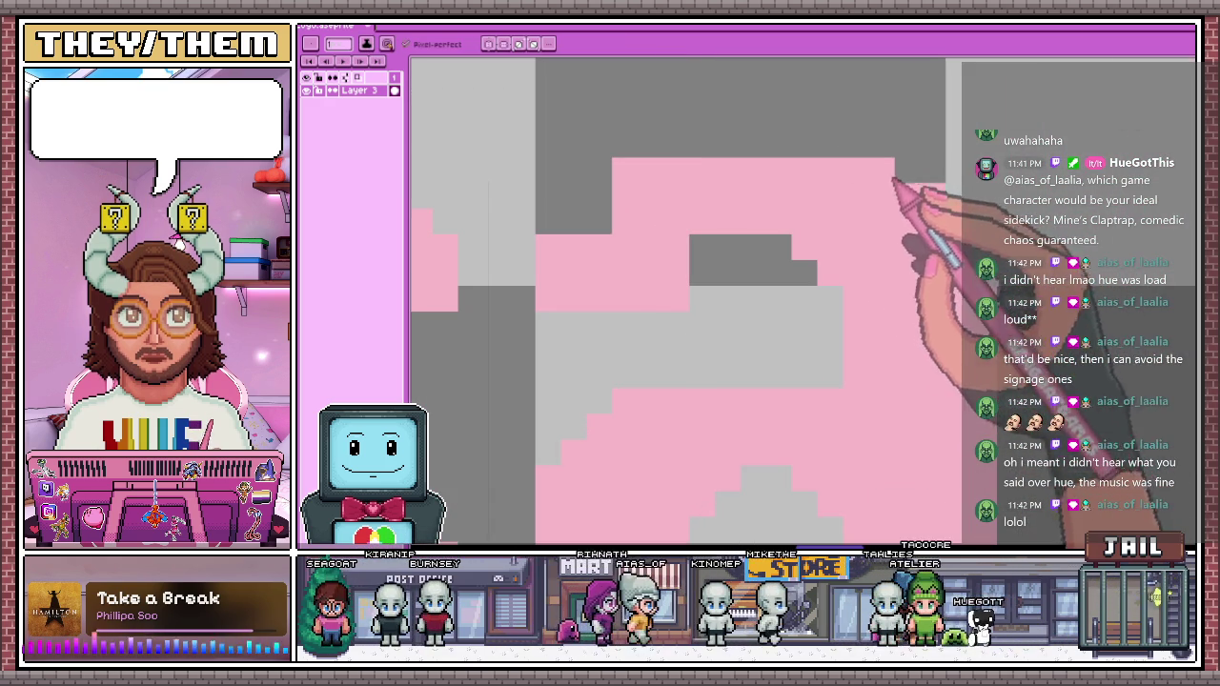
{"action": "scroll", "coordinate": [893, 179], "scroll_direction": "down", "scroll_amount": 1}
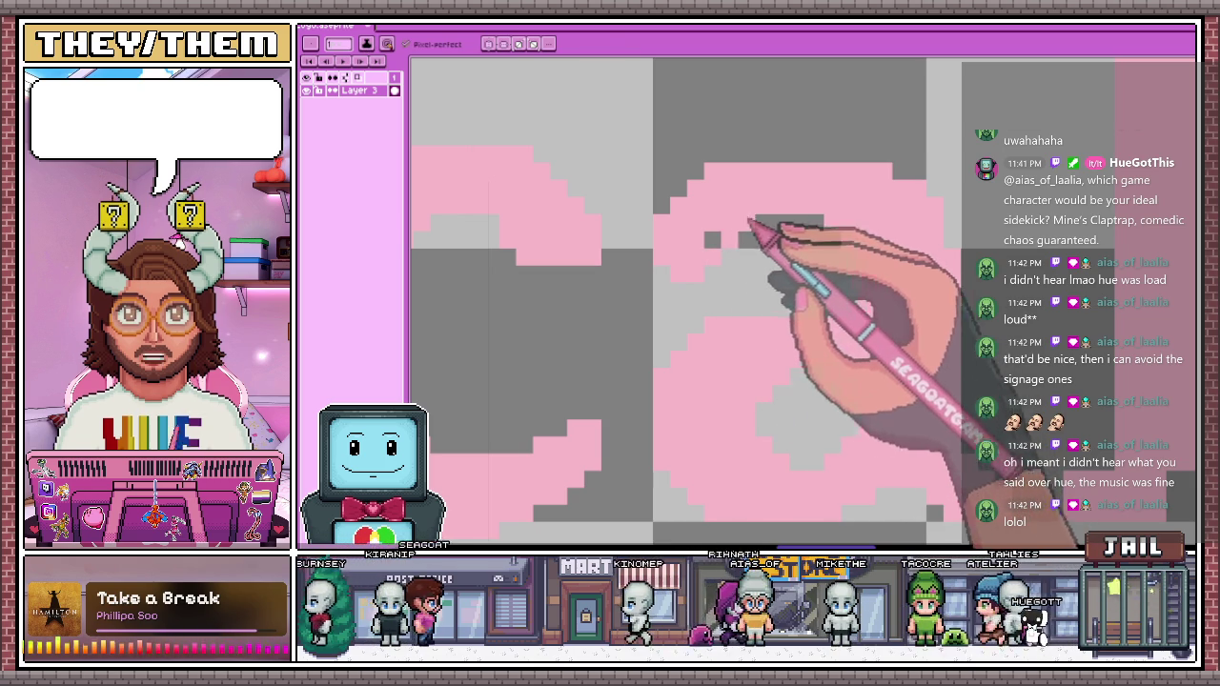
{"action": "scroll", "coordinate": [762, 253], "scroll_direction": "down", "scroll_amount": 3}
{"action": "scroll", "coordinate": [782, 257], "scroll_direction": "down", "scroll_amount": 1}
{"action": "scroll", "coordinate": [771, 321], "scroll_direction": "up", "scroll_amount": 1}
{"action": "scroll", "coordinate": [790, 321], "scroll_direction": "up", "scroll_amount": 1}
{"action": "scroll", "coordinate": [739, 323], "scroll_direction": "up", "scroll_amount": 1}
{"action": "scroll", "coordinate": [739, 324], "scroll_direction": "up", "scroll_amount": 1}
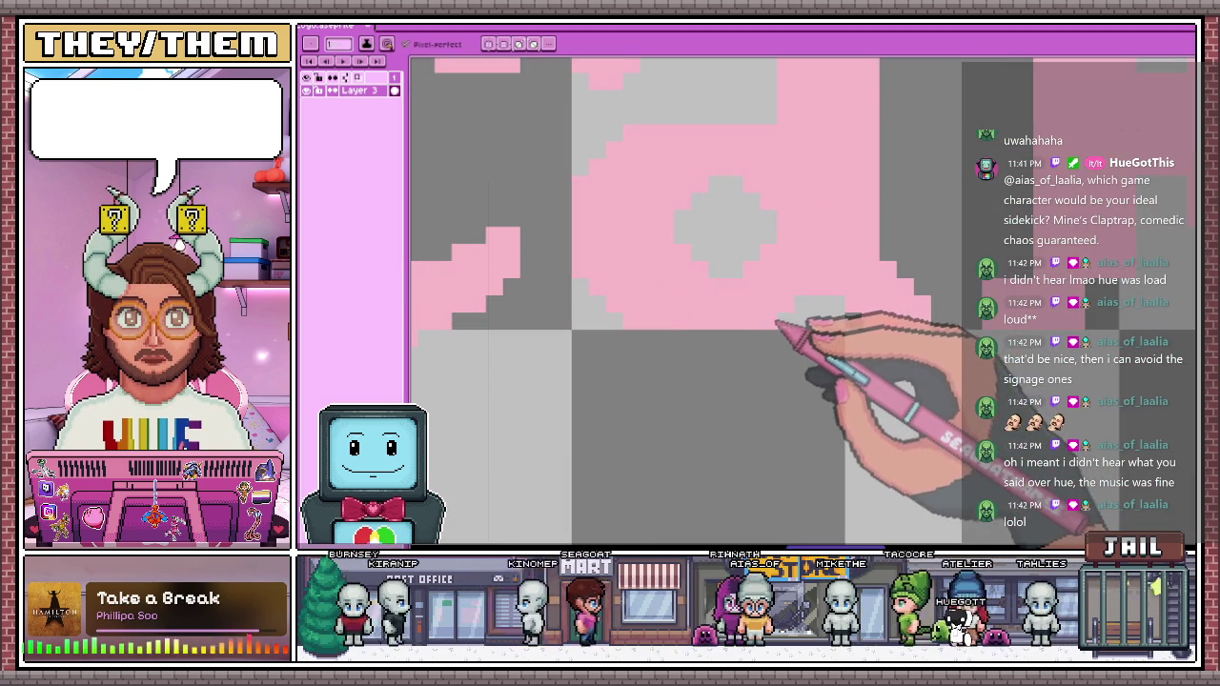
{"action": "scroll", "coordinate": [722, 340], "scroll_direction": "down", "scroll_amount": 2}
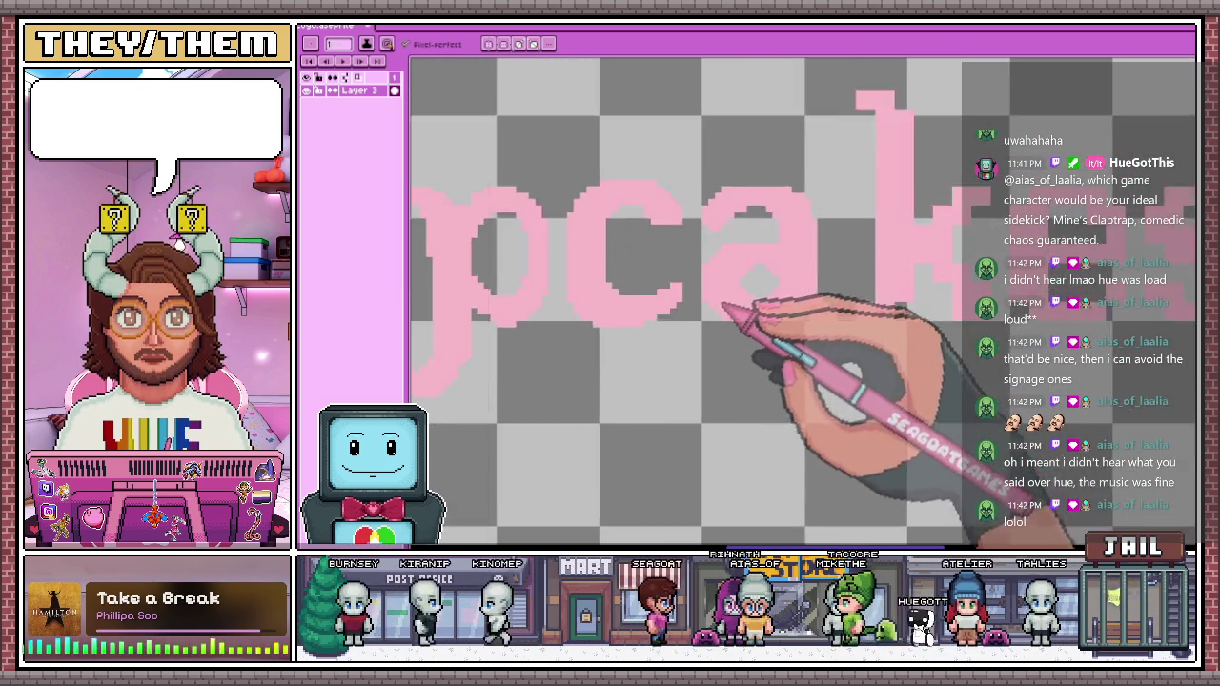
{"action": "scroll", "coordinate": [699, 294], "scroll_direction": "up", "scroll_amount": 2}
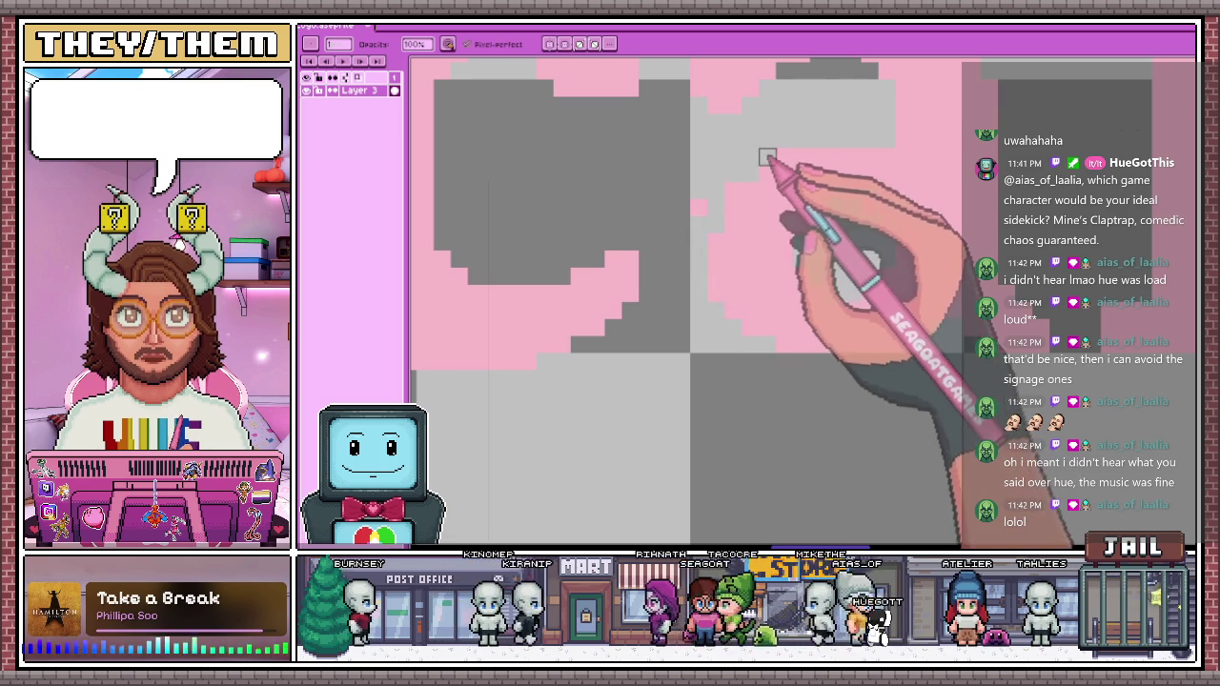
Finish smoothing the 'a' into rounded pixel edges, checking at several zoom levels
{"action": "scroll", "coordinate": [734, 190], "scroll_direction": "down", "scroll_amount": 1}
{"action": "scroll", "coordinate": [756, 172], "scroll_direction": "up", "scroll_amount": 1}
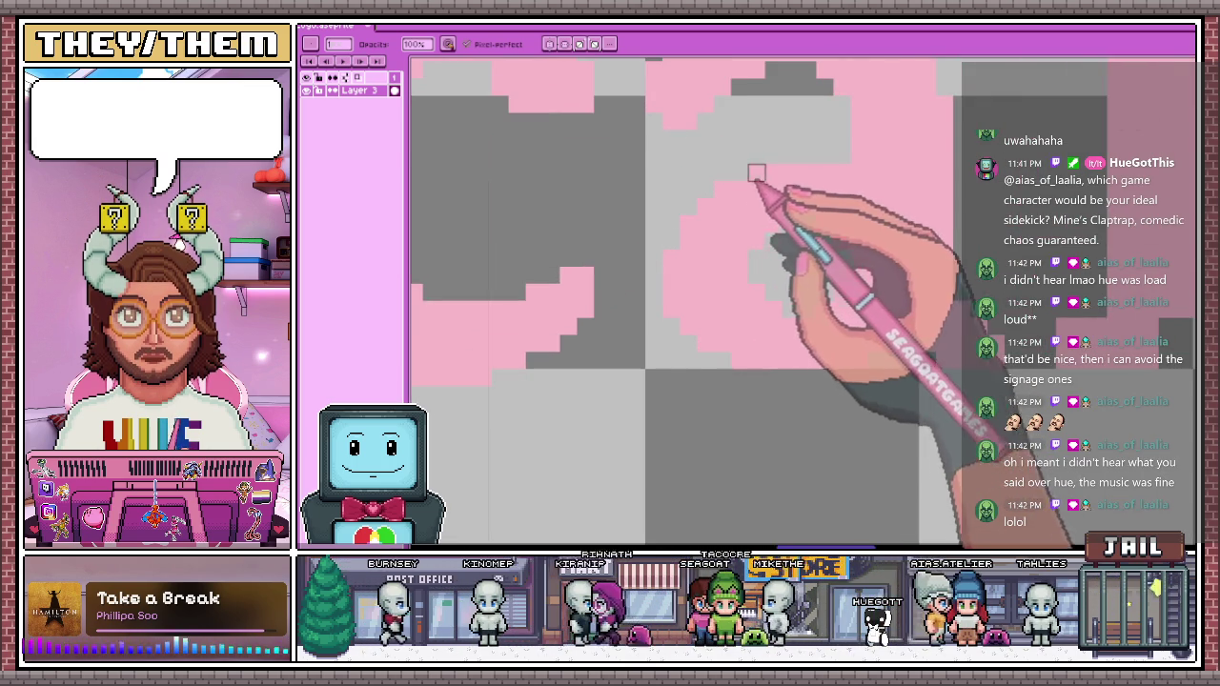
{"action": "scroll", "coordinate": [756, 173], "scroll_direction": "down", "scroll_amount": 1}
{"action": "scroll", "coordinate": [744, 228], "scroll_direction": "down", "scroll_amount": 1}
{"action": "scroll", "coordinate": [734, 257], "scroll_direction": "up", "scroll_amount": 1}
{"action": "scroll", "coordinate": [729, 281], "scroll_direction": "up", "scroll_amount": 1}
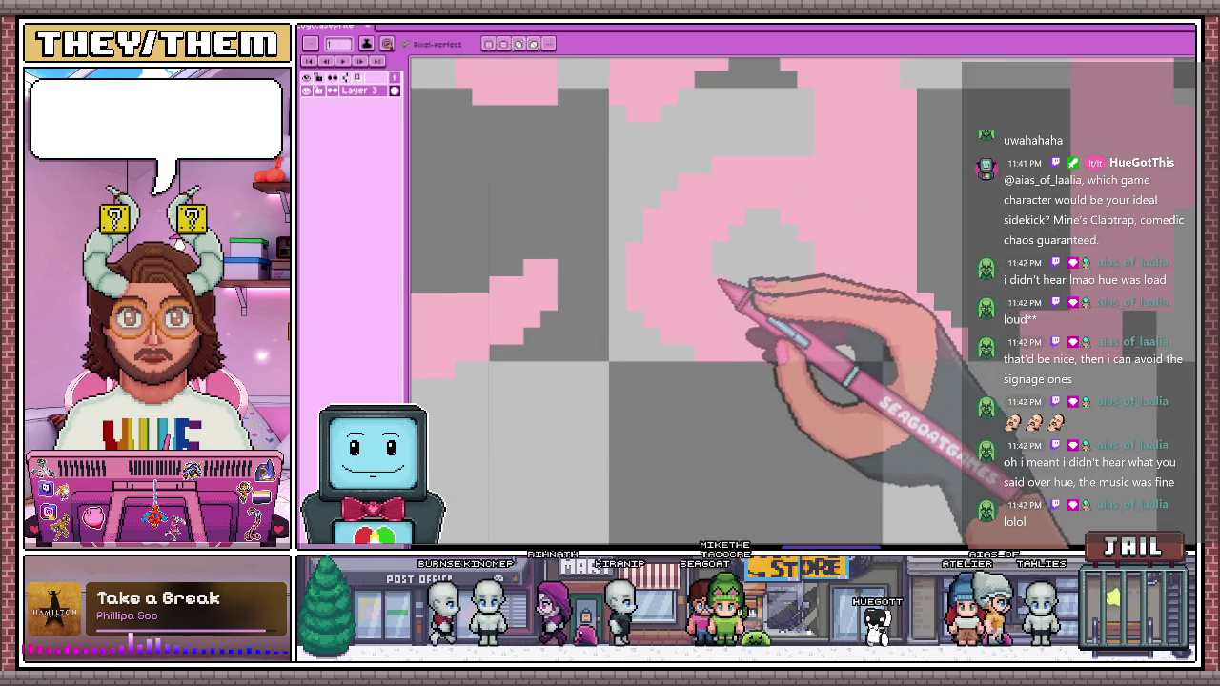
{"action": "scroll", "coordinate": [705, 277], "scroll_direction": "up", "scroll_amount": 1}
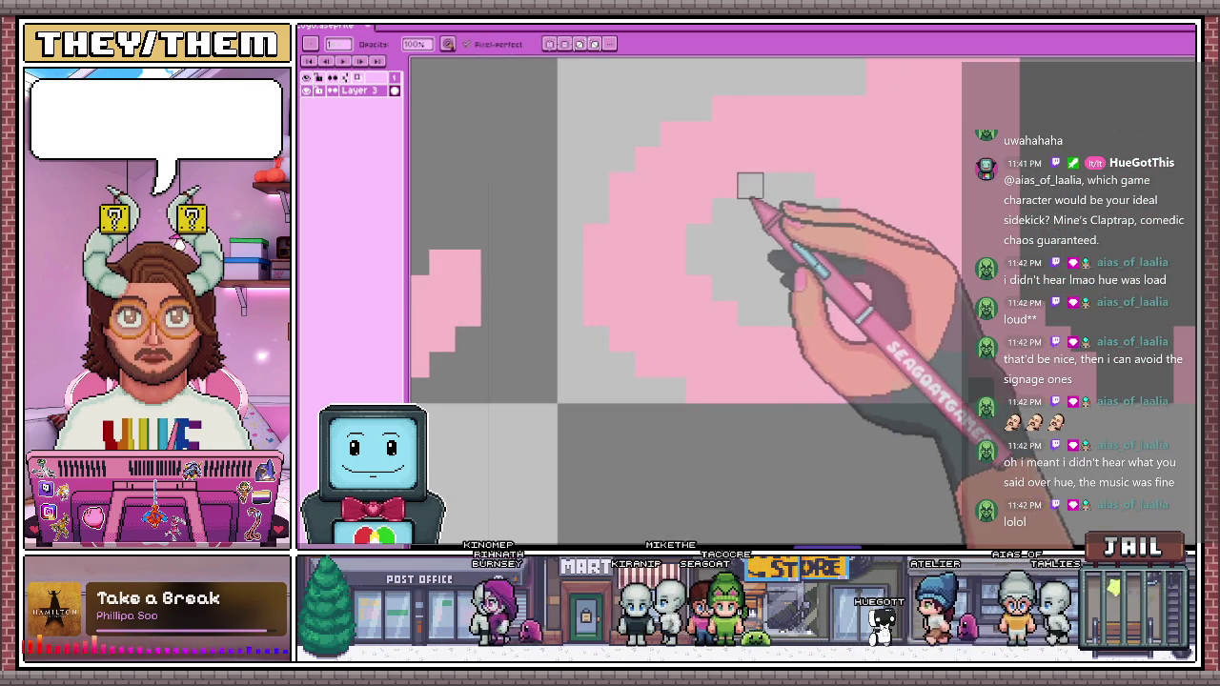
{"action": "scroll", "coordinate": [706, 219], "scroll_direction": "down", "scroll_amount": 1}
{"action": "scroll", "coordinate": [743, 281], "scroll_direction": "up", "scroll_amount": 1}
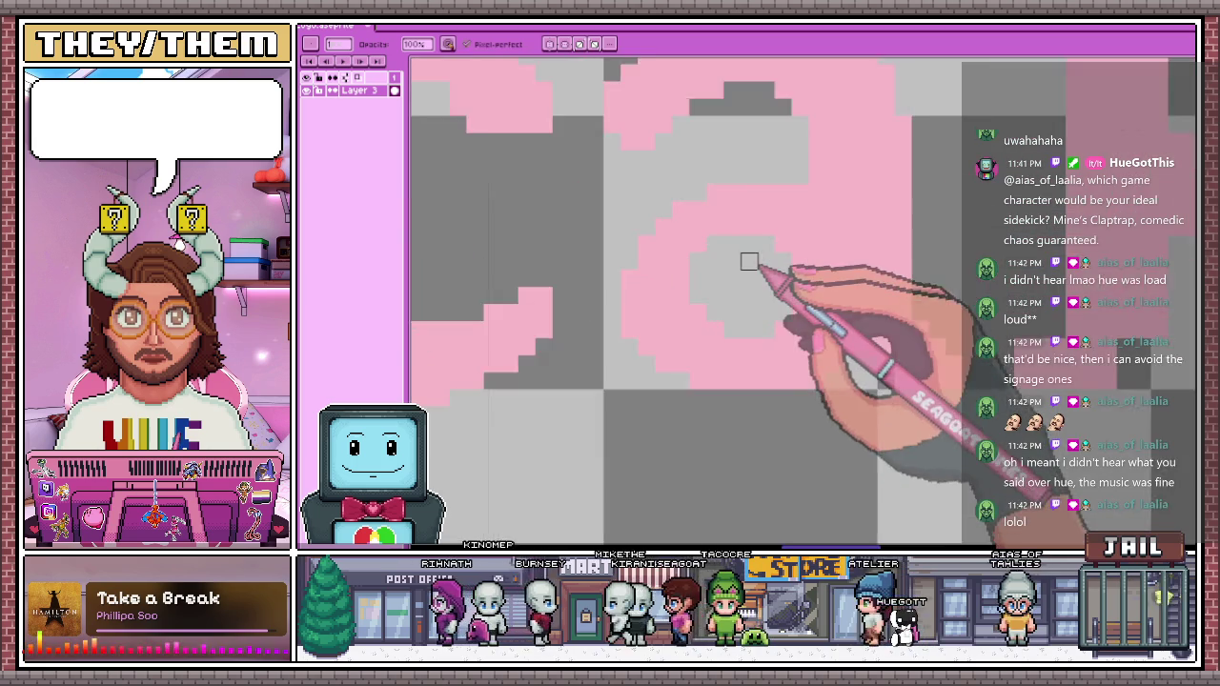
{"action": "scroll", "coordinate": [724, 248], "scroll_direction": "down", "scroll_amount": 1}
{"action": "scroll", "coordinate": [778, 218], "scroll_direction": "down", "scroll_amount": 1}
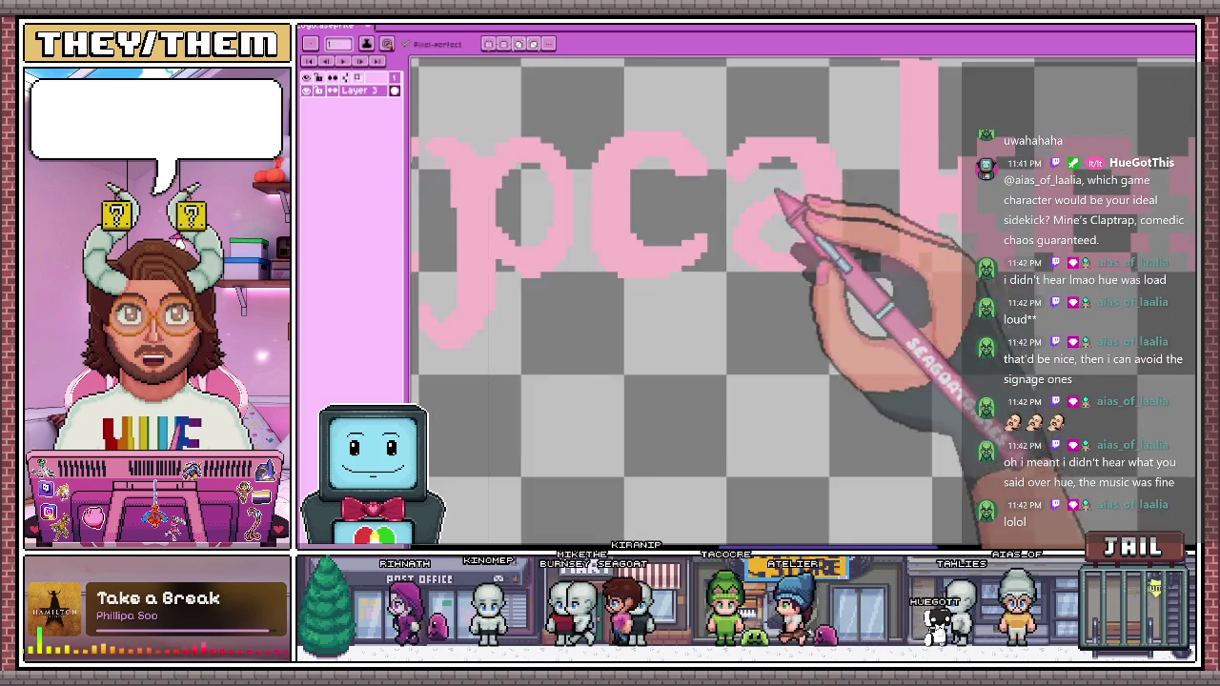
{"action": "scroll", "coordinate": [786, 195], "scroll_direction": "down", "scroll_amount": 1}
{"action": "scroll", "coordinate": [784, 188], "scroll_direction": "up", "scroll_amount": 1}
{"action": "scroll", "coordinate": [776, 218], "scroll_direction": "up", "scroll_amount": 1}
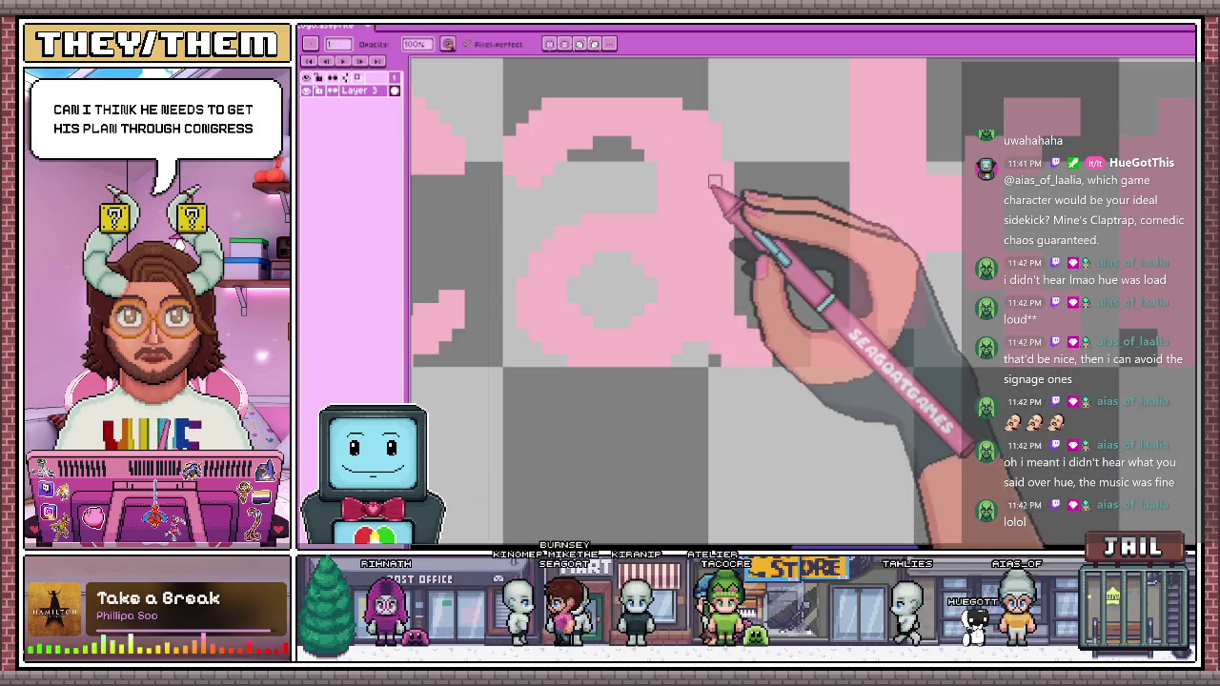
{"action": "scroll", "coordinate": [658, 229], "scroll_direction": "down", "scroll_amount": 2}
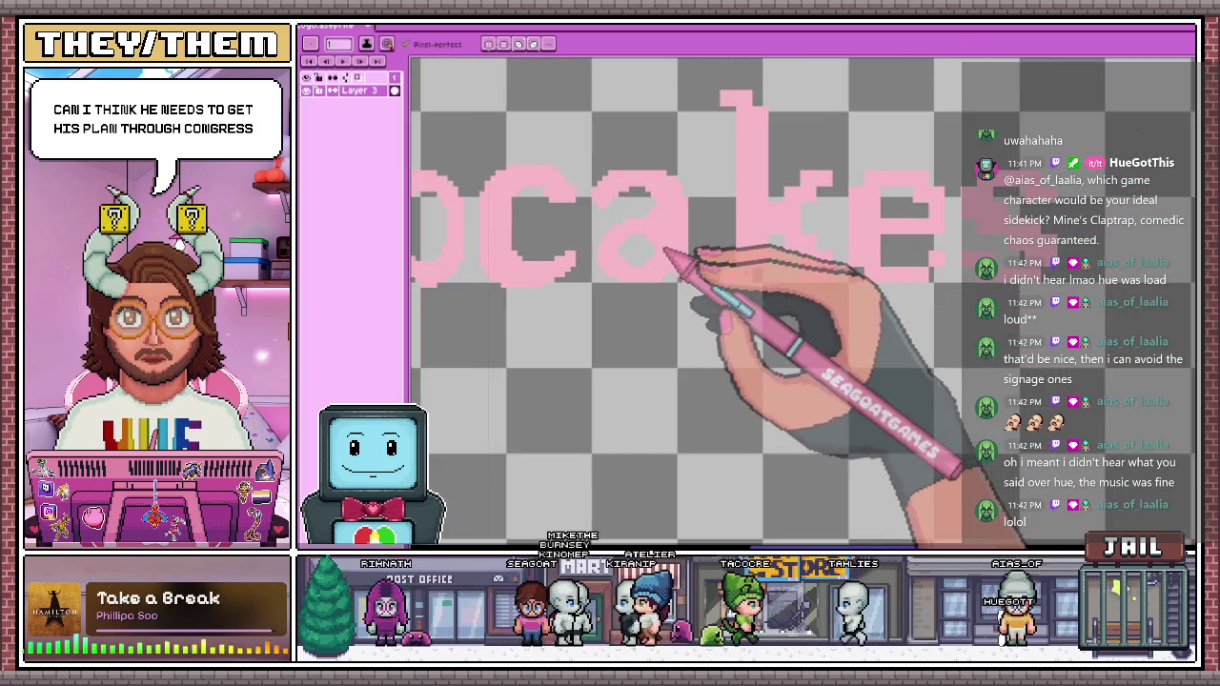
{"action": "scroll", "coordinate": [686, 248], "scroll_direction": "up", "scroll_amount": 2}
{"action": "scroll", "coordinate": [687, 191], "scroll_direction": "down", "scroll_amount": 2}
{"action": "scroll", "coordinate": [706, 110], "scroll_direction": "up", "scroll_amount": 2}
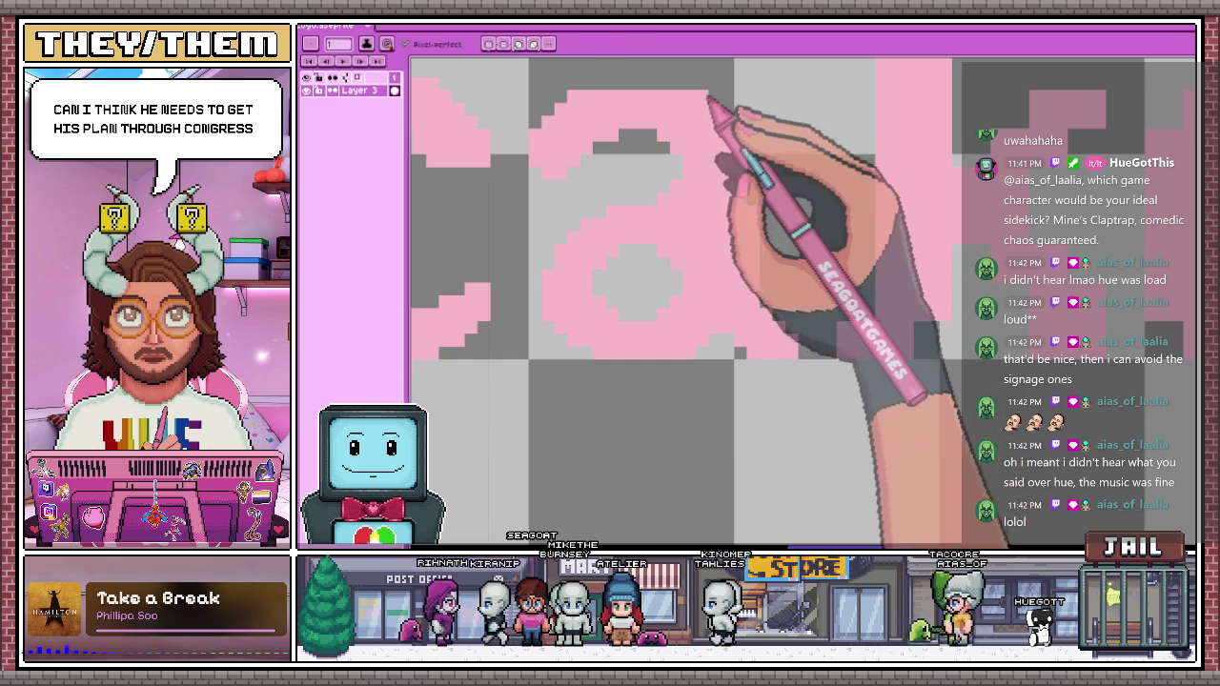
{"action": "scroll", "coordinate": [743, 162], "scroll_direction": "down", "scroll_amount": 1}
{"action": "scroll", "coordinate": [753, 200], "scroll_direction": "down", "scroll_amount": 1}
{"action": "scroll", "coordinate": [762, 229], "scroll_direction": "up", "scroll_amount": 1}
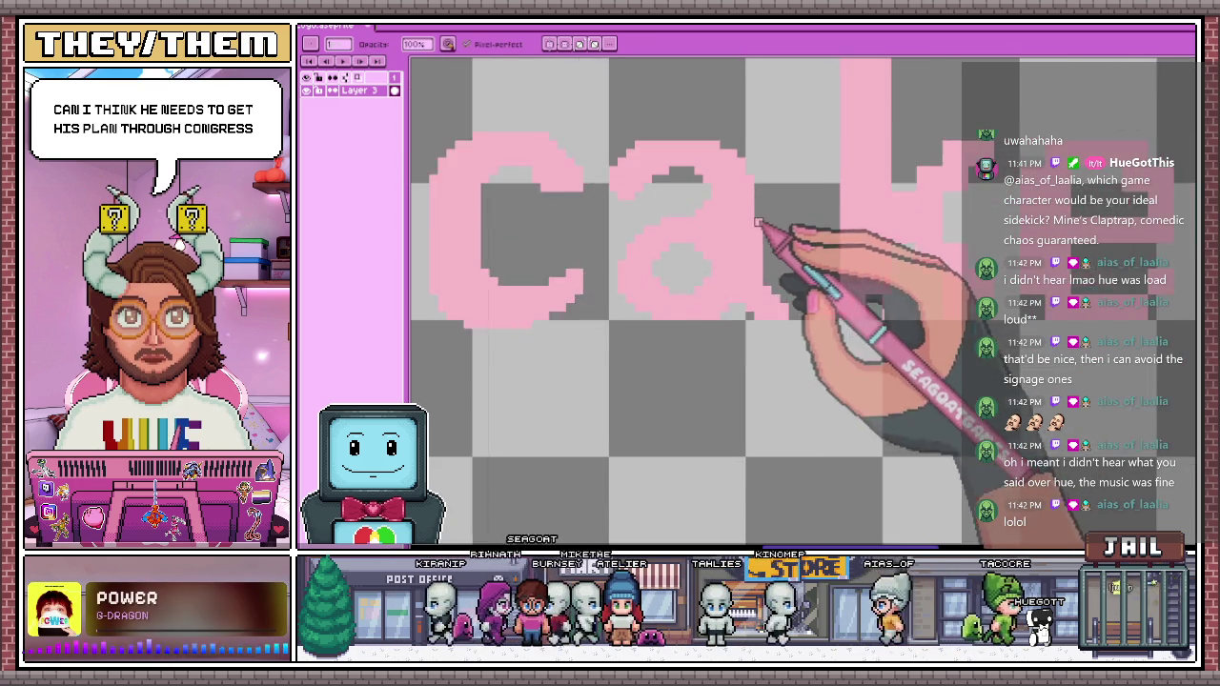
Erase a staircase of stray pink pixels from the edge of the 'k'
{"action": "scroll", "coordinate": [760, 199], "scroll_direction": "up", "scroll_amount": 1}
{"action": "scroll", "coordinate": [760, 199], "scroll_direction": "down", "scroll_amount": 1}
{"action": "scroll", "coordinate": [776, 232], "scroll_direction": "down", "scroll_amount": 1}
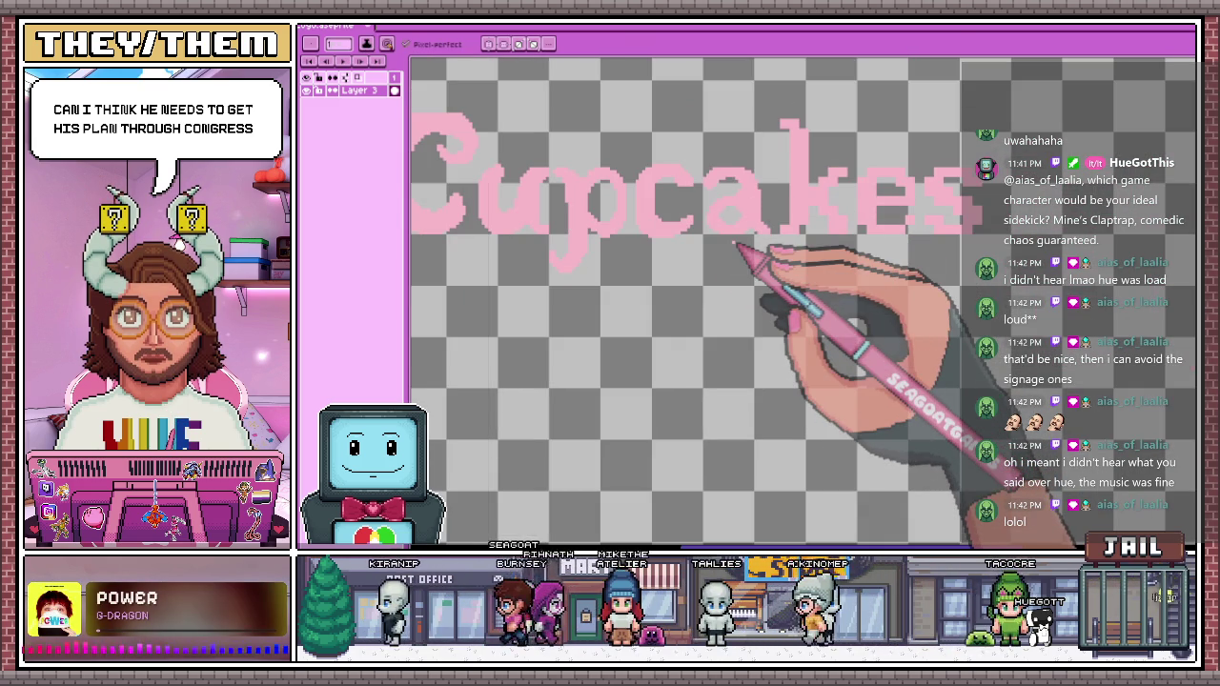
{"action": "scroll", "coordinate": [781, 220], "scroll_direction": "up", "scroll_amount": 1}
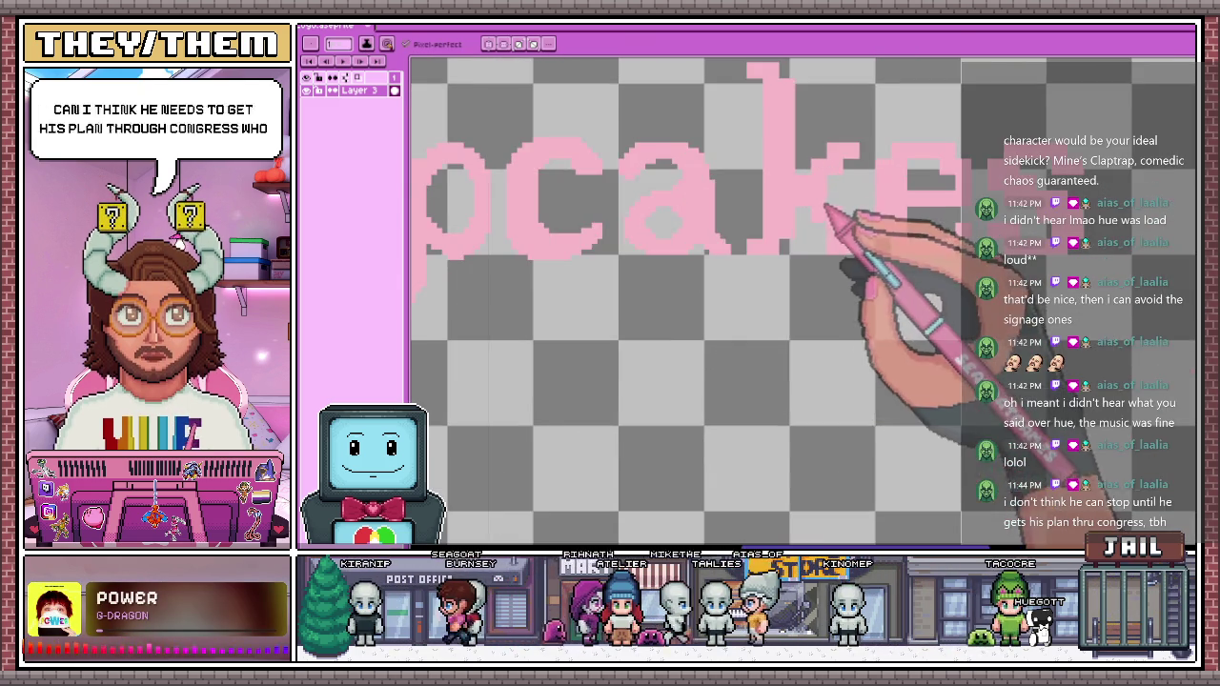
{"action": "scroll", "coordinate": [691, 286], "scroll_direction": "down", "scroll_amount": 2}
{"action": "scroll", "coordinate": [677, 296], "scroll_direction": "up", "scroll_amount": 1}
{"action": "scroll", "coordinate": [706, 277], "scroll_direction": "up", "scroll_amount": 2}
{"action": "scroll", "coordinate": [724, 257], "scroll_direction": "up", "scroll_amount": 1}
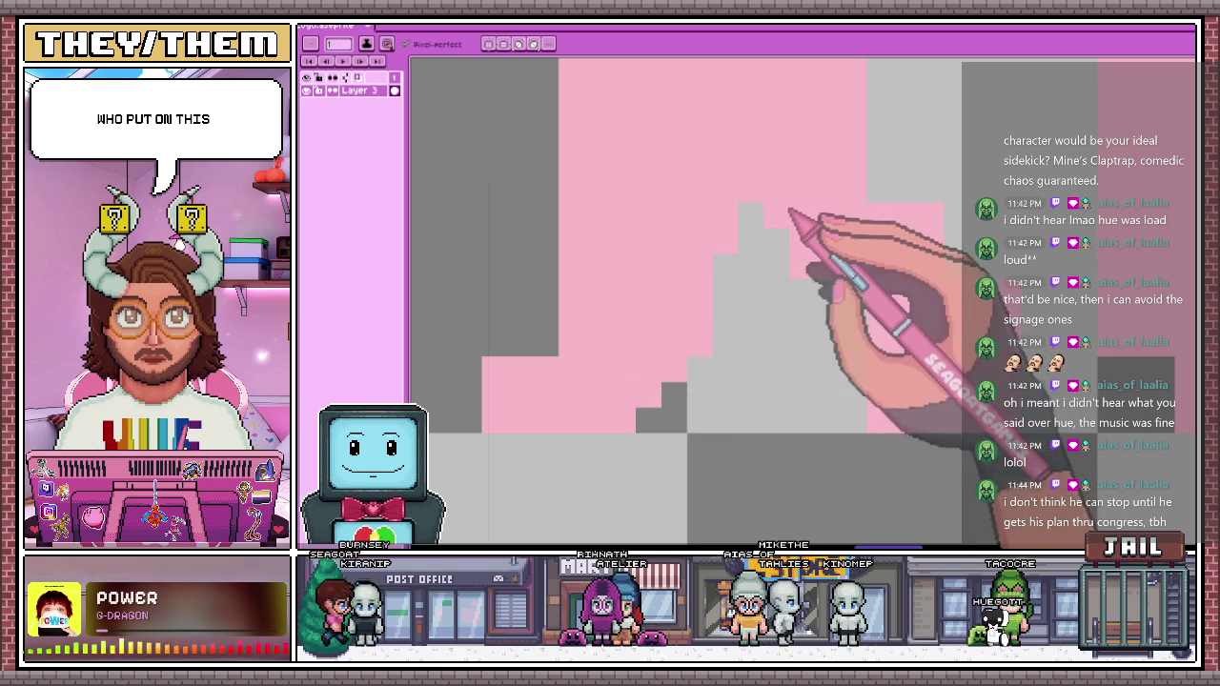
{"action": "scroll", "coordinate": [857, 267], "scroll_direction": "down", "scroll_amount": 1}
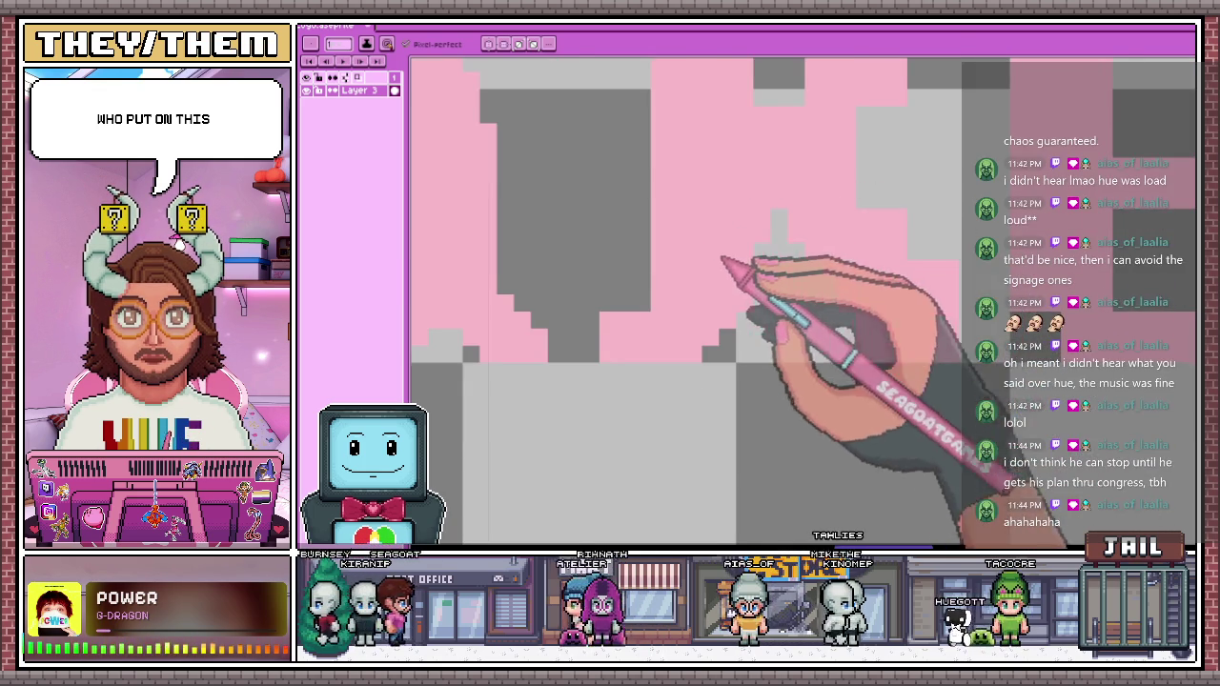
{"action": "scroll", "coordinate": [715, 253], "scroll_direction": "down", "scroll_amount": 1}
{"action": "scroll", "coordinate": [753, 253], "scroll_direction": "up", "scroll_amount": 1}
{"action": "scroll", "coordinate": [719, 205], "scroll_direction": "up", "scroll_amount": 1}
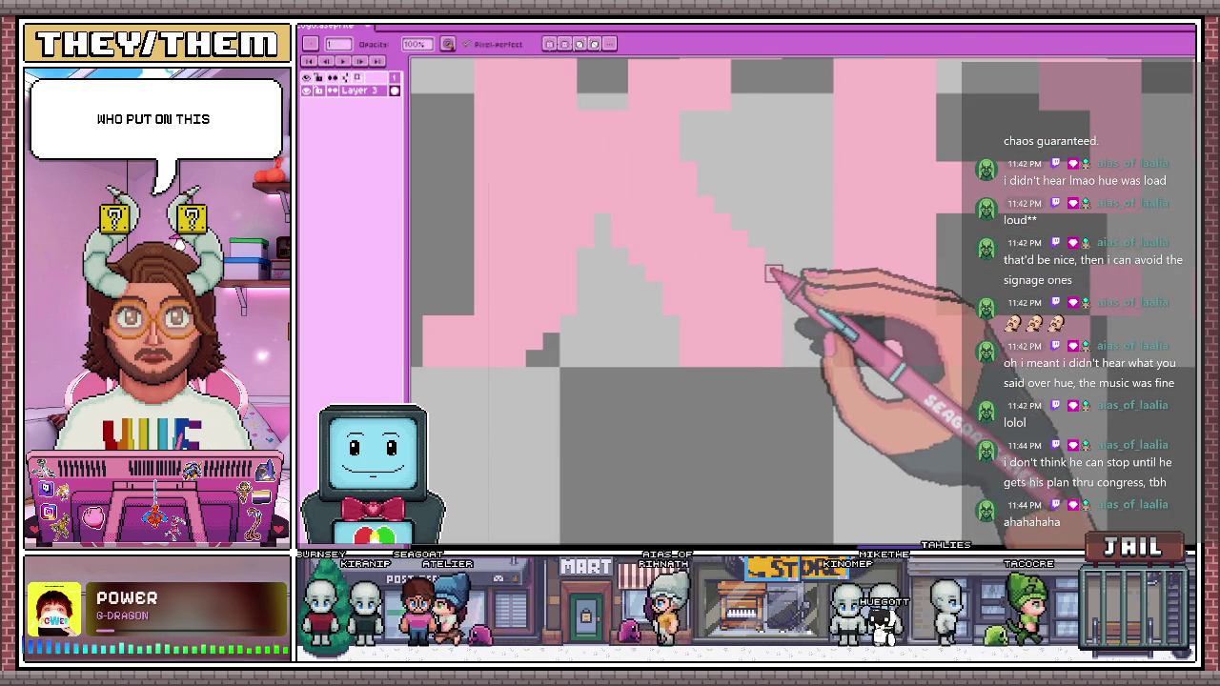
{"action": "scroll", "coordinate": [791, 191], "scroll_direction": "down", "scroll_amount": 2}
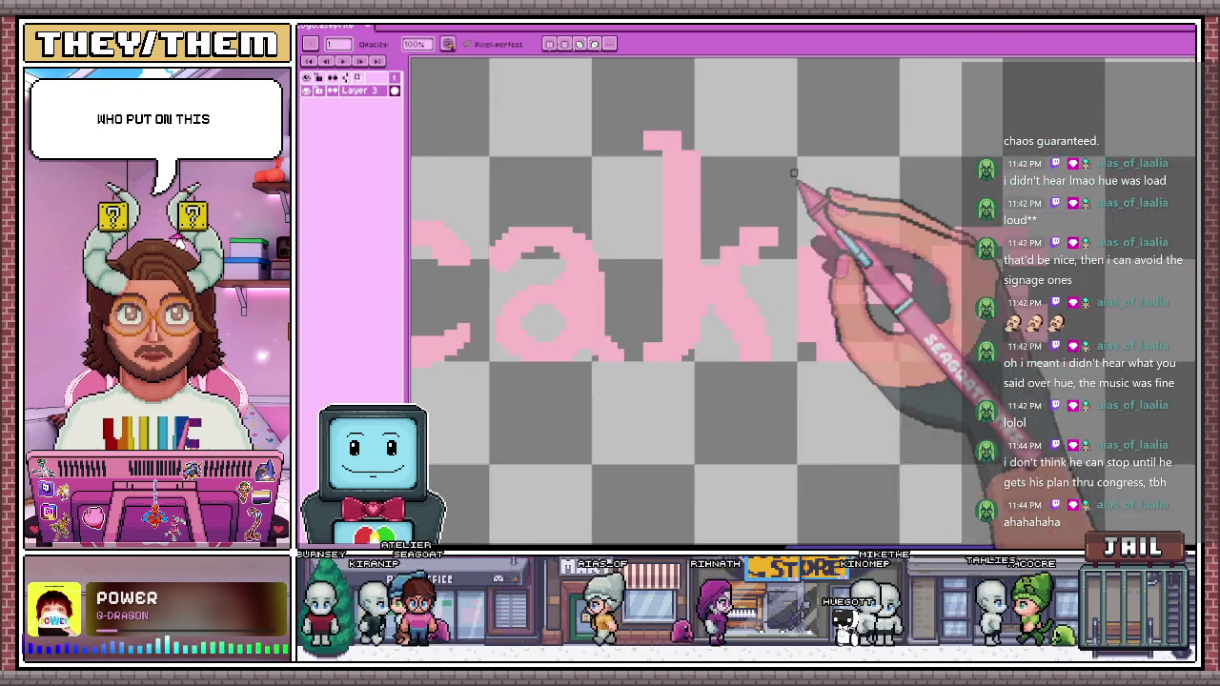
{"action": "scroll", "coordinate": [772, 234], "scroll_direction": "up", "scroll_amount": 2}
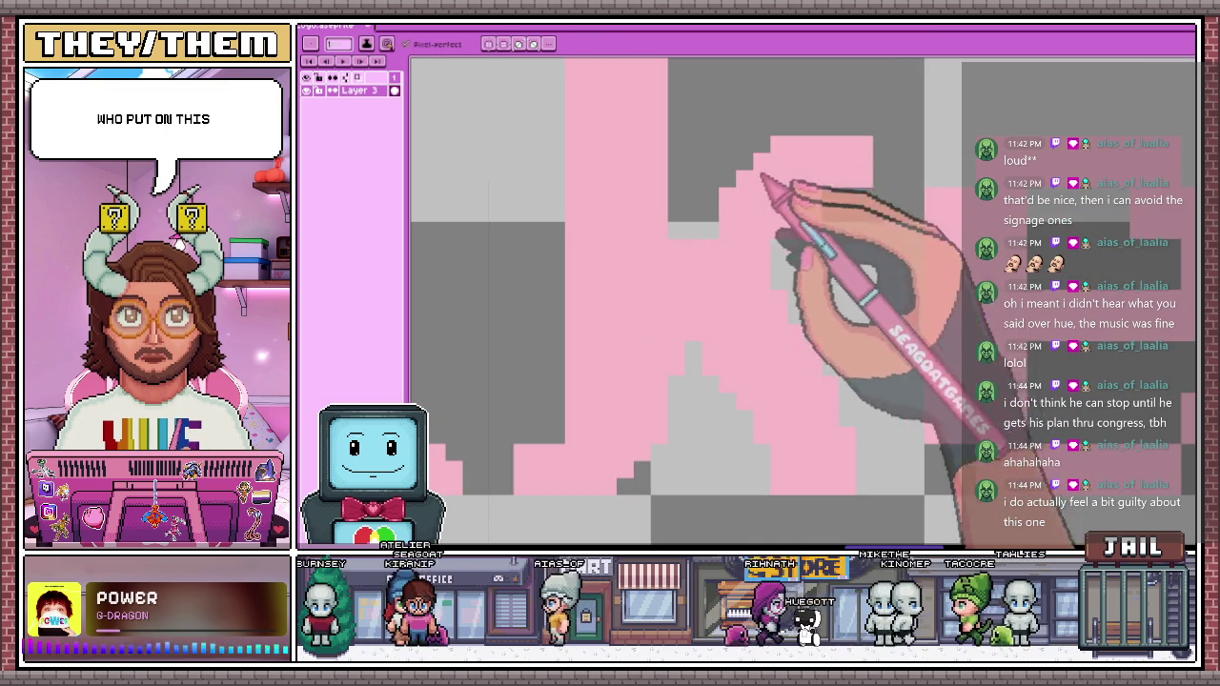
{"action": "left_click_drag", "start_coordinate": [738, 183], "coordinate": [797, 129]}
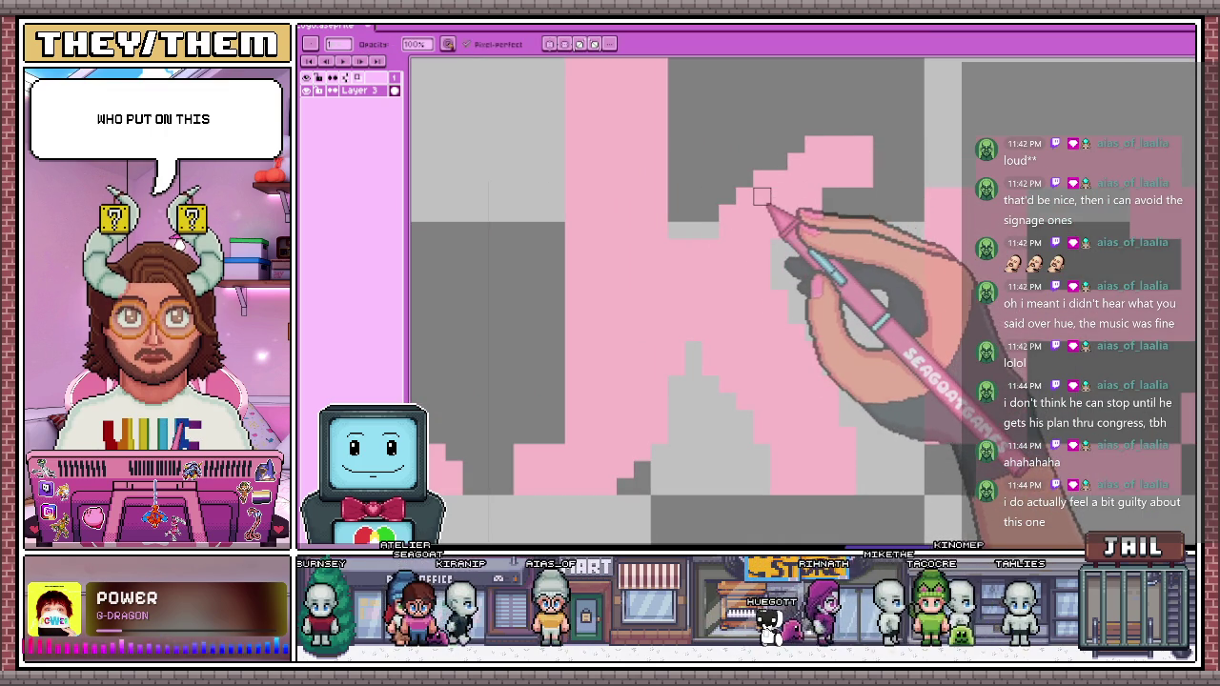
Thicken the left edge of the k's stem with pink Pencil pixels
{"action": "key", "text": "e"}
{"action": "key", "text": "b"}
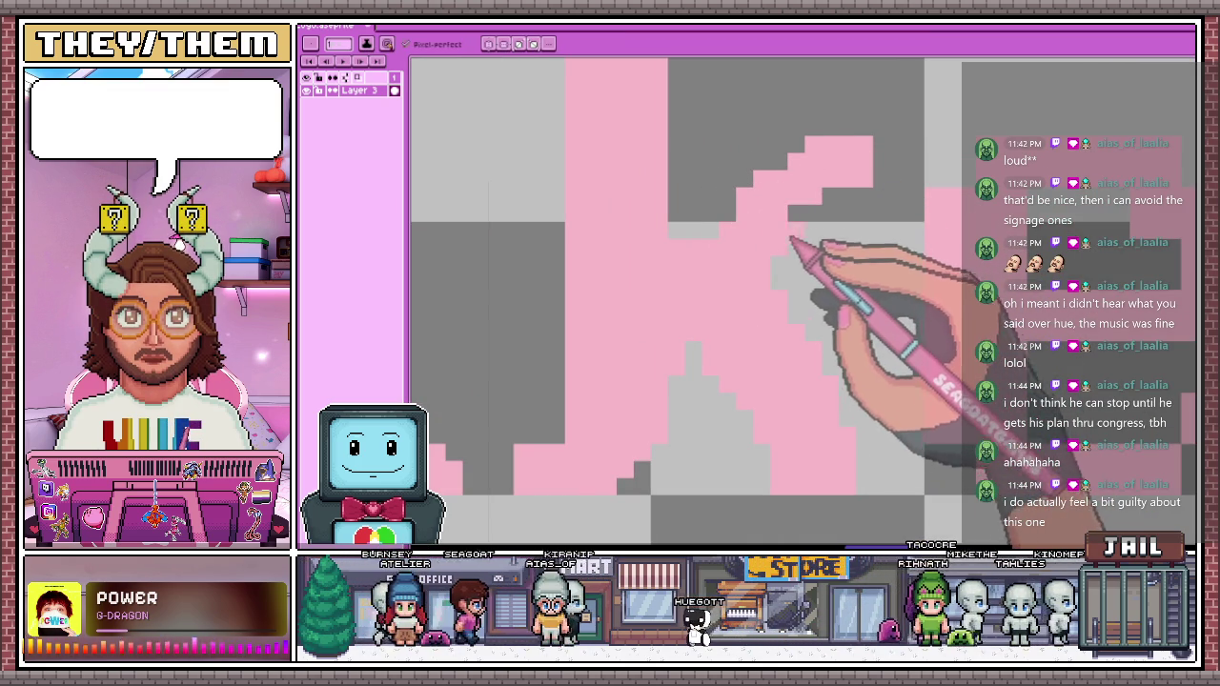
{"action": "scroll", "coordinate": [839, 224], "scroll_direction": "down", "scroll_amount": 3}
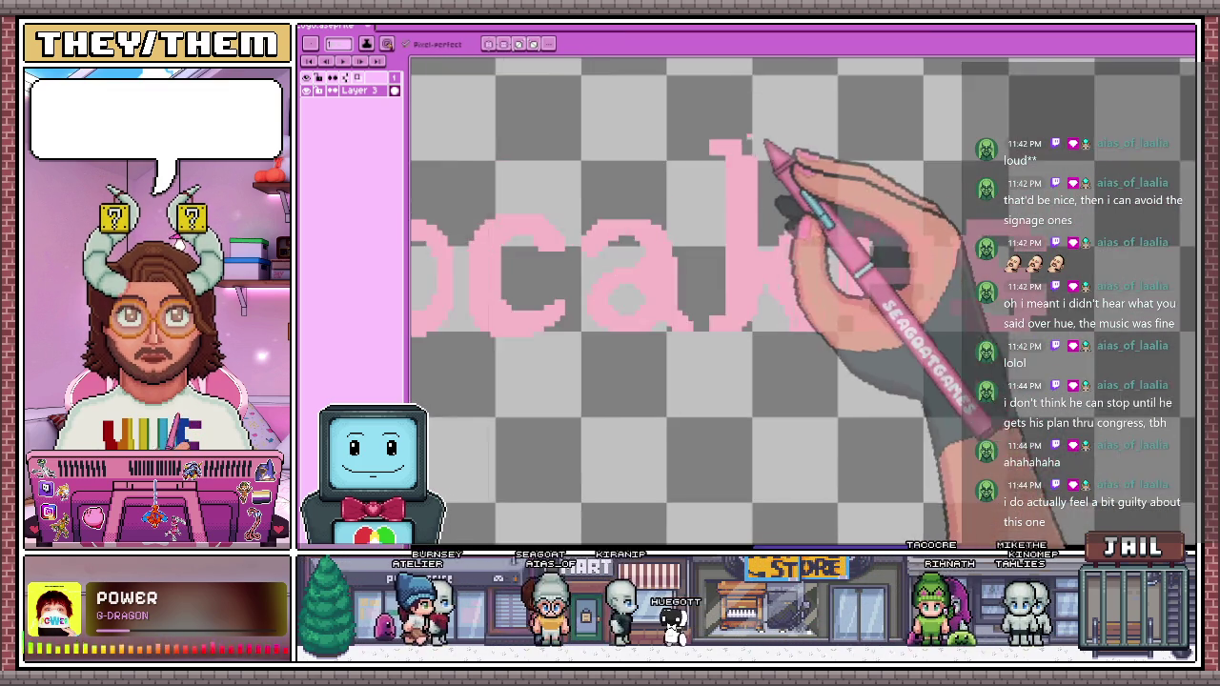
{"action": "scroll", "coordinate": [753, 162], "scroll_direction": "up", "scroll_amount": 3}
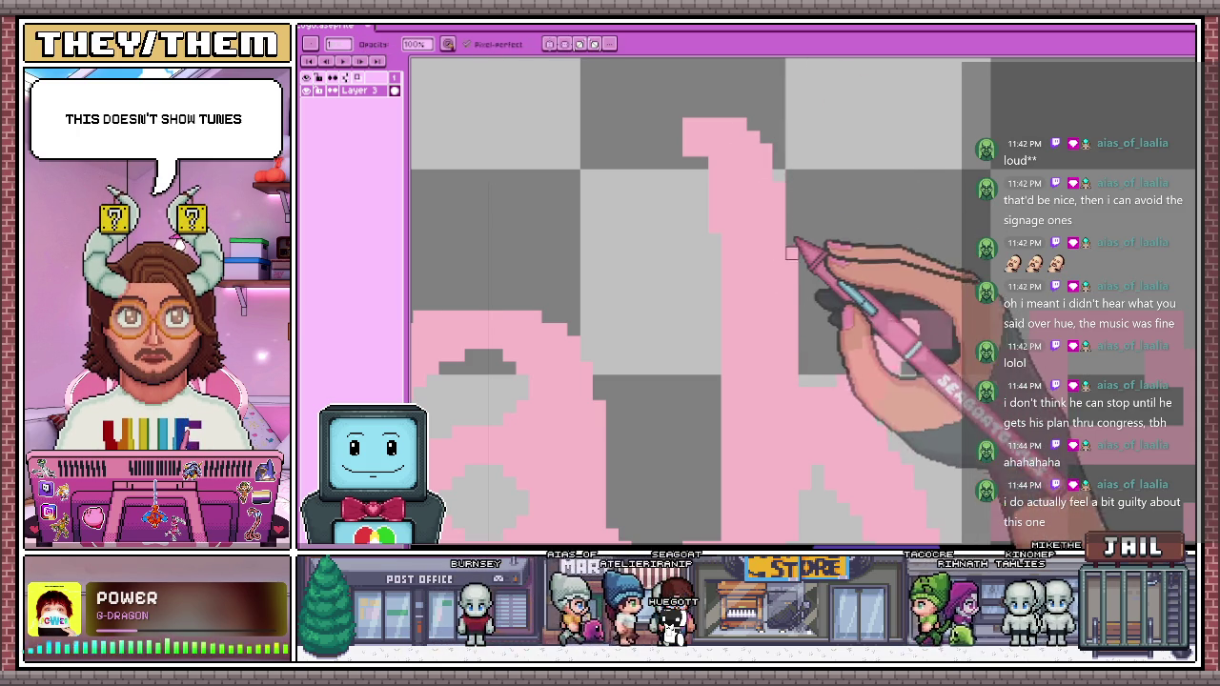
{"action": "scroll", "coordinate": [763, 127], "scroll_direction": "down", "scroll_amount": 3}
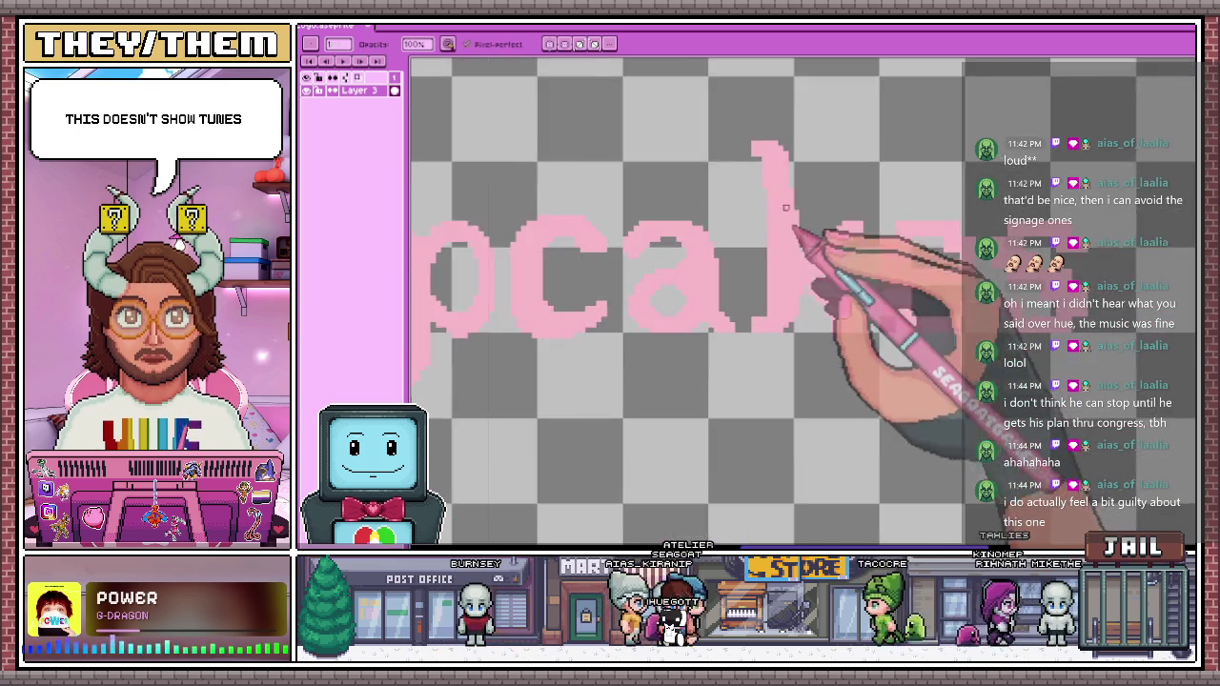
{"action": "scroll", "coordinate": [742, 131], "scroll_direction": "up", "scroll_amount": 3}
{"action": "left_click_drag", "start_coordinate": [742, 130], "coordinate": [754, 221]}
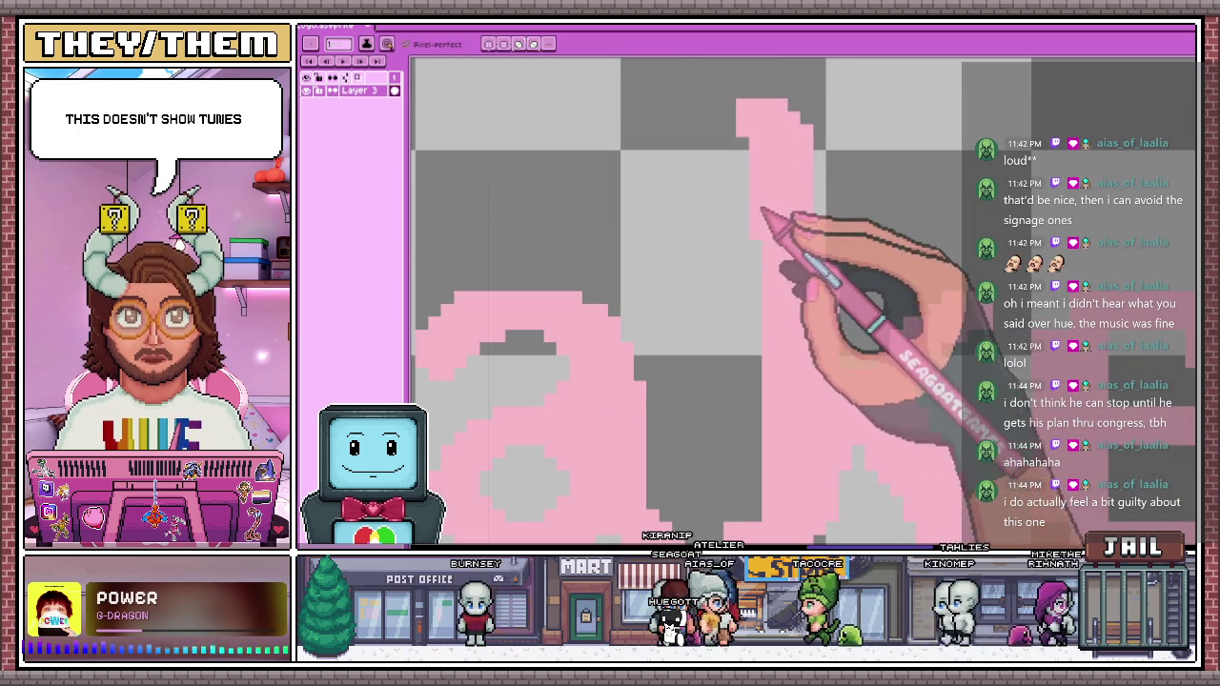
Extend the k's upper-right arm with new pink pixels
{"action": "scroll", "coordinate": [780, 133], "scroll_direction": "down", "scroll_amount": 3}
{"action": "scroll", "coordinate": [753, 152], "scroll_direction": "up", "scroll_amount": 3}
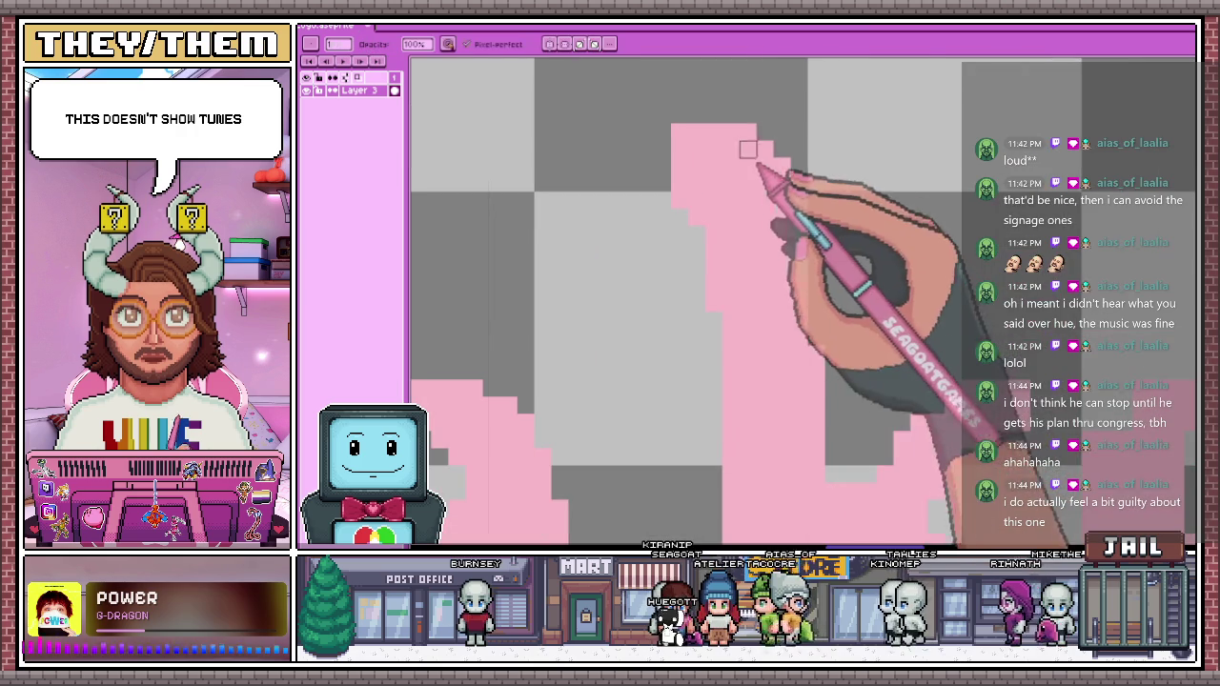
{"action": "scroll", "coordinate": [765, 133], "scroll_direction": "down", "scroll_amount": 2}
{"action": "scroll", "coordinate": [777, 328], "scroll_direction": "up", "scroll_amount": 1}
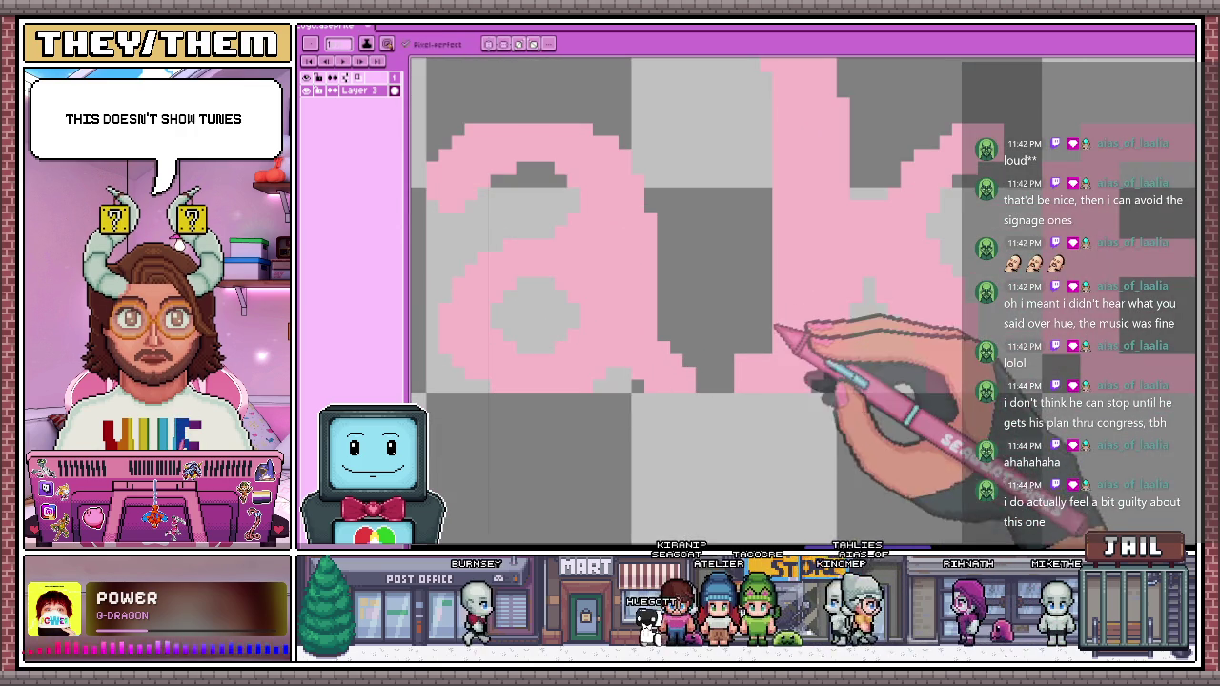
{"action": "scroll", "coordinate": [839, 321], "scroll_direction": "down", "scroll_amount": 2}
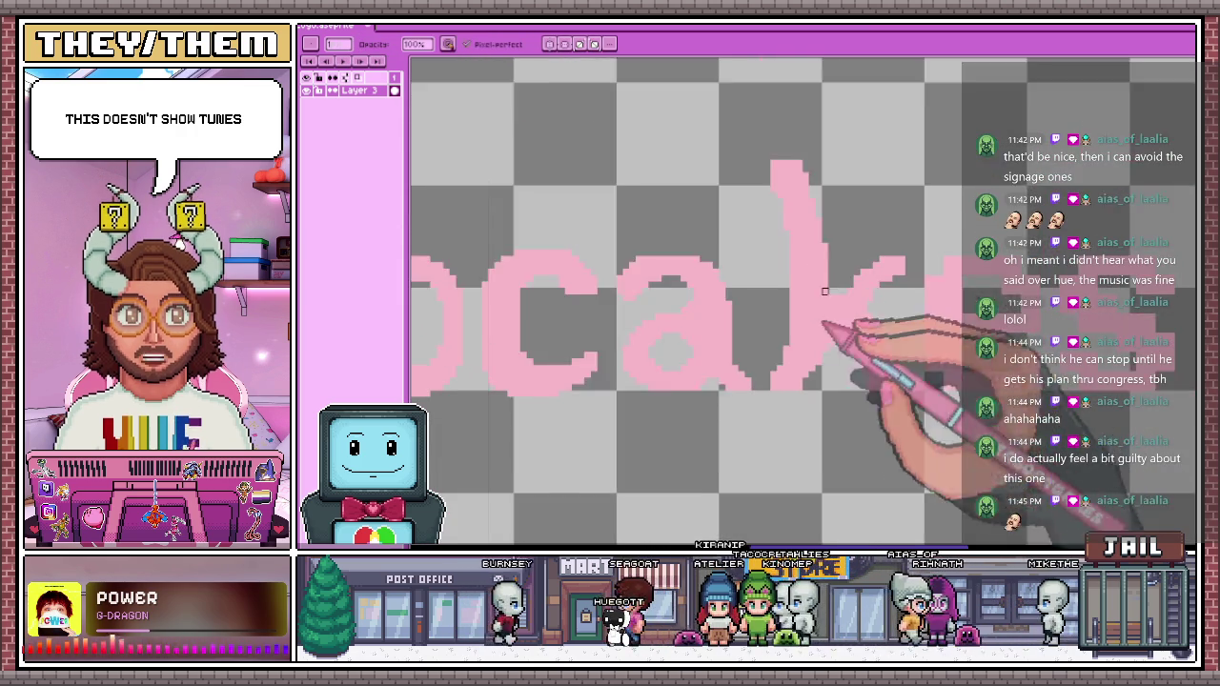
{"action": "scroll", "coordinate": [803, 348], "scroll_direction": "up", "scroll_amount": 1}
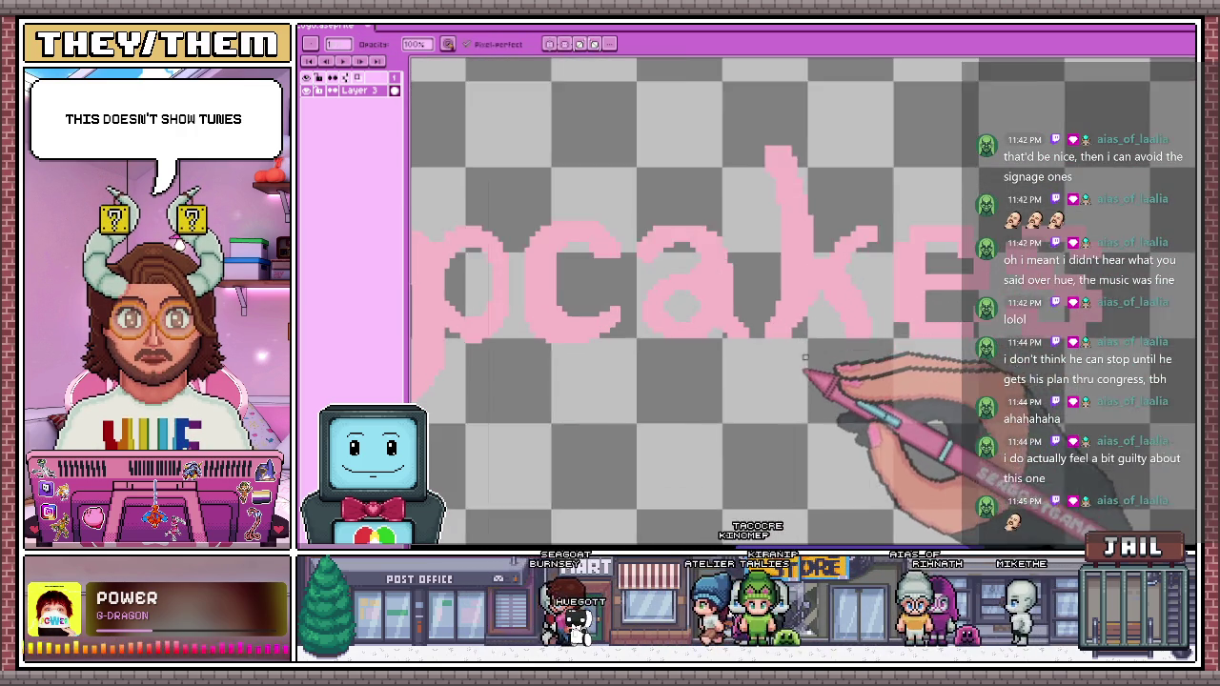
{"action": "scroll", "coordinate": [858, 362], "scroll_direction": "up", "scroll_amount": 2}
{"action": "scroll", "coordinate": [810, 324], "scroll_direction": "up", "scroll_amount": 1}
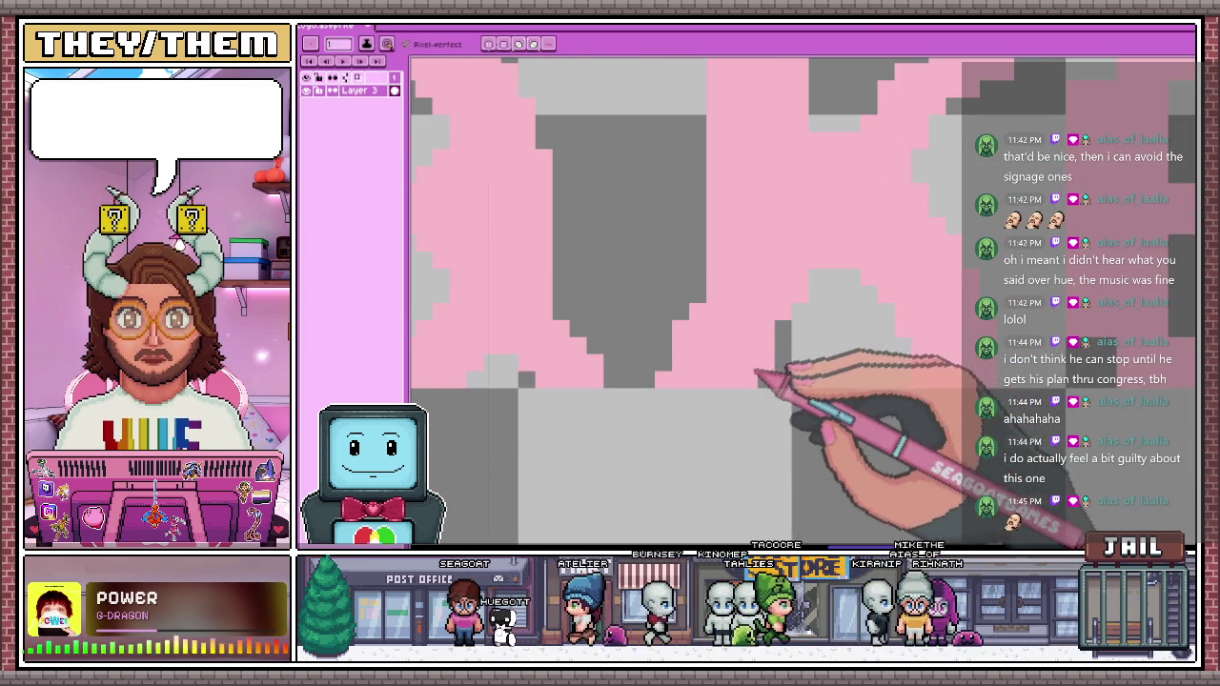
{"action": "scroll", "coordinate": [763, 362], "scroll_direction": "down", "scroll_amount": 3}
{"action": "scroll", "coordinate": [762, 305], "scroll_direction": "up", "scroll_amount": 1}
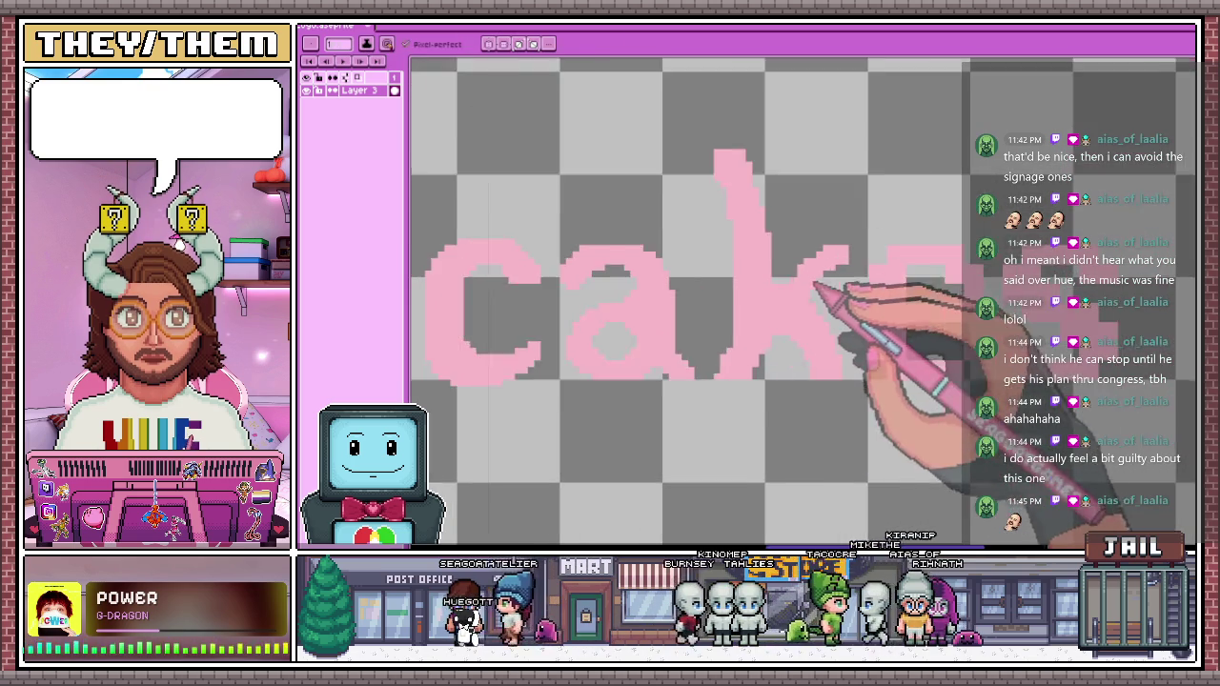
{"action": "scroll", "coordinate": [760, 279], "scroll_direction": "up", "scroll_amount": 2}
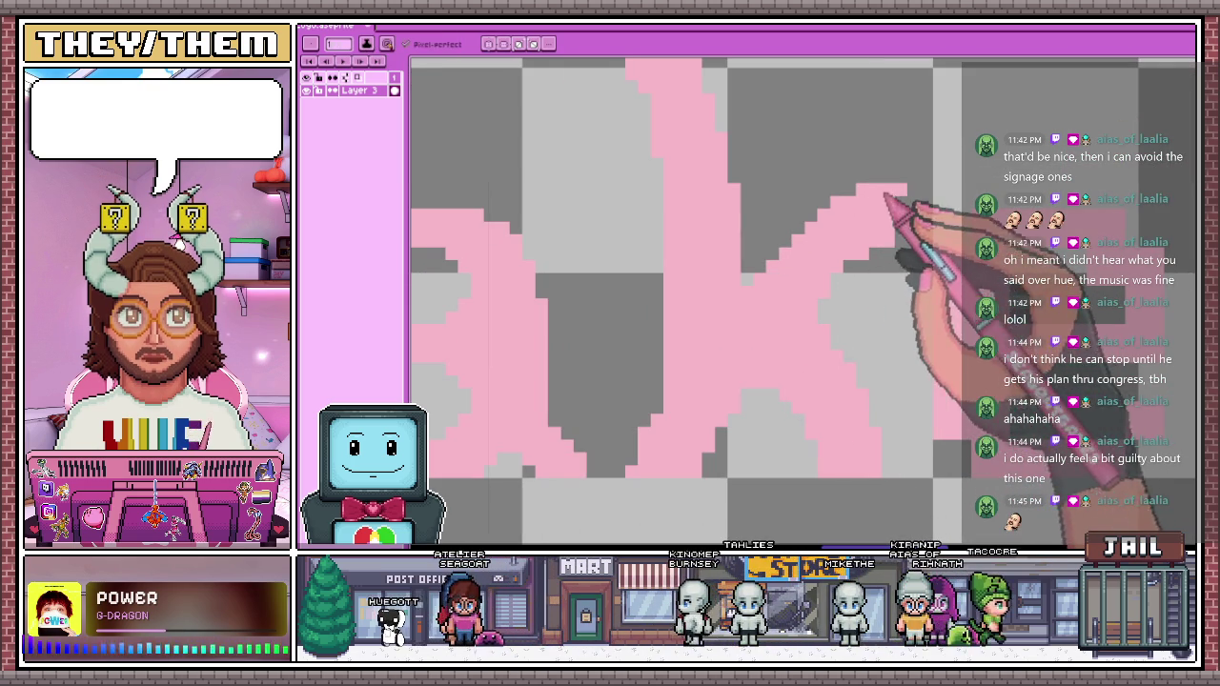
{"action": "left_click_drag", "start_coordinate": [868, 202], "coordinate": [901, 188]}
{"action": "scroll", "coordinate": [901, 221], "scroll_direction": "down", "scroll_amount": 3}
{"action": "scroll", "coordinate": [795, 213], "scroll_direction": "down", "scroll_amount": 2}
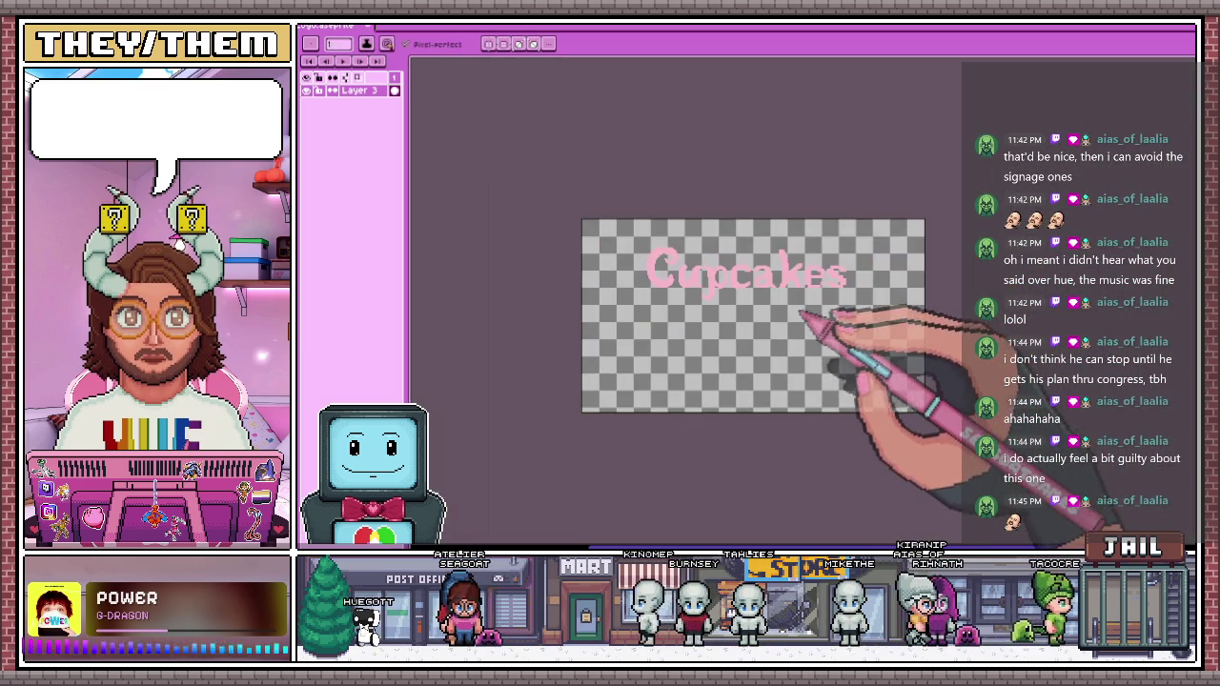
{"action": "scroll", "coordinate": [808, 291], "scroll_direction": "up", "scroll_amount": 2}
{"action": "scroll", "coordinate": [782, 277], "scroll_direction": "up", "scroll_amount": 2}
{"action": "scroll", "coordinate": [754, 258], "scroll_direction": "up", "scroll_amount": 1}
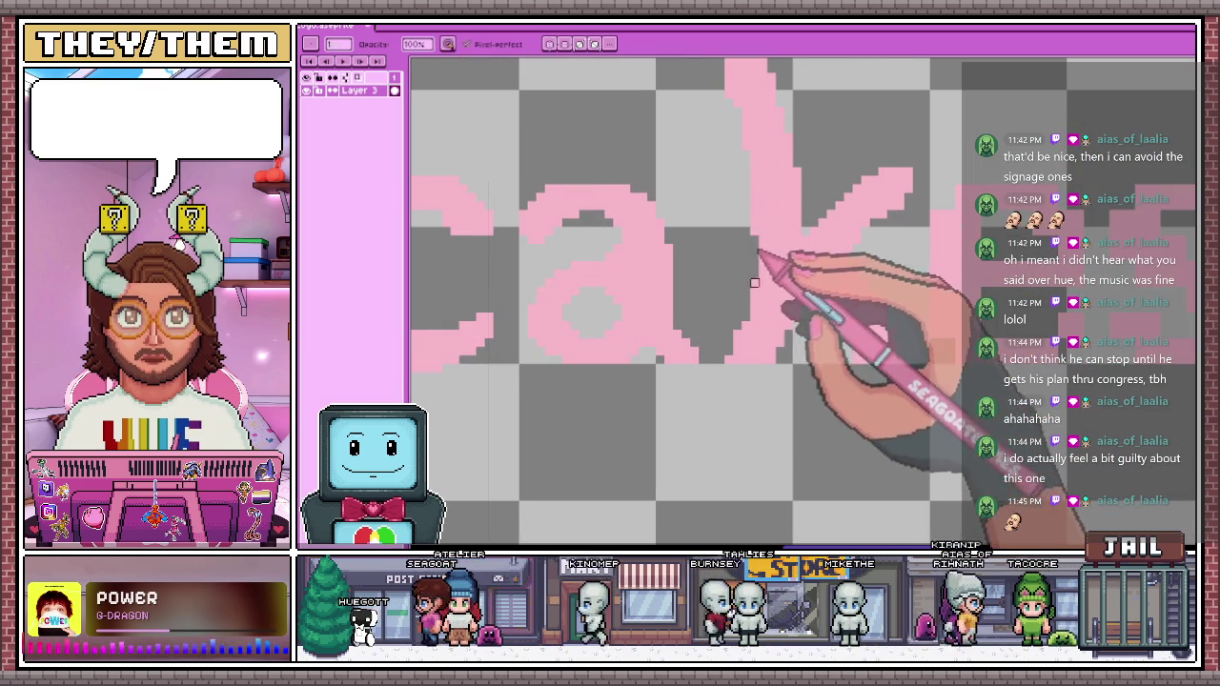
{"action": "scroll", "coordinate": [753, 249], "scroll_direction": "down", "scroll_amount": 2}
{"action": "scroll", "coordinate": [791, 319], "scroll_direction": "down", "scroll_amount": 3}
{"action": "scroll", "coordinate": [773, 370], "scroll_direction": "up", "scroll_amount": 2}
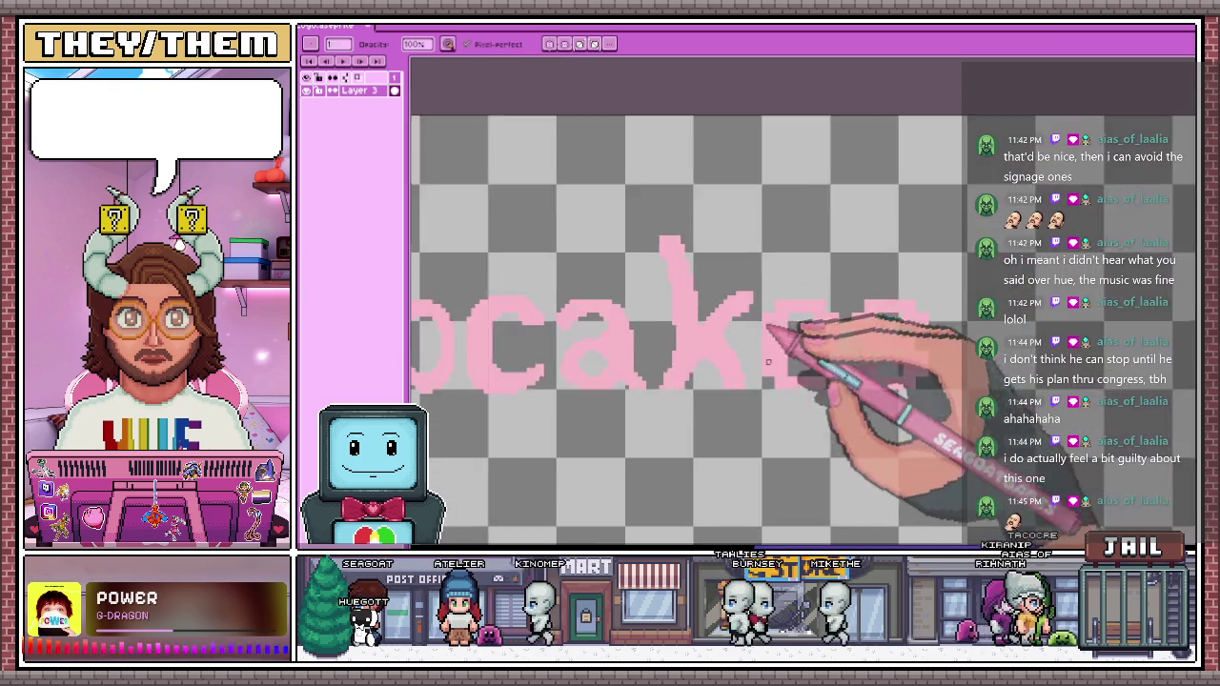
{"action": "scroll", "coordinate": [776, 381], "scroll_direction": "up", "scroll_amount": 1}
{"action": "scroll", "coordinate": [758, 362], "scroll_direction": "up", "scroll_amount": 1}
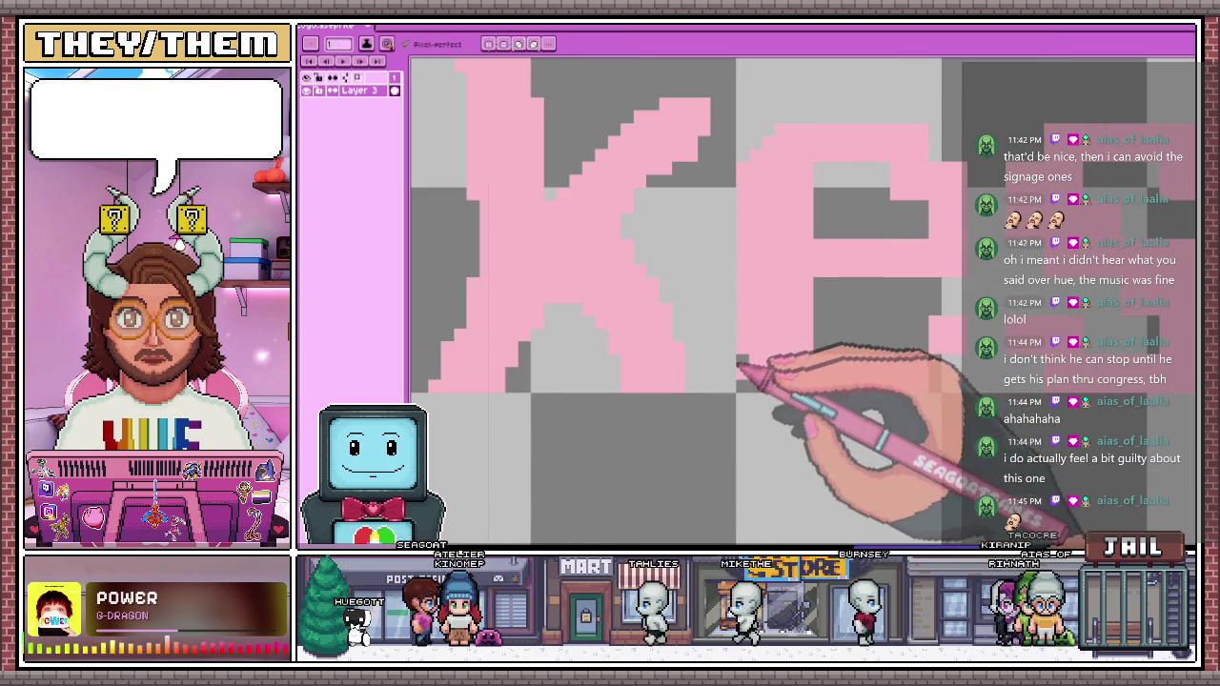
{"action": "key", "text": "b"}
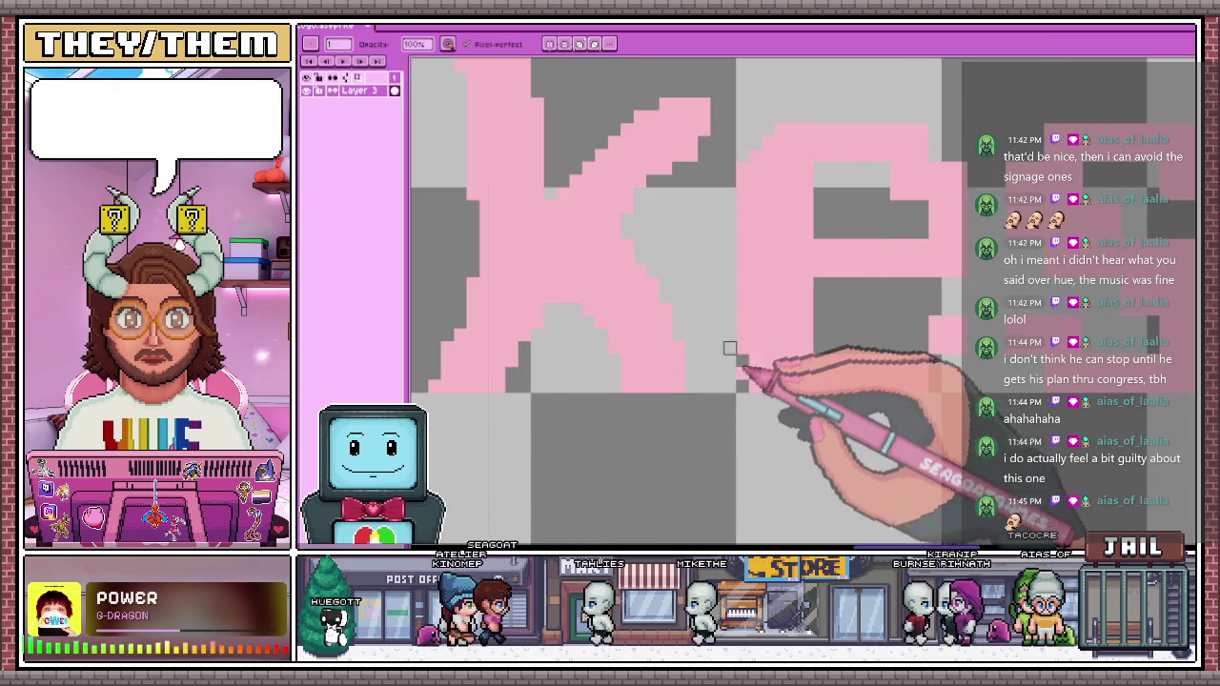
{"action": "key", "text": "b"}
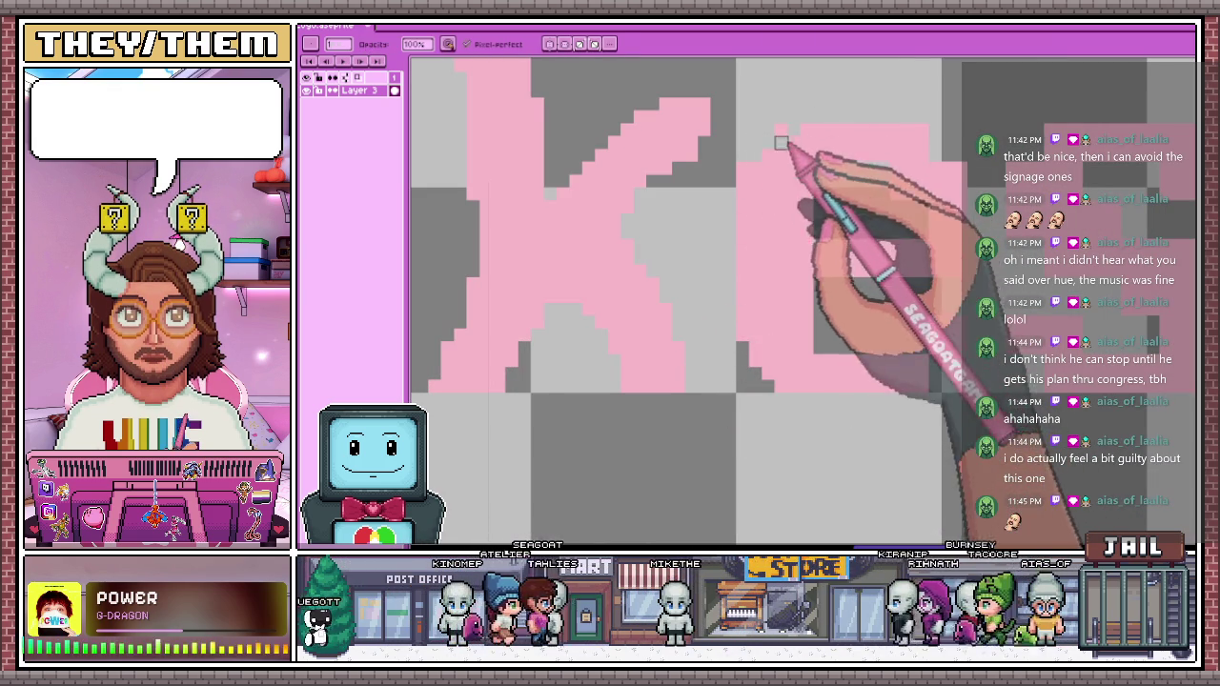
{"action": "key", "text": "e"}
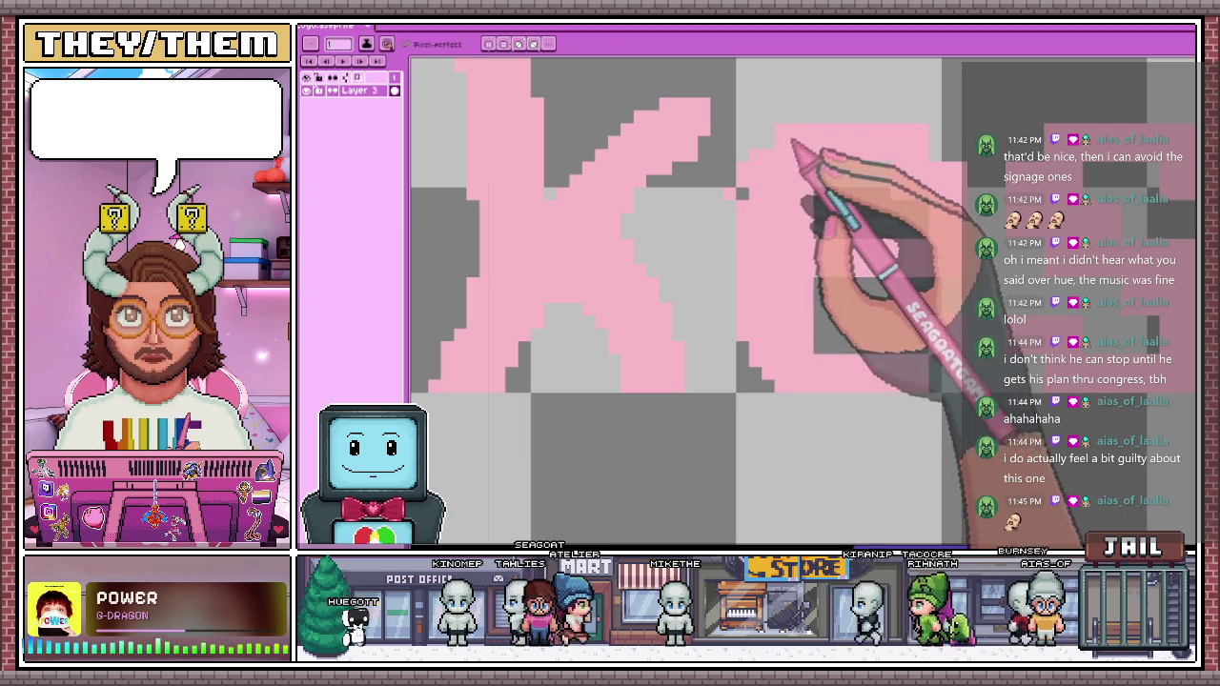
{"action": "key", "text": "b"}
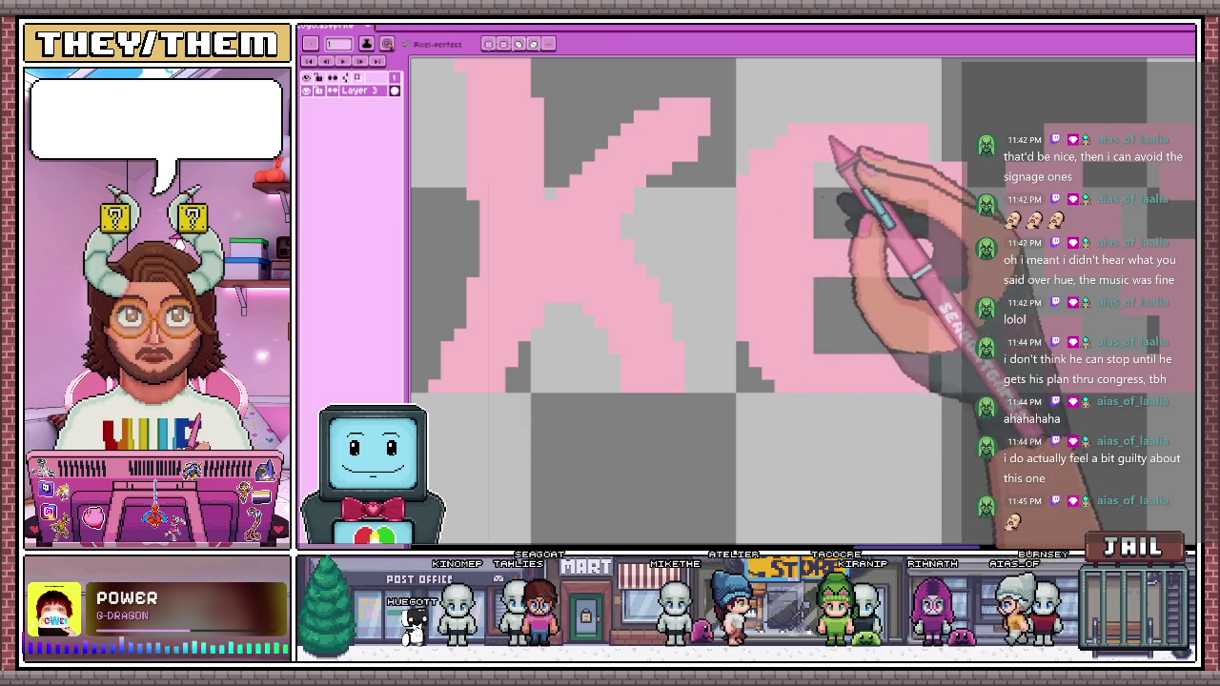
{"action": "key", "text": "b"}
{"action": "scroll", "coordinate": [742, 195], "scroll_direction": "down", "scroll_amount": 2}
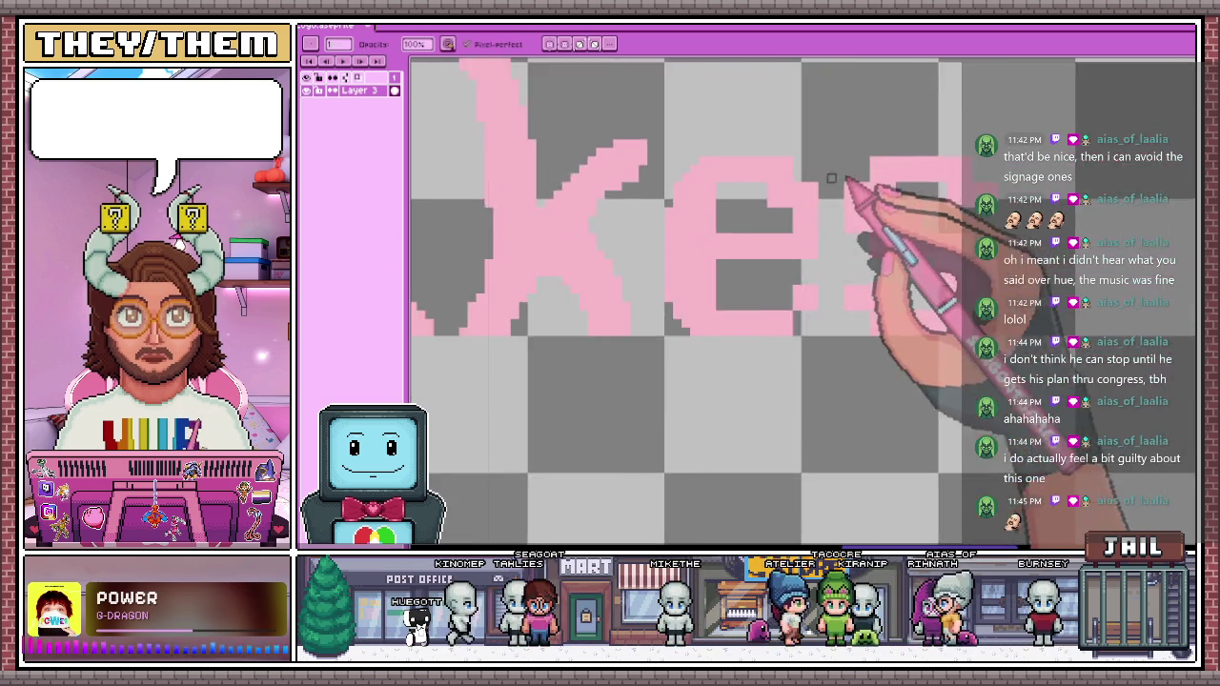
Remove a stray pixel on the e and paint pink into its inner loop corners
{"action": "scroll", "coordinate": [781, 198], "scroll_direction": "up", "scroll_amount": 3}
{"action": "key", "text": "e"}
{"action": "scroll", "coordinate": [815, 201], "scroll_direction": "down", "scroll_amount": 1}
{"action": "key", "text": "b"}
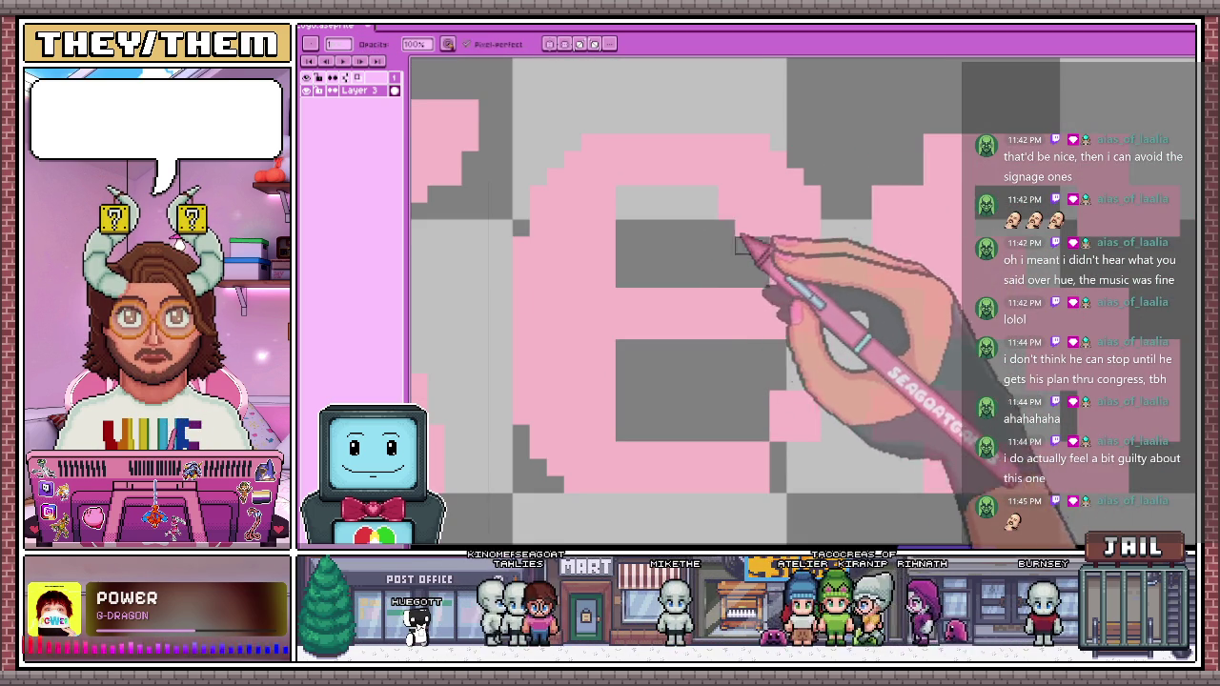
{"action": "scroll", "coordinate": [742, 246], "scroll_direction": "up", "scroll_amount": 1}
{"action": "scroll", "coordinate": [735, 209], "scroll_direction": "up", "scroll_amount": 1}
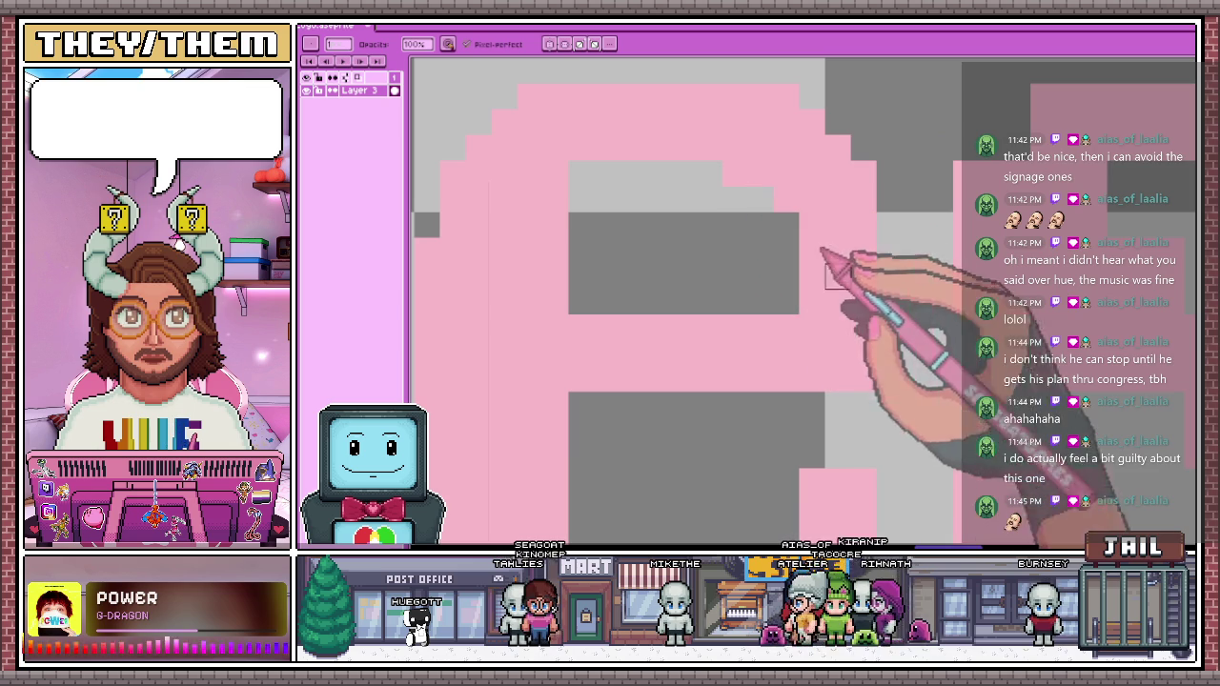
{"action": "left_click", "coordinate": [837, 378]}
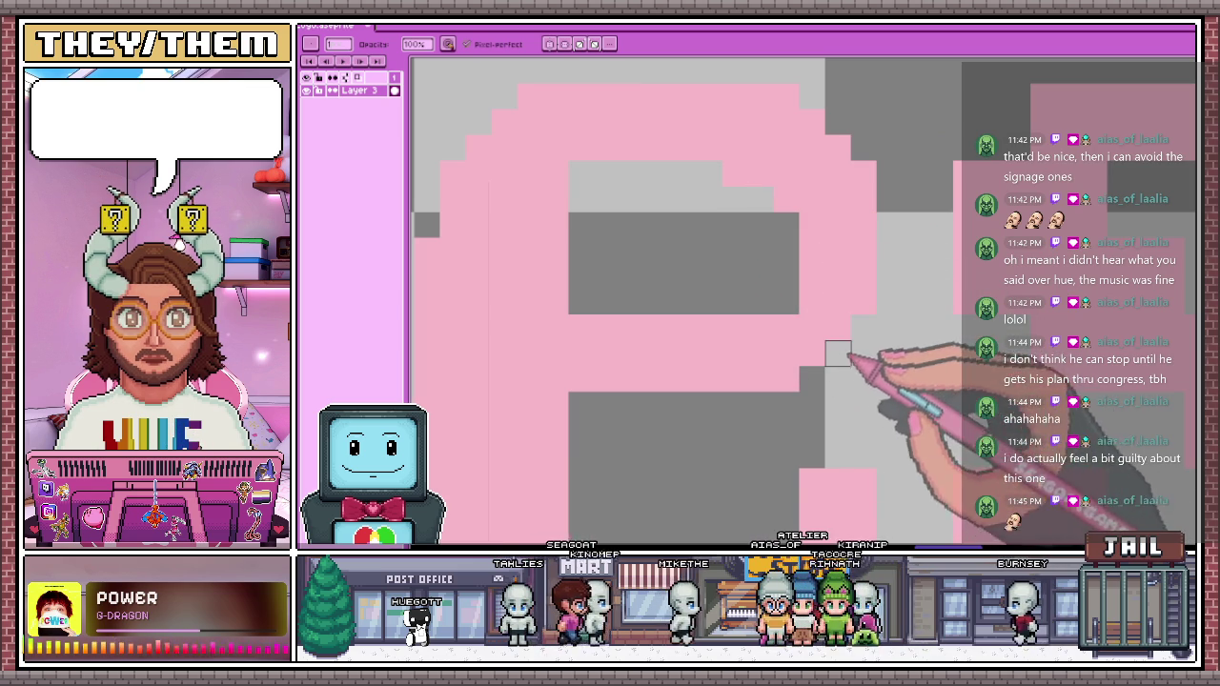
{"action": "scroll", "coordinate": [829, 285], "scroll_direction": "down", "scroll_amount": 1}
{"action": "scroll", "coordinate": [839, 247], "scroll_direction": "up", "scroll_amount": 1}
{"action": "scroll", "coordinate": [695, 305], "scroll_direction": "up", "scroll_amount": 1}
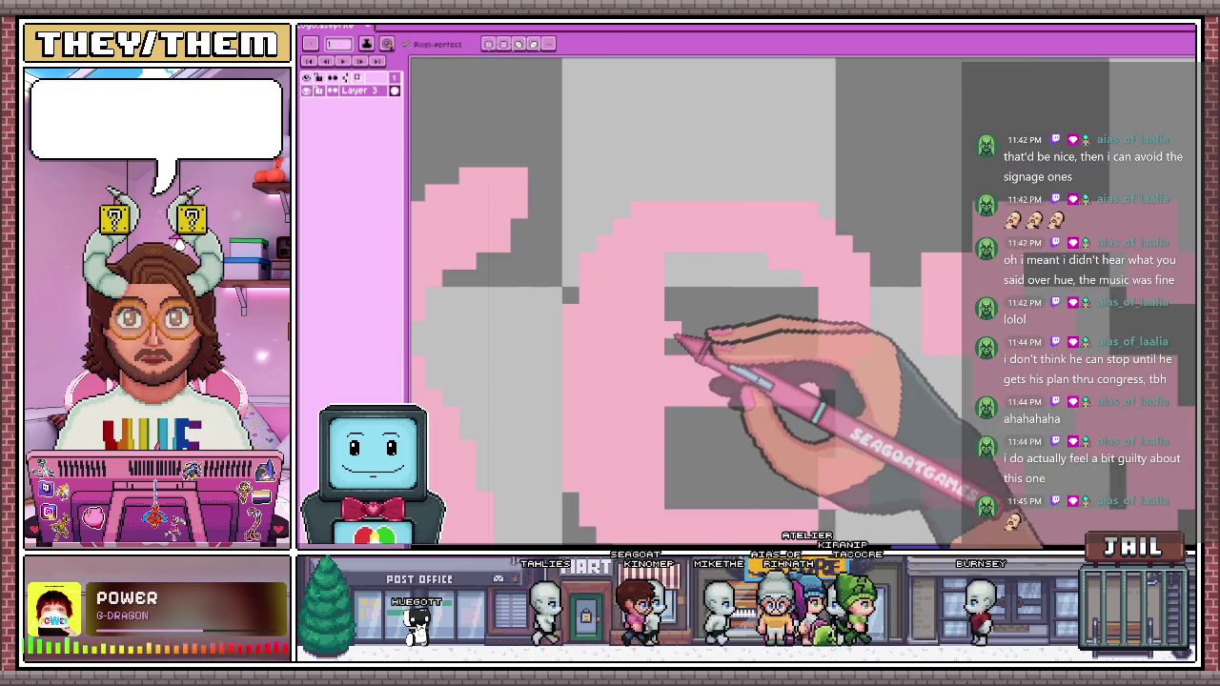
{"action": "left_click_drag", "start_coordinate": [675, 335], "coordinate": [790, 349]}
{"action": "left_click_drag", "start_coordinate": [680, 272], "coordinate": [702, 266]}
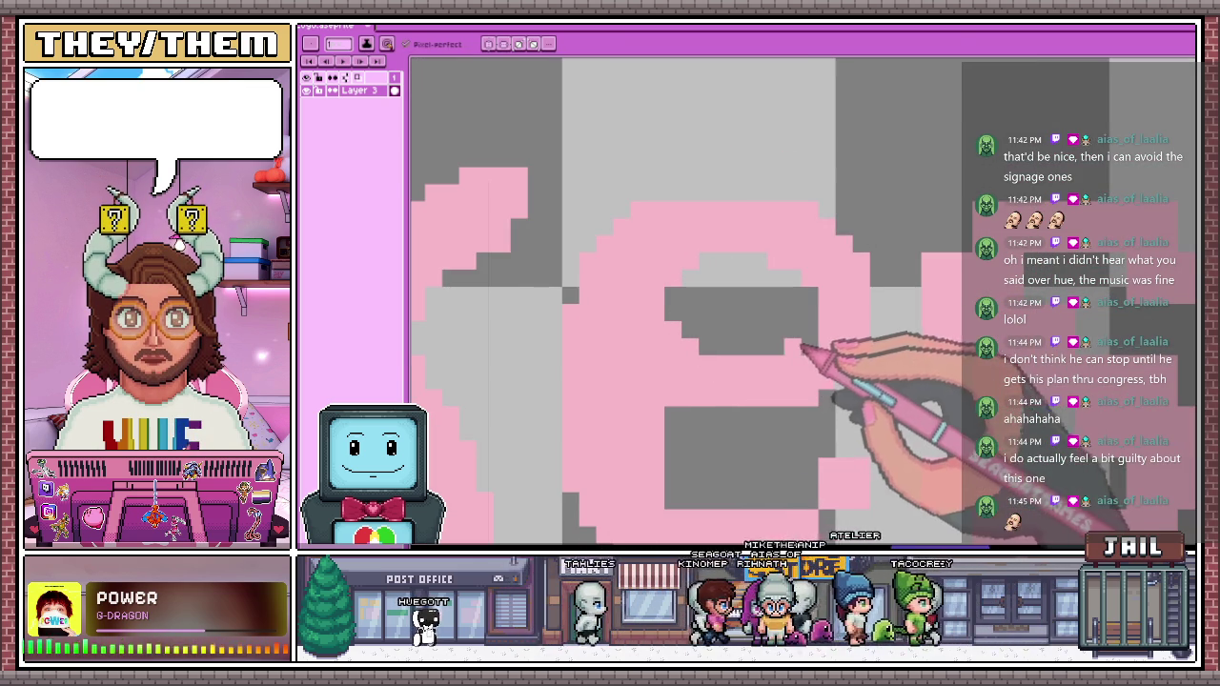
Erase the stray pink pixels along the e's top-left edge with the Eraser
{"action": "scroll", "coordinate": [807, 349], "scroll_direction": "down", "scroll_amount": 1}
{"action": "scroll", "coordinate": [754, 313], "scroll_direction": "up", "scroll_amount": 1}
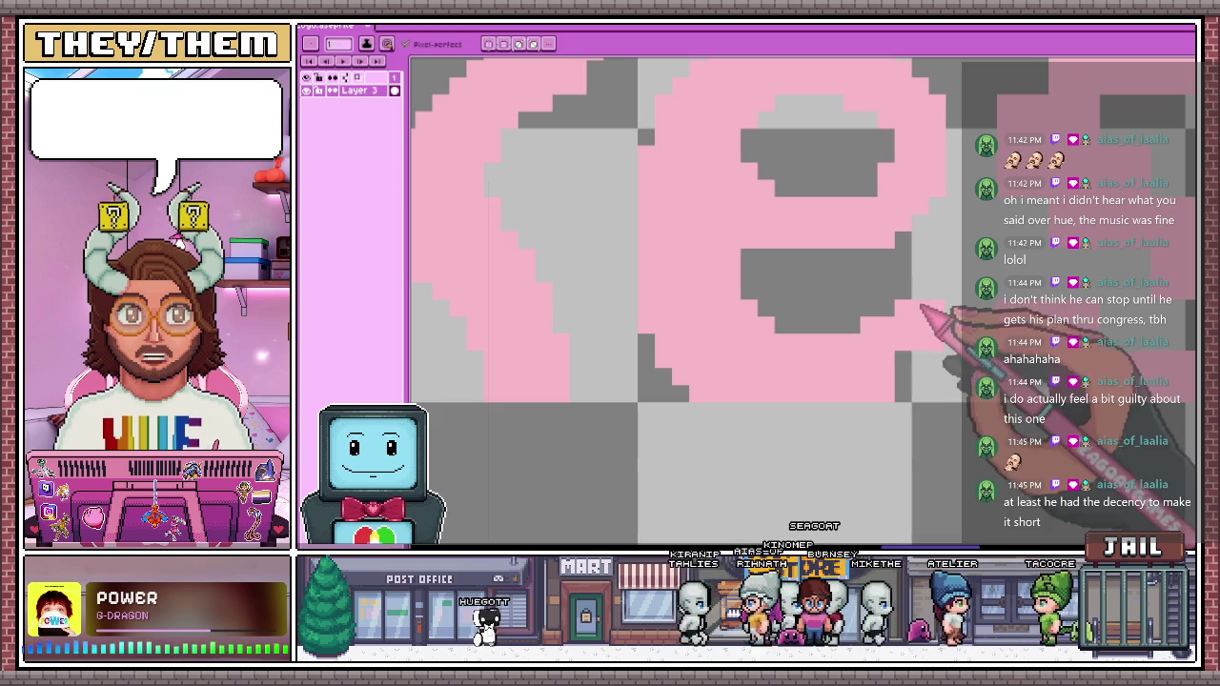
{"action": "scroll", "coordinate": [858, 353], "scroll_direction": "down", "scroll_amount": 2}
{"action": "scroll", "coordinate": [845, 381], "scroll_direction": "up", "scroll_amount": 1}
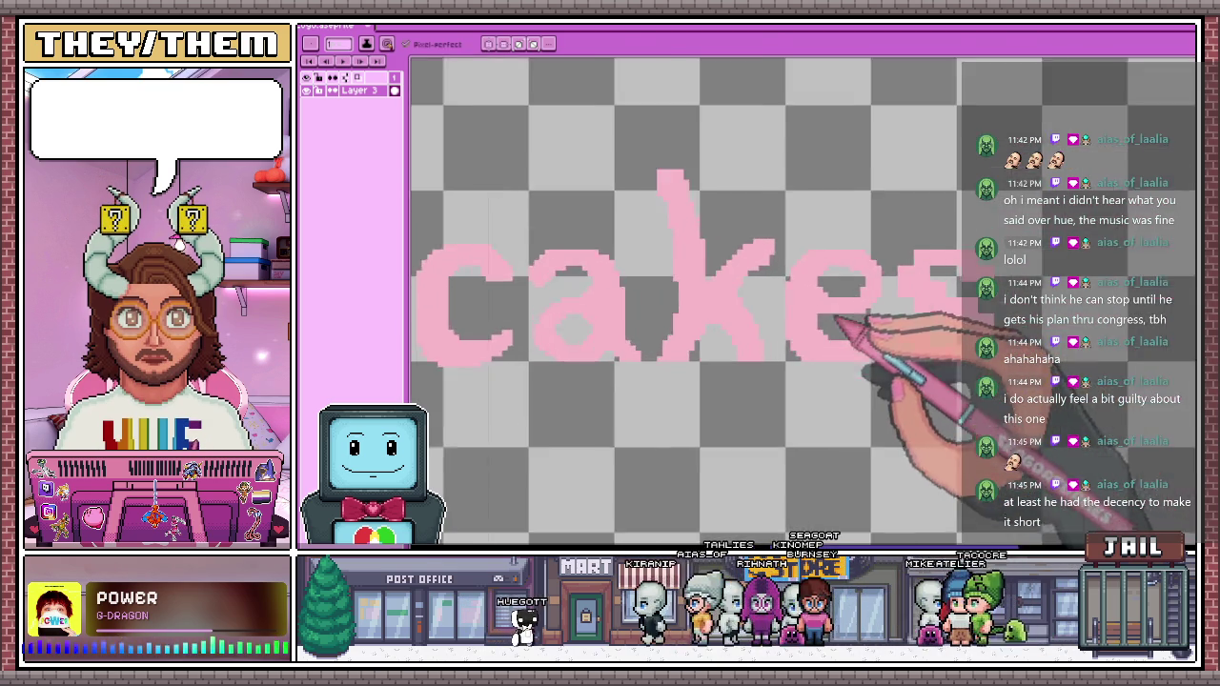
{"action": "scroll", "coordinate": [829, 291], "scroll_direction": "up", "scroll_amount": 1}
{"action": "scroll", "coordinate": [795, 273], "scroll_direction": "down", "scroll_amount": 1}
{"action": "scroll", "coordinate": [800, 276], "scroll_direction": "up", "scroll_amount": 1}
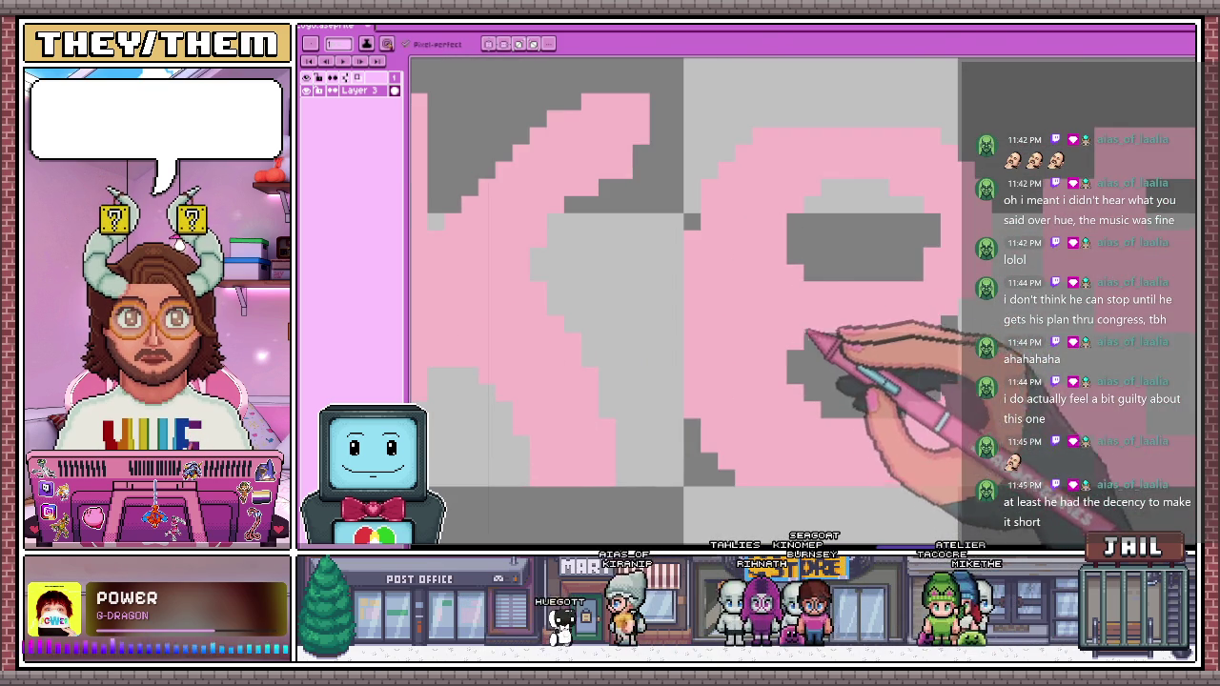
{"action": "scroll", "coordinate": [810, 279], "scroll_direction": "down", "scroll_amount": 1}
{"action": "scroll", "coordinate": [812, 278], "scroll_direction": "up", "scroll_amount": 1}
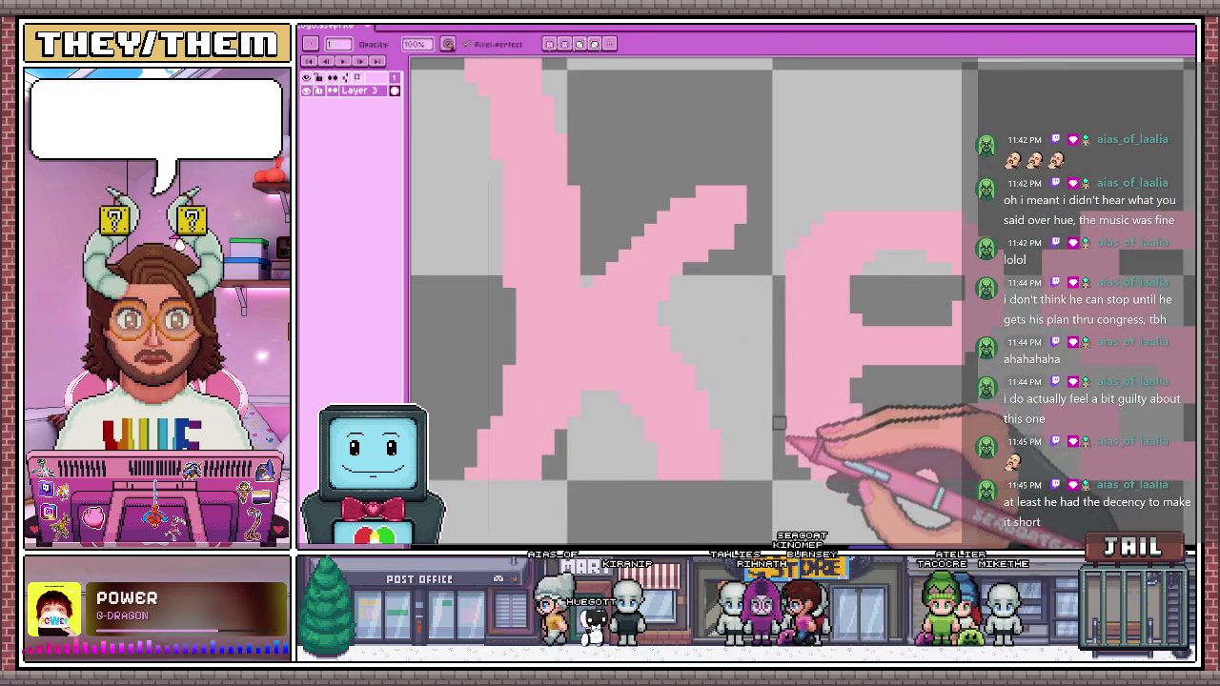
{"action": "scroll", "coordinate": [815, 474], "scroll_direction": "down", "scroll_amount": 2}
{"action": "scroll", "coordinate": [809, 436], "scroll_direction": "up", "scroll_amount": 2}
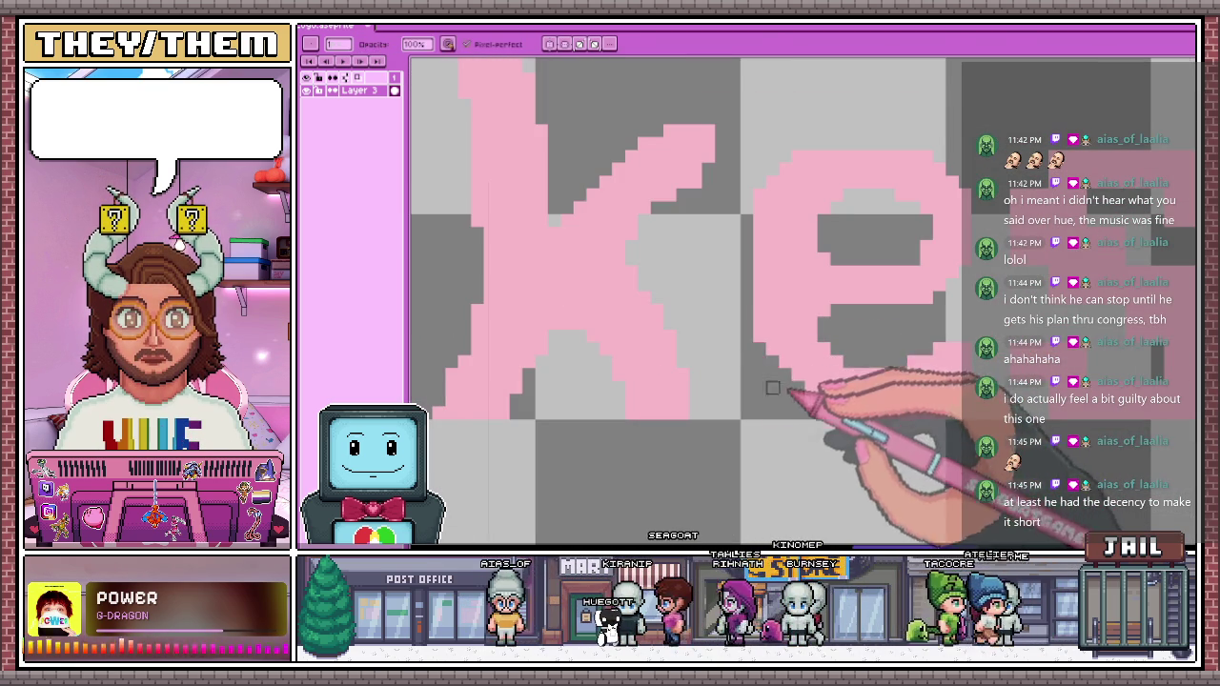
{"action": "key", "text": "e"}
{"action": "mouse_move", "coordinate": [810, 168]}
{"action": "left_mouse_down"}
{"action": "mouse_move", "coordinate": [758, 257]}
{"action": "mouse_move", "coordinate": [760, 351]}
{"action": "left_mouse_up"}
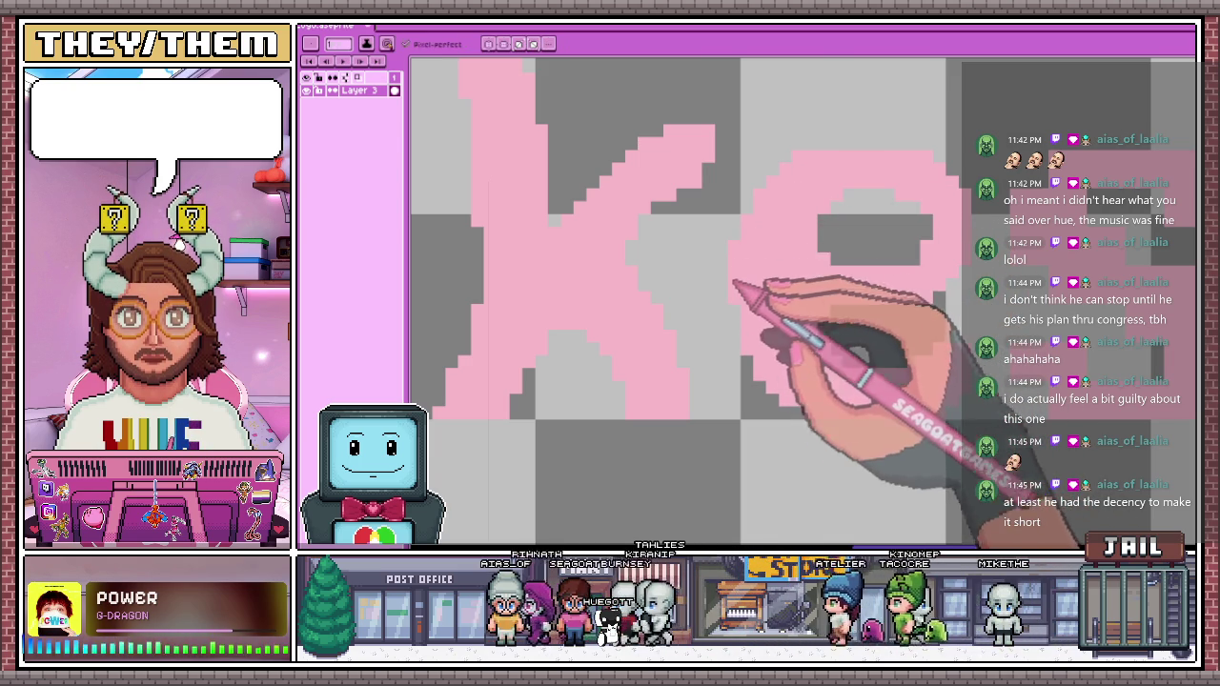
{"action": "scroll", "coordinate": [753, 239], "scroll_direction": "down", "scroll_amount": 2}
{"action": "scroll", "coordinate": [835, 228], "scroll_direction": "down", "scroll_amount": 2}
{"action": "scroll", "coordinate": [829, 314], "scroll_direction": "down", "scroll_amount": 2}
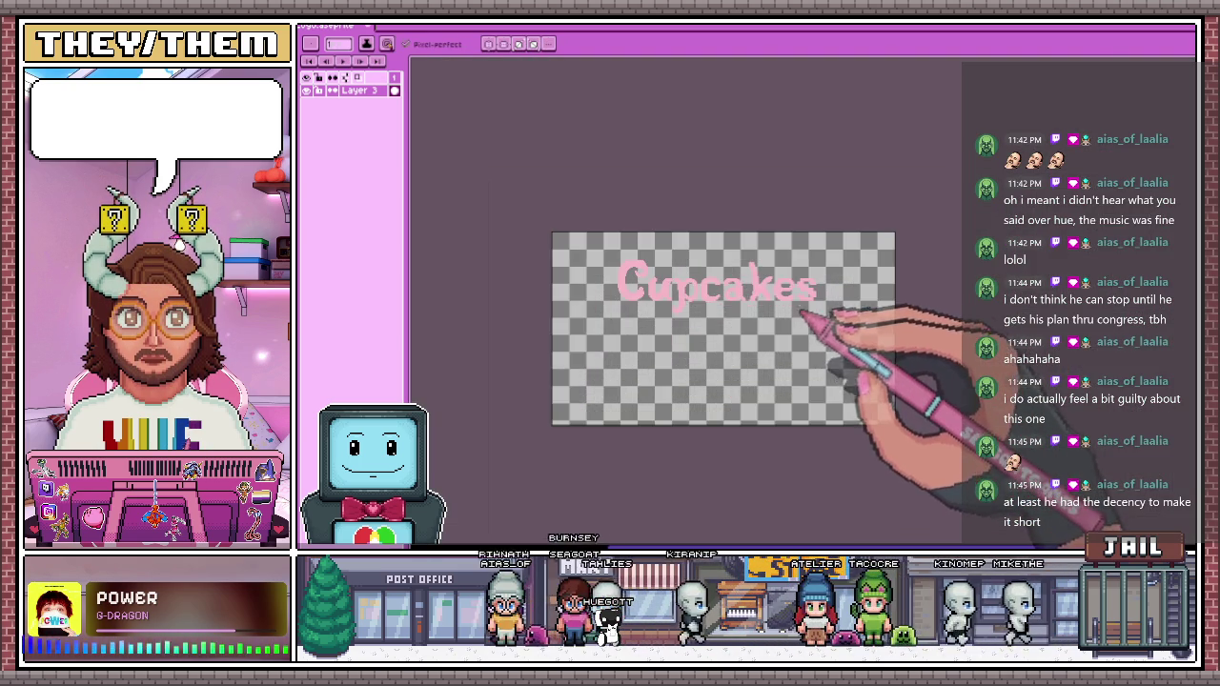
Zoom into the 'es' letters and erase stray and jagged pink pixels along their edges
{"action": "scroll", "coordinate": [819, 305], "scroll_direction": "up", "scroll_amount": 2}
{"action": "scroll", "coordinate": [800, 291], "scroll_direction": "up", "scroll_amount": 2}
{"action": "scroll", "coordinate": [843, 303], "scroll_direction": "up", "scroll_amount": 2}
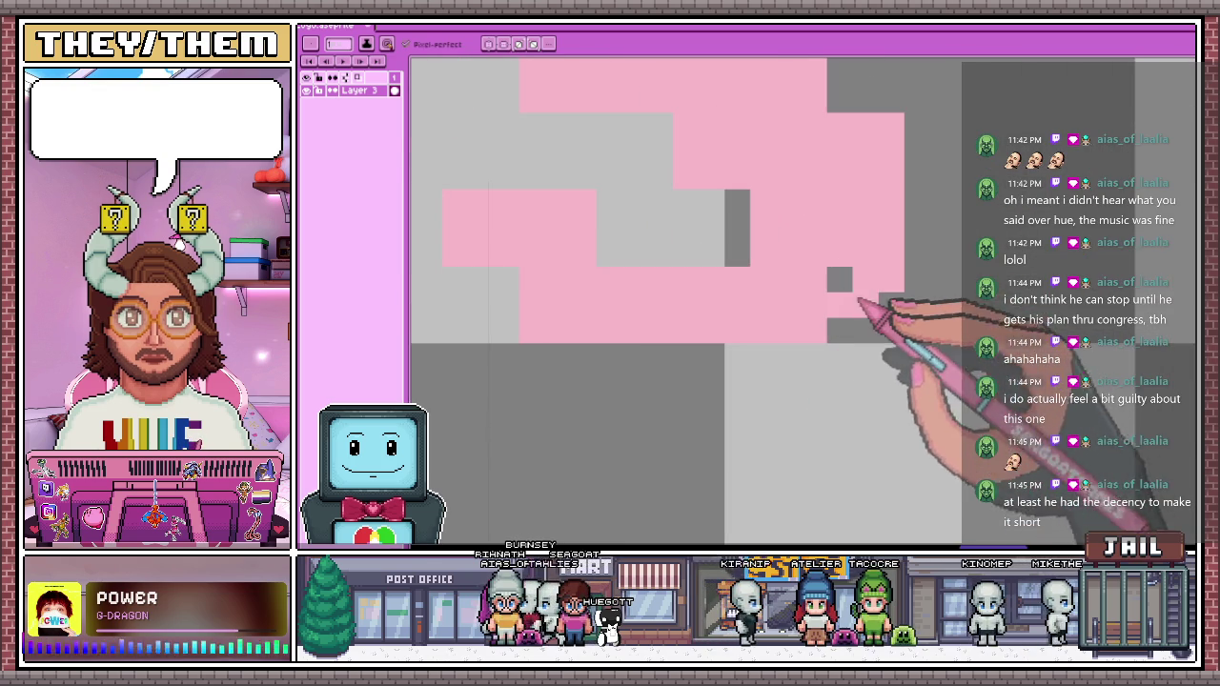
{"action": "scroll", "coordinate": [858, 303], "scroll_direction": "down", "scroll_amount": 3}
{"action": "scroll", "coordinate": [844, 294], "scroll_direction": "up", "scroll_amount": 2}
{"action": "scroll", "coordinate": [776, 300], "scroll_direction": "down", "scroll_amount": 2}
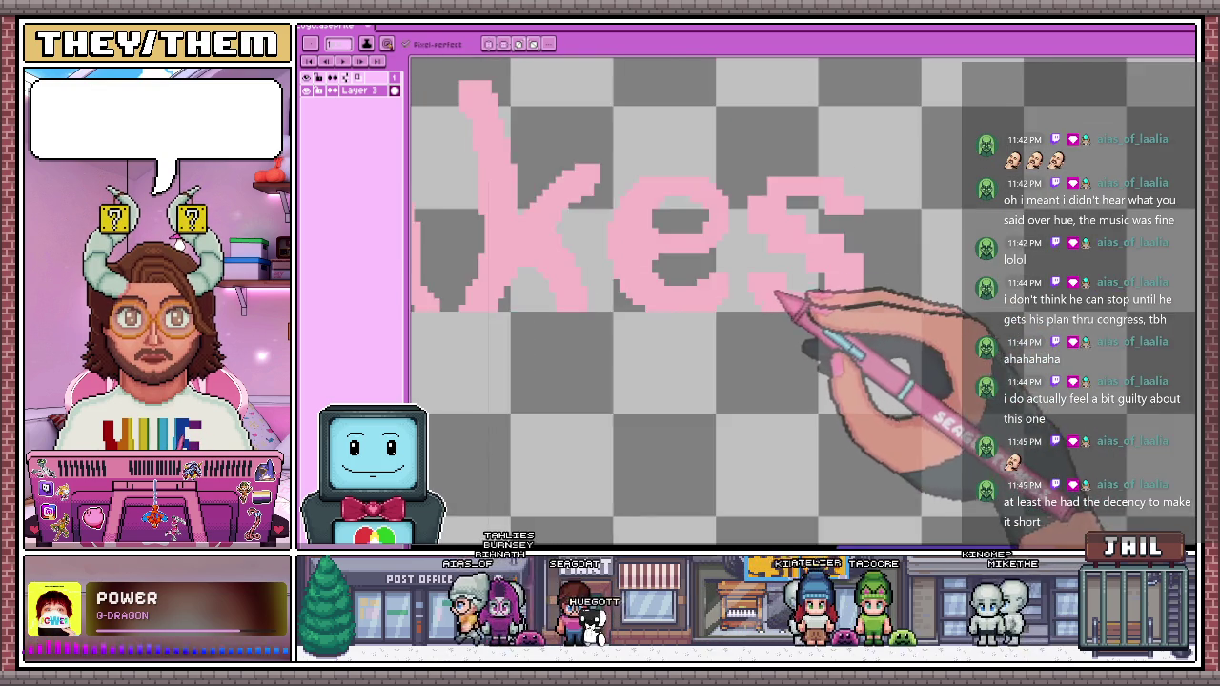
{"action": "scroll", "coordinate": [743, 324], "scroll_direction": "up", "scroll_amount": 3}
{"action": "scroll", "coordinate": [705, 276], "scroll_direction": "down", "scroll_amount": 1}
{"action": "scroll", "coordinate": [733, 275], "scroll_direction": "up", "scroll_amount": 1}
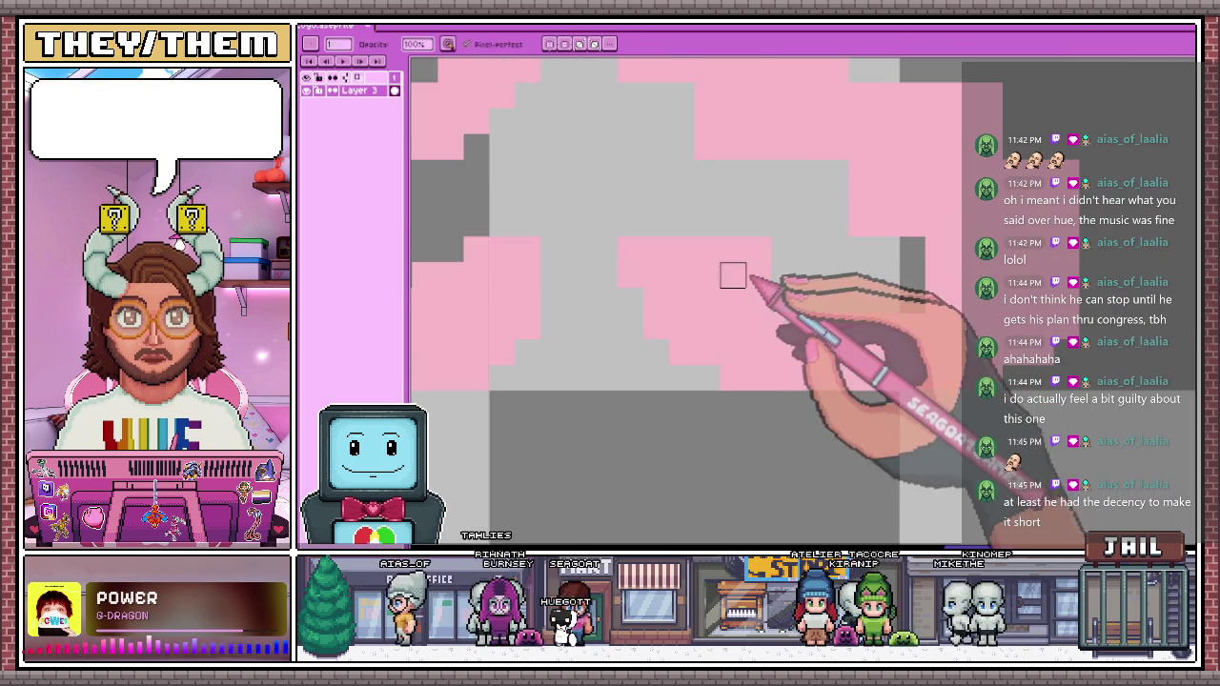
{"action": "scroll", "coordinate": [732, 249], "scroll_direction": "down", "scroll_amount": 2}
{"action": "scroll", "coordinate": [800, 244], "scroll_direction": "up", "scroll_amount": 2}
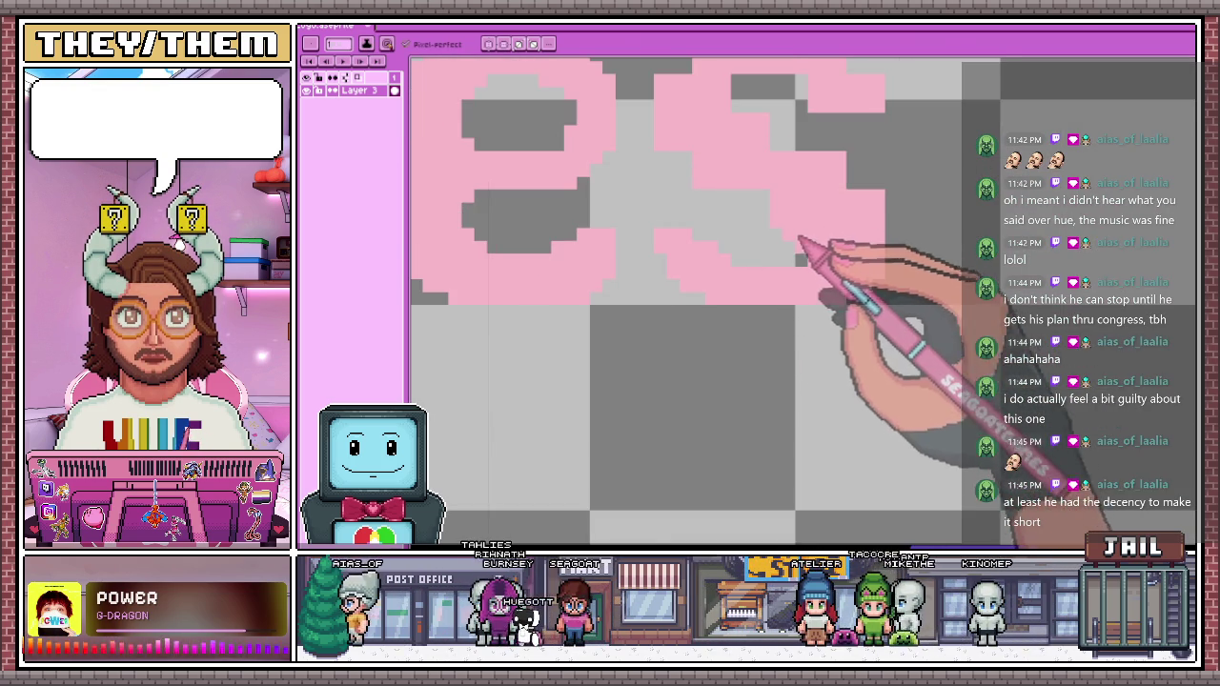
{"action": "scroll", "coordinate": [798, 238], "scroll_direction": "up", "scroll_amount": 1}
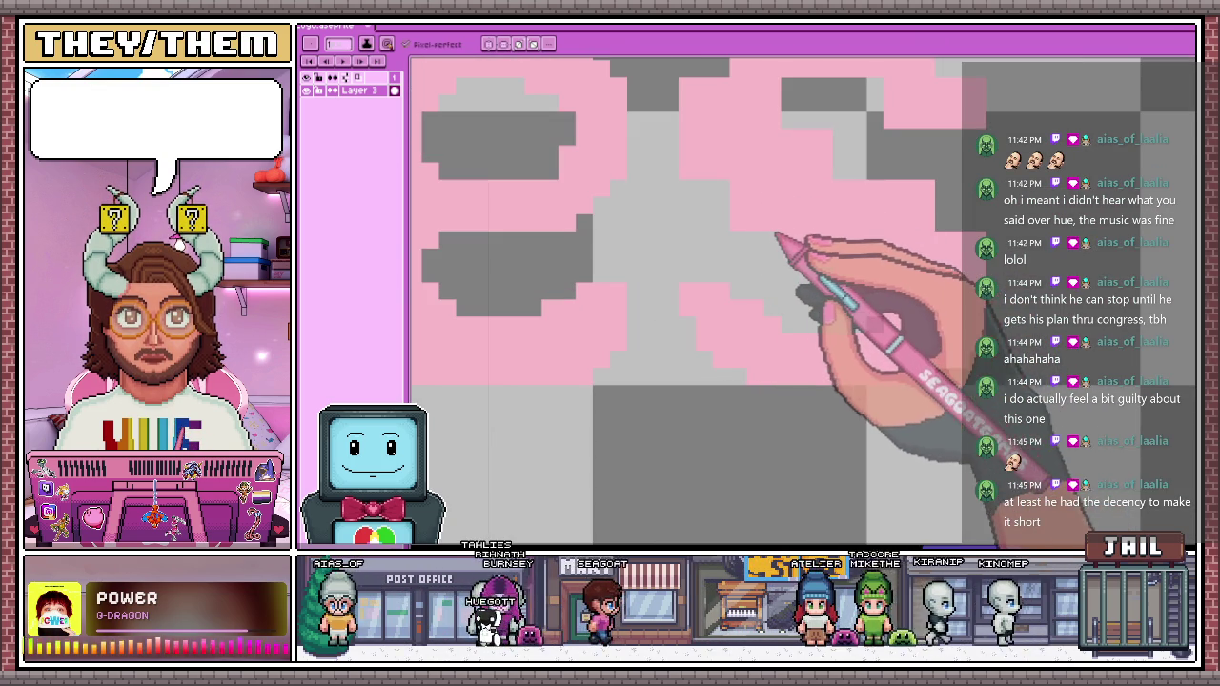
{"action": "scroll", "coordinate": [762, 219], "scroll_direction": "down", "scroll_amount": 1}
{"action": "scroll", "coordinate": [752, 181], "scroll_direction": "up", "scroll_amount": 1}
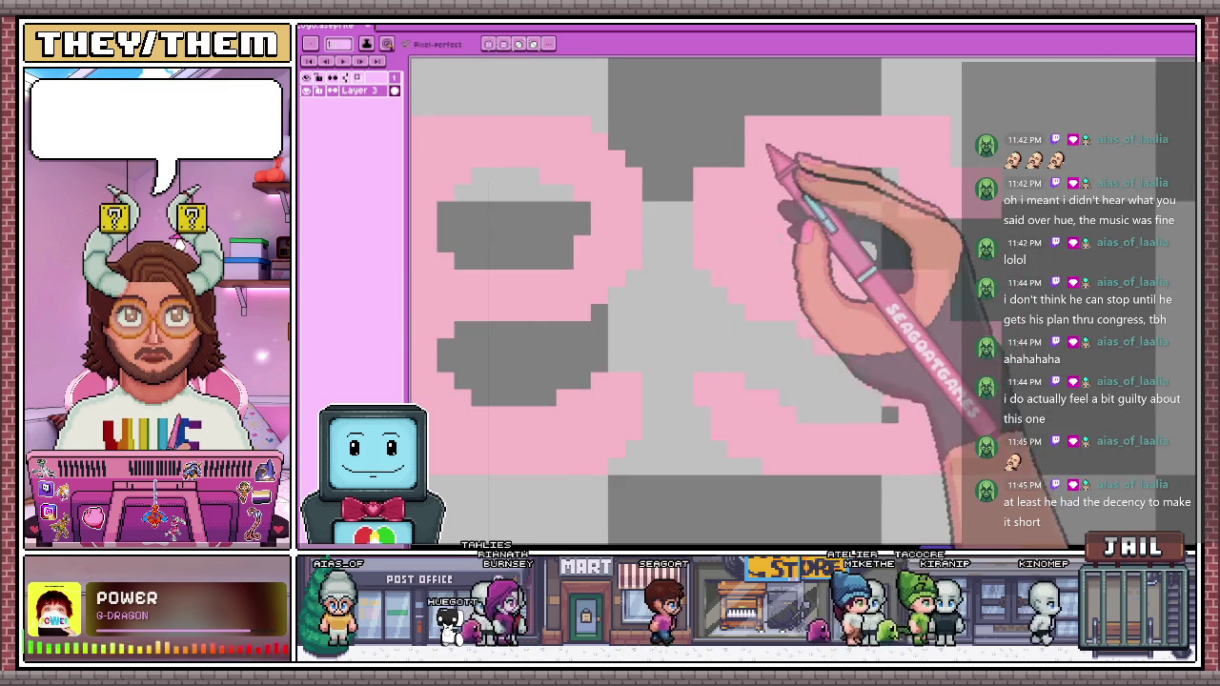
{"action": "left_click", "coordinate": [820, 90]}
{"action": "key", "text": "e"}
{"action": "left_click", "coordinate": [821, 91]}
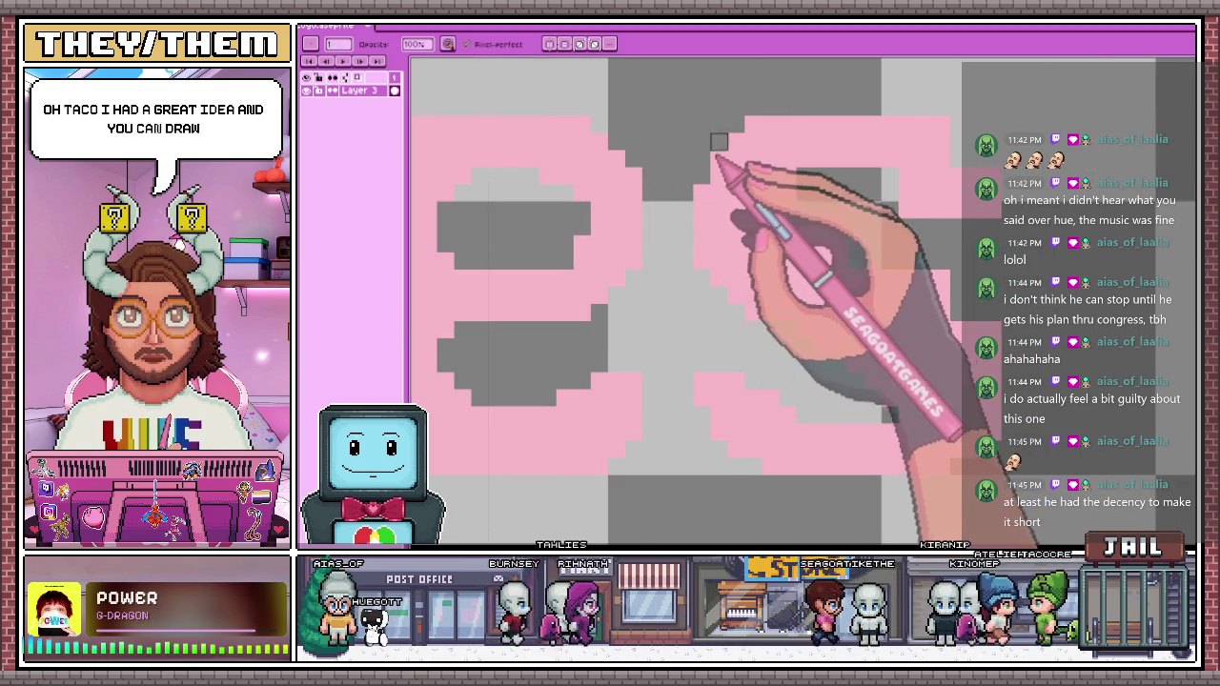
{"action": "left_click", "coordinate": [753, 125]}
Fill pink pixels along the right side of the s, then erase to trim its right edge
{"action": "key", "text": "b"}
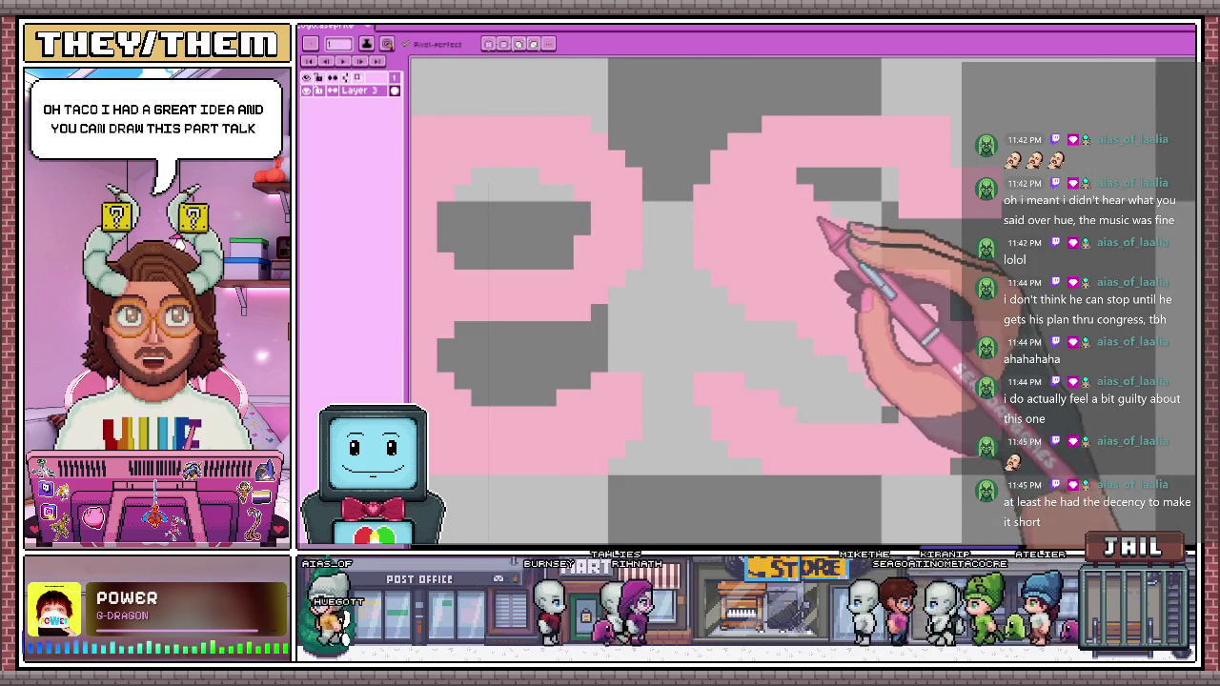
{"action": "scroll", "coordinate": [966, 250], "scroll_direction": "down", "scroll_amount": 2}
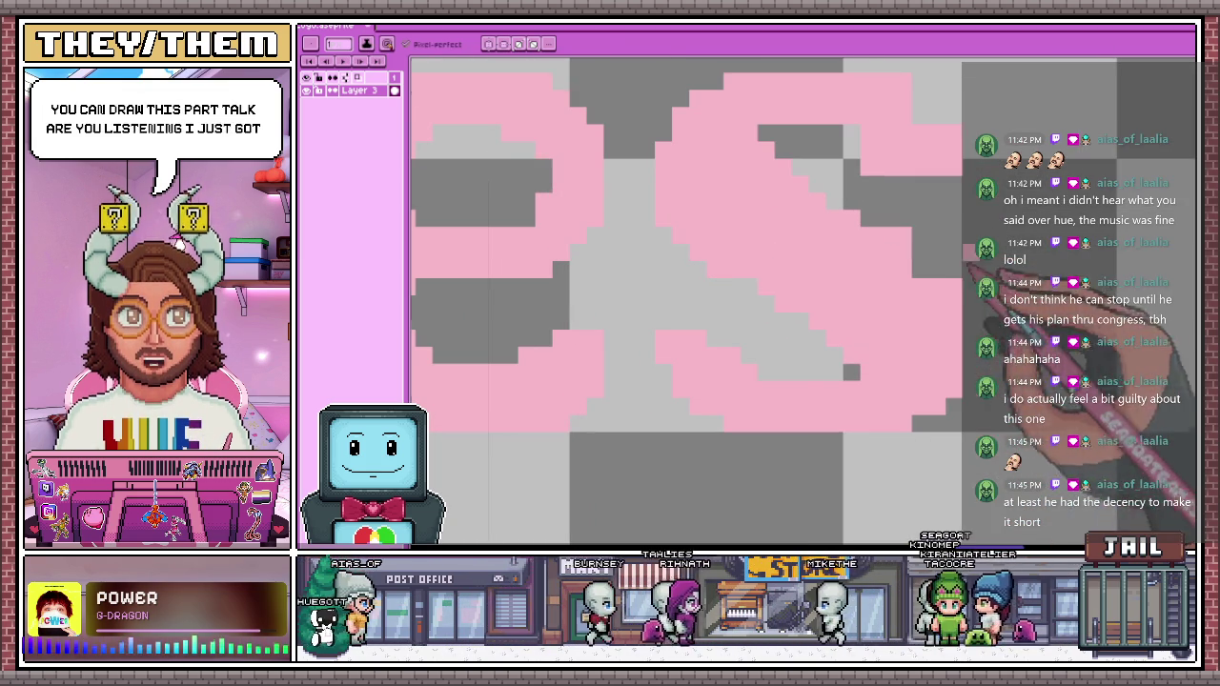
{"action": "scroll", "coordinate": [809, 174], "scroll_direction": "down", "scroll_amount": 2}
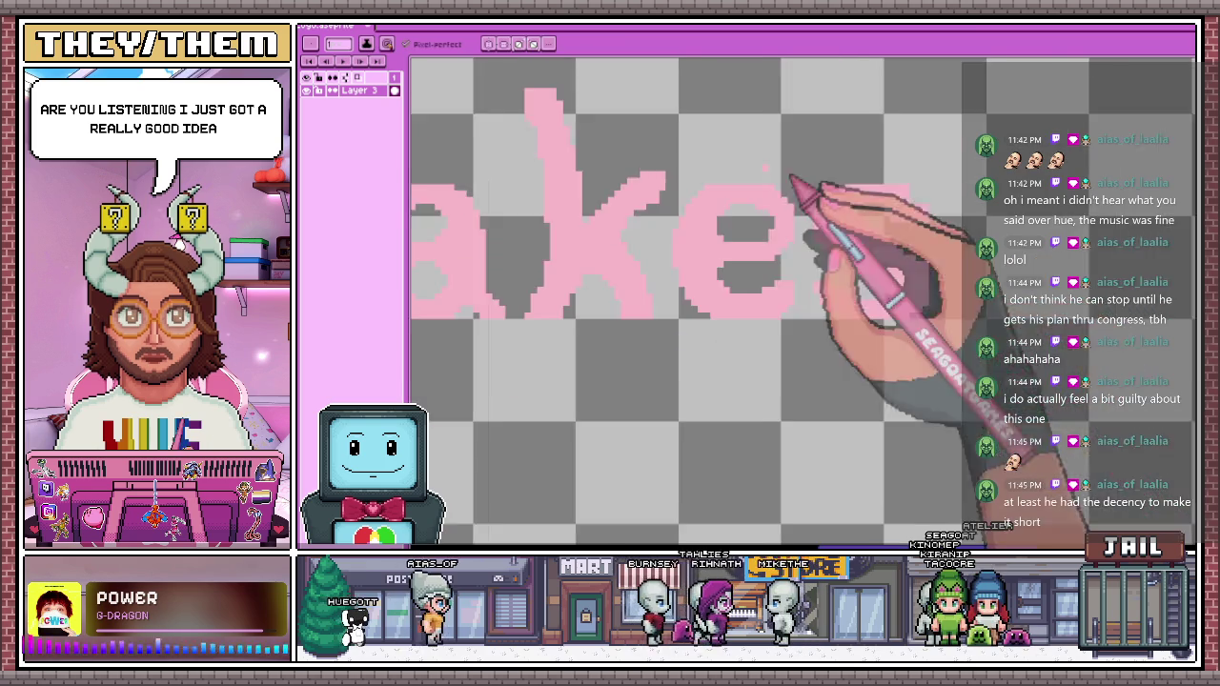
{"action": "scroll", "coordinate": [915, 276], "scroll_direction": "up", "scroll_amount": 1}
{"action": "scroll", "coordinate": [915, 276], "scroll_direction": "up", "scroll_amount": 1}
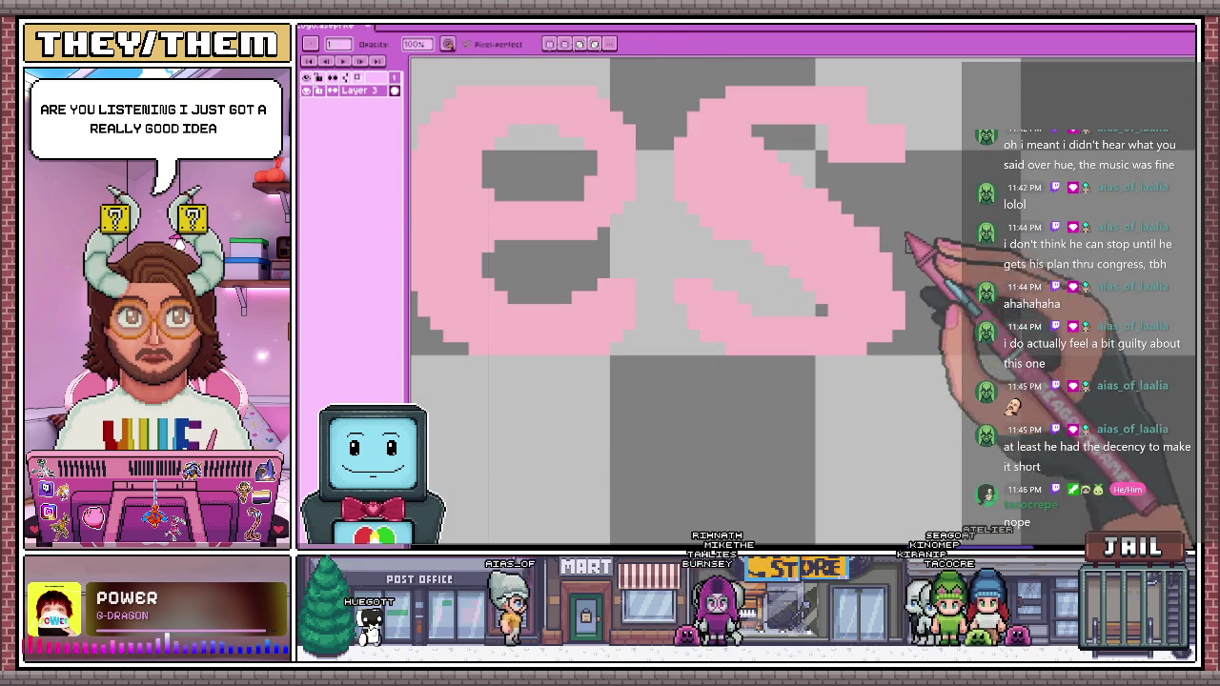
{"action": "mouse_move", "coordinate": [808, 182]}
{"action": "left_mouse_down"}
{"action": "mouse_move", "coordinate": [776, 159]}
{"action": "mouse_move", "coordinate": [830, 212]}
{"action": "mouse_move", "coordinate": [898, 246]}
{"action": "left_mouse_up"}
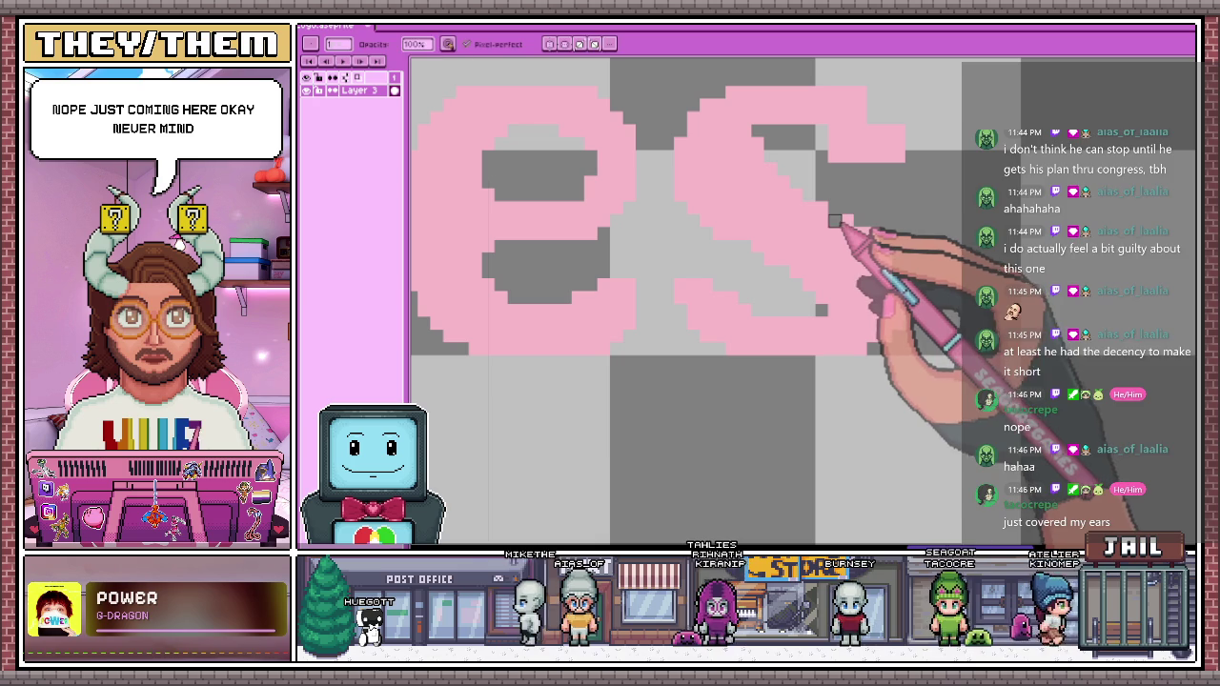
{"action": "key", "text": "e"}
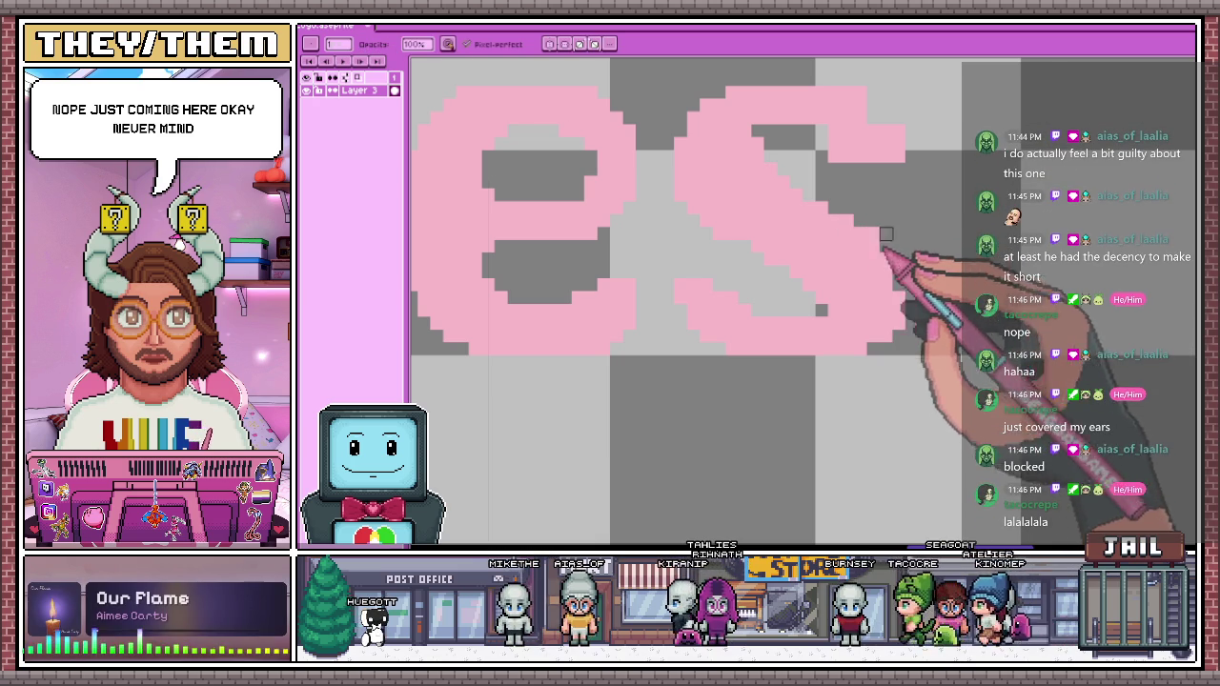
{"action": "mouse_move", "coordinate": [885, 247]}
{"action": "left_mouse_down"}
{"action": "mouse_move", "coordinate": [873, 337]}
{"action": "mouse_move", "coordinate": [770, 259]}
{"action": "left_mouse_up"}
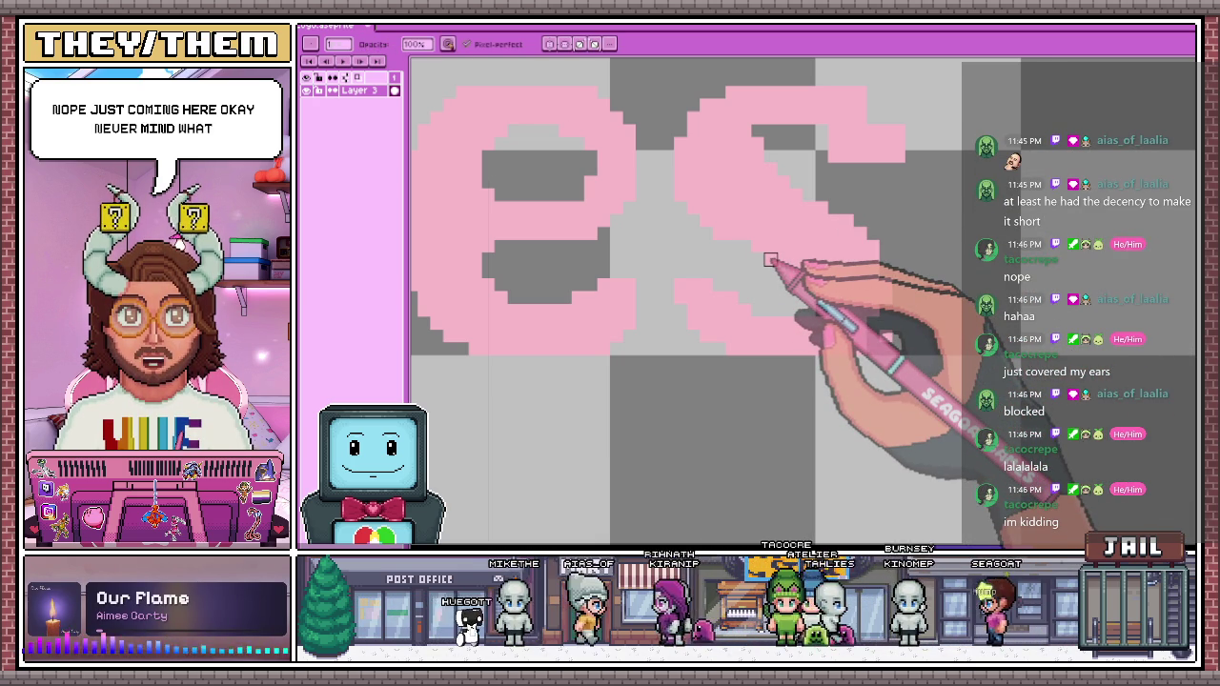
{"action": "scroll", "coordinate": [770, 259], "scroll_direction": "down", "scroll_amount": 3}
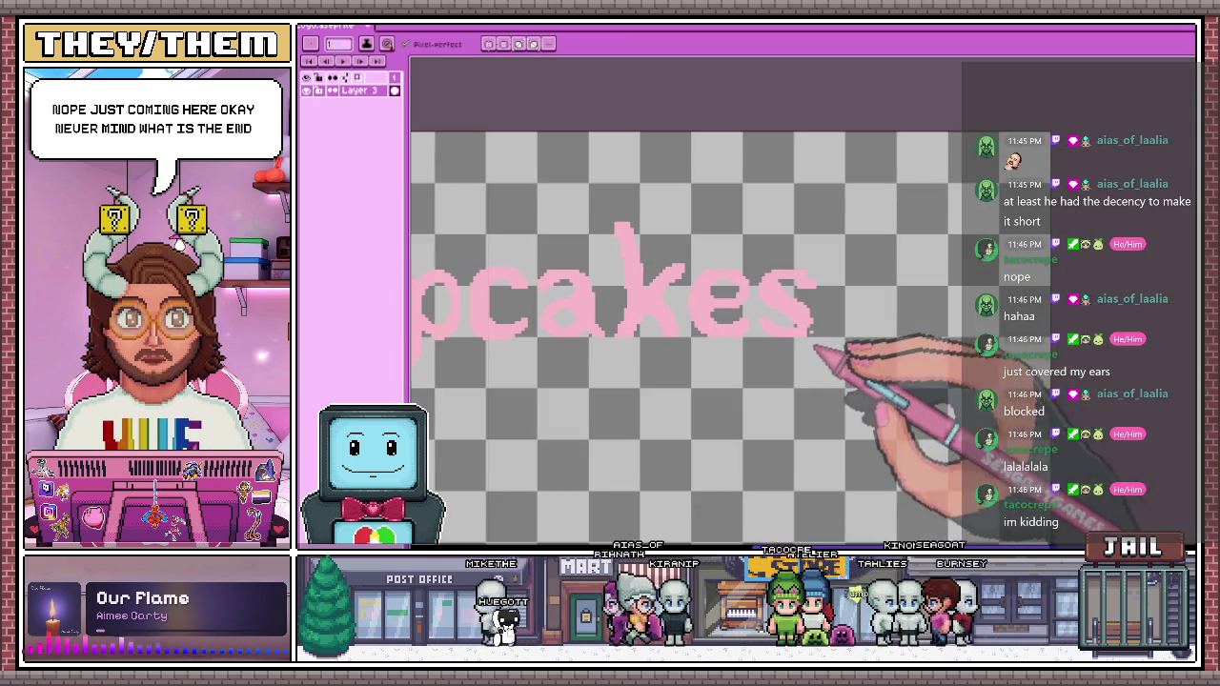
Freehand a rough pink oval cupcake outline beside the 'es' and switch to a 1 px brush
{"action": "scroll", "coordinate": [887, 339], "scroll_direction": "up", "scroll_amount": 1}
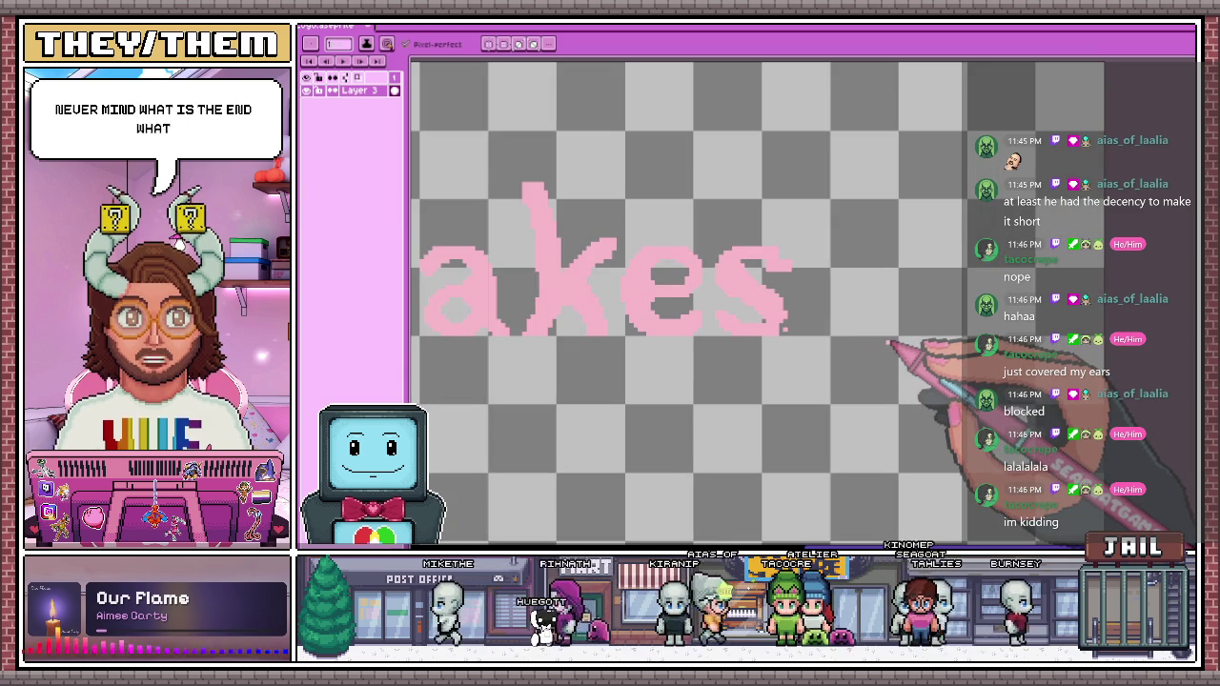
{"action": "scroll", "coordinate": [888, 343], "scroll_direction": "down", "scroll_amount": 2}
{"action": "scroll", "coordinate": [727, 212], "scroll_direction": "up", "scroll_amount": 1}
{"action": "scroll", "coordinate": [702, 185], "scroll_direction": "up", "scroll_amount": 1}
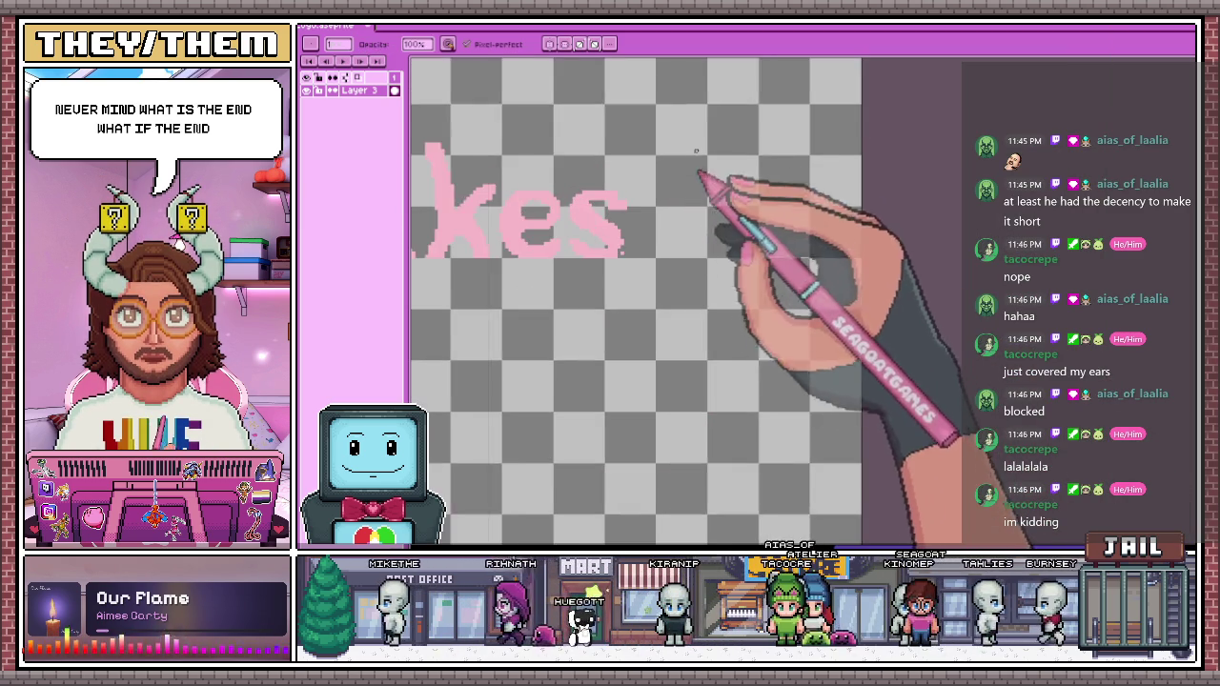
{"action": "scroll", "coordinate": [676, 233], "scroll_direction": "up", "scroll_amount": 1}
{"action": "key", "text": "e"}
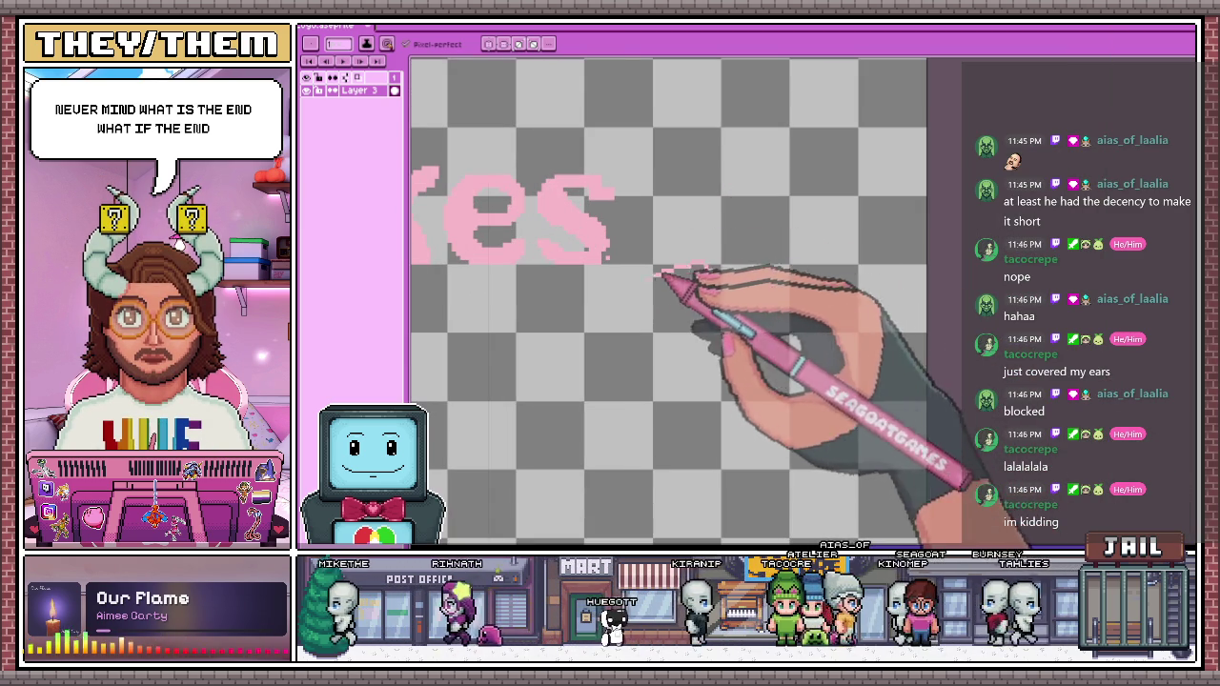
{"action": "mouse_move", "coordinate": [723, 179]}
{"action": "left_mouse_down"}
{"action": "mouse_move", "coordinate": [655, 312]}
{"action": "mouse_move", "coordinate": [701, 348]}
{"action": "left_mouse_up"}
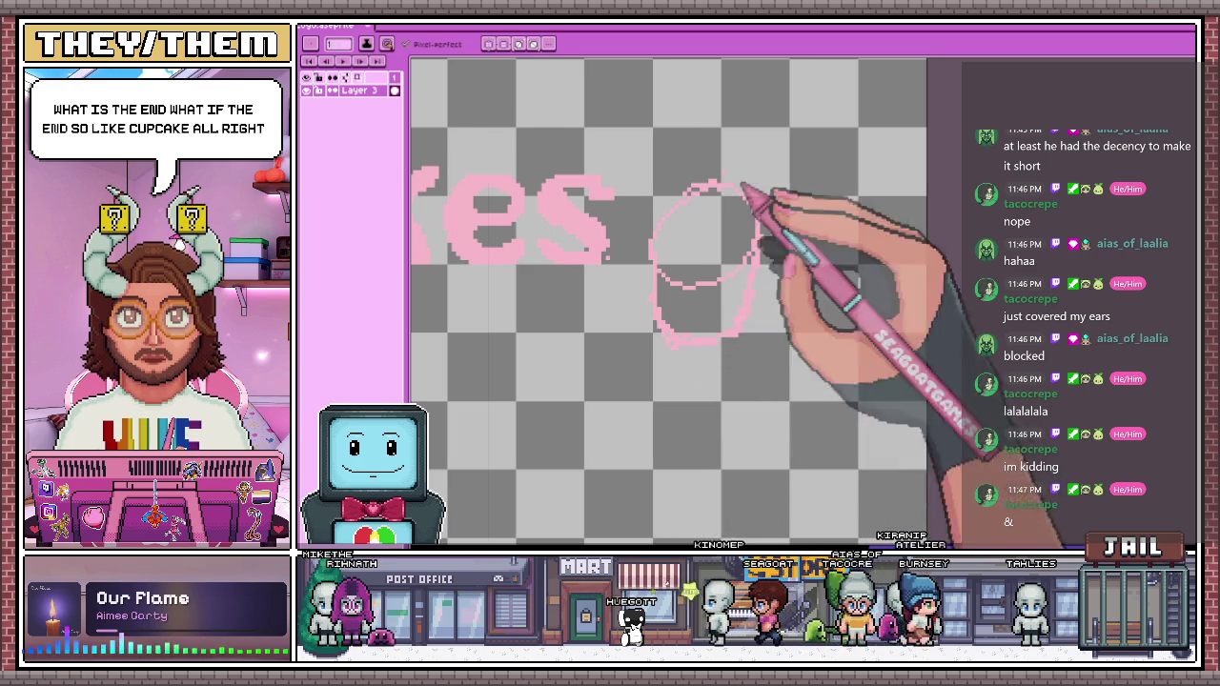
{"action": "scroll", "coordinate": [724, 207], "scroll_direction": "up", "scroll_amount": 1}
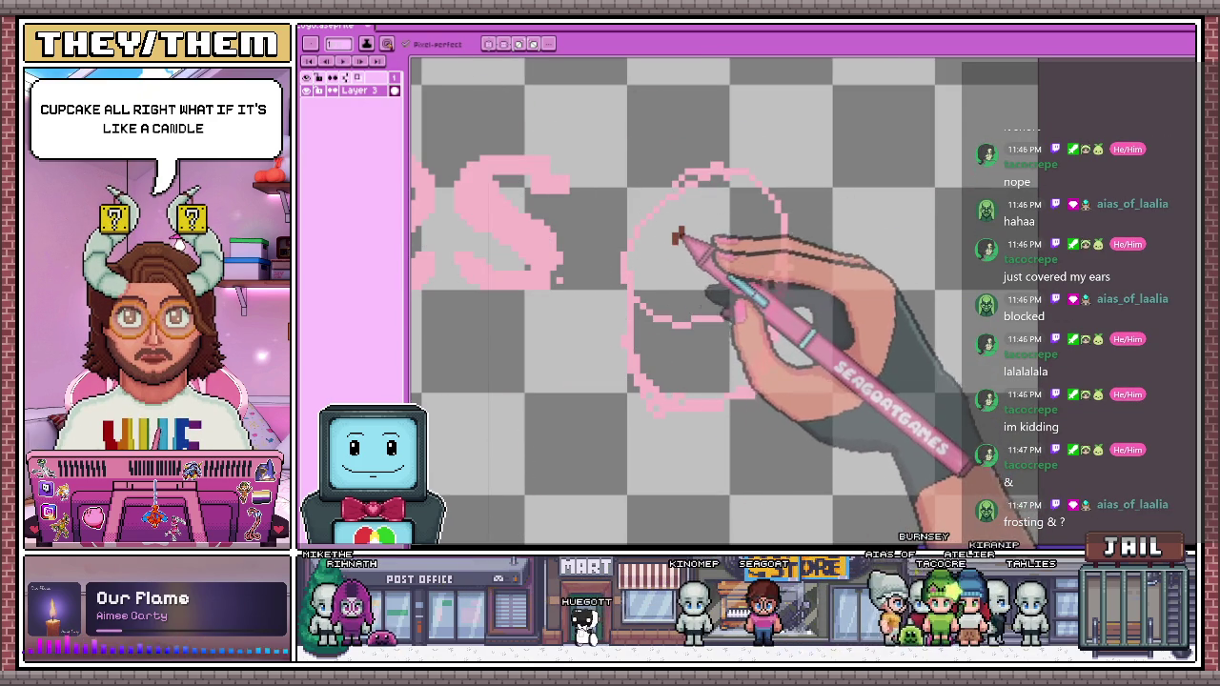
{"action": "key", "text": "b"}
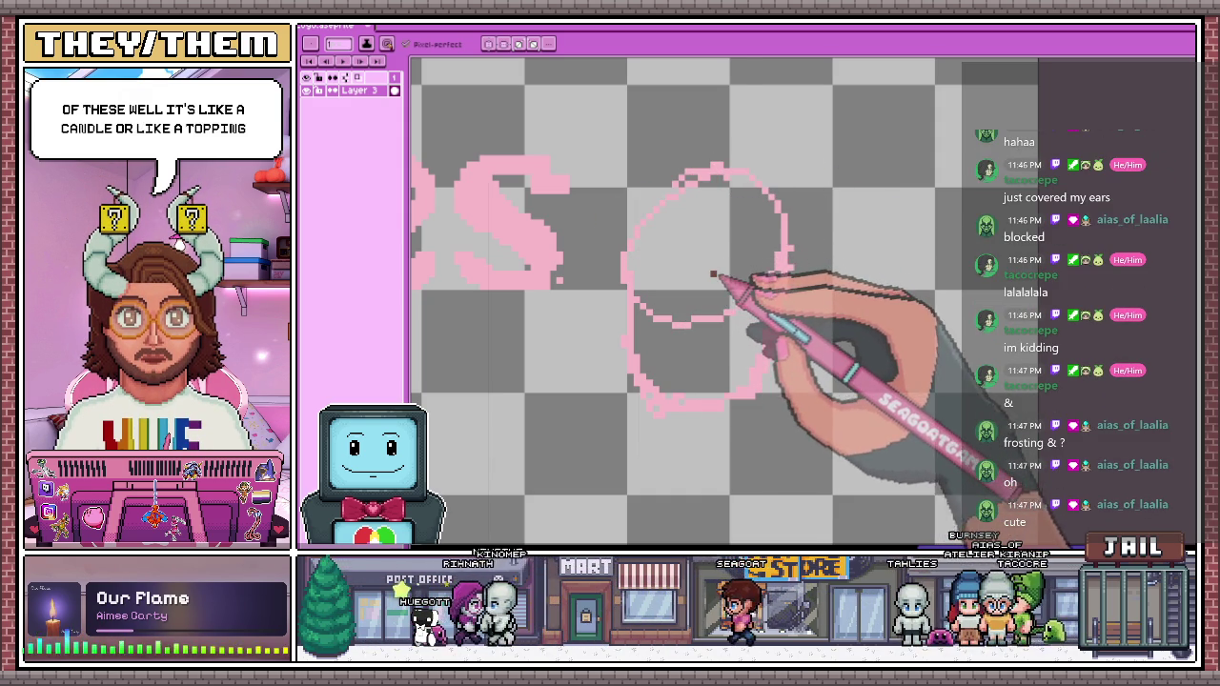
Draw a dark brown '&' topping inside the pink cupcake outline, redrawing it until it looks right
{"action": "mouse_move", "coordinate": [675, 217]}
{"action": "left_mouse_down"}
{"action": "mouse_move", "coordinate": [720, 243]}
{"action": "mouse_move", "coordinate": [703, 265]}
{"action": "left_mouse_up"}
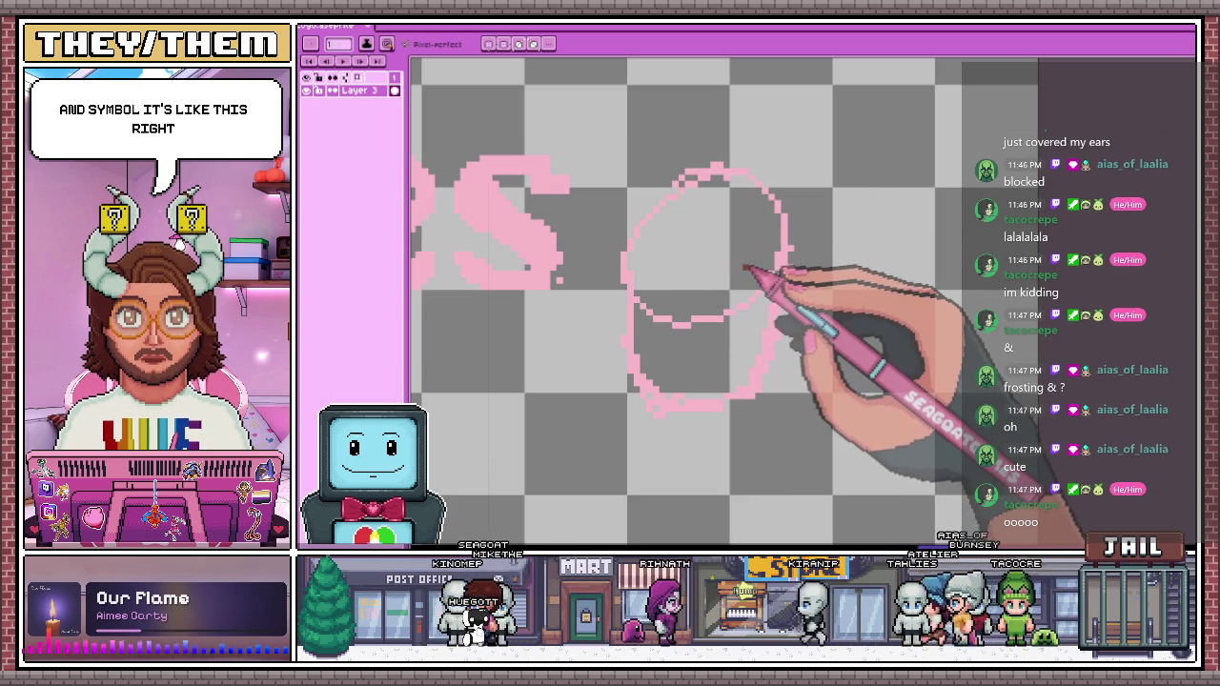
{"action": "mouse_move", "coordinate": [688, 212]}
{"action": "left_mouse_down"}
{"action": "mouse_move", "coordinate": [703, 169]}
{"action": "mouse_move", "coordinate": [735, 218]}
{"action": "mouse_move", "coordinate": [675, 245]}
{"action": "left_mouse_up"}
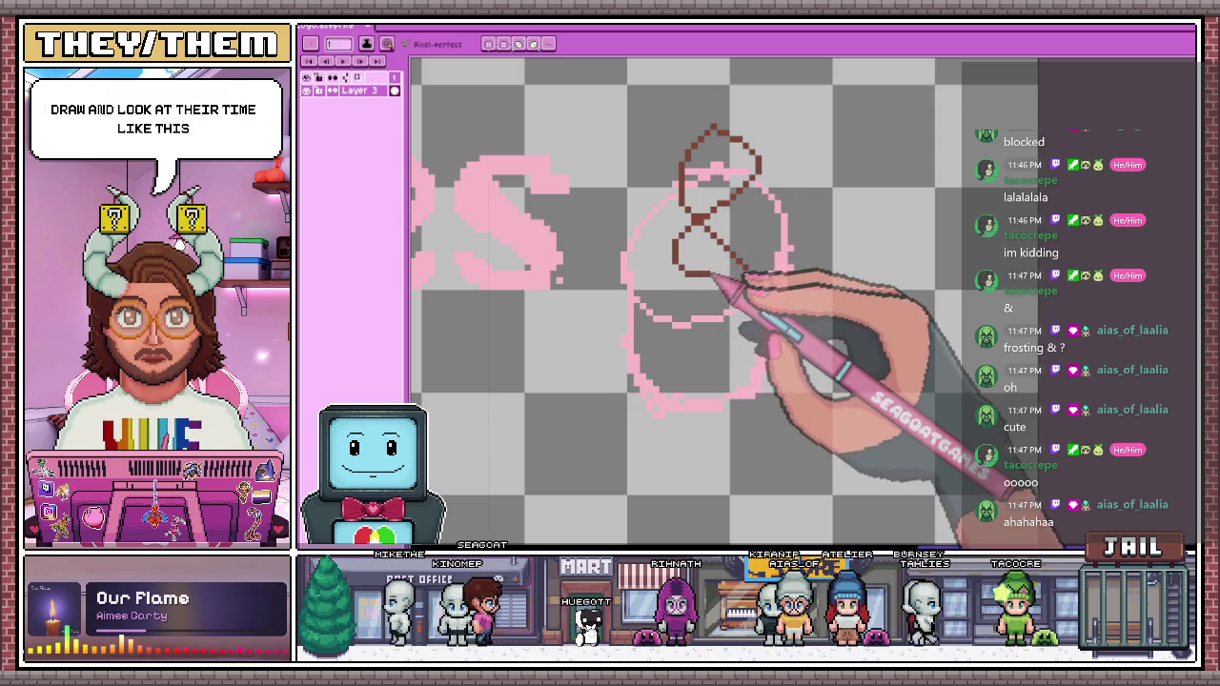
{"action": "scroll", "coordinate": [746, 249], "scroll_direction": "down", "scroll_amount": 1}
{"action": "scroll", "coordinate": [753, 315], "scroll_direction": "down", "scroll_amount": 1}
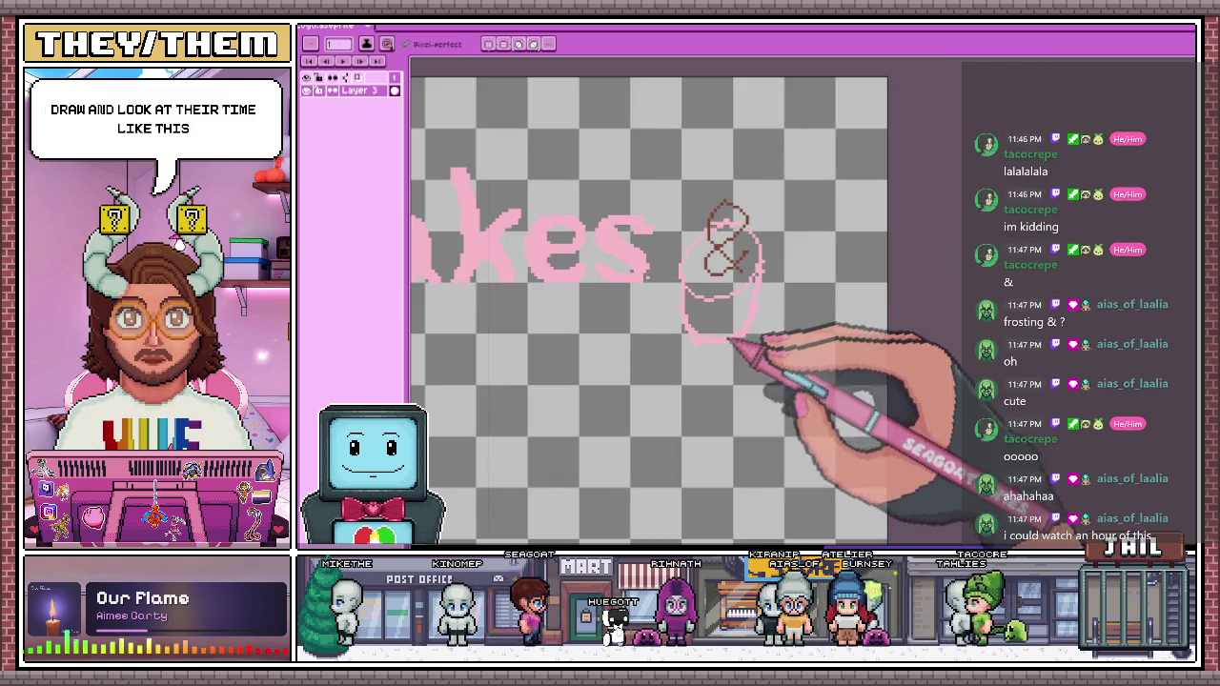
{"action": "scroll", "coordinate": [781, 266], "scroll_direction": "up", "scroll_amount": 1}
{"action": "scroll", "coordinate": [762, 143], "scroll_direction": "up", "scroll_amount": 1}
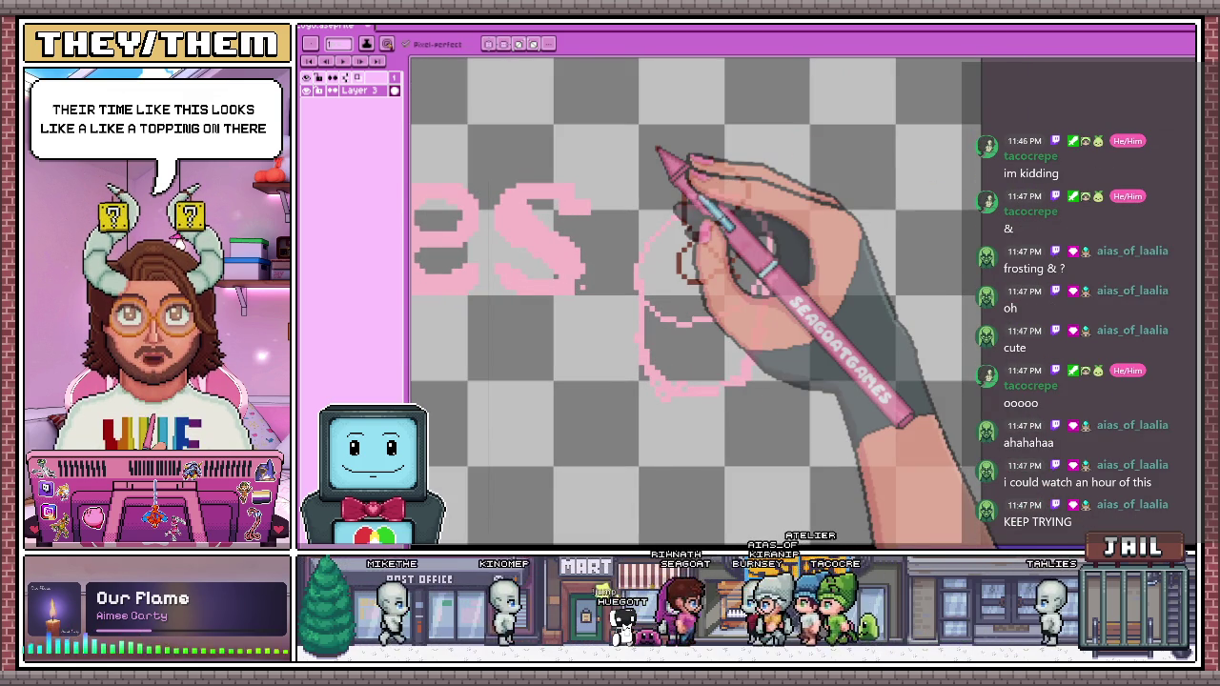
{"action": "left_click_drag", "start_coordinate": [710, 167], "coordinate": [752, 245]}
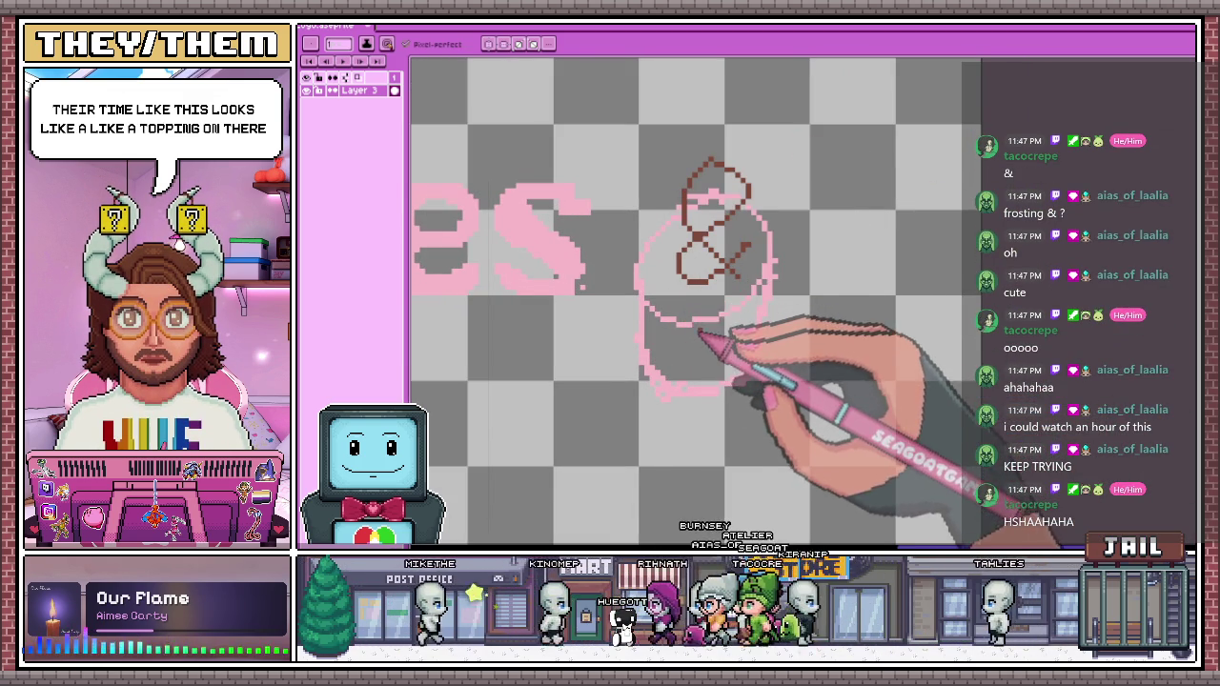
{"action": "scroll", "coordinate": [743, 238], "scroll_direction": "down", "scroll_amount": 2}
{"action": "scroll", "coordinate": [782, 200], "scroll_direction": "down", "scroll_amount": 2}
{"action": "scroll", "coordinate": [534, 248], "scroll_direction": "up", "scroll_amount": 3}
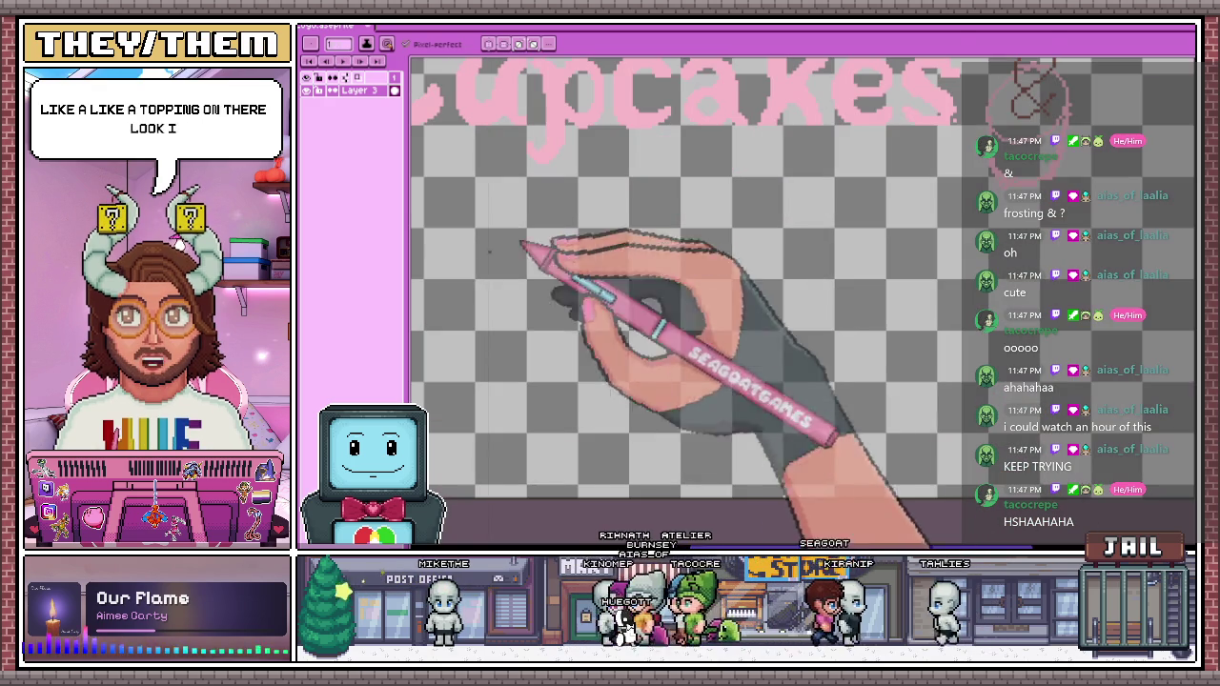
{"action": "mouse_move", "coordinate": [562, 286]}
{"action": "left_mouse_down"}
{"action": "mouse_move", "coordinate": [638, 320]}
{"action": "mouse_move", "coordinate": [620, 352]}
{"action": "left_mouse_up"}
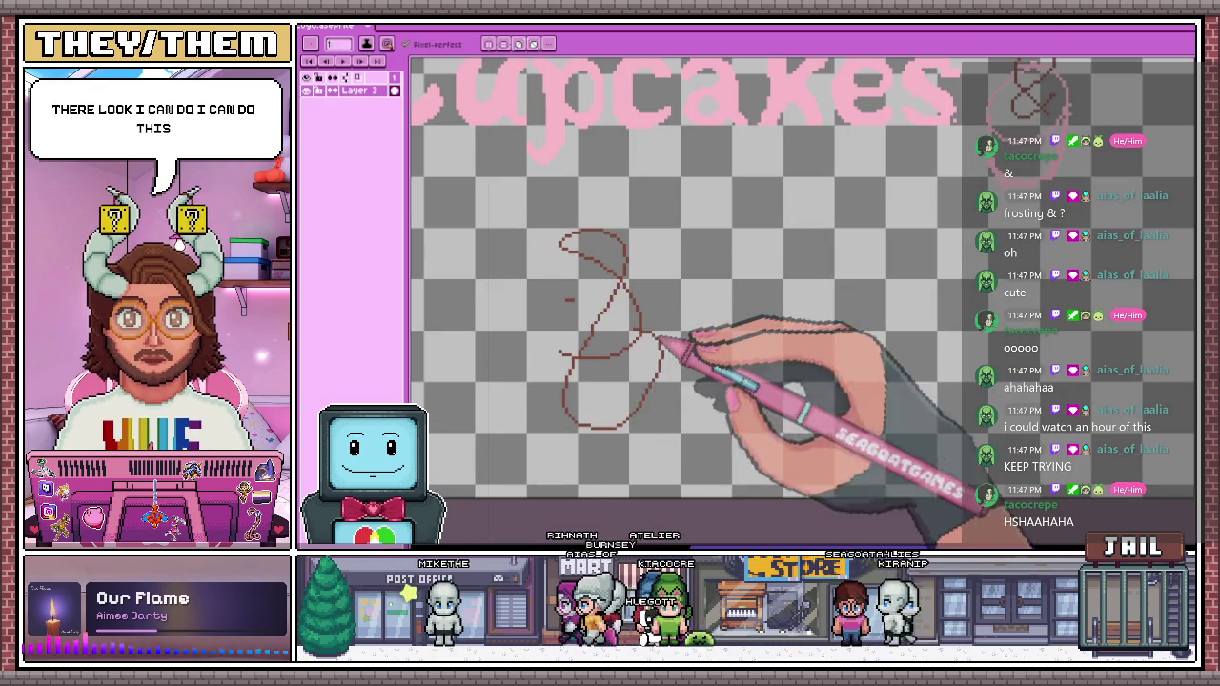
{"action": "key", "text": "ctrl+z"}
{"action": "left_click_drag", "start_coordinate": [682, 286], "coordinate": [654, 352]}
{"action": "key", "text": "ctrl+z"}
{"action": "mouse_move", "coordinate": [700, 314]}
{"action": "left_mouse_down"}
{"action": "mouse_move", "coordinate": [678, 291]}
{"action": "mouse_move", "coordinate": [790, 277]}
{"action": "left_mouse_up"}
{"action": "scroll", "coordinate": [767, 250], "scroll_direction": "down", "scroll_amount": 1}
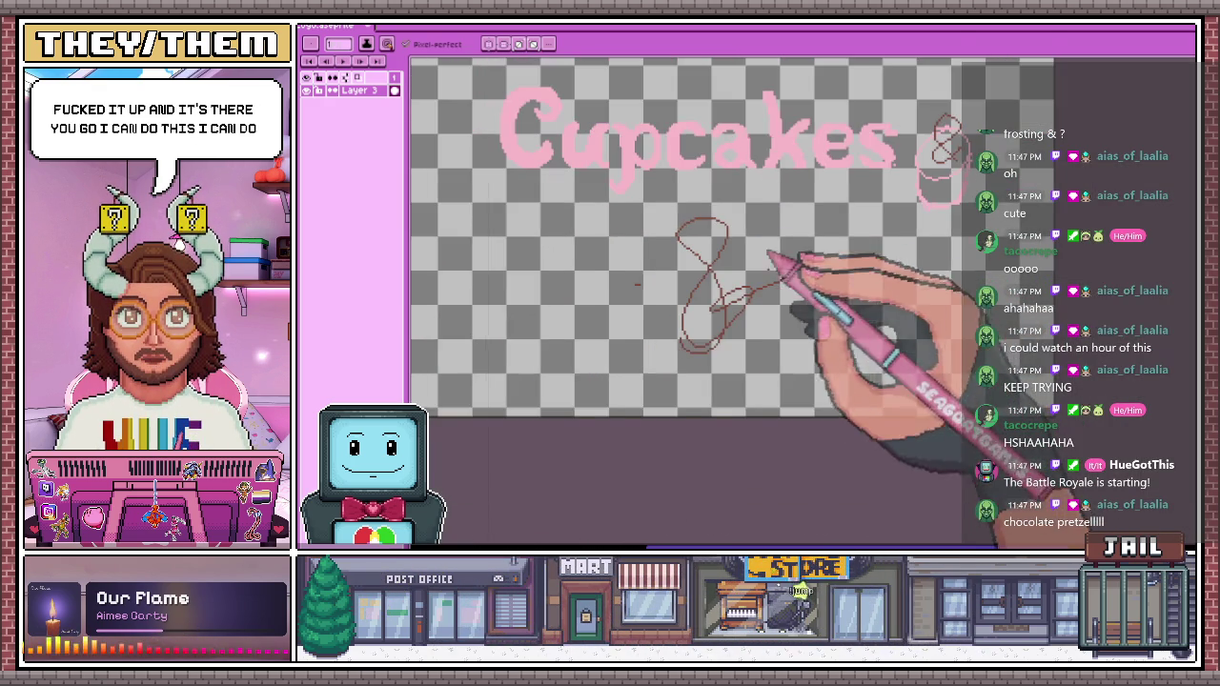
{"action": "scroll", "coordinate": [777, 277], "scroll_direction": "down", "scroll_amount": 1}
{"action": "scroll", "coordinate": [744, 334], "scroll_direction": "up", "scroll_amount": 2}
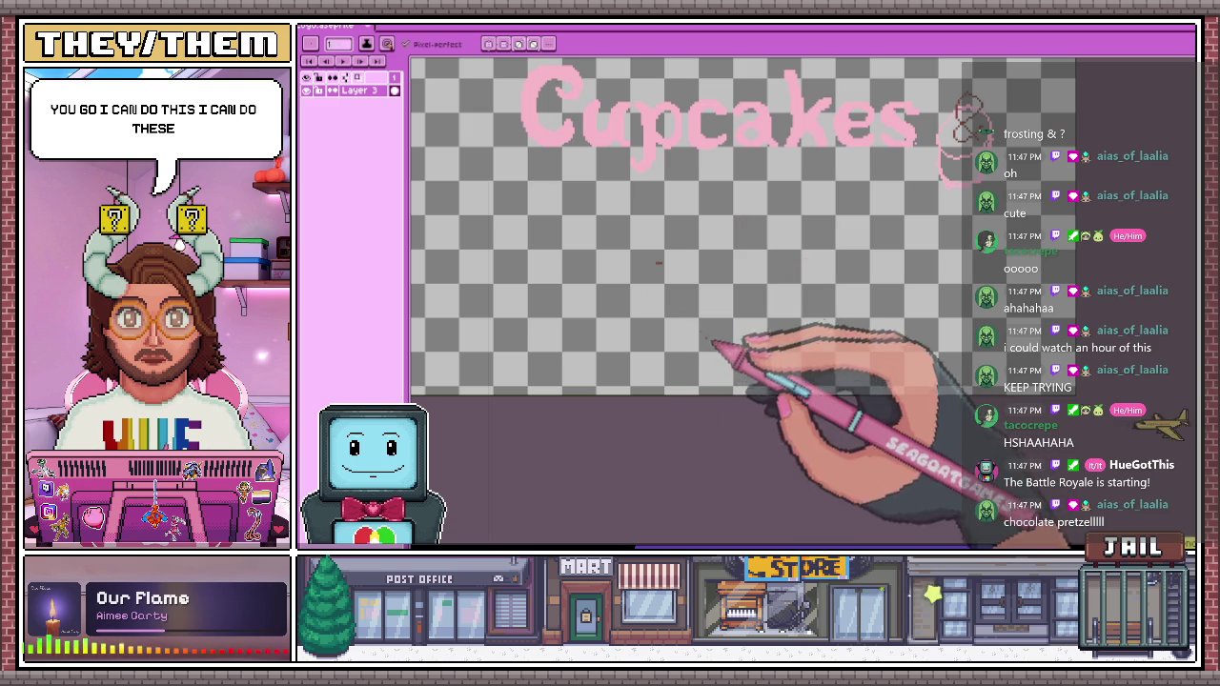
{"action": "mouse_move", "coordinate": [745, 326]}
{"action": "left_mouse_down"}
{"action": "mouse_move", "coordinate": [721, 231]}
{"action": "mouse_move", "coordinate": [714, 343]}
{"action": "mouse_move", "coordinate": [733, 259]}
{"action": "left_mouse_up"}
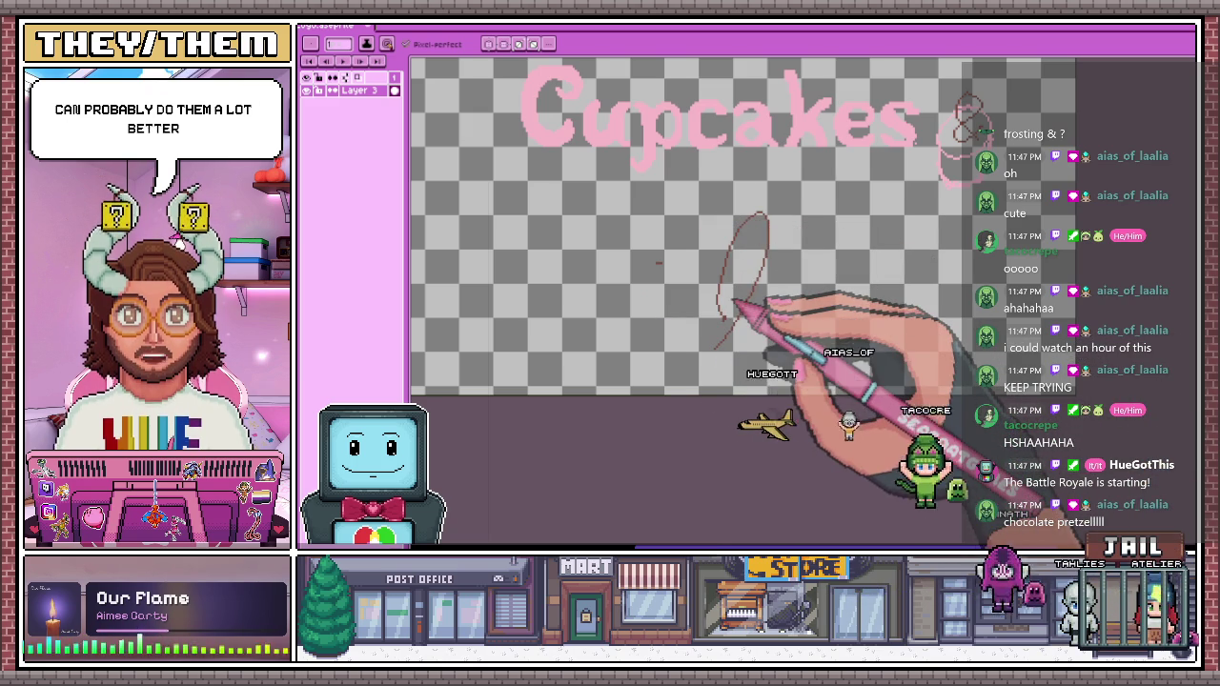
{"action": "mouse_move", "coordinate": [672, 294]}
{"action": "left_mouse_down"}
{"action": "mouse_move", "coordinate": [662, 223]}
{"action": "mouse_move", "coordinate": [680, 297]}
{"action": "left_mouse_up"}
{"action": "key", "text": "ctrl+z"}
{"action": "left_click_drag", "start_coordinate": [659, 358], "coordinate": [702, 353]}
{"action": "key", "text": "ctrl+z"}
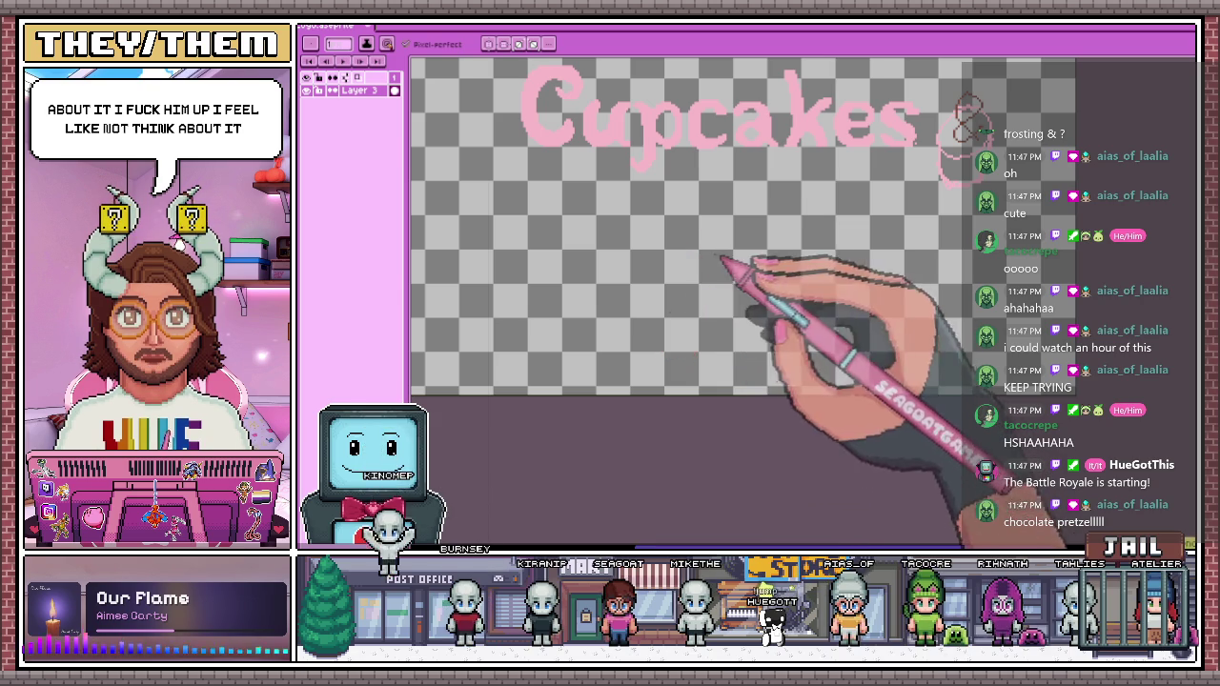
{"action": "mouse_move", "coordinate": [710, 267]}
{"action": "left_mouse_down"}
{"action": "mouse_move", "coordinate": [691, 314]}
{"action": "mouse_move", "coordinate": [768, 279]}
{"action": "left_mouse_up"}
{"action": "key", "text": "ctrl+z"}
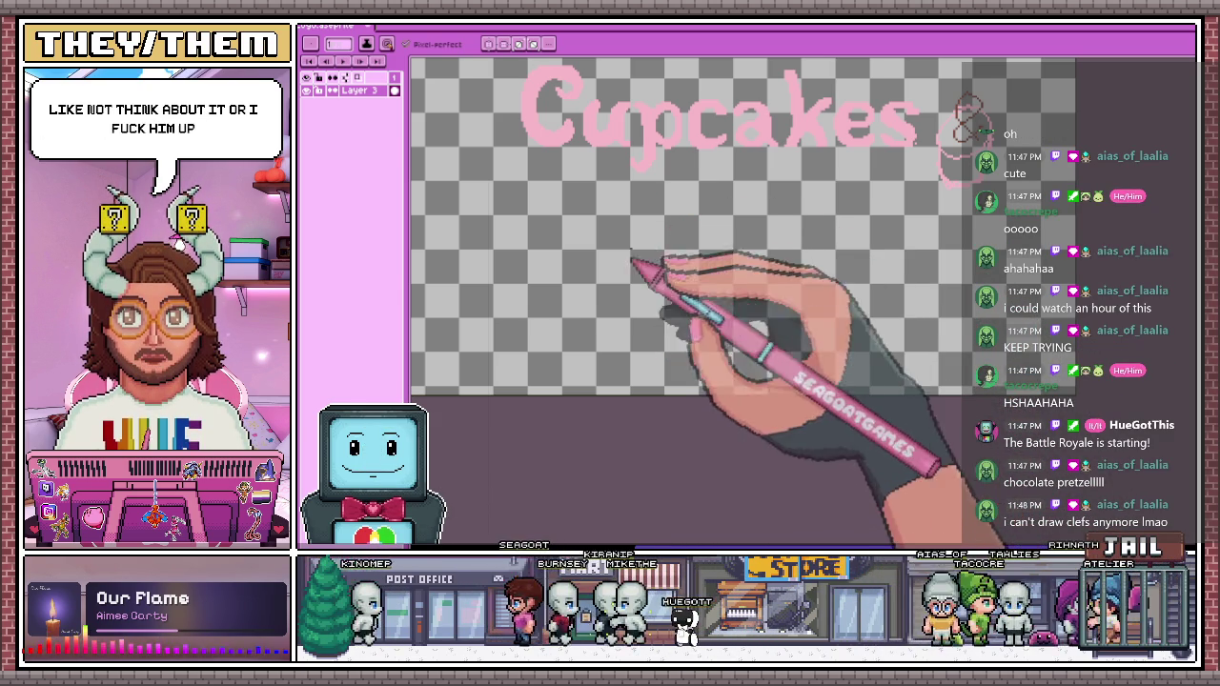
{"action": "left_click_drag", "start_coordinate": [667, 338], "coordinate": [674, 329]}
{"action": "key", "text": "ctrl+z"}
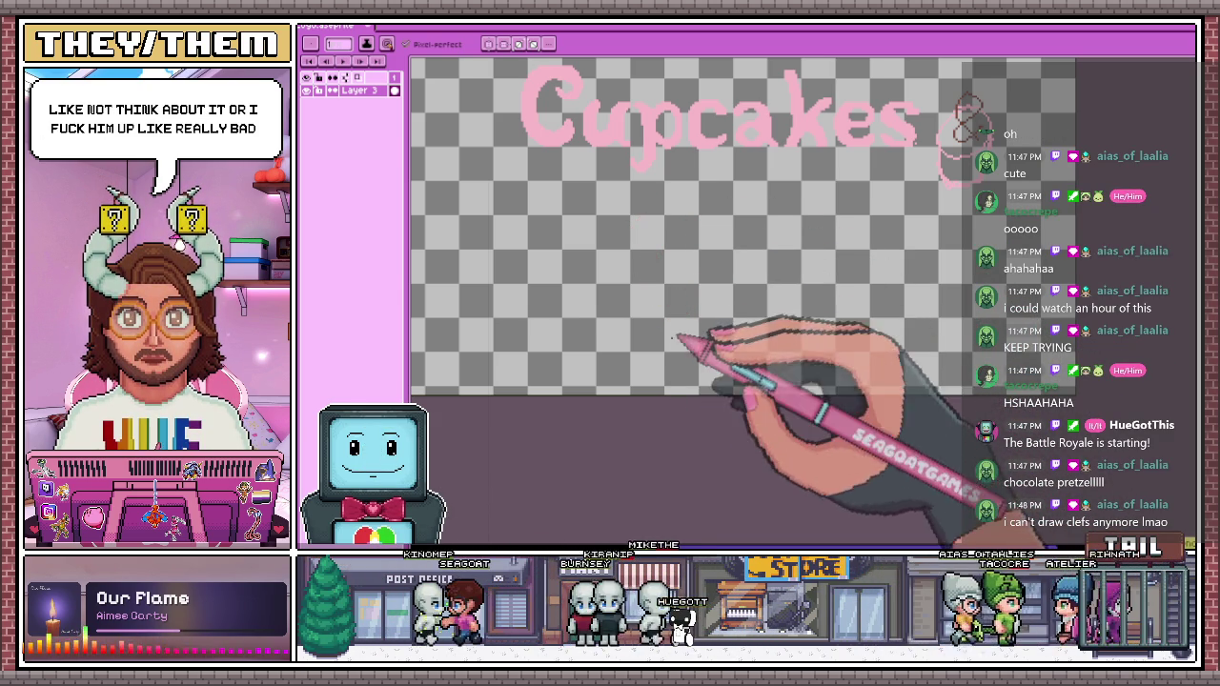
{"action": "left_click_drag", "start_coordinate": [710, 228], "coordinate": [705, 319]}
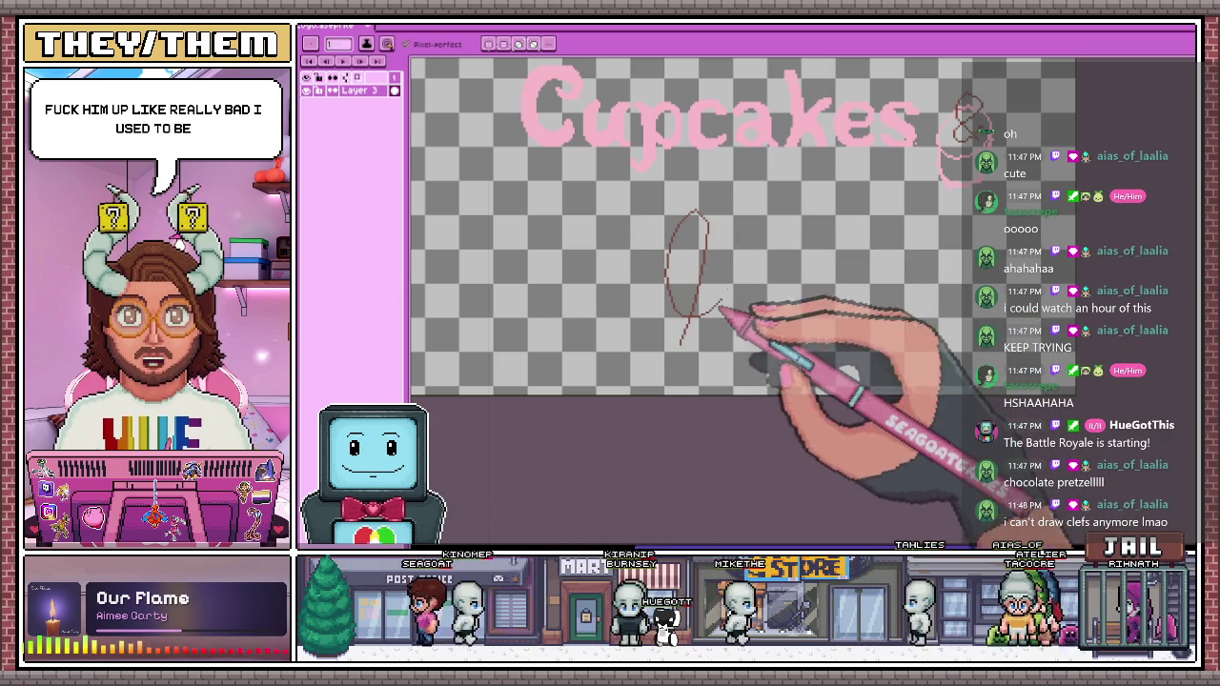
{"action": "key", "text": "ctrl+z"}
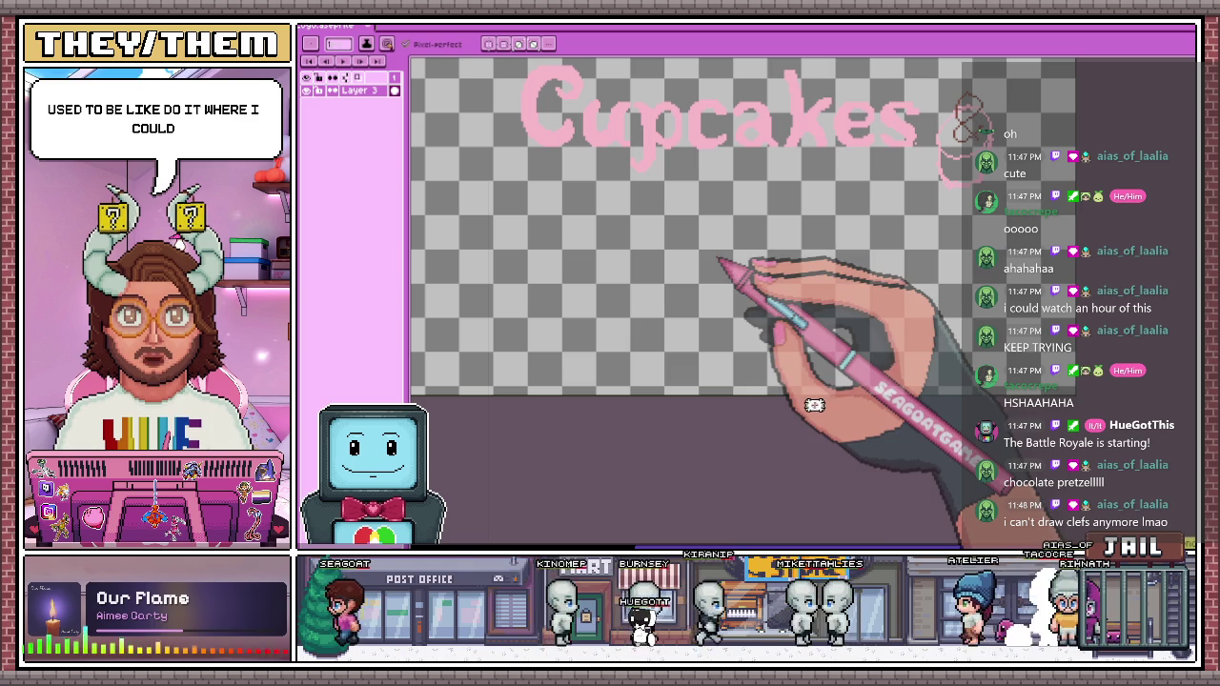
{"action": "mouse_move", "coordinate": [693, 343]}
{"action": "left_mouse_down"}
{"action": "mouse_move", "coordinate": [714, 204]}
{"action": "mouse_move", "coordinate": [729, 303]}
{"action": "left_mouse_up"}
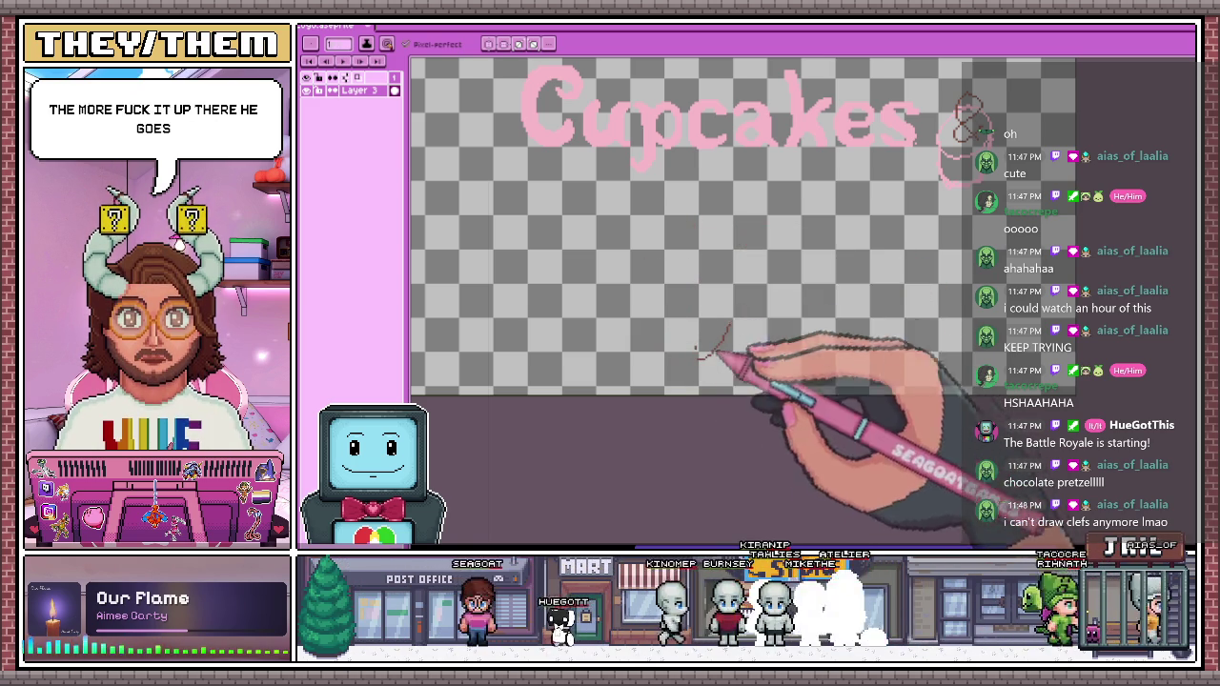
{"action": "left_click_drag", "start_coordinate": [714, 354], "coordinate": [790, 258]}
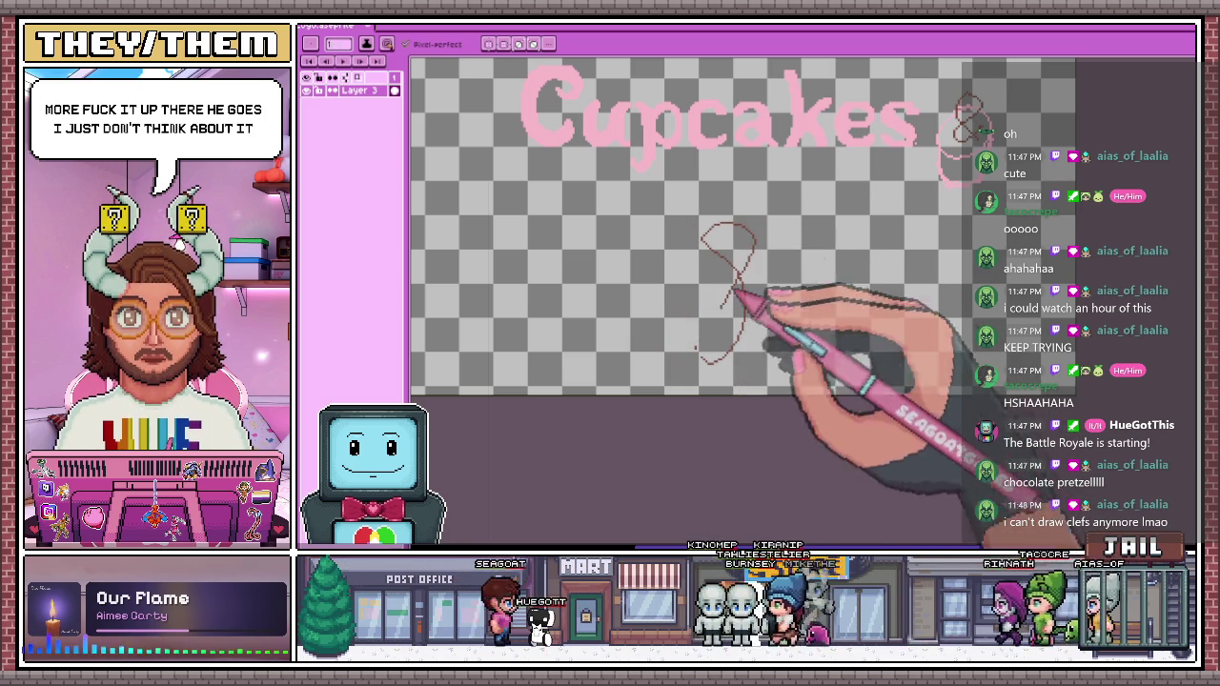
{"action": "key", "text": "ctrl+z"}
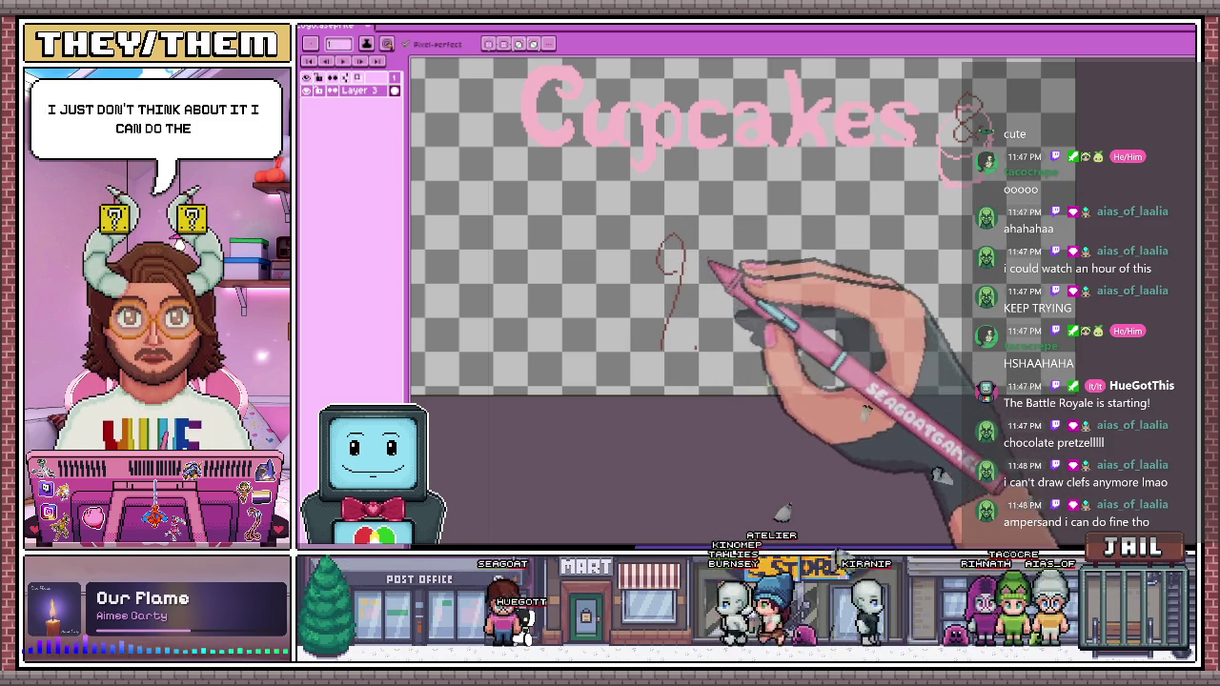
{"action": "mouse_move", "coordinate": [662, 345]}
{"action": "left_mouse_down"}
{"action": "mouse_move", "coordinate": [693, 232]}
{"action": "mouse_move", "coordinate": [724, 324]}
{"action": "left_mouse_up"}
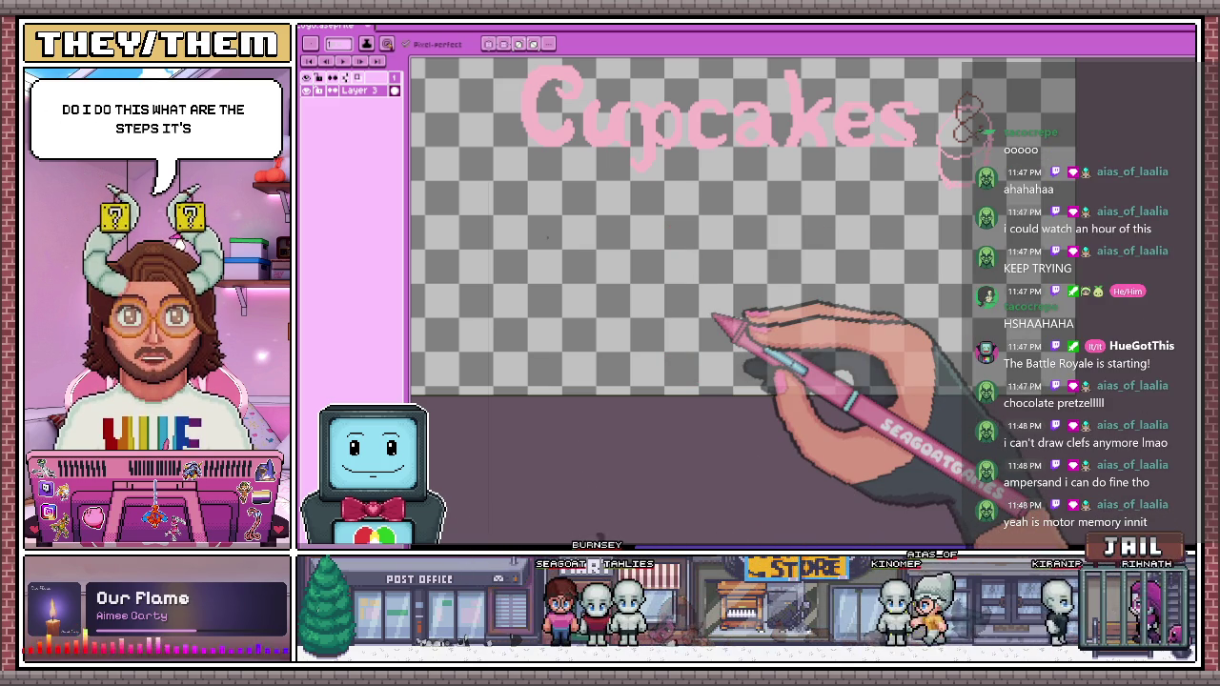
{"action": "mouse_move", "coordinate": [631, 229]}
{"action": "left_mouse_down"}
{"action": "mouse_move", "coordinate": [627, 273]}
{"action": "mouse_move", "coordinate": [657, 265]}
{"action": "left_mouse_up"}
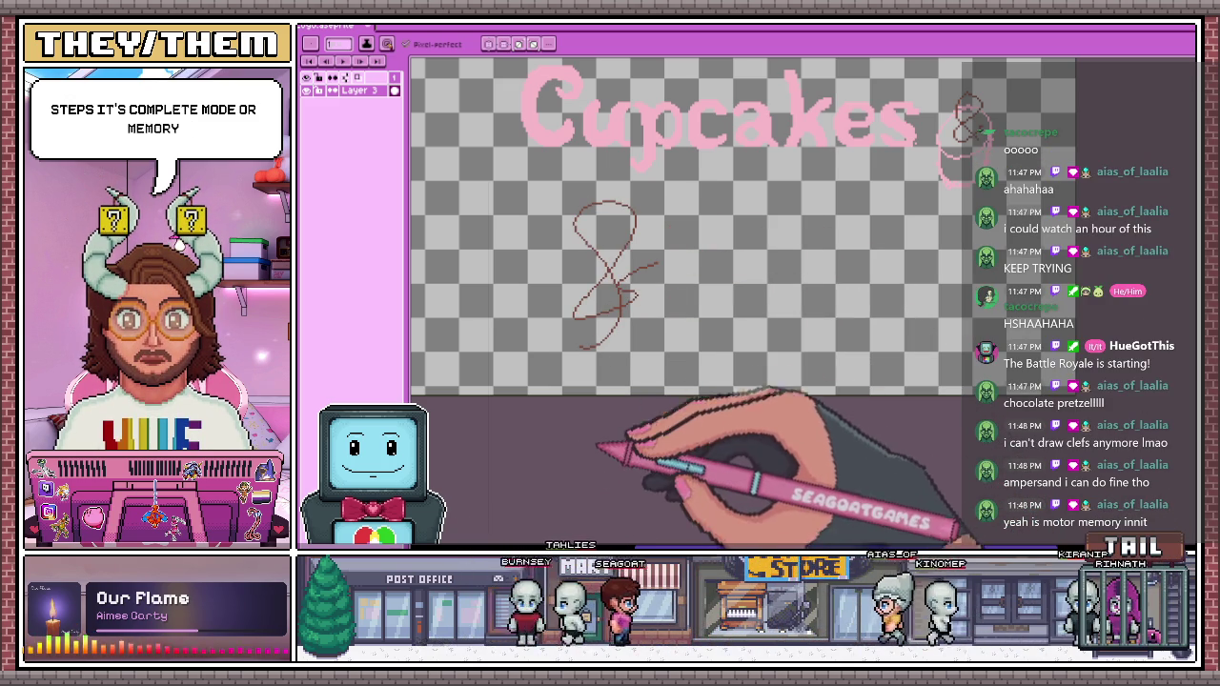
{"action": "key", "text": "ctrl+z"}
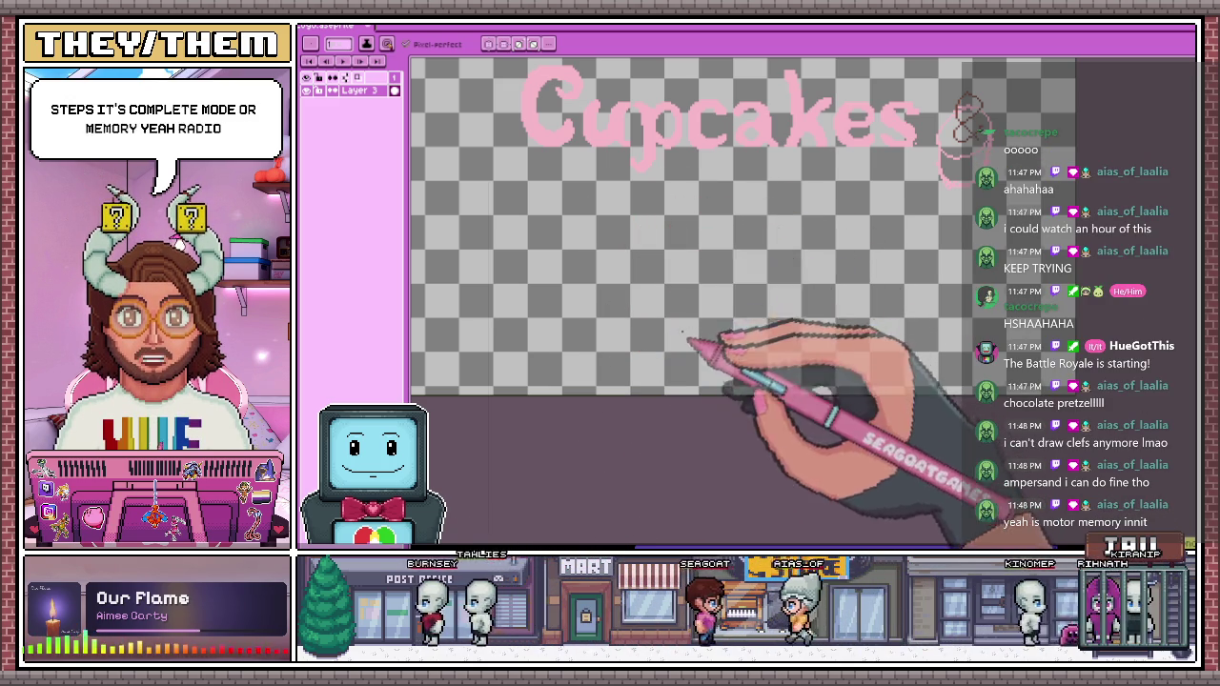
{"action": "mouse_move", "coordinate": [664, 352]}
{"action": "left_mouse_down"}
{"action": "mouse_move", "coordinate": [679, 241]}
{"action": "mouse_move", "coordinate": [685, 286]}
{"action": "left_mouse_up"}
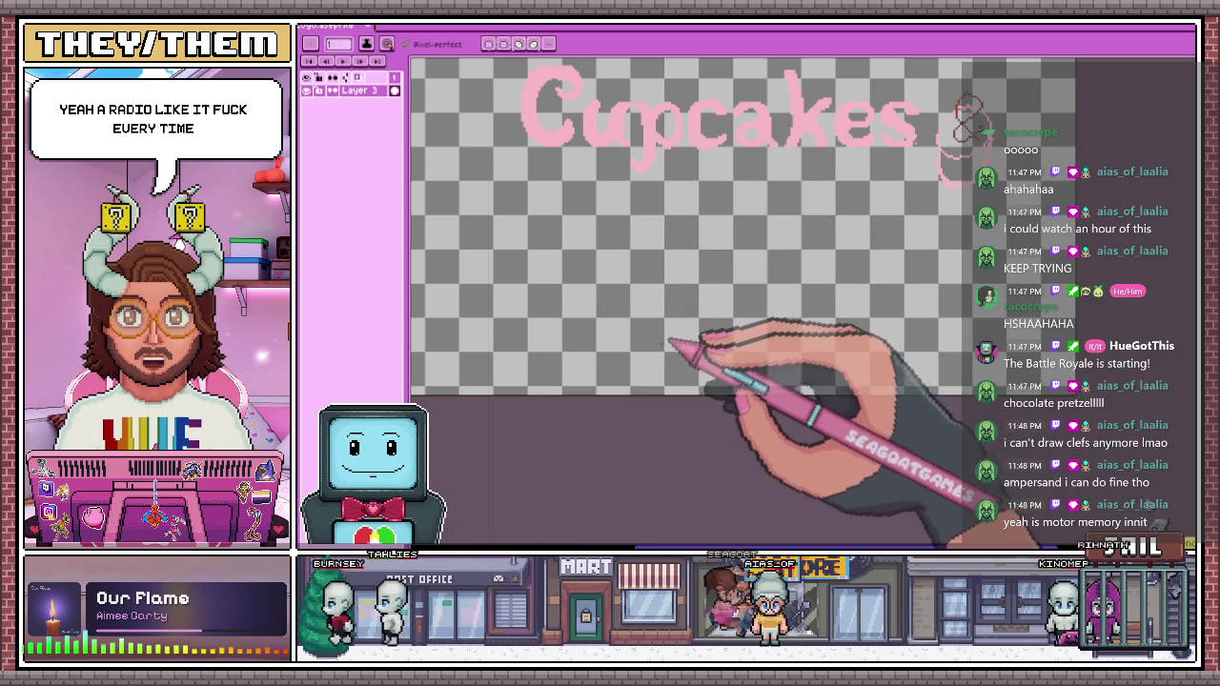
{"action": "left_click_drag", "start_coordinate": [700, 353], "coordinate": [732, 288]}
{"action": "mouse_move", "coordinate": [703, 232]}
{"action": "left_mouse_down"}
{"action": "mouse_move", "coordinate": [734, 258]}
{"action": "mouse_move", "coordinate": [730, 280]}
{"action": "mouse_move", "coordinate": [680, 299]}
{"action": "mouse_move", "coordinate": [716, 224]}
{"action": "mouse_move", "coordinate": [732, 310]}
{"action": "left_mouse_up"}
{"action": "key", "text": "ctrl+z"}
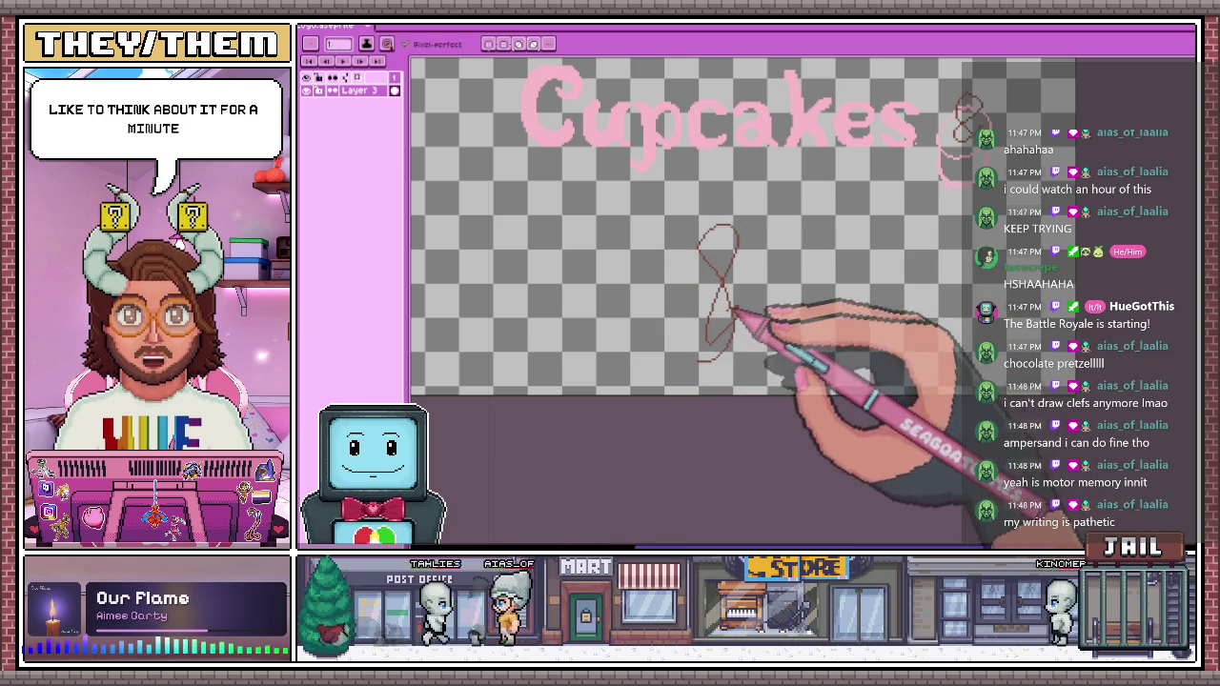
{"action": "key", "text": "ctrl+z"}
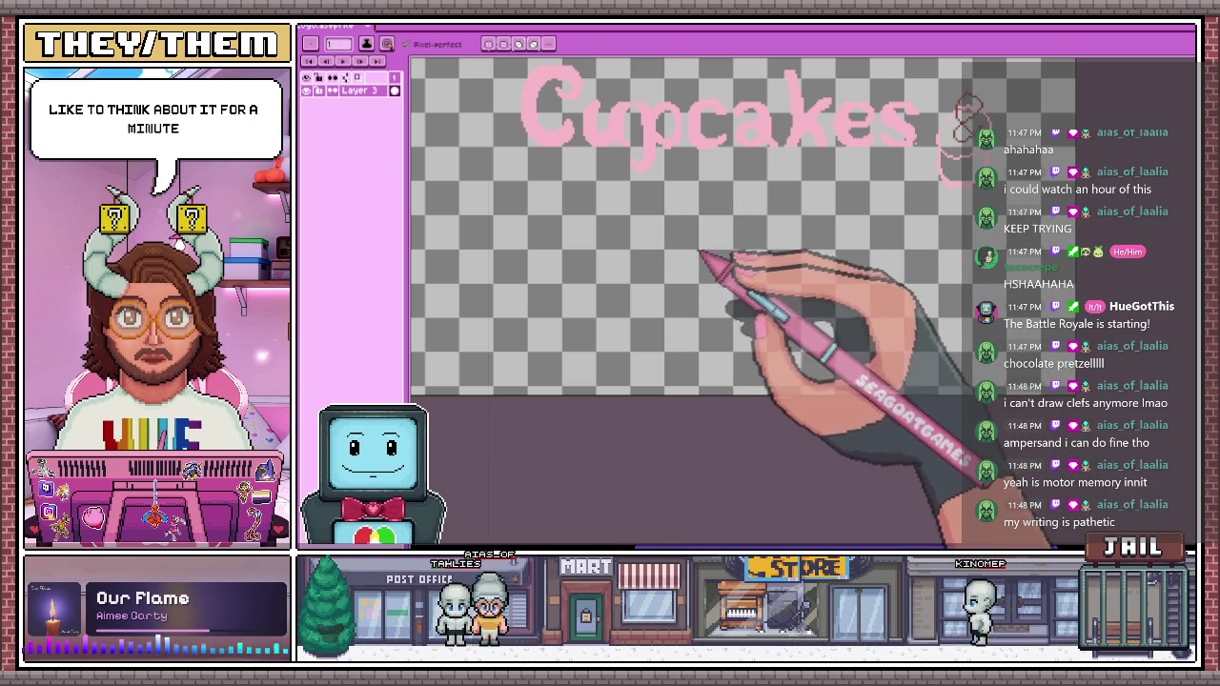
{"action": "left_click_drag", "start_coordinate": [641, 343], "coordinate": [681, 305]}
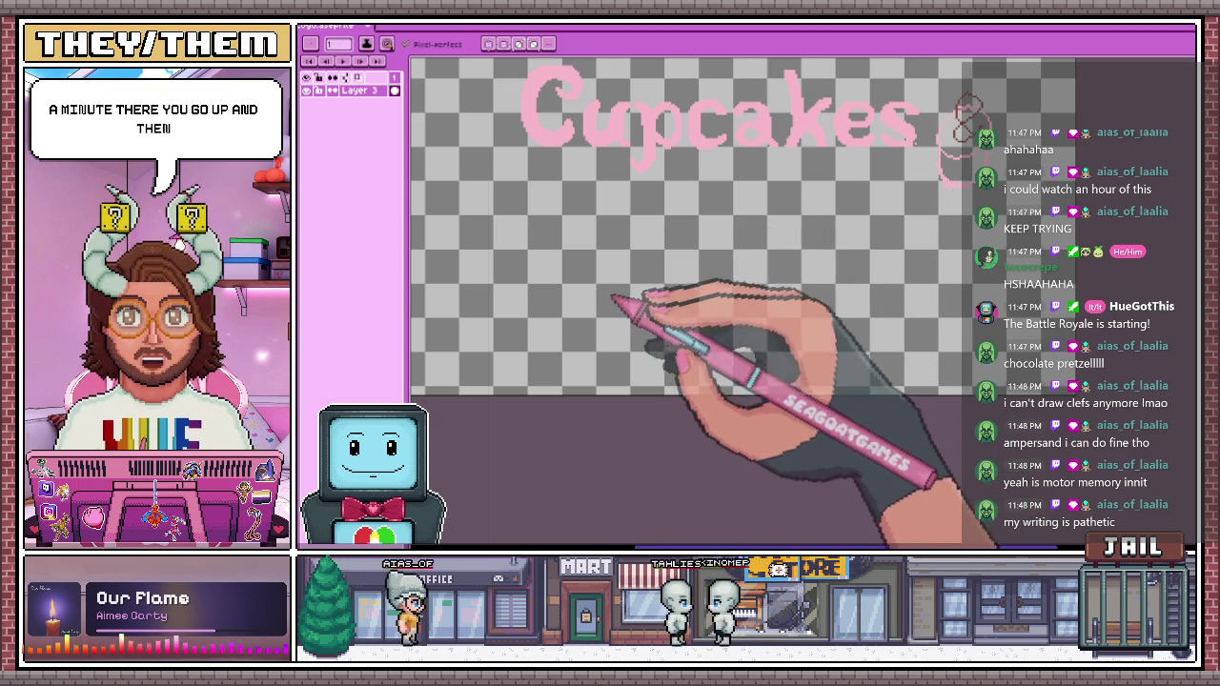
{"action": "scroll", "coordinate": [588, 295], "scroll_direction": "down", "scroll_amount": 2}
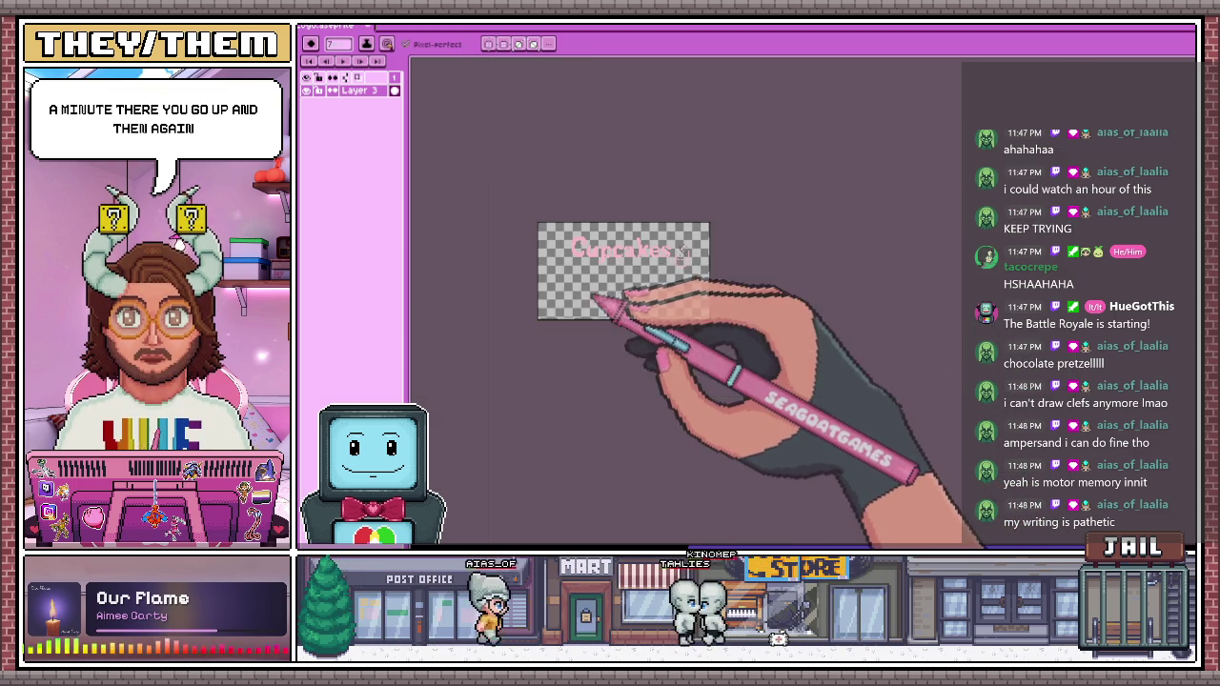
{"action": "scroll", "coordinate": [572, 305], "scroll_direction": "up", "scroll_amount": 1}
{"action": "left_click_drag", "start_coordinate": [536, 327], "coordinate": [577, 319]}
{"action": "key", "text": "ctrl+z"}
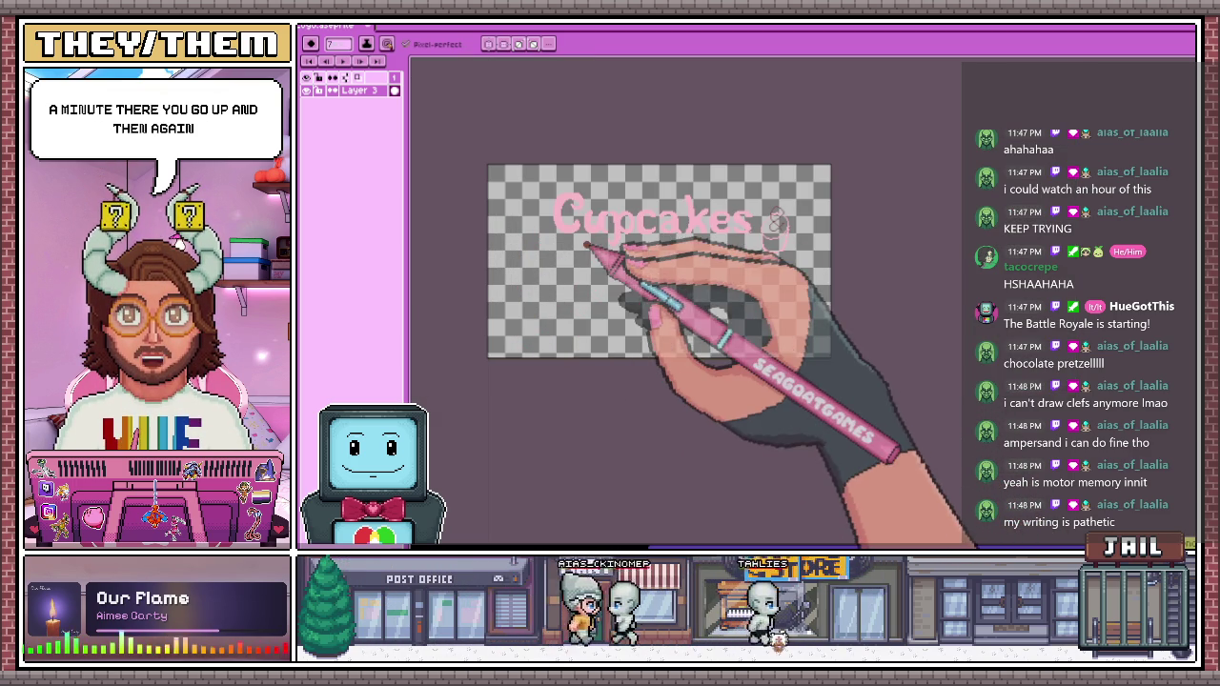
{"action": "scroll", "coordinate": [570, 282], "scroll_direction": "up", "scroll_amount": 3}
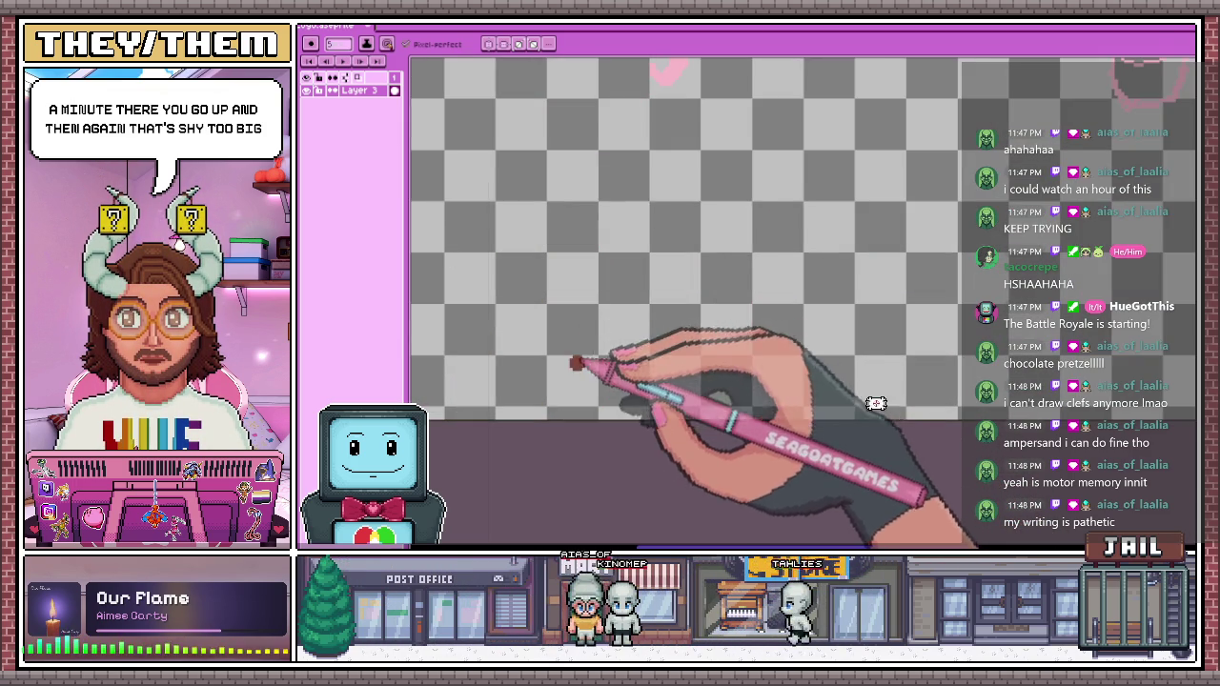
{"action": "left_click_drag", "start_coordinate": [610, 219], "coordinate": [660, 286]}
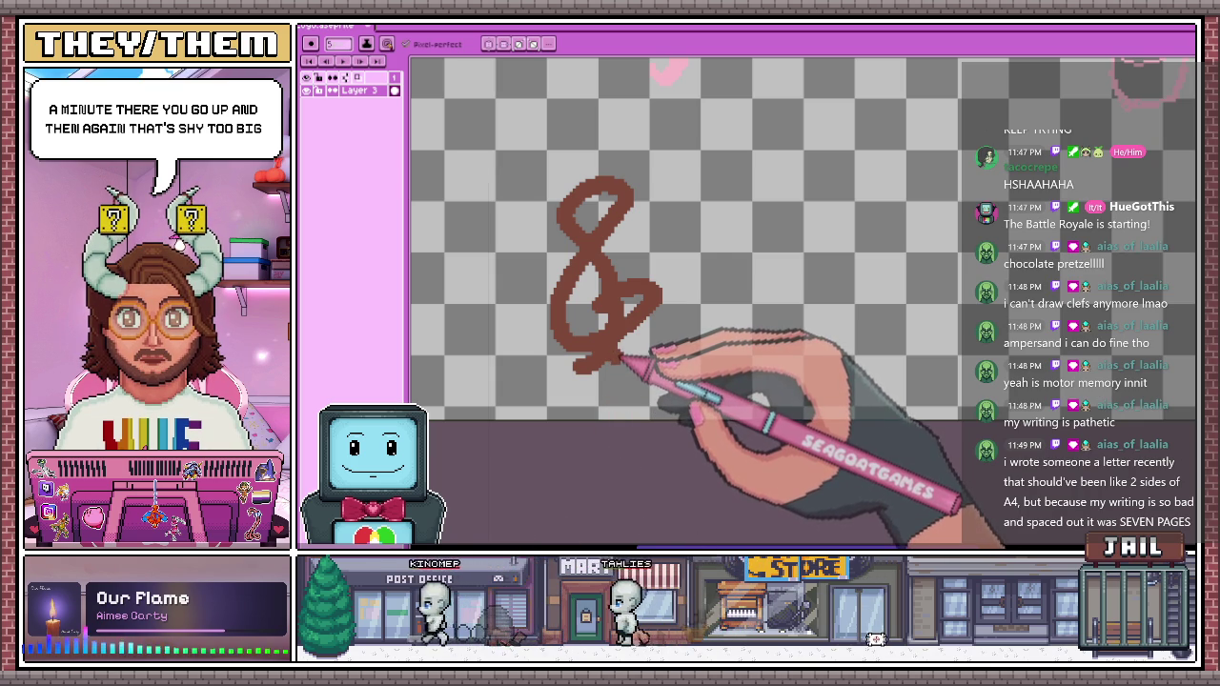
{"action": "key", "text": "ctrl+z"}
{"action": "left_click_drag", "start_coordinate": [732, 381], "coordinate": [839, 281]}
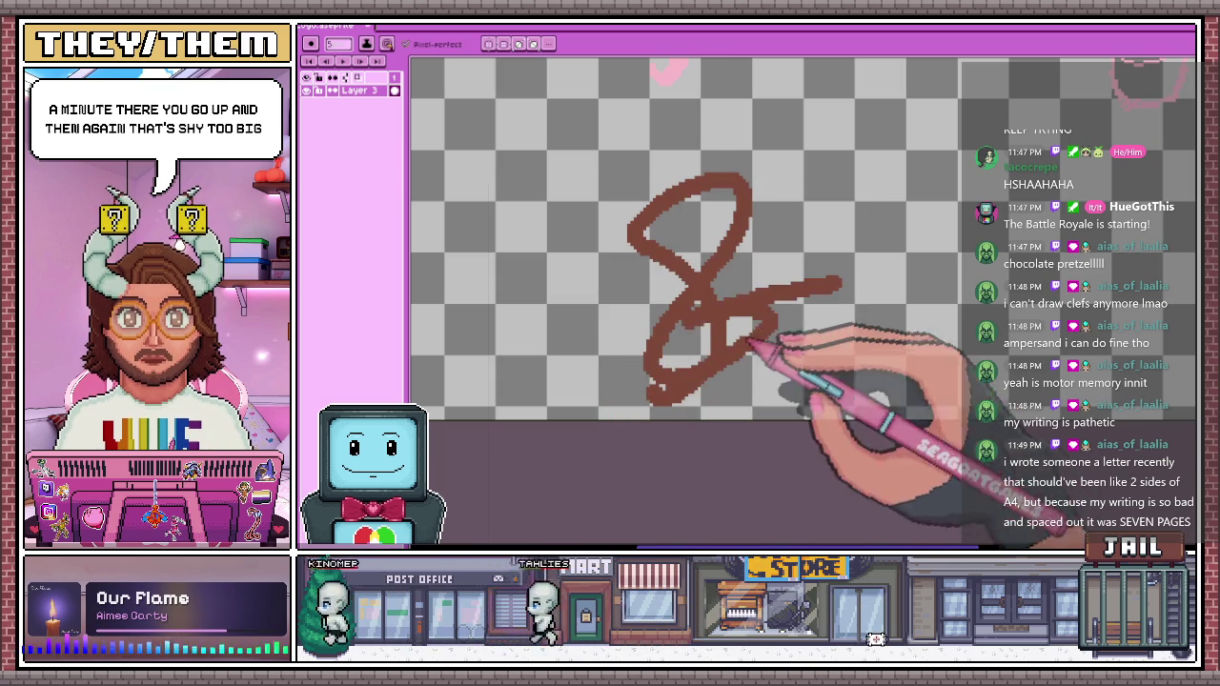
{"action": "key", "text": "ctrl+z"}
{"action": "scroll", "coordinate": [671, 391], "scroll_direction": "down", "scroll_amount": 3}
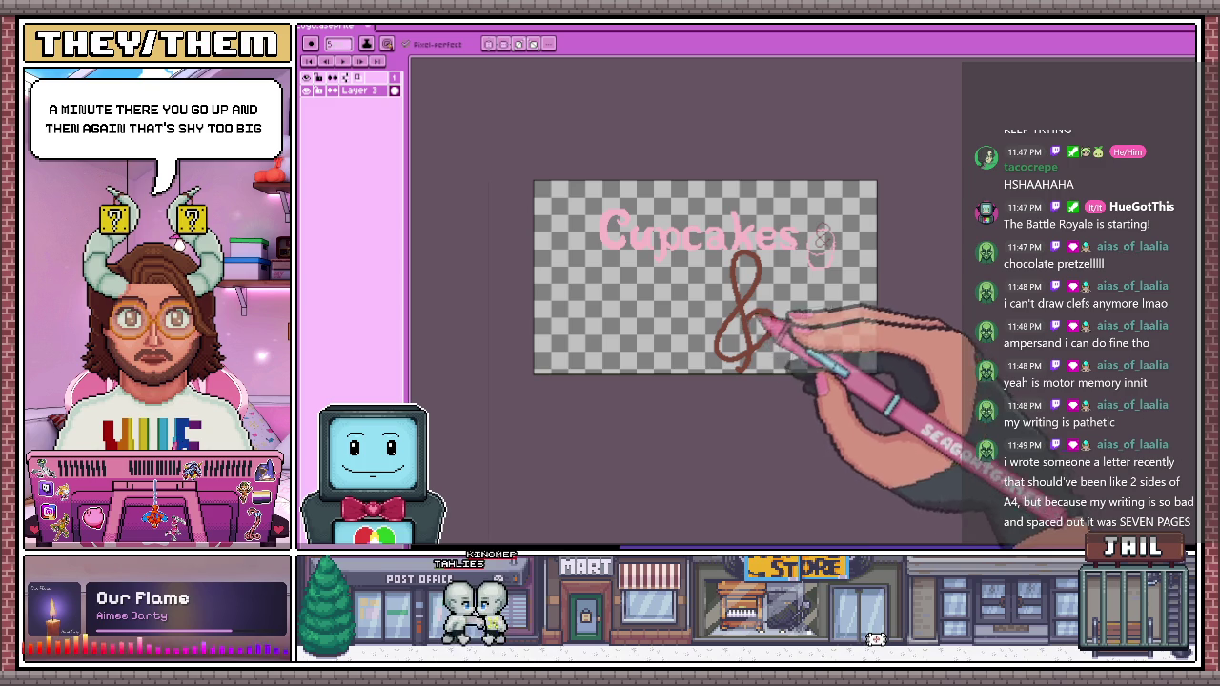
{"action": "scroll", "coordinate": [716, 366], "scroll_direction": "up", "scroll_amount": 3}
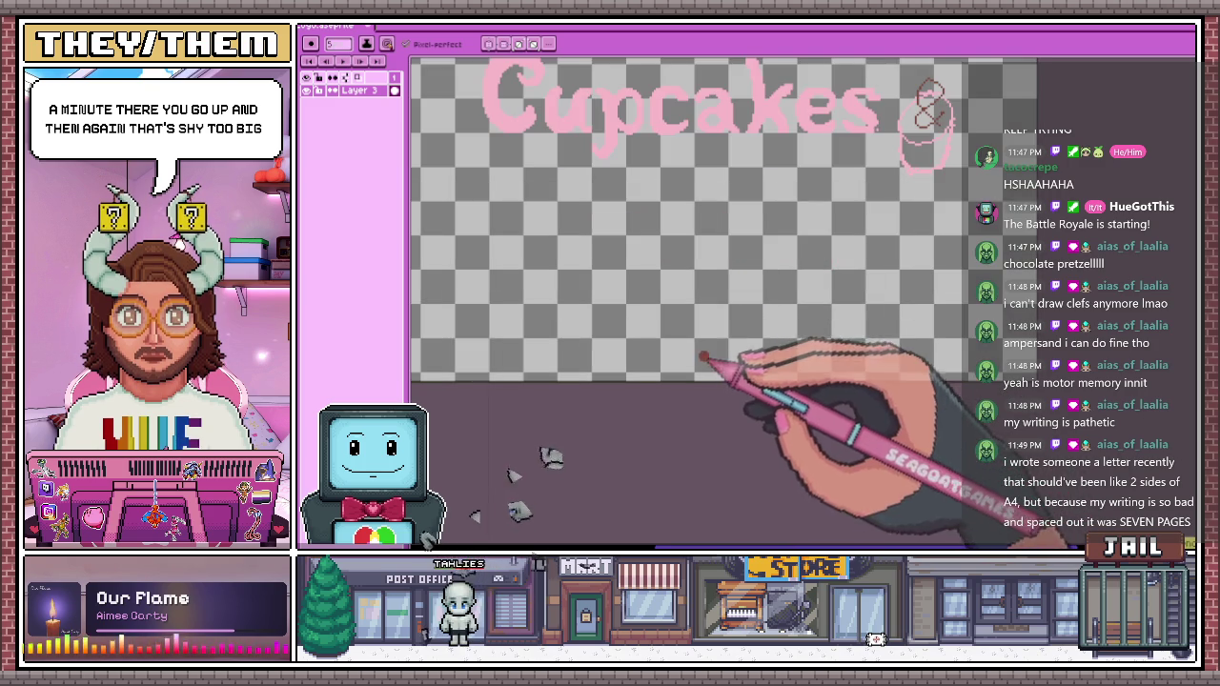
{"action": "left_click_drag", "start_coordinate": [762, 353], "coordinate": [767, 314]}
{"action": "key", "text": "ctrl+z"}
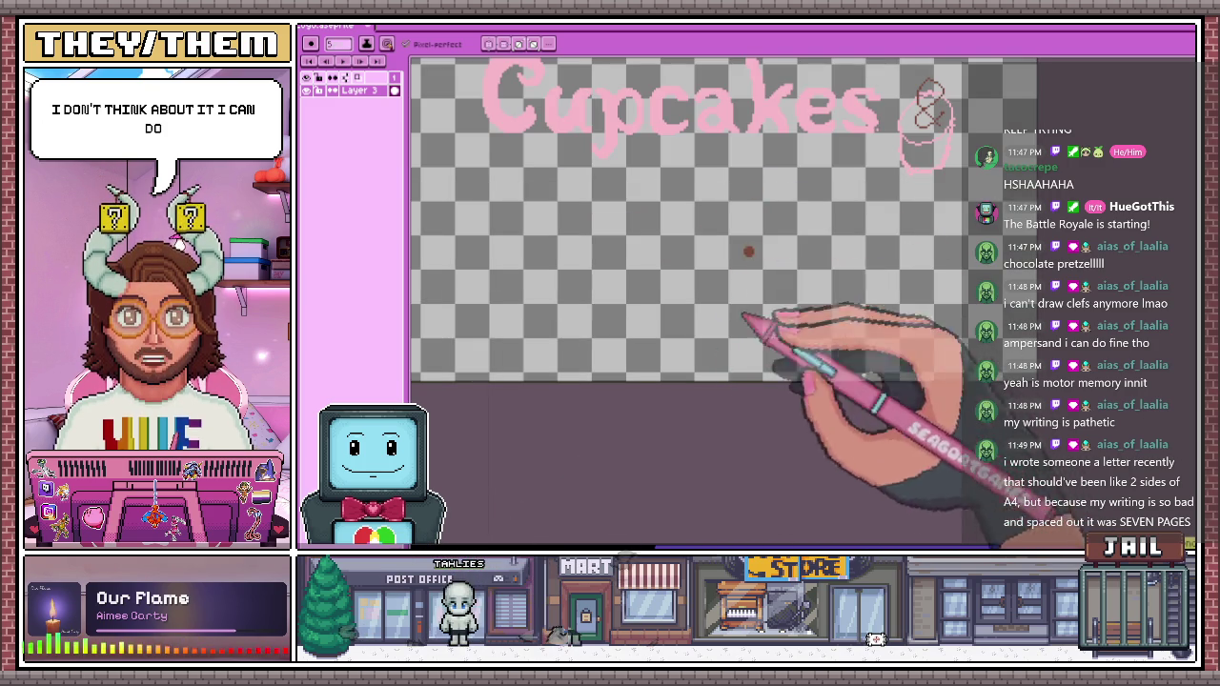
{"action": "key", "text": "ctrl+z"}
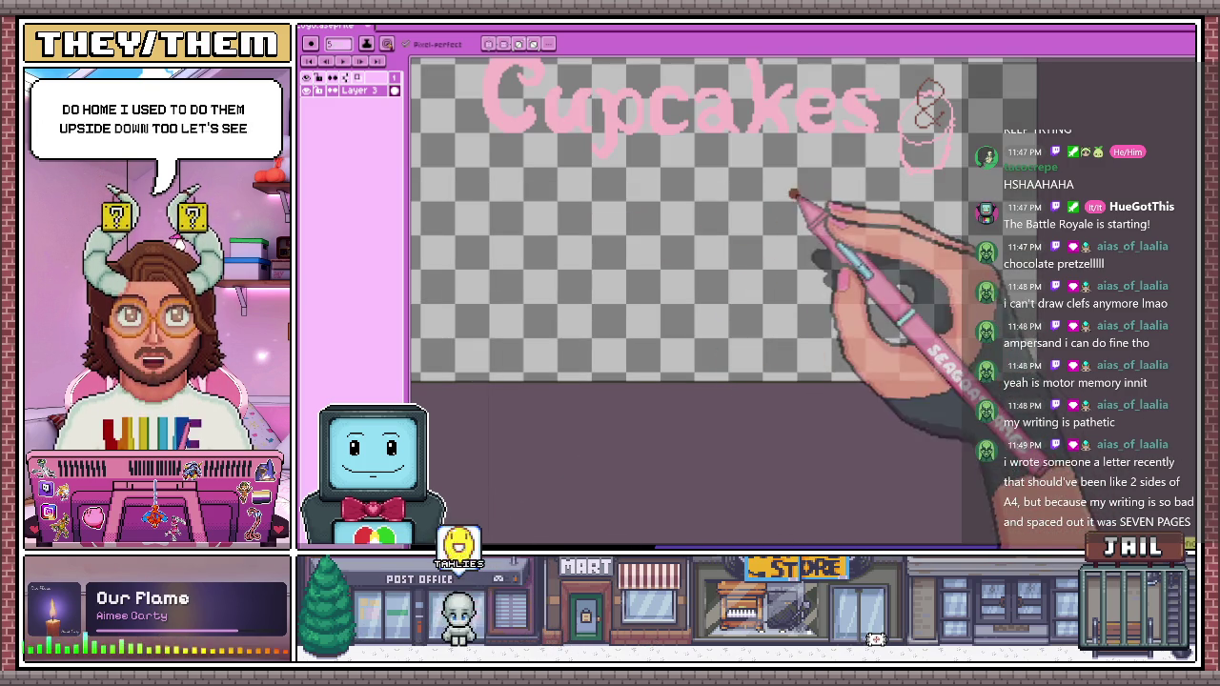
{"action": "mouse_move", "coordinate": [798, 170]}
{"action": "left_mouse_down"}
{"action": "mouse_move", "coordinate": [770, 340]}
{"action": "mouse_move", "coordinate": [821, 249]}
{"action": "left_mouse_up"}
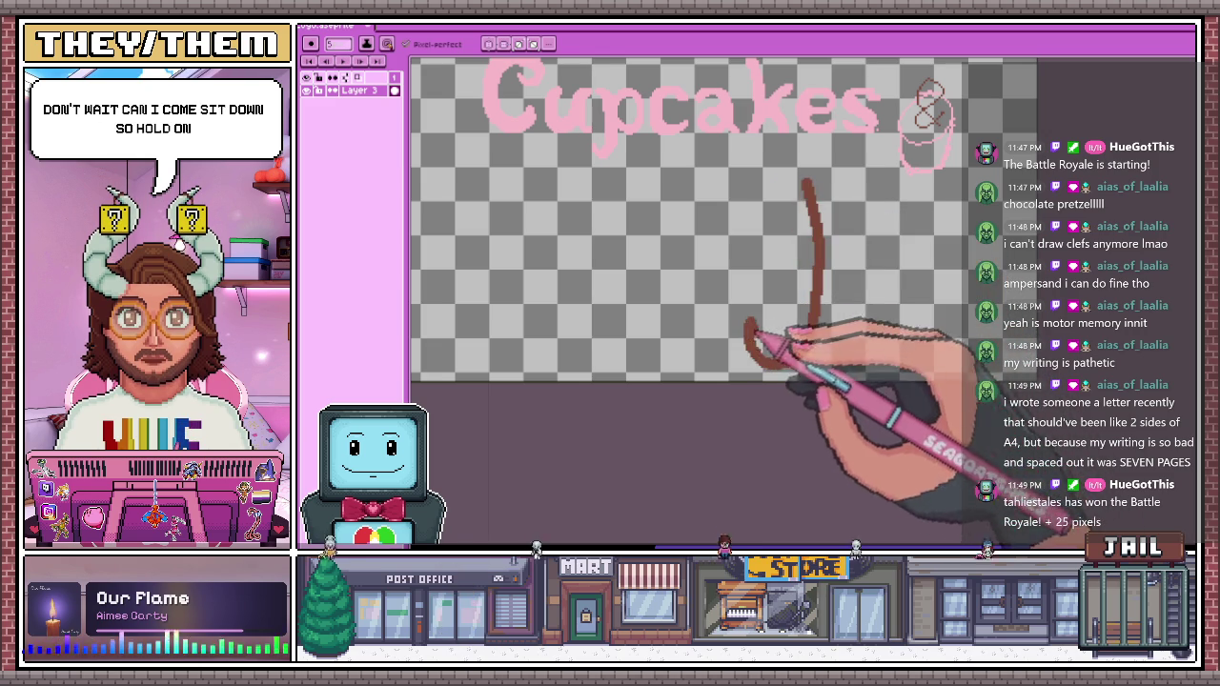
{"action": "key", "text": "ctrl+z"}
{"action": "left_click_drag", "start_coordinate": [793, 186], "coordinate": [757, 348]}
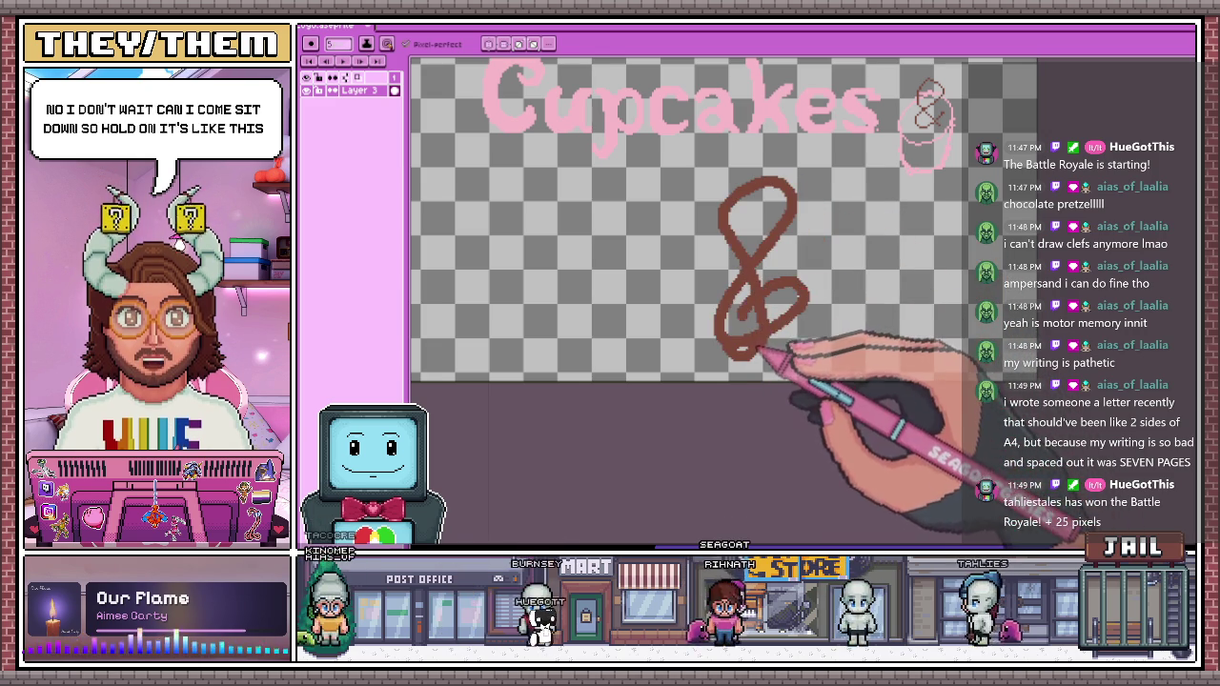
{"action": "key", "text": "ctrl+z"}
{"action": "mouse_move", "coordinate": [779, 174]}
{"action": "left_mouse_down"}
{"action": "mouse_move", "coordinate": [812, 343]}
{"action": "mouse_move", "coordinate": [835, 225]}
{"action": "mouse_move", "coordinate": [790, 376]}
{"action": "left_mouse_up"}
{"action": "key", "text": "ctrl+z"}
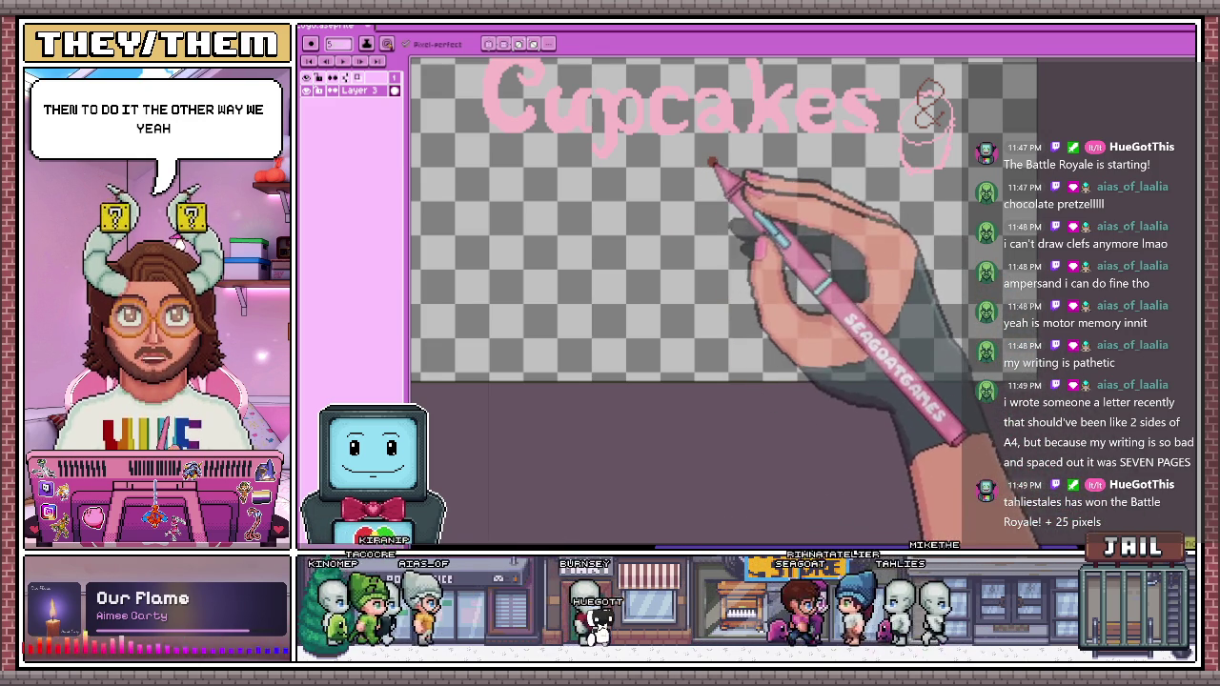
{"action": "left_click_drag", "start_coordinate": [710, 164], "coordinate": [721, 354]}
{"action": "key", "text": "ctrl+z"}
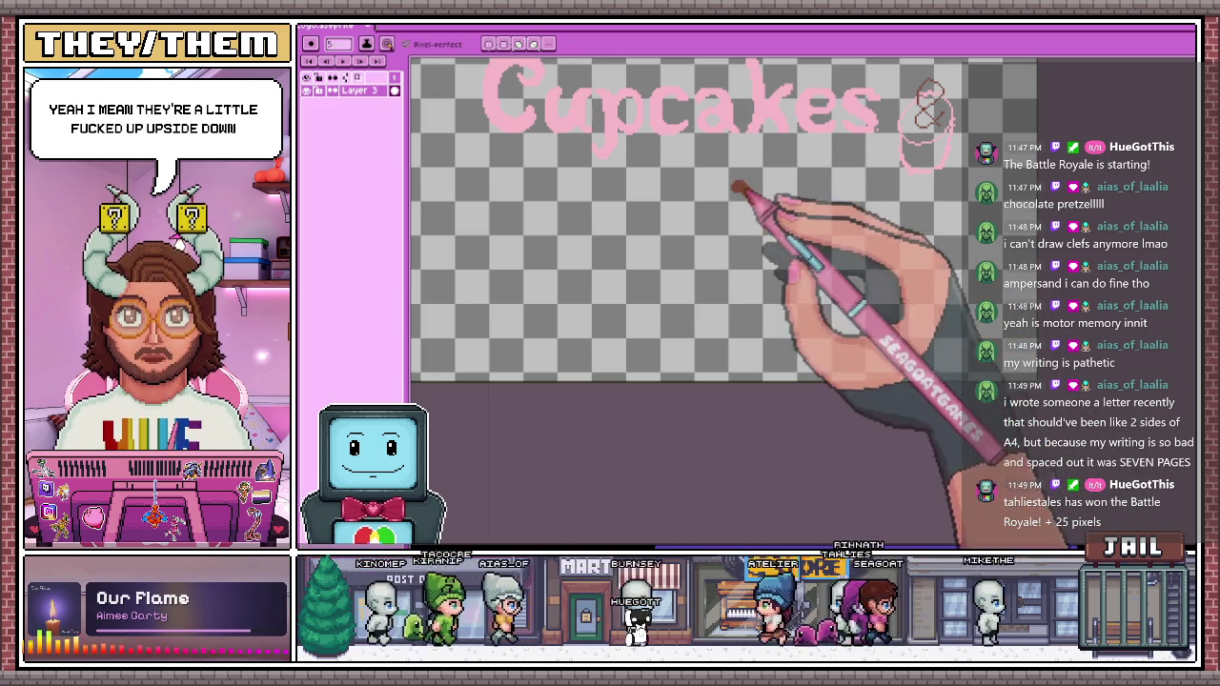
{"action": "left_click_drag", "start_coordinate": [739, 184], "coordinate": [680, 368]}
{"action": "key", "text": "ctrl+z"}
{"action": "mouse_move", "coordinate": [768, 171]}
{"action": "left_mouse_down"}
{"action": "mouse_move", "coordinate": [686, 354]}
{"action": "mouse_move", "coordinate": [759, 217]}
{"action": "mouse_move", "coordinate": [796, 277]}
{"action": "left_mouse_up"}
{"action": "key", "text": "ctrl+z"}
{"action": "mouse_move", "coordinate": [768, 183]}
{"action": "left_mouse_down"}
{"action": "mouse_move", "coordinate": [740, 321]}
{"action": "mouse_move", "coordinate": [756, 250]}
{"action": "left_mouse_up"}
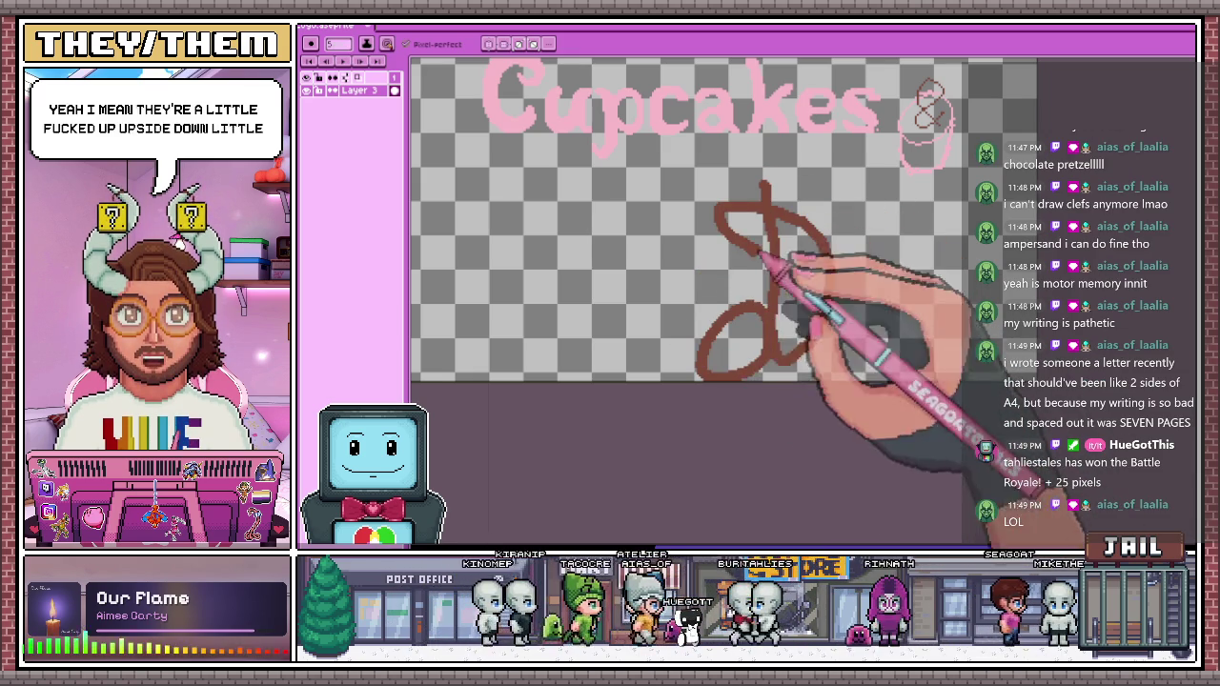
{"action": "mouse_move", "coordinate": [721, 301]}
{"action": "left_mouse_down"}
{"action": "mouse_move", "coordinate": [763, 178]}
{"action": "mouse_move", "coordinate": [783, 365]}
{"action": "left_mouse_up"}
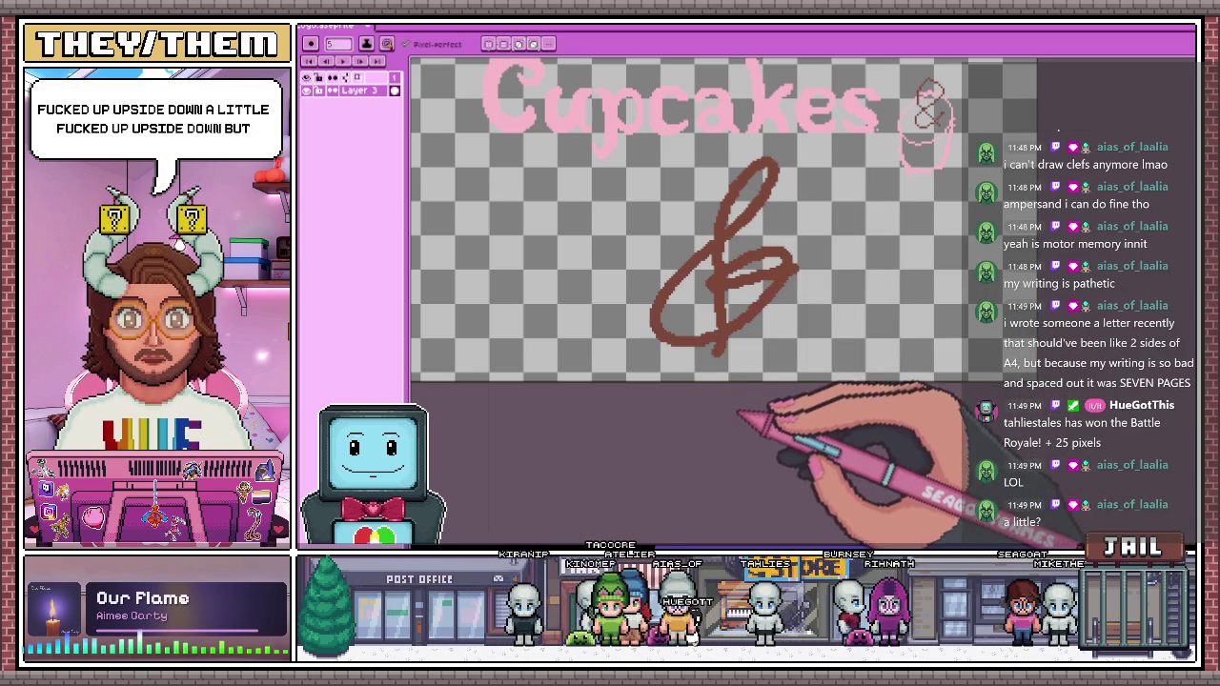
{"action": "key", "text": "ctrl+z"}
{"action": "left_click_drag", "start_coordinate": [788, 158], "coordinate": [744, 361]}
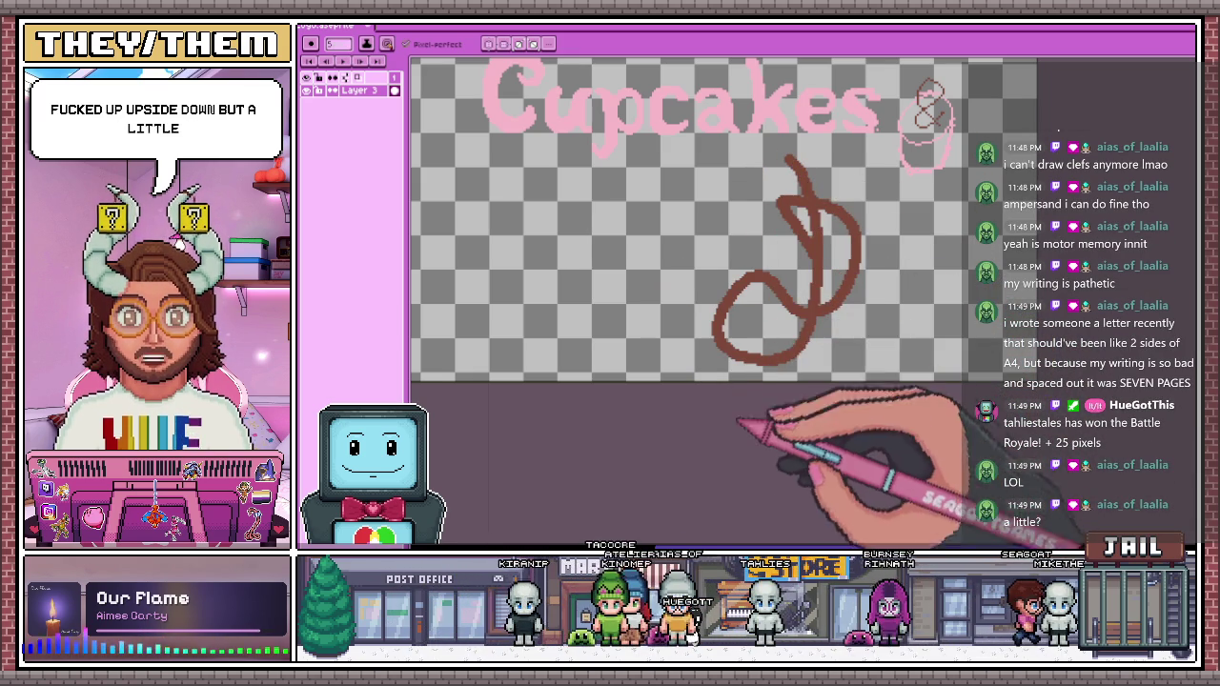
{"action": "key", "text": "ctrl+z"}
{"action": "scroll", "coordinate": [742, 400], "scroll_direction": "down", "scroll_amount": 2}
{"action": "scroll", "coordinate": [719, 330], "scroll_direction": "up", "scroll_amount": 4}
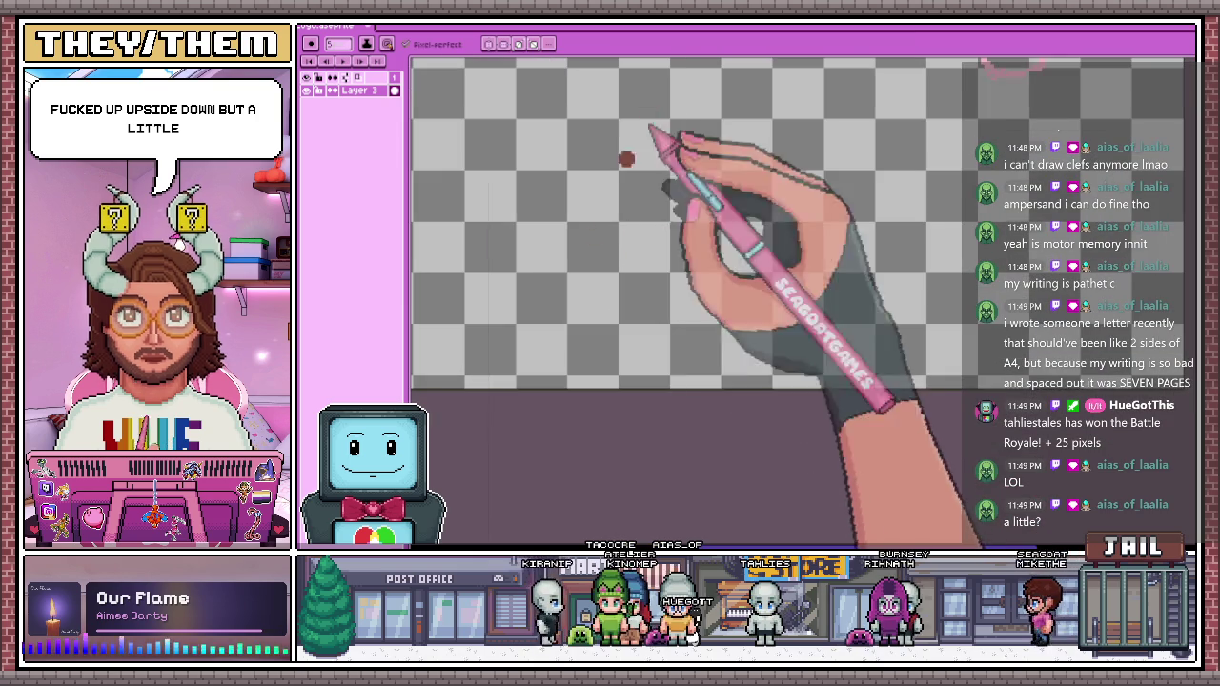
{"action": "mouse_move", "coordinate": [696, 157]}
{"action": "left_mouse_down"}
{"action": "mouse_move", "coordinate": [630, 263]}
{"action": "mouse_move", "coordinate": [748, 253]}
{"action": "left_mouse_up"}
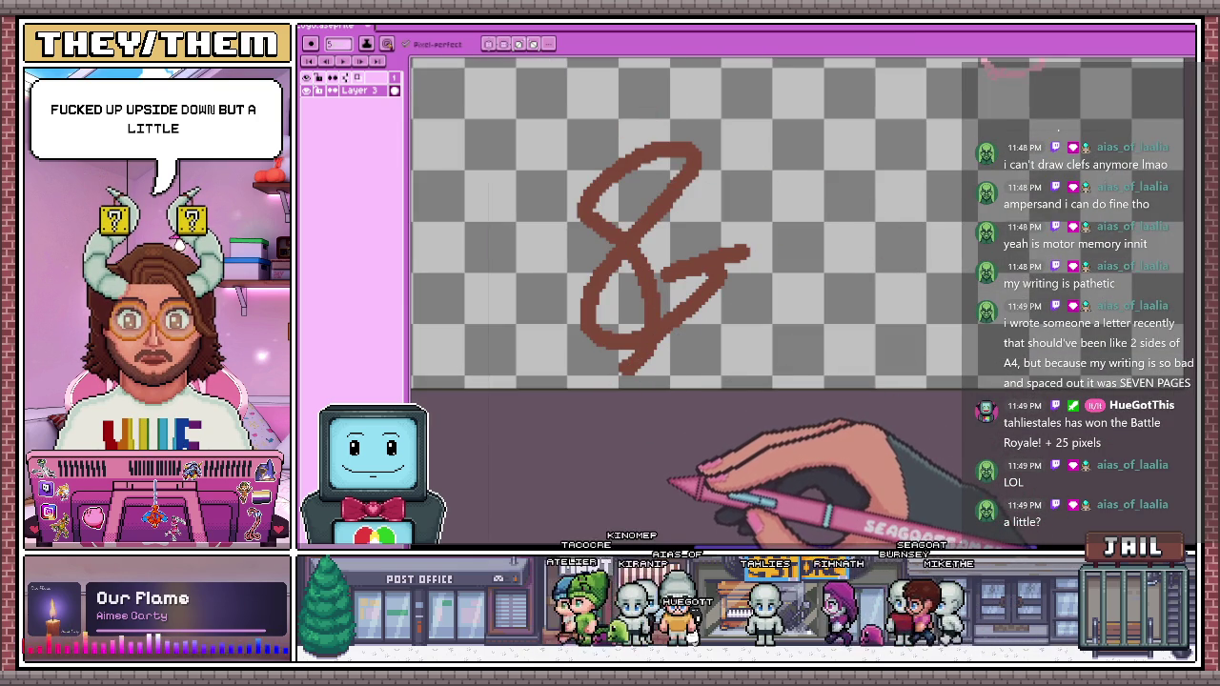
{"action": "key", "text": "ctrl+z"}
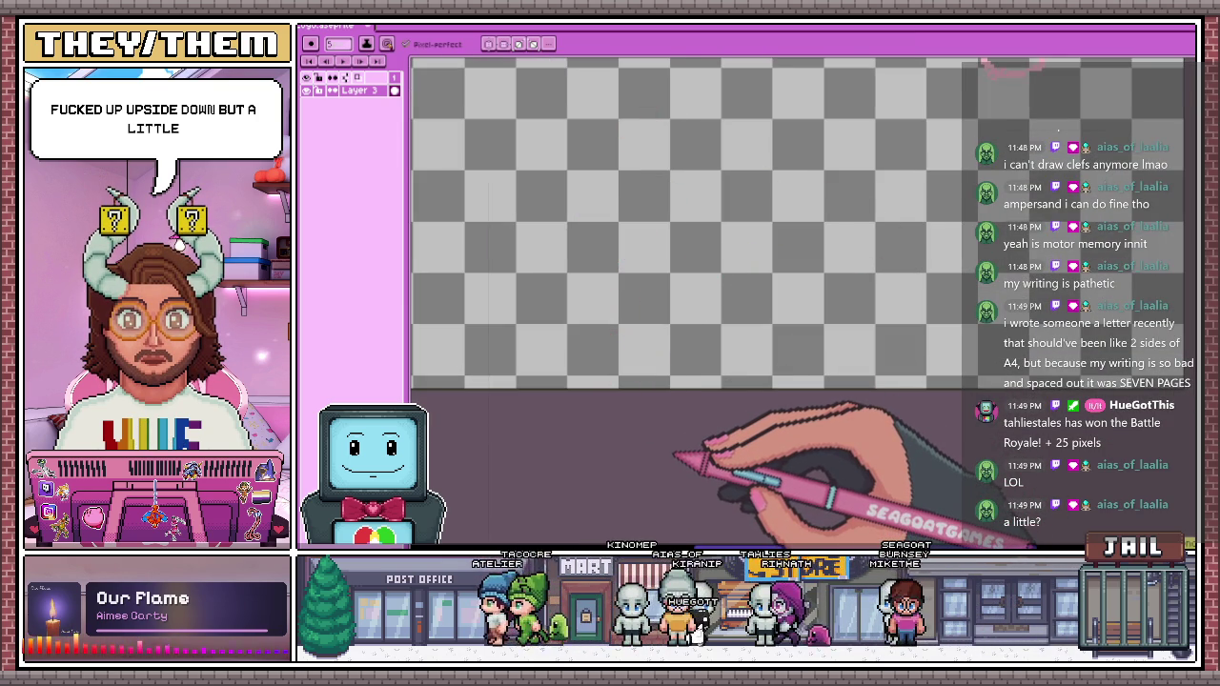
{"action": "key", "text": "minus"}
{"action": "key", "text": "minus"}
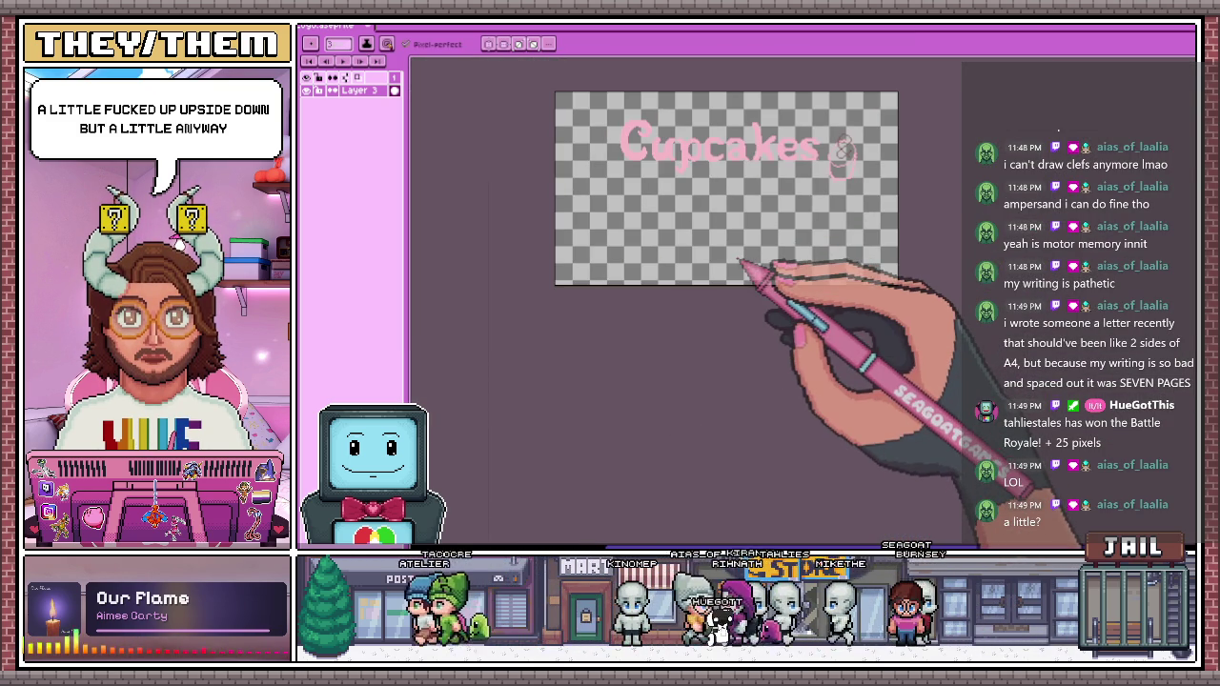
Draw five practice brown ampersands around the canvas, undoing each one with Ctrl+Z
{"action": "left_click_drag", "start_coordinate": [740, 261], "coordinate": [757, 273]}
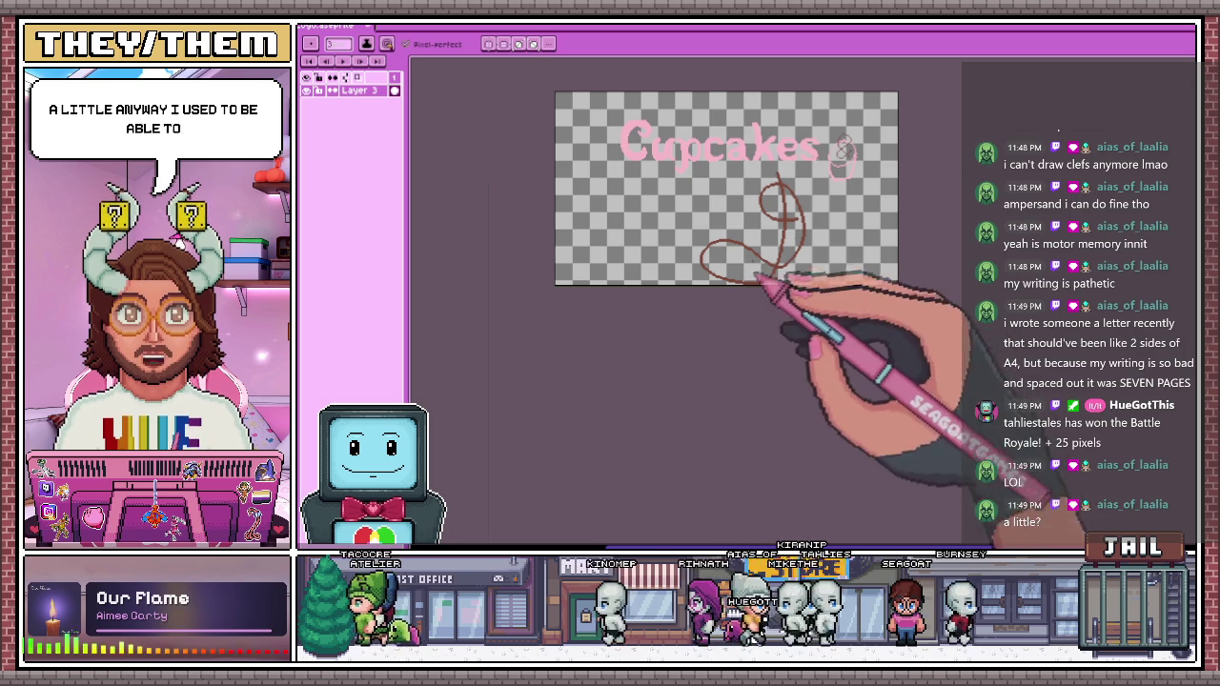
{"action": "key", "text": "ctrl+z"}
{"action": "mouse_move", "coordinate": [770, 162]}
{"action": "left_mouse_down"}
{"action": "mouse_move", "coordinate": [789, 274]}
{"action": "mouse_move", "coordinate": [771, 185]}
{"action": "left_mouse_up"}
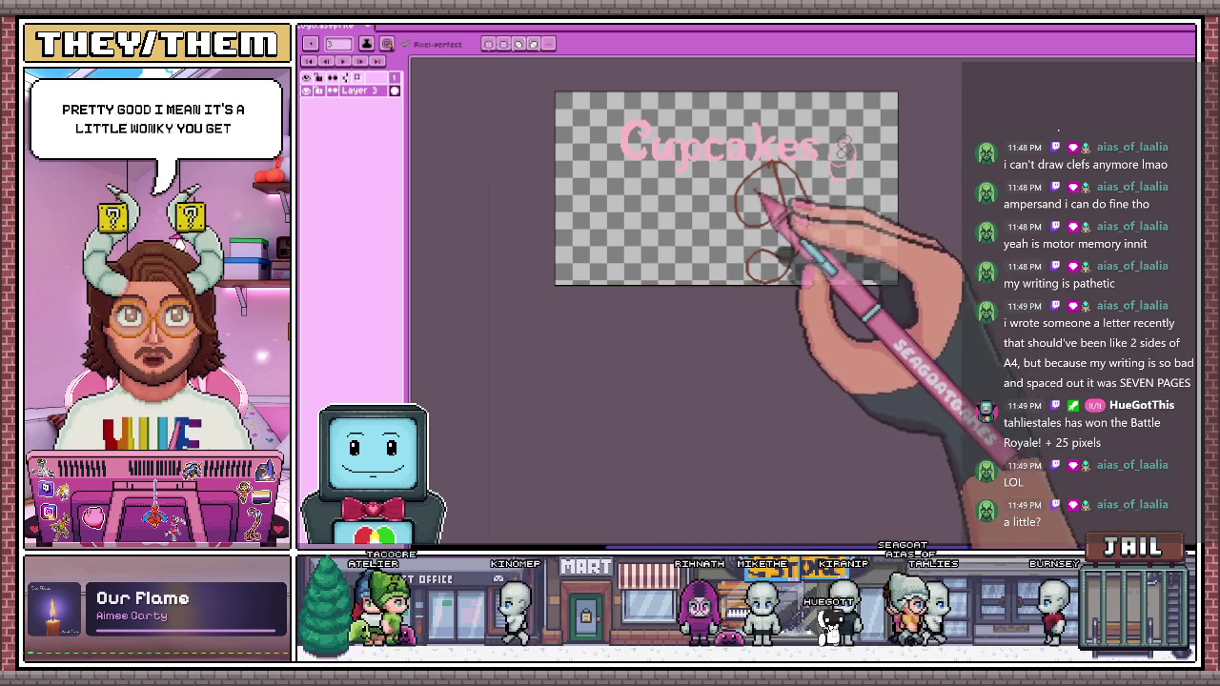
{"action": "key", "text": "ctrl+z"}
{"action": "key", "text": "ctrl+z"}
{"action": "left_click_drag", "start_coordinate": [759, 283], "coordinate": [784, 228]}
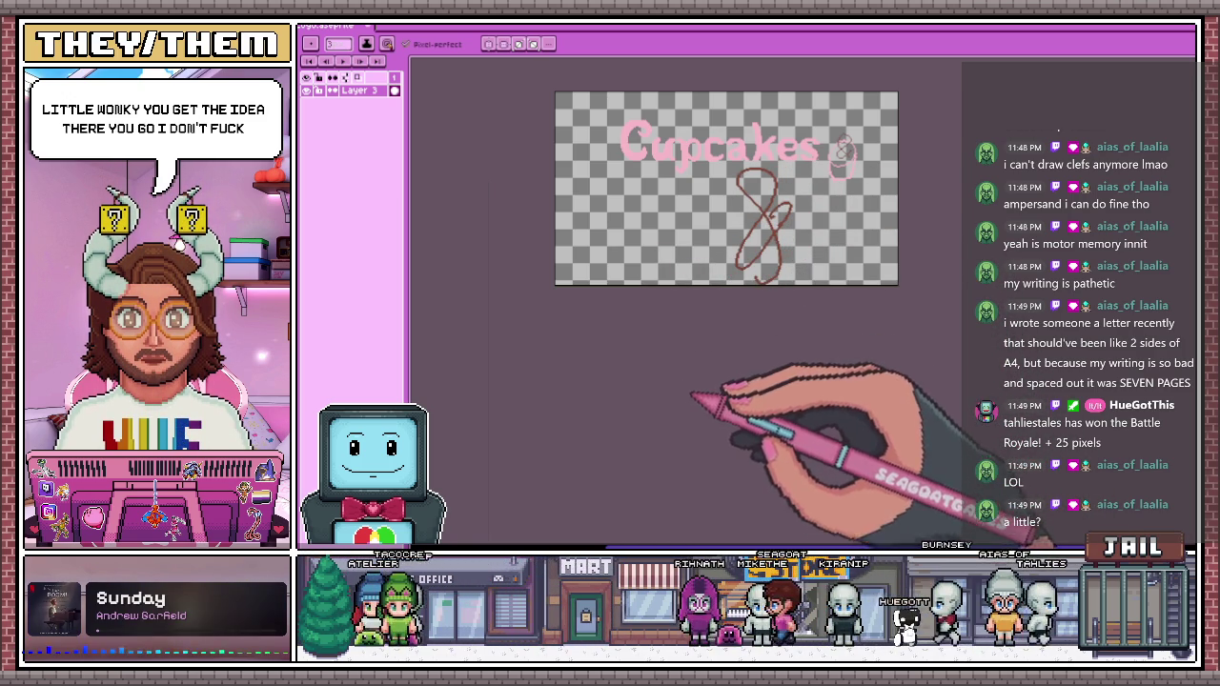
{"action": "key", "text": "ctrl+z"}
{"action": "left_click_drag", "start_coordinate": [632, 213], "coordinate": [658, 256]}
{"action": "key", "text": "ctrl+z"}
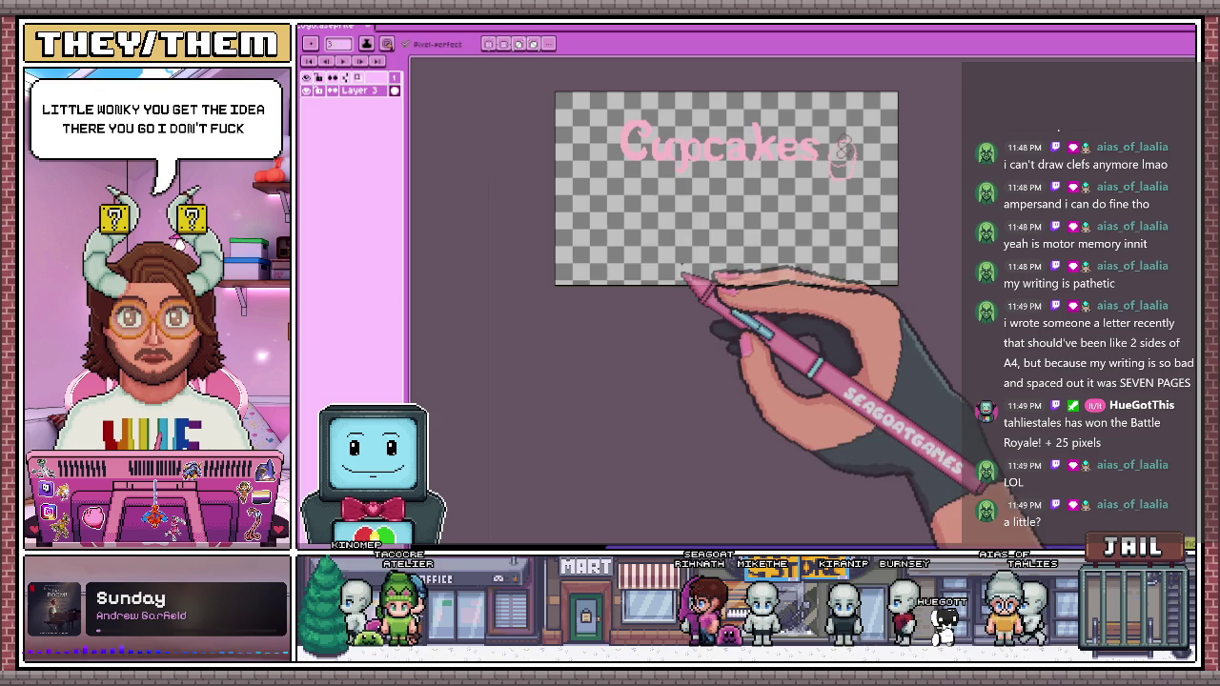
{"action": "left_click_drag", "start_coordinate": [673, 199], "coordinate": [772, 258]}
{"action": "key", "text": "ctrl+z"}
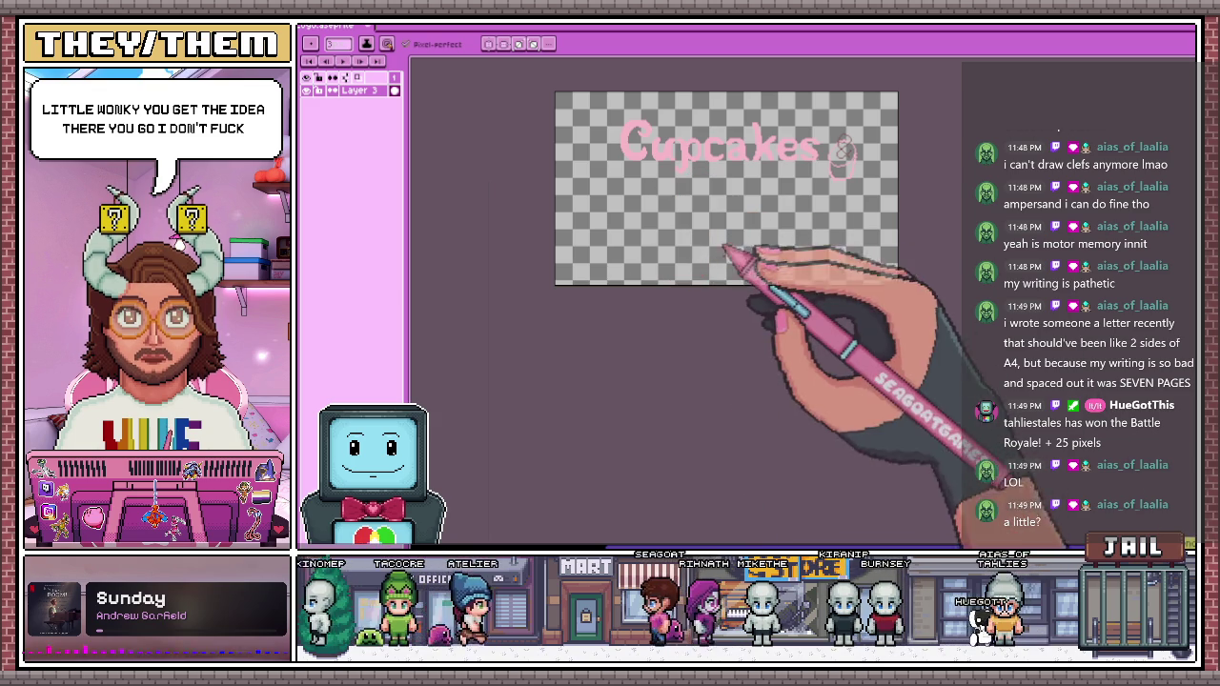
Draw an ampersand with a rightward tail, then zoom in and undo further trial strokes
{"action": "left_click_drag", "start_coordinate": [735, 269], "coordinate": [810, 256]}
{"action": "scroll", "coordinate": [668, 210], "scroll_direction": "up", "scroll_amount": 3}
{"action": "left_click_drag", "start_coordinate": [581, 249], "coordinate": [688, 300]}
{"action": "key", "text": "ctrl+z"}
{"action": "left_click_drag", "start_coordinate": [658, 229], "coordinate": [610, 314]}
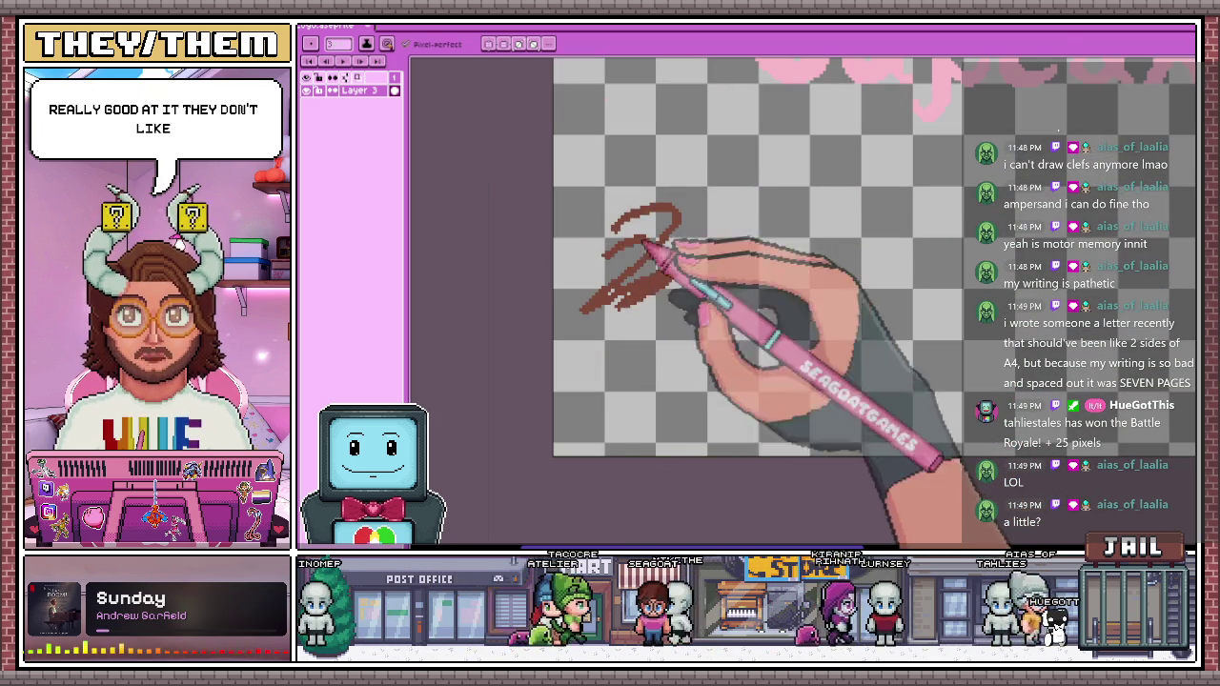
{"action": "key", "text": "ctrl+z"}
{"action": "scroll", "coordinate": [605, 214], "scroll_direction": "down", "scroll_amount": 3}
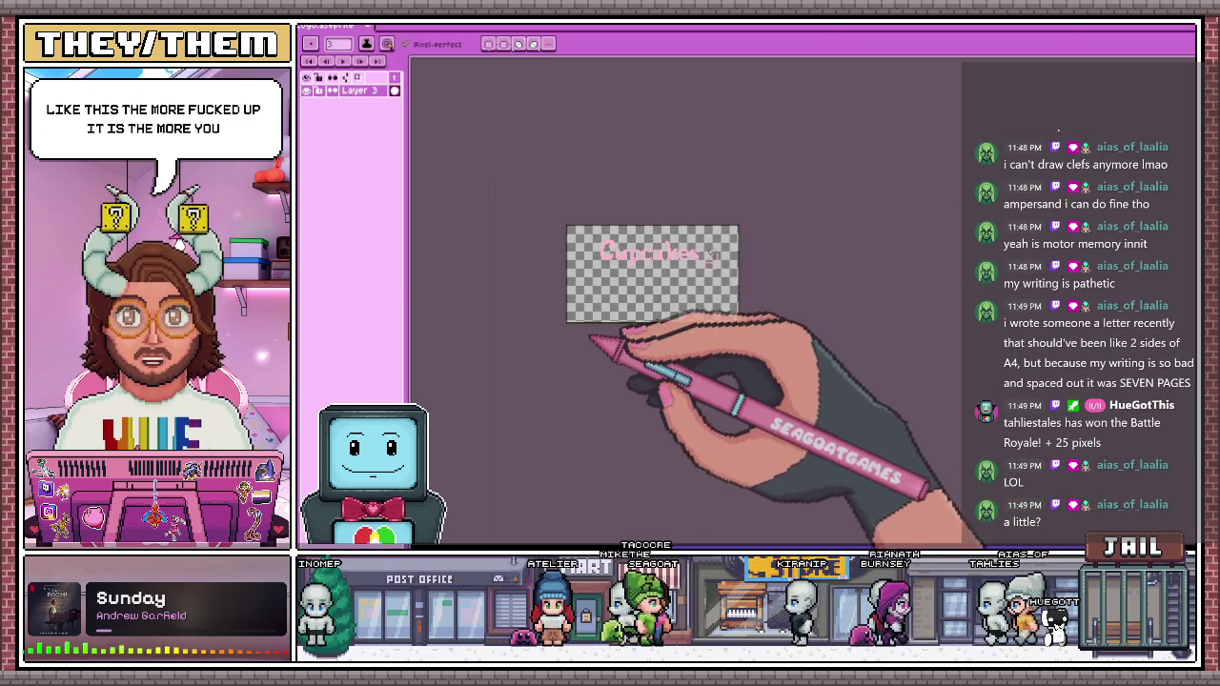
{"action": "scroll", "coordinate": [576, 272], "scroll_direction": "up", "scroll_amount": 1}
{"action": "left_click_drag", "start_coordinate": [577, 324], "coordinate": [615, 294]}
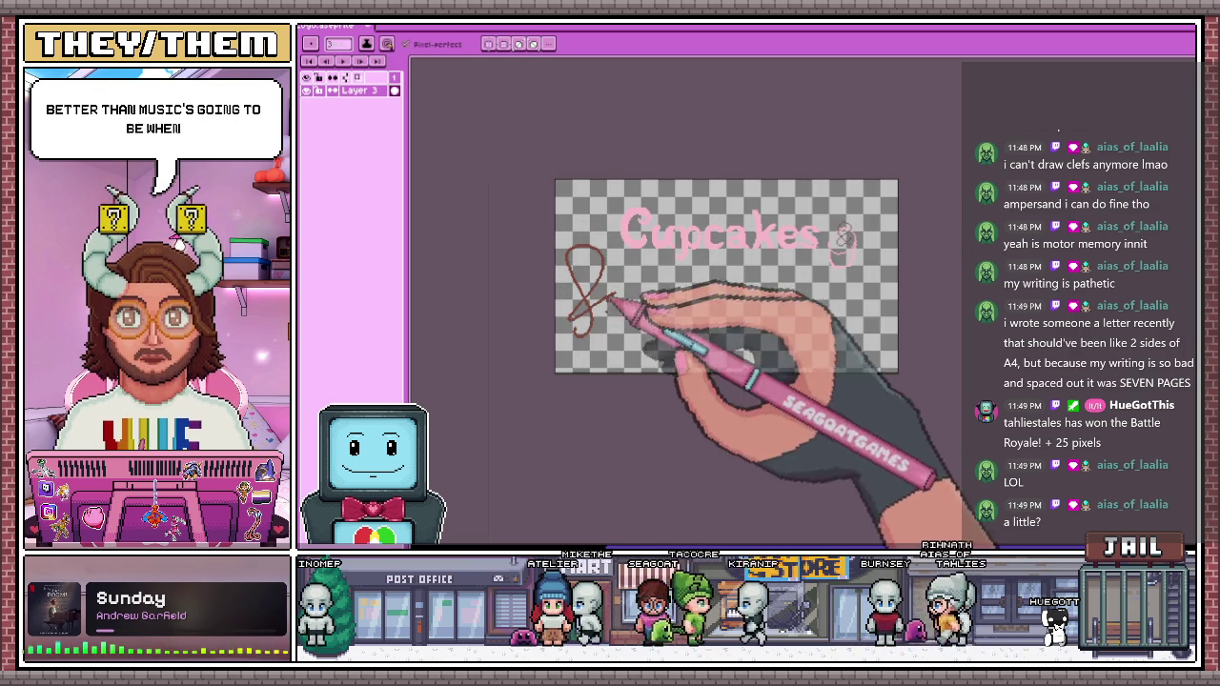
{"action": "key", "text": "ctrl+z"}
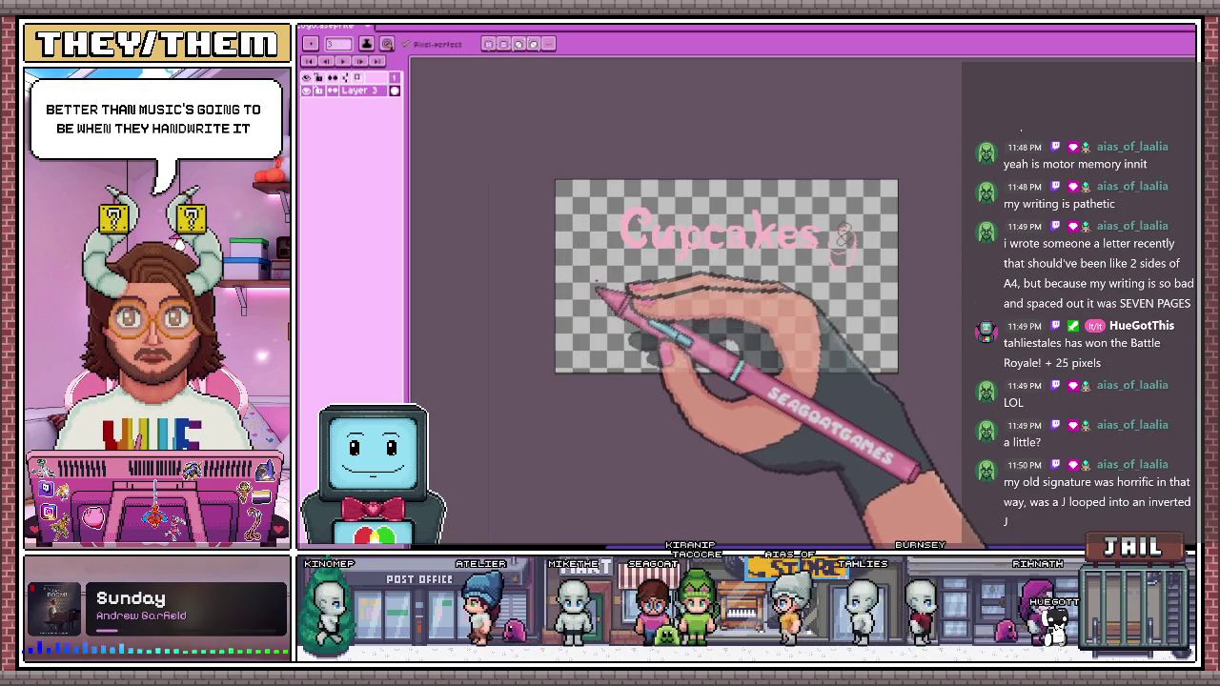
{"action": "scroll", "coordinate": [863, 246], "scroll_direction": "up", "scroll_amount": 2}
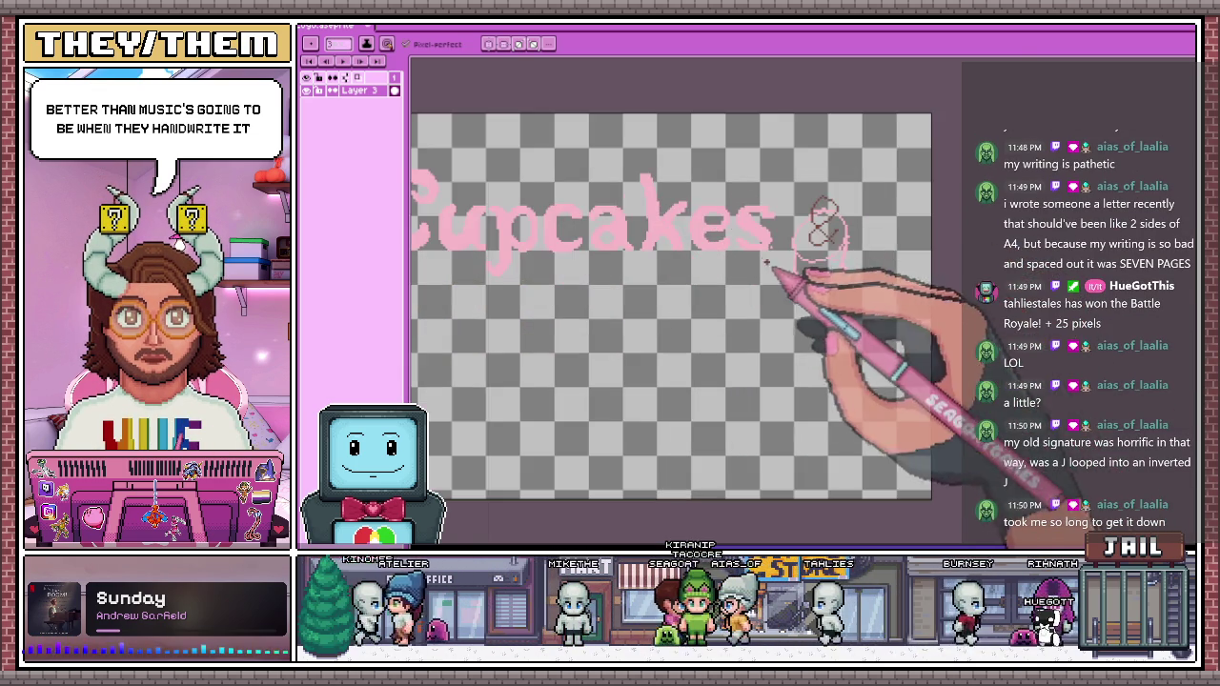
{"action": "scroll", "coordinate": [772, 266], "scroll_direction": "up", "scroll_amount": 1}
{"action": "scroll", "coordinate": [762, 240], "scroll_direction": "up", "scroll_amount": 1}
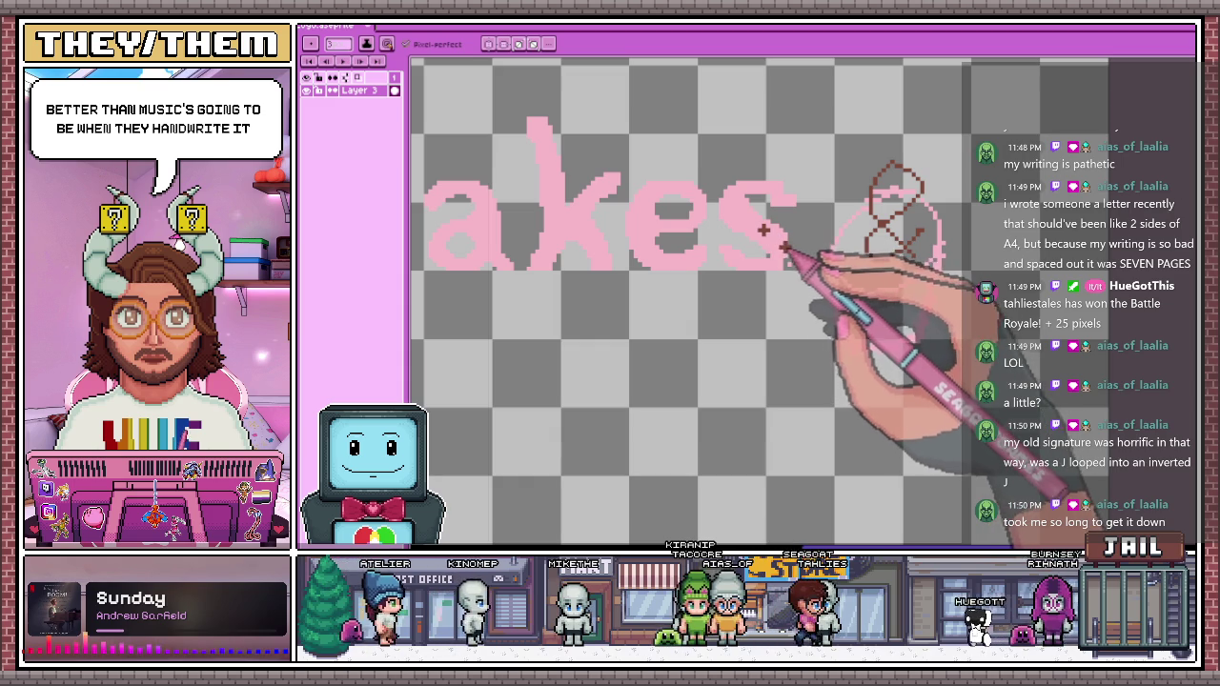
Box-select the cup and ampersand sketch with Rectangular Marquee and clear it from the canvas
{"action": "key", "text": "m"}
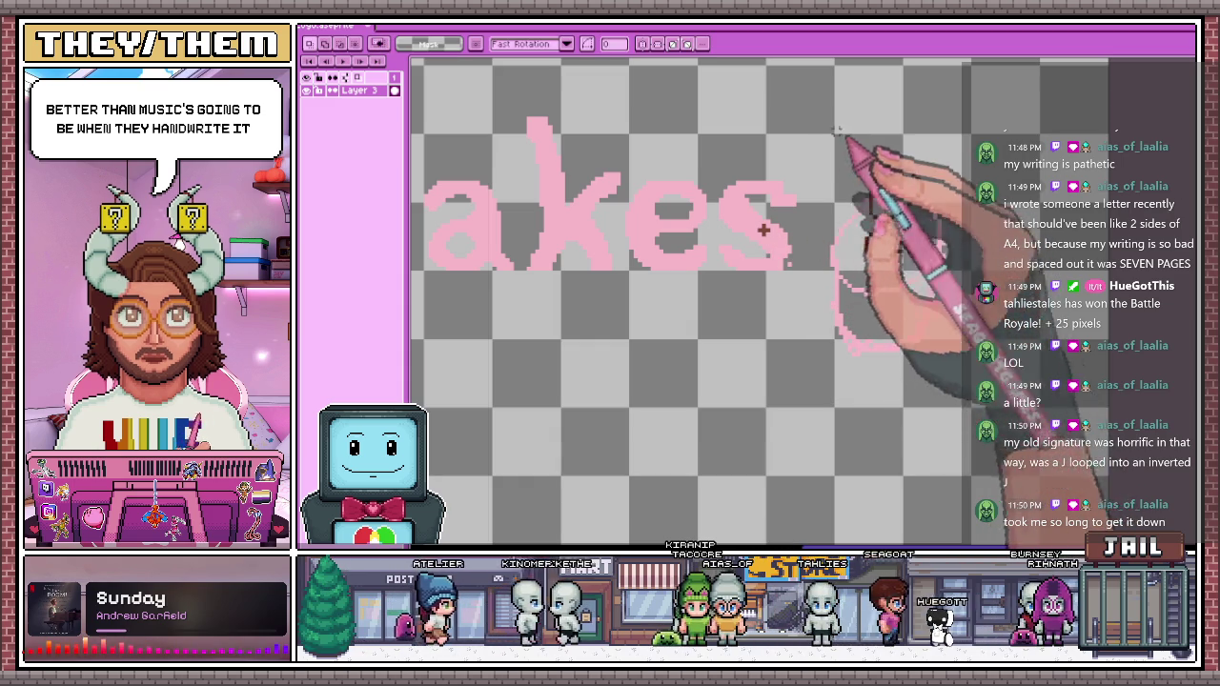
{"action": "left_click_drag", "start_coordinate": [827, 136], "coordinate": [963, 379]}
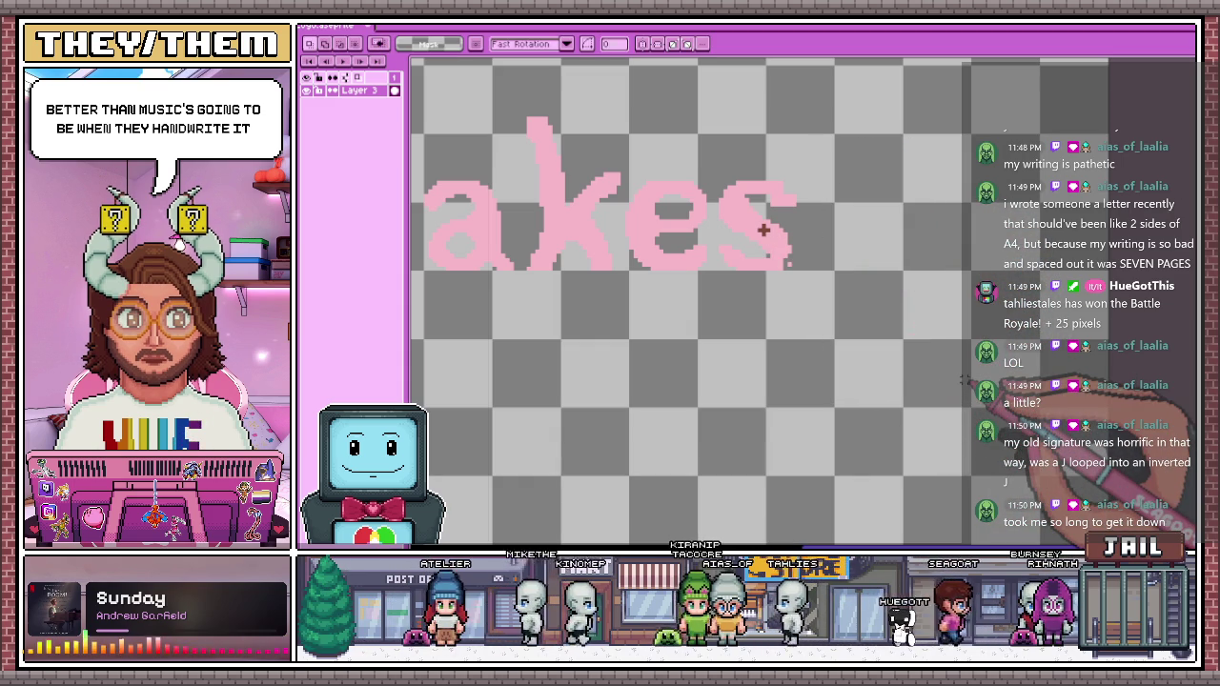
{"action": "scroll", "coordinate": [763, 230], "scroll_direction": "up", "scroll_amount": 2}
{"action": "key", "text": "b"}
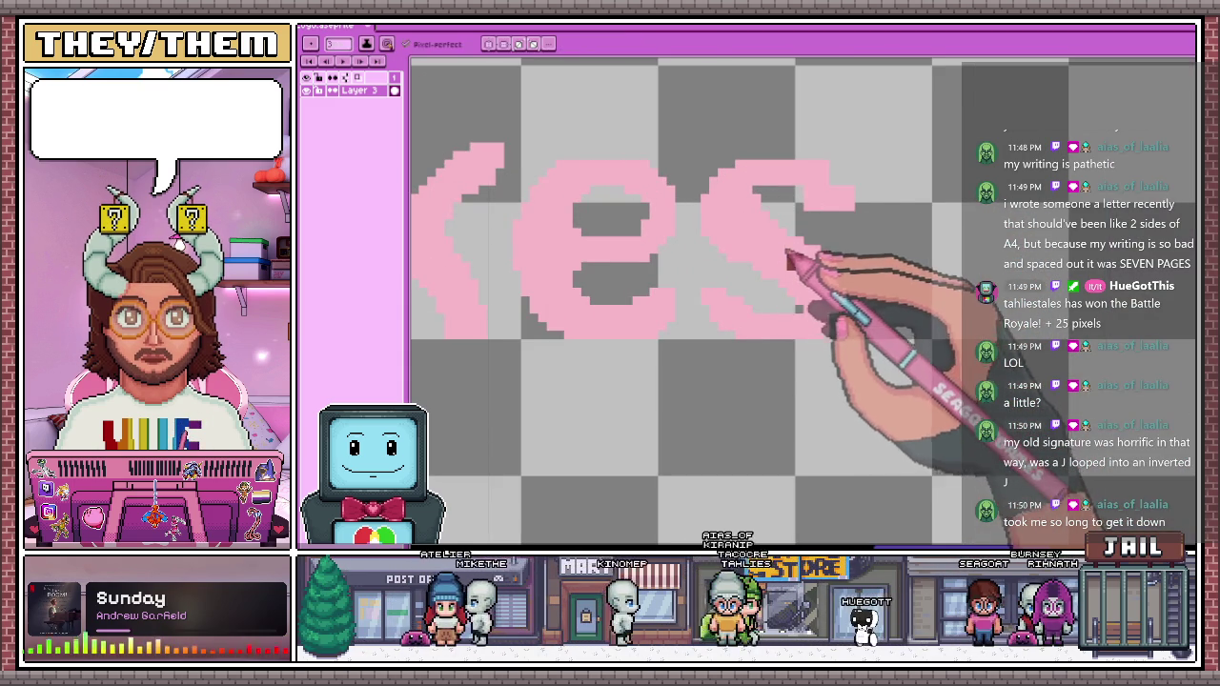
Add pink pixels with the Pencil to fill out the top curve of the s
{"action": "scroll", "coordinate": [801, 238], "scroll_direction": "up", "scroll_amount": 3}
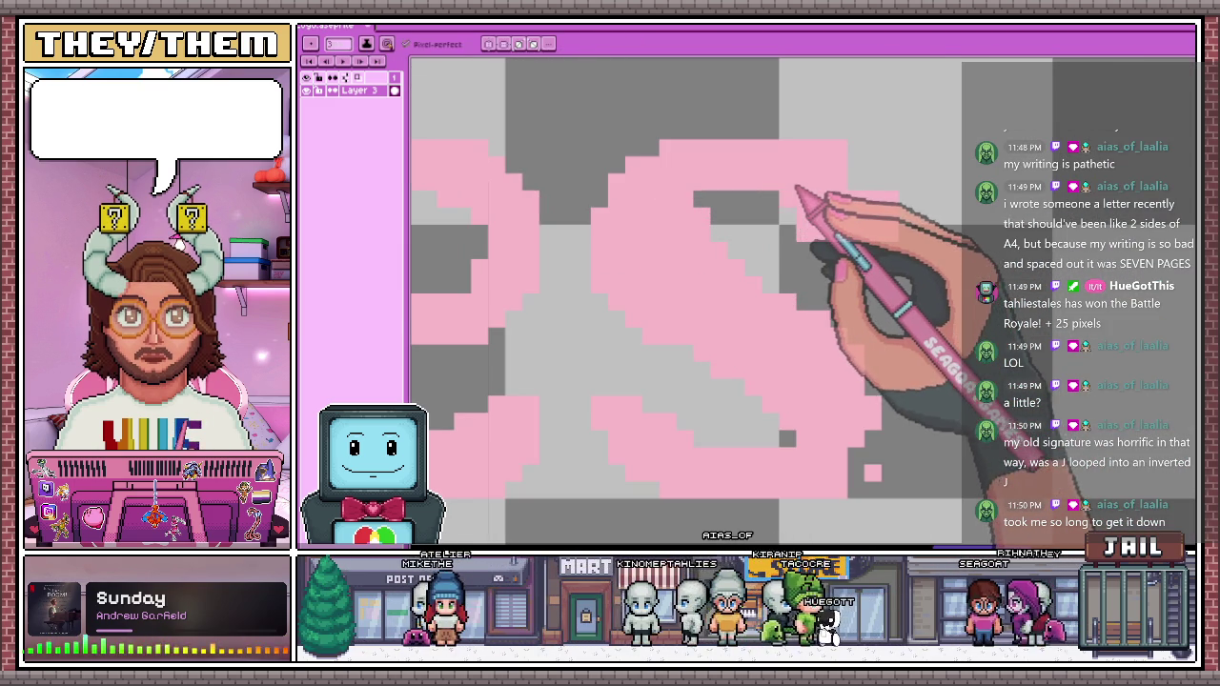
{"action": "scroll", "coordinate": [817, 367], "scroll_direction": "down", "scroll_amount": 3}
{"action": "scroll", "coordinate": [838, 420], "scroll_direction": "up", "scroll_amount": 2}
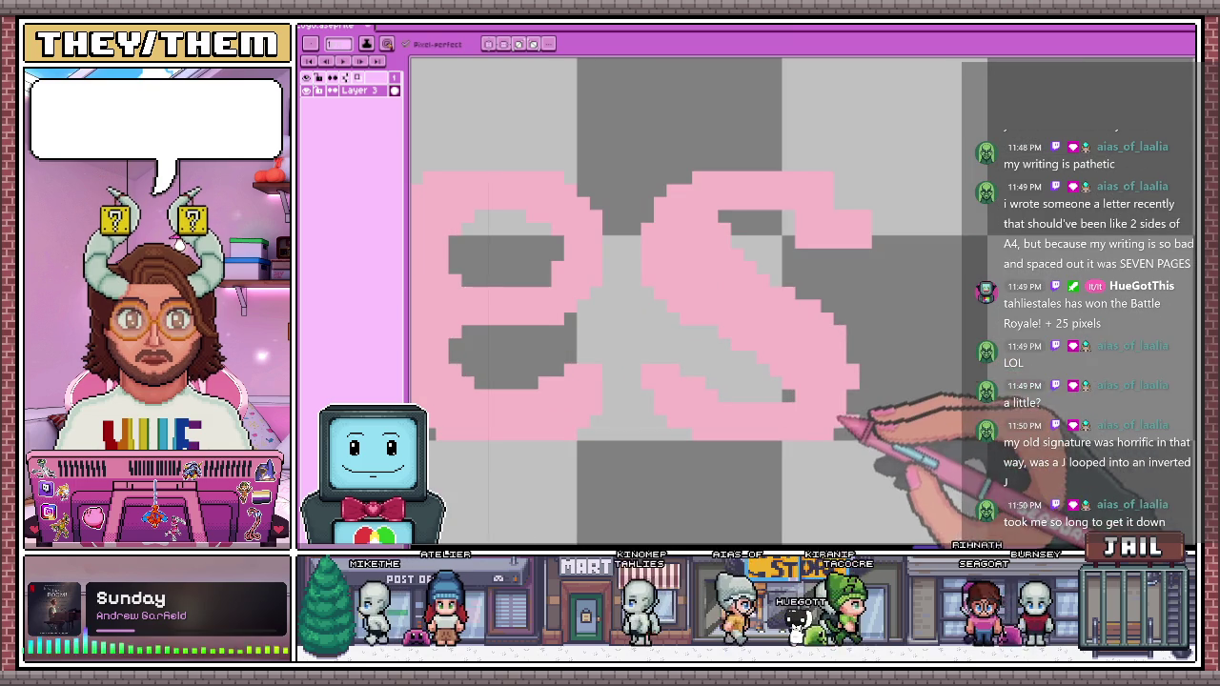
{"action": "mouse_move", "coordinate": [860, 375]}
{"action": "left_mouse_down"}
{"action": "mouse_move", "coordinate": [703, 184]}
{"action": "mouse_move", "coordinate": [775, 163]}
{"action": "mouse_move", "coordinate": [830, 204]}
{"action": "left_mouse_up"}
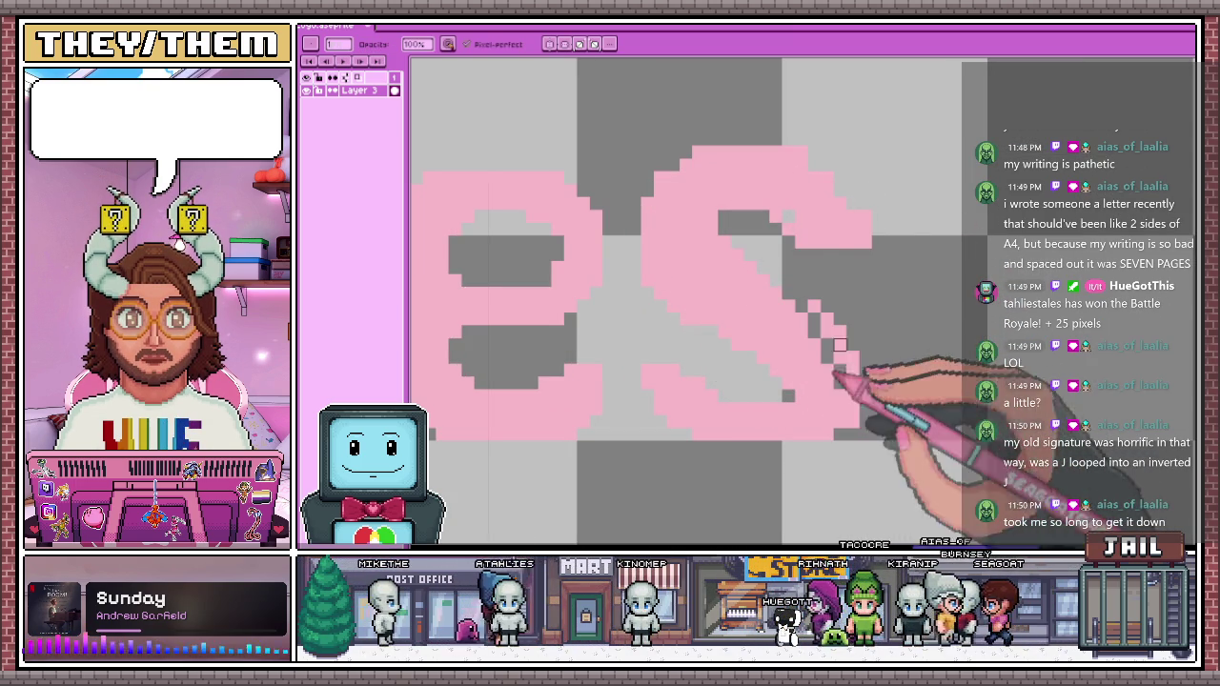
{"action": "scroll", "coordinate": [840, 319], "scroll_direction": "down", "scroll_amount": 3}
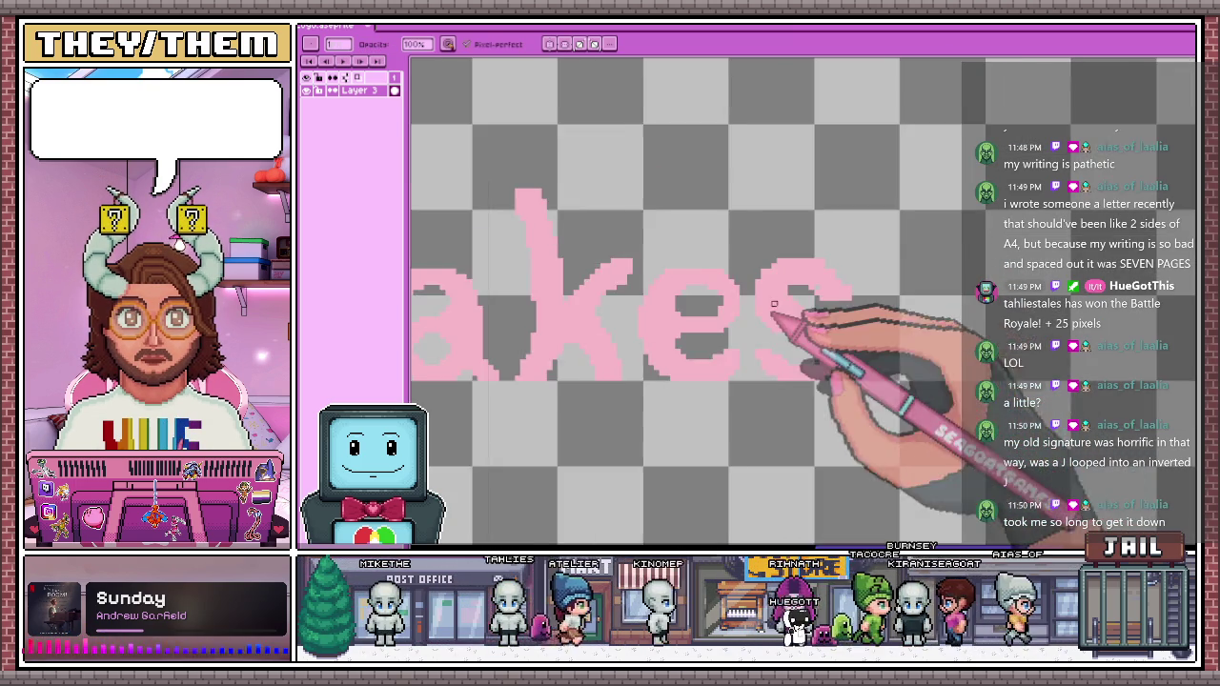
{"action": "scroll", "coordinate": [769, 353], "scroll_direction": "up", "scroll_amount": 2}
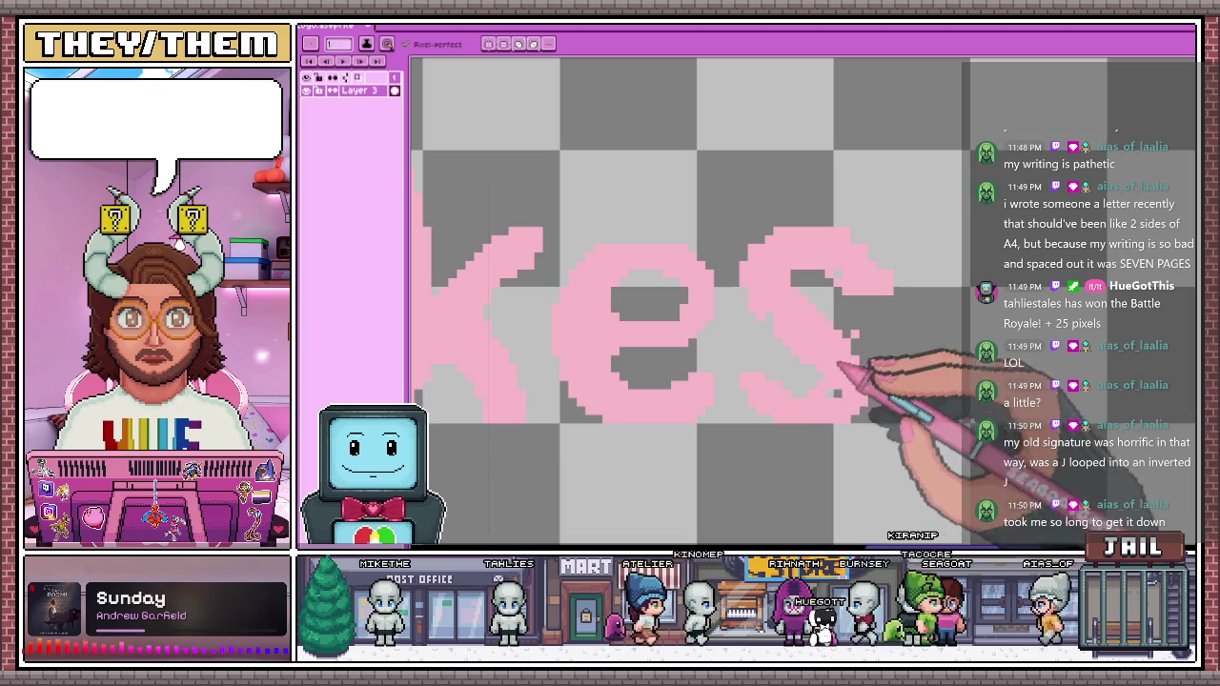
{"action": "scroll", "coordinate": [827, 378], "scroll_direction": "down", "scroll_amount": 2}
{"action": "scroll", "coordinate": [849, 372], "scroll_direction": "up", "scroll_amount": 2}
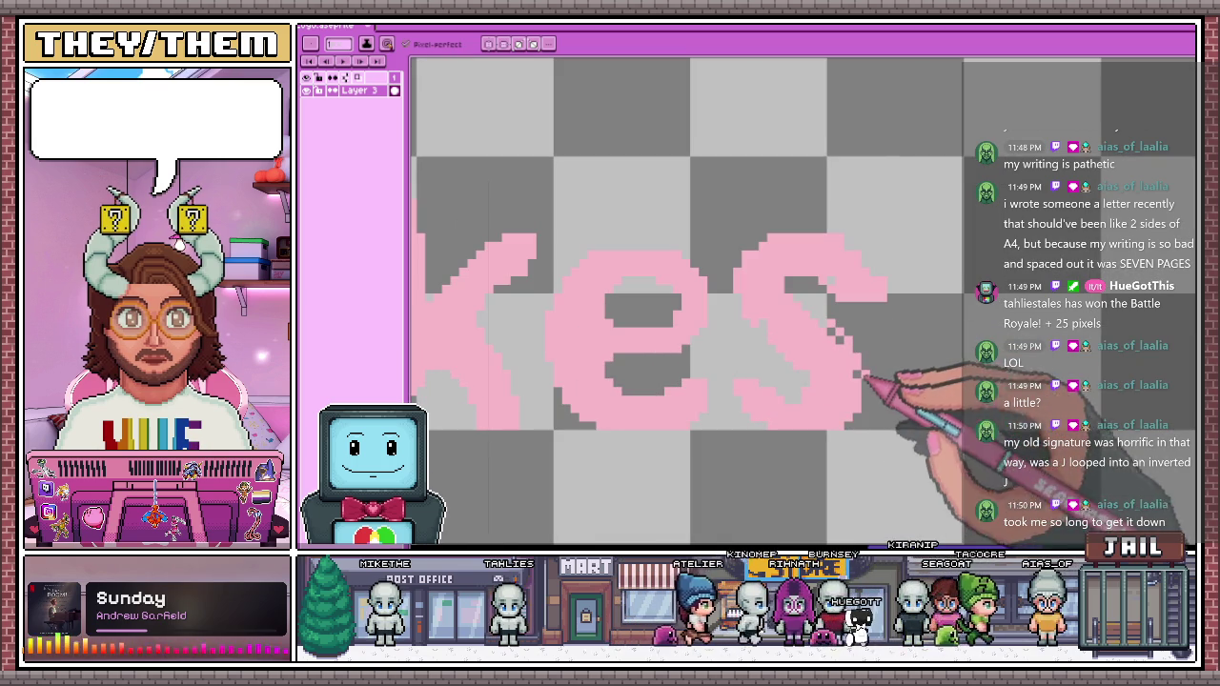
{"action": "scroll", "coordinate": [849, 361], "scroll_direction": "down", "scroll_amount": 2}
{"action": "scroll", "coordinate": [858, 340], "scroll_direction": "down", "scroll_amount": 4}
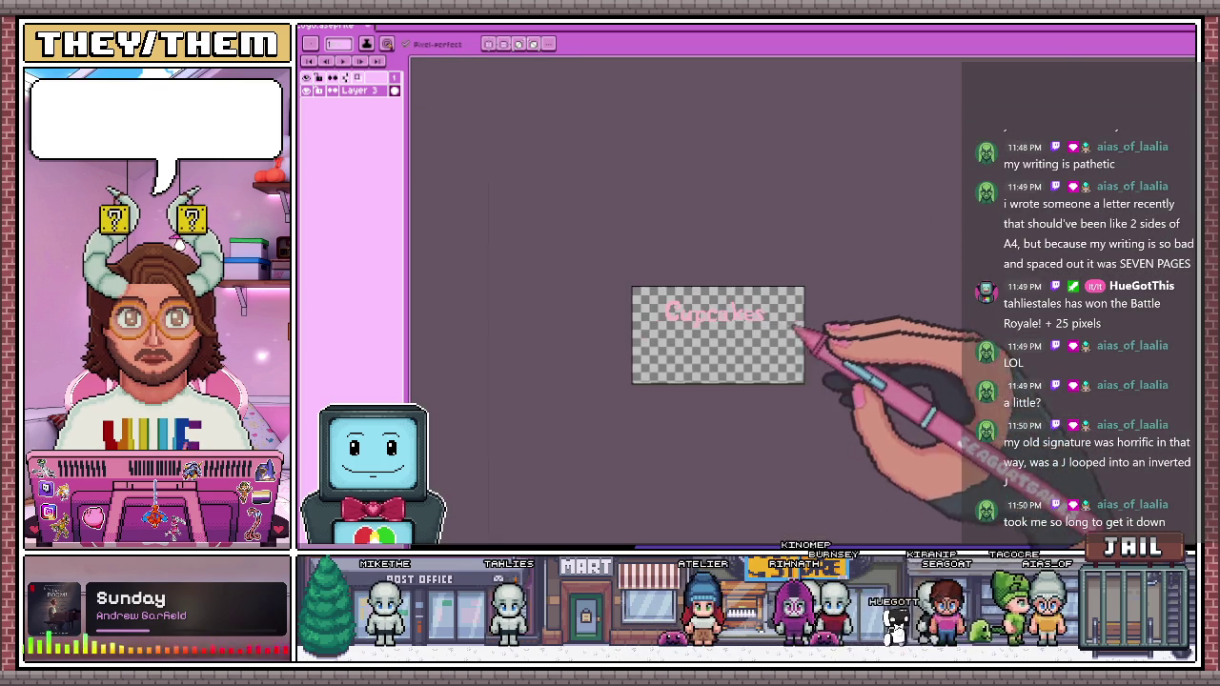
Zoom around the 'cak' letters to inspect their edges and switch to the Pencil for pink touch-ups
{"action": "scroll", "coordinate": [765, 314], "scroll_direction": "up", "scroll_amount": 3}
{"action": "scroll", "coordinate": [768, 276], "scroll_direction": "up", "scroll_amount": 2}
{"action": "scroll", "coordinate": [777, 249], "scroll_direction": "up", "scroll_amount": 2}
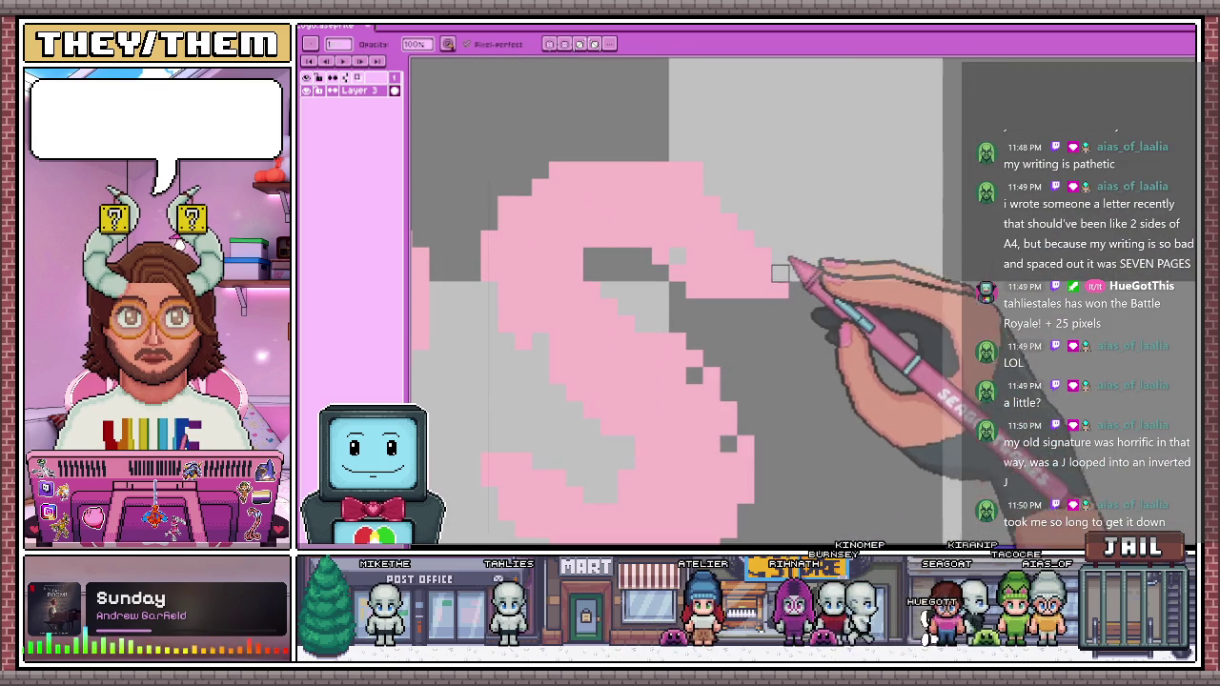
{"action": "scroll", "coordinate": [734, 410], "scroll_direction": "down", "scroll_amount": 2}
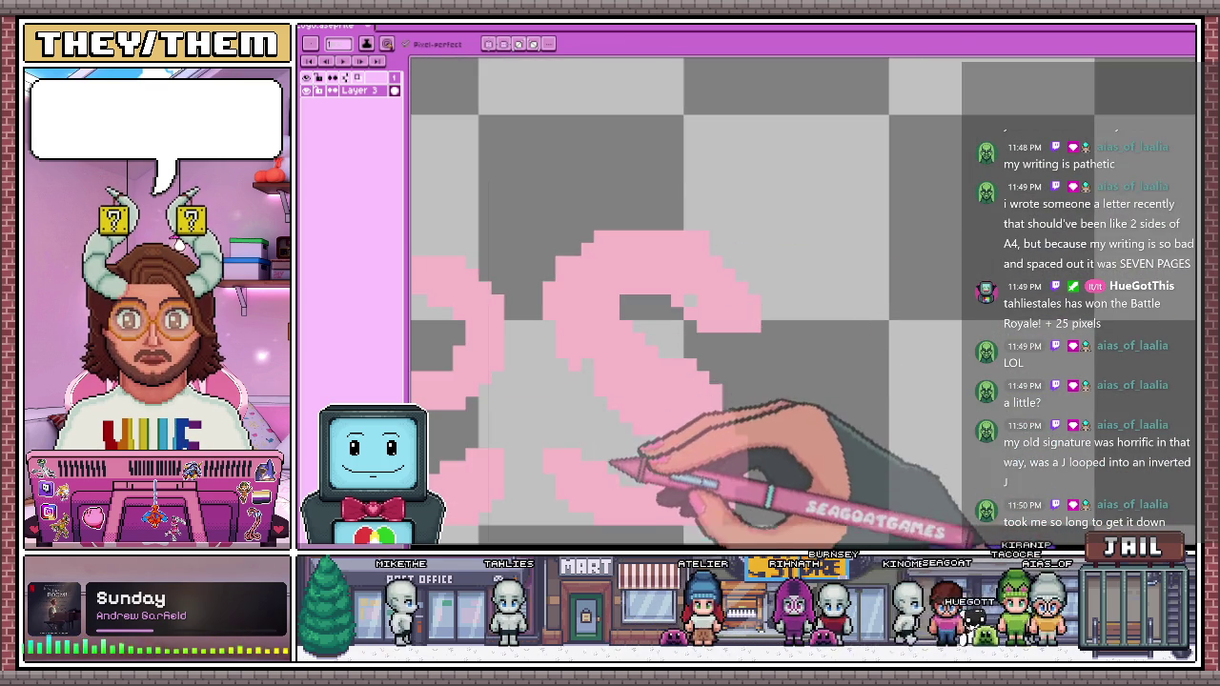
{"action": "scroll", "coordinate": [619, 381], "scroll_direction": "down", "scroll_amount": 2}
{"action": "scroll", "coordinate": [620, 324], "scroll_direction": "up", "scroll_amount": 2}
{"action": "scroll", "coordinate": [667, 276], "scroll_direction": "down", "scroll_amount": 3}
{"action": "scroll", "coordinate": [791, 339], "scroll_direction": "down", "scroll_amount": 2}
{"action": "scroll", "coordinate": [848, 314], "scroll_direction": "up", "scroll_amount": 1}
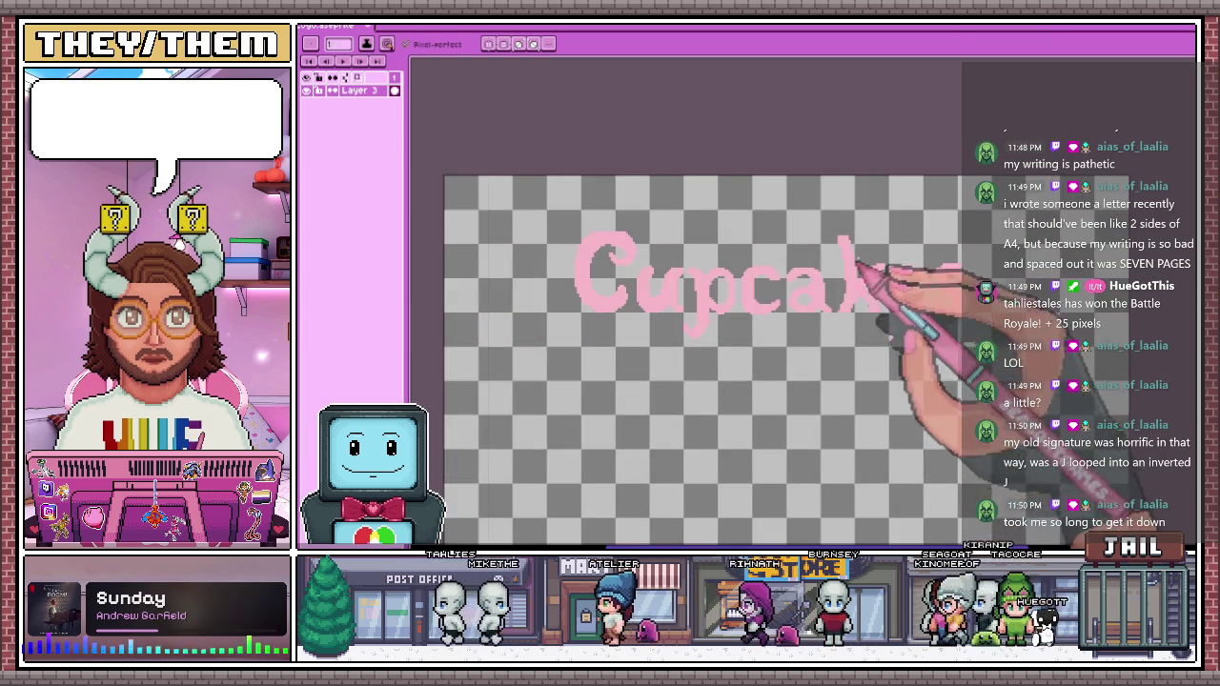
{"action": "scroll", "coordinate": [821, 256], "scroll_direction": "up", "scroll_amount": 3}
{"action": "scroll", "coordinate": [822, 256], "scroll_direction": "up", "scroll_amount": 1}
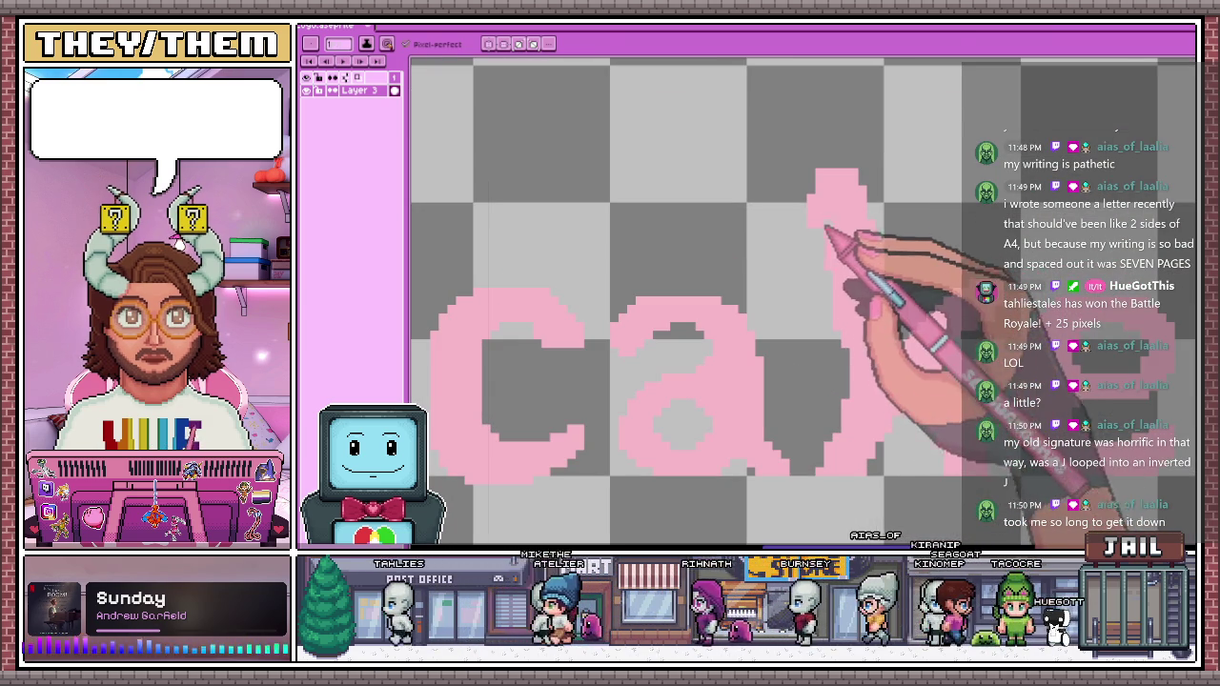
{"action": "key", "text": "b"}
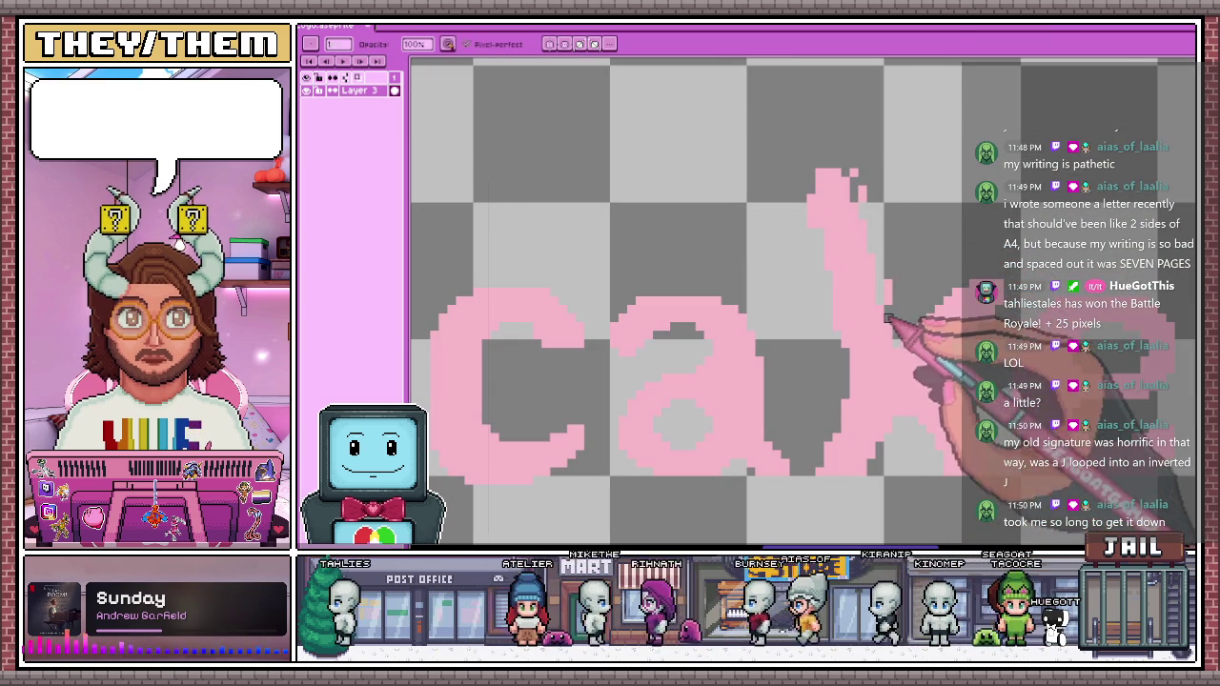
{"action": "scroll", "coordinate": [839, 210], "scroll_direction": "down", "scroll_amount": 2}
{"action": "scroll", "coordinate": [783, 228], "scroll_direction": "down", "scroll_amount": 1}
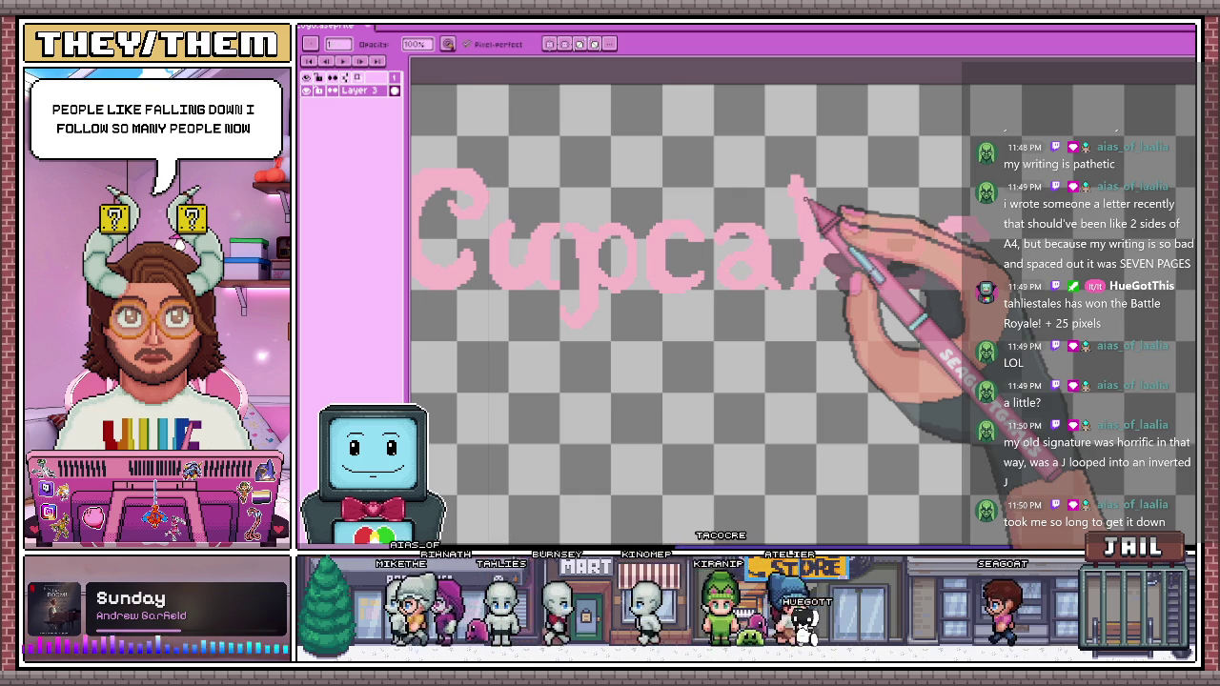
Sample the pink from the artwork and extend the top edge of the C's curl rightward
{"action": "scroll", "coordinate": [708, 252], "scroll_direction": "down", "scroll_amount": 3}
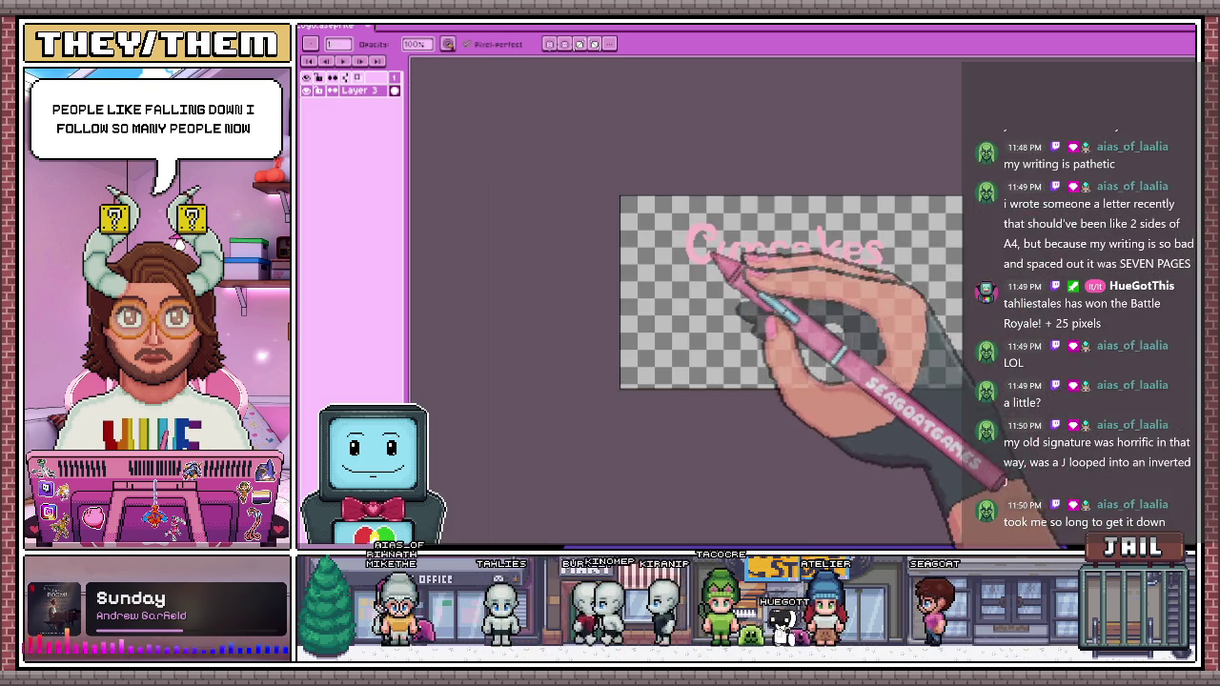
{"action": "scroll", "coordinate": [714, 258], "scroll_direction": "up", "scroll_amount": 2}
{"action": "scroll", "coordinate": [696, 190], "scroll_direction": "up", "scroll_amount": 1}
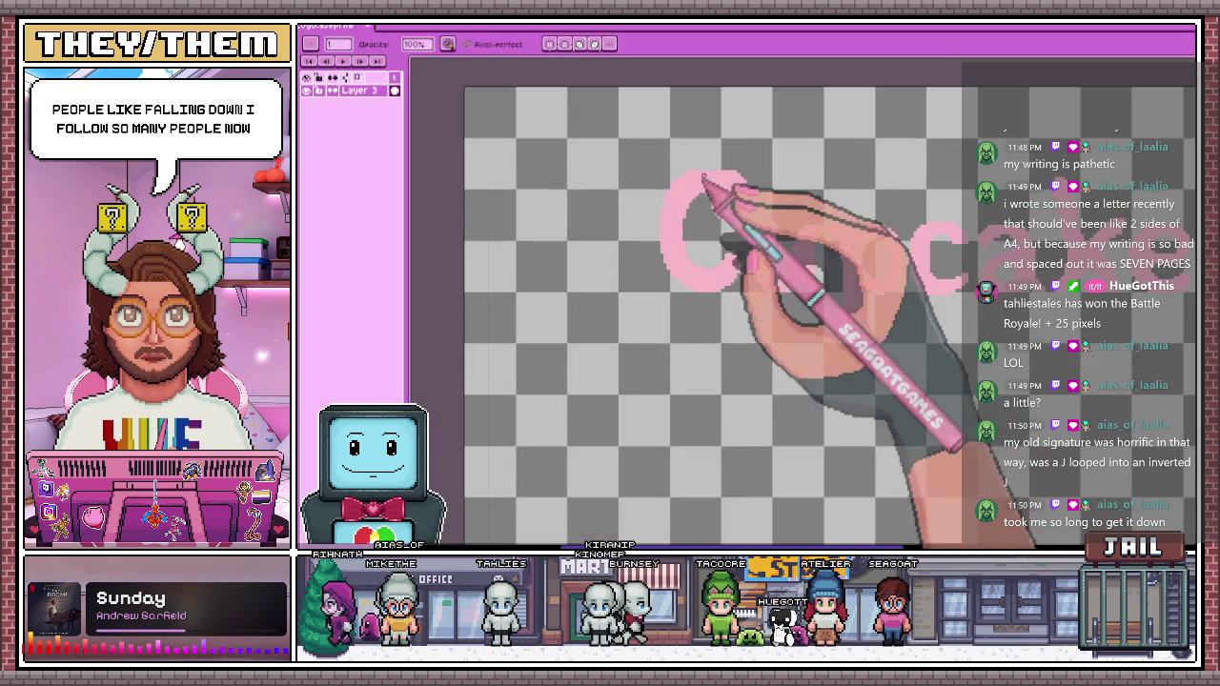
{"action": "scroll", "coordinate": [643, 238], "scroll_direction": "up", "scroll_amount": 1}
{"action": "scroll", "coordinate": [705, 248], "scroll_direction": "up", "scroll_amount": 2}
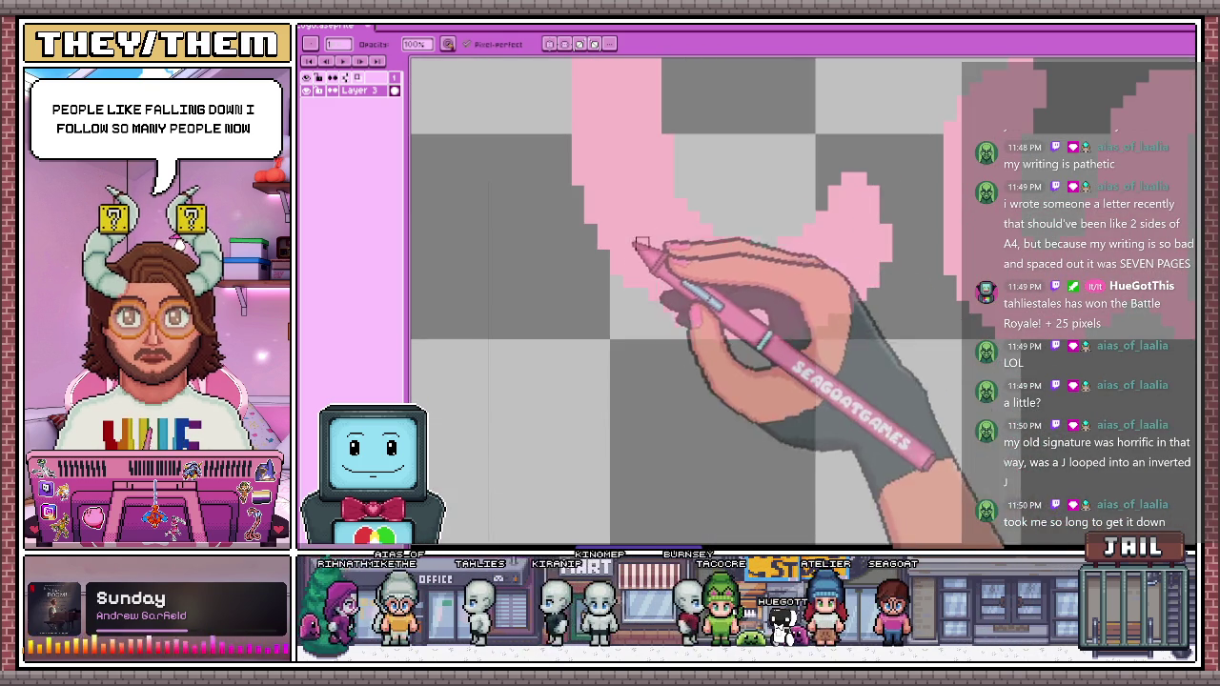
{"action": "scroll", "coordinate": [706, 256], "scroll_direction": "down", "scroll_amount": 1}
{"action": "scroll", "coordinate": [730, 259], "scroll_direction": "down", "scroll_amount": 1}
{"action": "scroll", "coordinate": [724, 334], "scroll_direction": "down", "scroll_amount": 1}
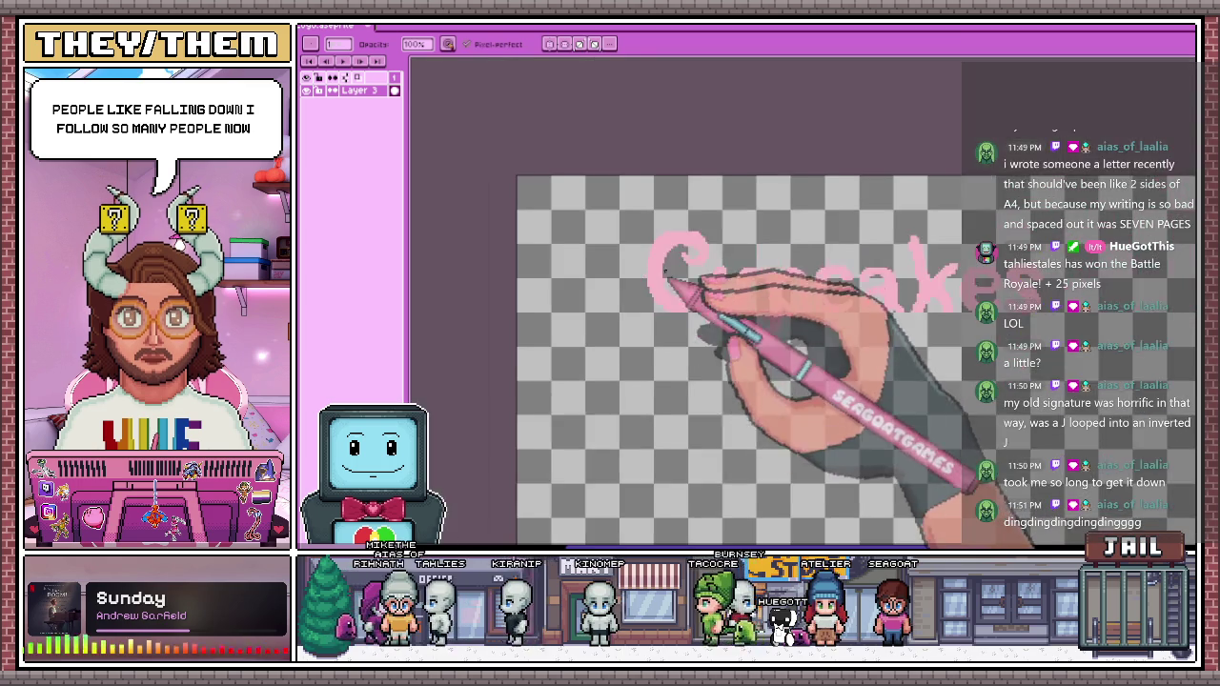
{"action": "scroll", "coordinate": [699, 258], "scroll_direction": "up", "scroll_amount": 1}
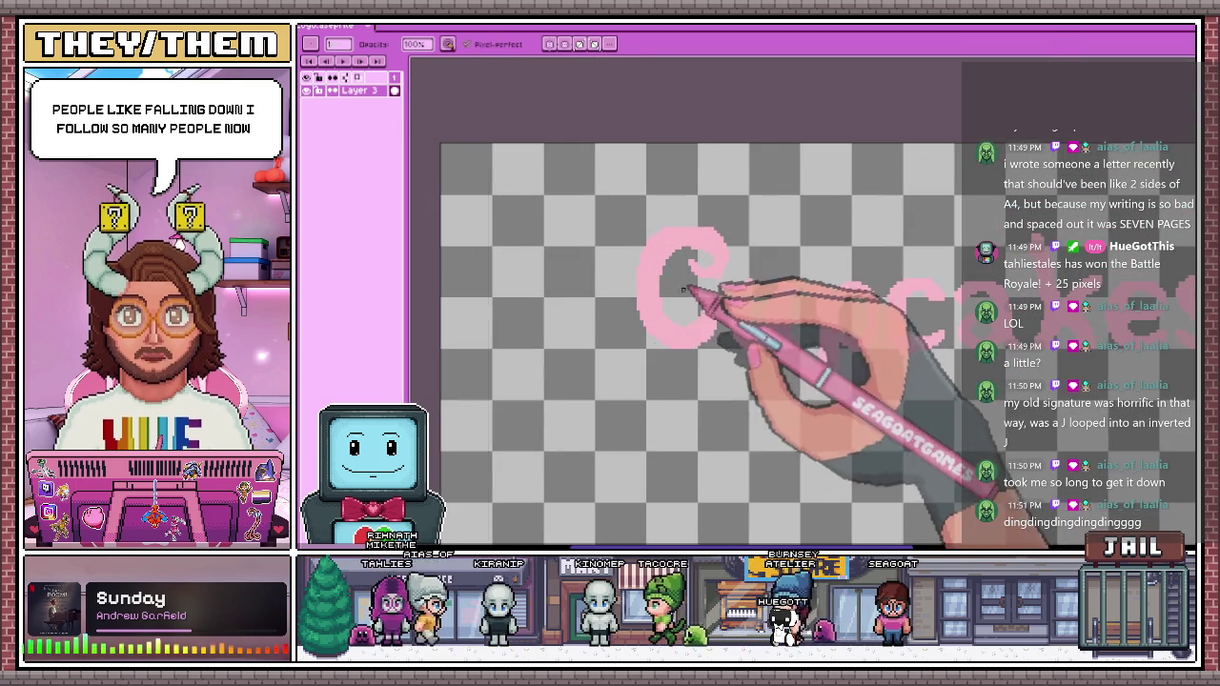
{"action": "scroll", "coordinate": [667, 272], "scroll_direction": "up", "scroll_amount": 1}
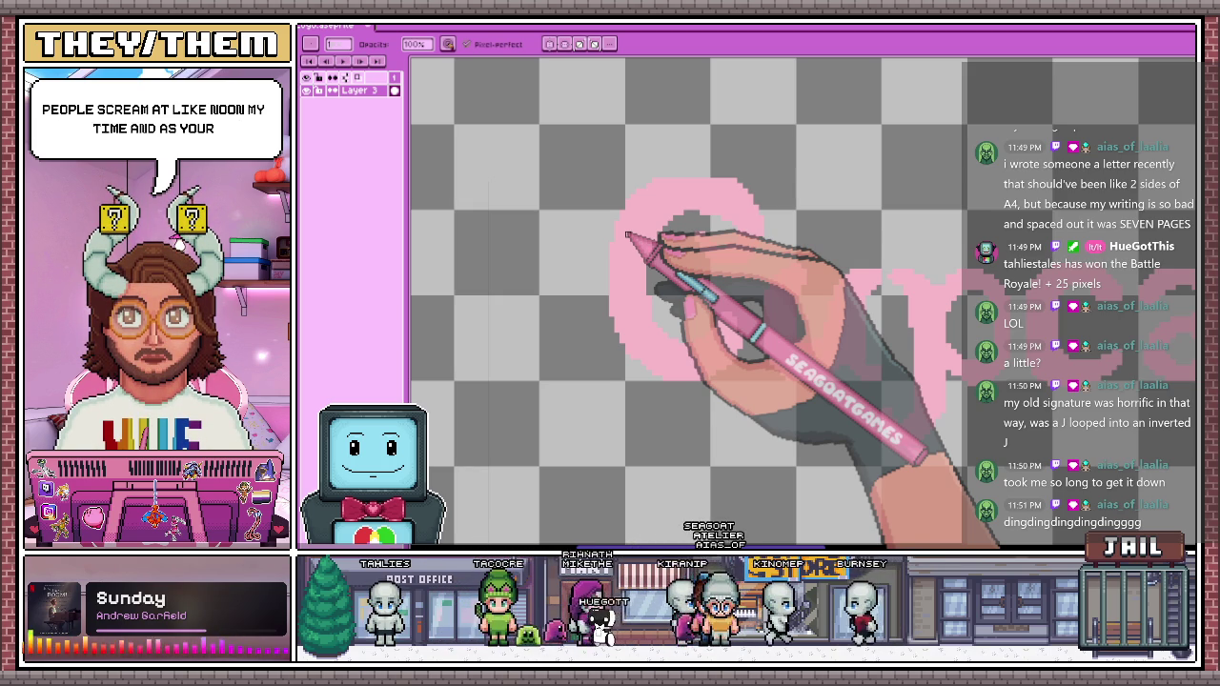
{"action": "scroll", "coordinate": [739, 160], "scroll_direction": "up", "scroll_amount": 3}
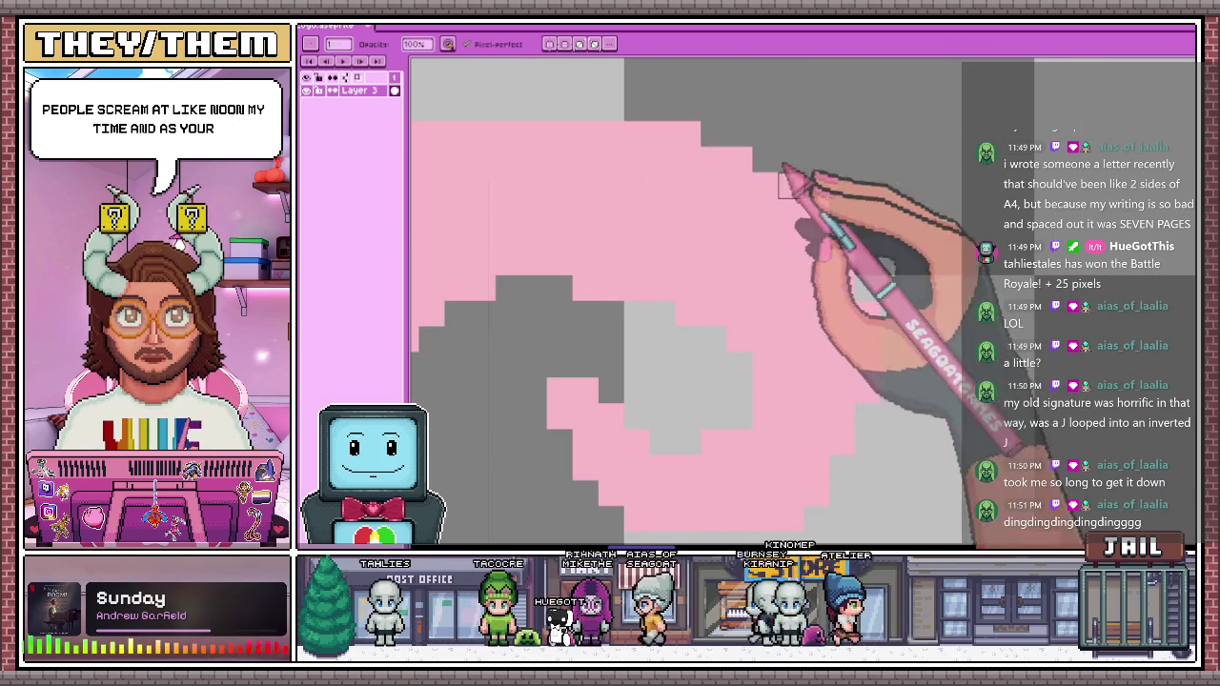
{"action": "scroll", "coordinate": [873, 144], "scroll_direction": "down", "scroll_amount": 3}
{"action": "scroll", "coordinate": [873, 144], "scroll_direction": "down", "scroll_amount": 2}
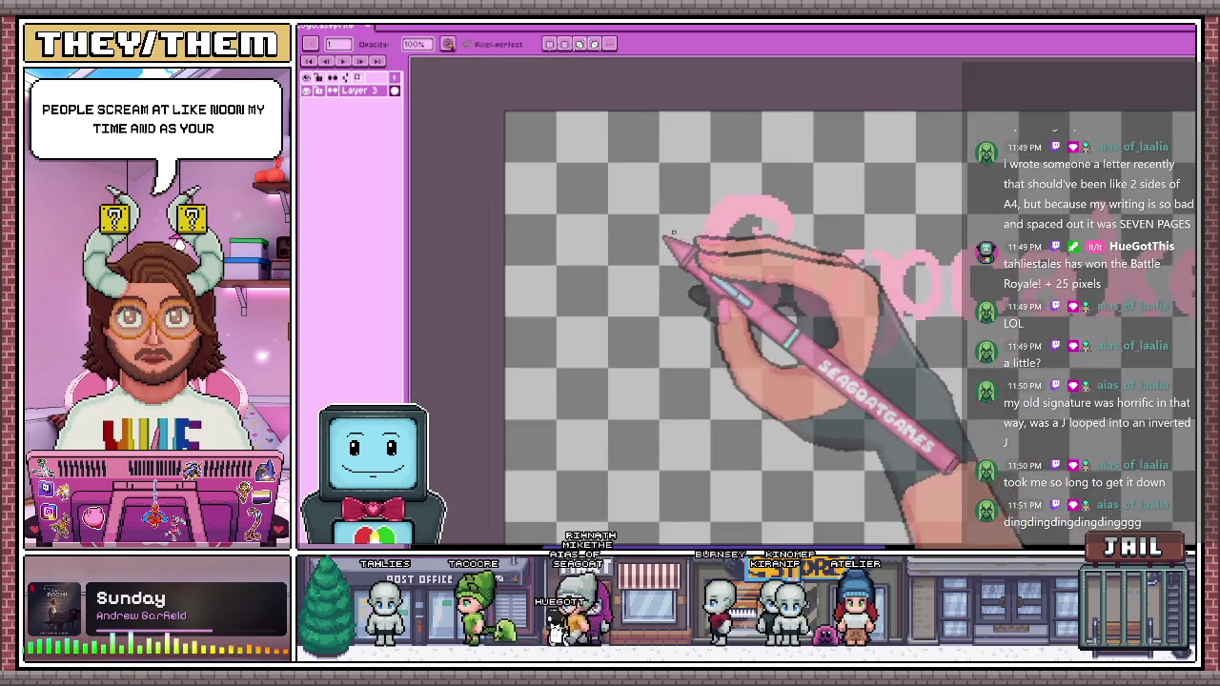
{"action": "key", "text": "i"}
{"action": "key", "text": "b"}
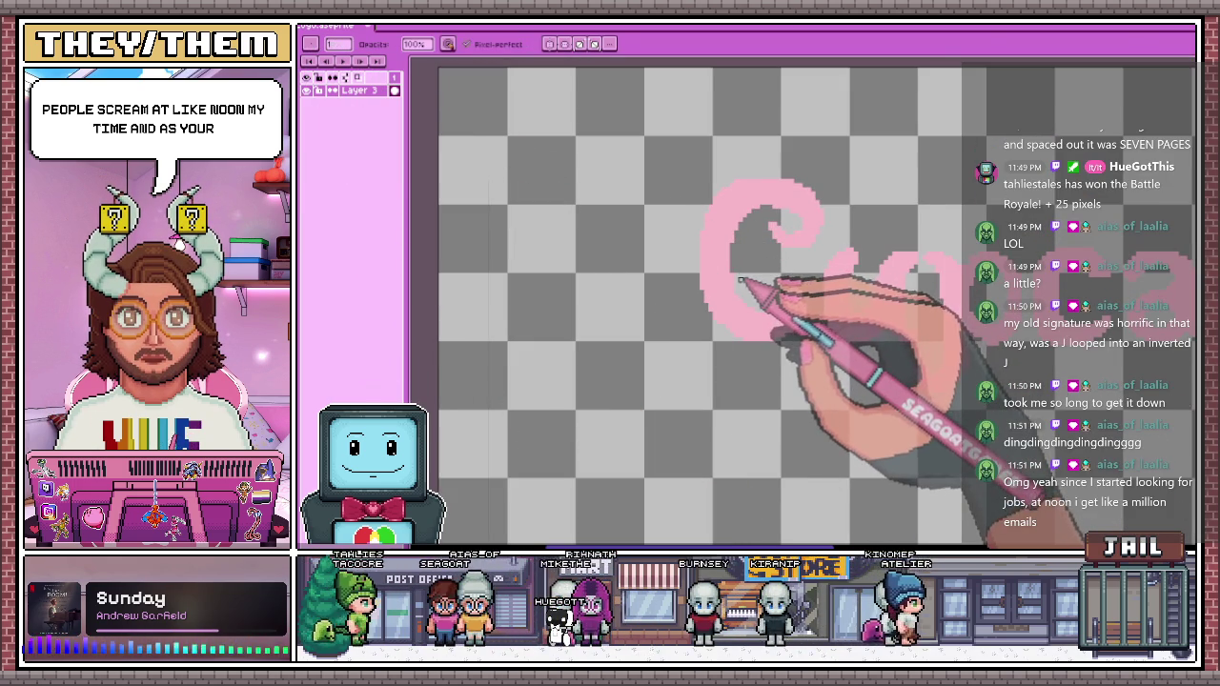
{"action": "scroll", "coordinate": [723, 257], "scroll_direction": "up", "scroll_amount": 1}
{"action": "key", "text": "i"}
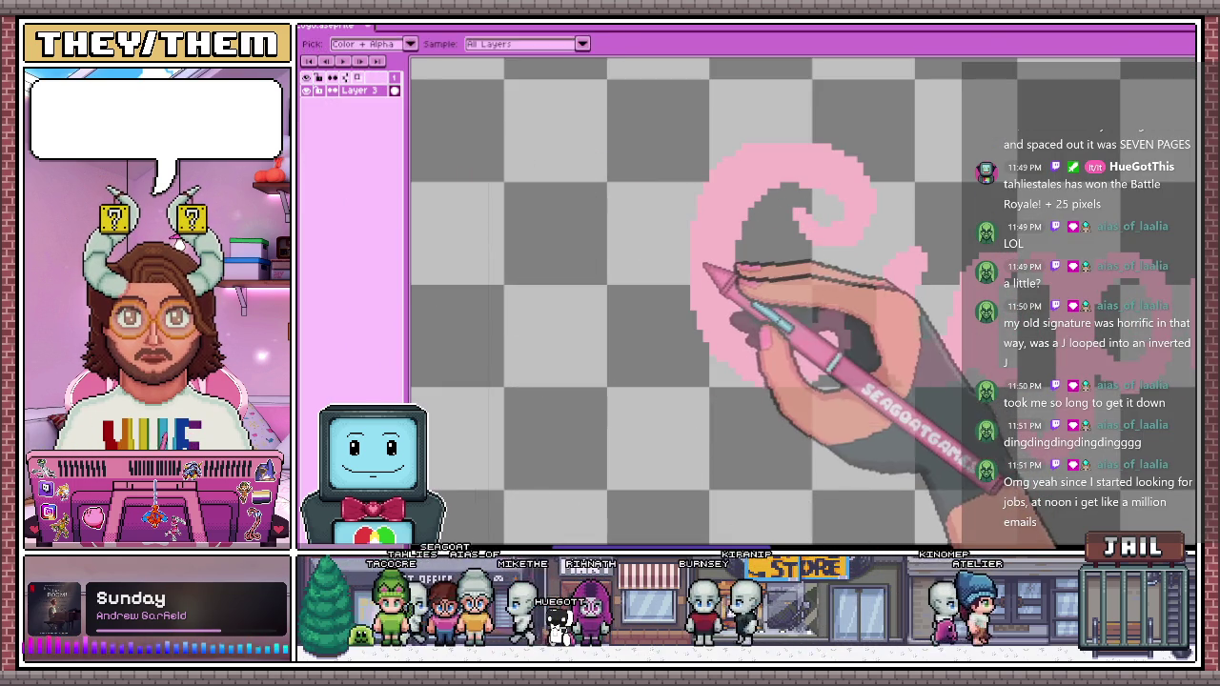
{"action": "scroll", "coordinate": [680, 307], "scroll_direction": "up", "scroll_amount": 3}
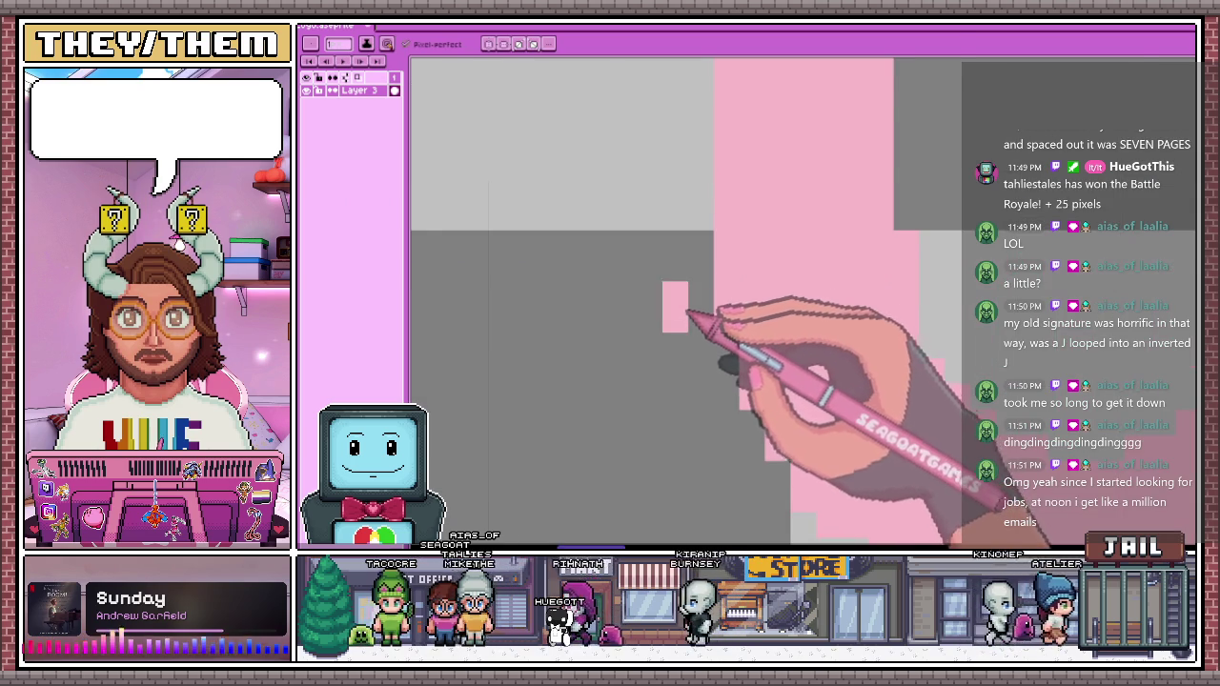
{"action": "scroll", "coordinate": [688, 313], "scroll_direction": "down", "scroll_amount": 3}
{"action": "scroll", "coordinate": [687, 124], "scroll_direction": "up", "scroll_amount": 2}
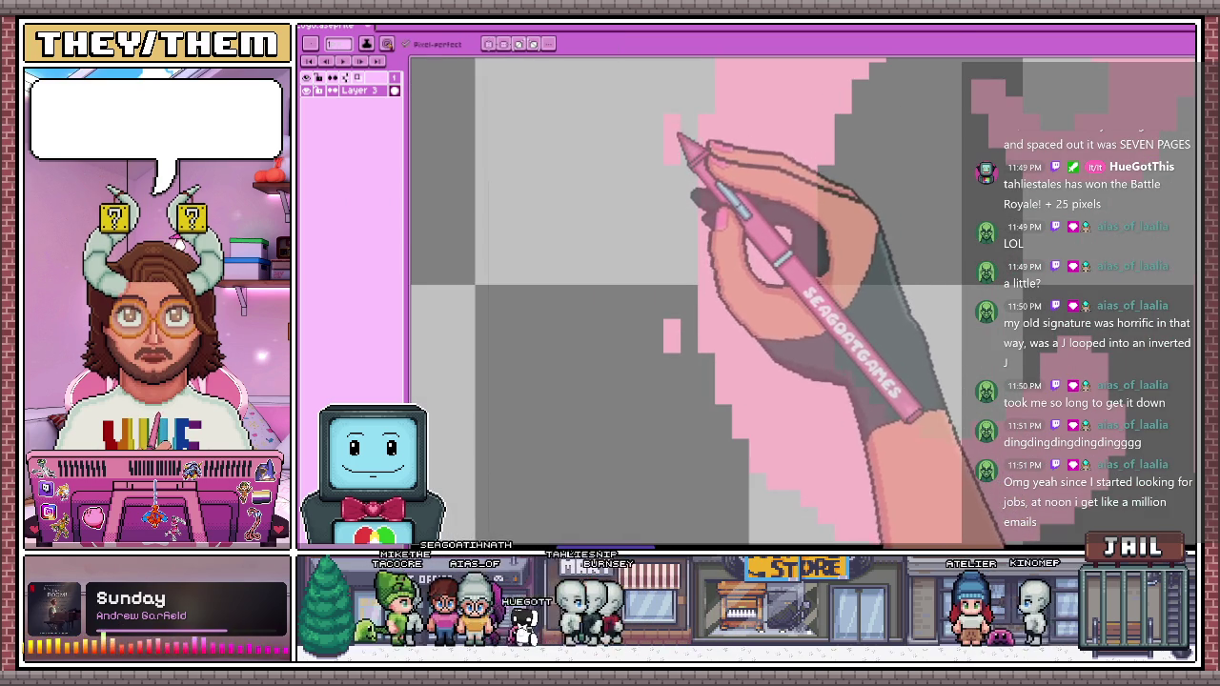
{"action": "scroll", "coordinate": [657, 286], "scroll_direction": "down", "scroll_amount": 1}
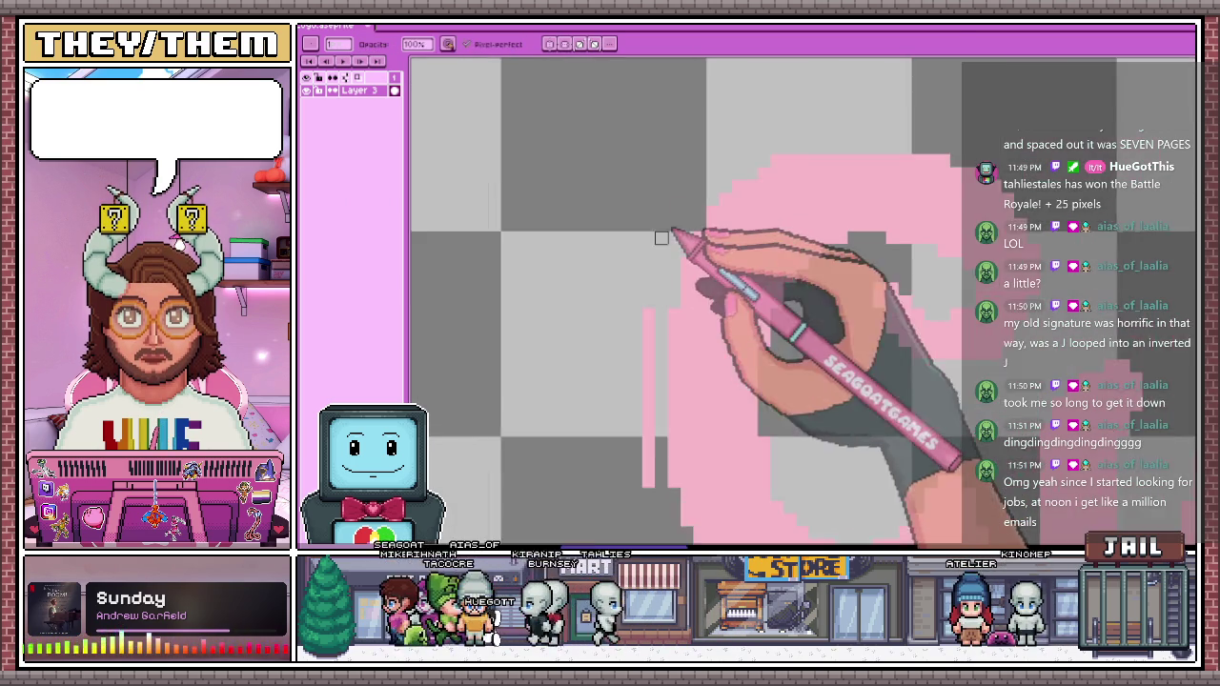
{"action": "scroll", "coordinate": [662, 238], "scroll_direction": "up", "scroll_amount": 1}
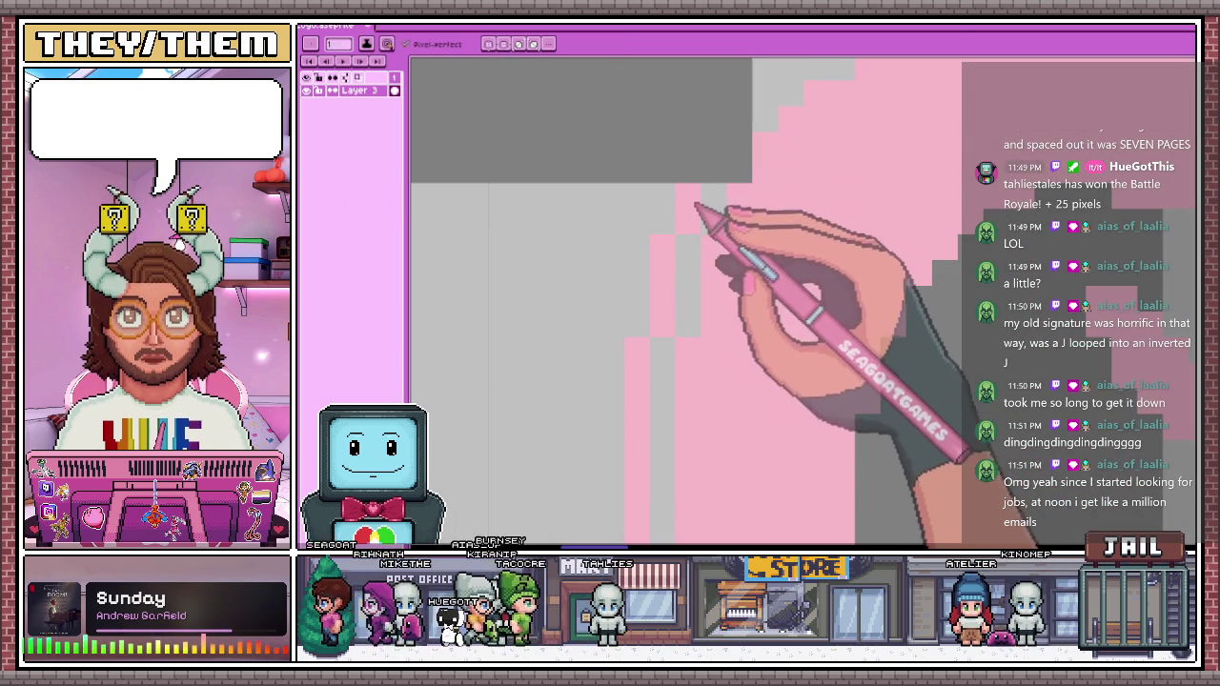
{"action": "scroll", "coordinate": [700, 210], "scroll_direction": "down", "scroll_amount": 1}
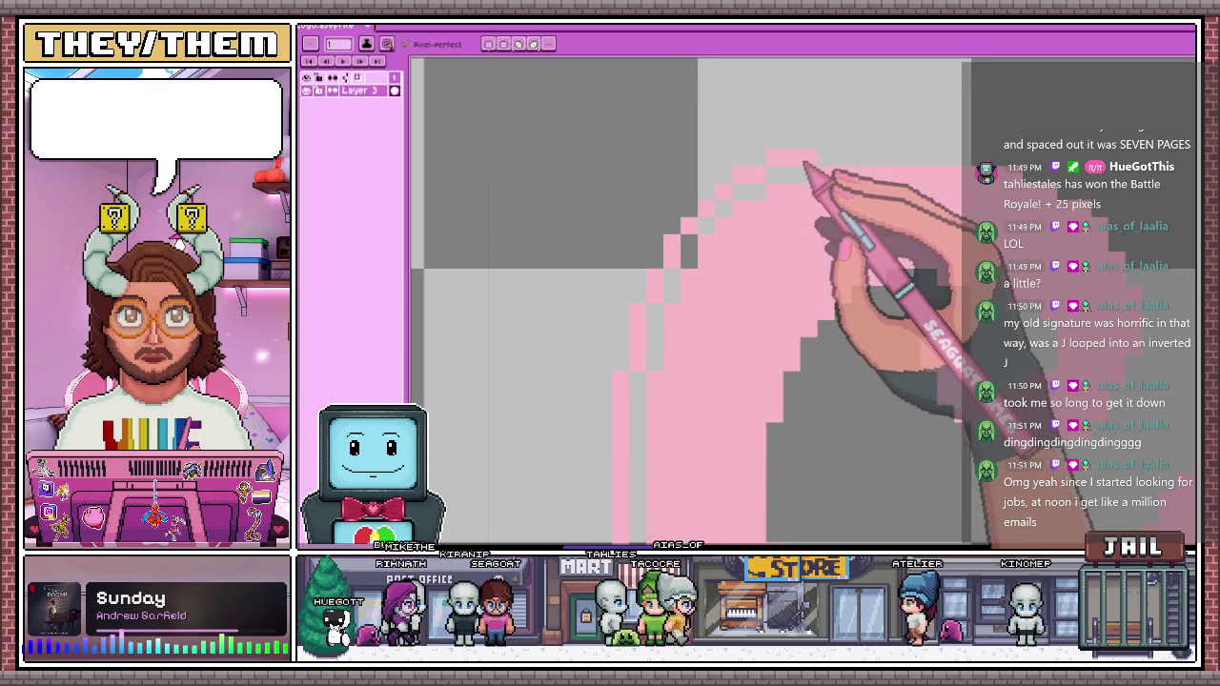
{"action": "scroll", "coordinate": [805, 162], "scroll_direction": "down", "scroll_amount": 1}
{"action": "scroll", "coordinate": [848, 154], "scroll_direction": "up", "scroll_amount": 1}
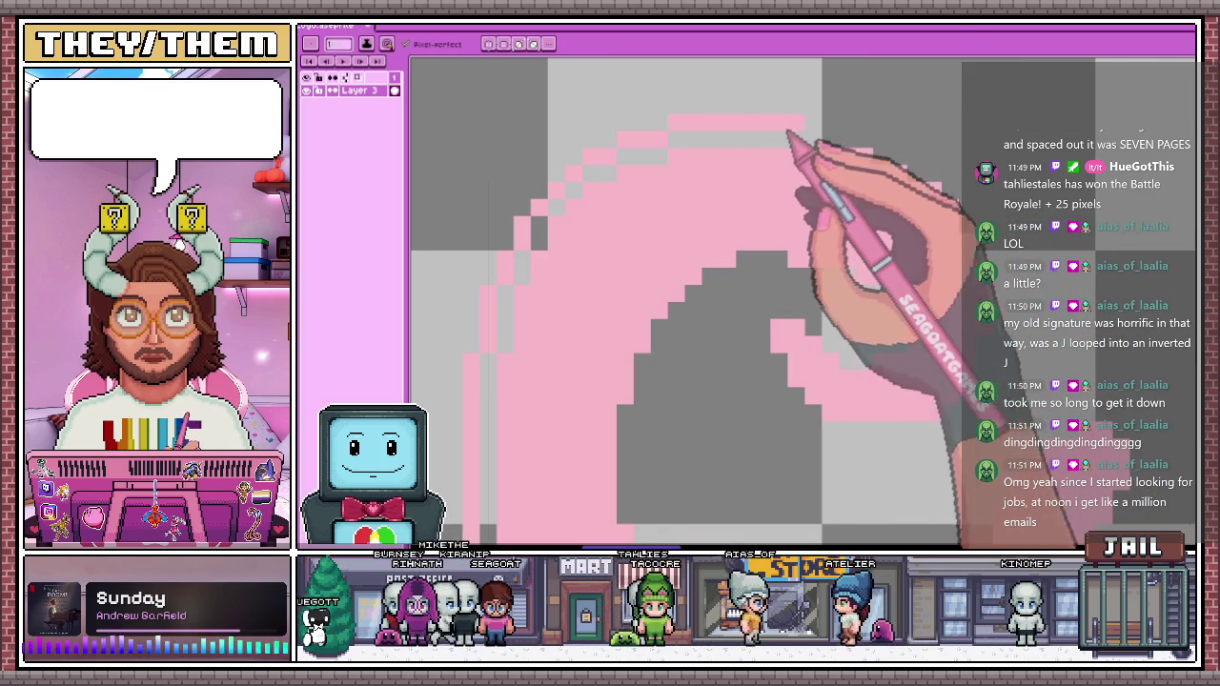
{"action": "left_click_drag", "start_coordinate": [781, 122], "coordinate": [855, 122]}
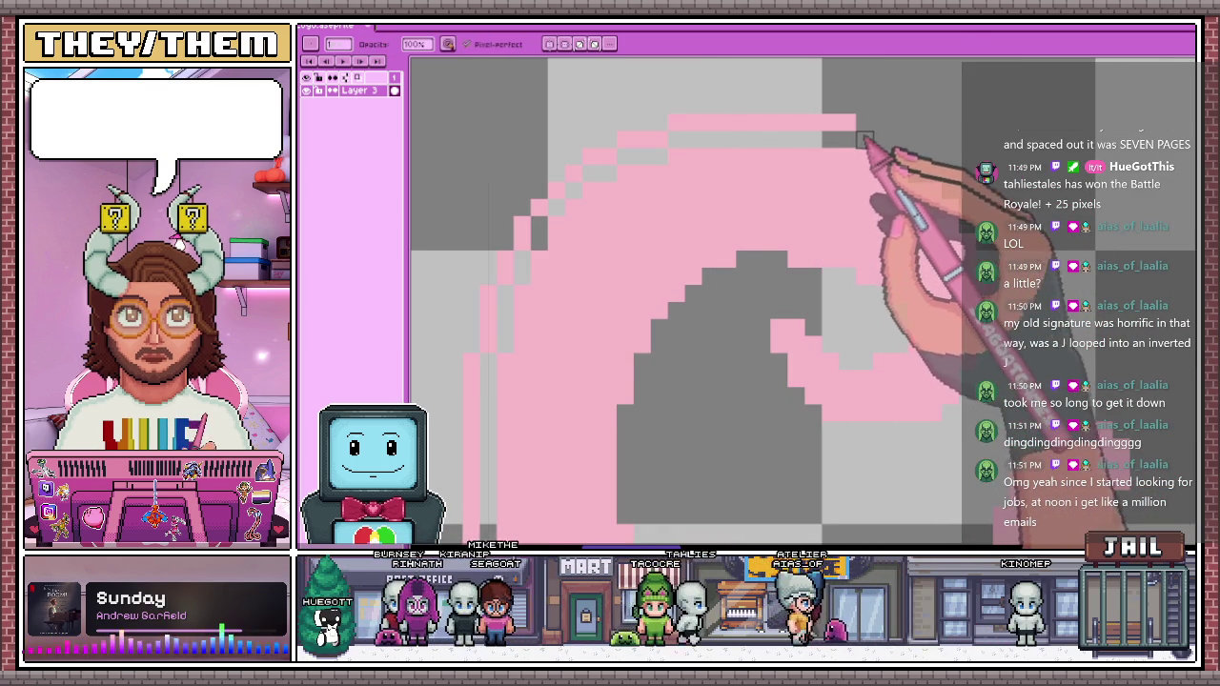
Fill in pink pixels along the lower left of the C's curl
{"action": "scroll", "coordinate": [858, 136], "scroll_direction": "up", "scroll_amount": 1}
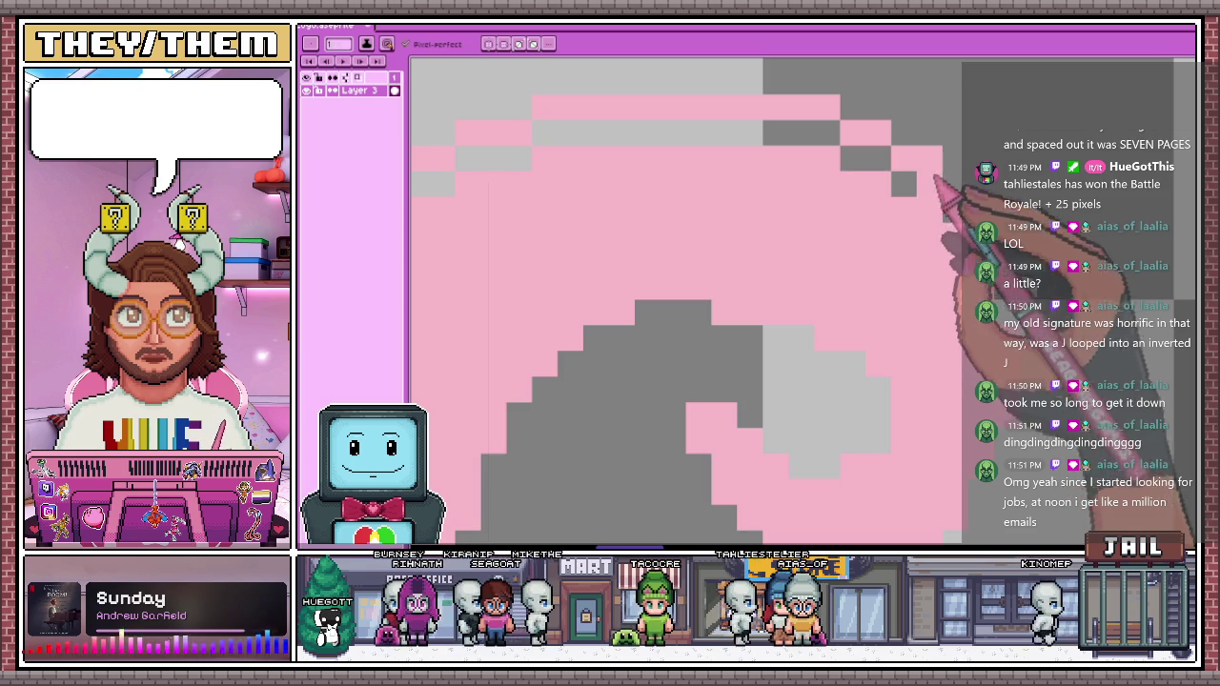
{"action": "scroll", "coordinate": [938, 200], "scroll_direction": "down", "scroll_amount": 1}
{"action": "scroll", "coordinate": [820, 131], "scroll_direction": "up", "scroll_amount": 1}
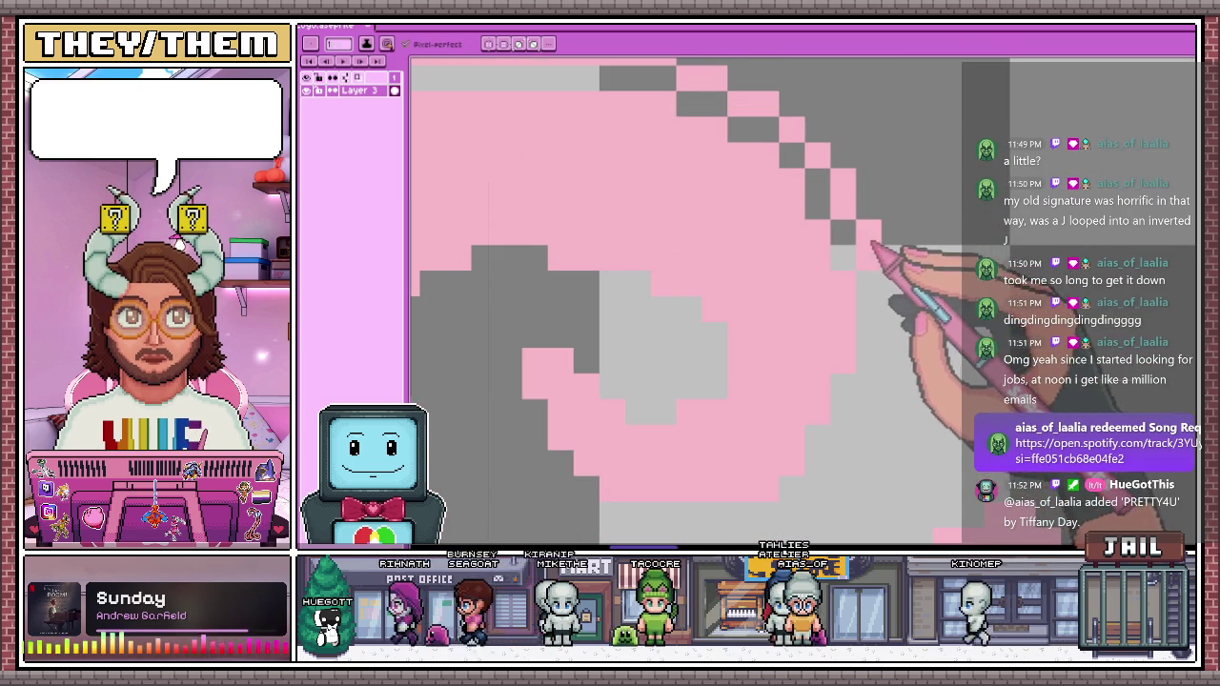
{"action": "scroll", "coordinate": [875, 246], "scroll_direction": "down", "scroll_amount": 1}
{"action": "scroll", "coordinate": [873, 229], "scroll_direction": "up", "scroll_amount": 1}
{"action": "scroll", "coordinate": [876, 276], "scroll_direction": "down", "scroll_amount": 1}
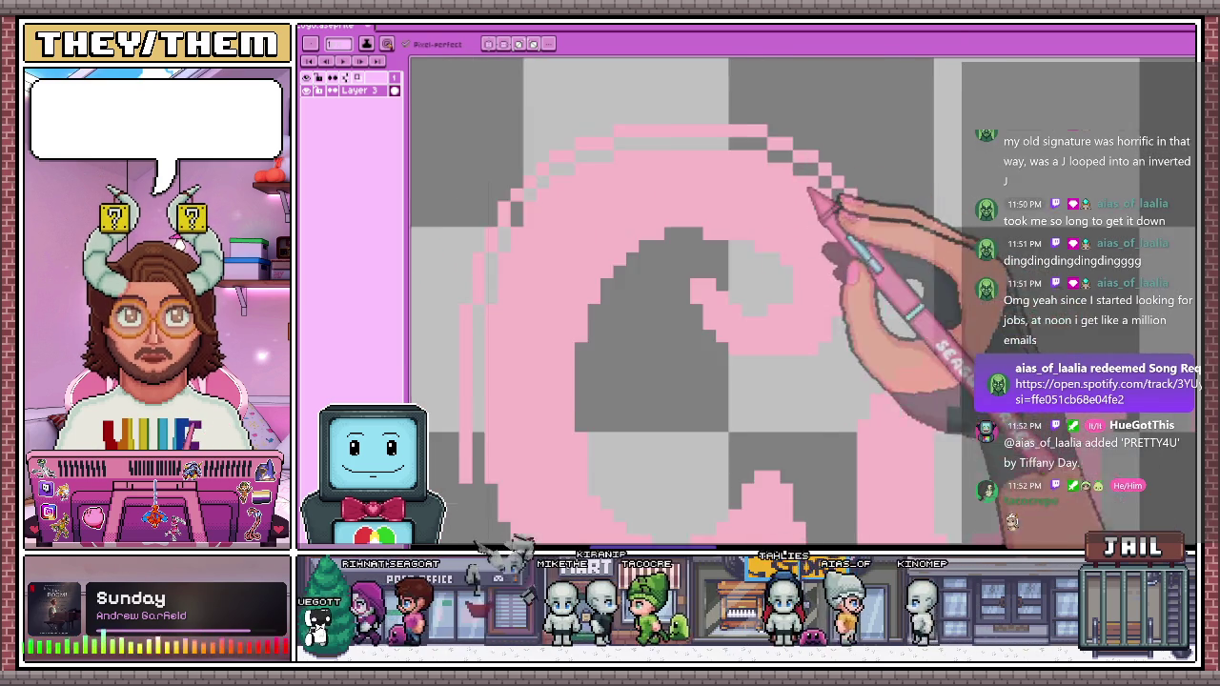
{"action": "scroll", "coordinate": [869, 281], "scroll_direction": "up", "scroll_amount": 1}
{"action": "scroll", "coordinate": [869, 284], "scroll_direction": "up", "scroll_amount": 1}
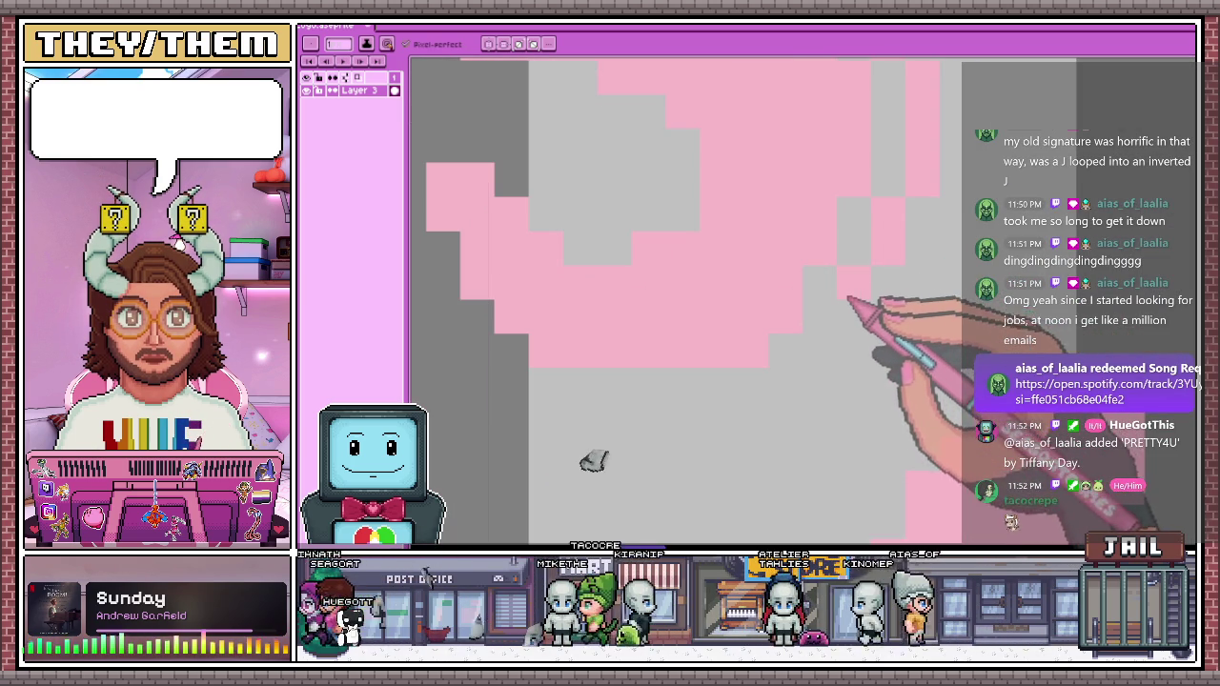
{"action": "left_click_drag", "start_coordinate": [787, 385], "coordinate": [678, 443]}
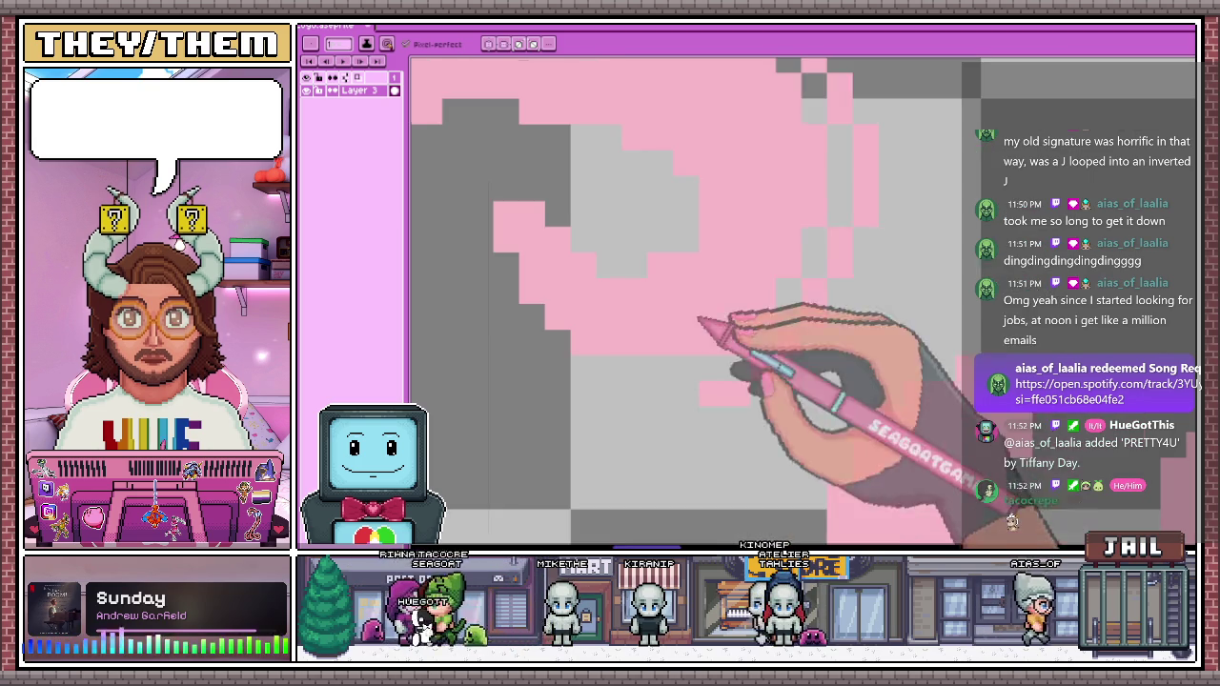
Clean up the C's left and lower edges and smooth its right edge with pink pixels
{"action": "scroll", "coordinate": [562, 362], "scroll_direction": "down", "scroll_amount": 1}
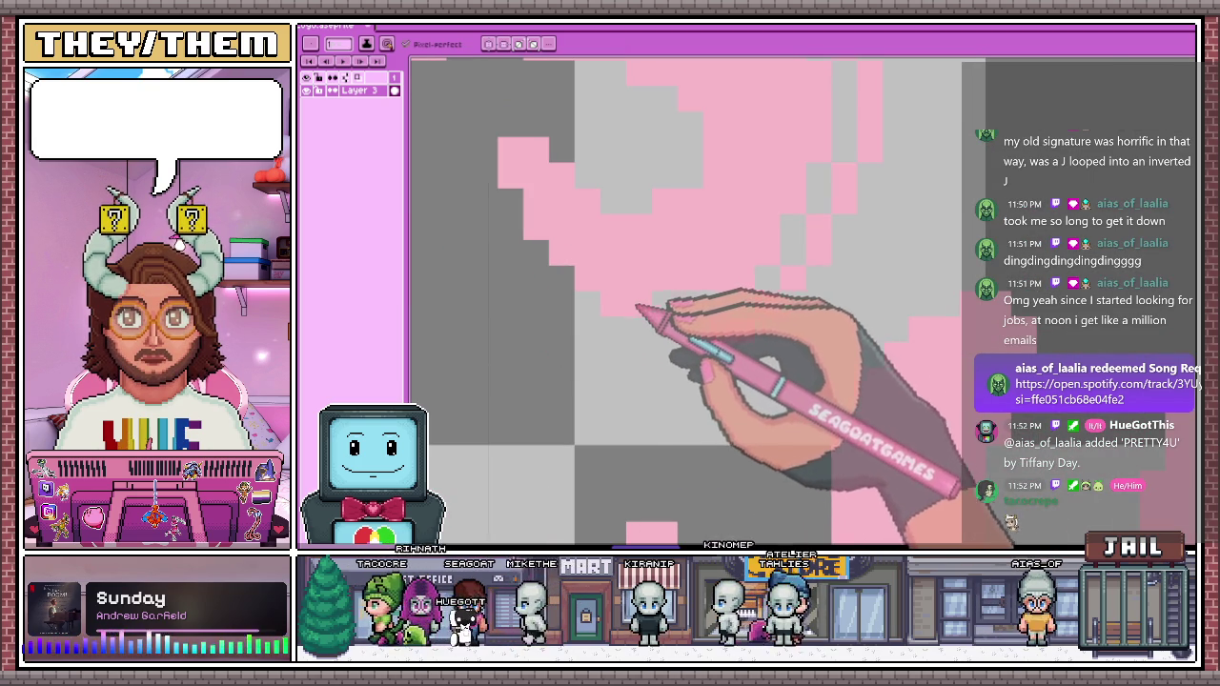
{"action": "scroll", "coordinate": [713, 196], "scroll_direction": "down", "scroll_amount": 1}
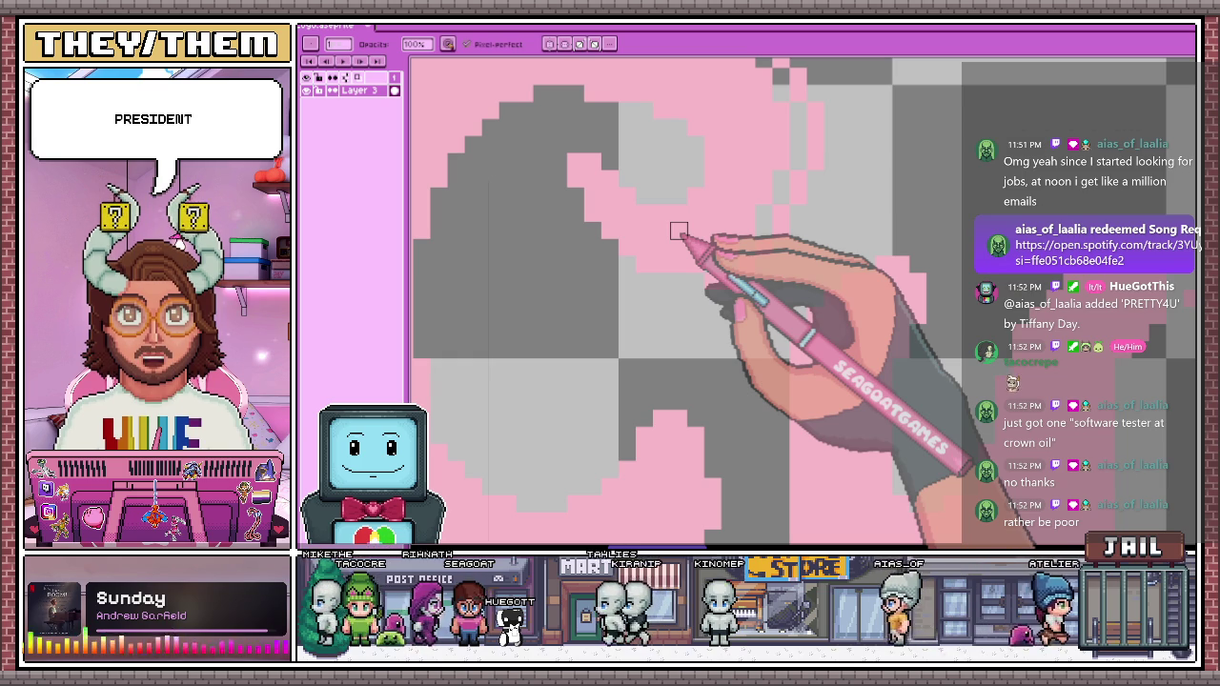
{"action": "scroll", "coordinate": [655, 182], "scroll_direction": "down", "scroll_amount": 1}
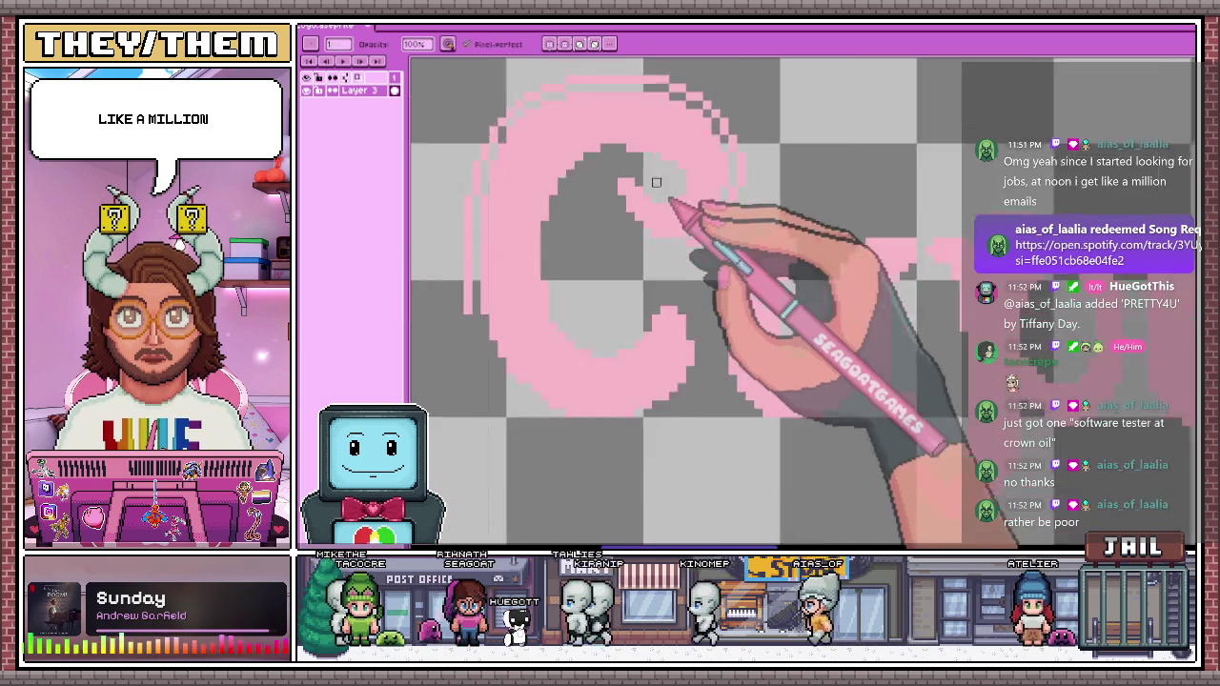
{"action": "scroll", "coordinate": [591, 267], "scroll_direction": "up", "scroll_amount": 2}
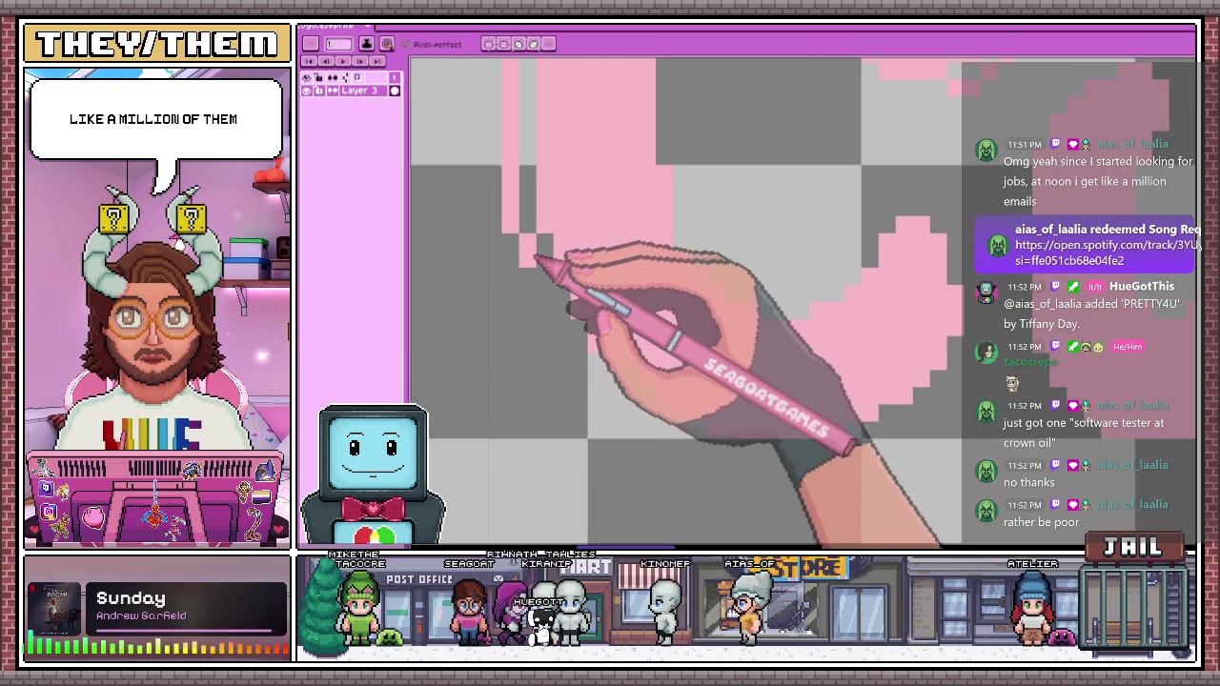
{"action": "mouse_move", "coordinate": [535, 258]}
{"action": "left_mouse_down"}
{"action": "mouse_move", "coordinate": [572, 338]}
{"action": "mouse_move", "coordinate": [625, 375]}
{"action": "mouse_move", "coordinate": [633, 407]}
{"action": "mouse_move", "coordinate": [675, 431]}
{"action": "left_mouse_up"}
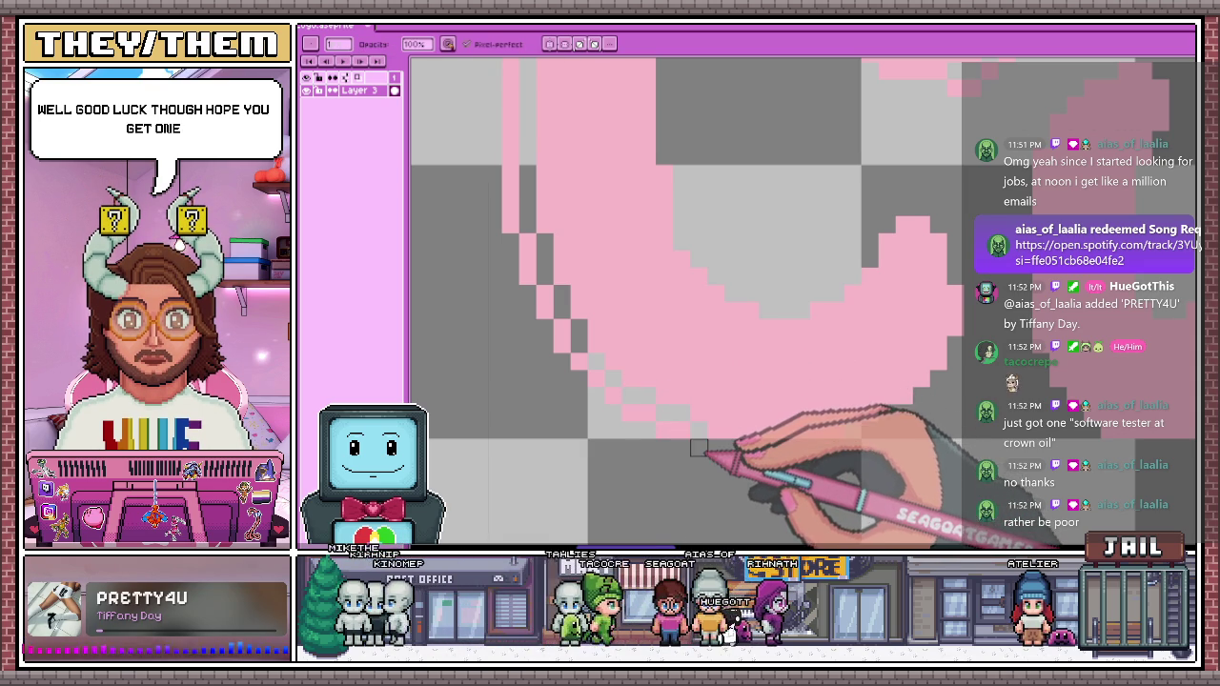
{"action": "left_click_drag", "start_coordinate": [716, 431], "coordinate": [721, 447]}
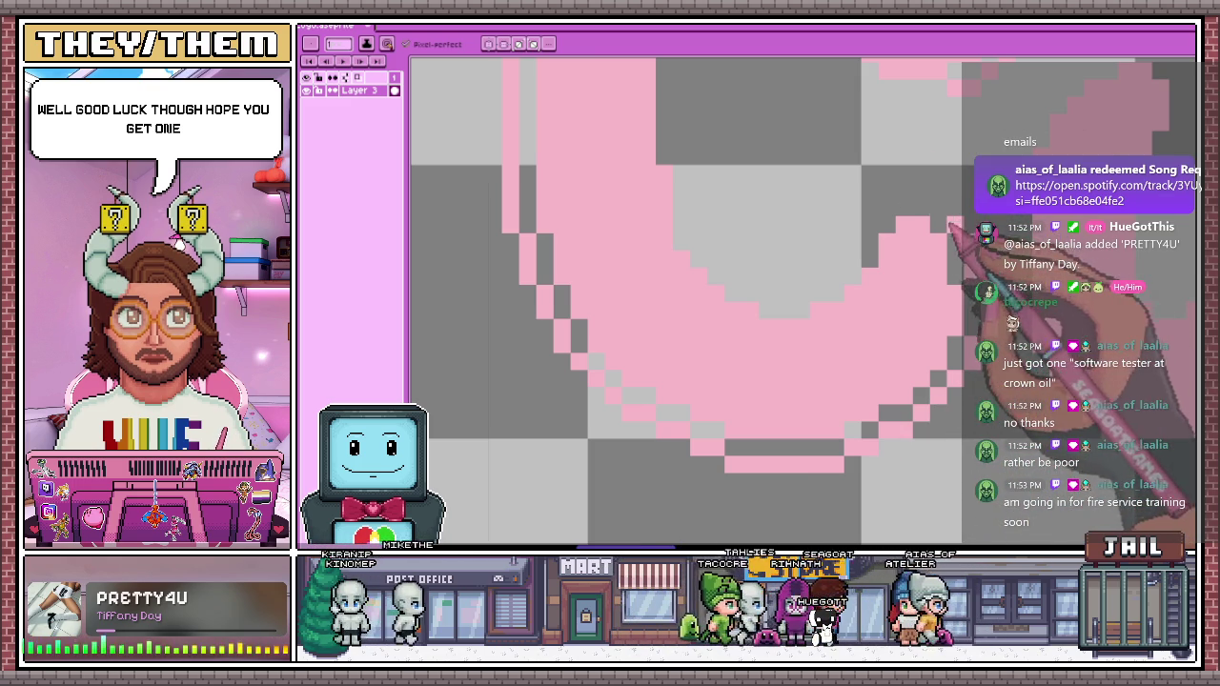
{"action": "left_click_drag", "start_coordinate": [939, 212], "coordinate": [872, 229]}
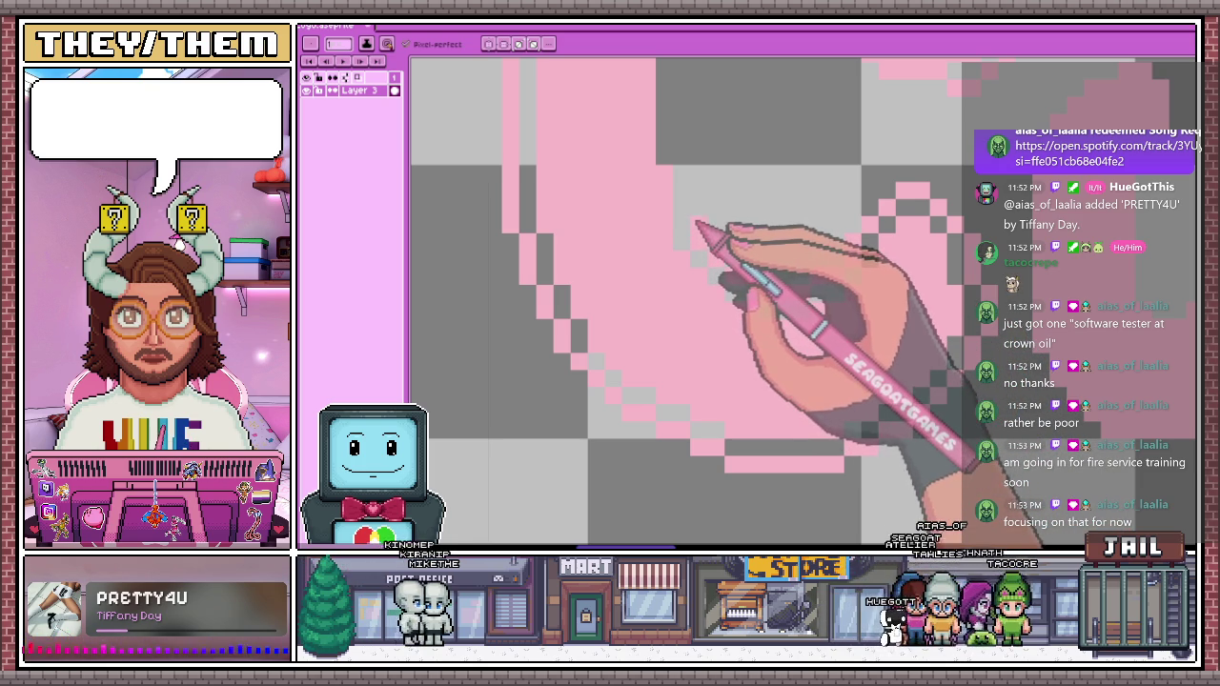
{"action": "scroll", "coordinate": [696, 229], "scroll_direction": "down", "scroll_amount": 2}
{"action": "scroll", "coordinate": [696, 228], "scroll_direction": "up", "scroll_amount": 2}
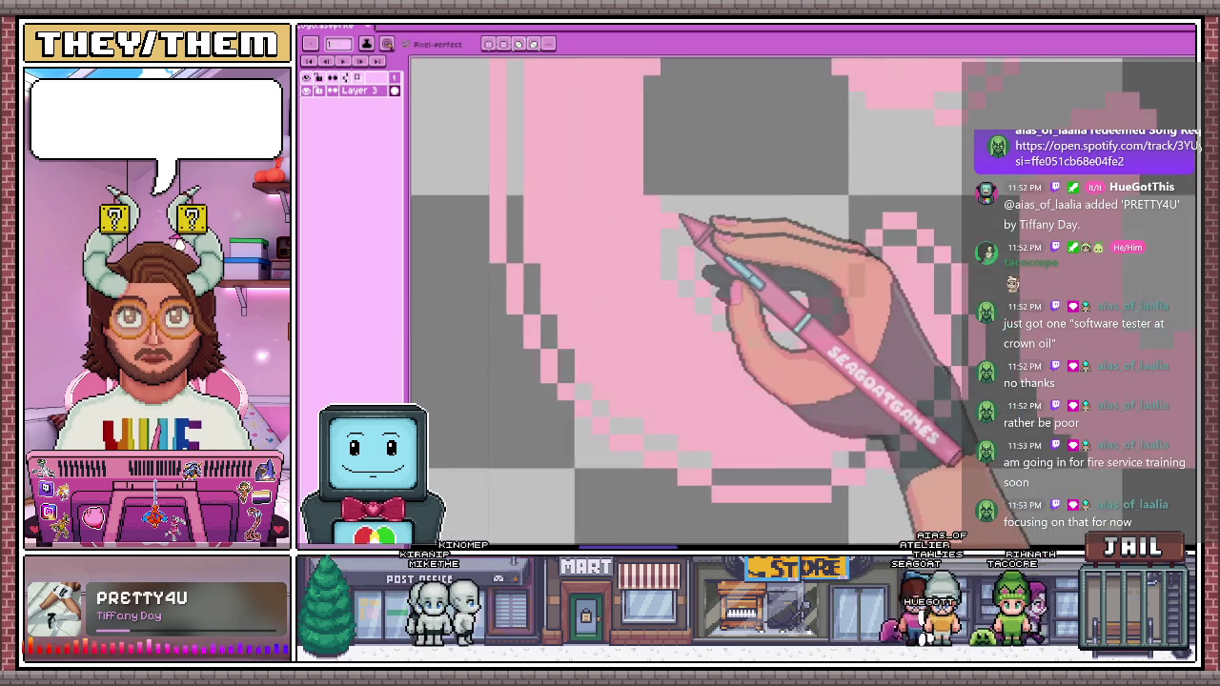
{"action": "scroll", "coordinate": [672, 243], "scroll_direction": "down", "scroll_amount": 3}
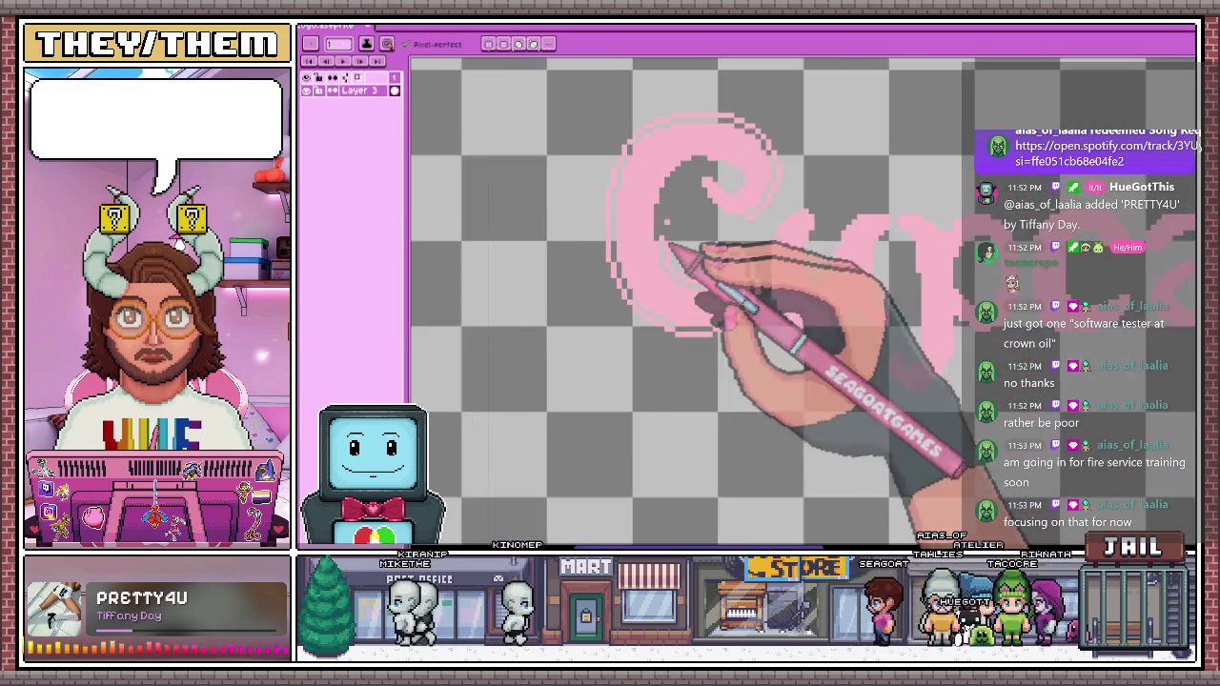
{"action": "scroll", "coordinate": [672, 245], "scroll_direction": "up", "scroll_amount": 3}
Add pink pixels along the inner edge of the C's spiral
{"action": "scroll", "coordinate": [667, 257], "scroll_direction": "up", "scroll_amount": 1}
{"action": "mouse_move", "coordinate": [667, 265]}
{"action": "left_mouse_down"}
{"action": "mouse_move", "coordinate": [686, 212]}
{"action": "mouse_move", "coordinate": [733, 155]}
{"action": "mouse_move", "coordinate": [811, 180]}
{"action": "mouse_move", "coordinate": [858, 177]}
{"action": "mouse_move", "coordinate": [884, 205]}
{"action": "left_mouse_up"}
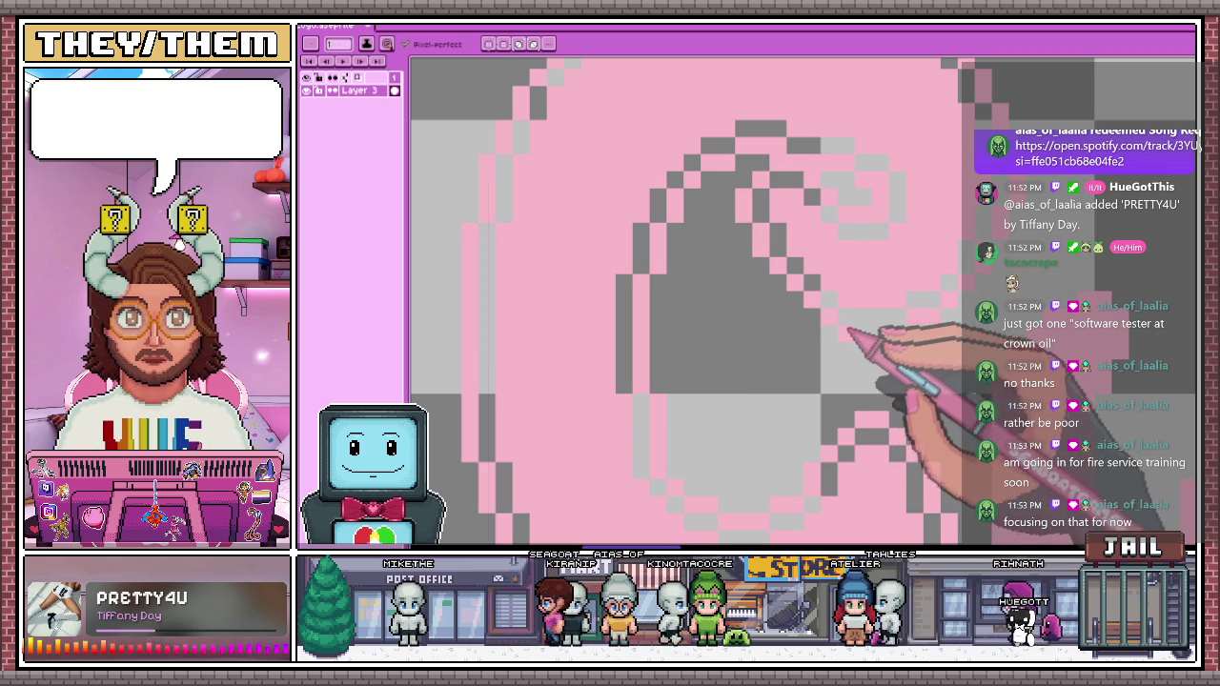
{"action": "scroll", "coordinate": [884, 335], "scroll_direction": "down", "scroll_amount": 2}
{"action": "scroll", "coordinate": [899, 368], "scroll_direction": "down", "scroll_amount": 2}
{"action": "scroll", "coordinate": [681, 321], "scroll_direction": "down", "scroll_amount": 1}
Draw a cream highlight line down the C's left edge
{"action": "scroll", "coordinate": [790, 382], "scroll_direction": "up", "scroll_amount": 1}
{"action": "scroll", "coordinate": [725, 334], "scroll_direction": "up", "scroll_amount": 1}
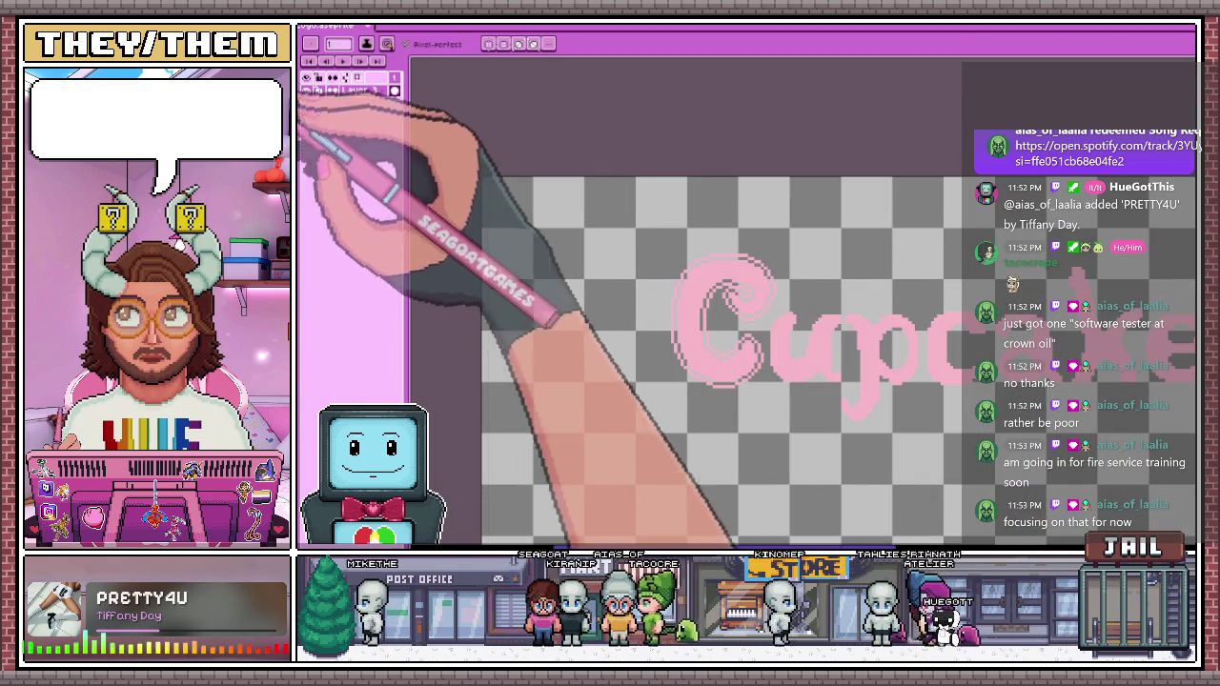
{"action": "scroll", "coordinate": [657, 324], "scroll_direction": "up", "scroll_amount": 2}
{"action": "scroll", "coordinate": [654, 327], "scroll_direction": "up", "scroll_amount": 3}
{"action": "left_click_drag", "start_coordinate": [701, 201], "coordinate": [690, 424]}
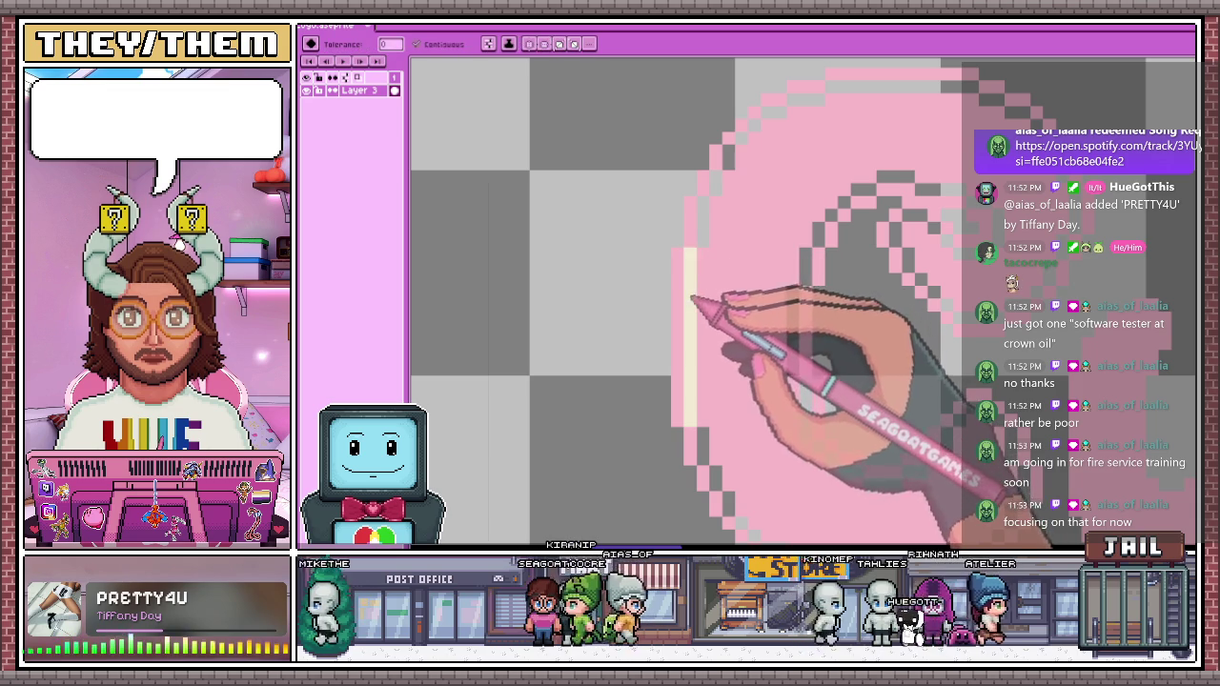
Trace cream highlight pixels up the C's top-left curve, down its right curve and along its lower edge
{"action": "key", "text": "g"}
{"action": "scroll", "coordinate": [686, 201], "scroll_direction": "down", "scroll_amount": 1}
{"action": "scroll", "coordinate": [661, 204], "scroll_direction": "up", "scroll_amount": 1}
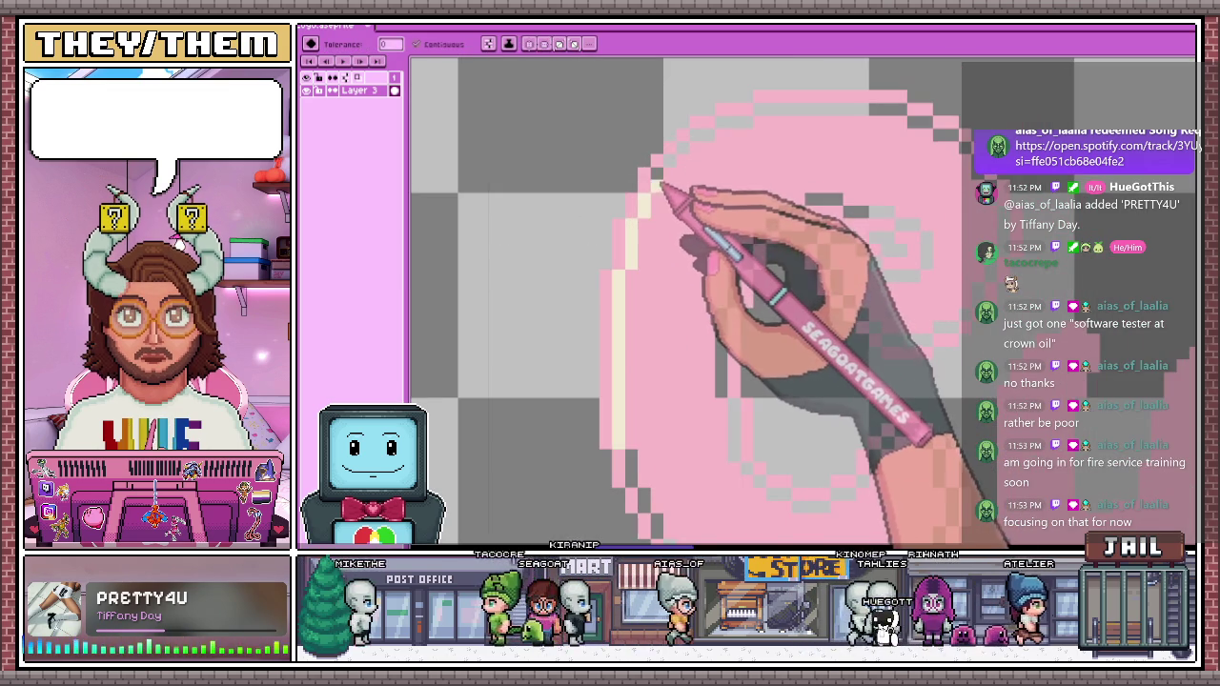
{"action": "mouse_move", "coordinate": [681, 178]}
{"action": "left_mouse_down"}
{"action": "mouse_move", "coordinate": [688, 155]}
{"action": "mouse_move", "coordinate": [938, 132]}
{"action": "left_mouse_up"}
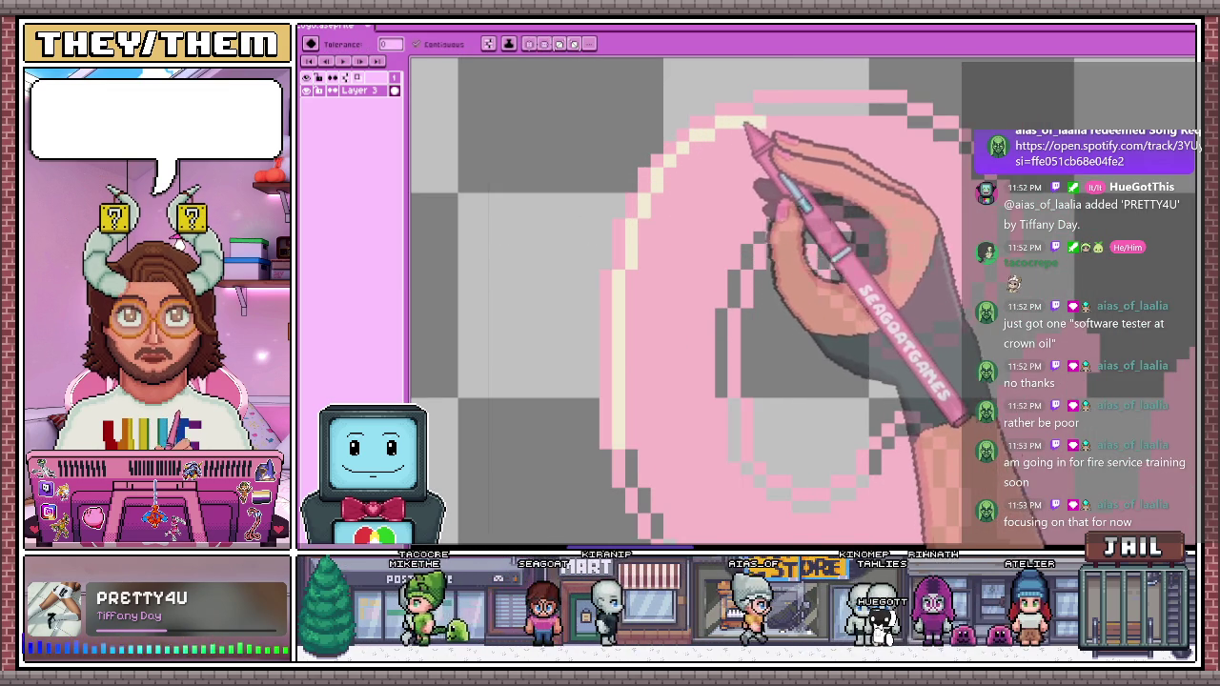
{"action": "scroll", "coordinate": [962, 133], "scroll_direction": "down", "scroll_amount": 1}
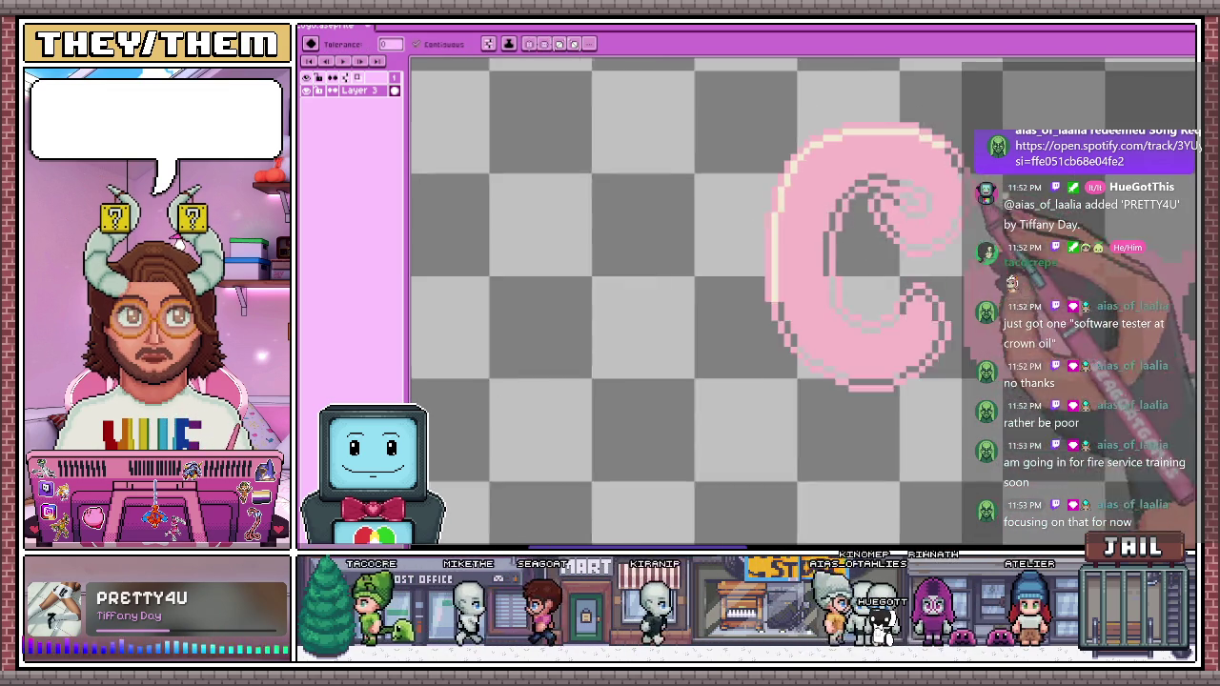
{"action": "scroll", "coordinate": [900, 134], "scroll_direction": "up", "scroll_amount": 1}
{"action": "mouse_move", "coordinate": [848, 85]}
{"action": "left_mouse_down"}
{"action": "mouse_move", "coordinate": [896, 164]}
{"action": "mouse_move", "coordinate": [891, 231]}
{"action": "mouse_move", "coordinate": [857, 271]}
{"action": "left_mouse_up"}
{"action": "scroll", "coordinate": [857, 271], "scroll_direction": "up", "scroll_amount": 1}
{"action": "scroll", "coordinate": [817, 259], "scroll_direction": "down", "scroll_amount": 1}
{"action": "mouse_move", "coordinate": [739, 310]}
{"action": "left_mouse_down"}
{"action": "mouse_move", "coordinate": [817, 308]}
{"action": "mouse_move", "coordinate": [848, 286]}
{"action": "left_mouse_up"}
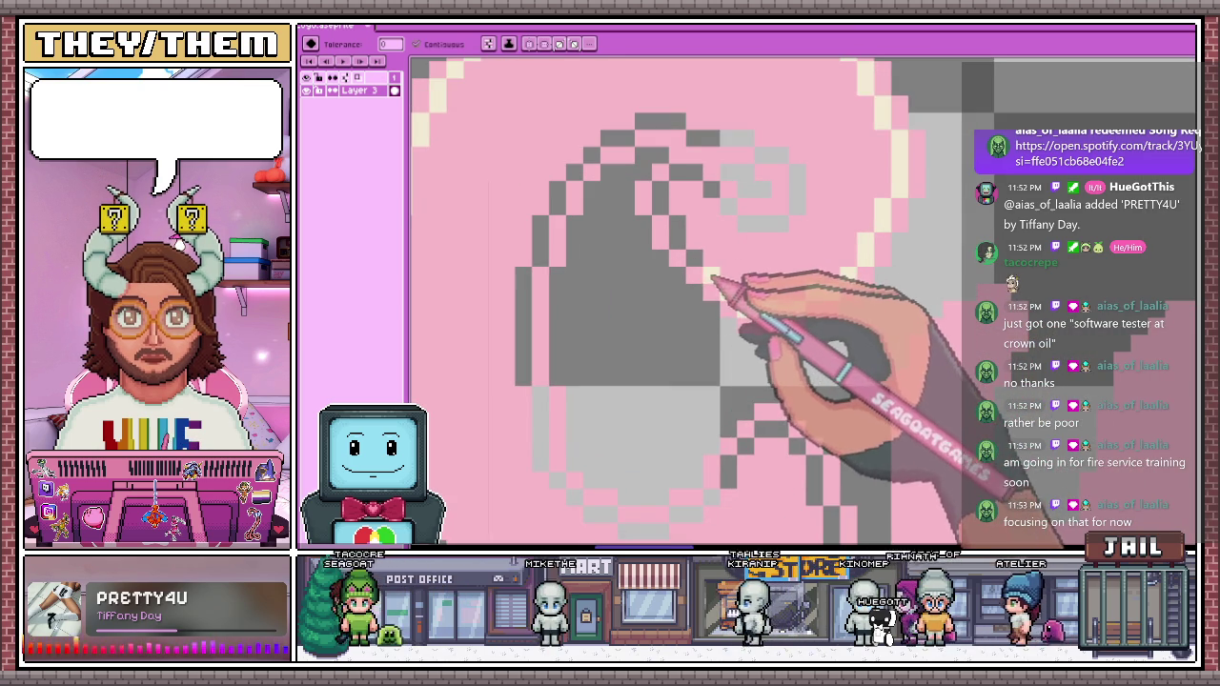
Line the spiral's upper-left inner edge, lower-left curve and right edge with cream
{"action": "mouse_move", "coordinate": [685, 240]}
{"action": "left_mouse_down"}
{"action": "mouse_move", "coordinate": [662, 200]}
{"action": "mouse_move", "coordinate": [686, 177]}
{"action": "mouse_move", "coordinate": [787, 217]}
{"action": "mouse_move", "coordinate": [768, 204]}
{"action": "mouse_move", "coordinate": [810, 202]}
{"action": "mouse_move", "coordinate": [735, 136]}
{"action": "mouse_move", "coordinate": [654, 131]}
{"action": "mouse_move", "coordinate": [591, 166]}
{"action": "mouse_move", "coordinate": [532, 307]}
{"action": "left_mouse_up"}
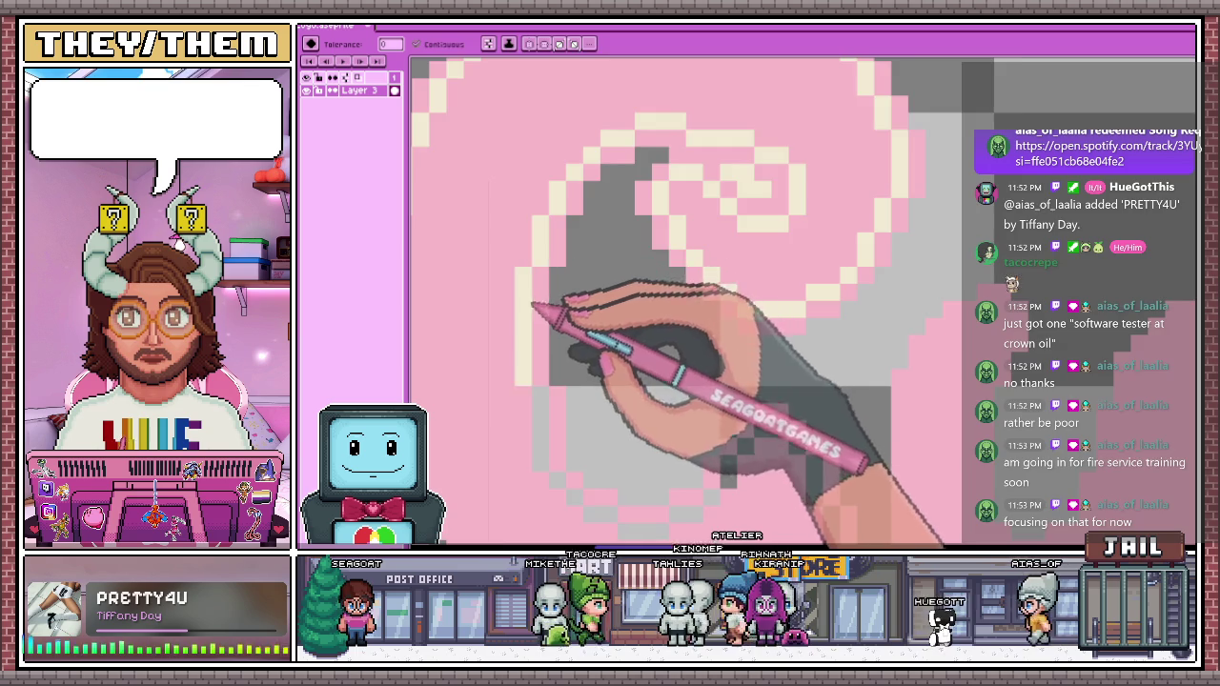
{"action": "scroll", "coordinate": [530, 324], "scroll_direction": "down", "scroll_amount": 3}
{"action": "scroll", "coordinate": [505, 340], "scroll_direction": "up", "scroll_amount": 2}
{"action": "scroll", "coordinate": [523, 381], "scroll_direction": "up", "scroll_amount": 1}
{"action": "mouse_move", "coordinate": [522, 381]}
{"action": "left_mouse_down"}
{"action": "mouse_move", "coordinate": [577, 441]}
{"action": "mouse_move", "coordinate": [646, 479]}
{"action": "mouse_move", "coordinate": [721, 502]}
{"action": "mouse_move", "coordinate": [802, 484]}
{"action": "left_mouse_up"}
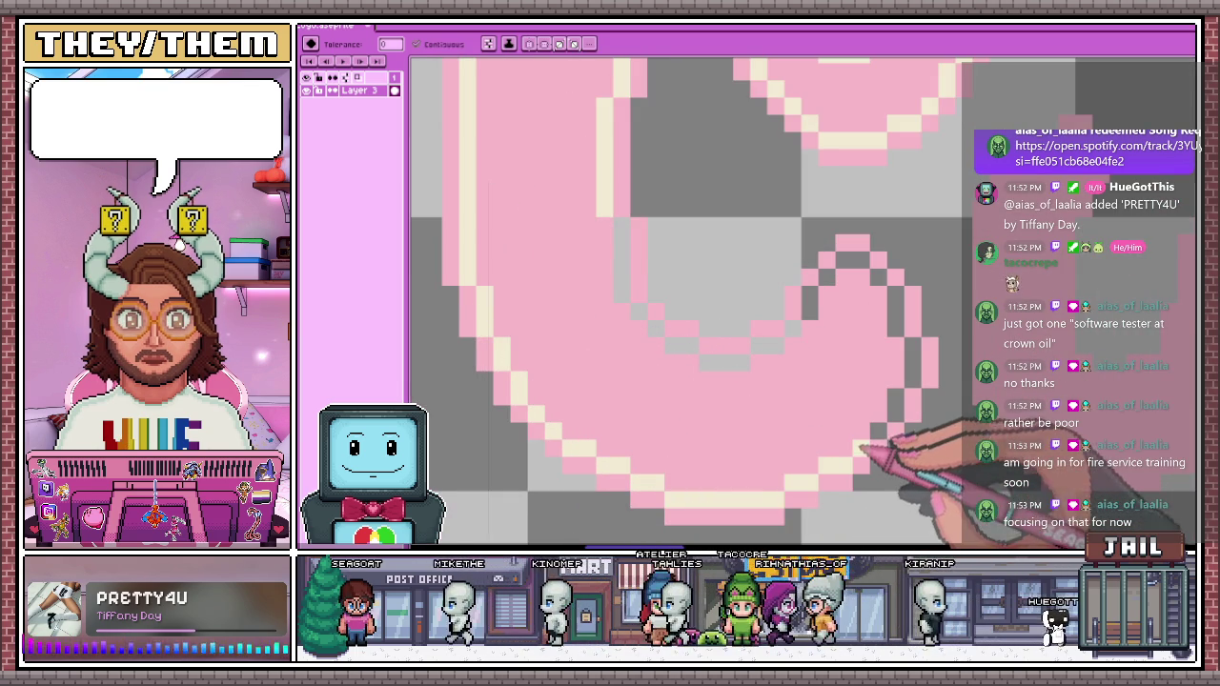
{"action": "mouse_move", "coordinate": [907, 412]}
{"action": "left_mouse_down"}
{"action": "mouse_move", "coordinate": [915, 329]}
{"action": "mouse_move", "coordinate": [882, 262]}
{"action": "mouse_move", "coordinate": [843, 256]}
{"action": "mouse_move", "coordinate": [816, 305]}
{"action": "left_mouse_up"}
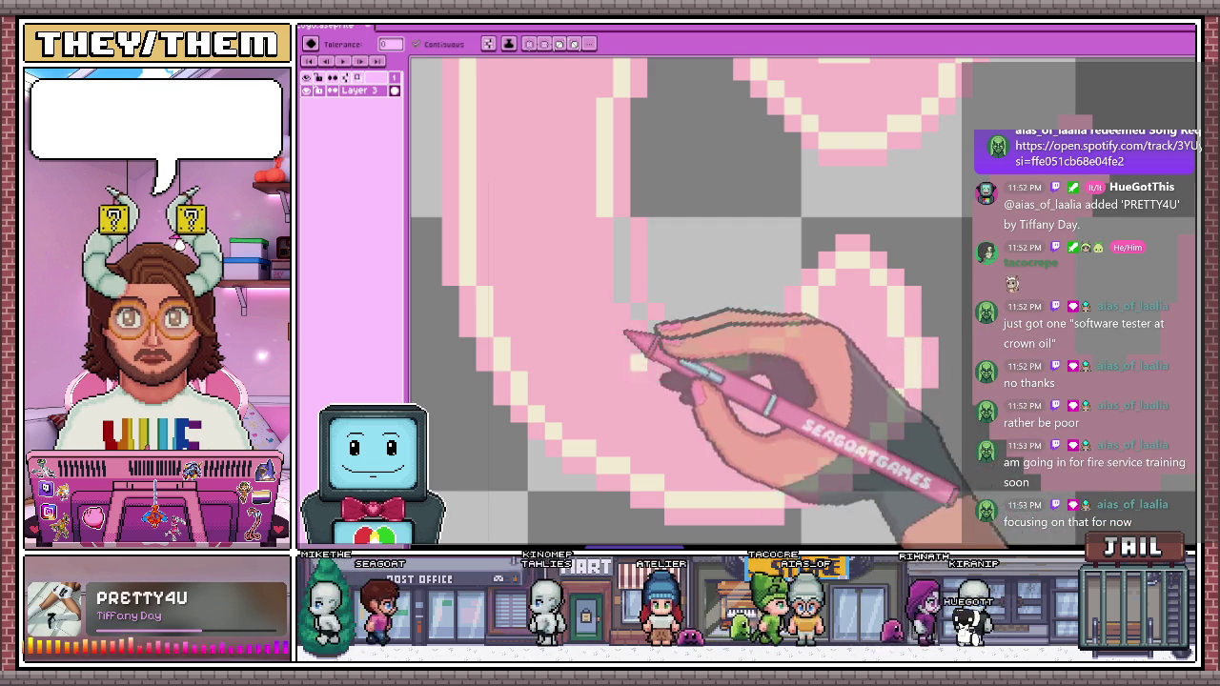
{"action": "scroll", "coordinate": [658, 329], "scroll_direction": "down", "scroll_amount": 3}
{"action": "scroll", "coordinate": [689, 355], "scroll_direction": "down", "scroll_amount": 2}
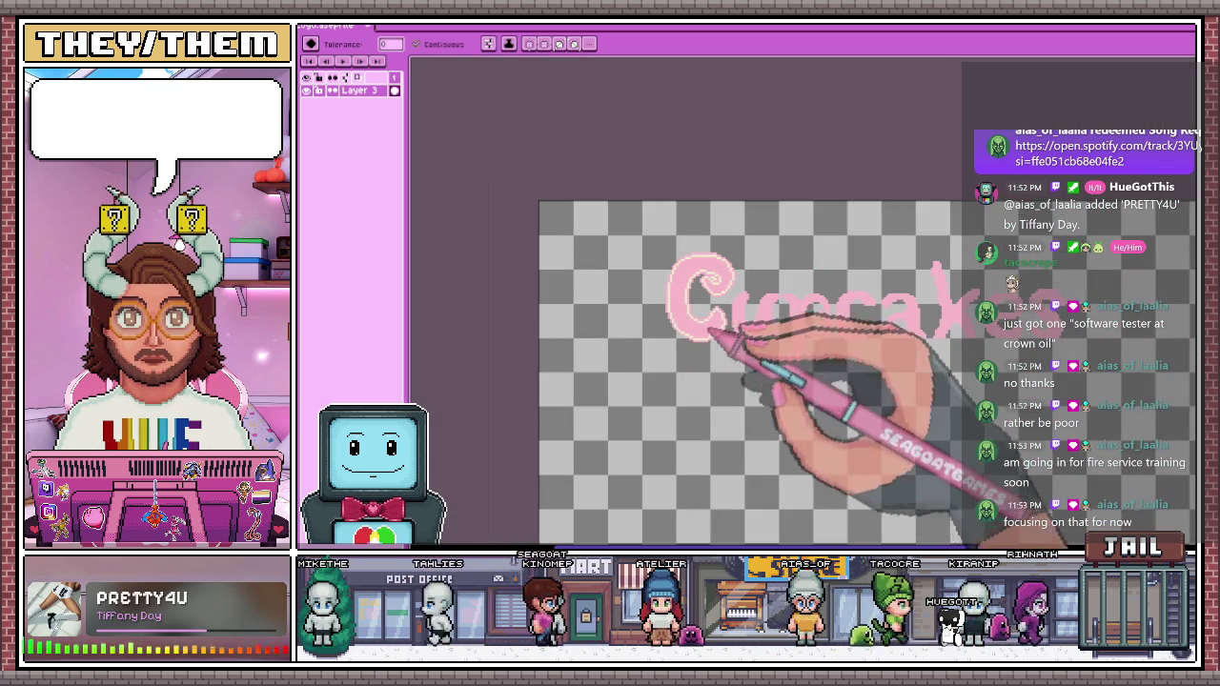
{"action": "scroll", "coordinate": [693, 333], "scroll_direction": "up", "scroll_amount": 1}
{"action": "scroll", "coordinate": [654, 284], "scroll_direction": "up", "scroll_amount": 1}
{"action": "key", "text": "b"}
{"action": "scroll", "coordinate": [713, 245], "scroll_direction": "down", "scroll_amount": 2}
{"action": "scroll", "coordinate": [735, 213], "scroll_direction": "down", "scroll_amount": 2}
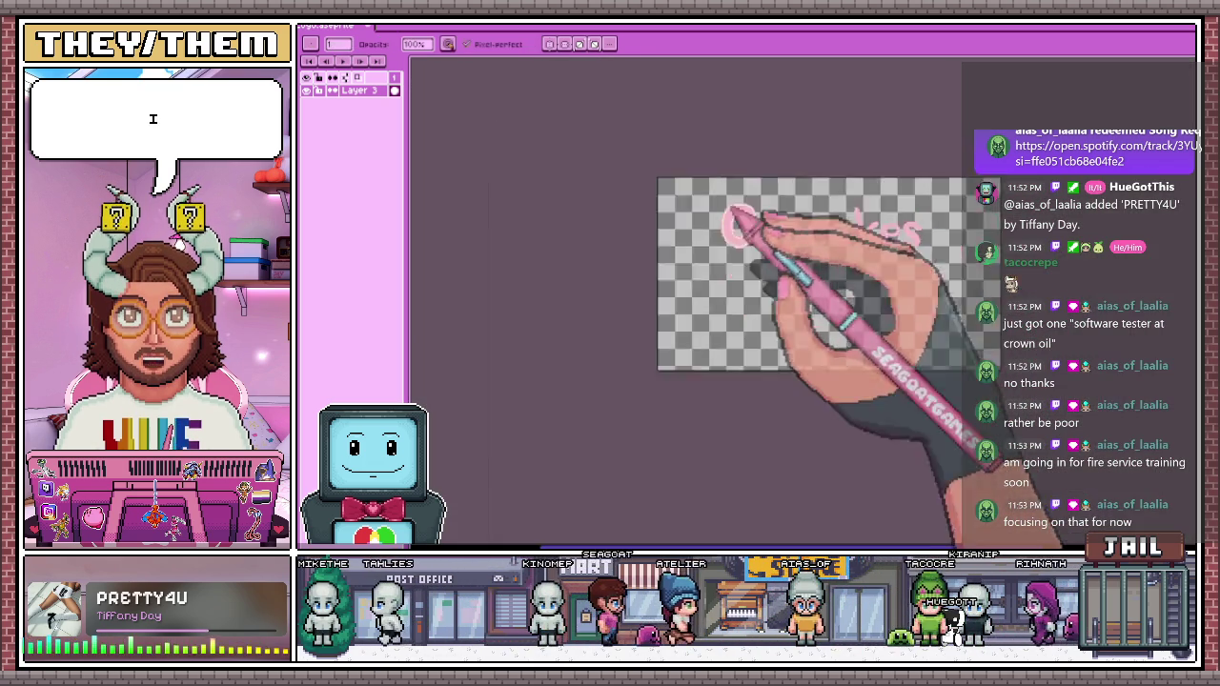
{"action": "scroll", "coordinate": [732, 256], "scroll_direction": "up", "scroll_amount": 2}
{"action": "scroll", "coordinate": [754, 273], "scroll_direction": "up", "scroll_amount": 3}
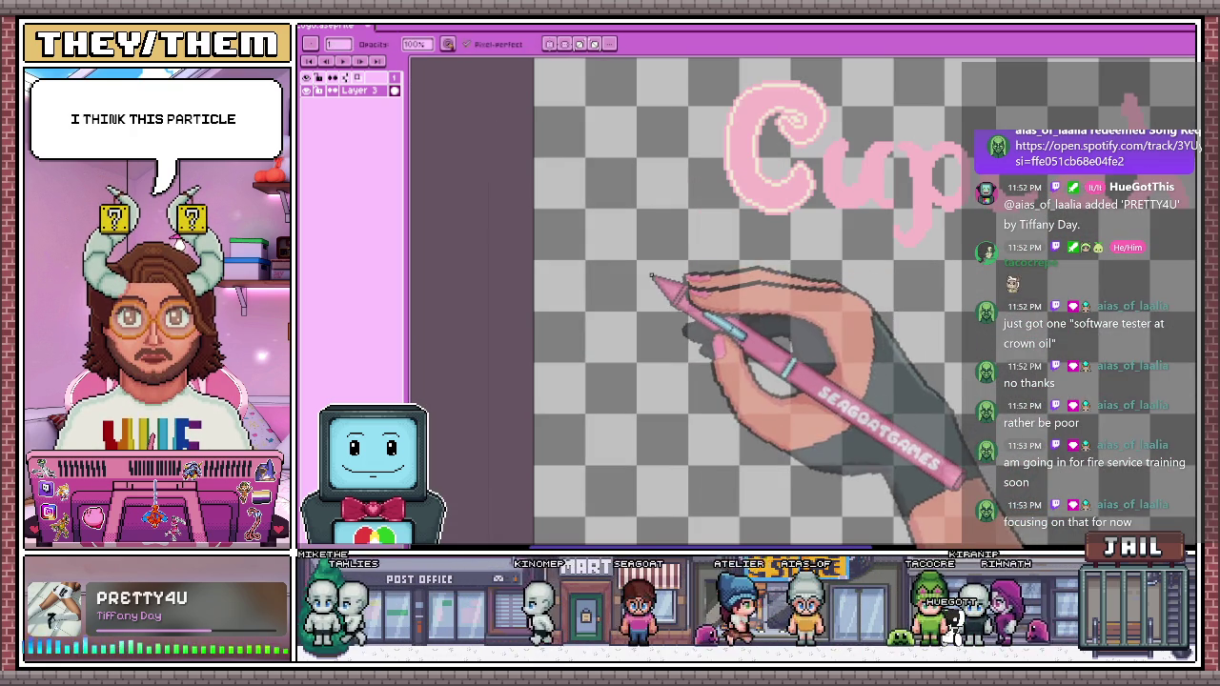
{"action": "scroll", "coordinate": [801, 177], "scroll_direction": "down", "scroll_amount": 1}
{"action": "scroll", "coordinate": [801, 210], "scroll_direction": "up", "scroll_amount": 2}
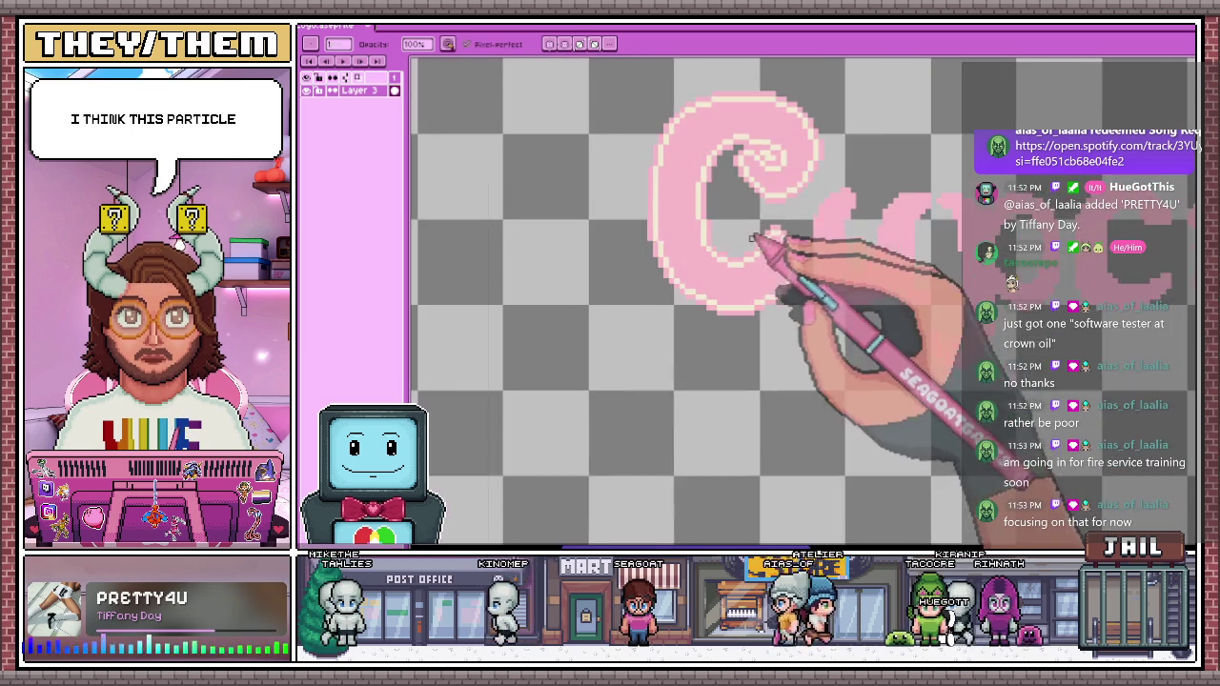
{"action": "scroll", "coordinate": [763, 250], "scroll_direction": "down", "scroll_amount": 1}
{"action": "scroll", "coordinate": [748, 247], "scroll_direction": "down", "scroll_amount": 2}
{"action": "scroll", "coordinate": [738, 272], "scroll_direction": "down", "scroll_amount": 3}
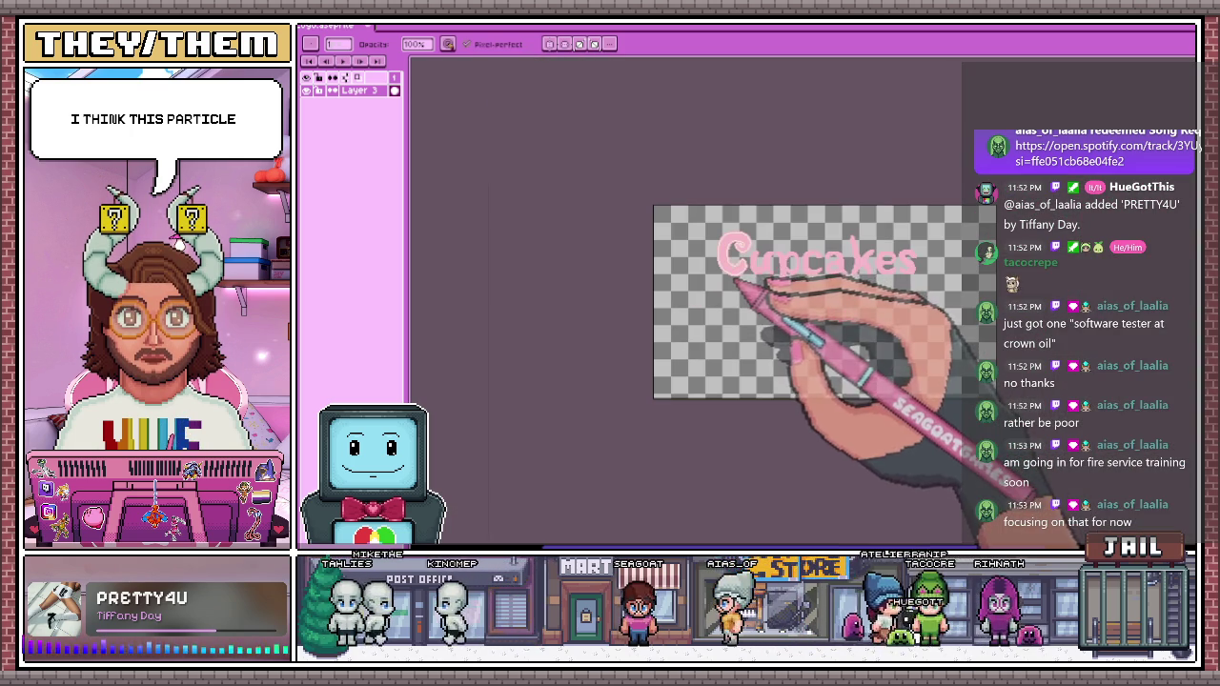
{"action": "scroll", "coordinate": [734, 258], "scroll_direction": "up", "scroll_amount": 3}
{"action": "scroll", "coordinate": [658, 247], "scroll_direction": "up", "scroll_amount": 2}
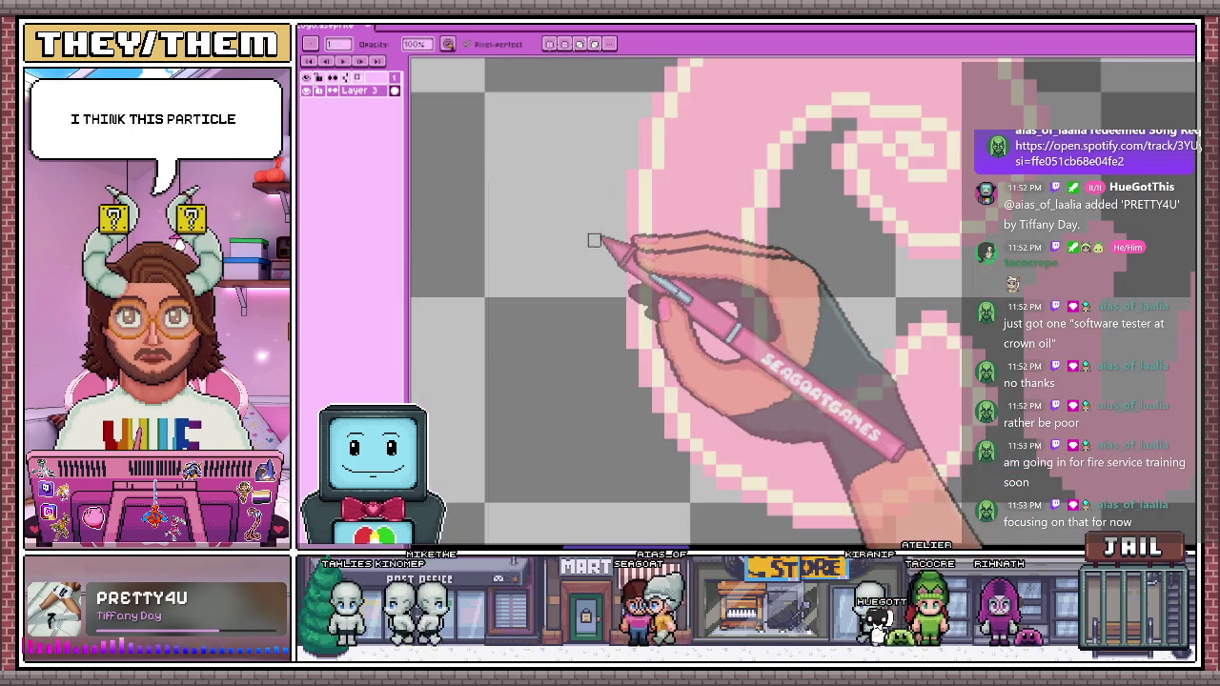
{"action": "scroll", "coordinate": [624, 273], "scroll_direction": "down", "scroll_amount": 1}
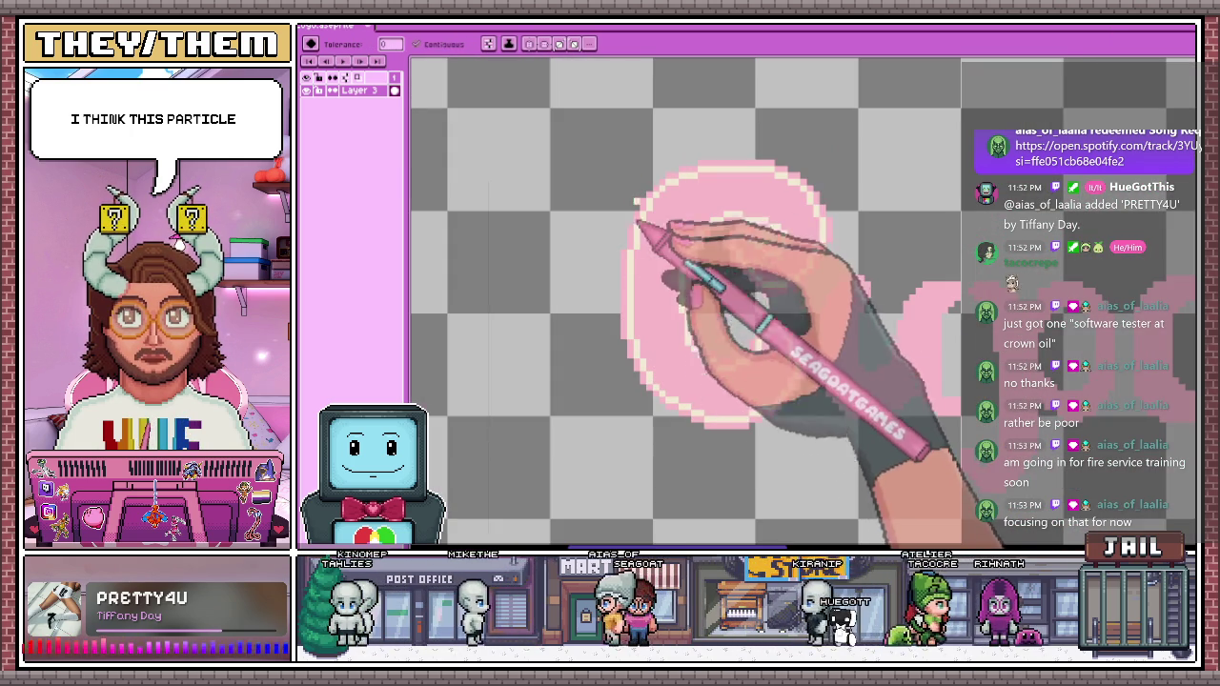
{"action": "scroll", "coordinate": [637, 260], "scroll_direction": "down", "scroll_amount": 1}
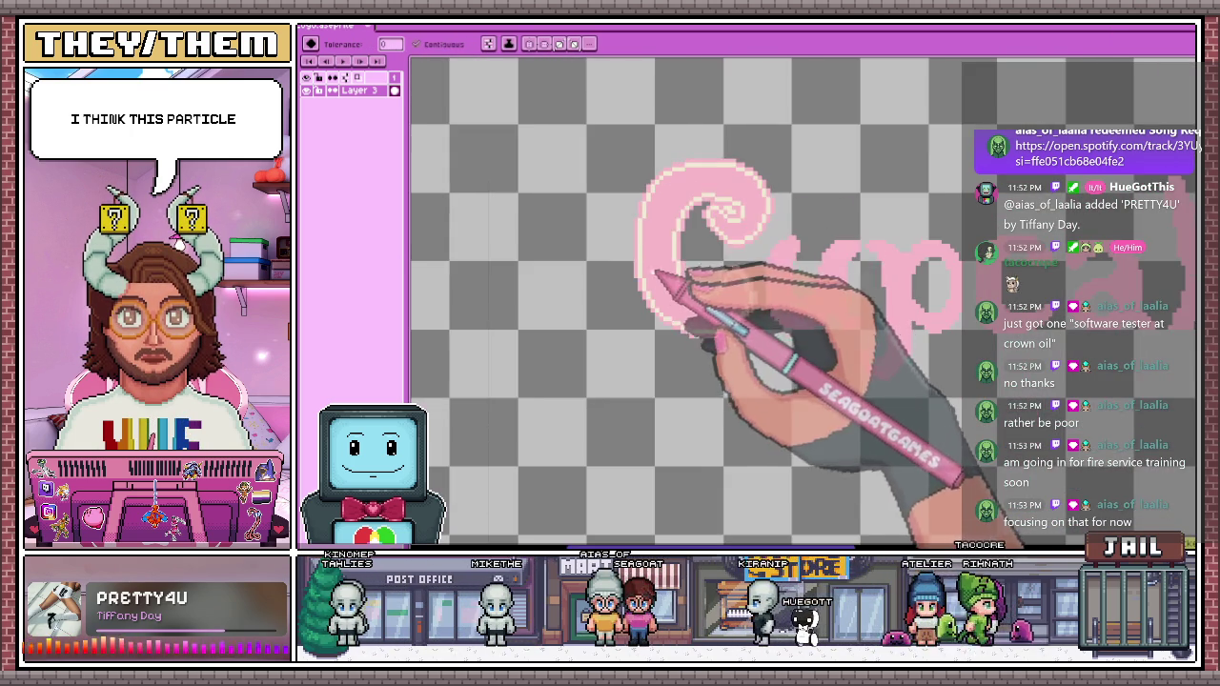
{"action": "scroll", "coordinate": [662, 273], "scroll_direction": "up", "scroll_amount": 1}
{"action": "scroll", "coordinate": [635, 264], "scroll_direction": "up", "scroll_amount": 2}
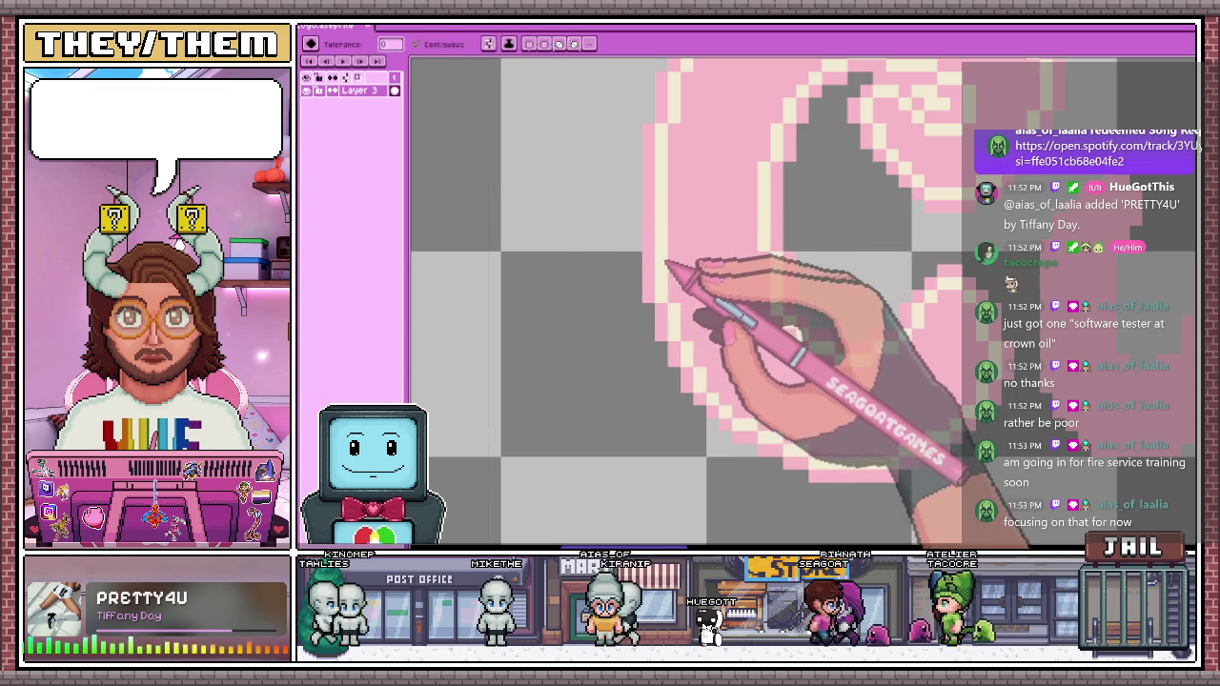
{"action": "scroll", "coordinate": [653, 254], "scroll_direction": "down", "scroll_amount": 1}
{"action": "scroll", "coordinate": [631, 261], "scroll_direction": "down", "scroll_amount": 1}
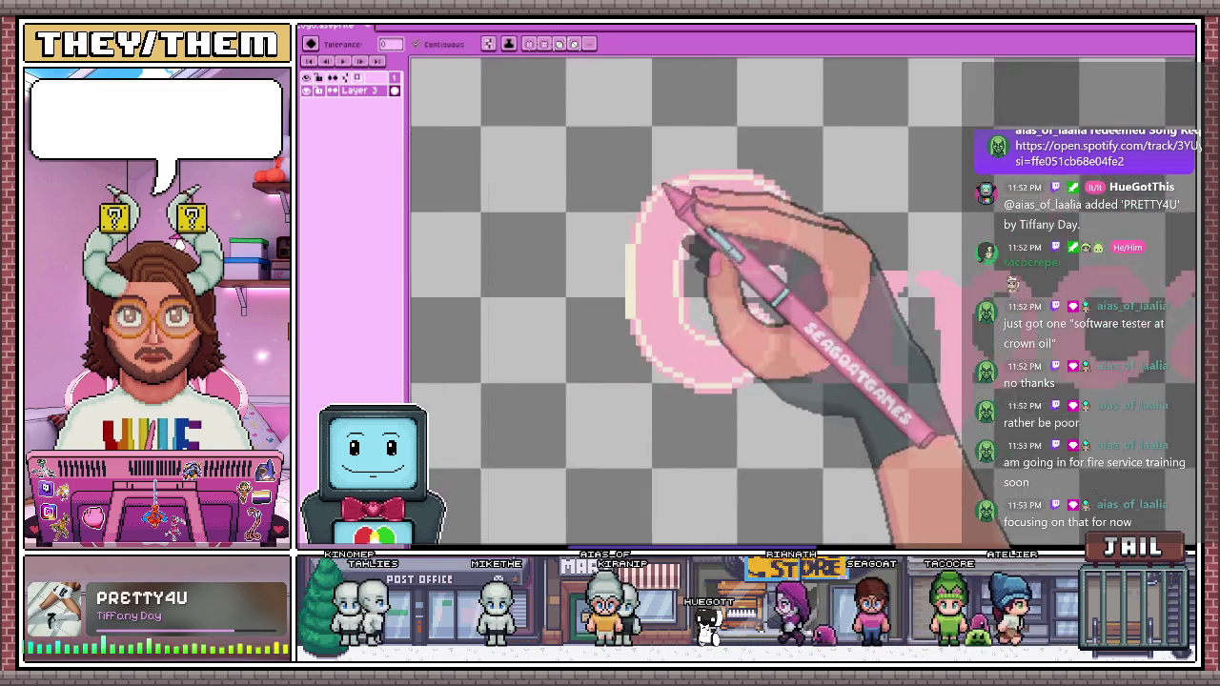
{"action": "scroll", "coordinate": [667, 196], "scroll_direction": "up", "scroll_amount": 2}
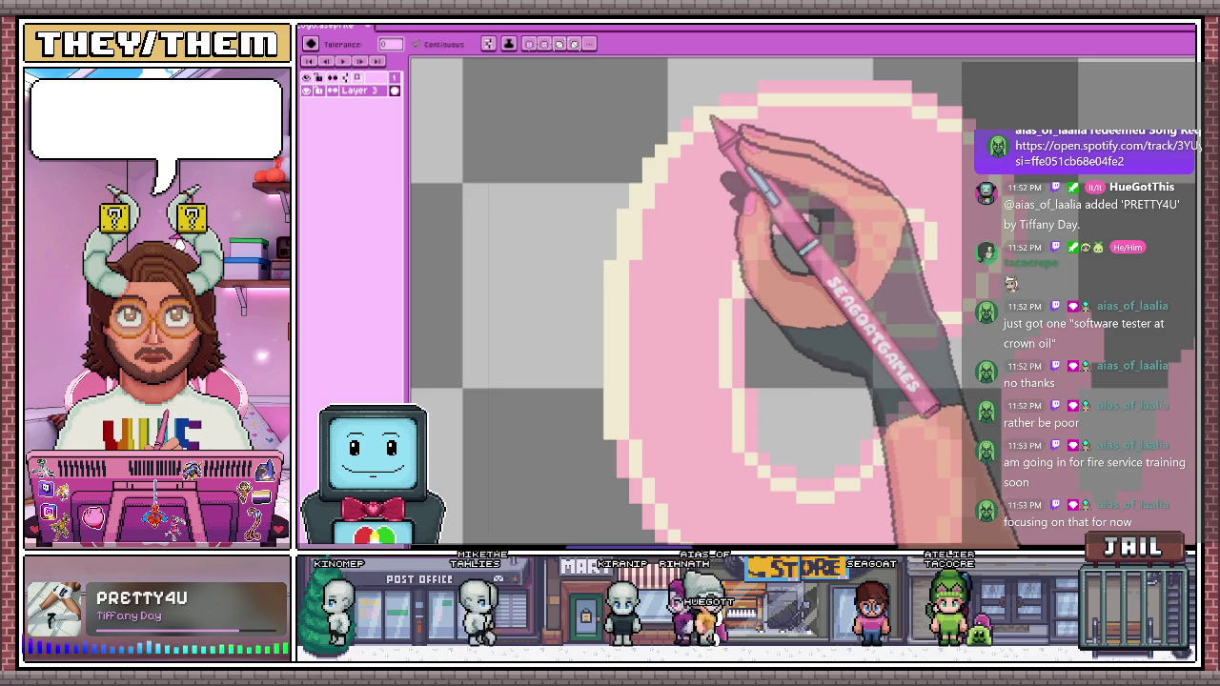
{"action": "scroll", "coordinate": [717, 142], "scroll_direction": "down", "scroll_amount": 1}
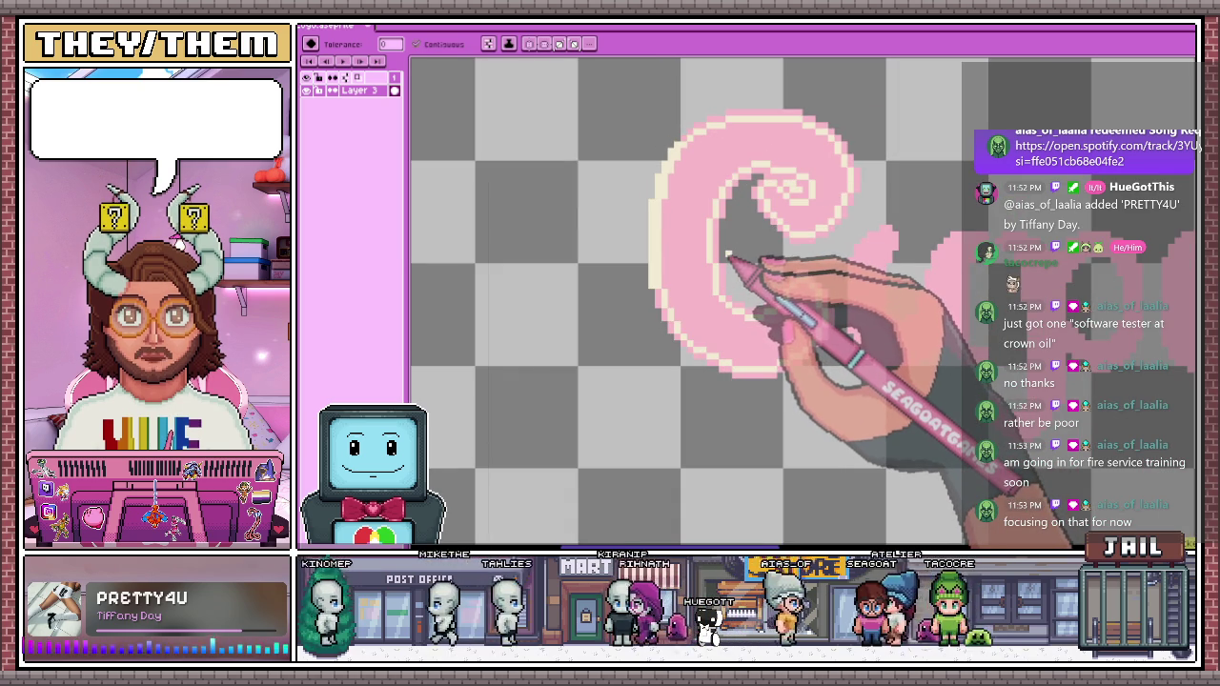
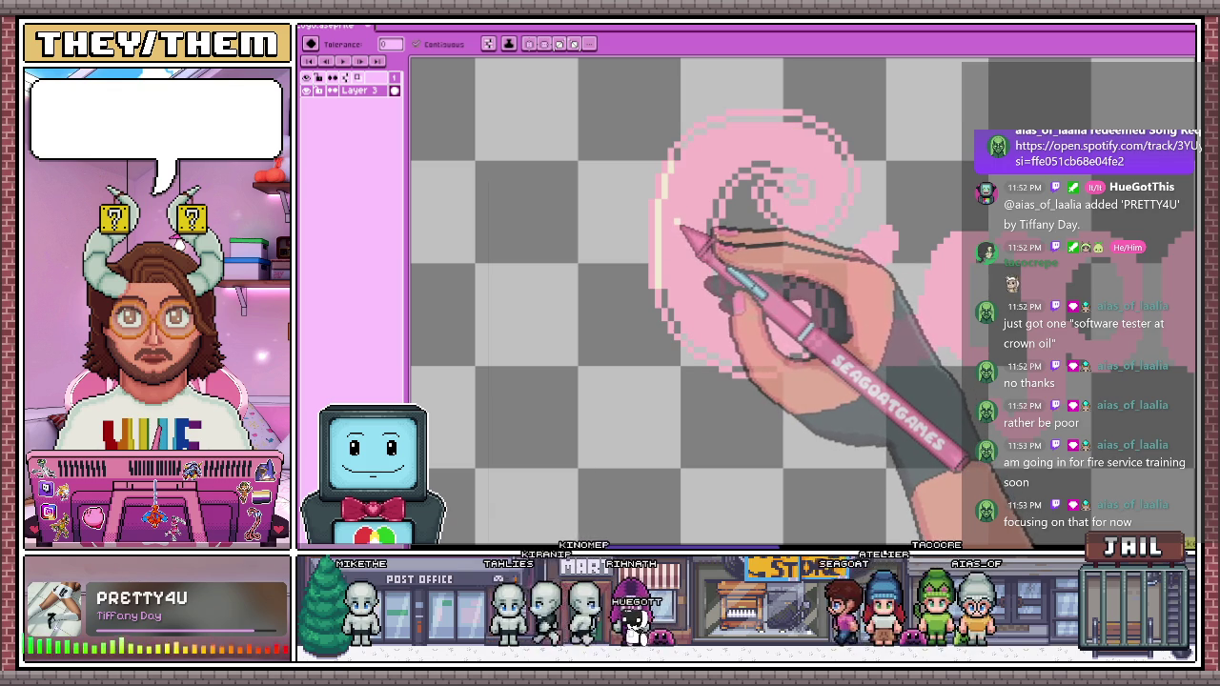
Draw a cream pencil line up the C's left and upper-left edge
{"action": "scroll", "coordinate": [650, 234], "scroll_direction": "up", "scroll_amount": 1}
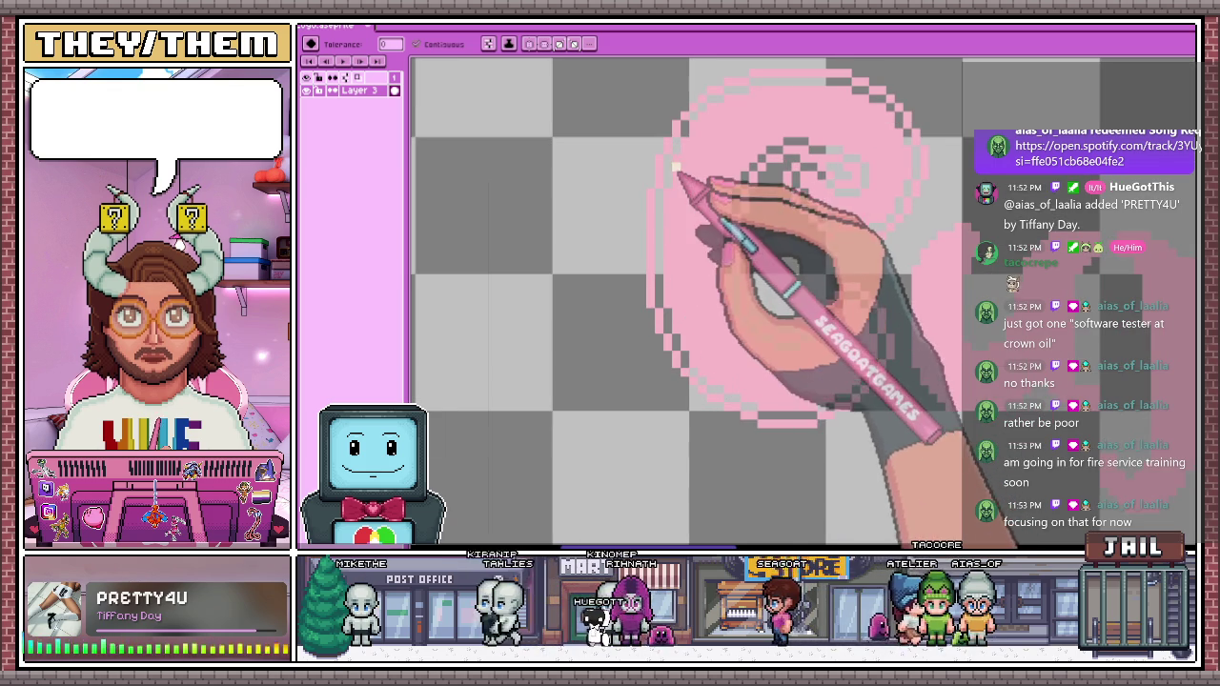
{"action": "left_click_drag", "start_coordinate": [653, 204], "coordinate": [659, 180]}
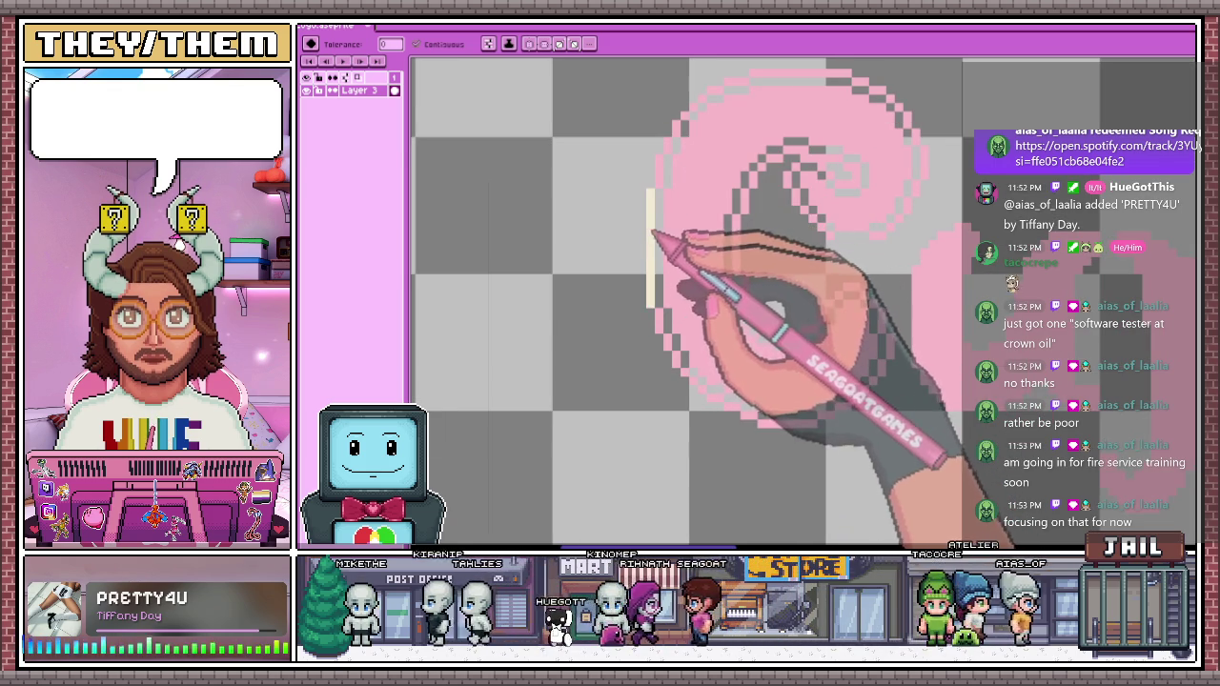
{"action": "scroll", "coordinate": [660, 180], "scroll_direction": "up", "scroll_amount": 1}
{"action": "mouse_move", "coordinate": [641, 221]}
{"action": "left_mouse_down"}
{"action": "mouse_move", "coordinate": [707, 141]}
{"action": "mouse_move", "coordinate": [743, 131]}
{"action": "left_mouse_up"}
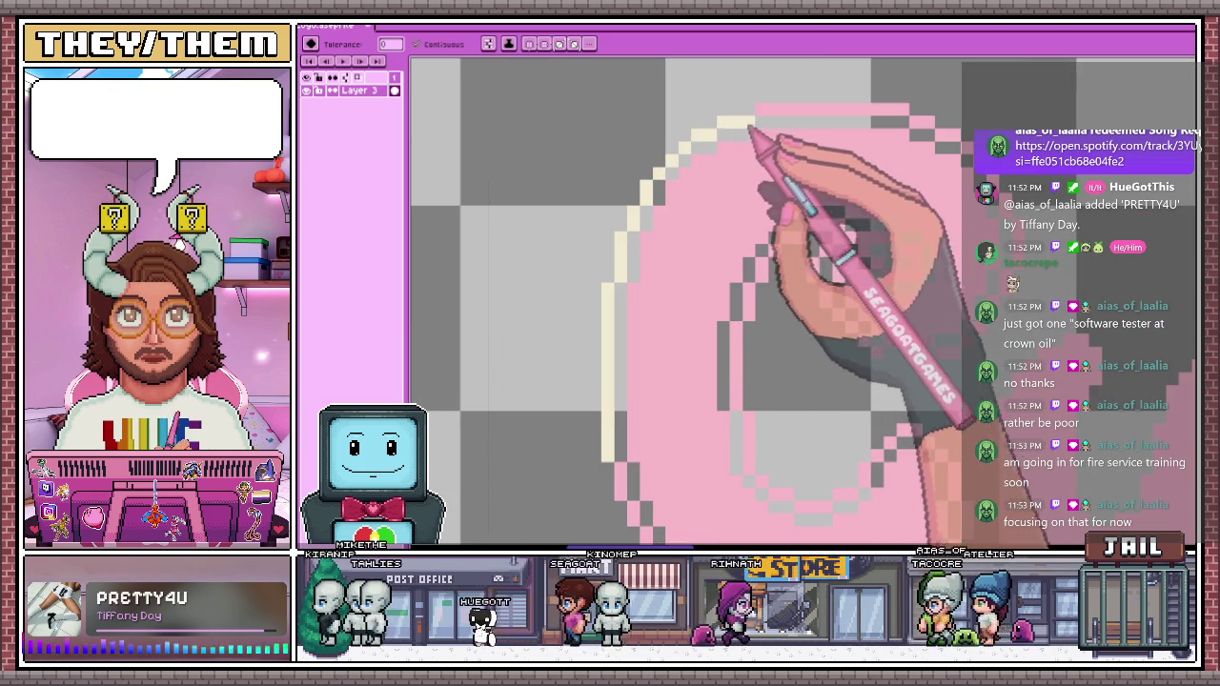
Continue the cream outline across the top of the C
{"action": "scroll", "coordinate": [823, 131], "scroll_direction": "down", "scroll_amount": 2}
{"action": "scroll", "coordinate": [822, 131], "scroll_direction": "up", "scroll_amount": 2}
{"action": "mouse_move", "coordinate": [629, 76]}
{"action": "left_mouse_down"}
{"action": "mouse_move", "coordinate": [806, 96]}
{"action": "mouse_move", "coordinate": [846, 122]}
{"action": "left_mouse_up"}
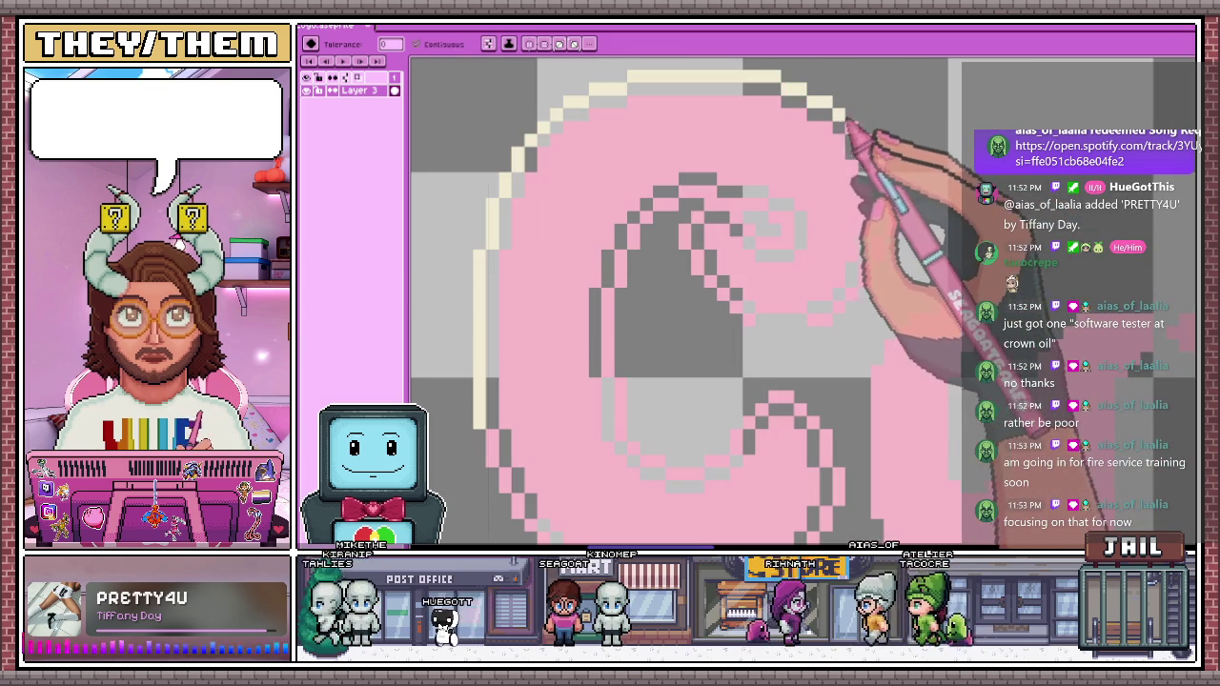
{"action": "scroll", "coordinate": [848, 224], "scroll_direction": "down", "scroll_amount": 2}
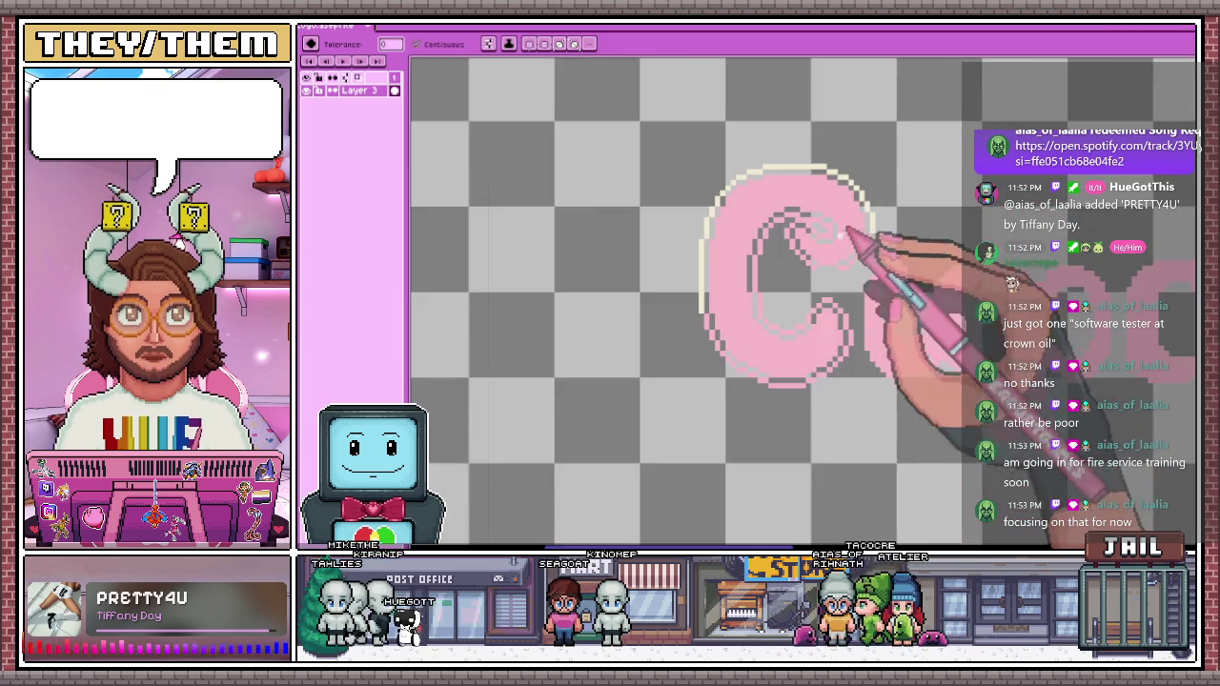
{"action": "scroll", "coordinate": [705, 329], "scroll_direction": "up", "scroll_amount": 2}
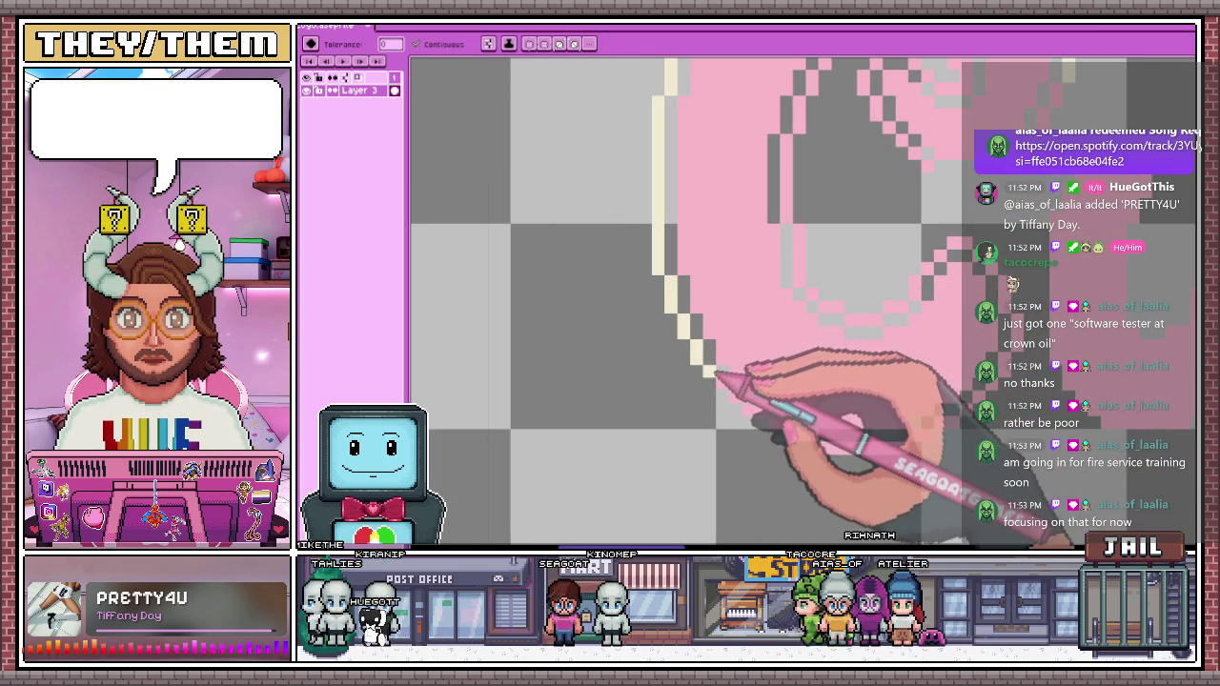
{"action": "scroll", "coordinate": [715, 370], "scroll_direction": "down", "scroll_amount": 2}
{"action": "scroll", "coordinate": [725, 343], "scroll_direction": "up", "scroll_amount": 2}
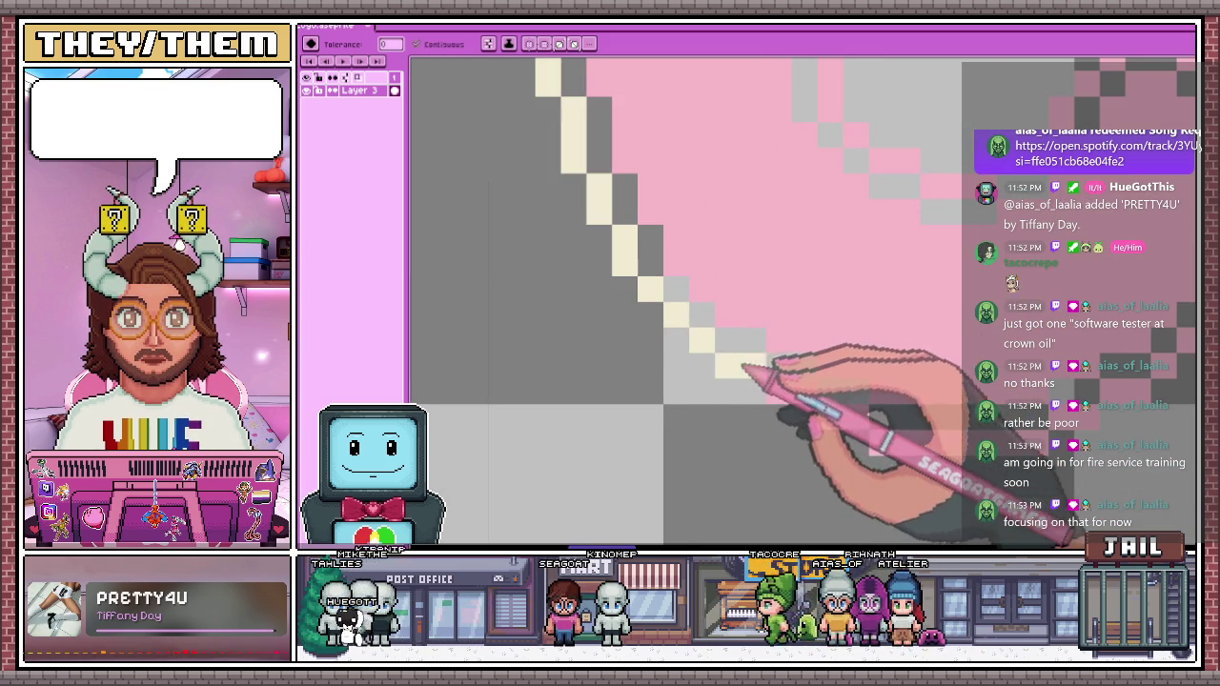
{"action": "scroll", "coordinate": [746, 364], "scroll_direction": "down", "scroll_amount": 2}
{"action": "scroll", "coordinate": [735, 409], "scroll_direction": "up", "scroll_amount": 1}
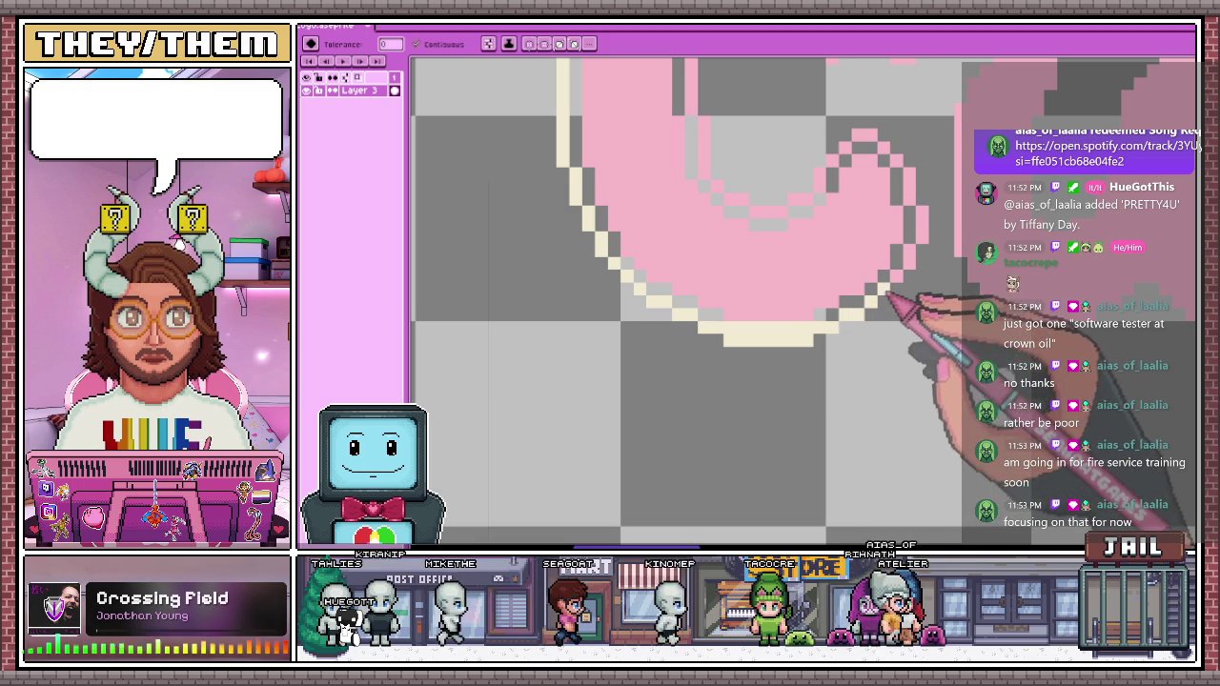
{"action": "scroll", "coordinate": [858, 181], "scroll_direction": "down", "scroll_amount": 2}
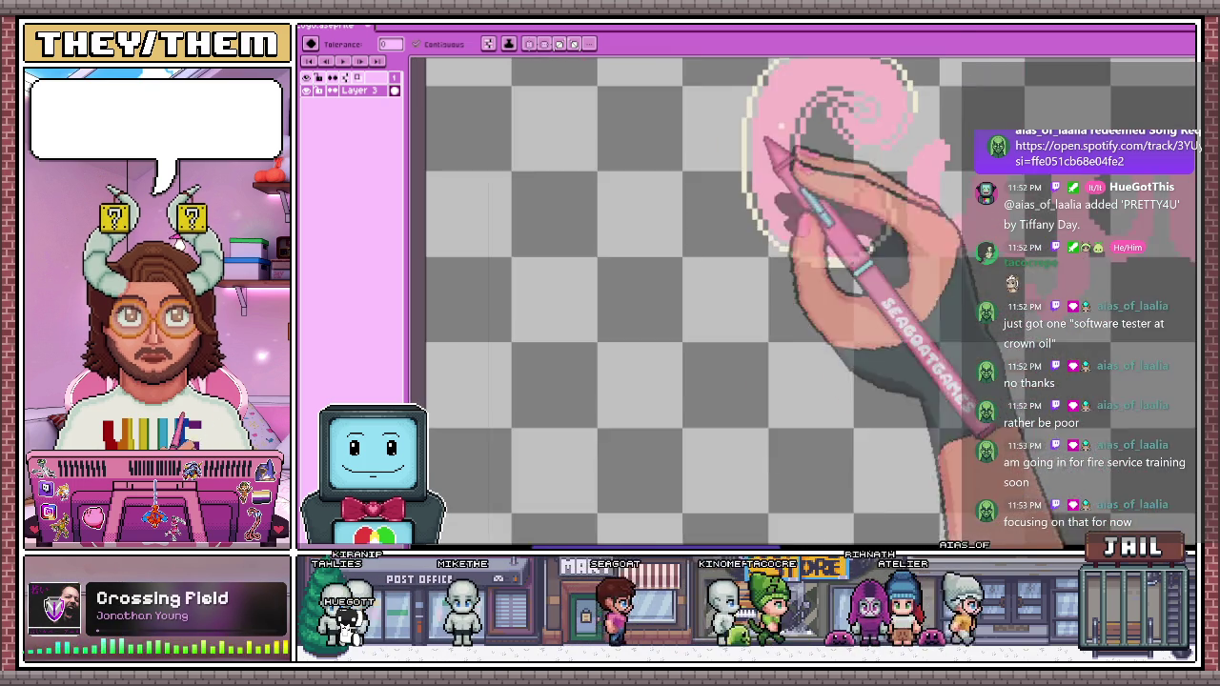
{"action": "scroll", "coordinate": [790, 163], "scroll_direction": "up", "scroll_amount": 1}
{"action": "scroll", "coordinate": [790, 190], "scroll_direction": "down", "scroll_amount": 2}
{"action": "scroll", "coordinate": [714, 346], "scroll_direction": "up", "scroll_amount": 1}
{"action": "scroll", "coordinate": [770, 202], "scroll_direction": "up", "scroll_amount": 1}
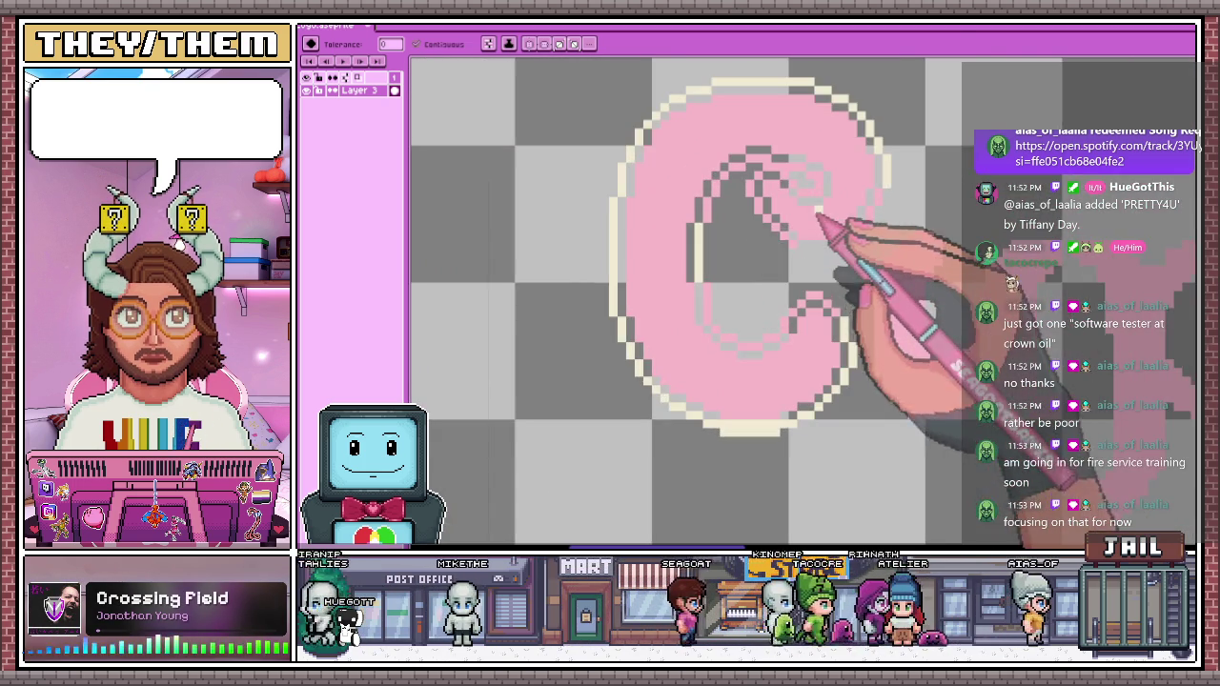
{"action": "scroll", "coordinate": [819, 228], "scroll_direction": "up", "scroll_amount": 1}
{"action": "scroll", "coordinate": [808, 221], "scroll_direction": "up", "scroll_amount": 1}
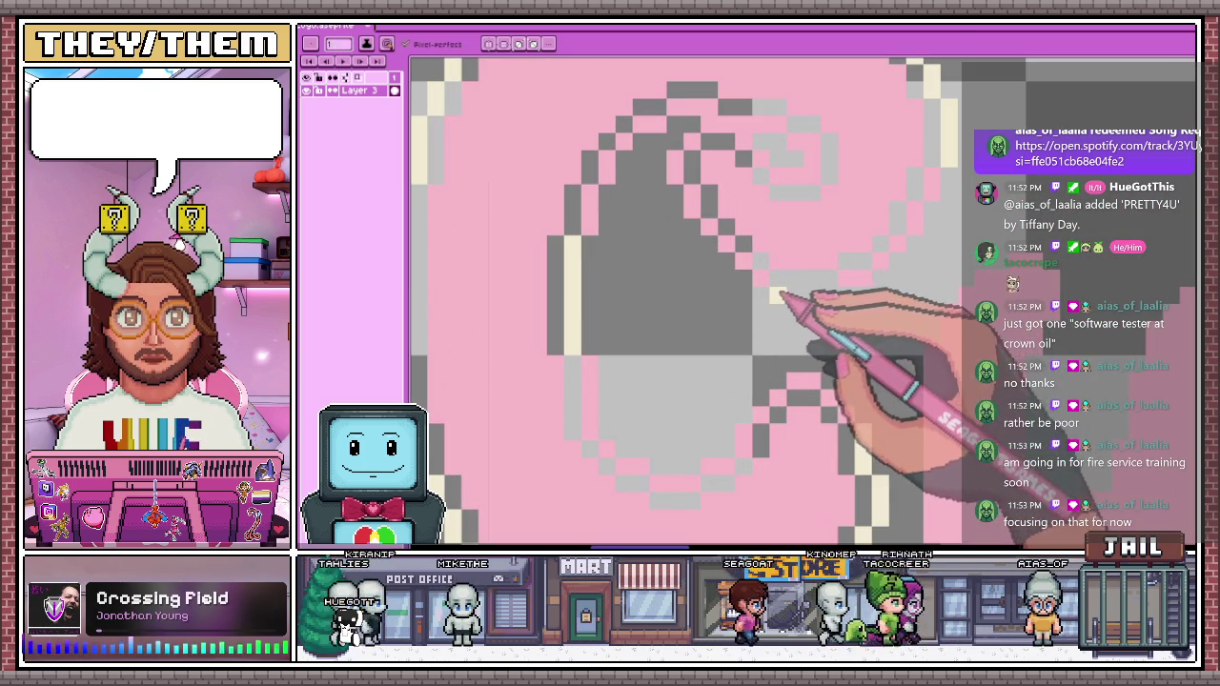
{"action": "left_click_drag", "start_coordinate": [834, 286], "coordinate": [798, 170]}
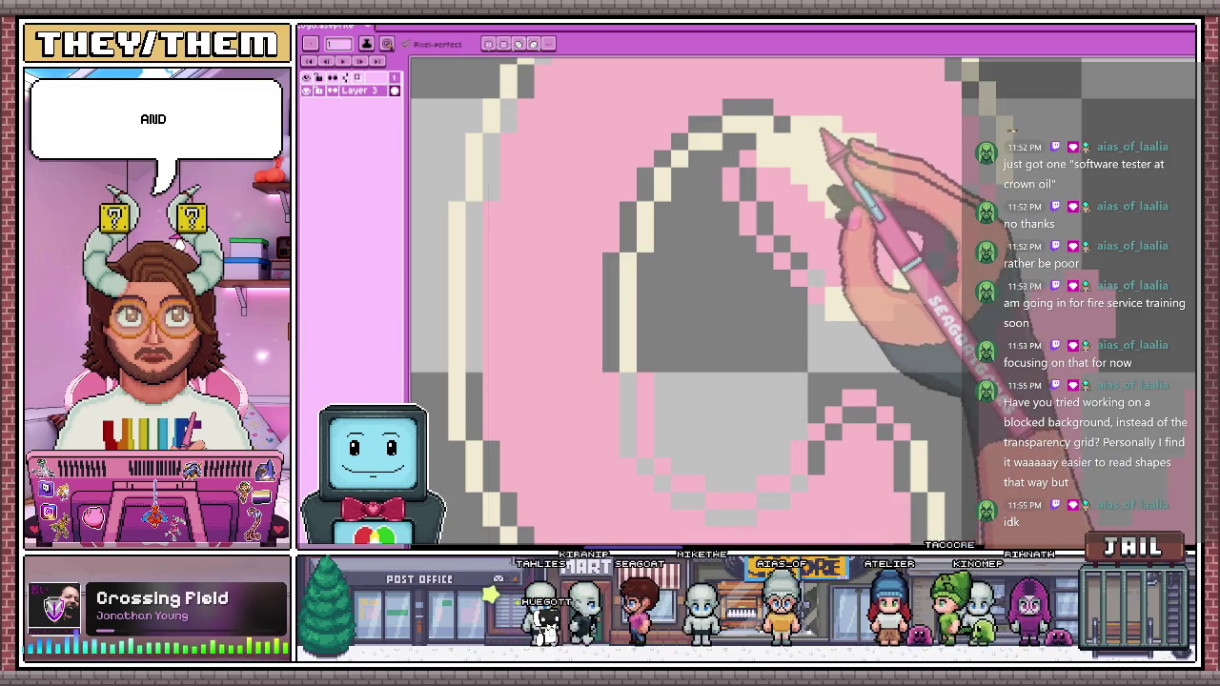
Add cream outline pixels down the right edge of the C
{"action": "scroll", "coordinate": [705, 271], "scroll_direction": "down", "scroll_amount": 2}
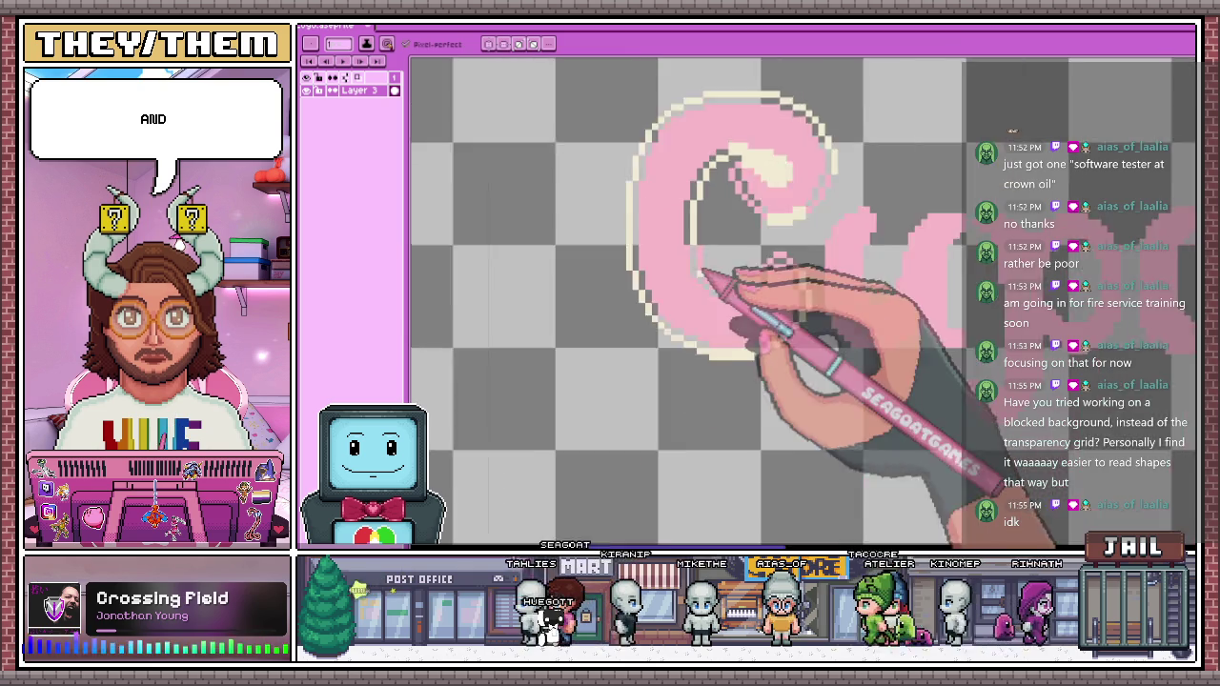
{"action": "scroll", "coordinate": [691, 276], "scroll_direction": "down", "scroll_amount": 2}
{"action": "scroll", "coordinate": [710, 305], "scroll_direction": "down", "scroll_amount": 1}
{"action": "scroll", "coordinate": [714, 286], "scroll_direction": "up", "scroll_amount": 2}
{"action": "scroll", "coordinate": [752, 262], "scroll_direction": "up", "scroll_amount": 1}
{"action": "scroll", "coordinate": [791, 305], "scroll_direction": "up", "scroll_amount": 1}
{"action": "scroll", "coordinate": [781, 357], "scroll_direction": "up", "scroll_amount": 1}
{"action": "scroll", "coordinate": [763, 400], "scroll_direction": "down", "scroll_amount": 1}
{"action": "scroll", "coordinate": [743, 305], "scroll_direction": "down", "scroll_amount": 2}
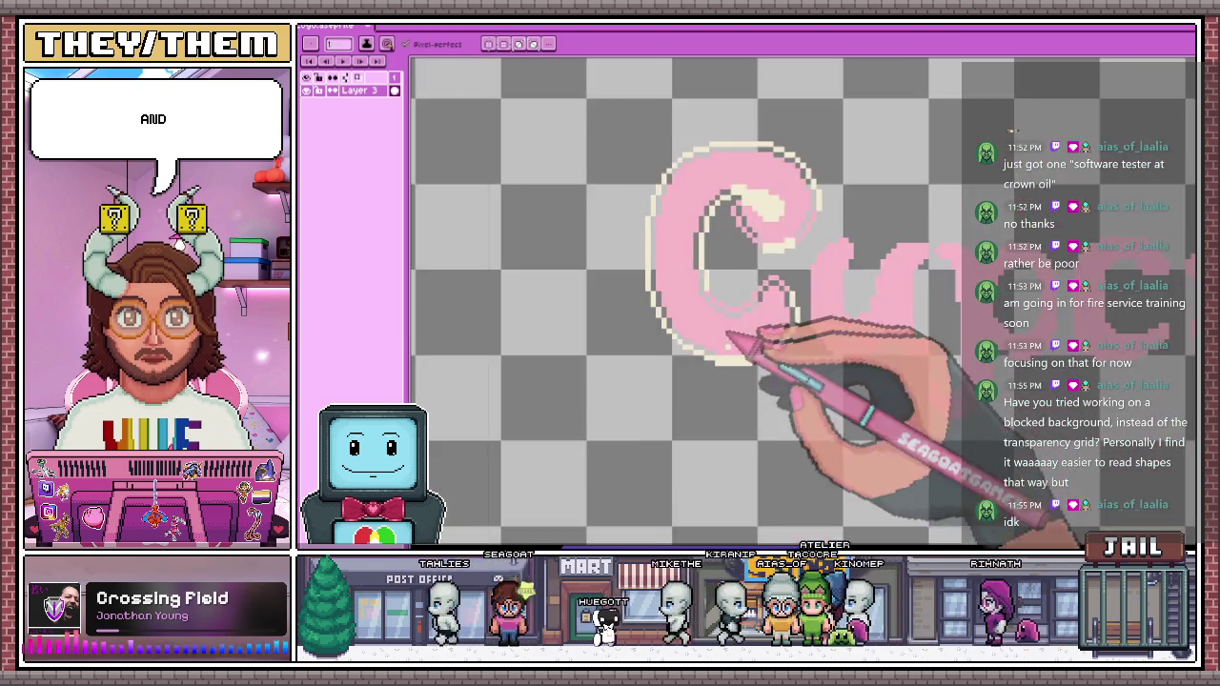
{"action": "scroll", "coordinate": [725, 258], "scroll_direction": "up", "scroll_amount": 2}
{"action": "scroll", "coordinate": [686, 210], "scroll_direction": "up", "scroll_amount": 1}
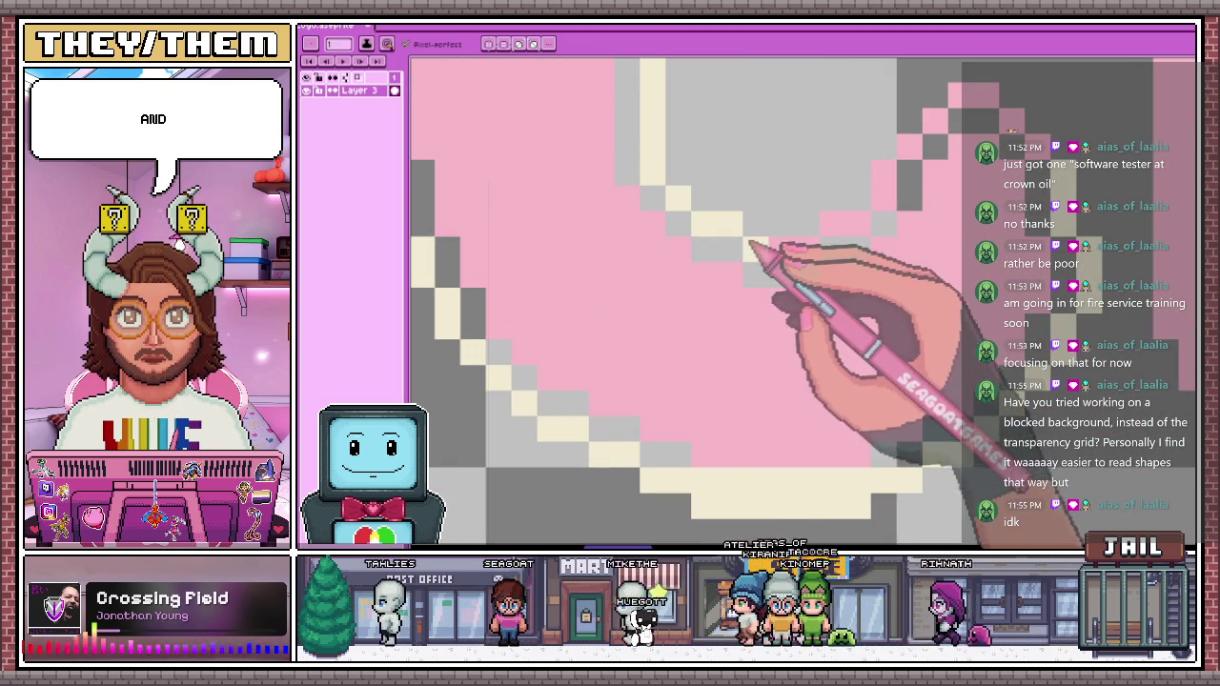
{"action": "left_click_drag", "start_coordinate": [890, 216], "coordinate": [907, 154]}
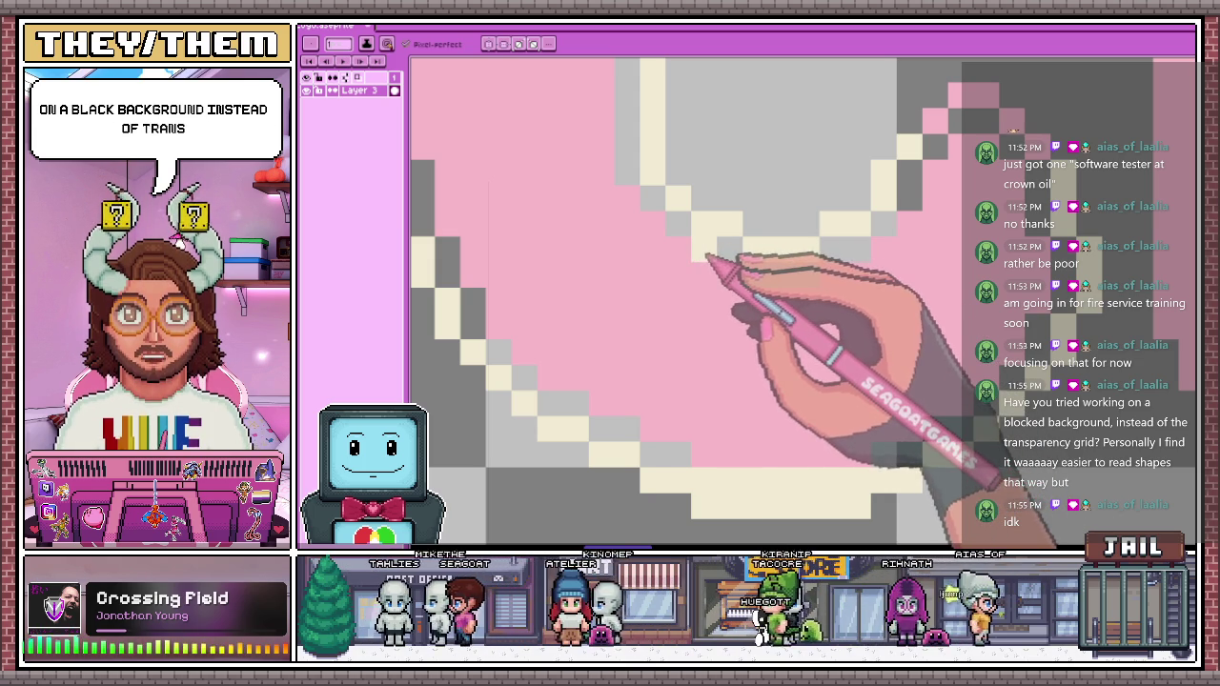
{"action": "scroll", "coordinate": [544, 219], "scroll_direction": "down", "scroll_amount": 2}
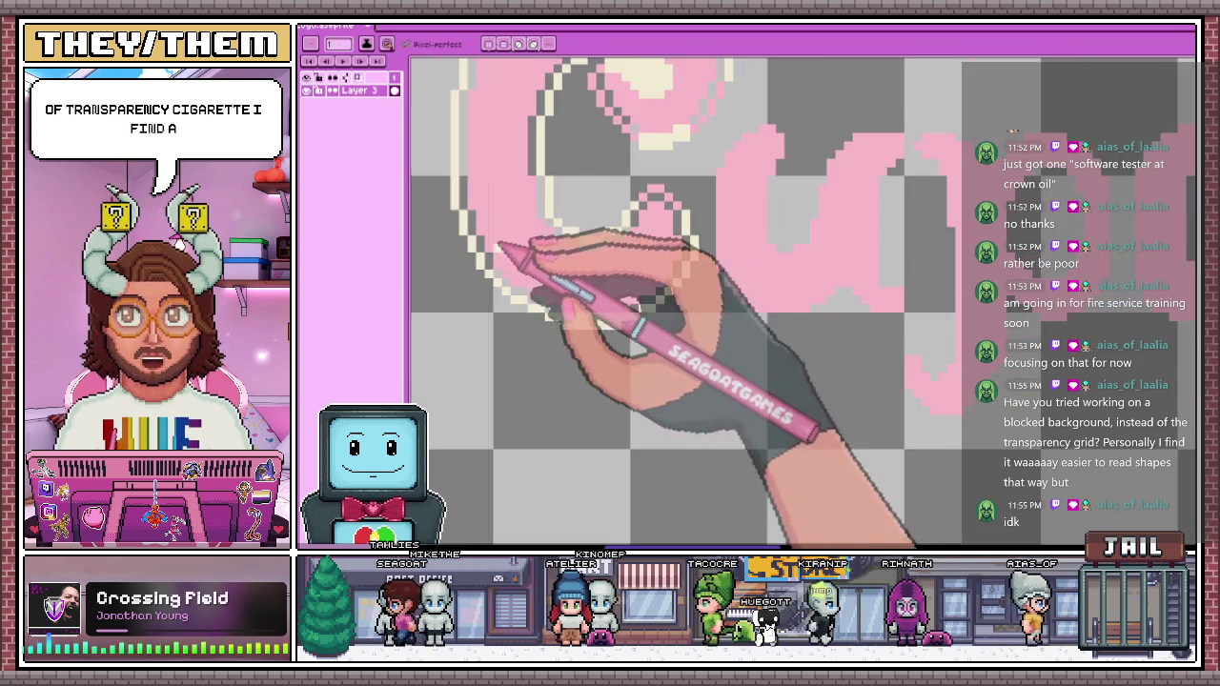
{"action": "scroll", "coordinate": [637, 185], "scroll_direction": "up", "scroll_amount": 2}
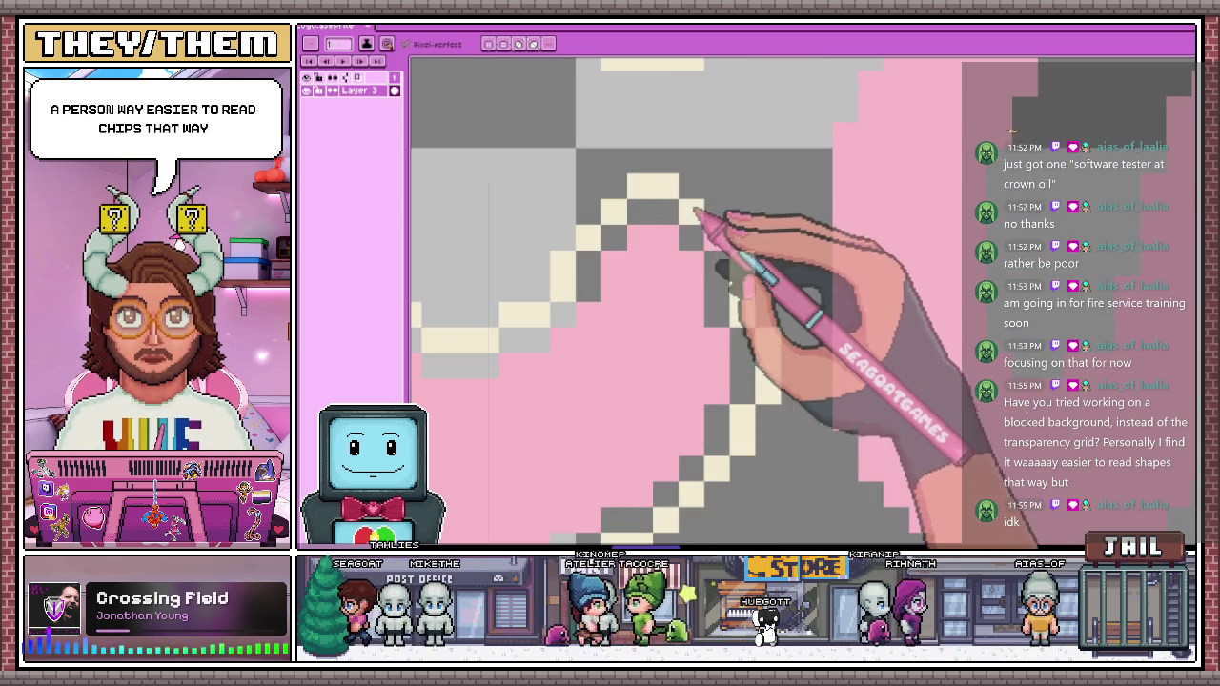
{"action": "scroll", "coordinate": [717, 242], "scroll_direction": "down", "scroll_amount": 3}
Try a cream Paint Bucket fill inside the C, then undo it
{"action": "key", "text": "g"}
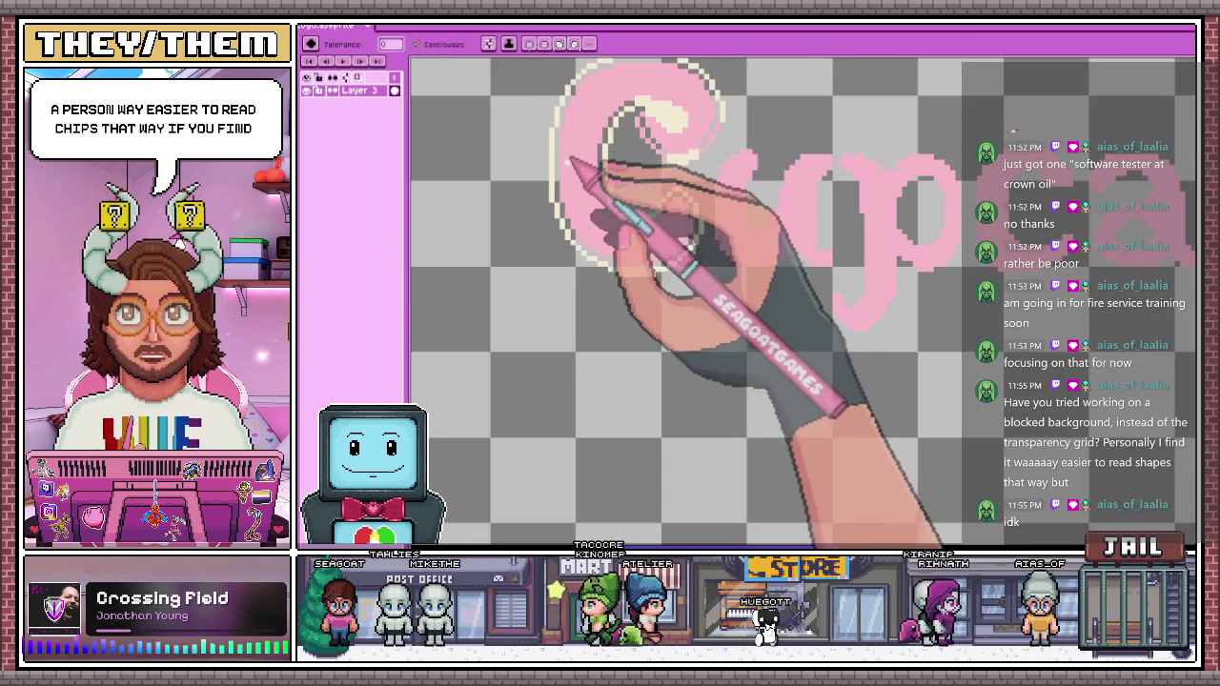
{"action": "scroll", "coordinate": [591, 181], "scroll_direction": "up", "scroll_amount": 2}
{"action": "scroll", "coordinate": [562, 248], "scroll_direction": "down", "scroll_amount": 2}
{"action": "scroll", "coordinate": [577, 186], "scroll_direction": "up", "scroll_amount": 2}
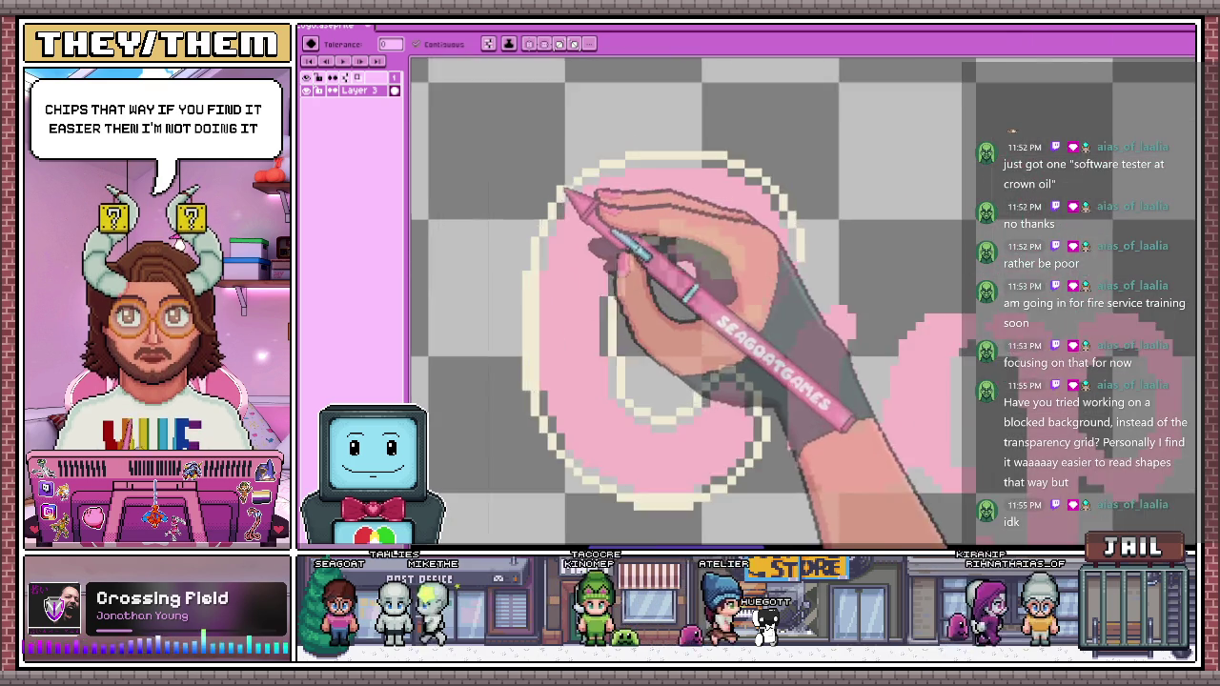
{"action": "scroll", "coordinate": [553, 255], "scroll_direction": "up", "scroll_amount": 2}
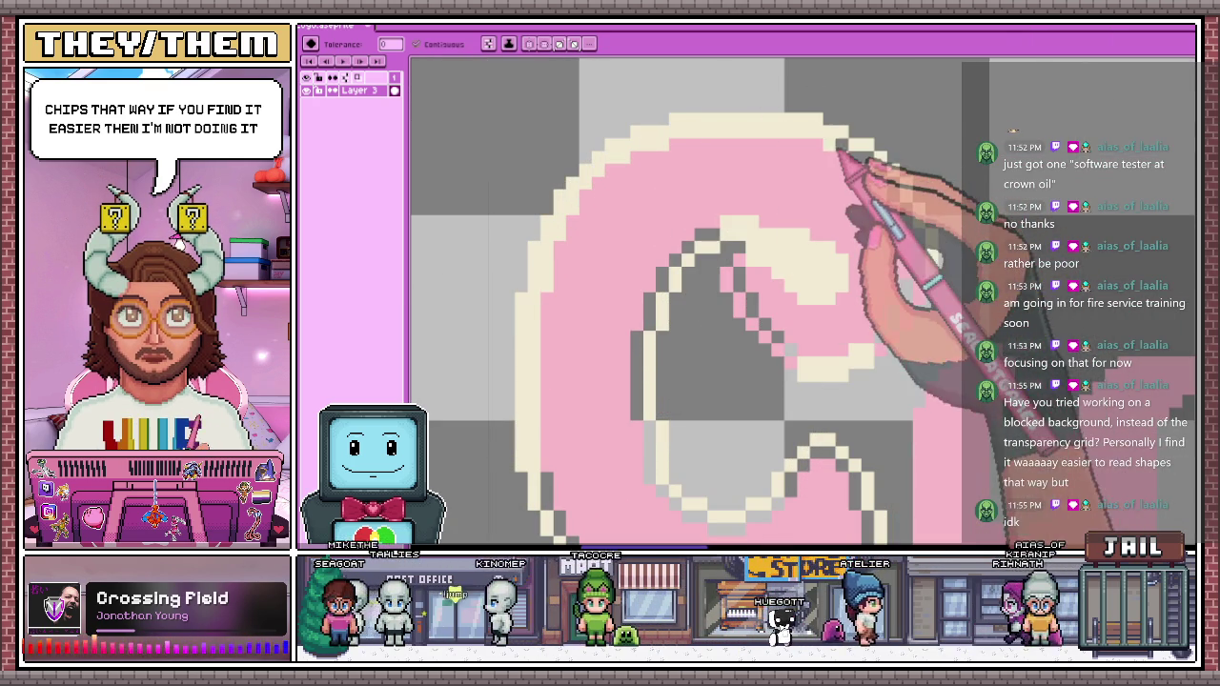
{"action": "left_click", "coordinate": [888, 185]}
{"action": "scroll", "coordinate": [890, 181], "scroll_direction": "down", "scroll_amount": 2}
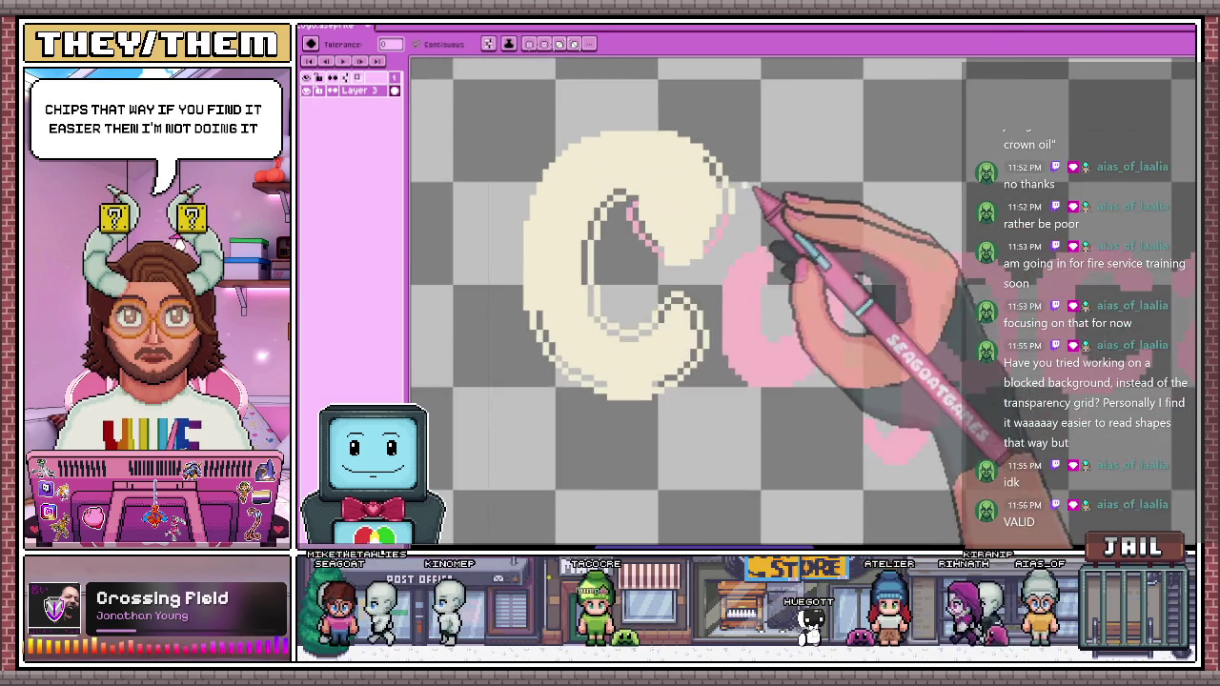
{"action": "scroll", "coordinate": [763, 204], "scroll_direction": "up", "scroll_amount": 2}
{"action": "key", "text": "ctrl+z"}
Undo a cream background fill and remove the stray L-shaped cream line
{"action": "scroll", "coordinate": [730, 170], "scroll_direction": "up", "scroll_amount": 1}
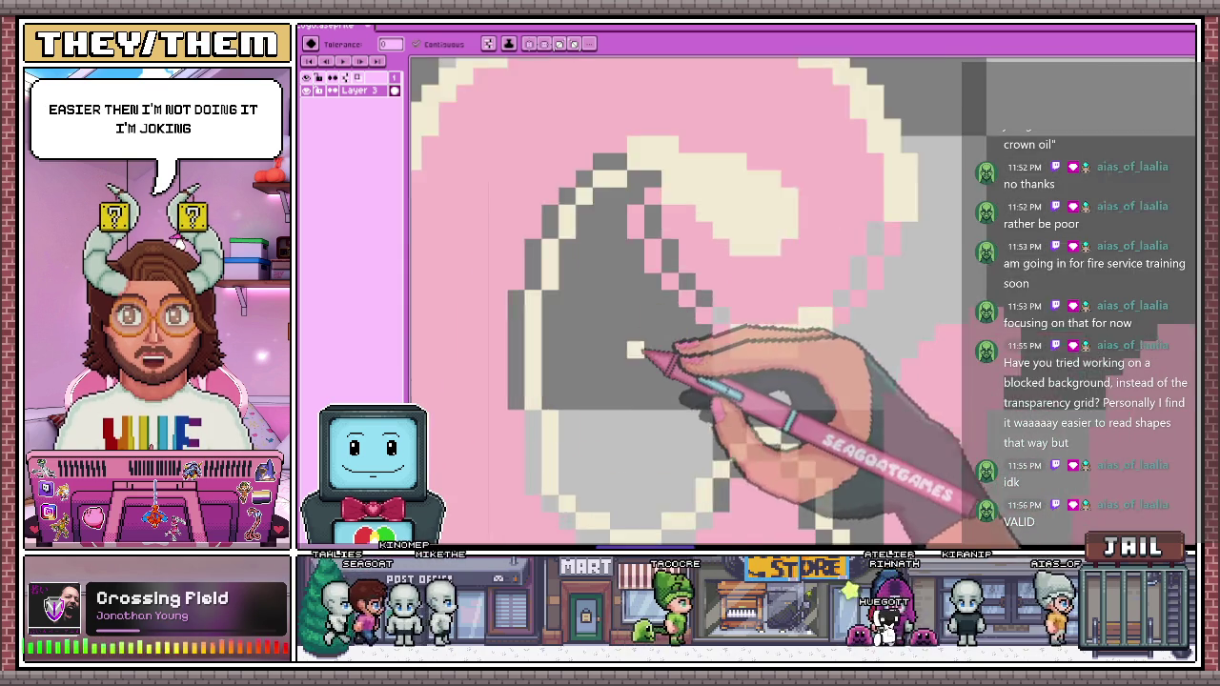
{"action": "scroll", "coordinate": [730, 346], "scroll_direction": "down", "scroll_amount": 1}
{"action": "scroll", "coordinate": [668, 212], "scroll_direction": "down", "scroll_amount": 2}
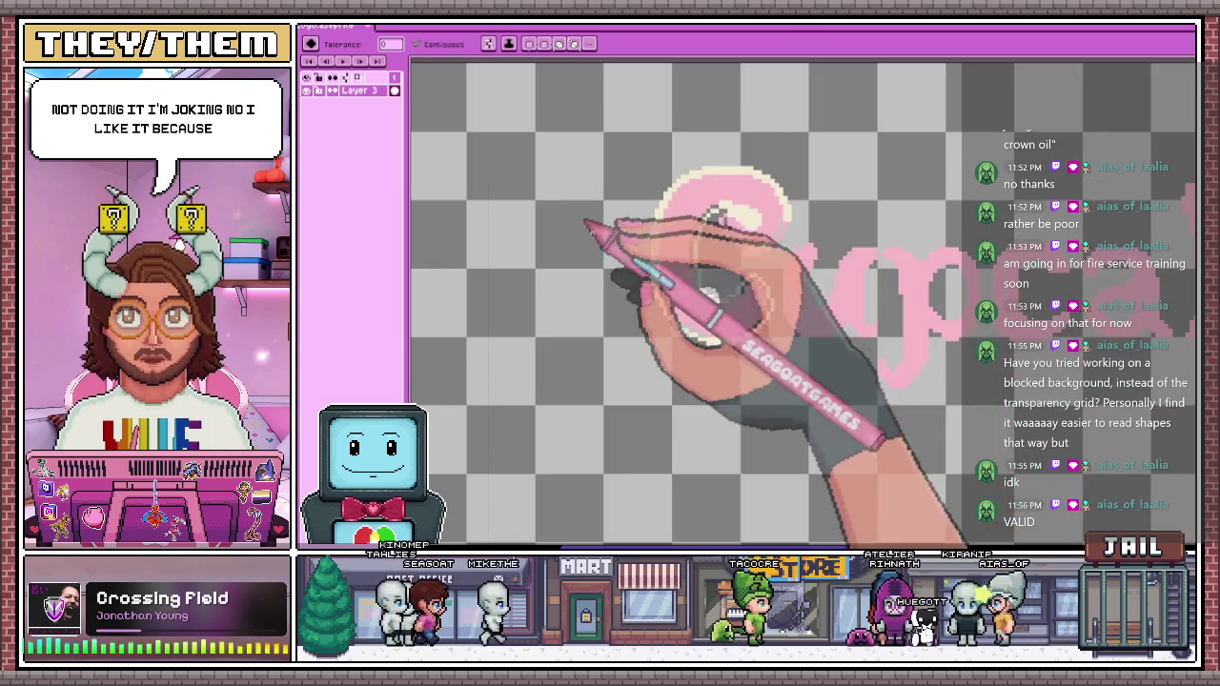
{"action": "scroll", "coordinate": [632, 136], "scroll_direction": "up", "scroll_amount": 2}
{"action": "left_click", "coordinate": [612, 139]}
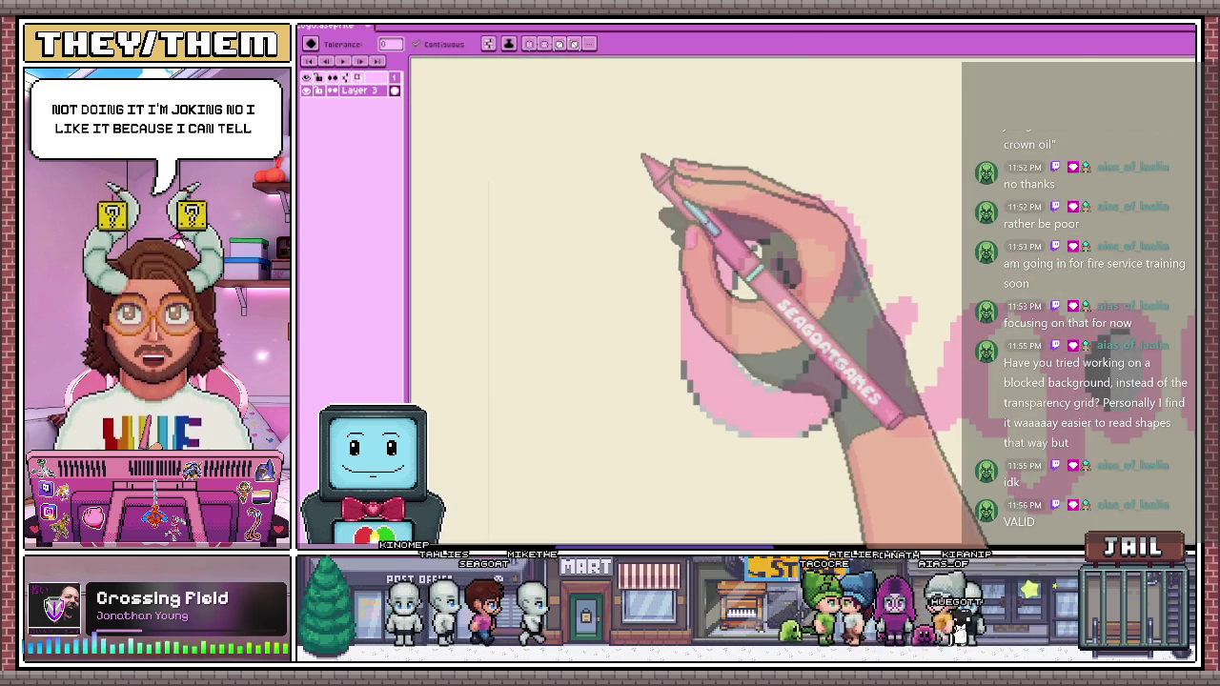
{"action": "key", "text": "ctrl+z"}
{"action": "key", "text": "b"}
{"action": "scroll", "coordinate": [613, 136], "scroll_direction": "up", "scroll_amount": 1}
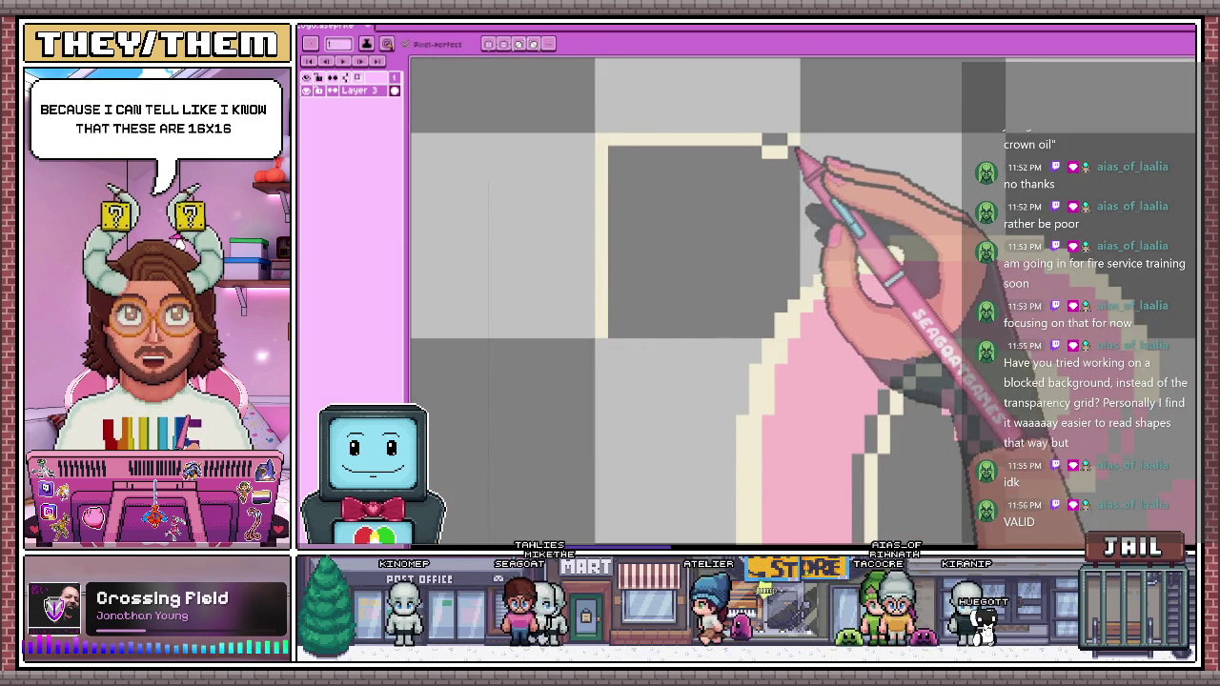
{"action": "key", "text": "ctrl+z"}
Undo the pink fill in the C's lower notch
{"action": "scroll", "coordinate": [729, 217], "scroll_direction": "down", "scroll_amount": 2}
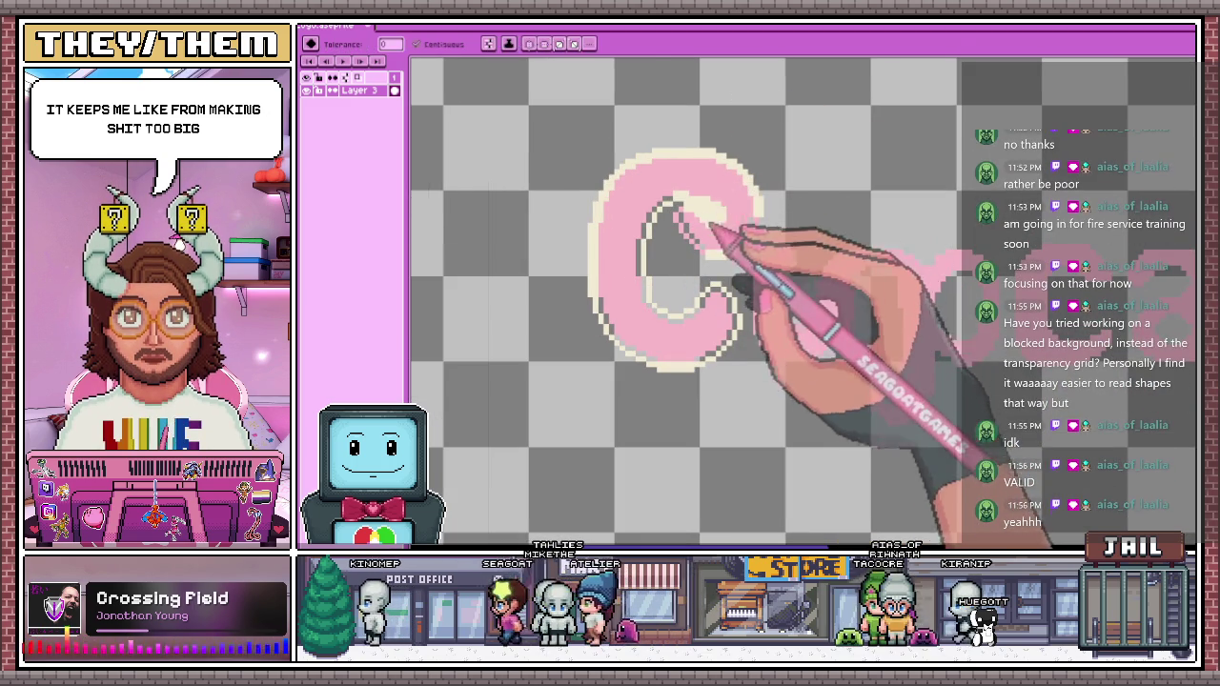
{"action": "scroll", "coordinate": [724, 221], "scroll_direction": "up", "scroll_amount": 1}
{"action": "scroll", "coordinate": [758, 231], "scroll_direction": "up", "scroll_amount": 2}
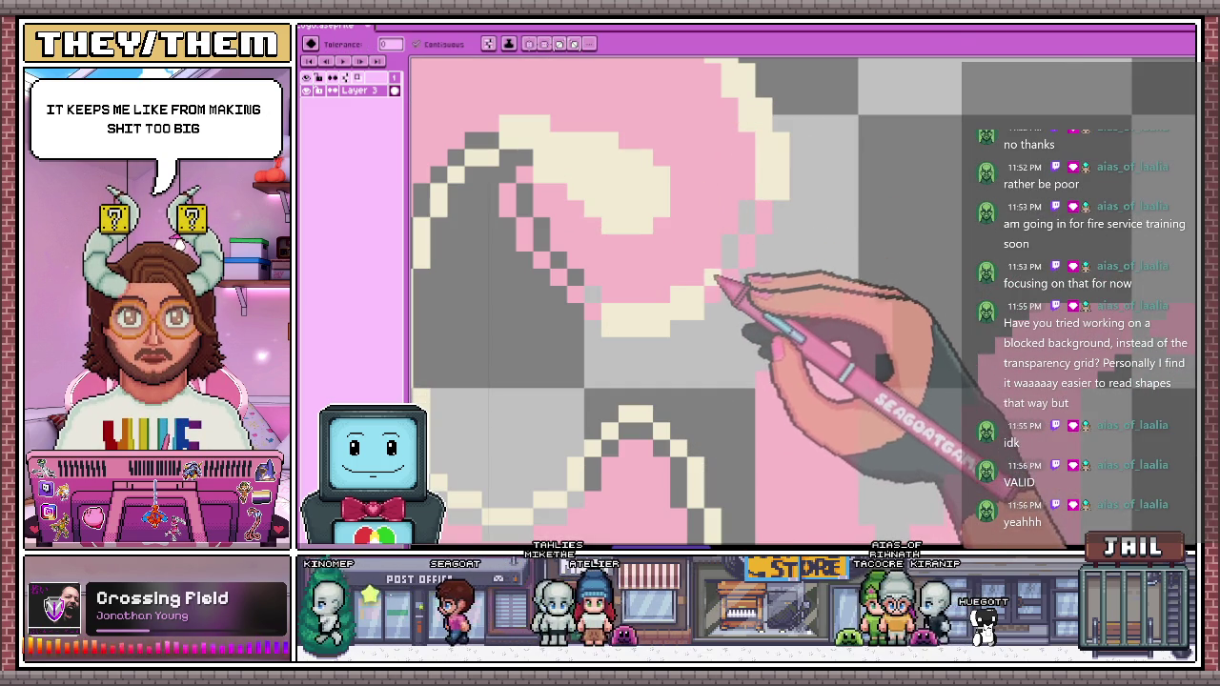
{"action": "scroll", "coordinate": [743, 249], "scroll_direction": "down", "scroll_amount": 2}
{"action": "scroll", "coordinate": [694, 239], "scroll_direction": "up", "scroll_amount": 1}
{"action": "scroll", "coordinate": [653, 232], "scroll_direction": "up", "scroll_amount": 1}
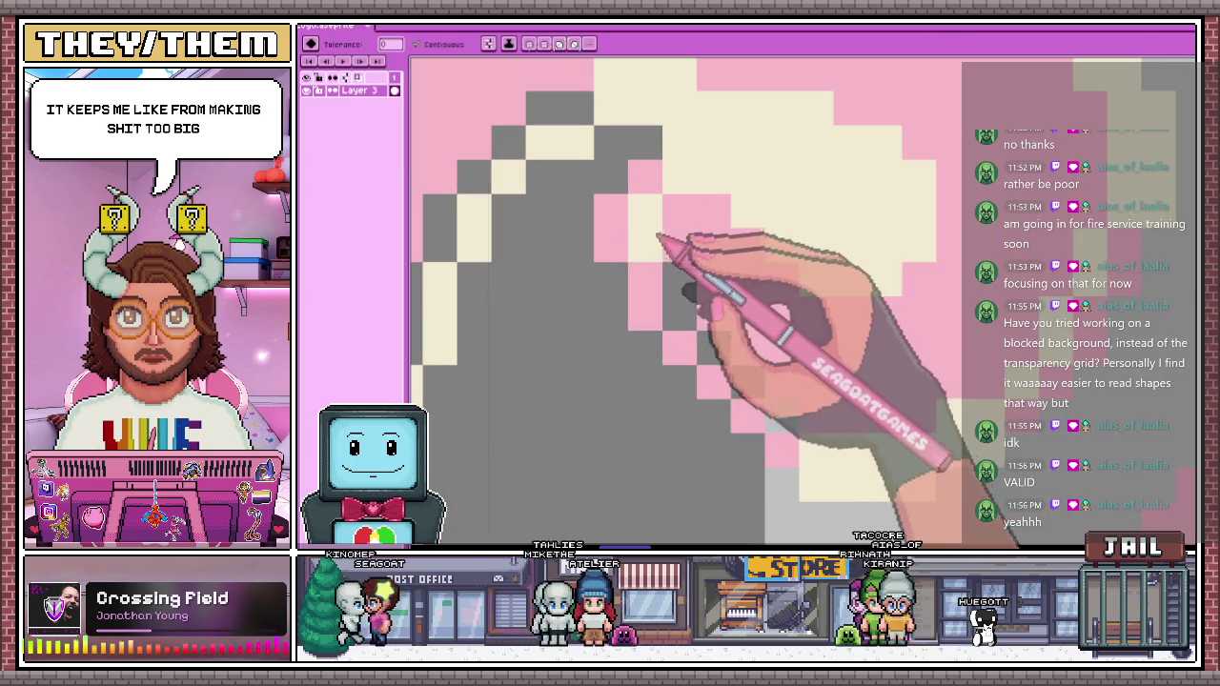
{"action": "scroll", "coordinate": [781, 417], "scroll_direction": "down", "scroll_amount": 2}
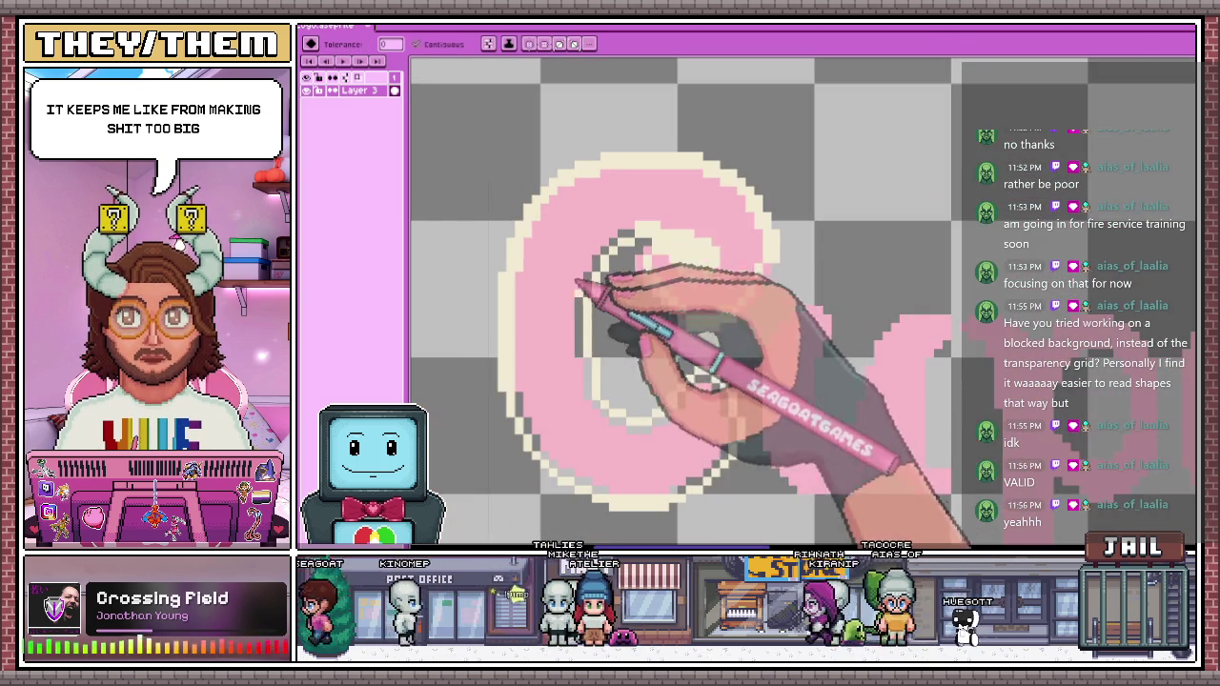
{"action": "scroll", "coordinate": [595, 362], "scroll_direction": "up", "scroll_amount": 1}
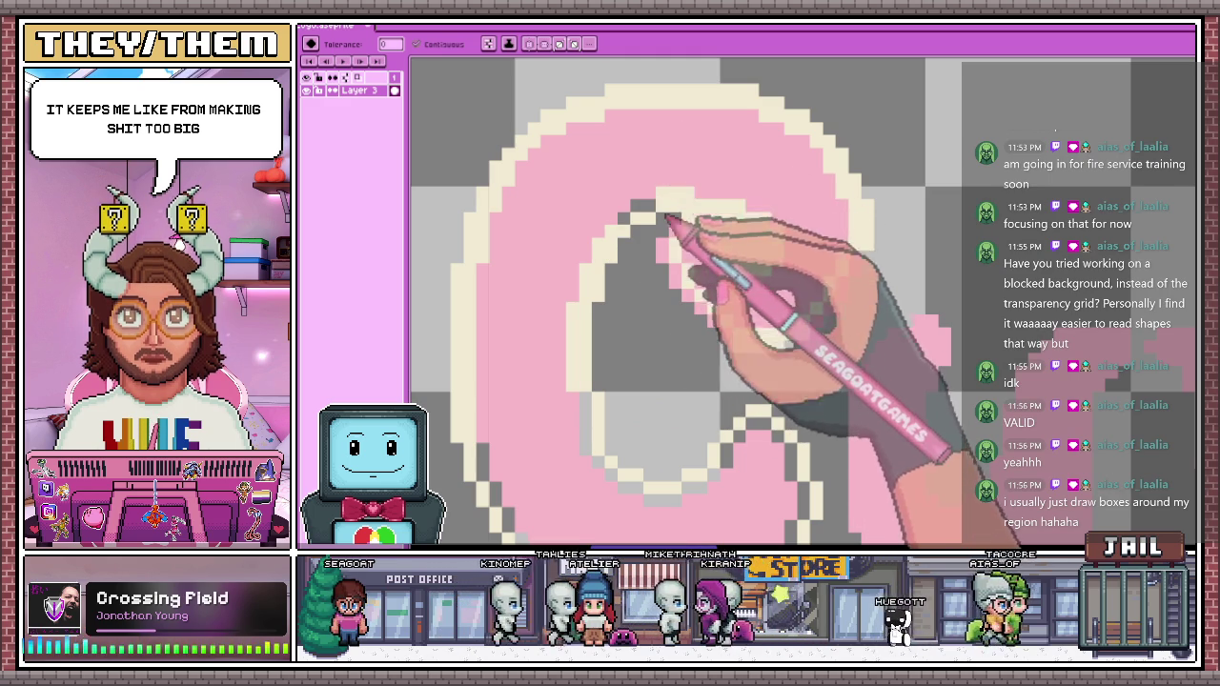
{"action": "scroll", "coordinate": [657, 171], "scroll_direction": "up", "scroll_amount": 1}
{"action": "scroll", "coordinate": [658, 164], "scroll_direction": "down", "scroll_amount": 2}
{"action": "scroll", "coordinate": [658, 164], "scroll_direction": "up", "scroll_amount": 2}
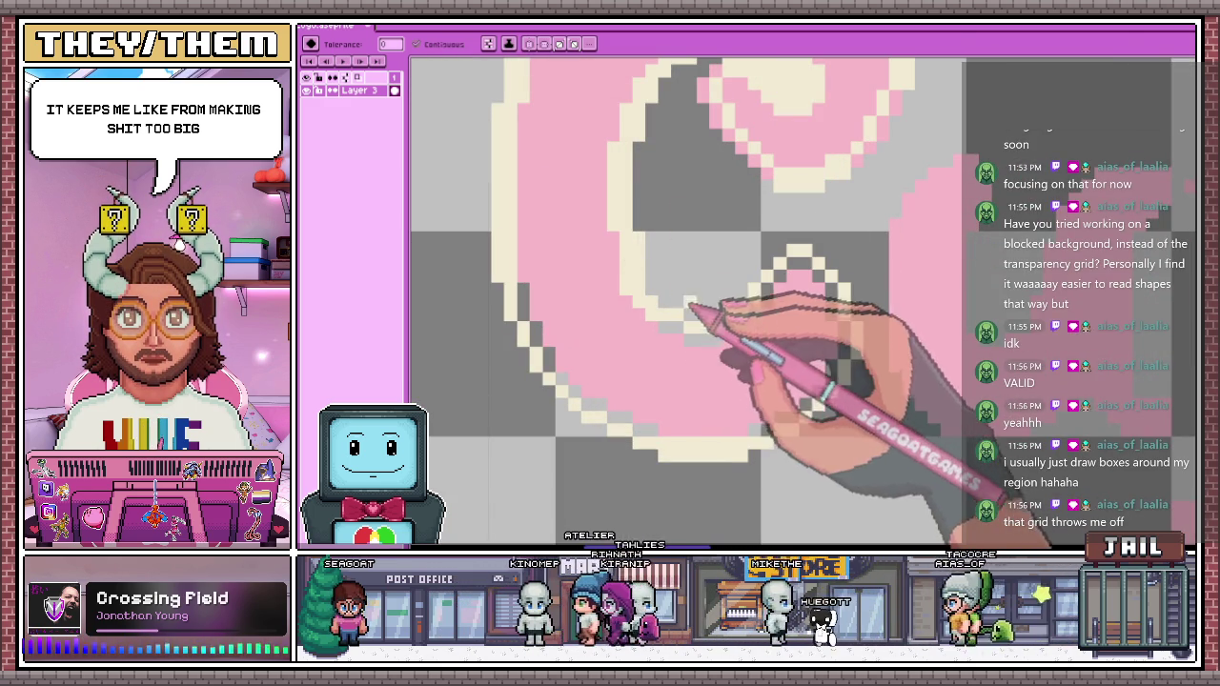
{"action": "scroll", "coordinate": [664, 324], "scroll_direction": "up", "scroll_amount": 1}
{"action": "scroll", "coordinate": [664, 338], "scroll_direction": "up", "scroll_amount": 1}
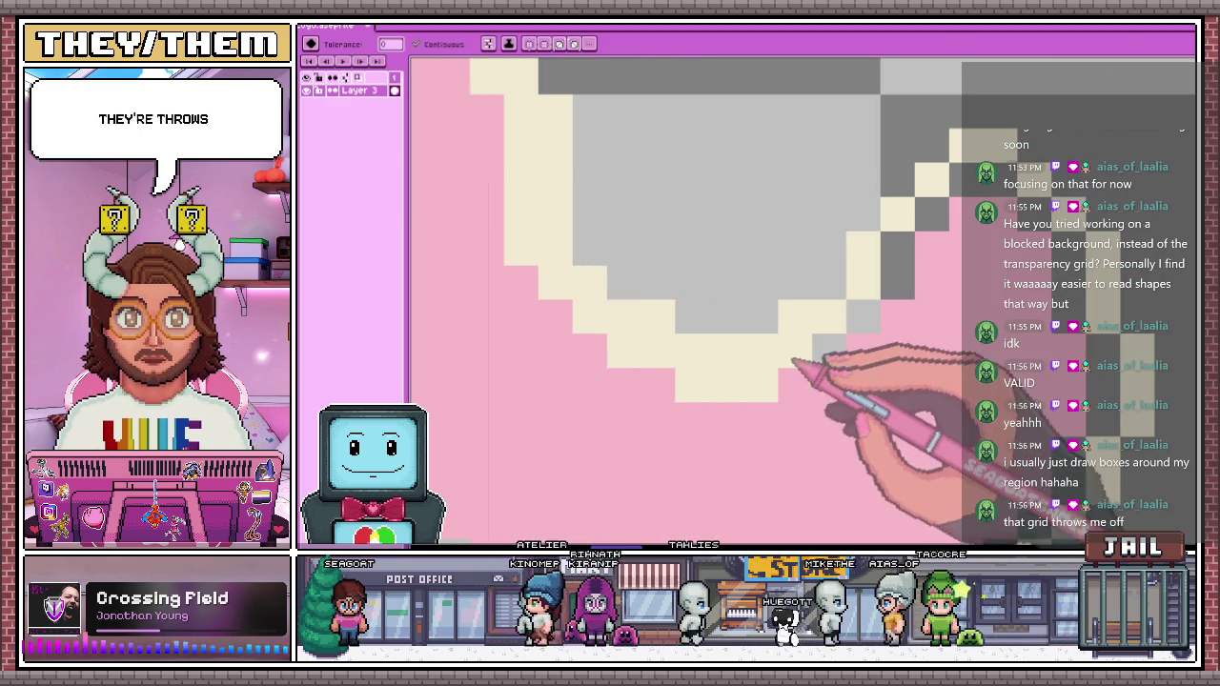
{"action": "scroll", "coordinate": [732, 162], "scroll_direction": "down", "scroll_amount": 1}
{"action": "key", "text": "ctrl+z"}
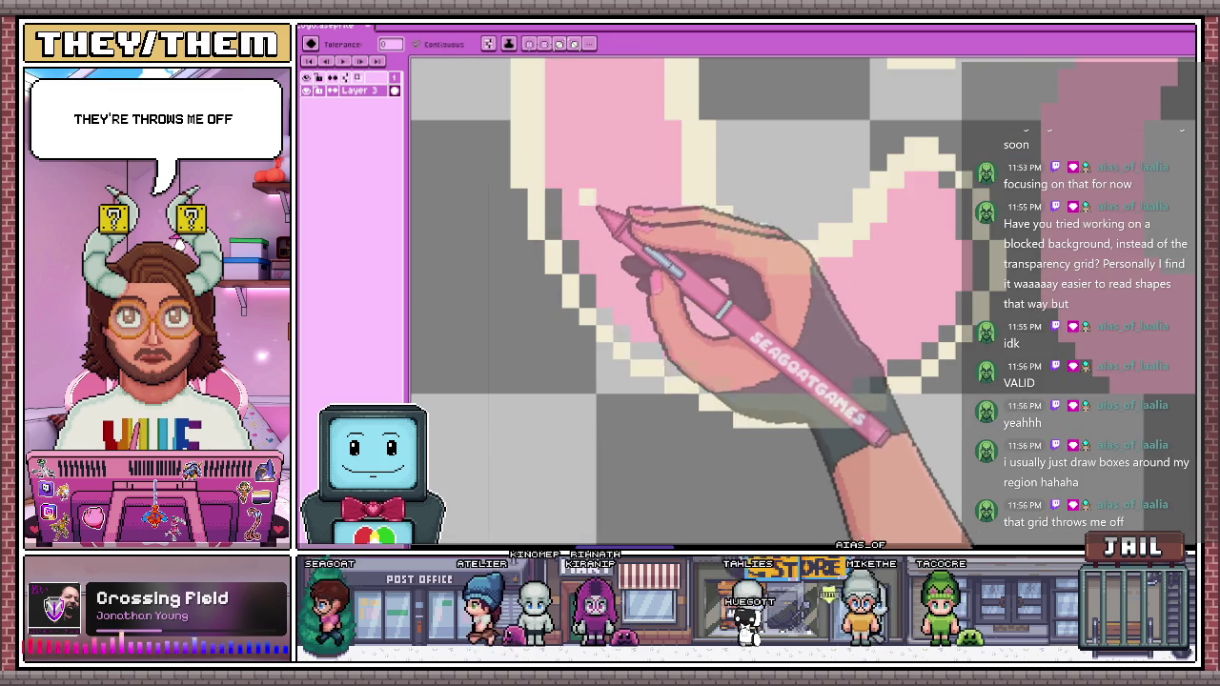
{"action": "scroll", "coordinate": [612, 321], "scroll_direction": "down", "scroll_amount": 1}
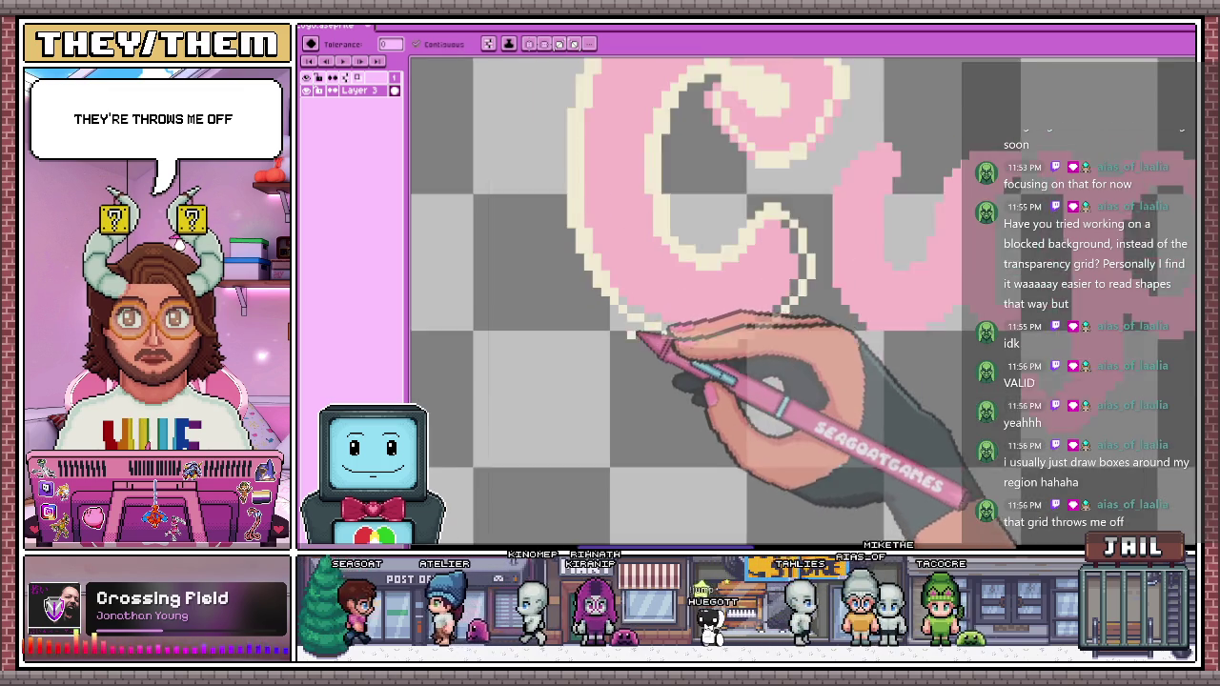
{"action": "scroll", "coordinate": [624, 297], "scroll_direction": "up", "scroll_amount": 1}
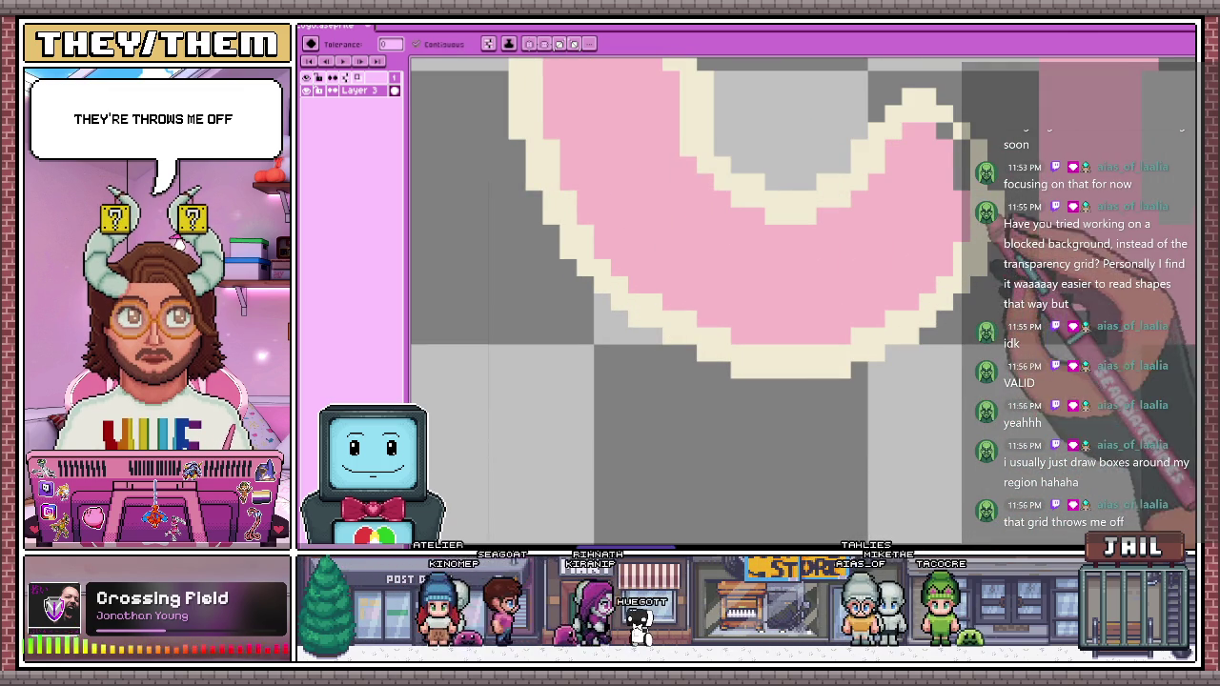
{"action": "scroll", "coordinate": [670, 246], "scroll_direction": "down", "scroll_amount": 1}
{"action": "scroll", "coordinate": [670, 246], "scroll_direction": "down", "scroll_amount": 3}
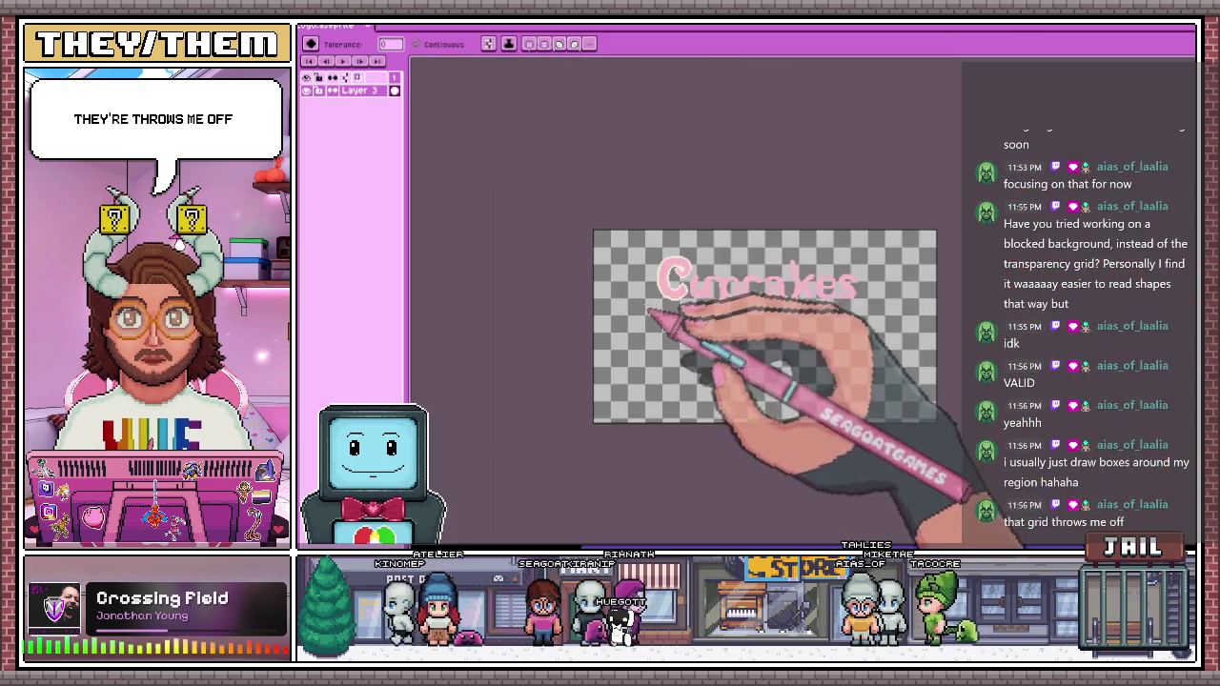
Extend pink pixels along the C's left edge, topping it with one extra pixel
{"action": "scroll", "coordinate": [668, 267], "scroll_direction": "up", "scroll_amount": 2}
{"action": "scroll", "coordinate": [687, 305], "scroll_direction": "up", "scroll_amount": 1}
{"action": "scroll", "coordinate": [702, 299], "scroll_direction": "down", "scroll_amount": 3}
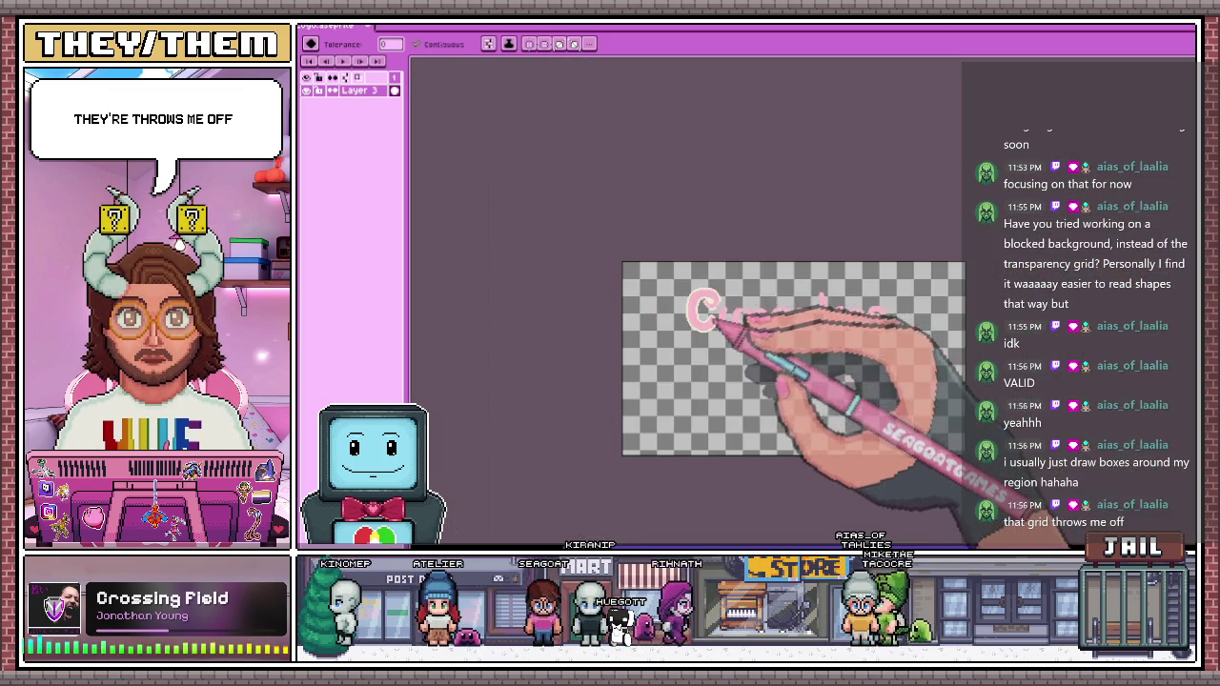
{"action": "scroll", "coordinate": [705, 301], "scroll_direction": "up", "scroll_amount": 2}
{"action": "scroll", "coordinate": [743, 324], "scroll_direction": "up", "scroll_amount": 2}
{"action": "scroll", "coordinate": [801, 352], "scroll_direction": "up", "scroll_amount": 1}
{"action": "scroll", "coordinate": [743, 349], "scroll_direction": "up", "scroll_amount": 1}
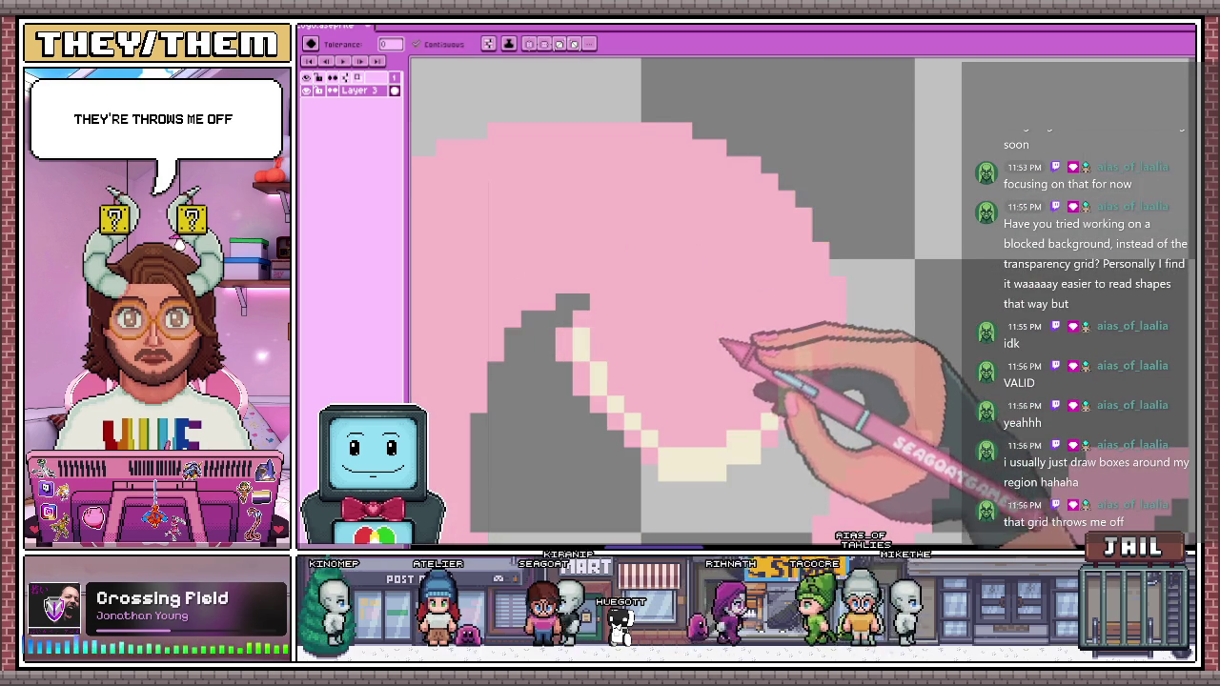
{"action": "scroll", "coordinate": [734, 214], "scroll_direction": "down", "scroll_amount": 1}
{"action": "scroll", "coordinate": [696, 257], "scroll_direction": "down", "scroll_amount": 1}
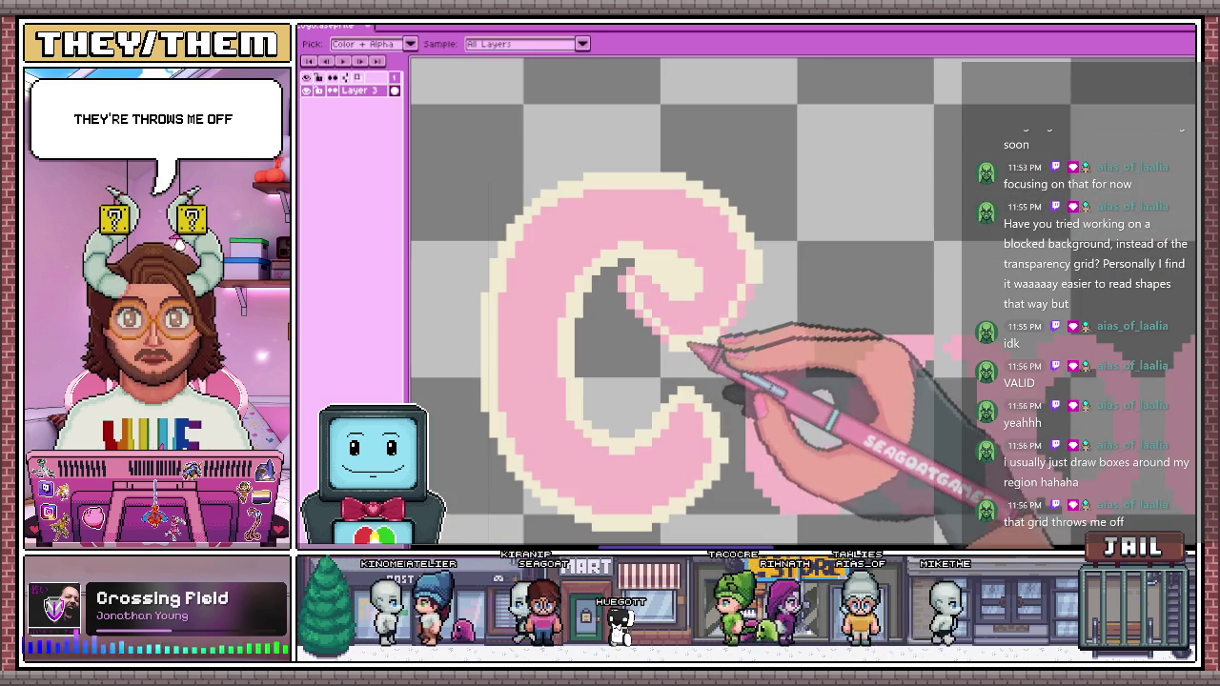
{"action": "scroll", "coordinate": [682, 338], "scroll_direction": "up", "scroll_amount": 1}
{"action": "key", "text": "g"}
{"action": "scroll", "coordinate": [648, 305], "scroll_direction": "up", "scroll_amount": 1}
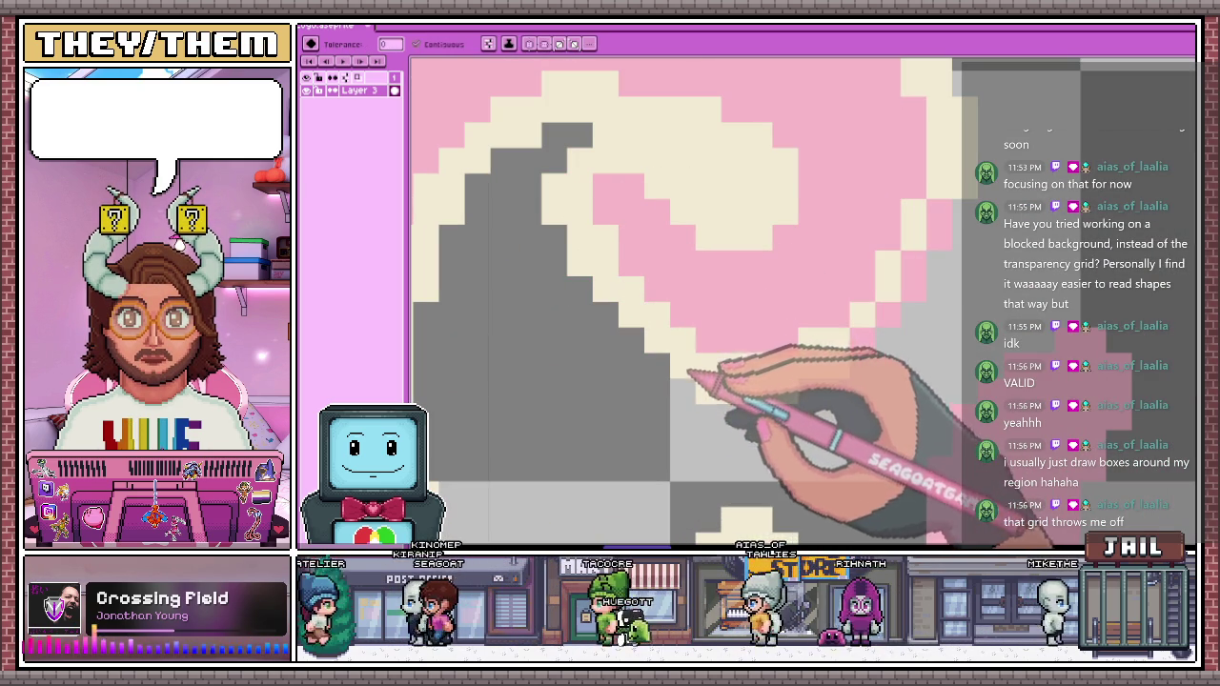
{"action": "scroll", "coordinate": [680, 374], "scroll_direction": "down", "scroll_amount": 2}
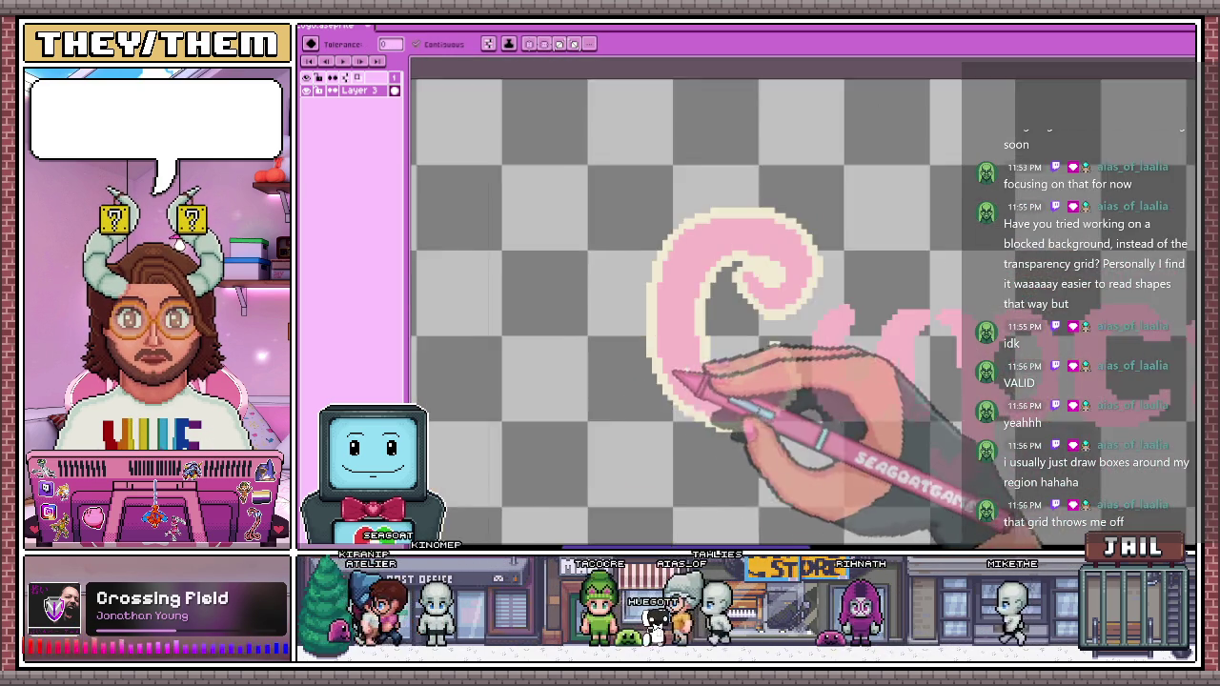
{"action": "scroll", "coordinate": [672, 371], "scroll_direction": "down", "scroll_amount": 3}
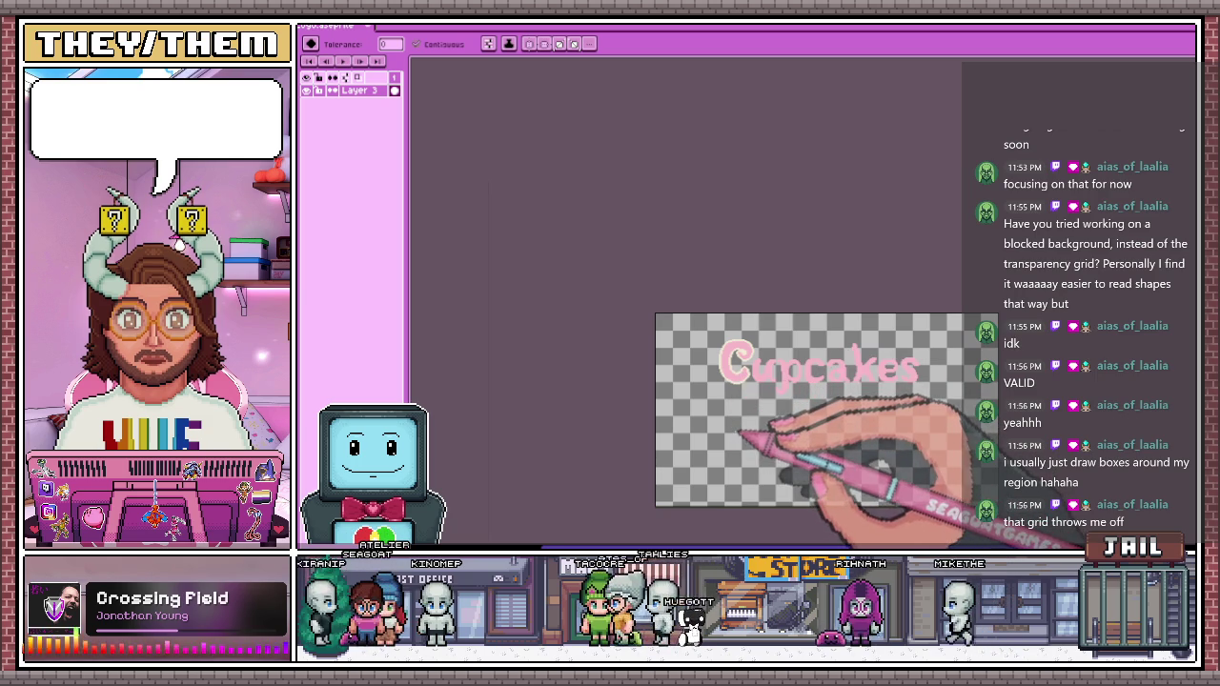
{"action": "scroll", "coordinate": [738, 429], "scroll_direction": "up", "scroll_amount": 2}
{"action": "scroll", "coordinate": [724, 286], "scroll_direction": "up", "scroll_amount": 2}
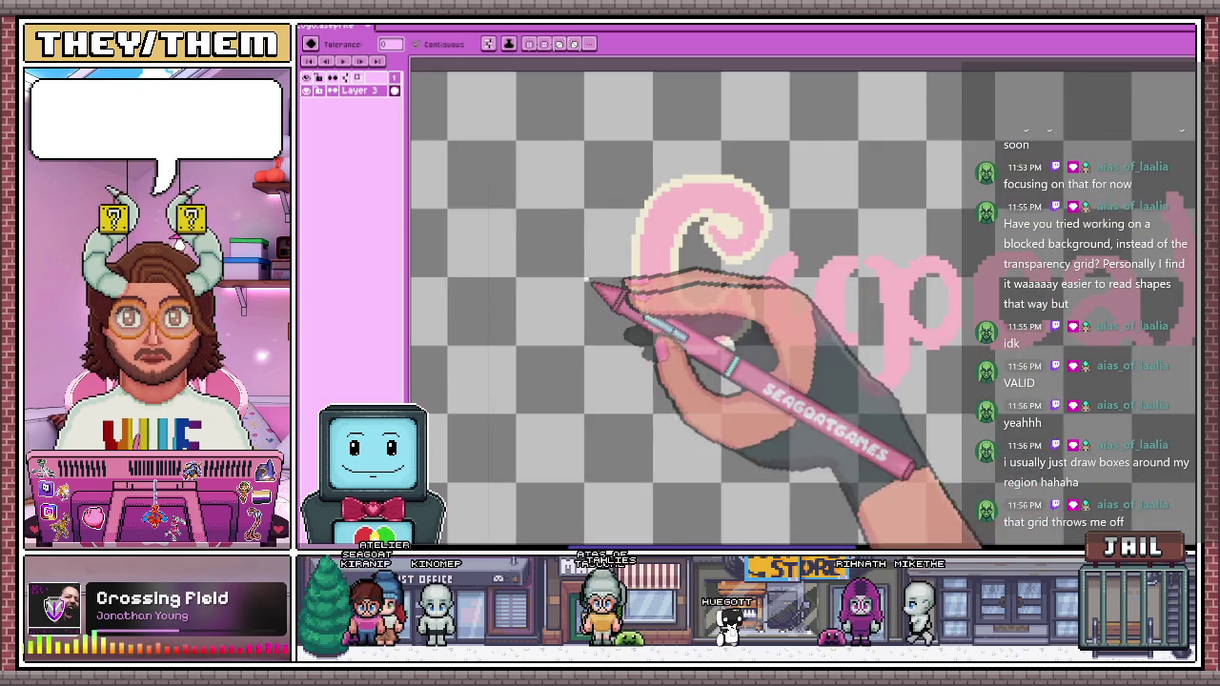
{"action": "scroll", "coordinate": [588, 280], "scroll_direction": "up", "scroll_amount": 1}
{"action": "scroll", "coordinate": [661, 315], "scroll_direction": "up", "scroll_amount": 1}
{"action": "key", "text": "i"}
{"action": "scroll", "coordinate": [651, 311], "scroll_direction": "up", "scroll_amount": 1}
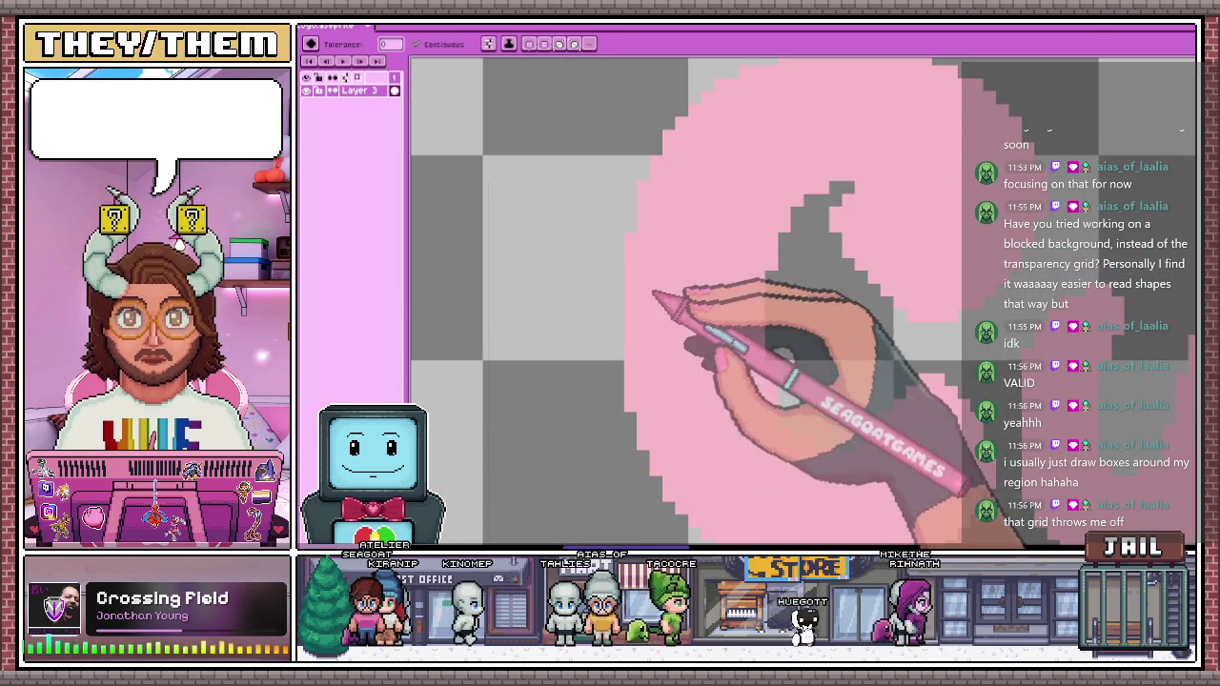
{"action": "scroll", "coordinate": [657, 305], "scroll_direction": "down", "scroll_amount": 2}
{"action": "scroll", "coordinate": [710, 271], "scroll_direction": "down", "scroll_amount": 1}
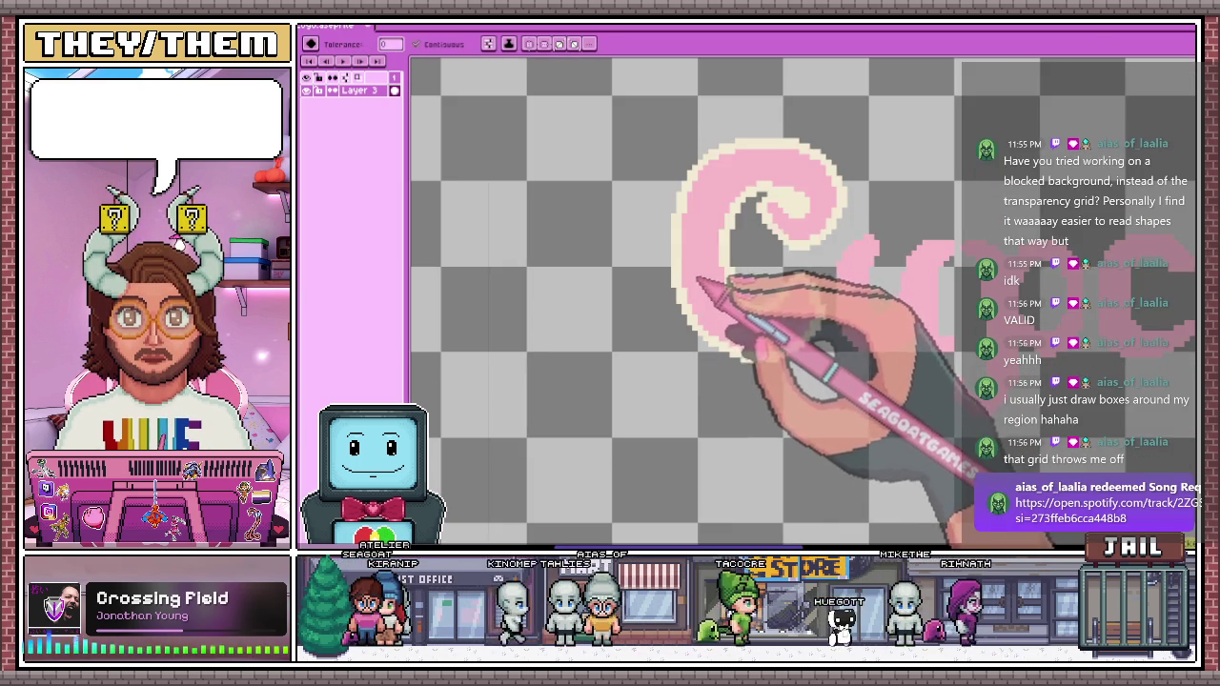
{"action": "scroll", "coordinate": [714, 276], "scroll_direction": "up", "scroll_amount": 2}
{"action": "scroll", "coordinate": [758, 215], "scroll_direction": "down", "scroll_amount": 1}
{"action": "key", "text": "b"}
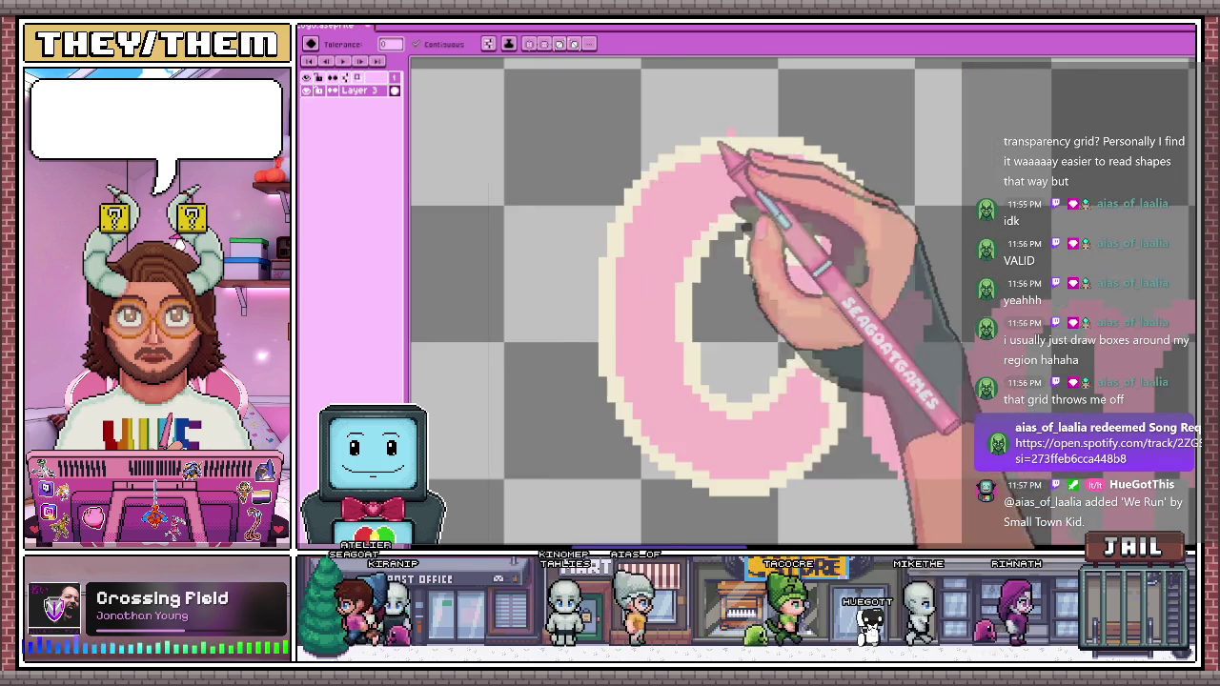
{"action": "scroll", "coordinate": [668, 204], "scroll_direction": "down", "scroll_amount": 2}
{"action": "scroll", "coordinate": [648, 231], "scroll_direction": "up", "scroll_amount": 1}
{"action": "scroll", "coordinate": [646, 202], "scroll_direction": "up", "scroll_amount": 1}
{"action": "scroll", "coordinate": [647, 202], "scroll_direction": "up", "scroll_amount": 1}
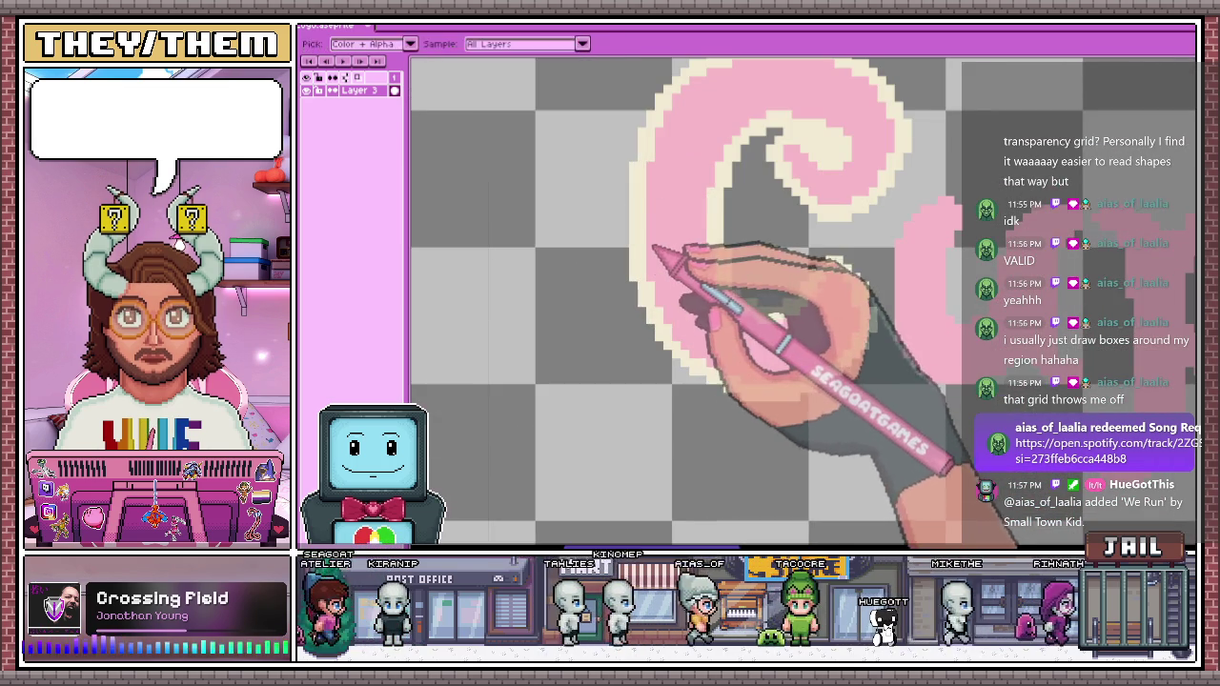
{"action": "scroll", "coordinate": [607, 235], "scroll_direction": "up", "scroll_amount": 2}
{"action": "key", "text": "e"}
{"action": "scroll", "coordinate": [600, 229], "scroll_direction": "down", "scroll_amount": 3}
{"action": "scroll", "coordinate": [590, 219], "scroll_direction": "up", "scroll_amount": 1}
{"action": "scroll", "coordinate": [580, 209], "scroll_direction": "up", "scroll_amount": 2}
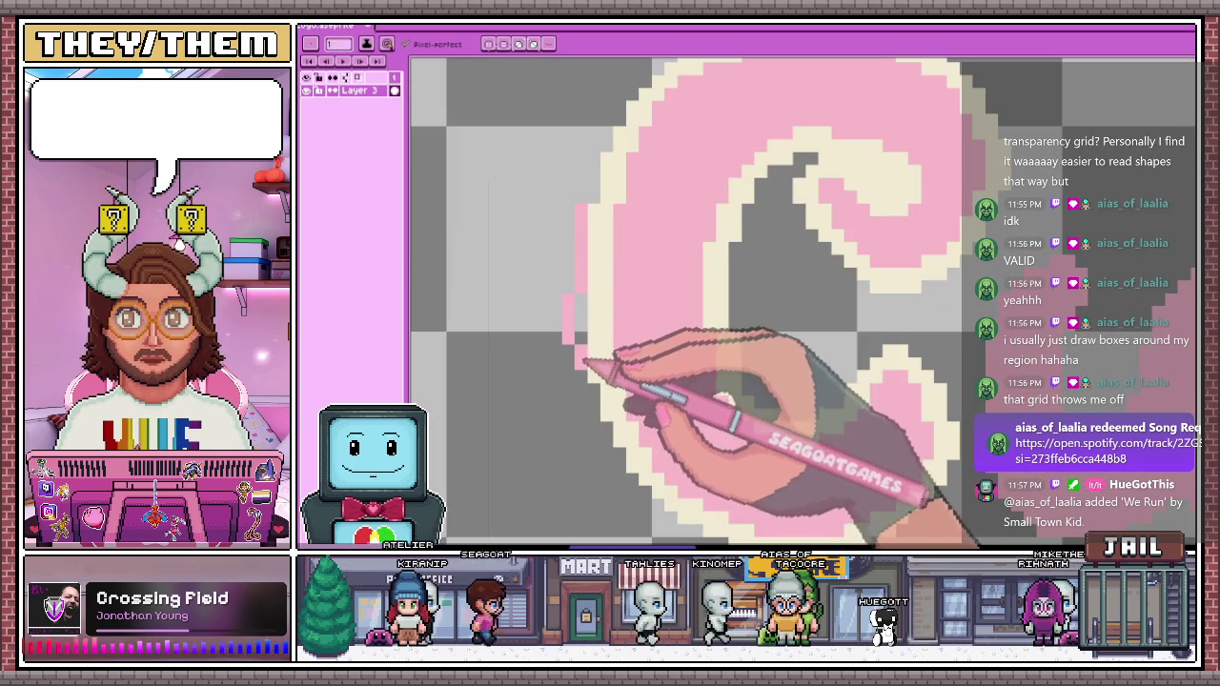
{"action": "left_click_drag", "start_coordinate": [587, 375], "coordinate": [588, 249]}
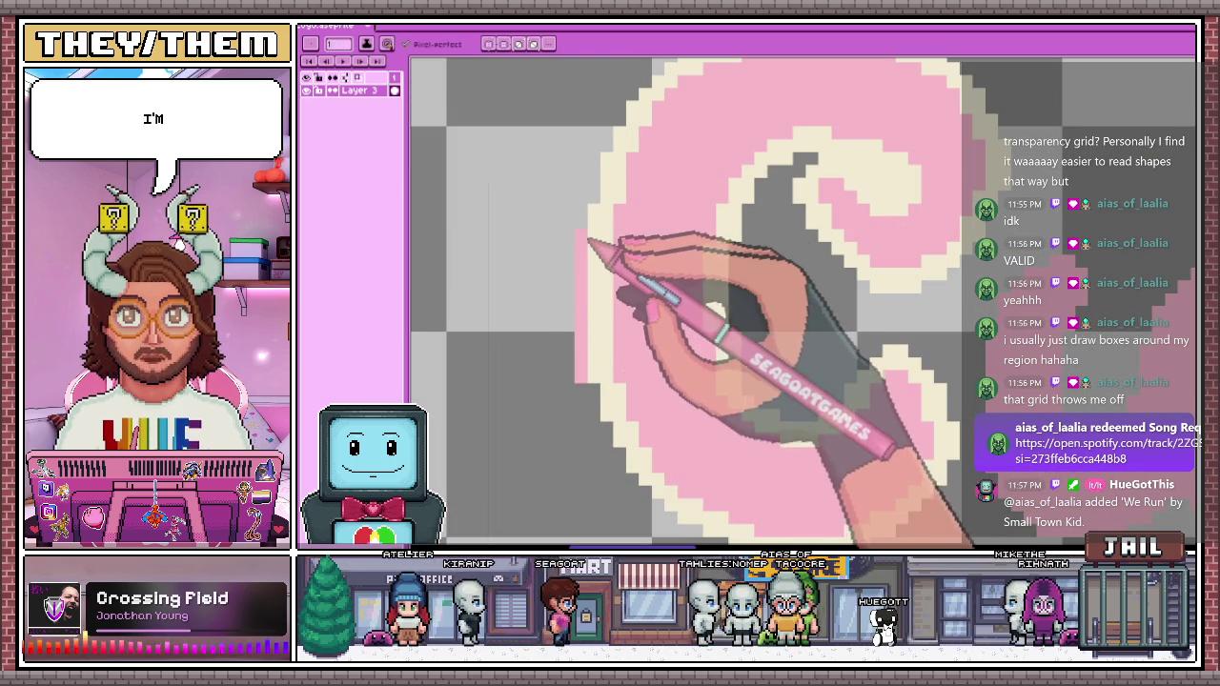
{"action": "scroll", "coordinate": [610, 209], "scroll_direction": "down", "scroll_amount": 2}
{"action": "scroll", "coordinate": [599, 190], "scroll_direction": "up", "scroll_amount": 2}
{"action": "scroll", "coordinate": [586, 257], "scroll_direction": "up", "scroll_amount": 1}
{"action": "left_click_drag", "start_coordinate": [578, 296], "coordinate": [591, 246]}
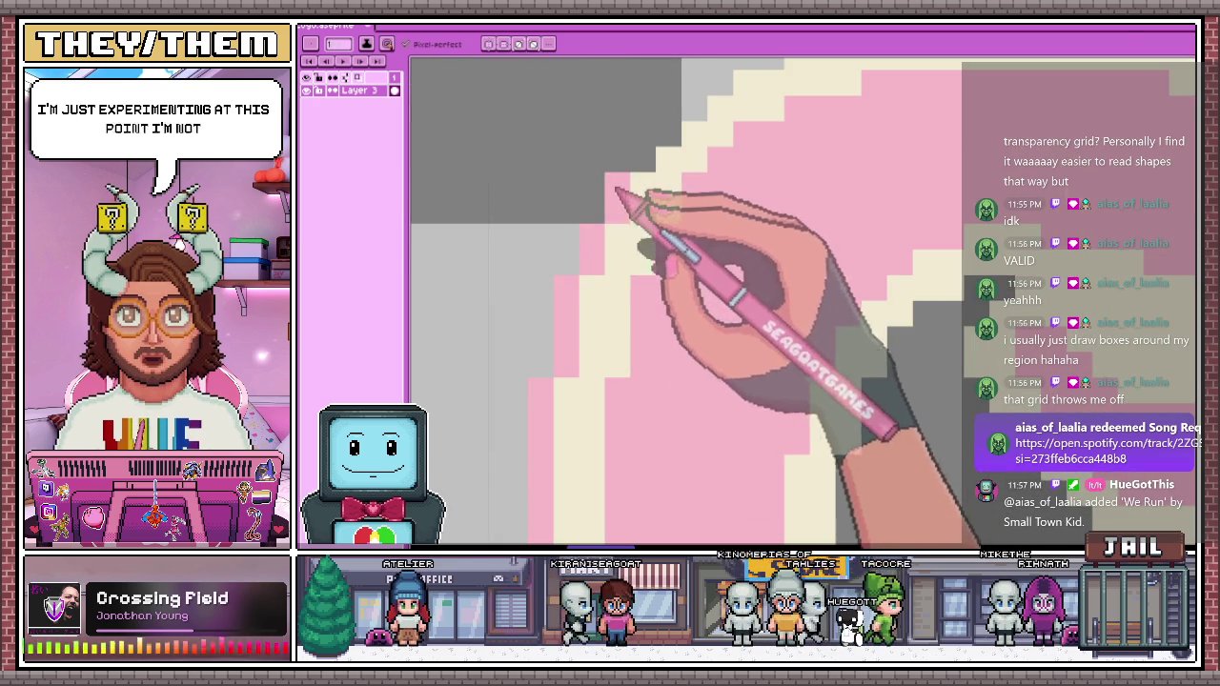
{"action": "scroll", "coordinate": [620, 195], "scroll_direction": "down", "scroll_amount": 2}
{"action": "scroll", "coordinate": [610, 220], "scroll_direction": "up", "scroll_amount": 2}
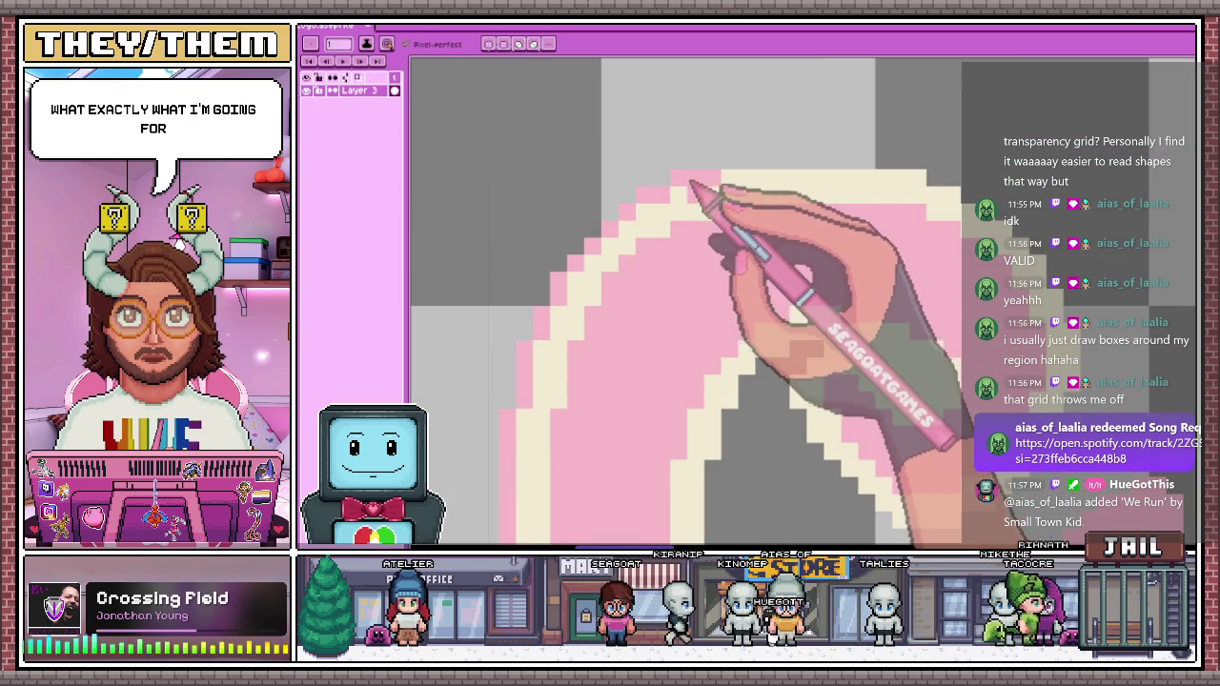
Add pink pixels just above the C's top cream outline
{"action": "left_click", "coordinate": [688, 152]}
{"action": "key", "text": "alt"}
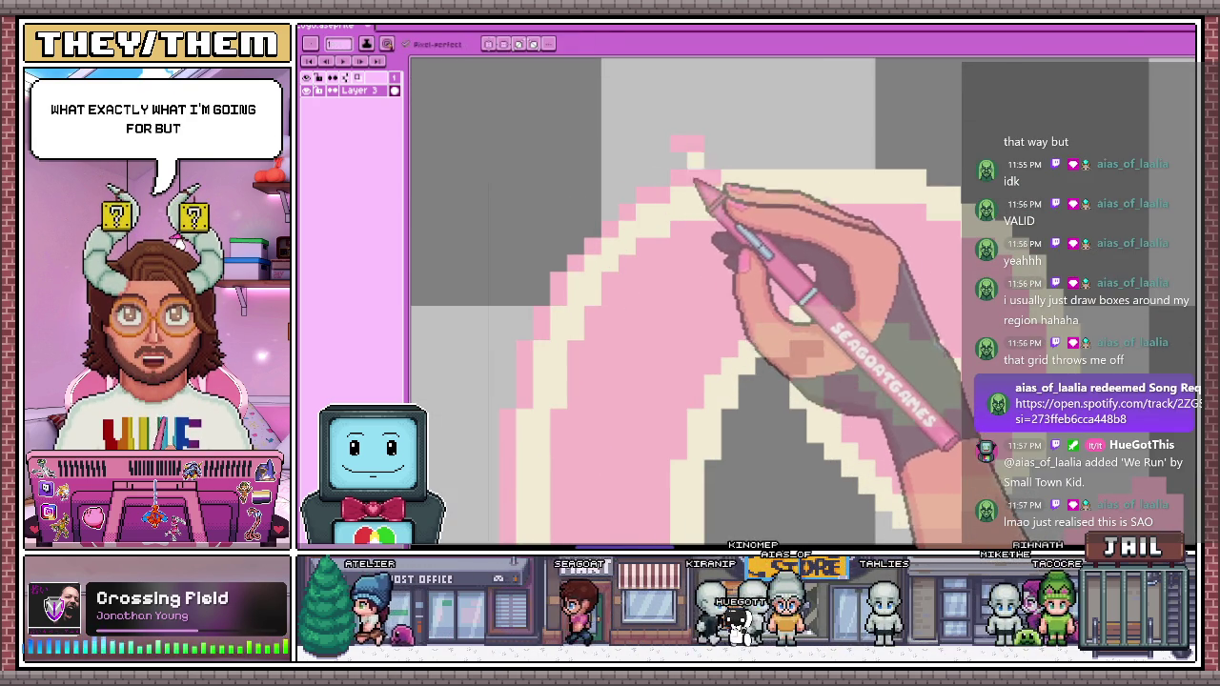
{"action": "key", "text": "alt"}
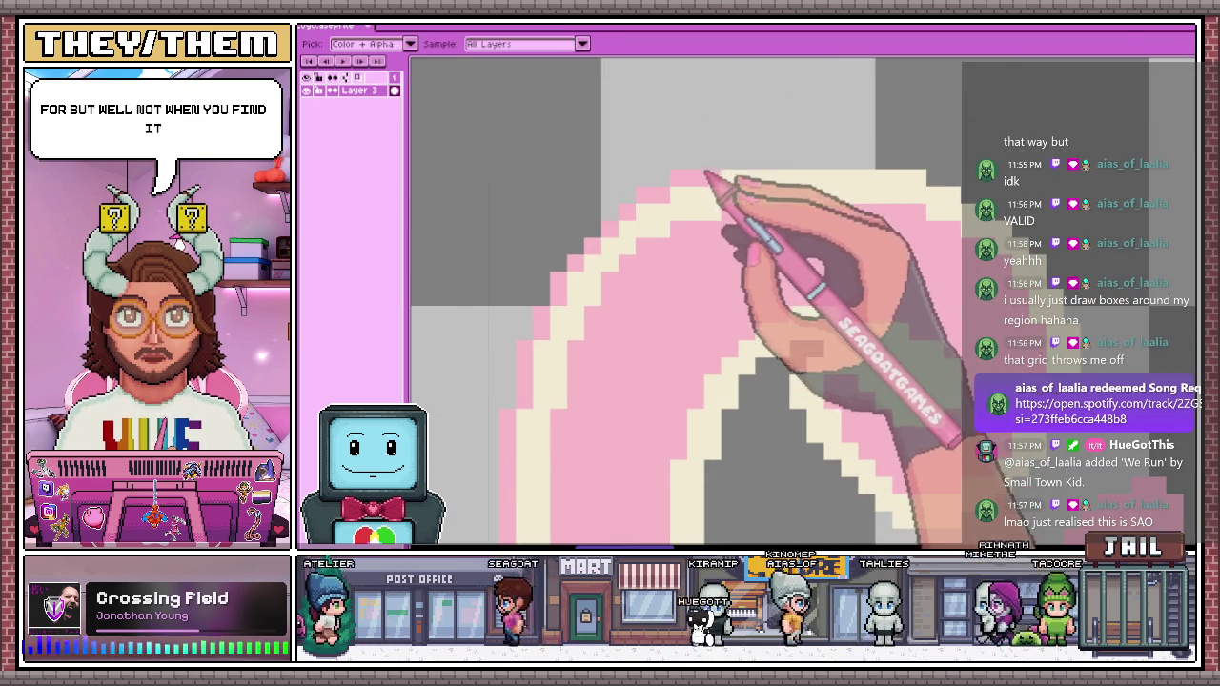
{"action": "left_click", "coordinate": [712, 143]}
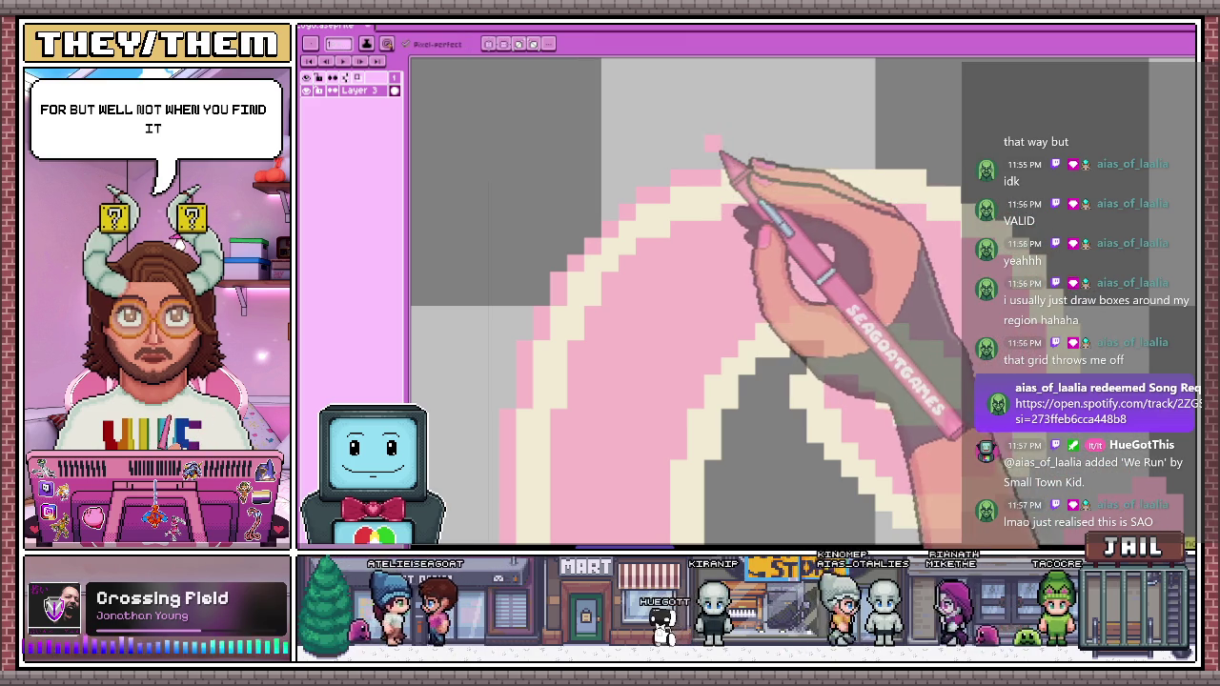
{"action": "scroll", "coordinate": [809, 218], "scroll_direction": "down", "scroll_amount": 3}
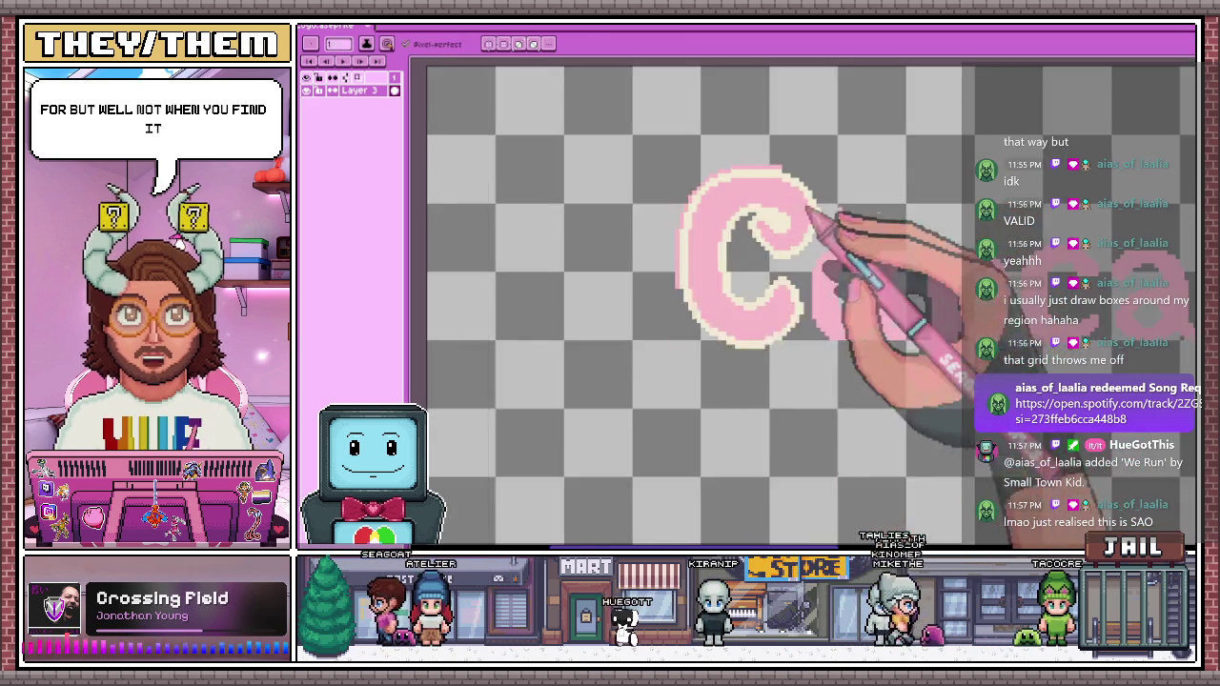
{"action": "scroll", "coordinate": [777, 157], "scroll_direction": "up", "scroll_amount": 3}
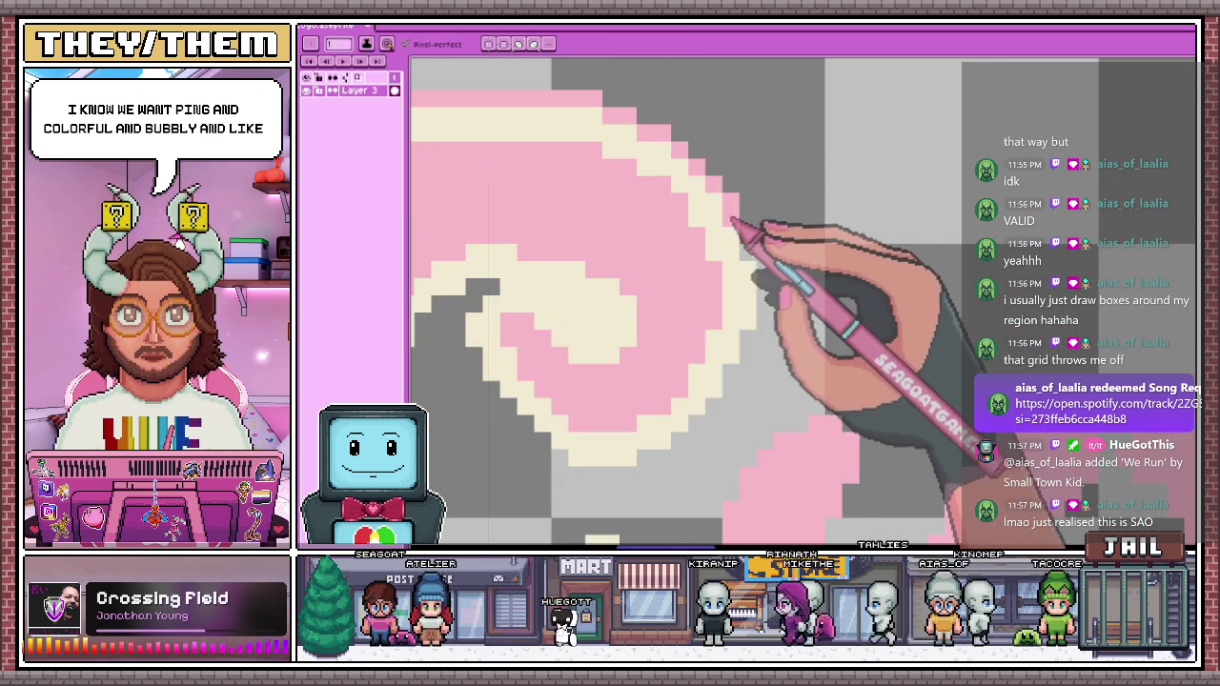
{"action": "scroll", "coordinate": [762, 270], "scroll_direction": "down", "scroll_amount": 3}
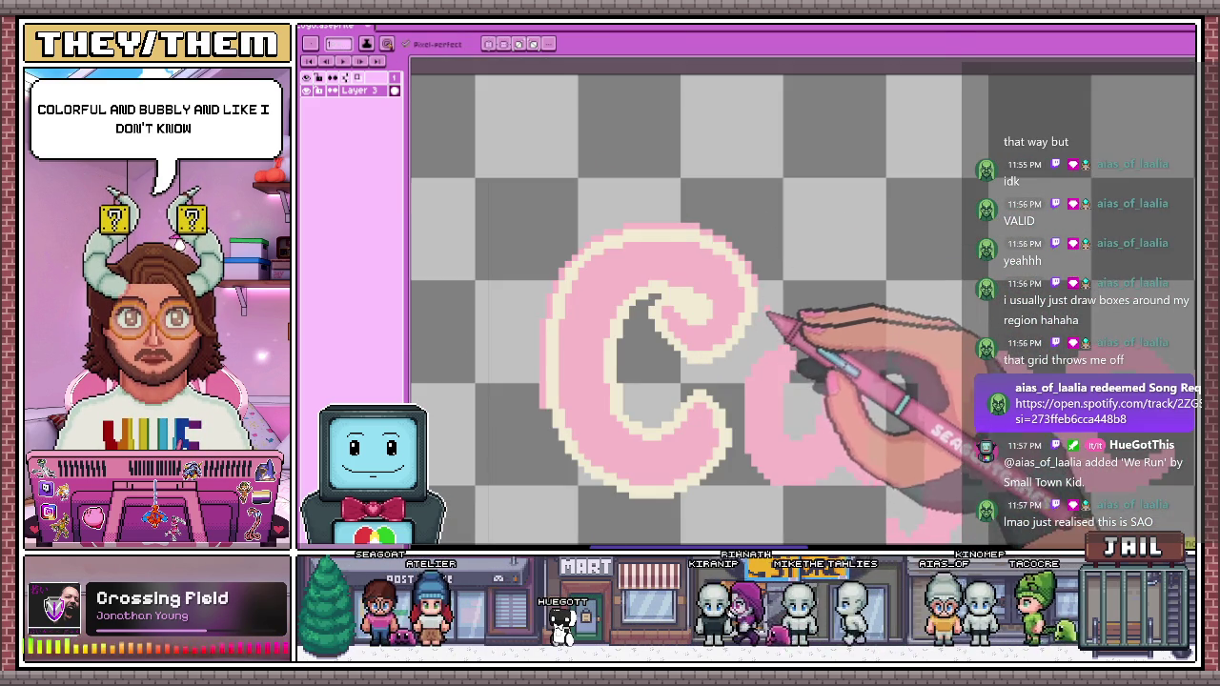
{"action": "scroll", "coordinate": [767, 315], "scroll_direction": "up", "scroll_amount": 3}
{"action": "scroll", "coordinate": [775, 322], "scroll_direction": "down", "scroll_amount": 1}
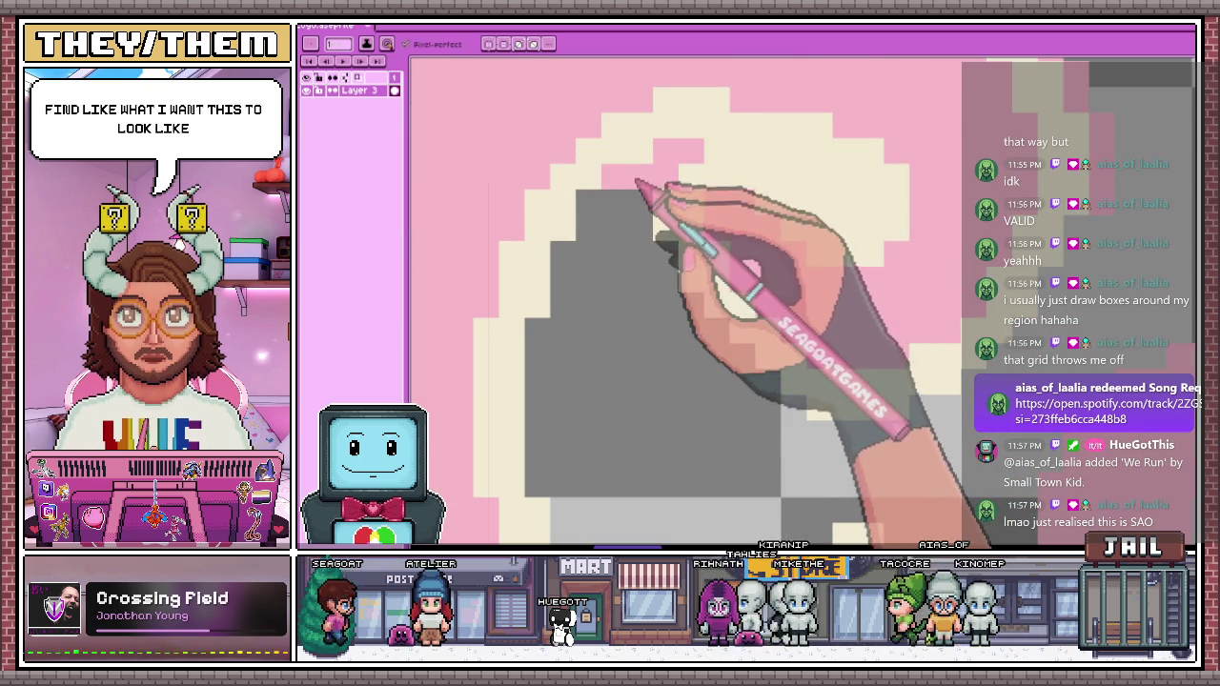
{"action": "scroll", "coordinate": [637, 183], "scroll_direction": "down", "scroll_amount": 2}
{"action": "scroll", "coordinate": [572, 314], "scroll_direction": "up", "scroll_amount": 1}
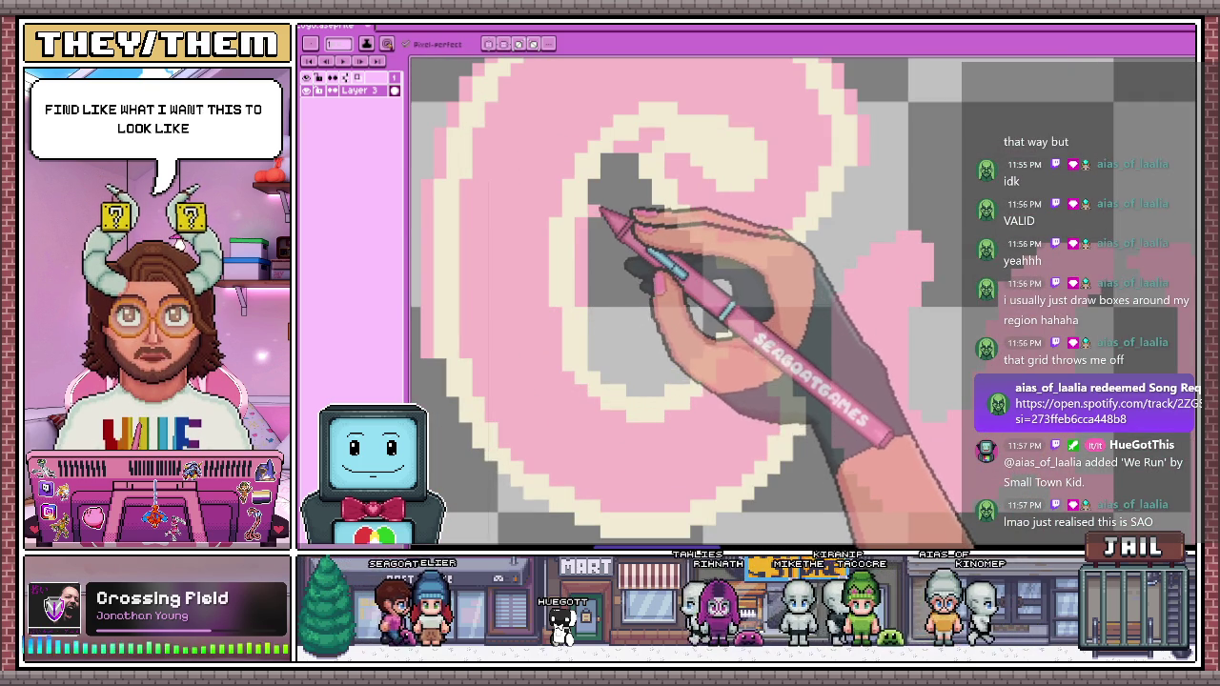
{"action": "key", "text": "b"}
{"action": "key", "text": "e"}
{"action": "scroll", "coordinate": [609, 179], "scroll_direction": "up", "scroll_amount": 2}
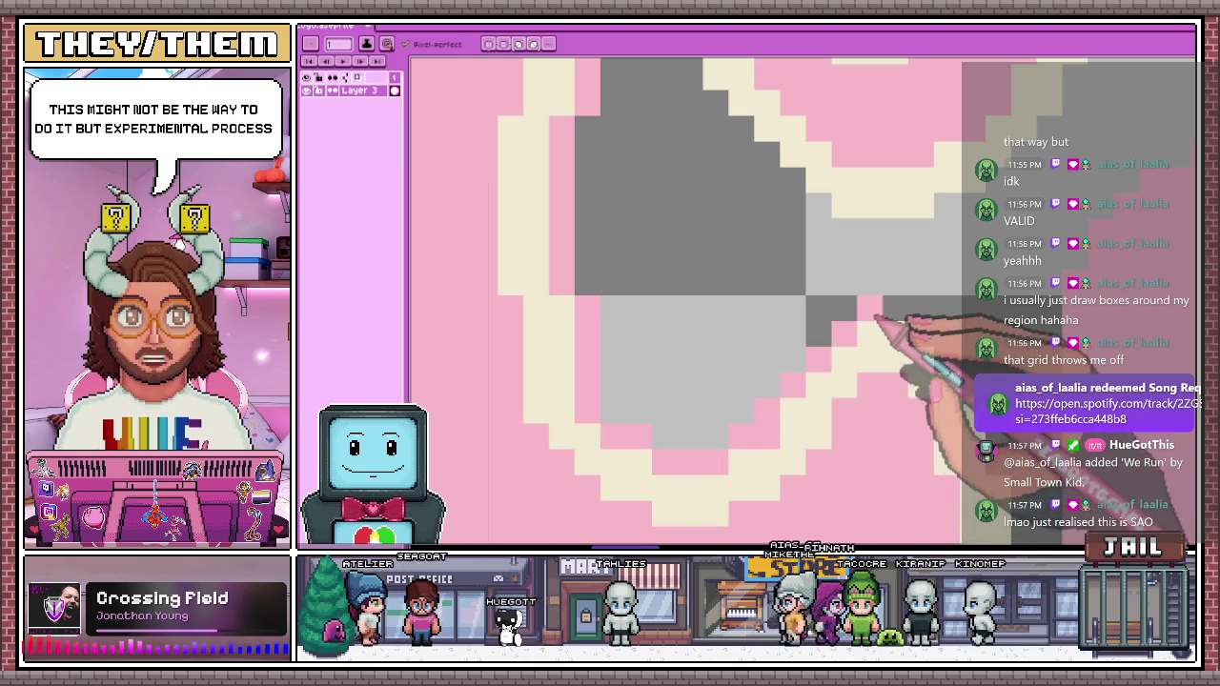
{"action": "scroll", "coordinate": [871, 321], "scroll_direction": "down", "scroll_amount": 2}
{"action": "scroll", "coordinate": [694, 204], "scroll_direction": "up", "scroll_amount": 1}
{"action": "scroll", "coordinate": [743, 243], "scroll_direction": "up", "scroll_amount": 1}
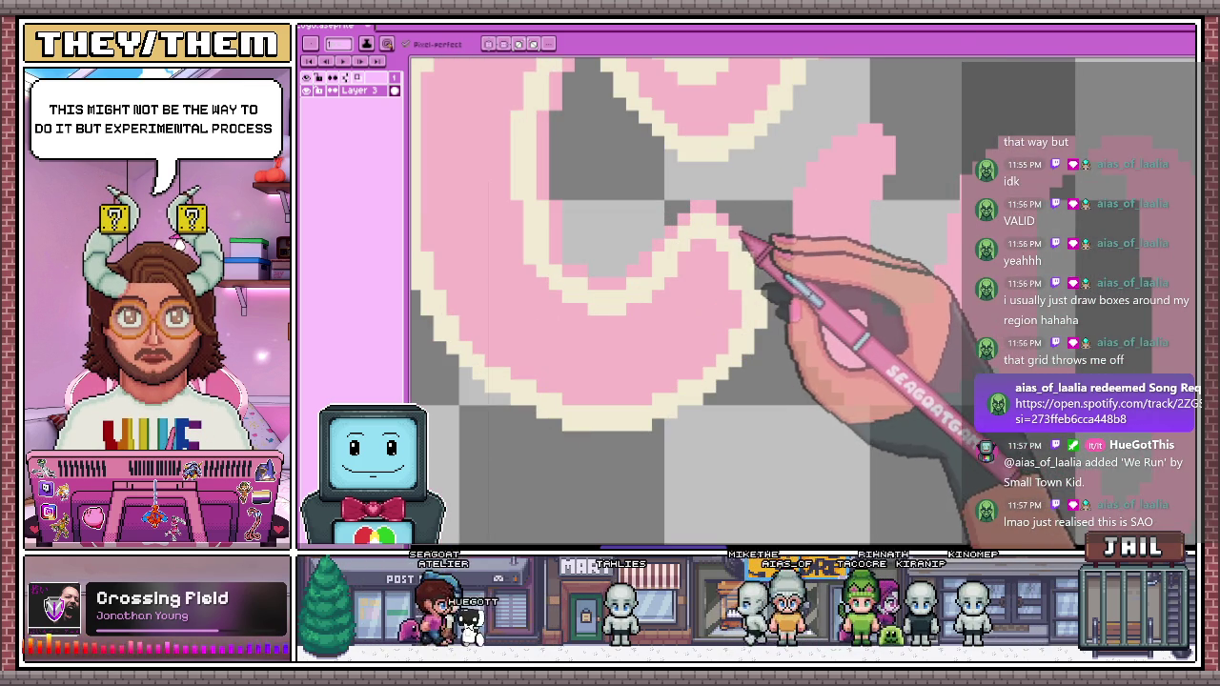
{"action": "scroll", "coordinate": [774, 326], "scroll_direction": "down", "scroll_amount": 3}
{"action": "scroll", "coordinate": [721, 362], "scroll_direction": "down", "scroll_amount": 2}
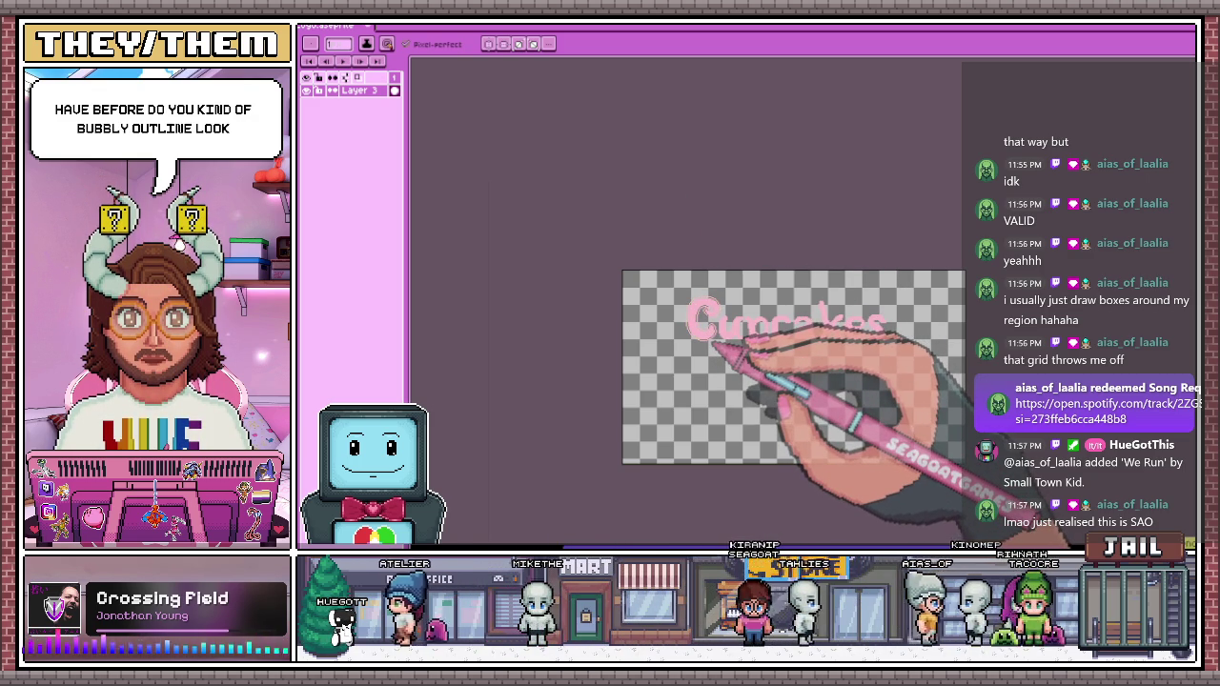
Select the top curl of the pink C with a rectangular marquee
{"action": "scroll", "coordinate": [729, 371], "scroll_direction": "up", "scroll_amount": 1}
{"action": "scroll", "coordinate": [667, 321], "scroll_direction": "down", "scroll_amount": 1}
{"action": "scroll", "coordinate": [637, 298], "scroll_direction": "down", "scroll_amount": 1}
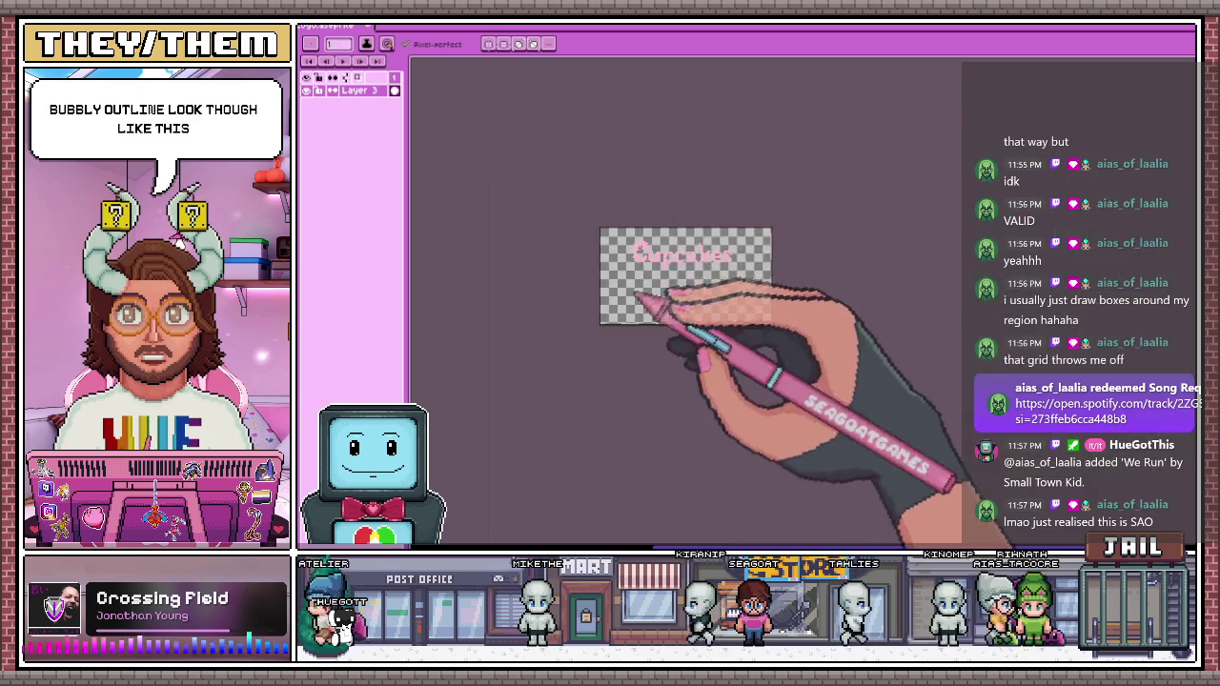
{"action": "scroll", "coordinate": [636, 298], "scroll_direction": "up", "scroll_amount": 1}
{"action": "scroll", "coordinate": [604, 280], "scroll_direction": "up", "scroll_amount": 1}
{"action": "scroll", "coordinate": [667, 381], "scroll_direction": "up", "scroll_amount": 1}
{"action": "scroll", "coordinate": [680, 376], "scroll_direction": "up", "scroll_amount": 2}
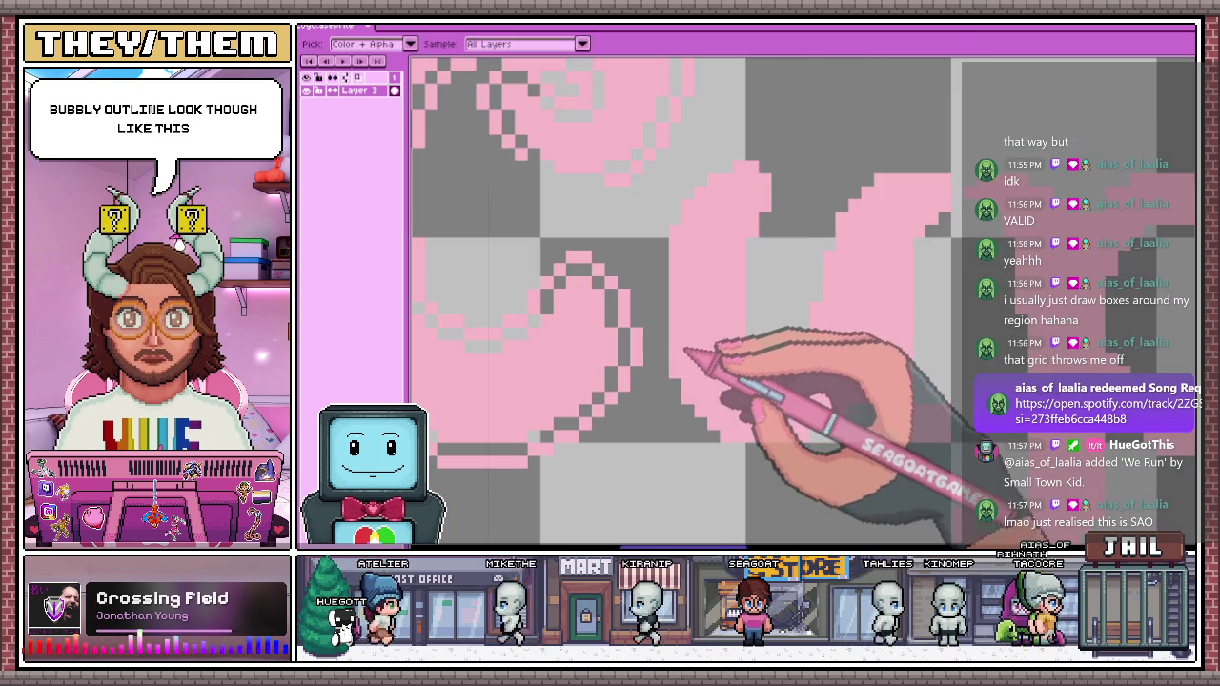
{"action": "scroll", "coordinate": [684, 255], "scroll_direction": "down", "scroll_amount": 2}
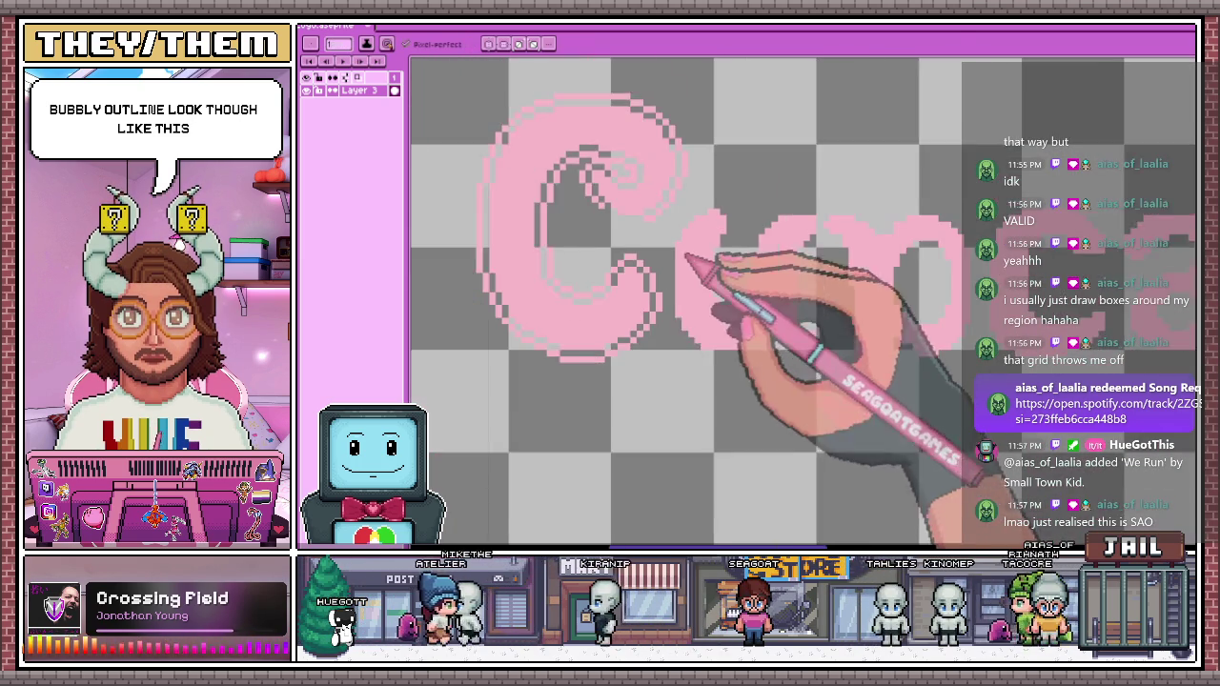
{"action": "scroll", "coordinate": [685, 255], "scroll_direction": "down", "scroll_amount": 1}
{"action": "key", "text": "m"}
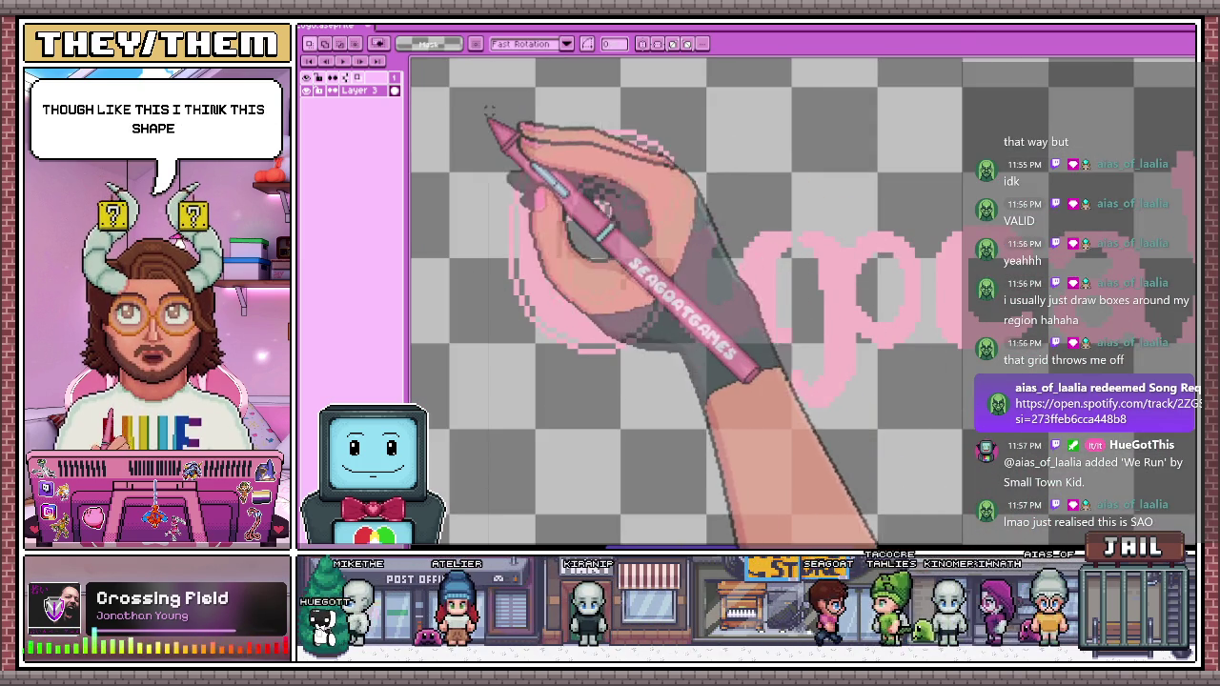
{"action": "left_click_drag", "start_coordinate": [488, 113], "coordinate": [676, 245]}
{"action": "scroll", "coordinate": [629, 212], "scroll_direction": "up", "scroll_amount": 3}
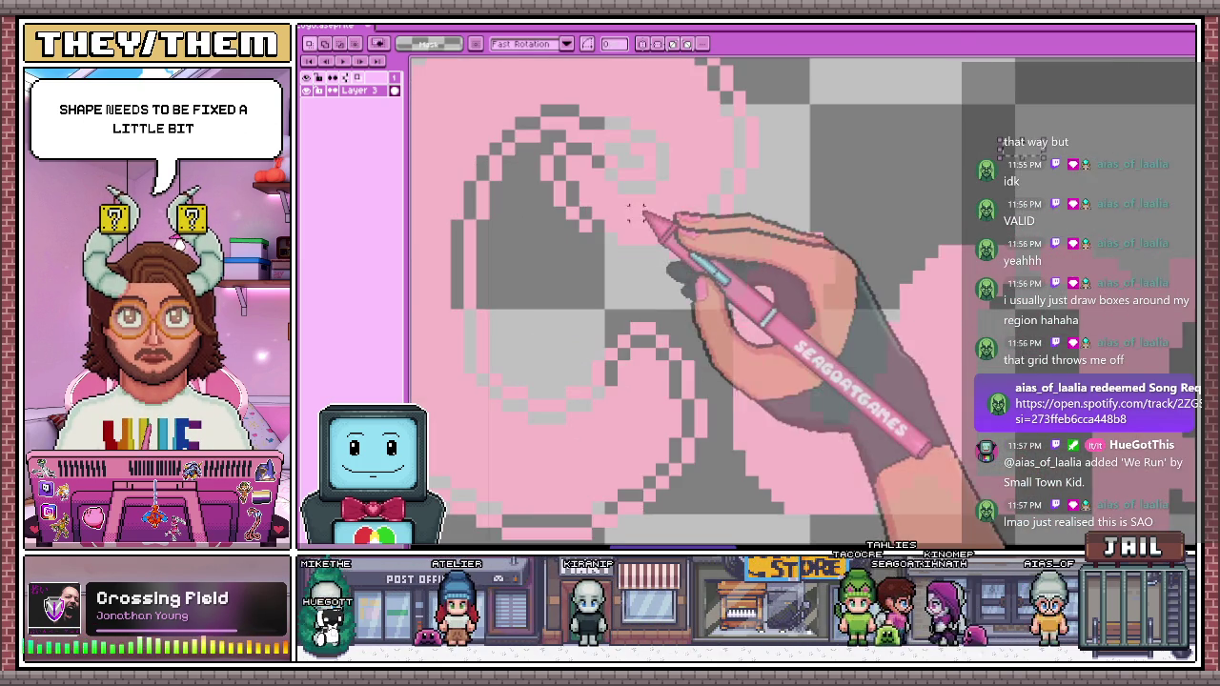
{"action": "scroll", "coordinate": [629, 211], "scroll_direction": "down", "scroll_amount": 3}
{"action": "scroll", "coordinate": [610, 238], "scroll_direction": "up", "scroll_amount": 3}
Sample the C's pink with the Eyedropper and return to the Pencil
{"action": "key", "text": "i"}
{"action": "key", "text": "b"}
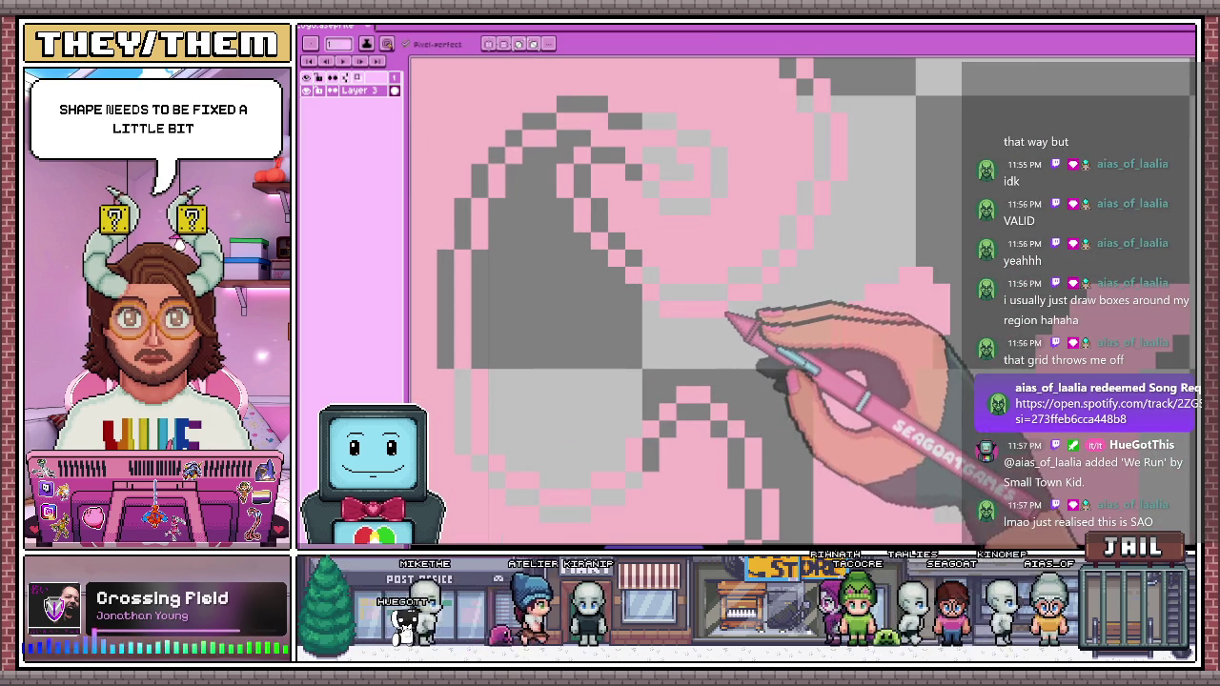
{"action": "scroll", "coordinate": [686, 268], "scroll_direction": "down", "scroll_amount": 2}
{"action": "scroll", "coordinate": [688, 269], "scroll_direction": "down", "scroll_amount": 3}
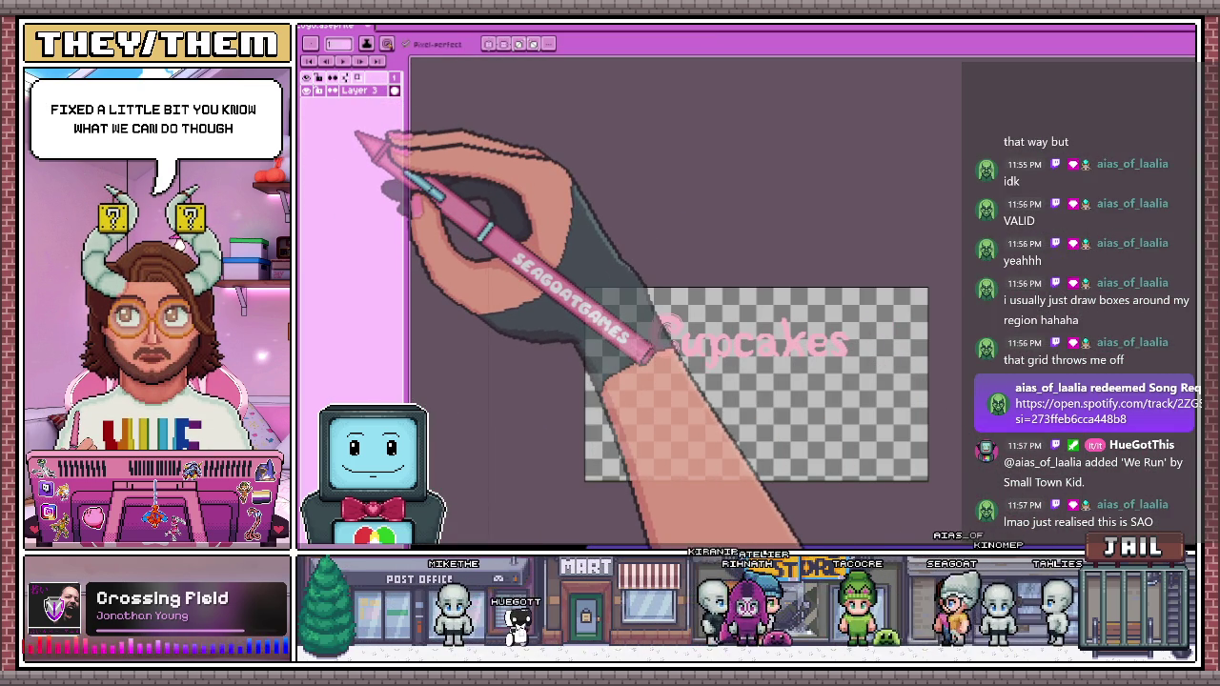
Move Layer 4 beneath the lettering layer and bucket-fill it with solid teal
{"action": "left_click_drag", "start_coordinate": [358, 90], "coordinate": [359, 104]}
{"action": "key", "text": "g"}
{"action": "left_click", "coordinate": [779, 405]}
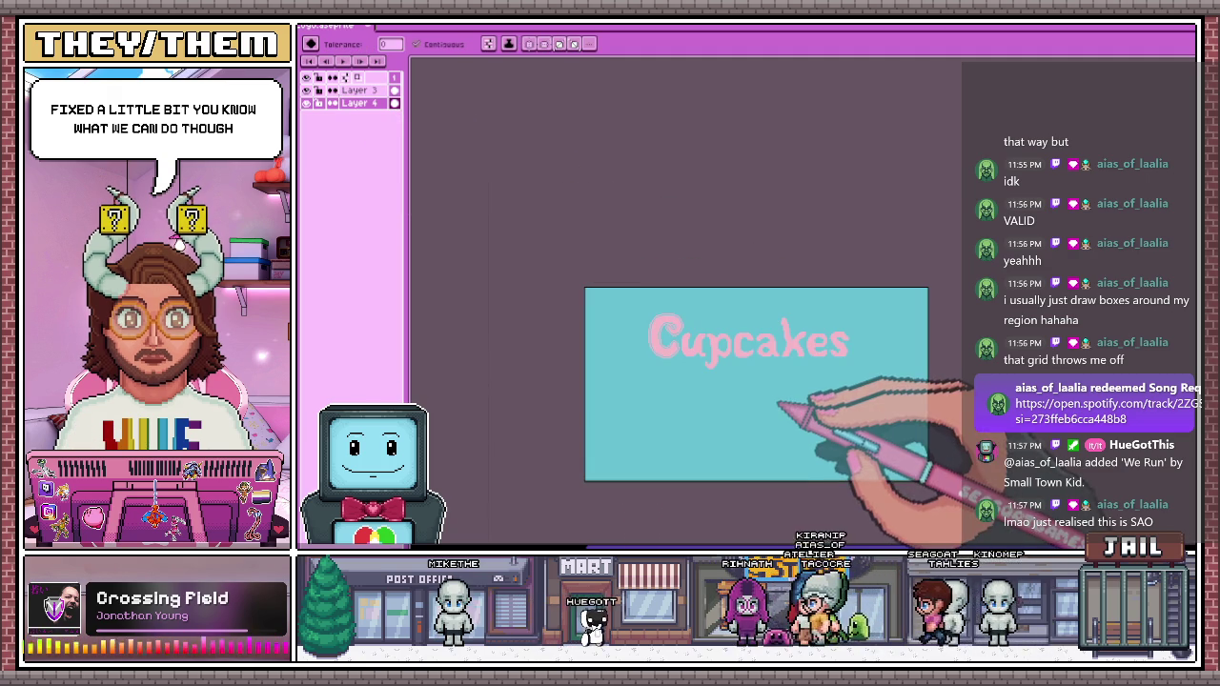
{"action": "scroll", "coordinate": [714, 413], "scroll_direction": "up", "scroll_amount": 2}
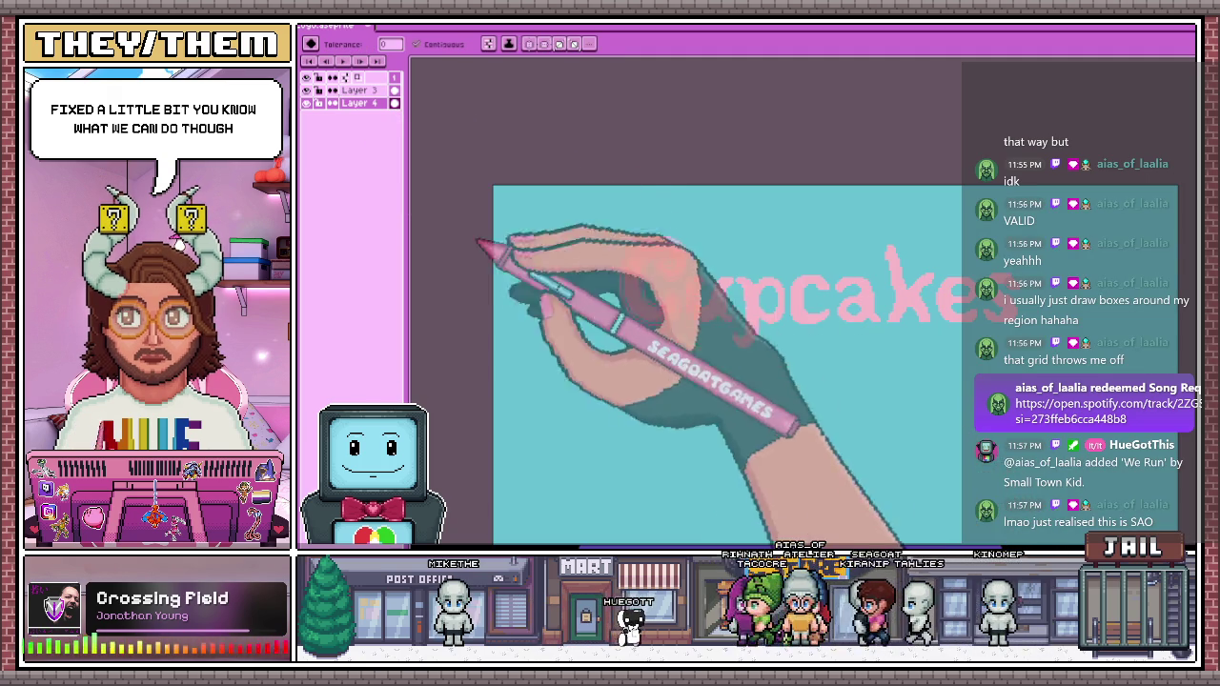
{"action": "scroll", "coordinate": [534, 262], "scroll_direction": "down", "scroll_amount": 3}
{"action": "scroll", "coordinate": [488, 253], "scroll_direction": "up", "scroll_amount": 1}
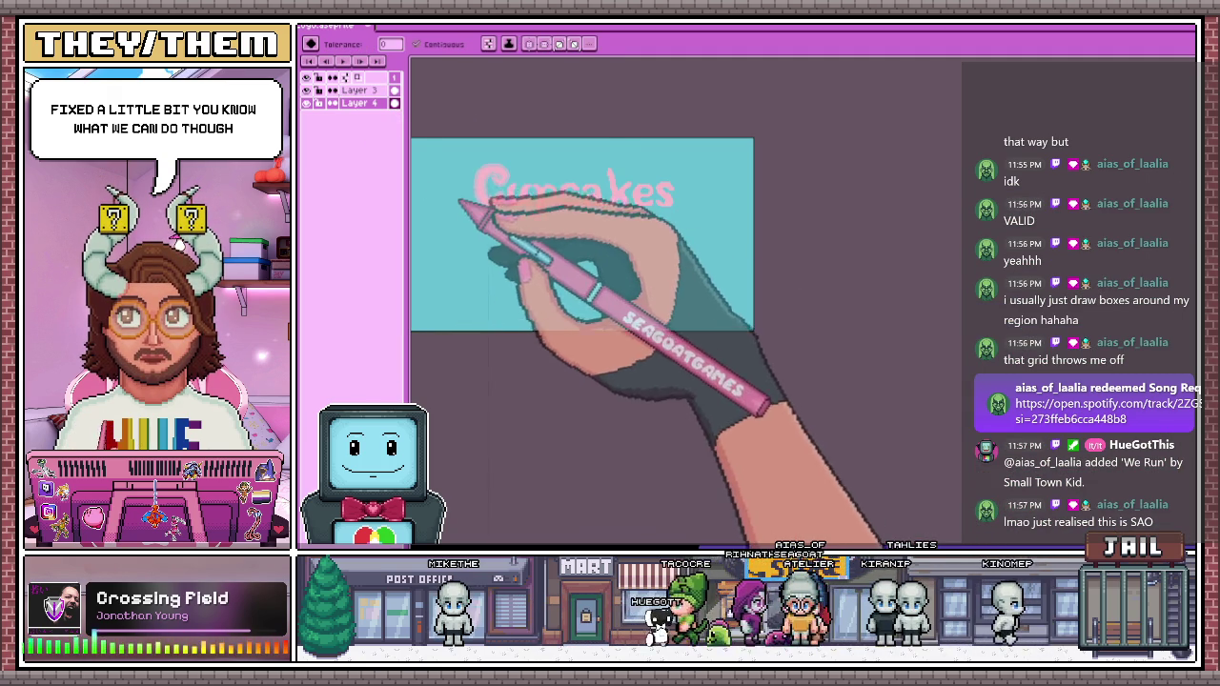
{"action": "scroll", "coordinate": [448, 190], "scroll_direction": "up", "scroll_amount": 2}
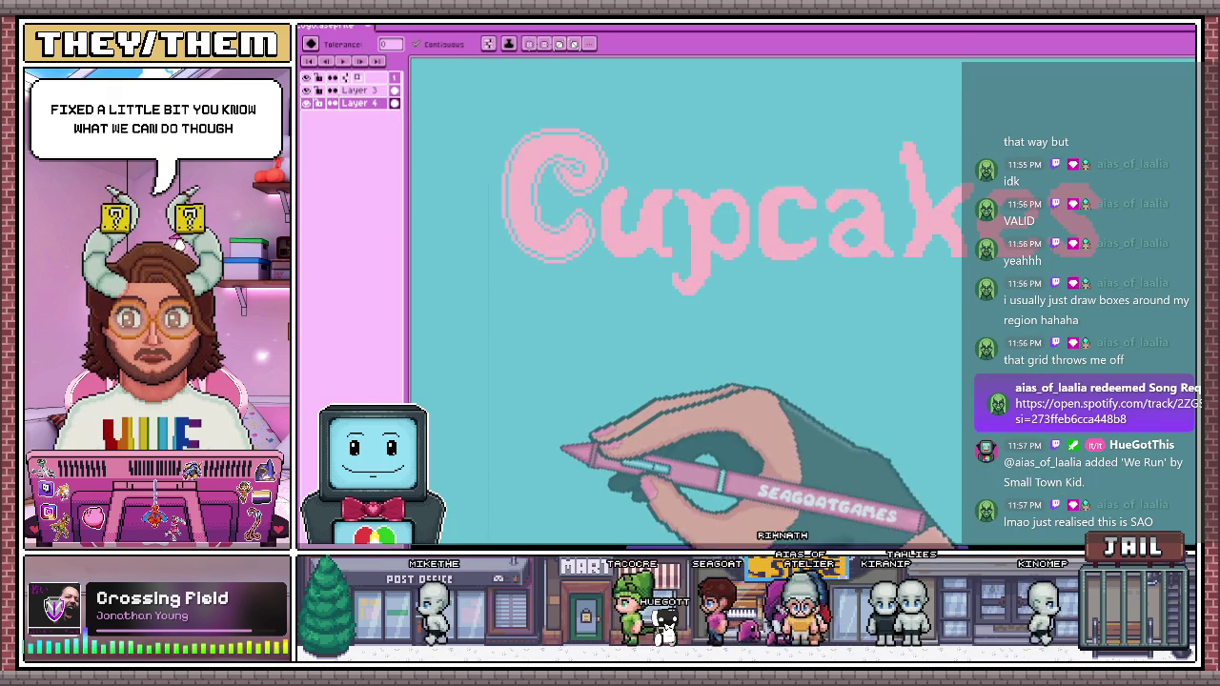
{"action": "scroll", "coordinate": [530, 190], "scroll_direction": "up", "scroll_amount": 1}
{"action": "scroll", "coordinate": [531, 202], "scroll_direction": "down", "scroll_amount": 1}
{"action": "scroll", "coordinate": [386, 100], "scroll_direction": "up", "scroll_amount": 1}
Extend the pink along the C's upper-right edge with the Pencil
{"action": "key", "text": "b"}
{"action": "scroll", "coordinate": [503, 177], "scroll_direction": "up", "scroll_amount": 1}
{"action": "scroll", "coordinate": [503, 168], "scroll_direction": "up", "scroll_amount": 1}
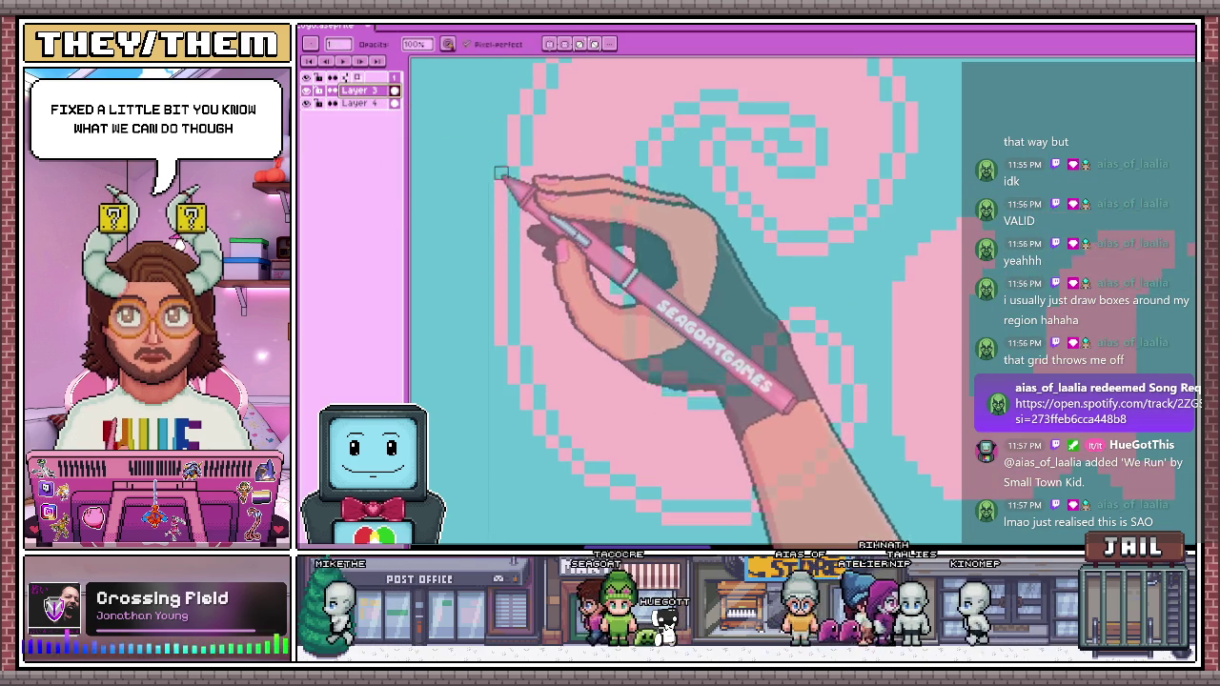
{"action": "scroll", "coordinate": [500, 249], "scroll_direction": "down", "scroll_amount": 1}
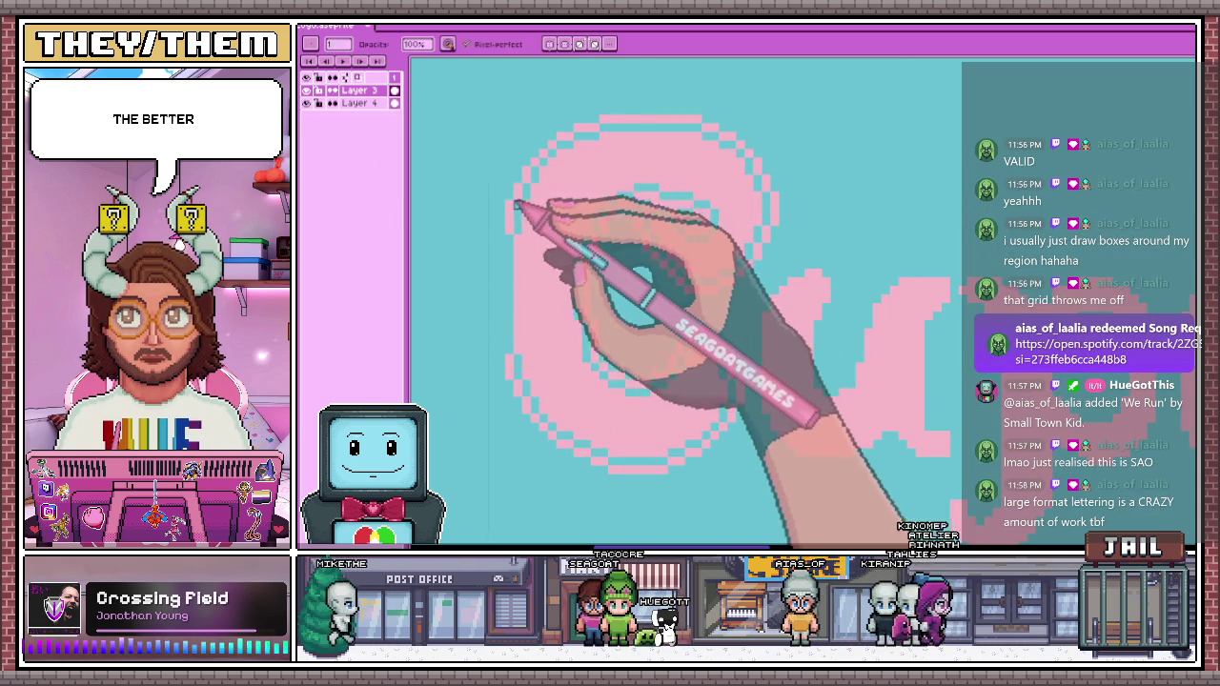
{"action": "scroll", "coordinate": [517, 205], "scroll_direction": "down", "scroll_amount": 1}
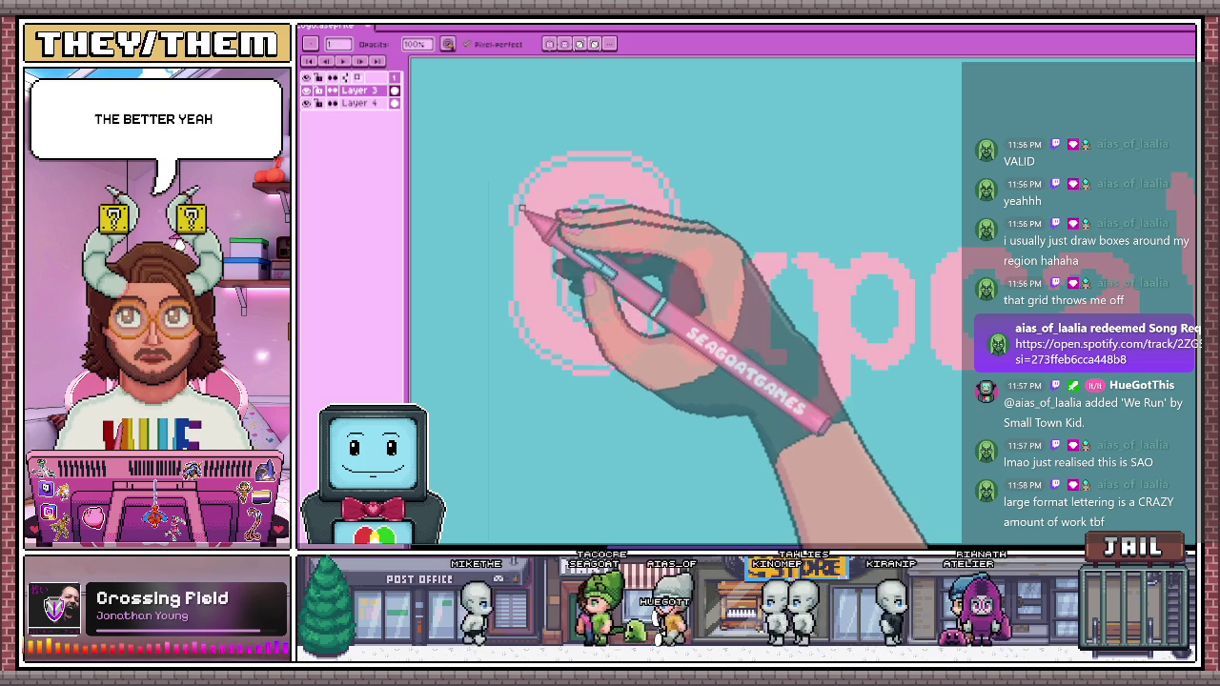
{"action": "scroll", "coordinate": [517, 231], "scroll_direction": "up", "scroll_amount": 1}
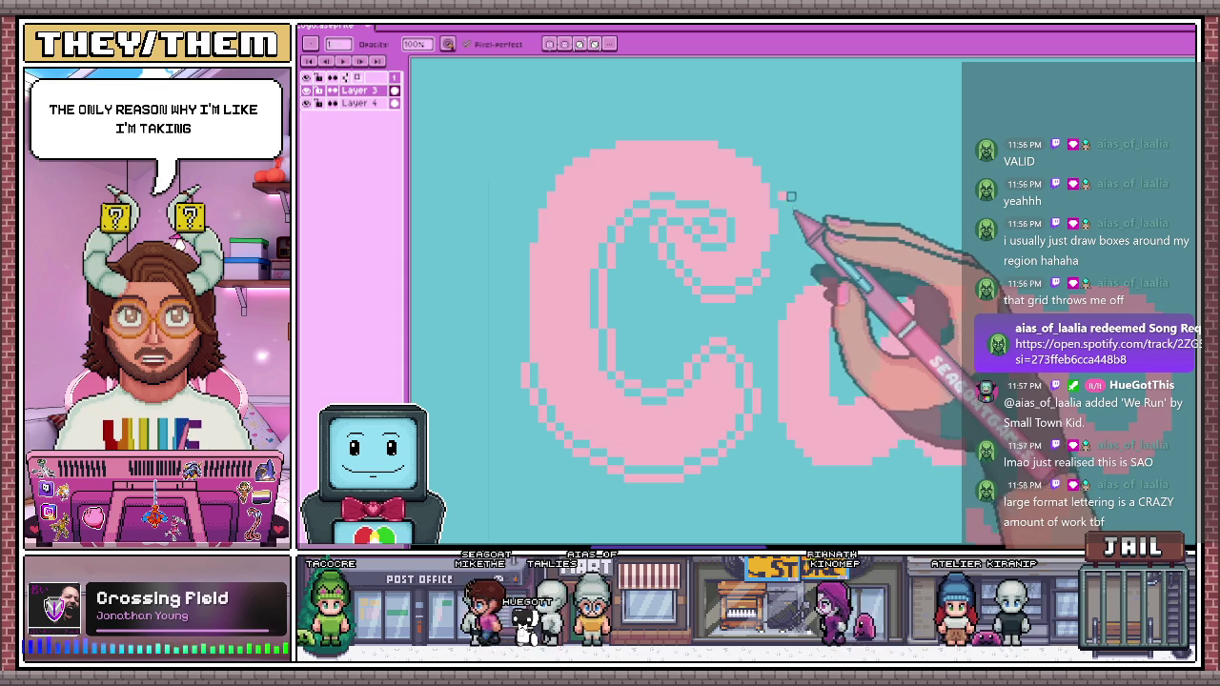
{"action": "left_click_drag", "start_coordinate": [795, 240], "coordinate": [748, 282]}
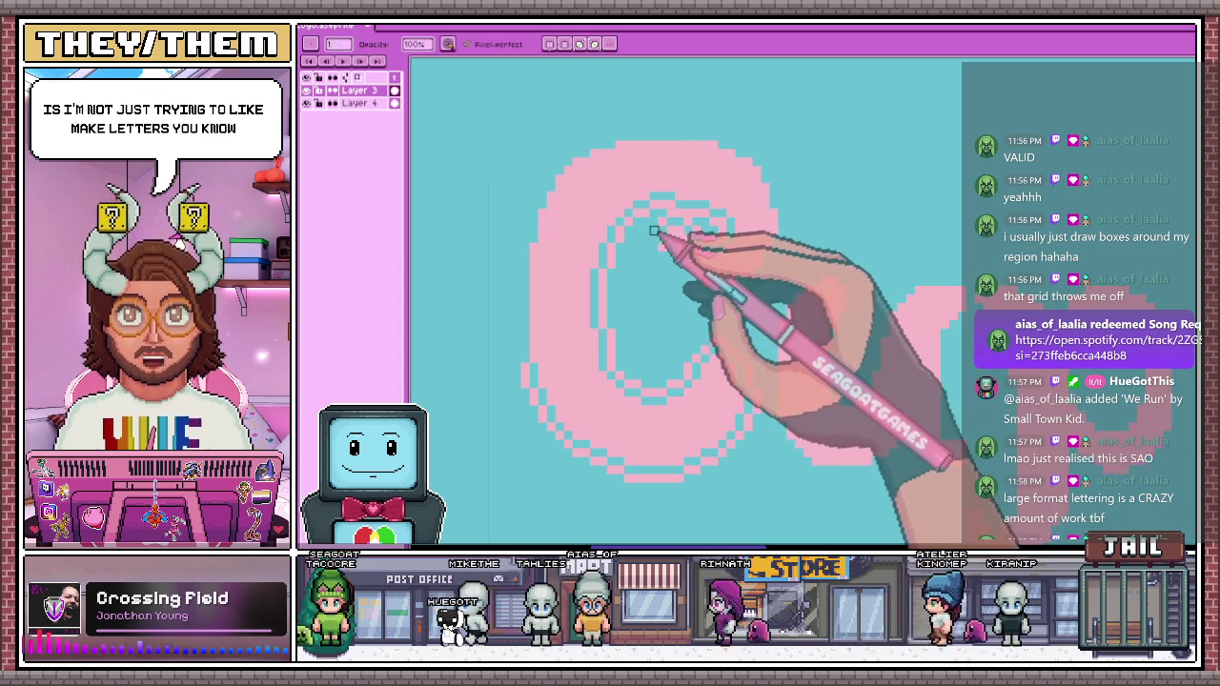
{"action": "scroll", "coordinate": [654, 231], "scroll_direction": "up", "scroll_amount": 1}
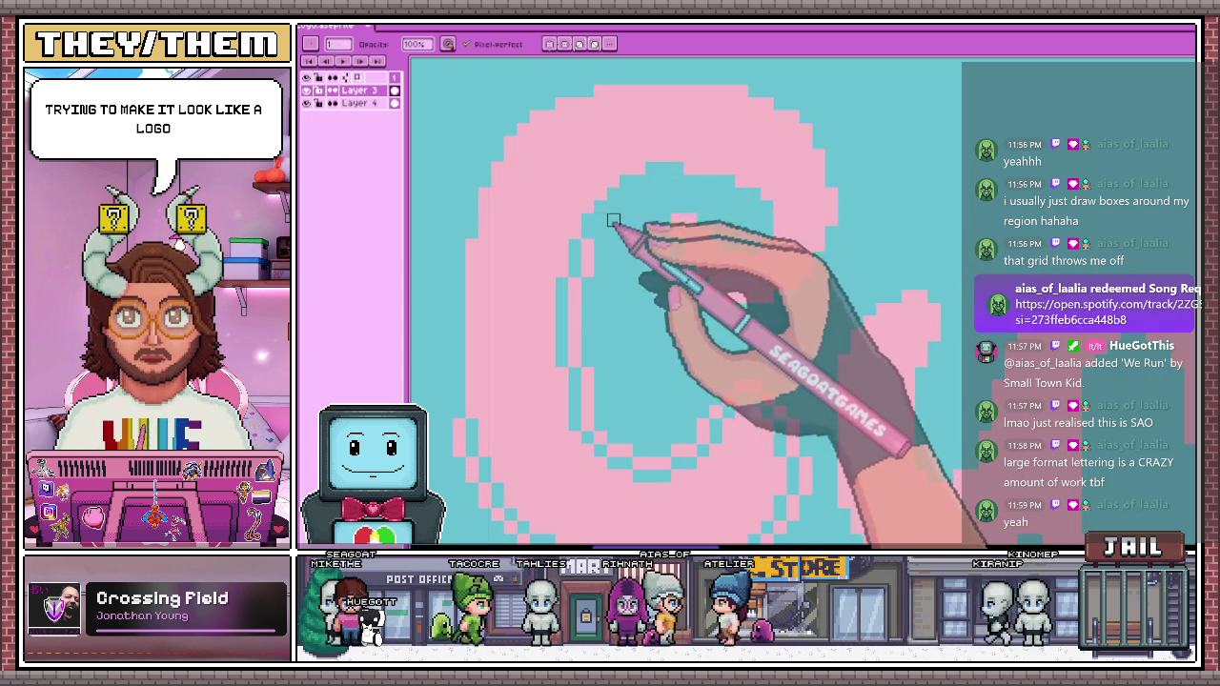
{"action": "scroll", "coordinate": [586, 286], "scroll_direction": "down", "scroll_amount": 1}
{"action": "scroll", "coordinate": [601, 257], "scroll_direction": "up", "scroll_amount": 2}
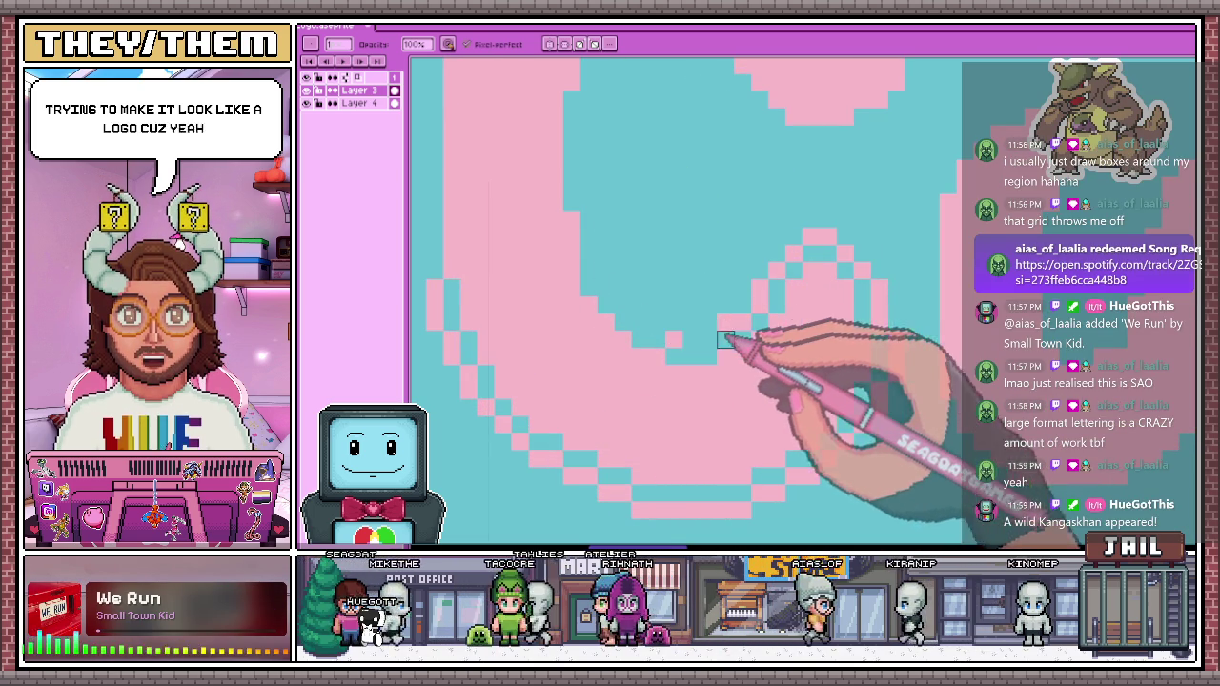
{"action": "scroll", "coordinate": [667, 152], "scroll_direction": "down", "scroll_amount": 2}
{"action": "scroll", "coordinate": [877, 273], "scroll_direction": "up", "scroll_amount": 1}
{"action": "scroll", "coordinate": [844, 251], "scroll_direction": "up", "scroll_amount": 1}
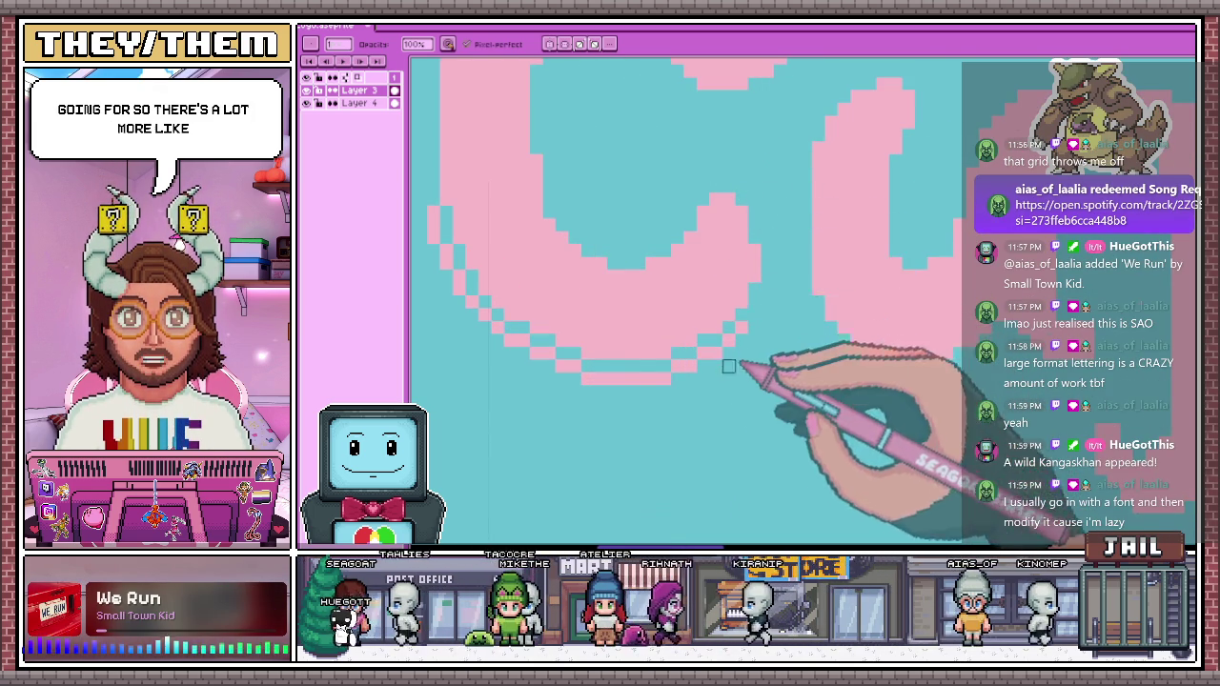
Move on to another part of the lettering, briefly trying the Magic Wand before the Pencil
{"action": "left_click_drag", "start_coordinate": [752, 350], "coordinate": [542, 324]}
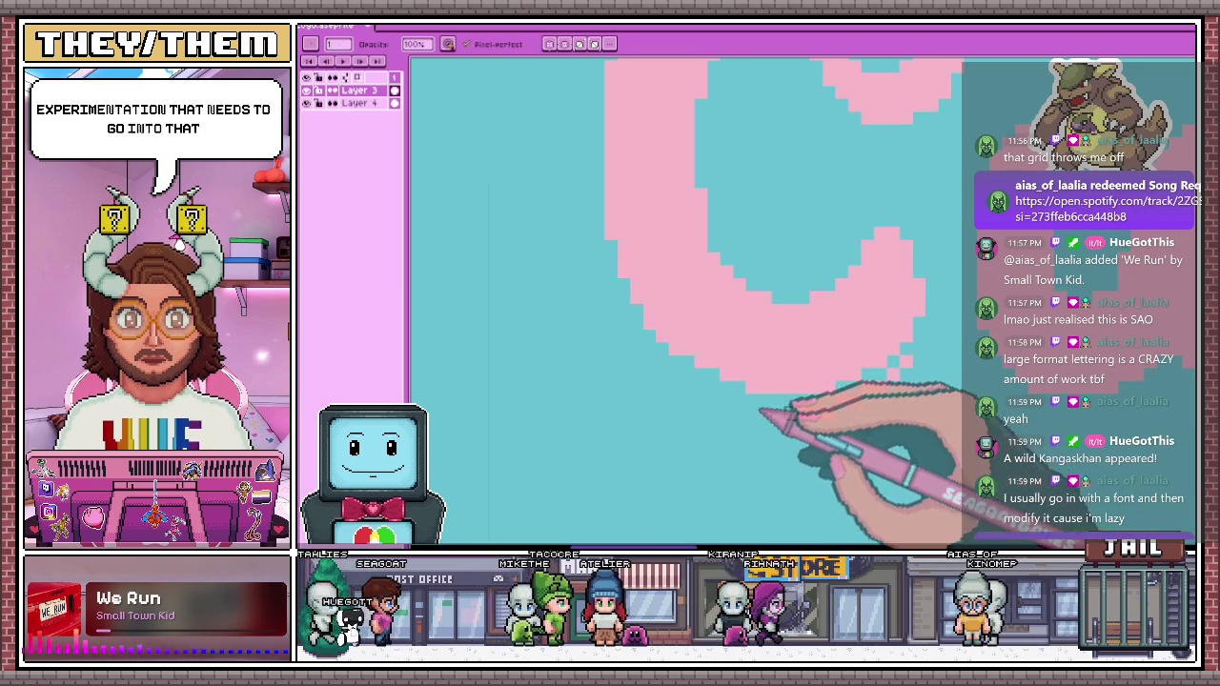
{"action": "scroll", "coordinate": [493, 277], "scroll_direction": "down", "scroll_amount": 1}
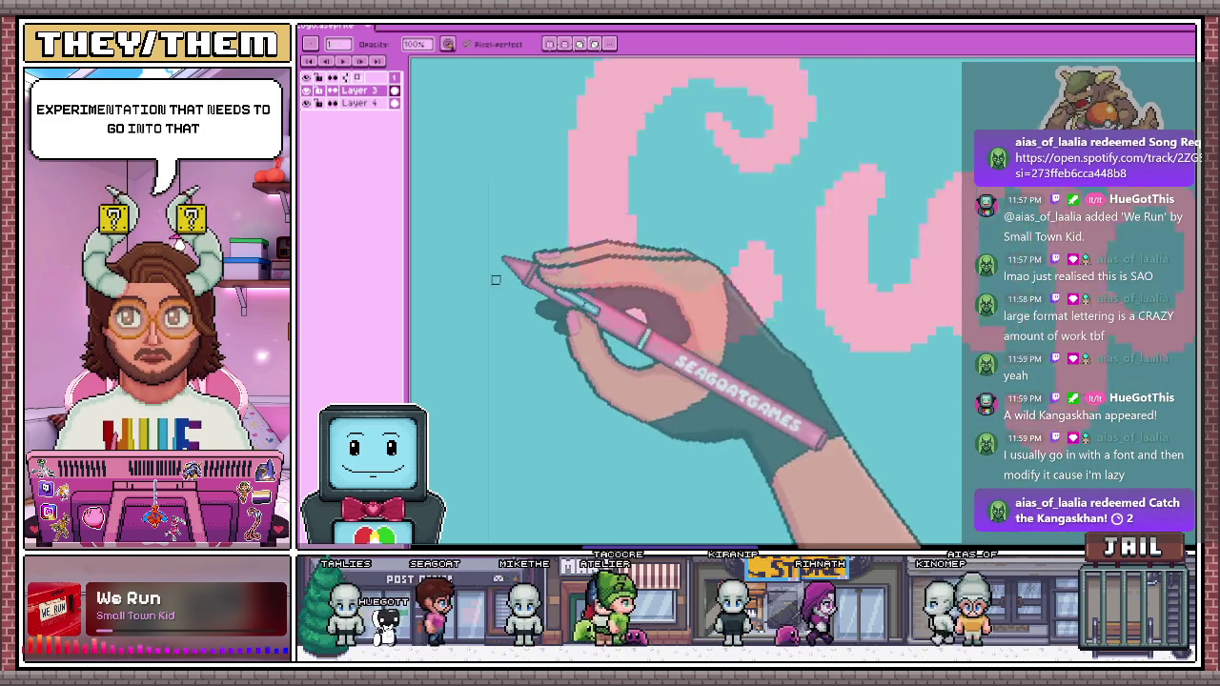
{"action": "scroll", "coordinate": [579, 286], "scroll_direction": "down", "scroll_amount": 1}
{"action": "scroll", "coordinate": [572, 273], "scroll_direction": "down", "scroll_amount": 2}
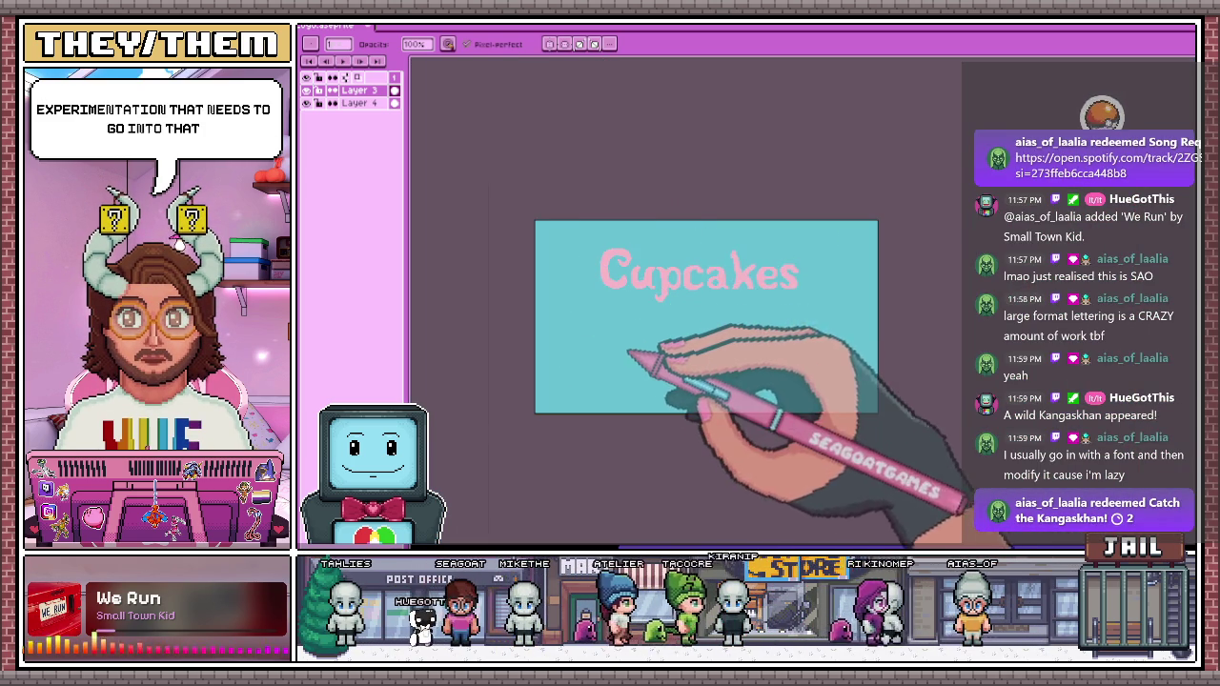
{"action": "key", "text": "w"}
{"action": "scroll", "coordinate": [619, 286], "scroll_direction": "up", "scroll_amount": 2}
{"action": "scroll", "coordinate": [615, 315], "scroll_direction": "up", "scroll_amount": 1}
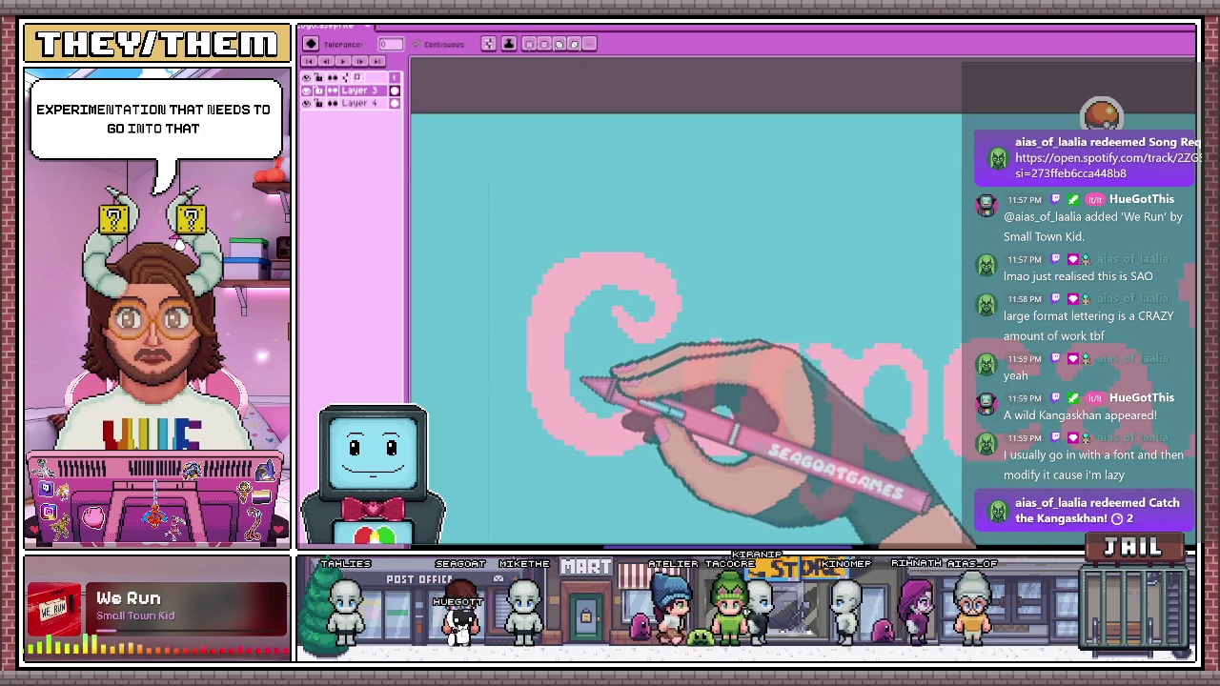
{"action": "scroll", "coordinate": [600, 381], "scroll_direction": "up", "scroll_amount": 1}
{"action": "key", "text": "b"}
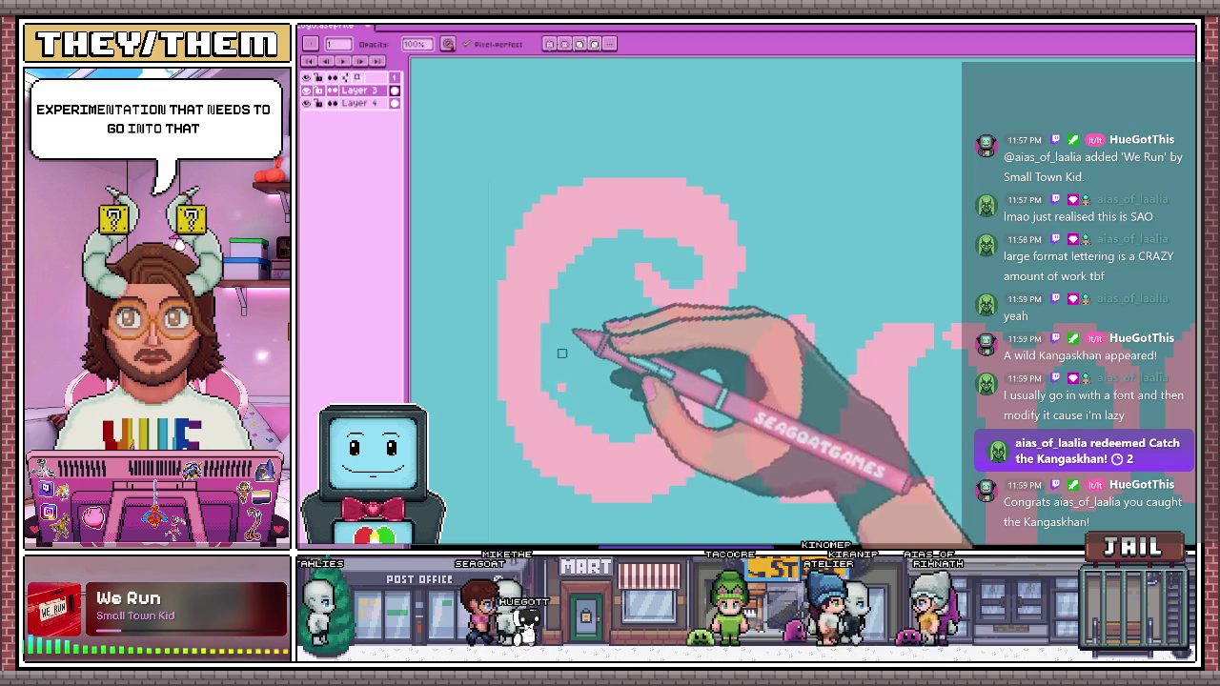
{"action": "scroll", "coordinate": [561, 379], "scroll_direction": "down", "scroll_amount": 2}
{"action": "scroll", "coordinate": [562, 380], "scroll_direction": "down", "scroll_amount": 1}
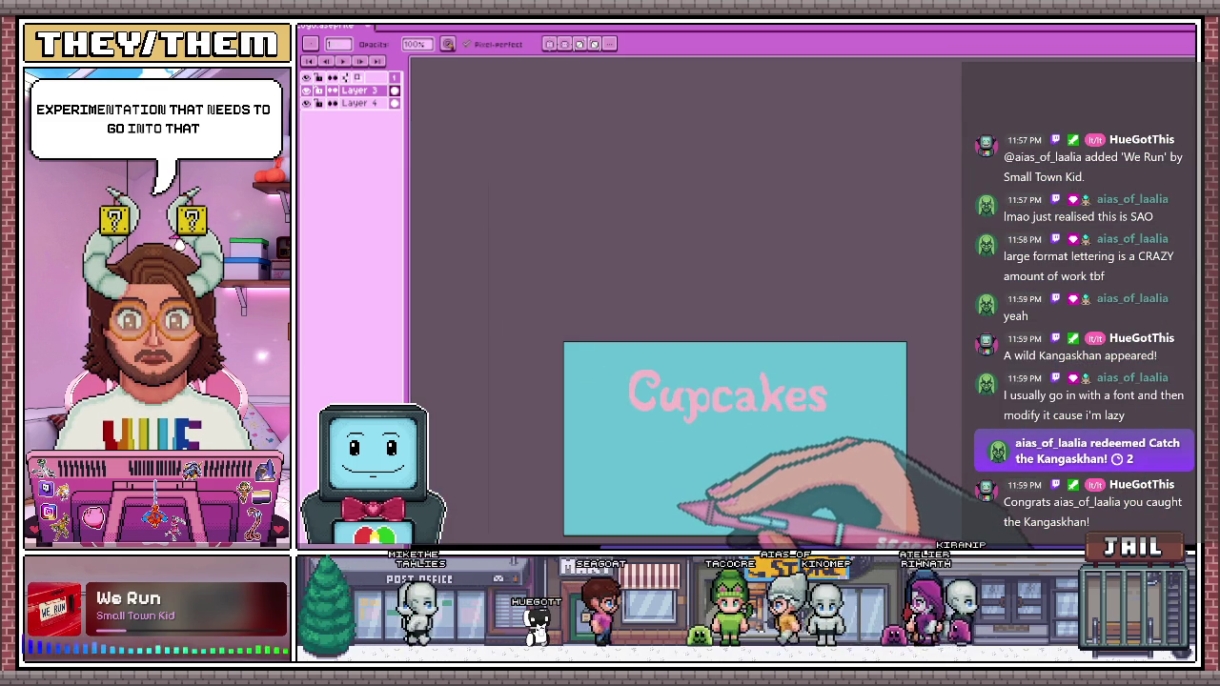
{"action": "scroll", "coordinate": [742, 402], "scroll_direction": "up", "scroll_amount": 1}
{"action": "scroll", "coordinate": [741, 402], "scroll_direction": "up", "scroll_amount": 1}
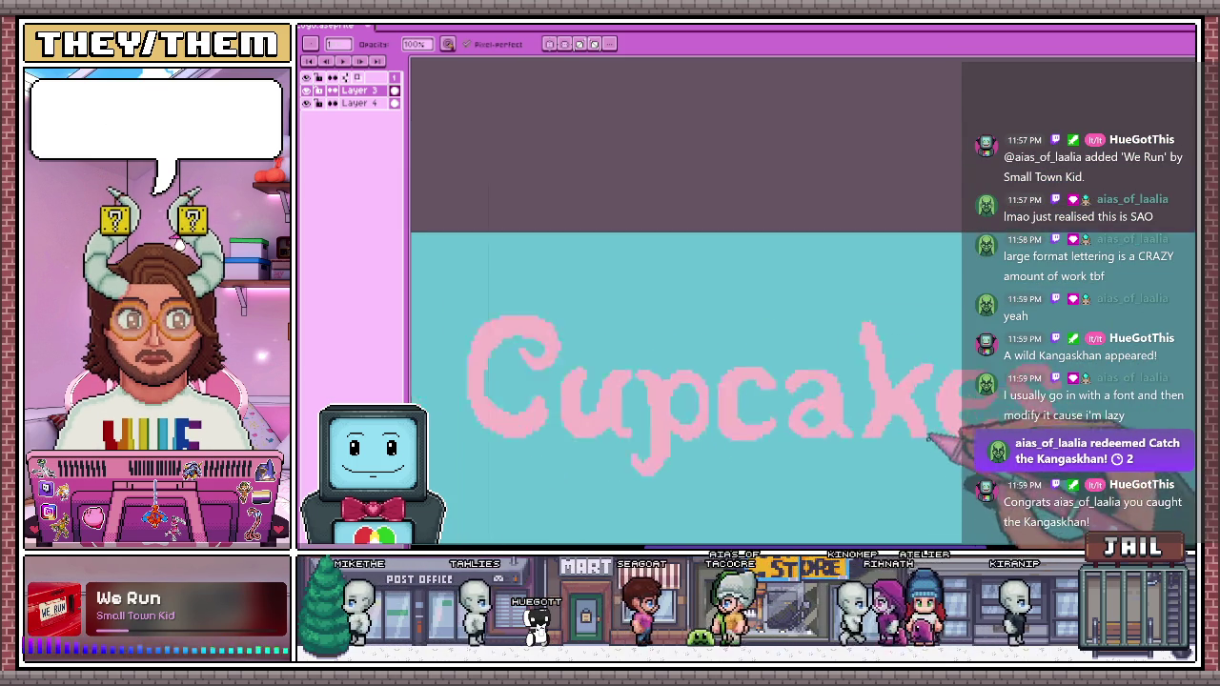
{"action": "scroll", "coordinate": [741, 402], "scroll_direction": "up", "scroll_amount": 1}
{"action": "scroll", "coordinate": [800, 220], "scroll_direction": "up", "scroll_amount": 1}
{"action": "scroll", "coordinate": [819, 257], "scroll_direction": "up", "scroll_amount": 1}
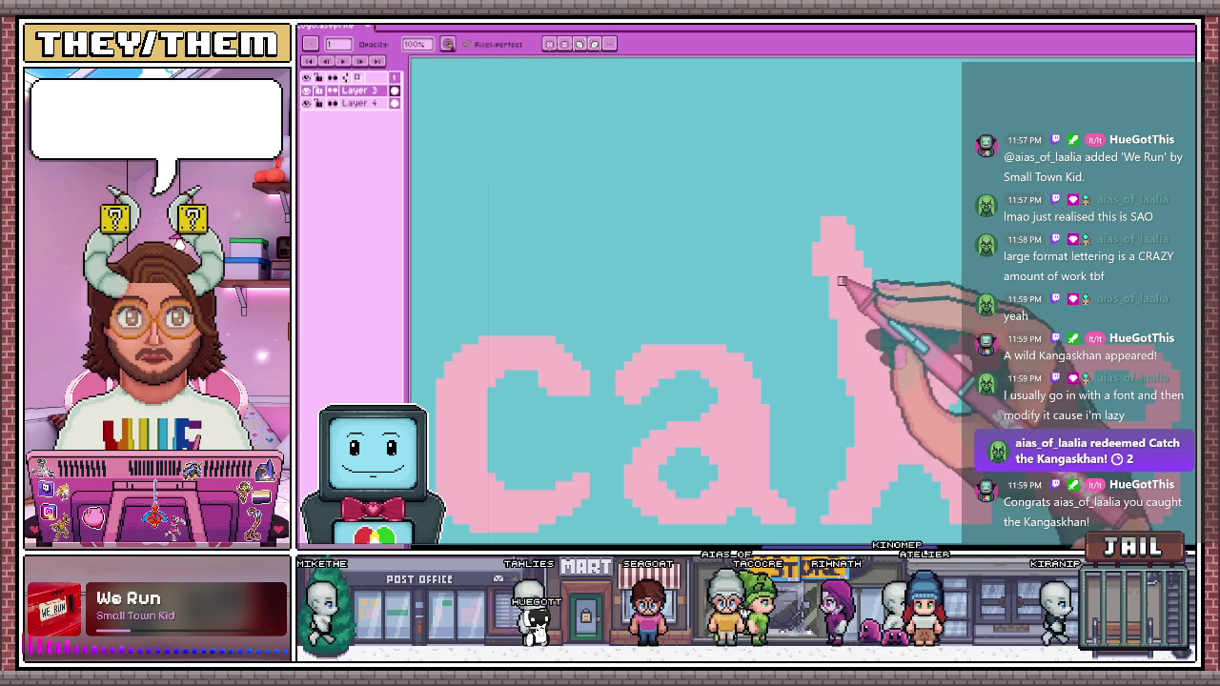
Draw a pink stroke down the k's ascender
{"action": "left_click_drag", "start_coordinate": [781, 259], "coordinate": [776, 319]}
{"action": "scroll", "coordinate": [844, 294], "scroll_direction": "down", "scroll_amount": 2}
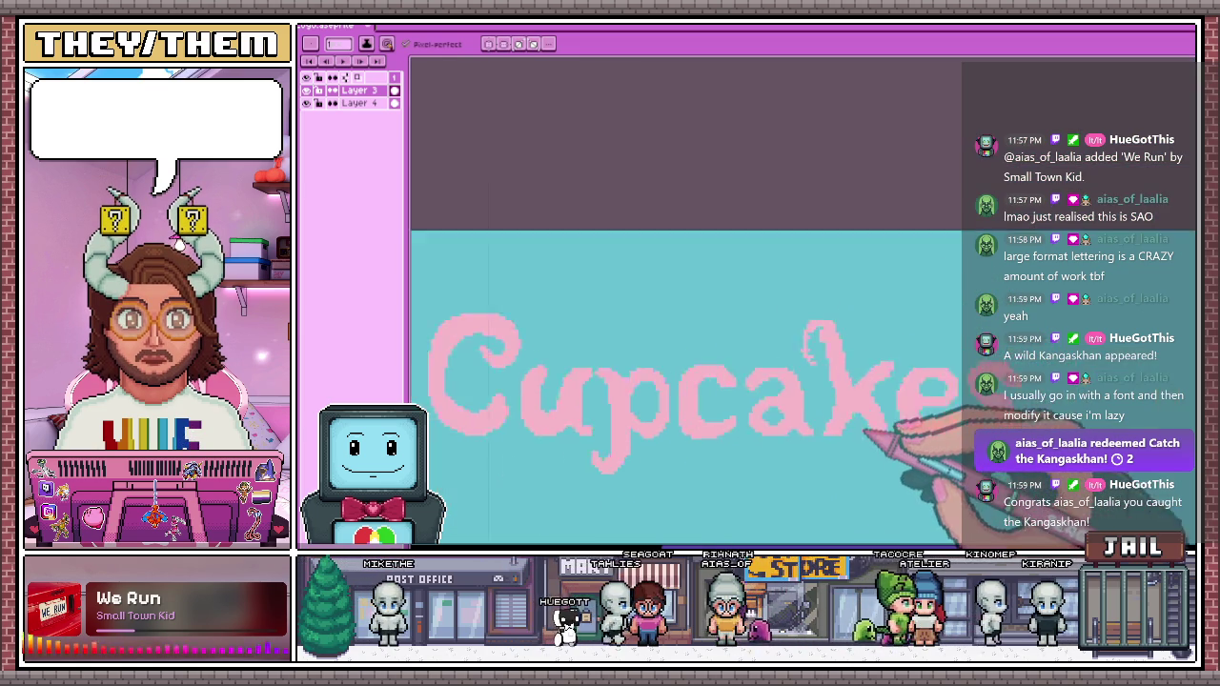
{"action": "scroll", "coordinate": [899, 449], "scroll_direction": "down", "scroll_amount": 2}
{"action": "scroll", "coordinate": [867, 434], "scroll_direction": "up", "scroll_amount": 3}
{"action": "scroll", "coordinate": [819, 333], "scroll_direction": "up", "scroll_amount": 1}
{"action": "scroll", "coordinate": [791, 191], "scroll_direction": "up", "scroll_amount": 1}
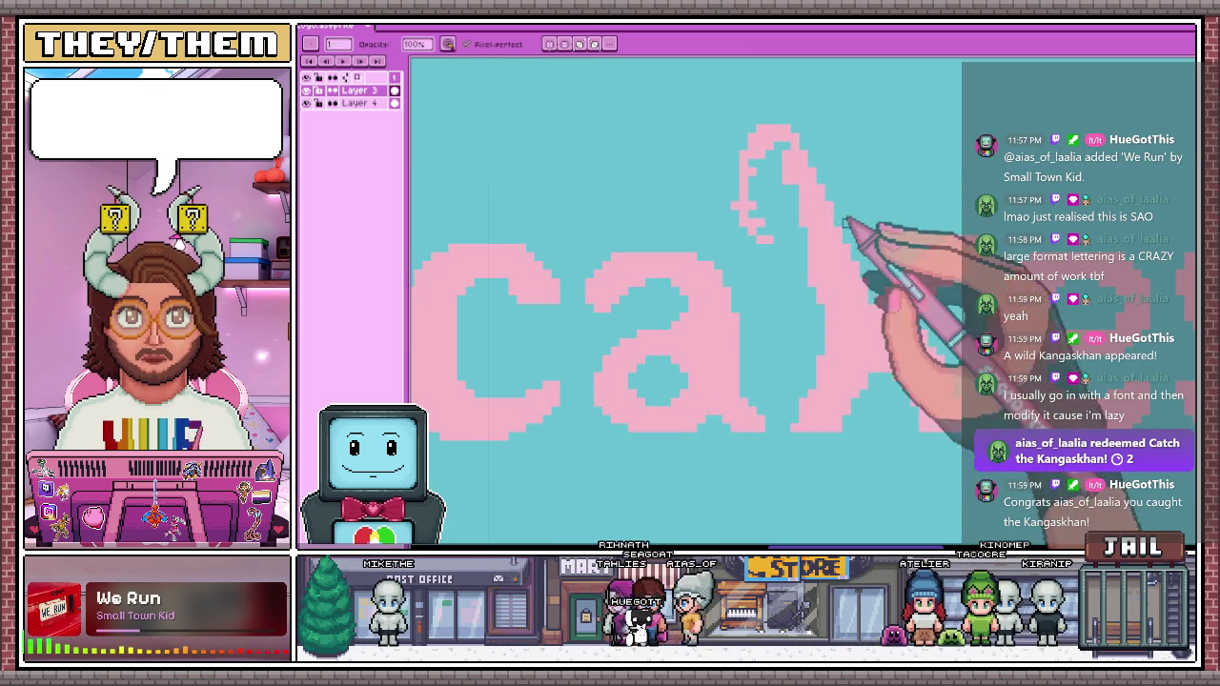
Erase the inside of the k's top loop to leave a hollow teal centre
{"action": "key", "text": "e"}
{"action": "left_click_drag", "start_coordinate": [788, 156], "coordinate": [754, 203]}
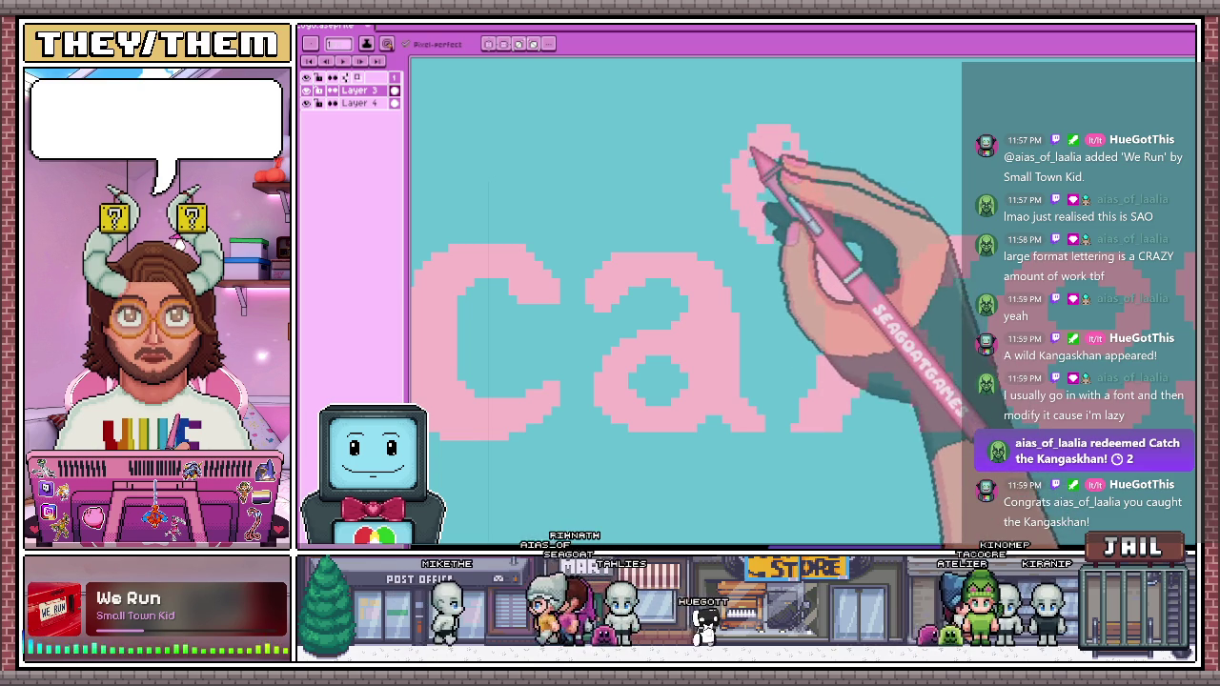
{"action": "left_click_drag", "start_coordinate": [745, 149], "coordinate": [765, 144]}
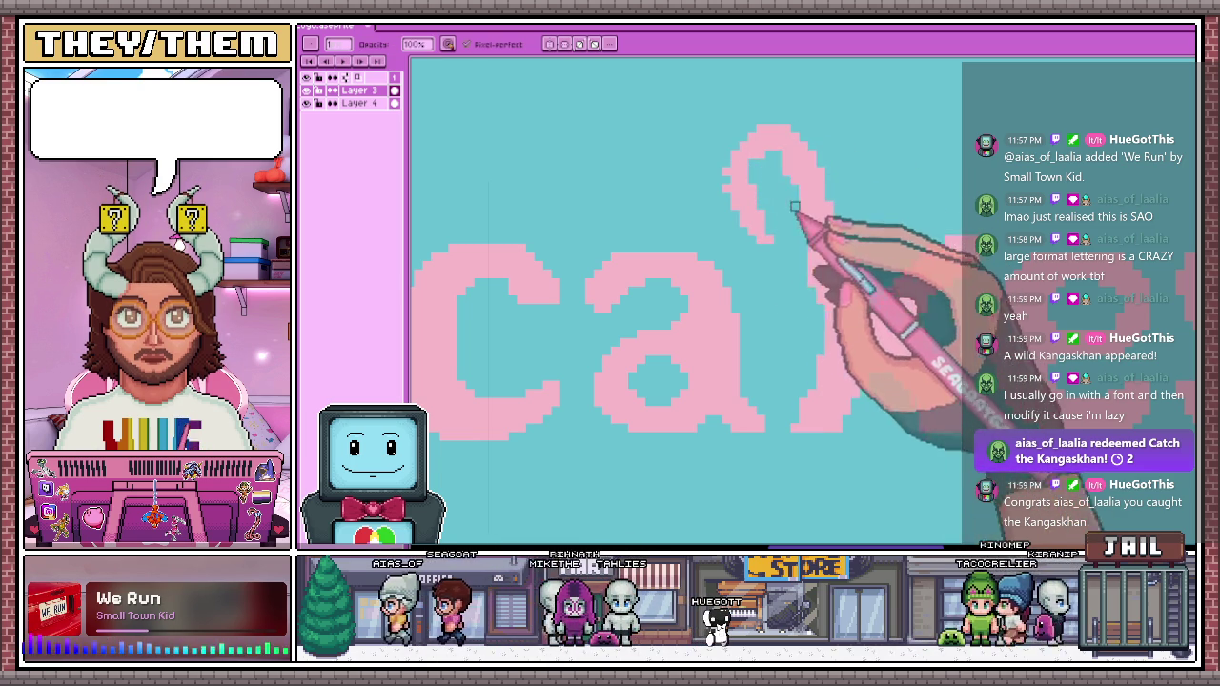
{"action": "scroll", "coordinate": [801, 212], "scroll_direction": "down", "scroll_amount": 3}
{"action": "scroll", "coordinate": [830, 286], "scroll_direction": "down", "scroll_amount": 2}
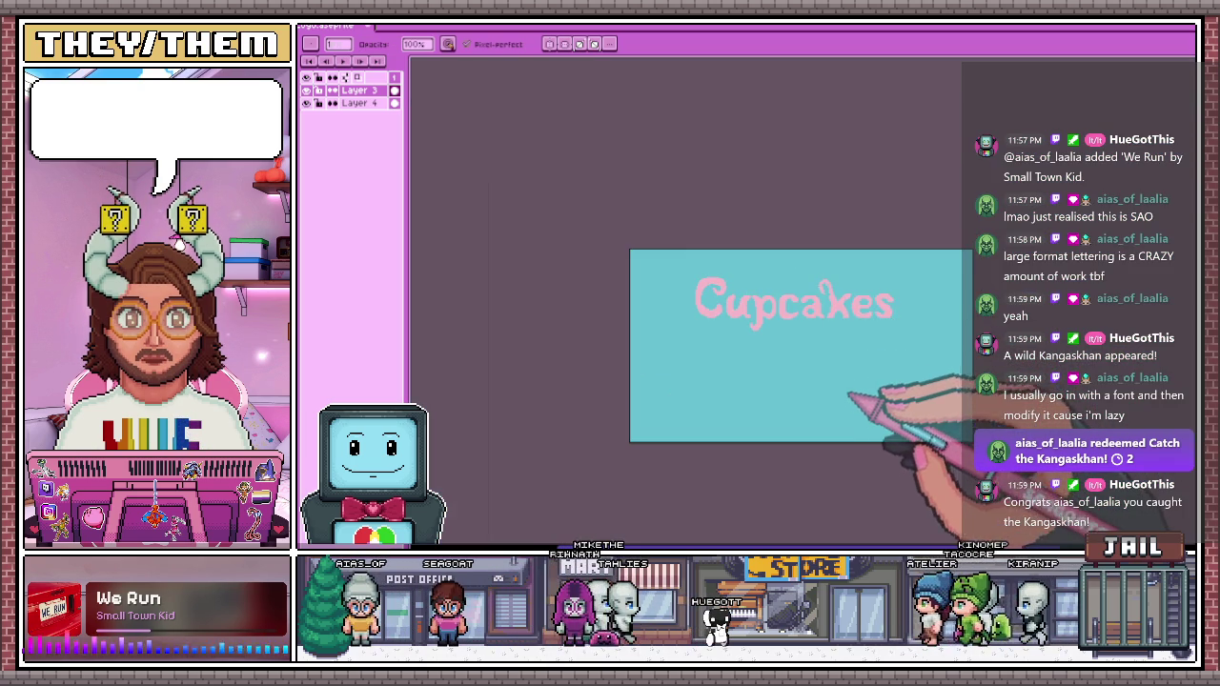
{"action": "scroll", "coordinate": [843, 315], "scroll_direction": "up", "scroll_amount": 2}
{"action": "scroll", "coordinate": [844, 277], "scroll_direction": "up", "scroll_amount": 2}
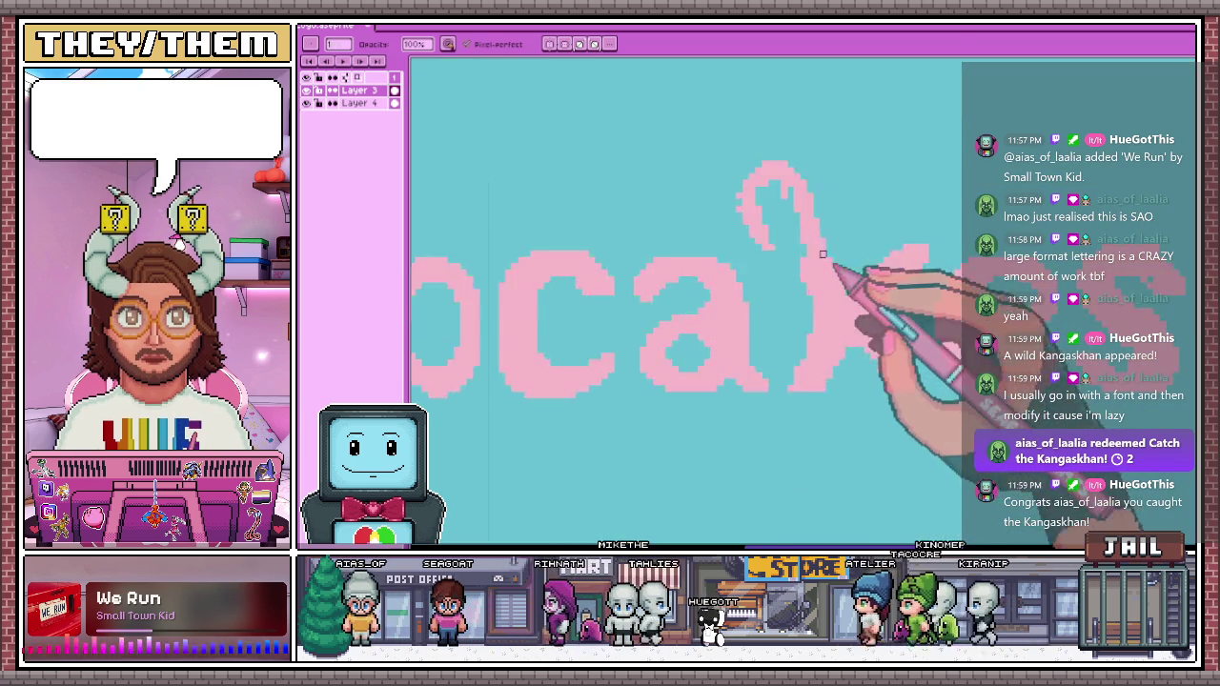
{"action": "scroll", "coordinate": [781, 191], "scroll_direction": "up", "scroll_amount": 1}
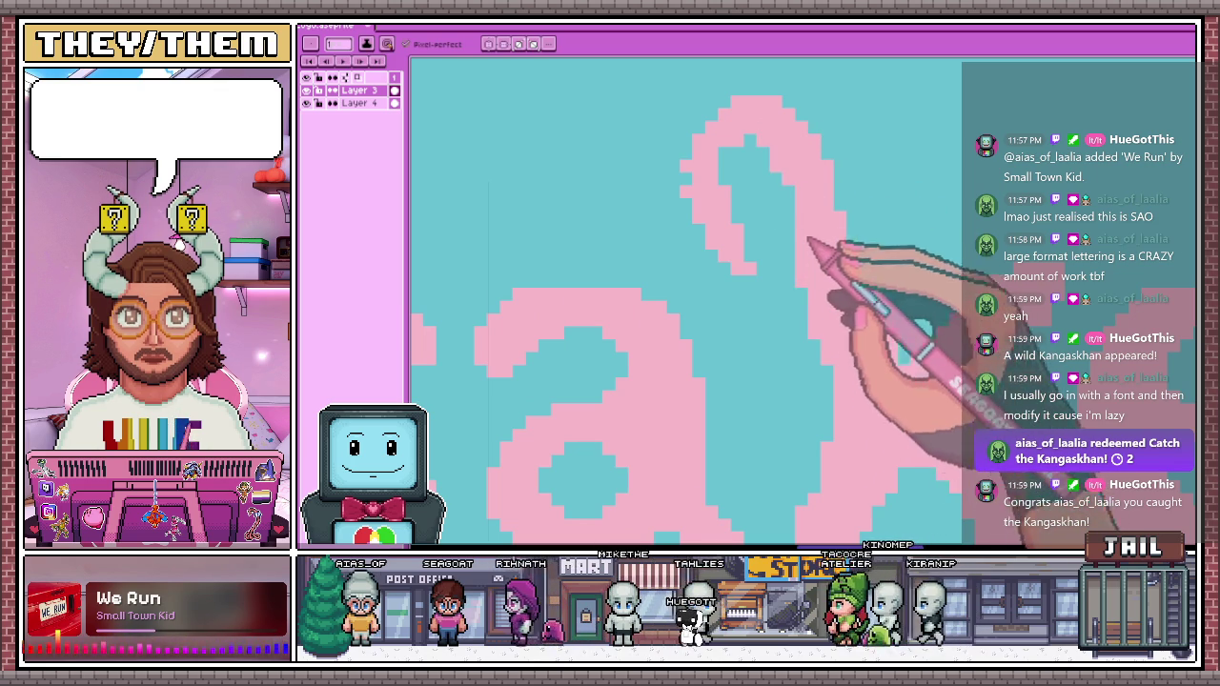
{"action": "scroll", "coordinate": [715, 171], "scroll_direction": "down", "scroll_amount": 1}
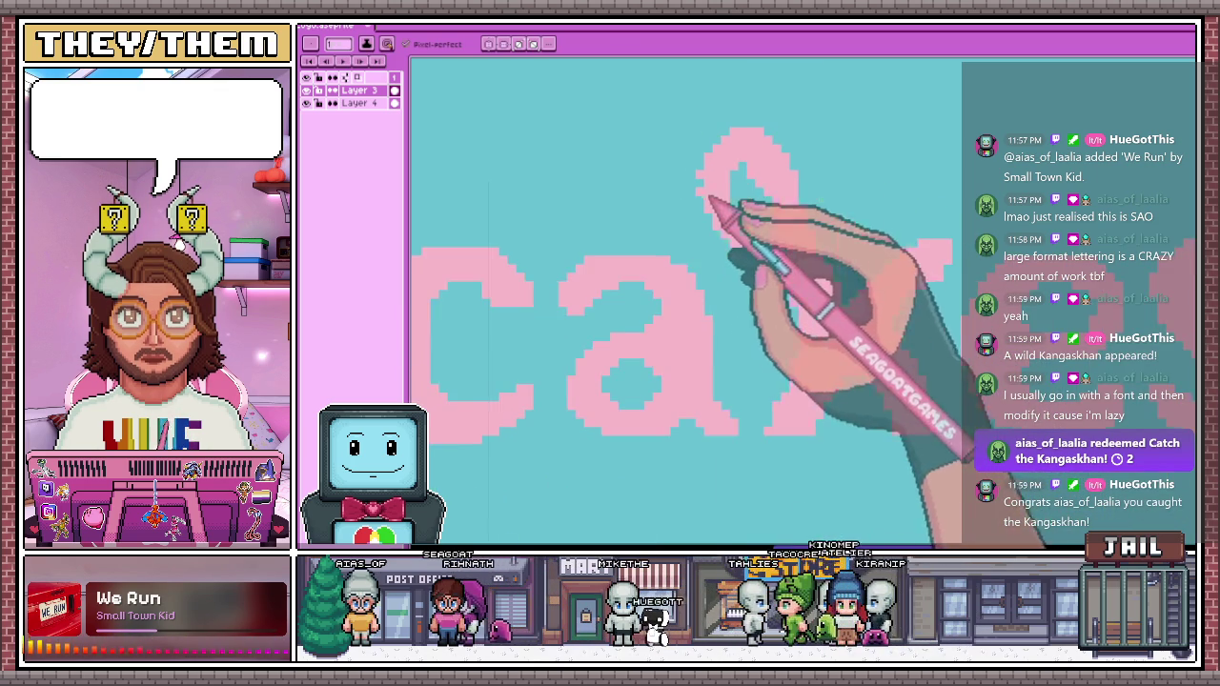
{"action": "scroll", "coordinate": [710, 204], "scroll_direction": "up", "scroll_amount": 1}
{"action": "scroll", "coordinate": [736, 271], "scroll_direction": "down", "scroll_amount": 1}
{"action": "scroll", "coordinate": [724, 259], "scroll_direction": "up", "scroll_amount": 1}
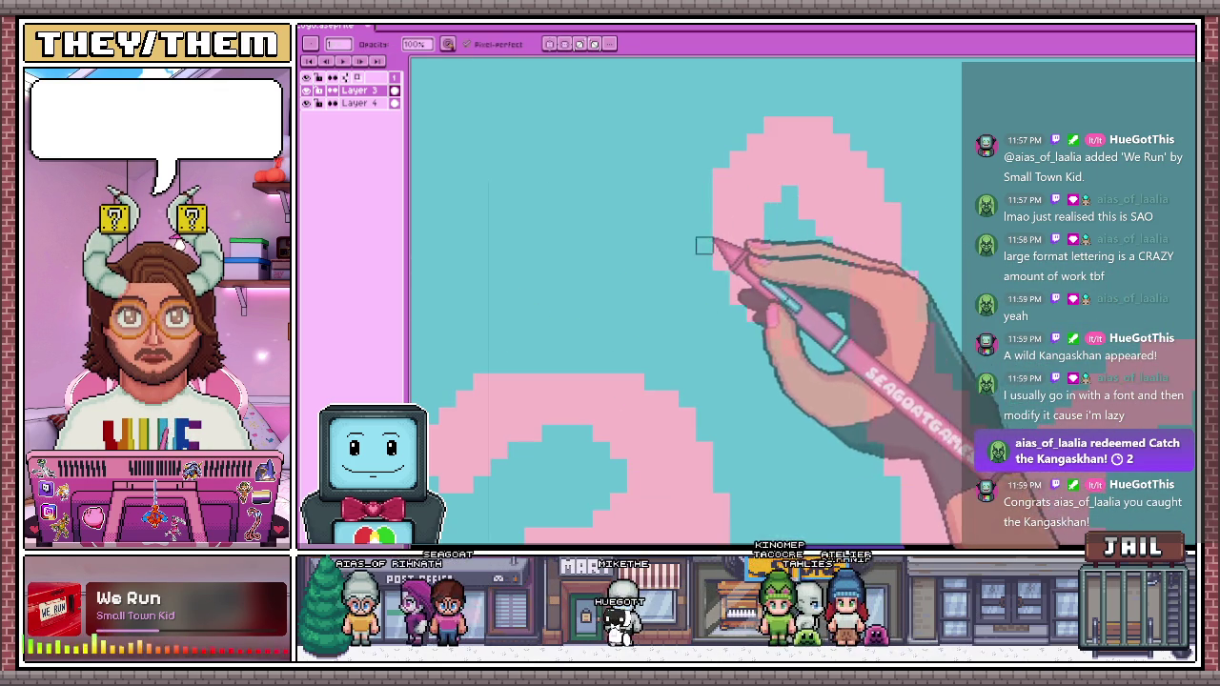
{"action": "key", "text": "e"}
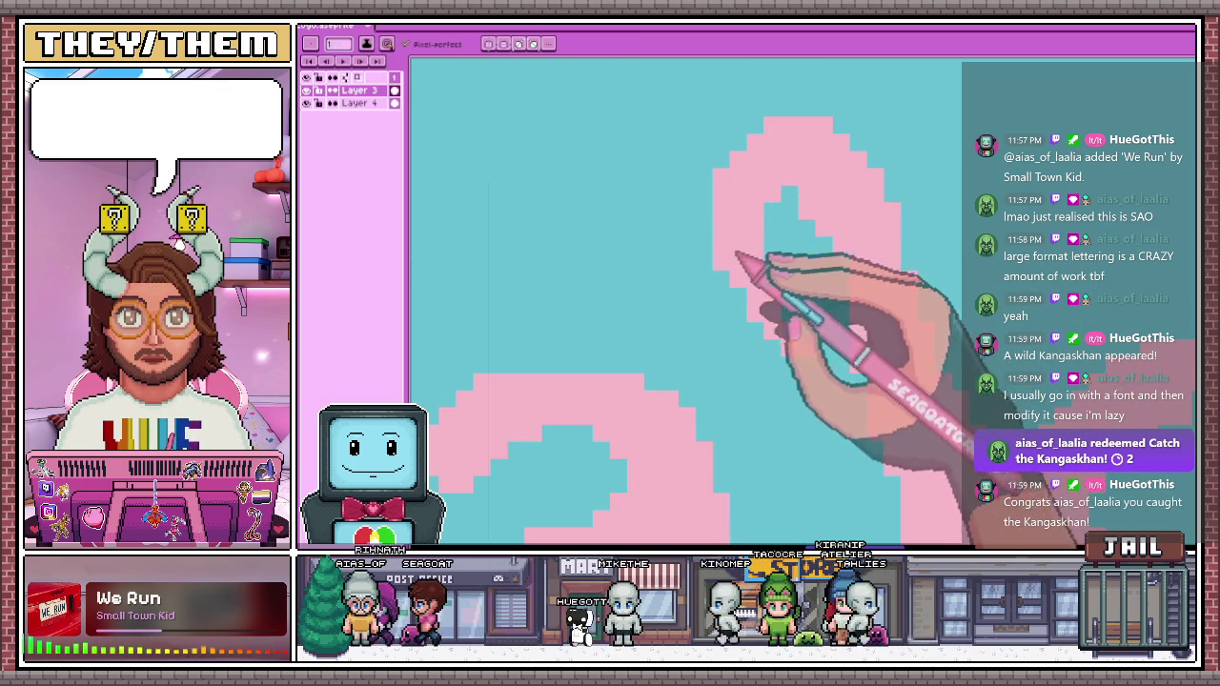
{"action": "scroll", "coordinate": [753, 267], "scroll_direction": "down", "scroll_amount": 2}
{"action": "scroll", "coordinate": [796, 300], "scroll_direction": "down", "scroll_amount": 2}
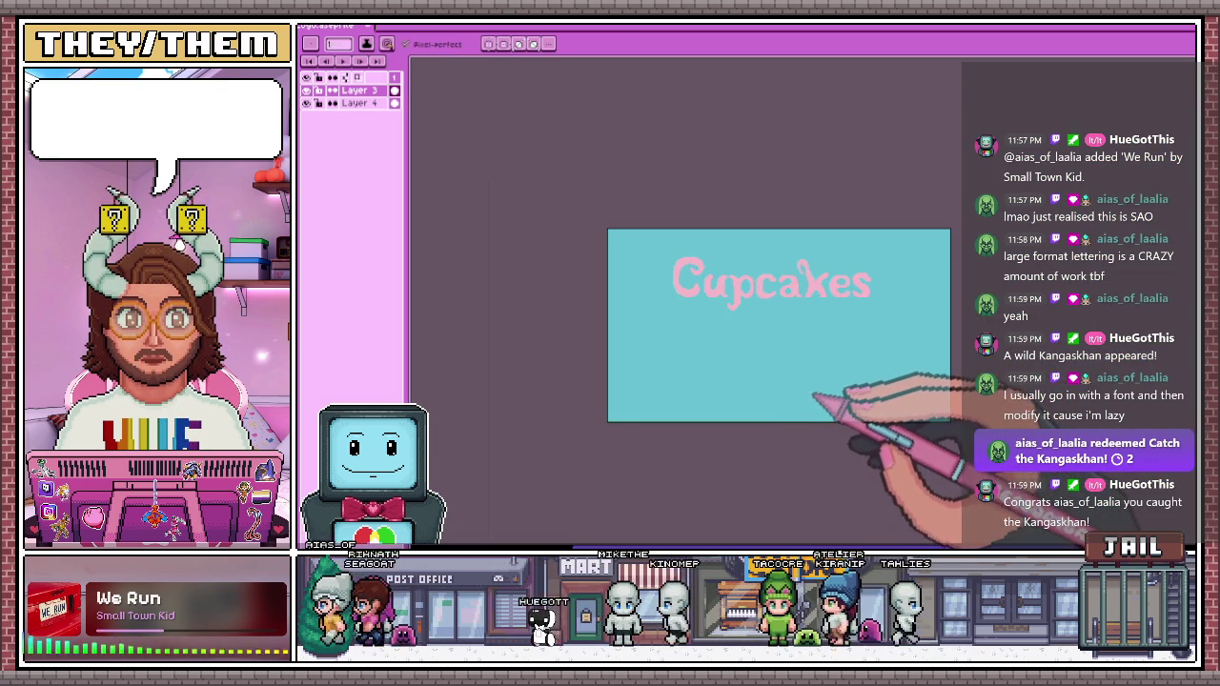
{"action": "scroll", "coordinate": [803, 361], "scroll_direction": "up", "scroll_amount": 2}
{"action": "scroll", "coordinate": [839, 264], "scroll_direction": "up", "scroll_amount": 2}
{"action": "scroll", "coordinate": [906, 324], "scroll_direction": "up", "scroll_amount": 1}
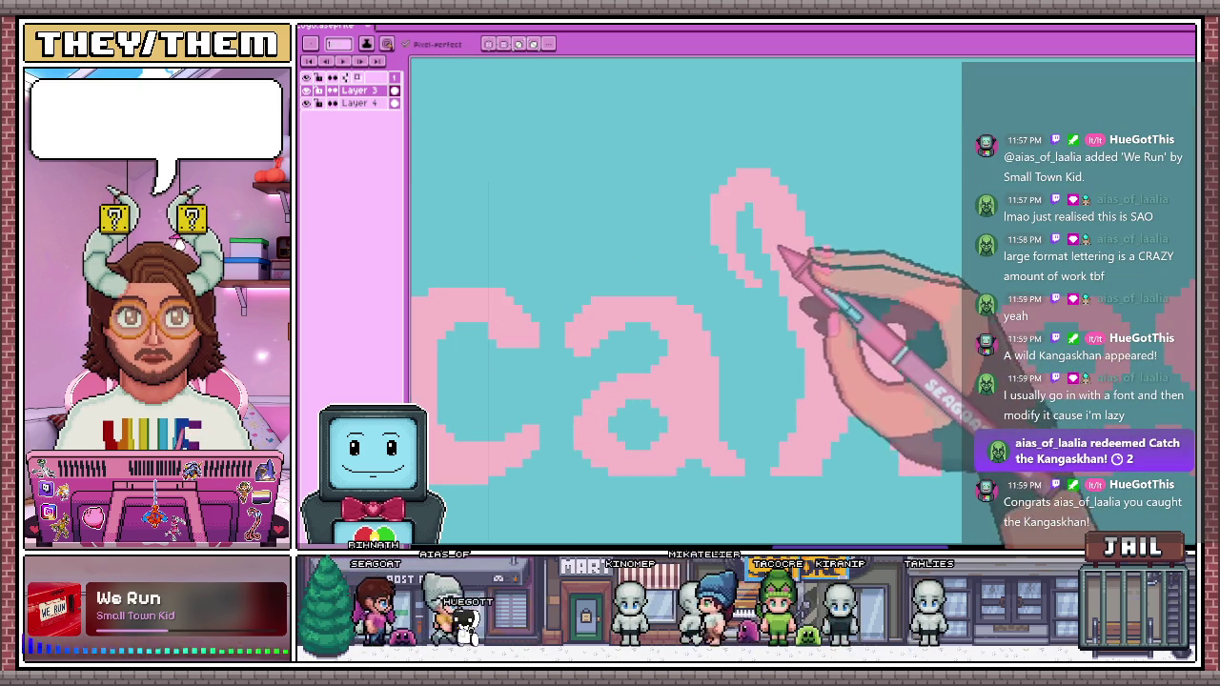
{"action": "scroll", "coordinate": [877, 267], "scroll_direction": "down", "scroll_amount": 3}
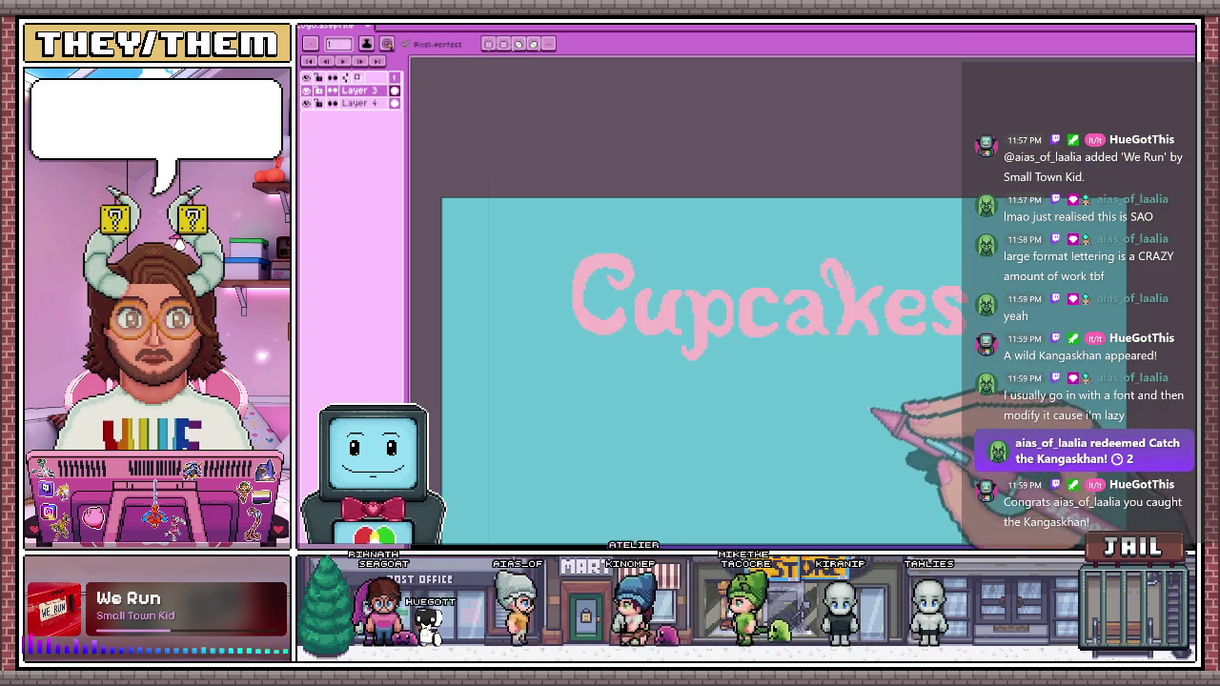
{"action": "scroll", "coordinate": [695, 353], "scroll_direction": "down", "scroll_amount": 2}
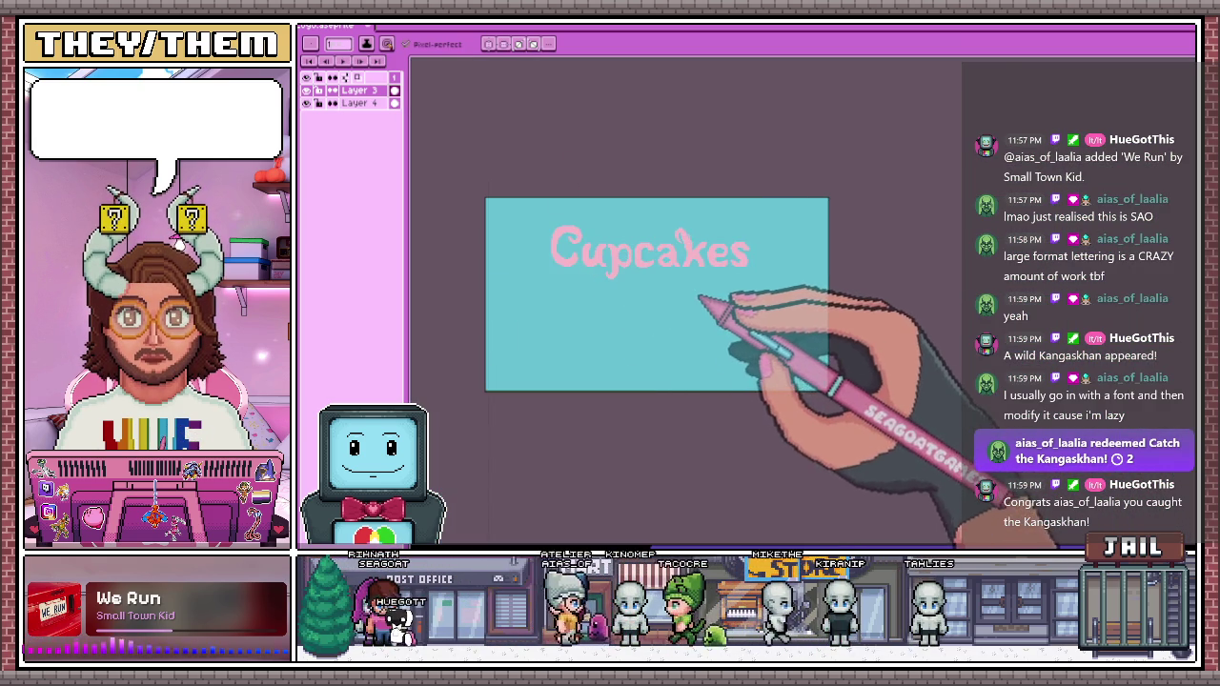
{"action": "scroll", "coordinate": [706, 255], "scroll_direction": "up", "scroll_amount": 3}
{"action": "scroll", "coordinate": [676, 194], "scroll_direction": "up", "scroll_amount": 2}
{"action": "scroll", "coordinate": [566, 168], "scroll_direction": "up", "scroll_amount": 2}
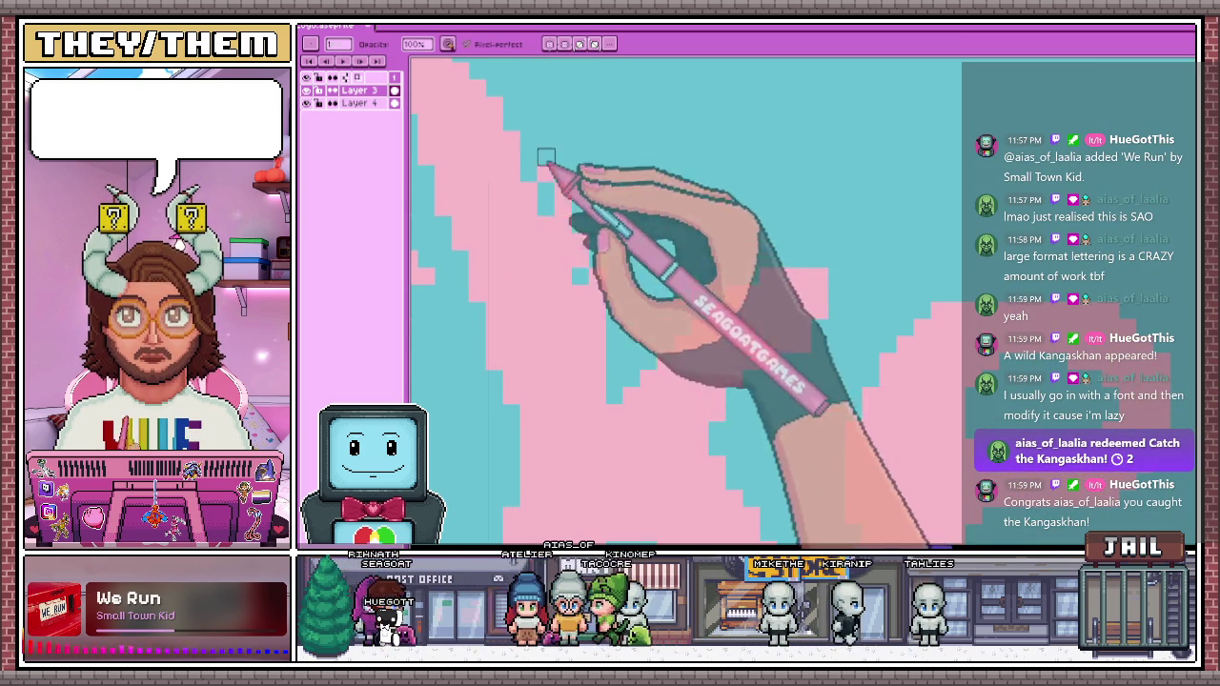
Add a row of pink pixels along the top of the k's arm
{"action": "scroll", "coordinate": [545, 173], "scroll_direction": "up", "scroll_amount": 1}
{"action": "key", "text": "e"}
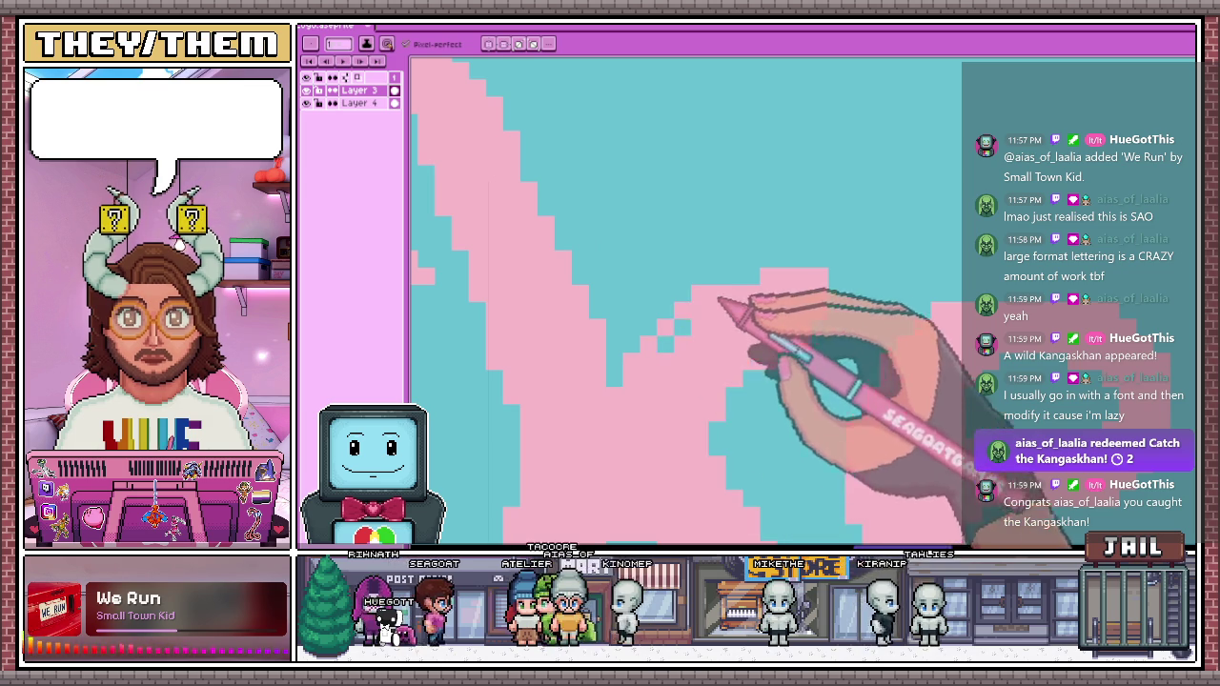
{"action": "left_click_drag", "start_coordinate": [774, 244], "coordinate": [730, 244]}
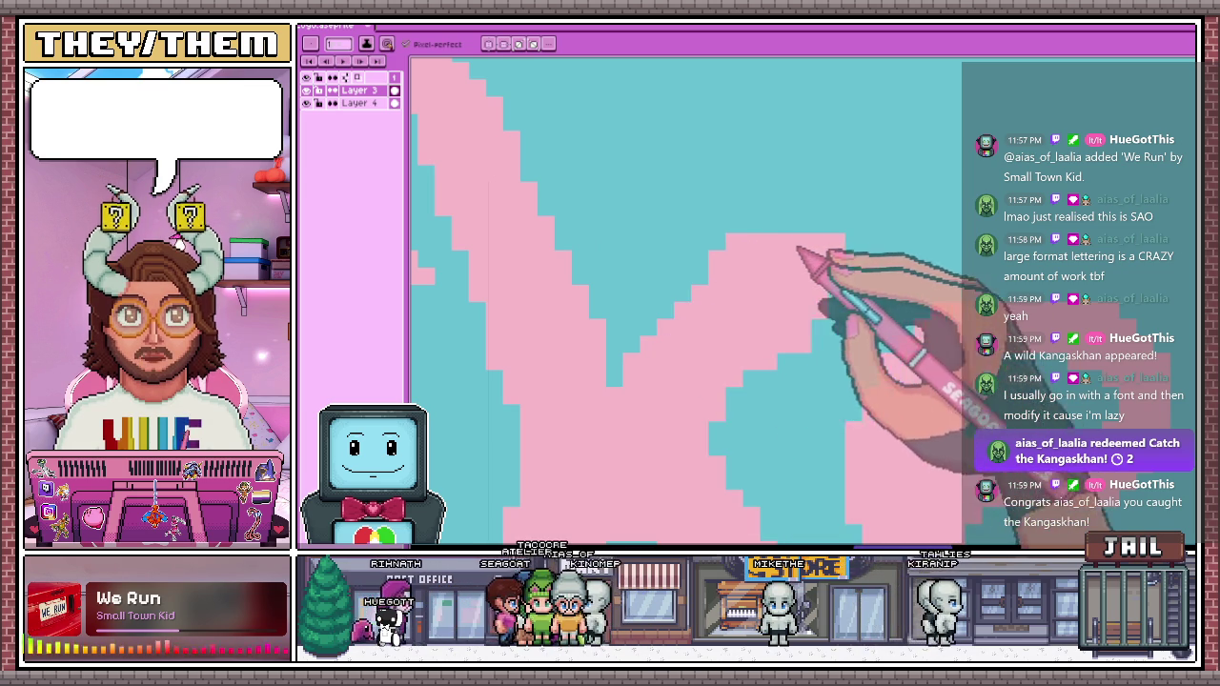
{"action": "scroll", "coordinate": [768, 231], "scroll_direction": "down", "scroll_amount": 3}
{"action": "scroll", "coordinate": [810, 250], "scroll_direction": "up", "scroll_amount": 2}
{"action": "scroll", "coordinate": [782, 276], "scroll_direction": "up", "scroll_amount": 2}
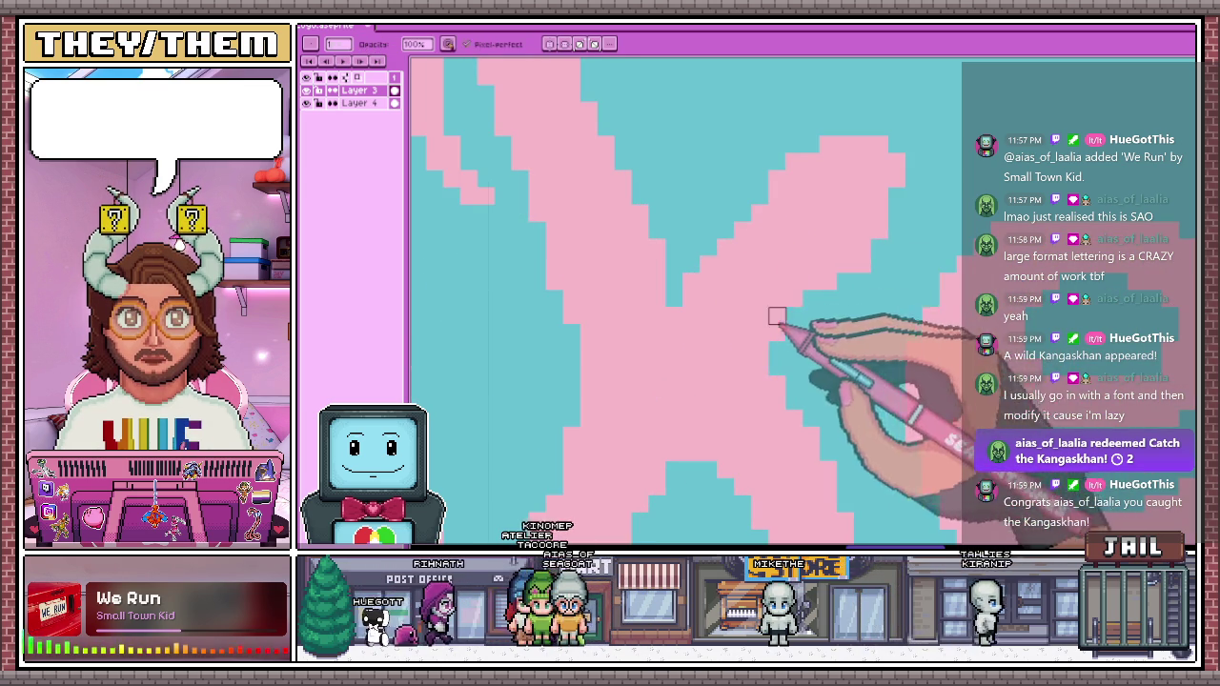
{"action": "scroll", "coordinate": [725, 234], "scroll_direction": "down", "scroll_amount": 3}
{"action": "scroll", "coordinate": [681, 262], "scroll_direction": "up", "scroll_amount": 3}
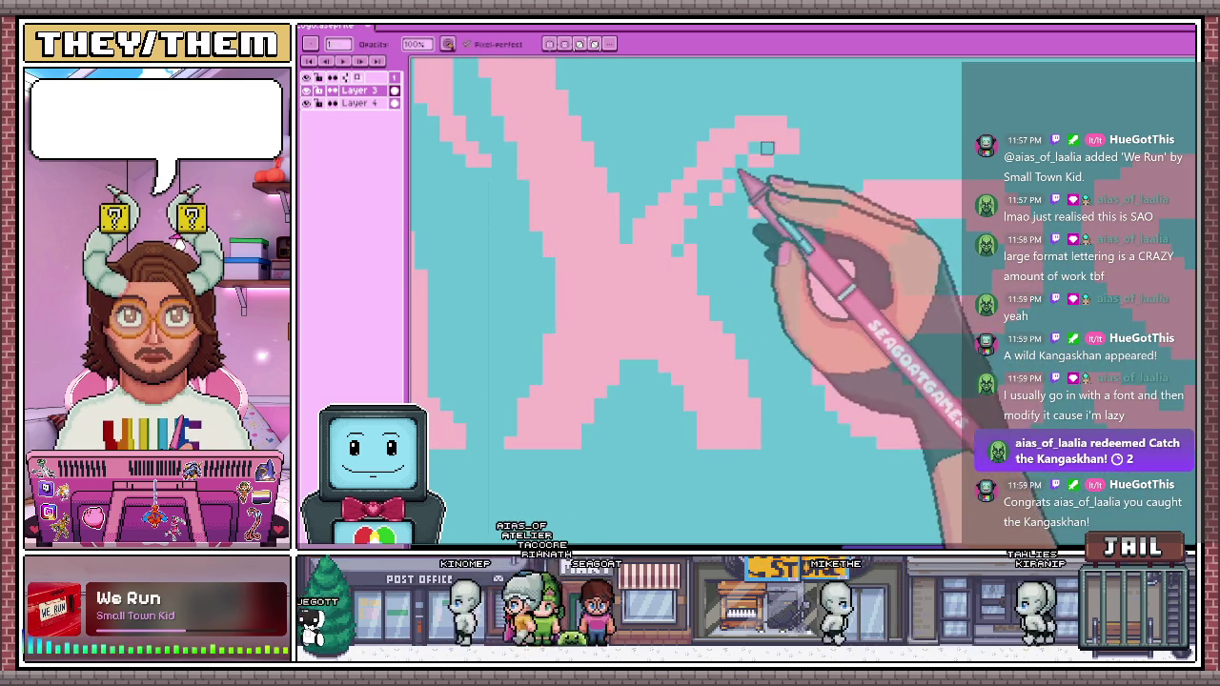
Erase along the k's arm edge to form clean stepped pixels
{"action": "key", "text": "e"}
{"action": "left_click_drag", "start_coordinate": [690, 217], "coordinate": [747, 176]}
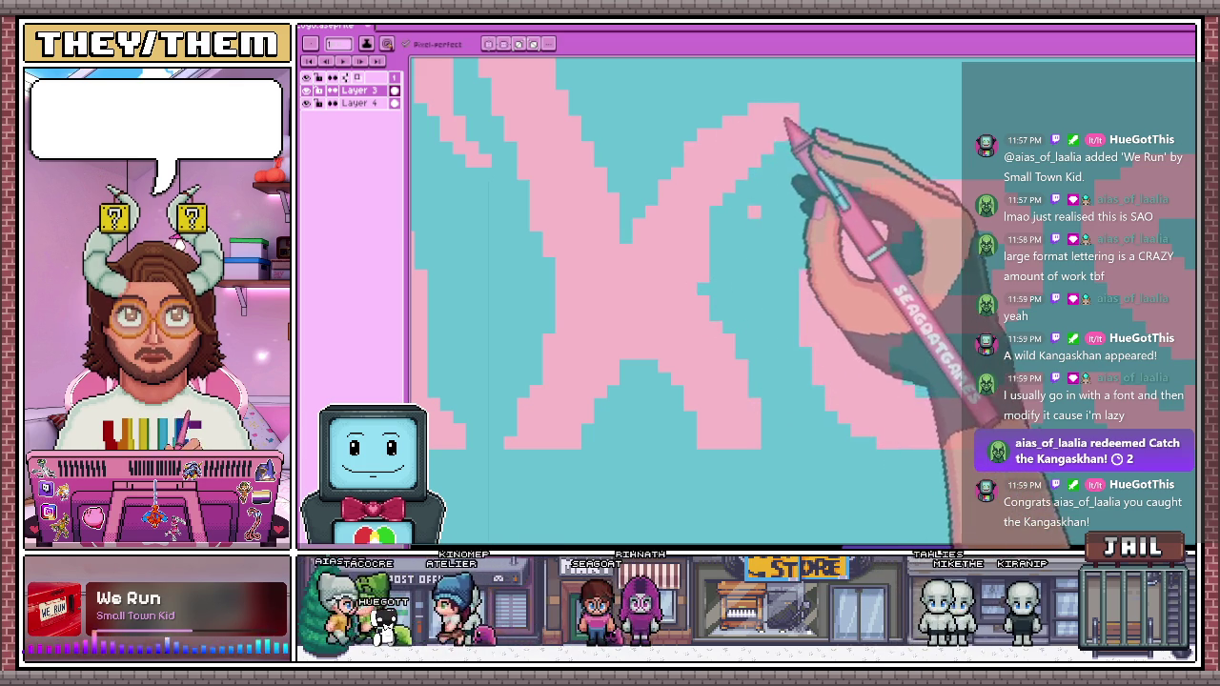
{"action": "scroll", "coordinate": [739, 212], "scroll_direction": "down", "scroll_amount": 3}
{"action": "scroll", "coordinate": [753, 286], "scroll_direction": "down", "scroll_amount": 3}
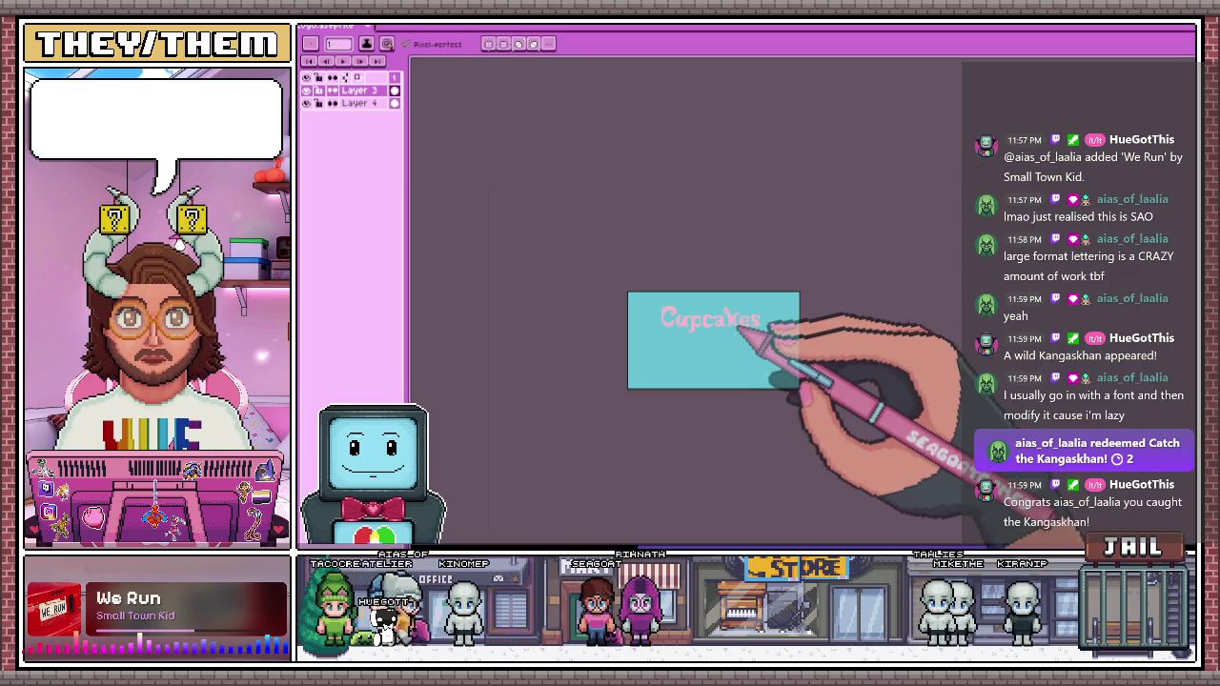
{"action": "scroll", "coordinate": [734, 317], "scroll_direction": "up", "scroll_amount": 3}
{"action": "scroll", "coordinate": [715, 267], "scroll_direction": "up", "scroll_amount": 2}
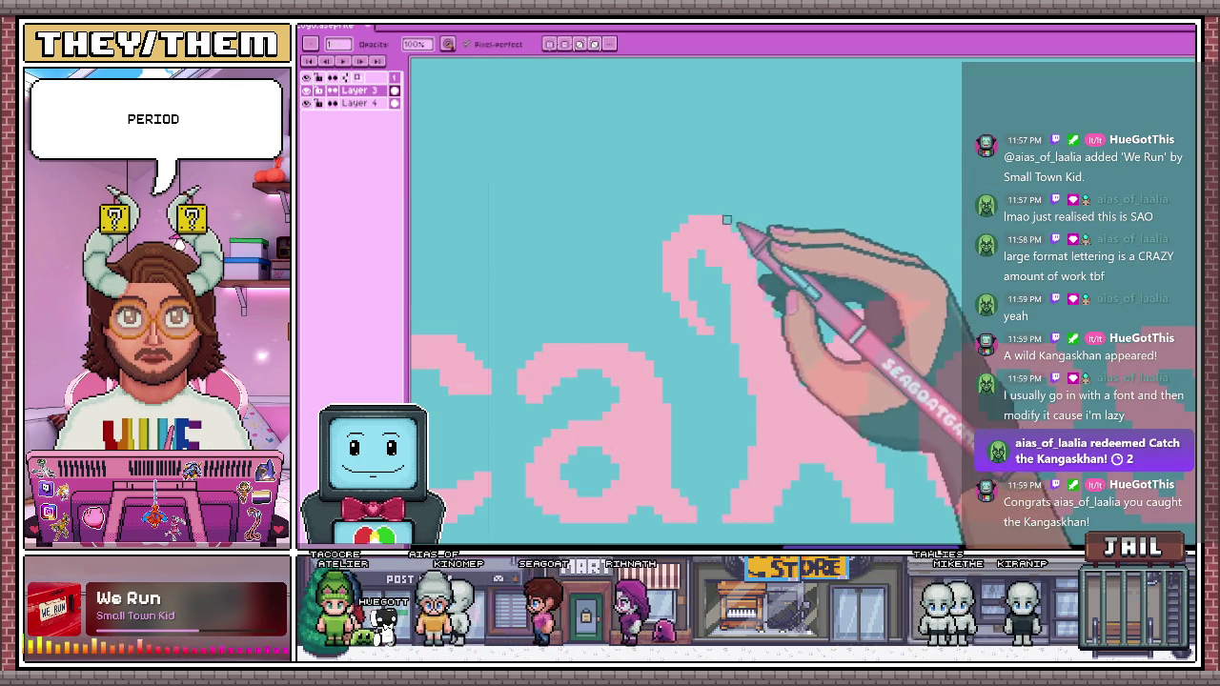
{"action": "key", "text": "e"}
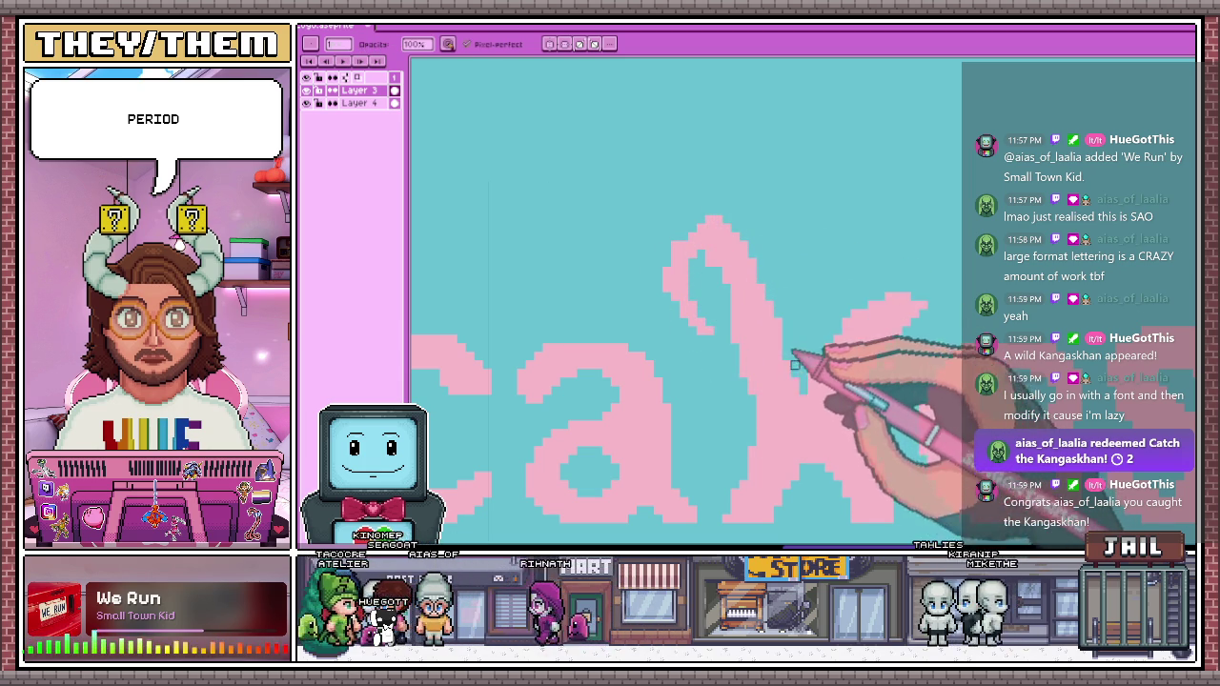
{"action": "scroll", "coordinate": [887, 253], "scroll_direction": "down", "scroll_amount": 1}
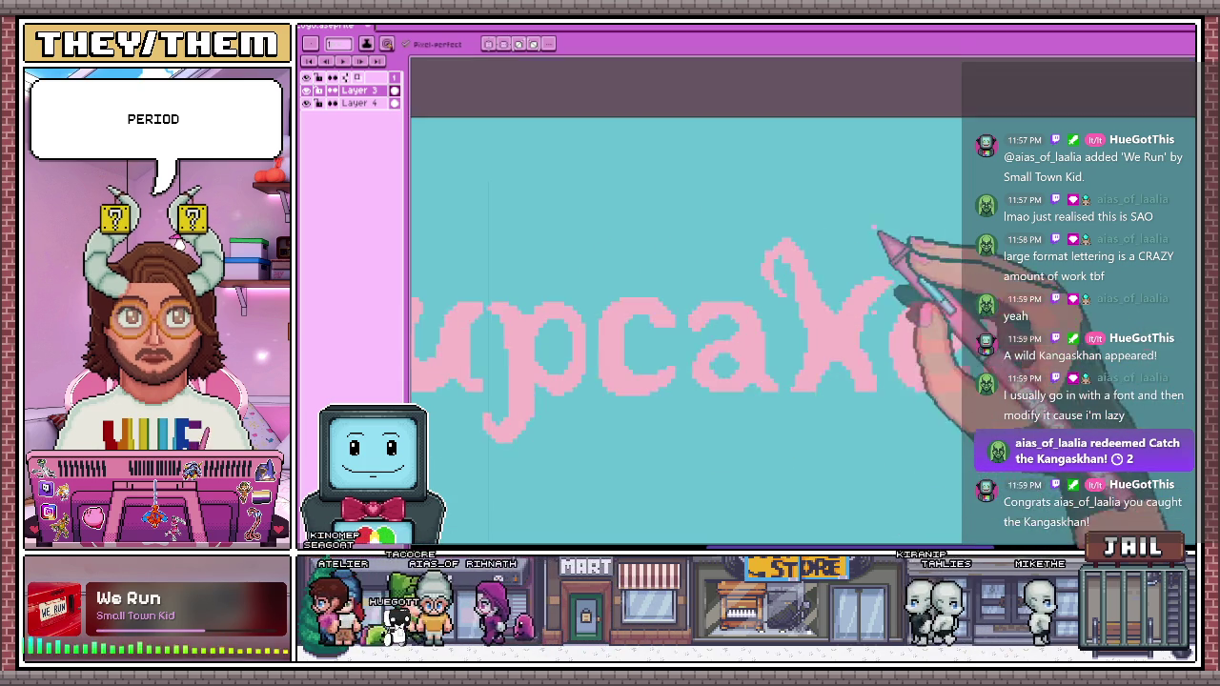
{"action": "scroll", "coordinate": [867, 343], "scroll_direction": "up", "scroll_amount": 1}
{"action": "key", "text": "b"}
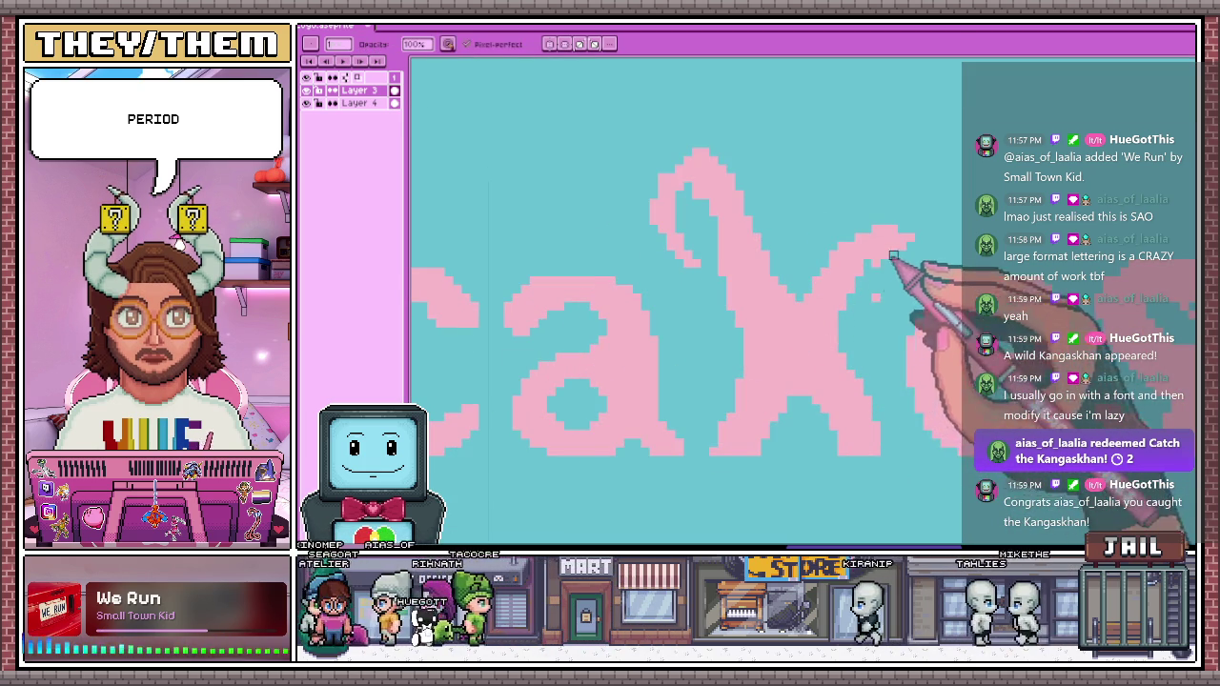
{"action": "scroll", "coordinate": [867, 305], "scroll_direction": "down", "scroll_amount": 2}
{"action": "scroll", "coordinate": [737, 271], "scroll_direction": "down", "scroll_amount": 2}
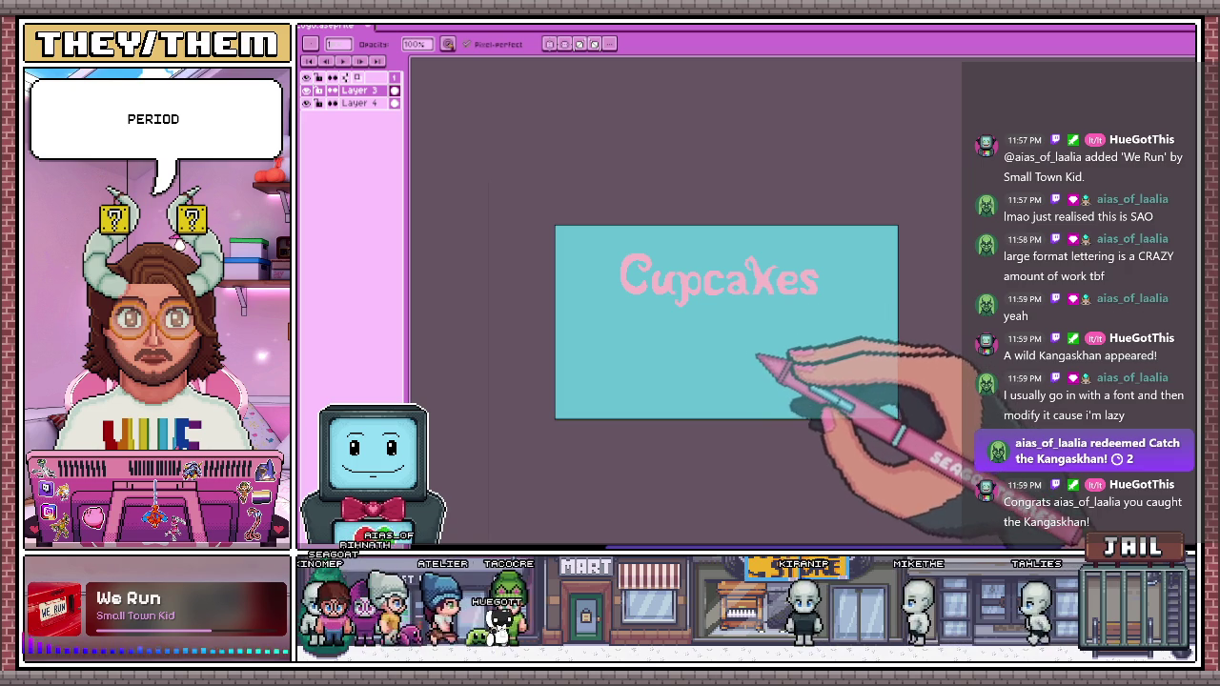
{"action": "scroll", "coordinate": [780, 315], "scroll_direction": "up", "scroll_amount": 2}
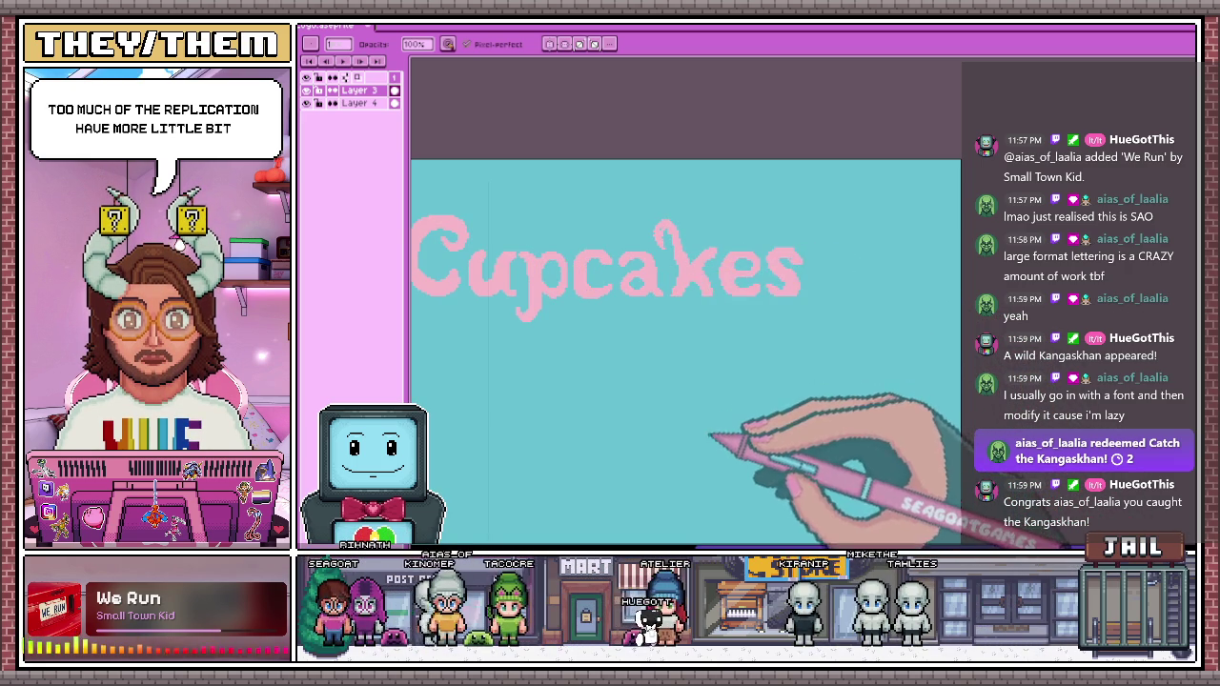
{"action": "scroll", "coordinate": [709, 424], "scroll_direction": "down", "scroll_amount": 2}
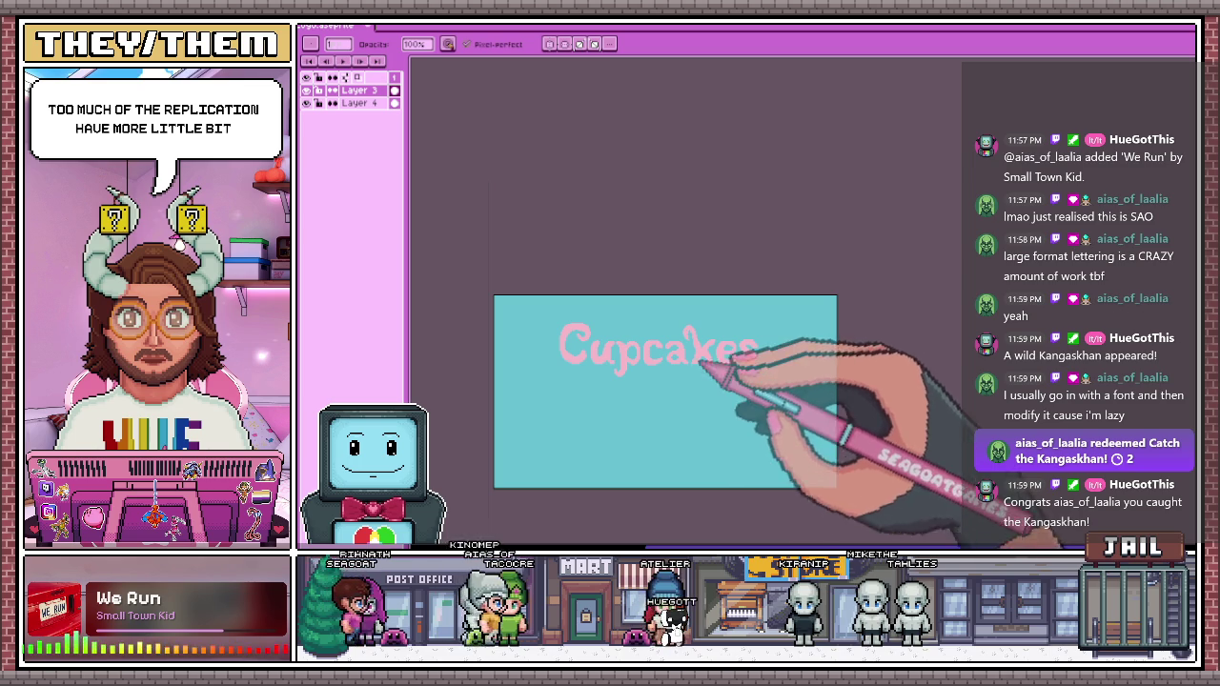
{"action": "scroll", "coordinate": [699, 360], "scroll_direction": "up", "scroll_amount": 2}
{"action": "scroll", "coordinate": [790, 368], "scroll_direction": "up", "scroll_amount": 2}
{"action": "key", "text": "e"}
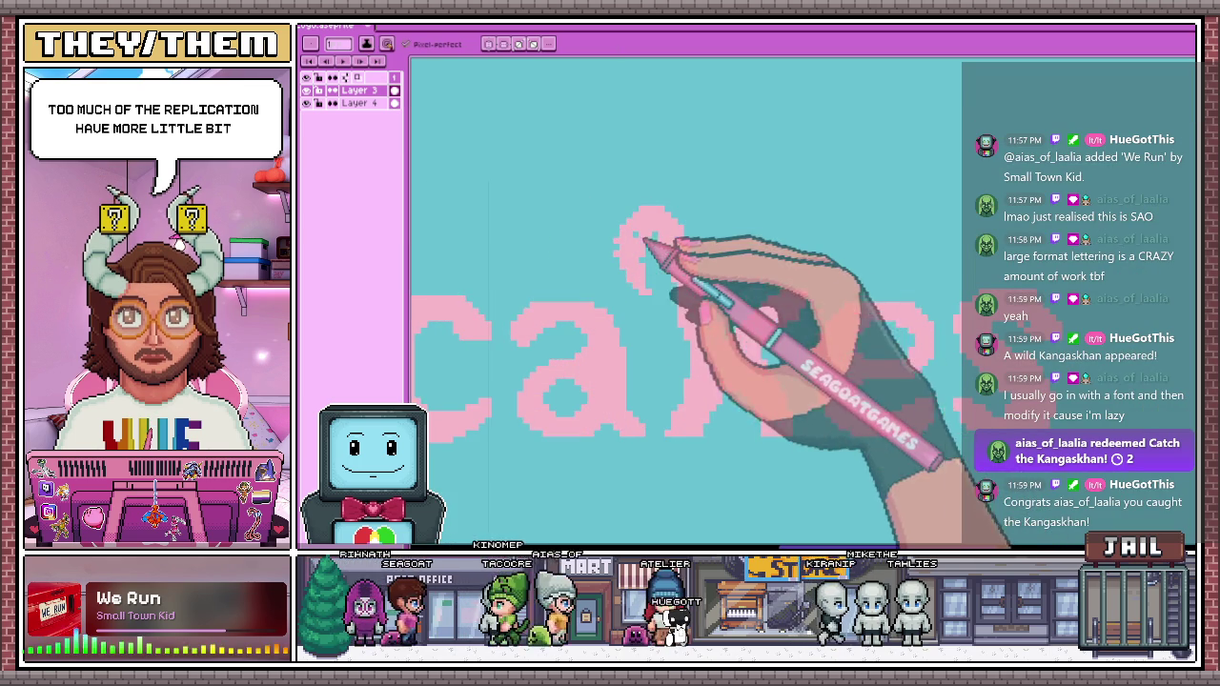
Erase the old loop stroke atop the k, then zoom out to view the whole title
{"action": "left_click_drag", "start_coordinate": [636, 222], "coordinate": [712, 253]}
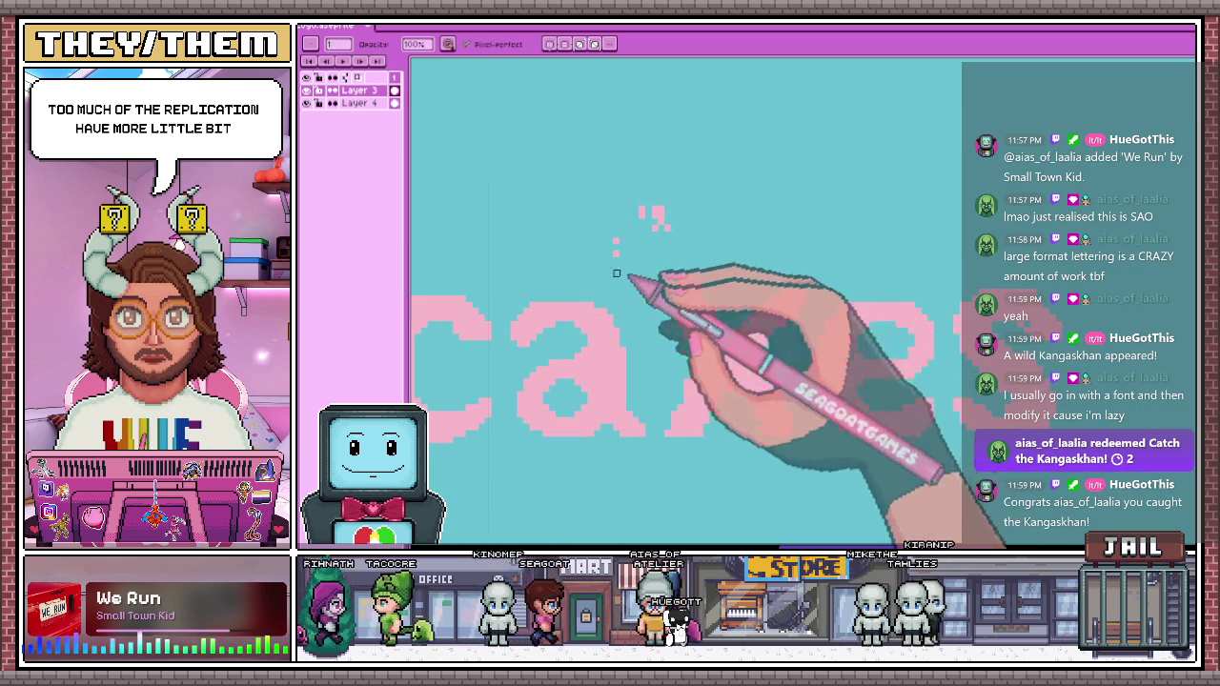
{"action": "key", "text": "e"}
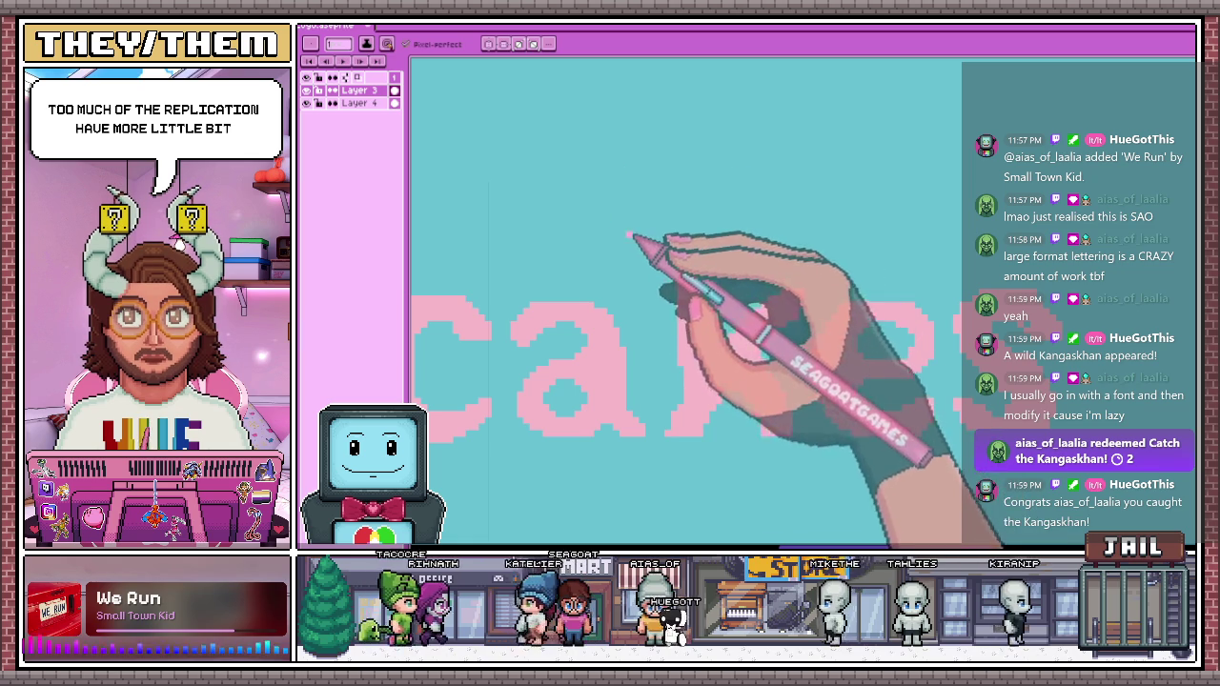
{"action": "left_click_drag", "start_coordinate": [676, 301], "coordinate": [705, 285]}
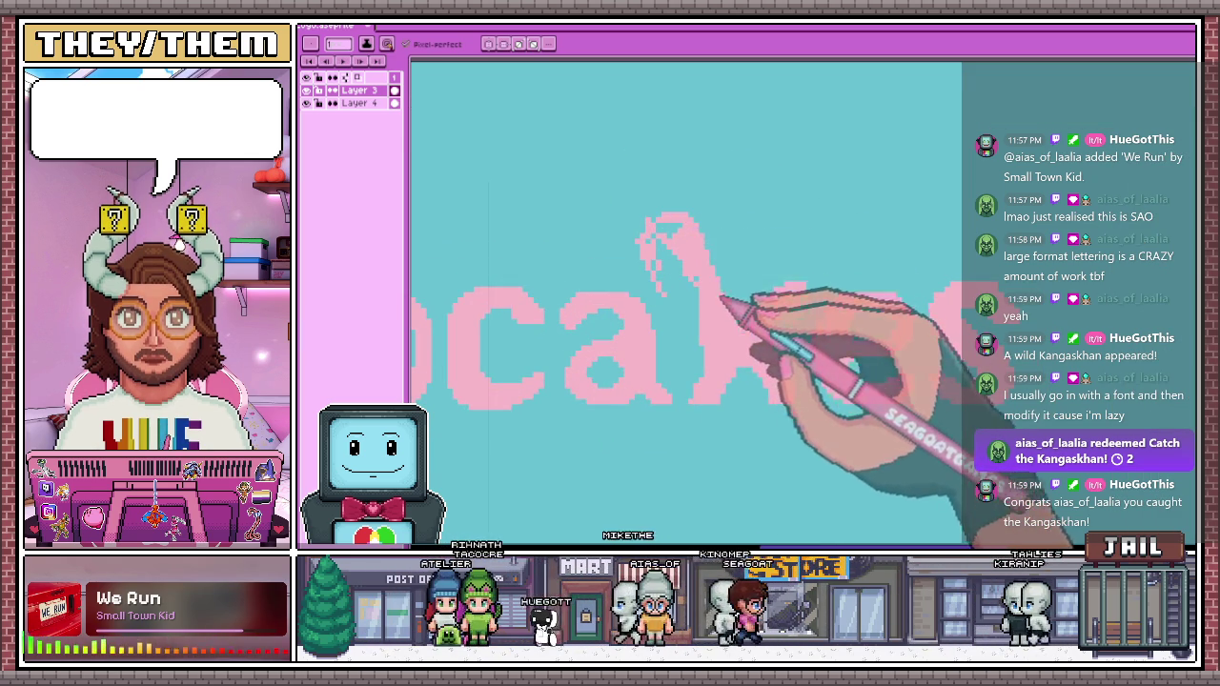
{"action": "scroll", "coordinate": [722, 274], "scroll_direction": "up", "scroll_amount": 2}
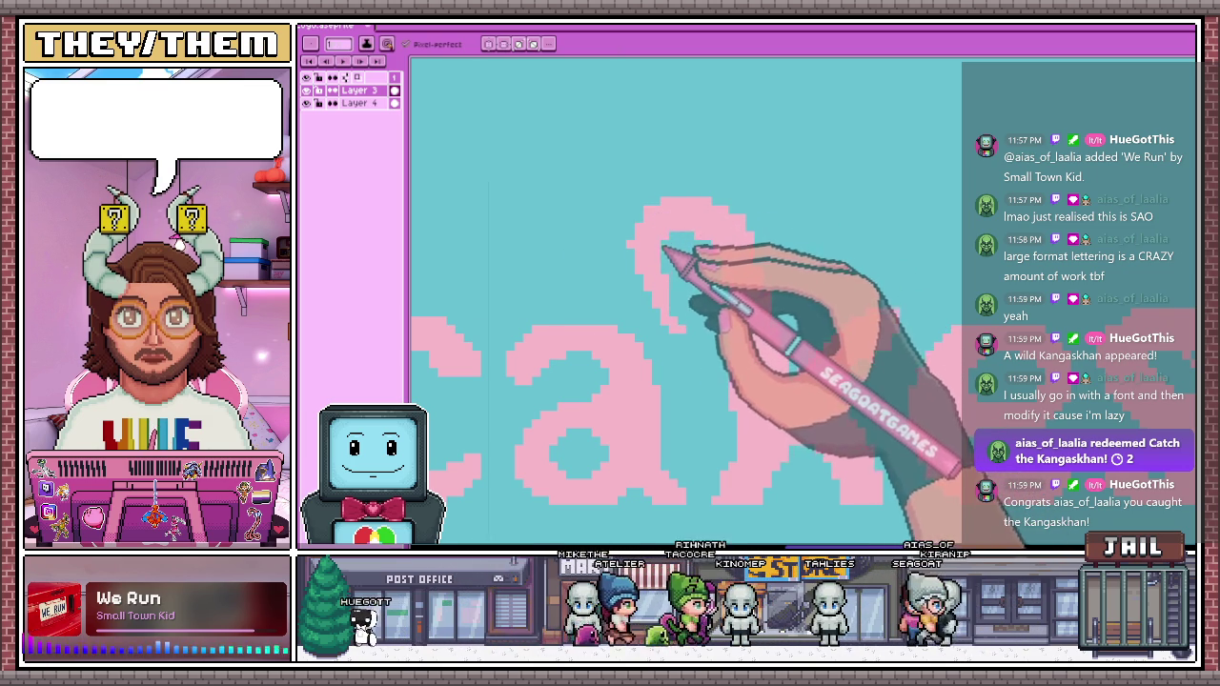
{"action": "scroll", "coordinate": [678, 238], "scroll_direction": "down", "scroll_amount": 3}
{"action": "scroll", "coordinate": [743, 360], "scroll_direction": "down", "scroll_amount": 2}
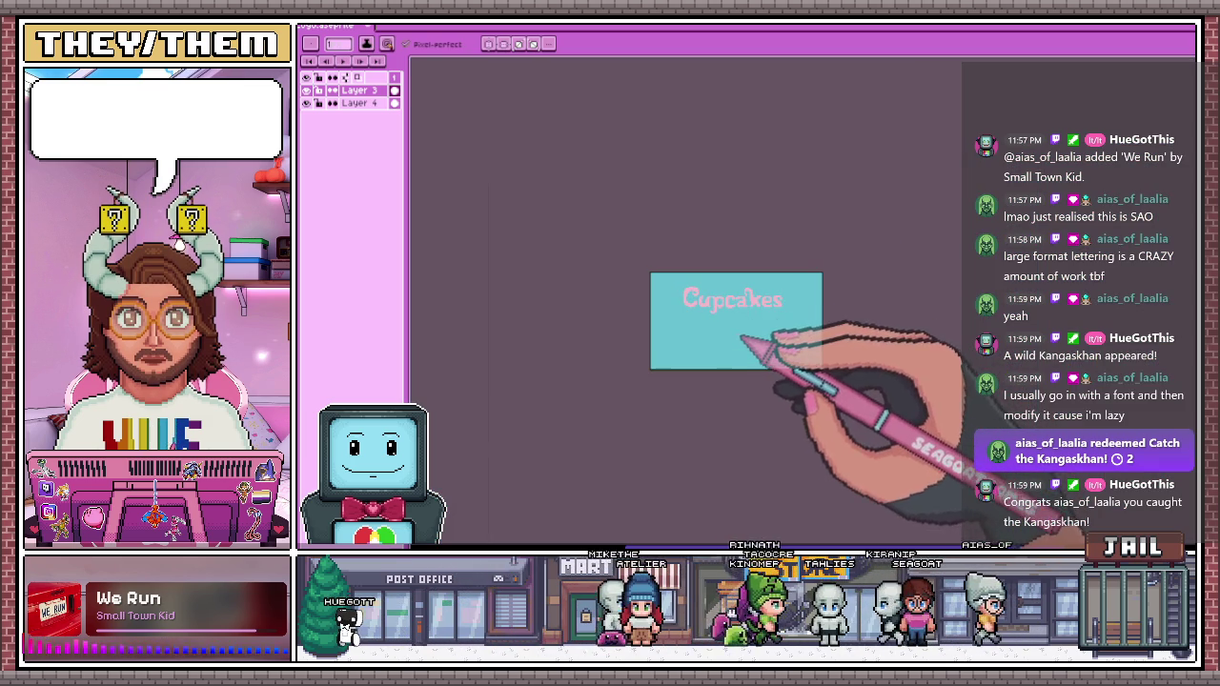
Zoom in on the pink lowercase c to inspect its pixel outline
{"action": "scroll", "coordinate": [753, 314], "scroll_direction": "up", "scroll_amount": 3}
{"action": "scroll", "coordinate": [744, 229], "scroll_direction": "up", "scroll_amount": 1}
{"action": "scroll", "coordinate": [782, 205], "scroll_direction": "down", "scroll_amount": 1}
{"action": "scroll", "coordinate": [752, 243], "scroll_direction": "down", "scroll_amount": 1}
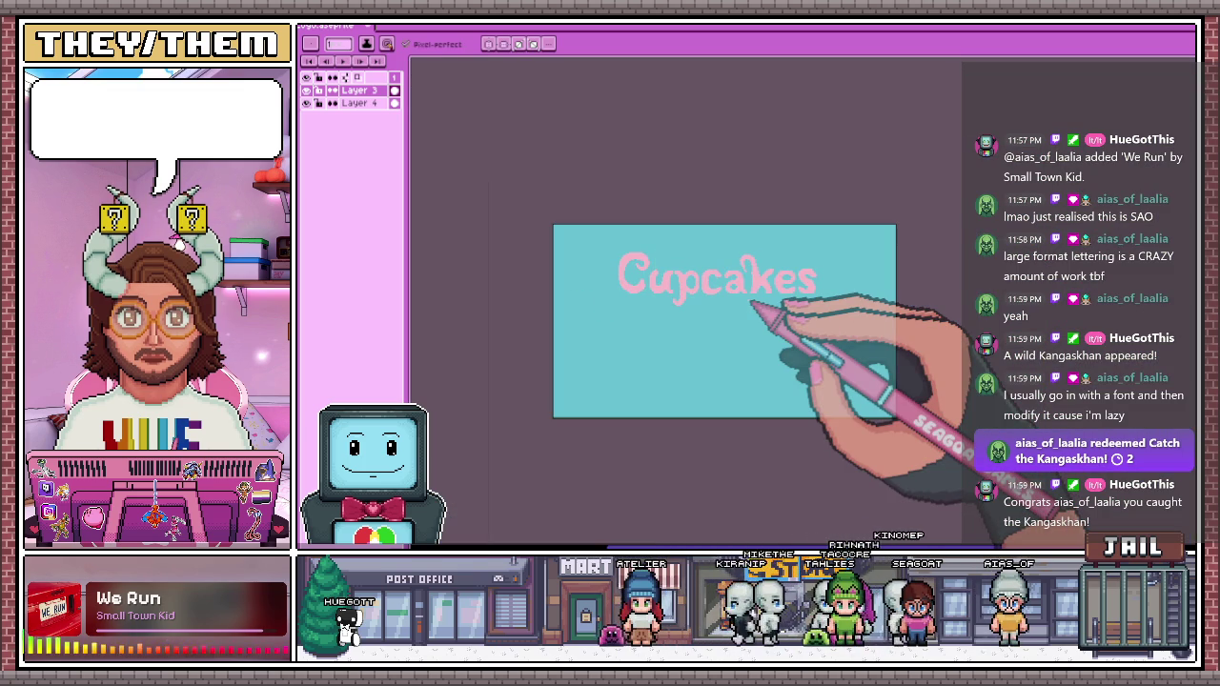
{"action": "scroll", "coordinate": [758, 291], "scroll_direction": "up", "scroll_amount": 2}
{"action": "scroll", "coordinate": [777, 267], "scroll_direction": "up", "scroll_amount": 2}
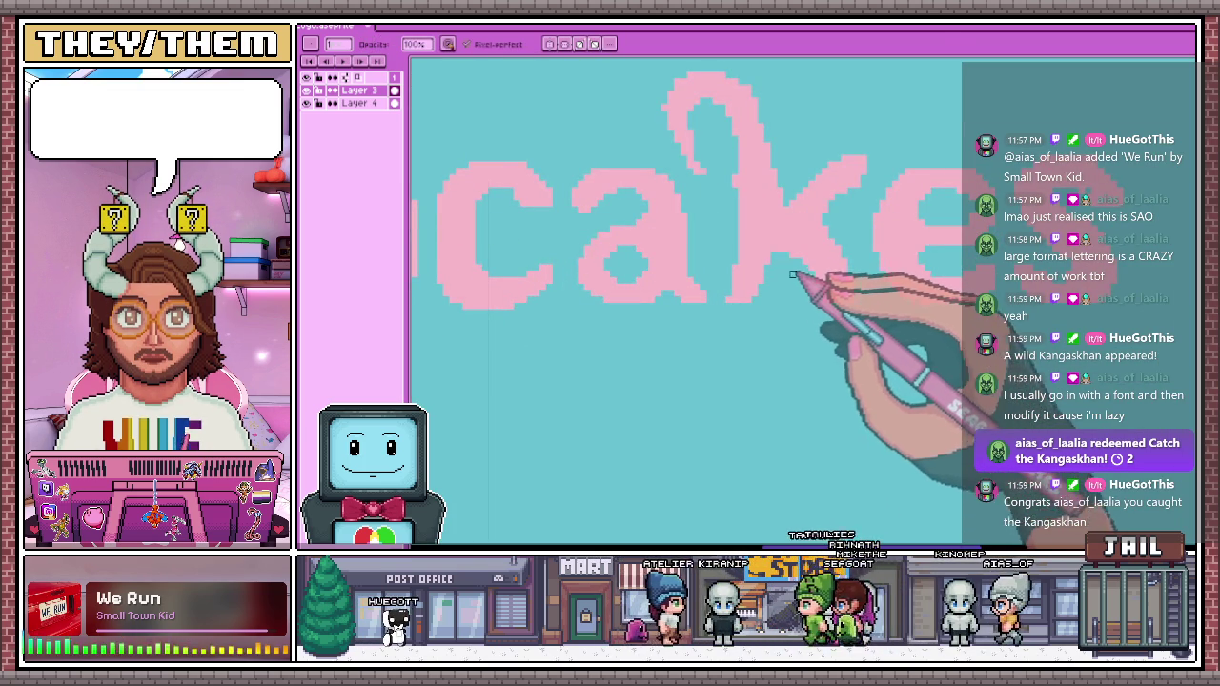
{"action": "scroll", "coordinate": [792, 274], "scroll_direction": "down", "scroll_amount": 2}
{"action": "scroll", "coordinate": [782, 314], "scroll_direction": "down", "scroll_amount": 2}
{"action": "scroll", "coordinate": [780, 335], "scroll_direction": "up", "scroll_amount": 2}
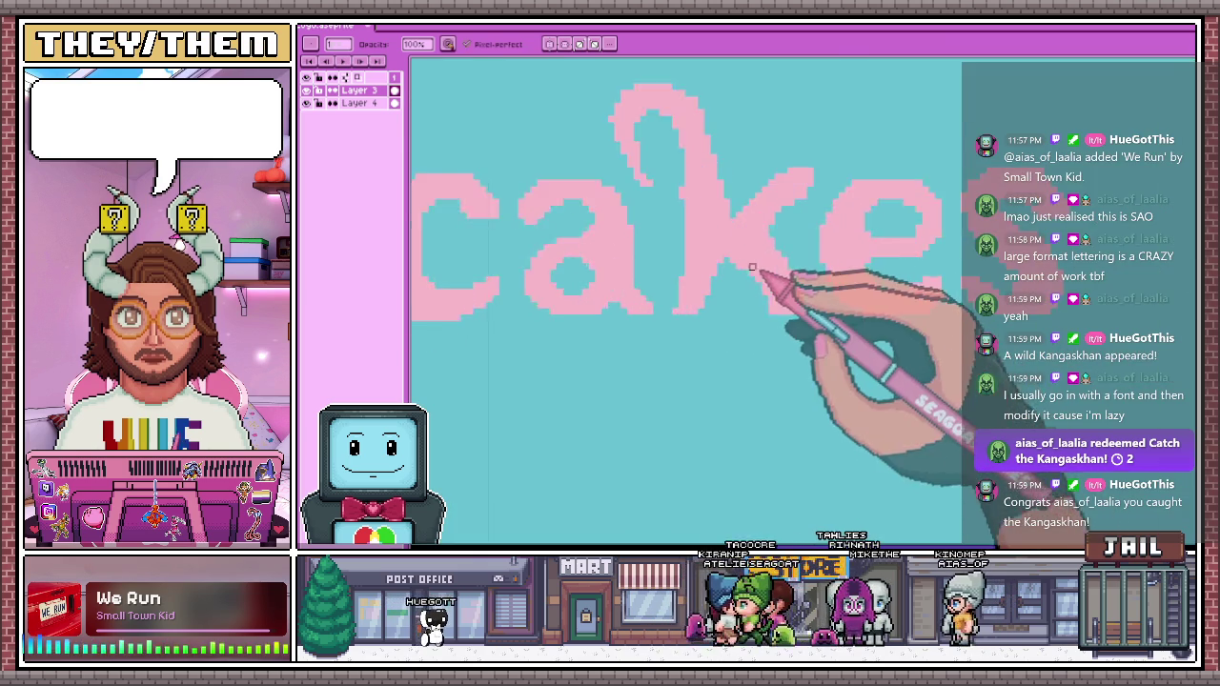
{"action": "scroll", "coordinate": [763, 273], "scroll_direction": "up", "scroll_amount": 2}
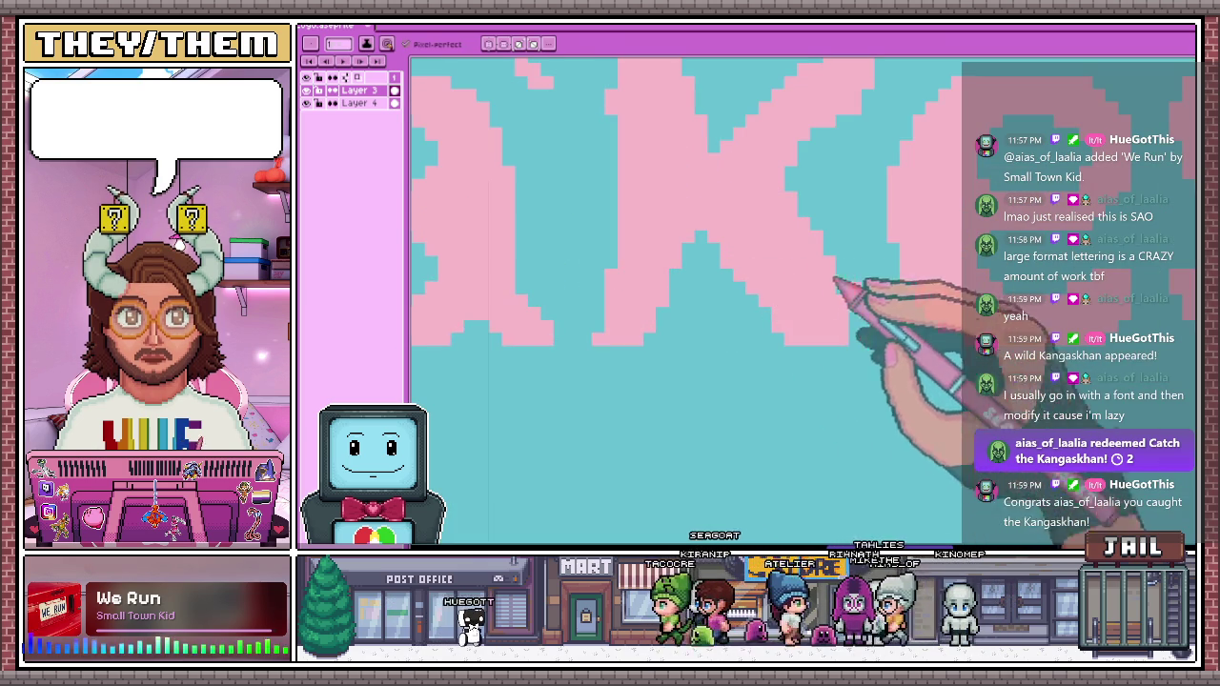
Touch up the c's edge pixels with the Pencil, zooming to check the curve
{"action": "key", "text": "b"}
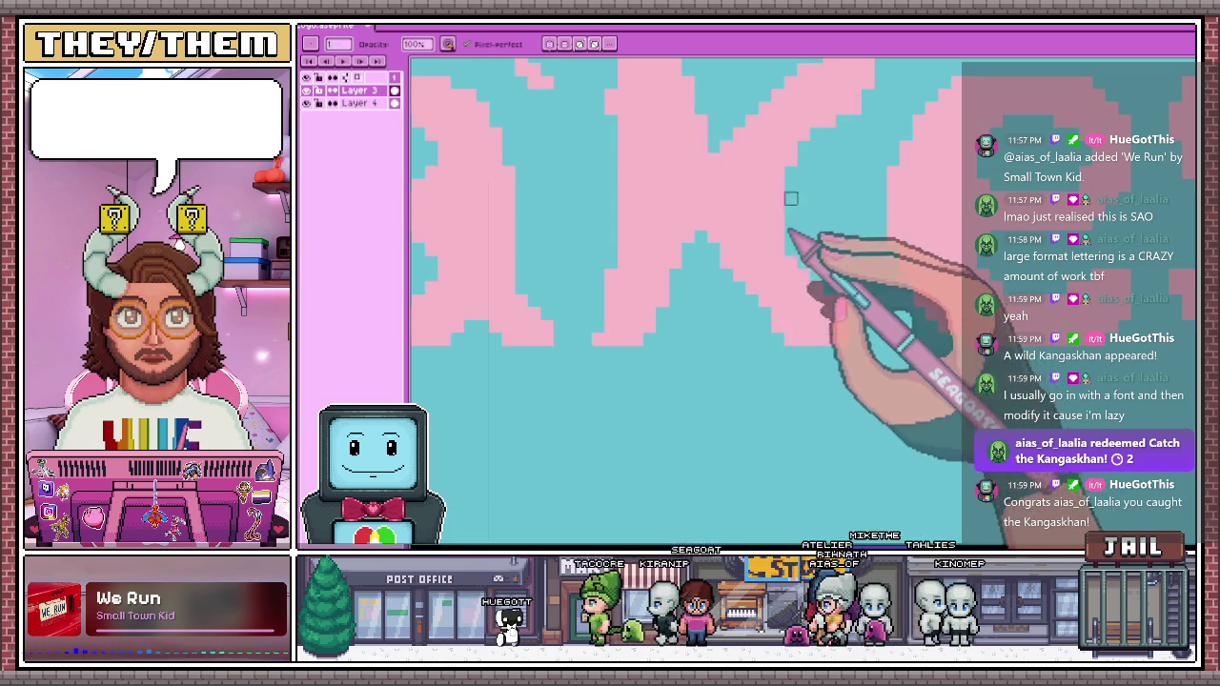
{"action": "scroll", "coordinate": [784, 219], "scroll_direction": "down", "scroll_amount": 2}
{"action": "scroll", "coordinate": [774, 285], "scroll_direction": "down", "scroll_amount": 2}
{"action": "scroll", "coordinate": [777, 319], "scroll_direction": "up", "scroll_amount": 2}
{"action": "scroll", "coordinate": [772, 324], "scroll_direction": "up", "scroll_amount": 2}
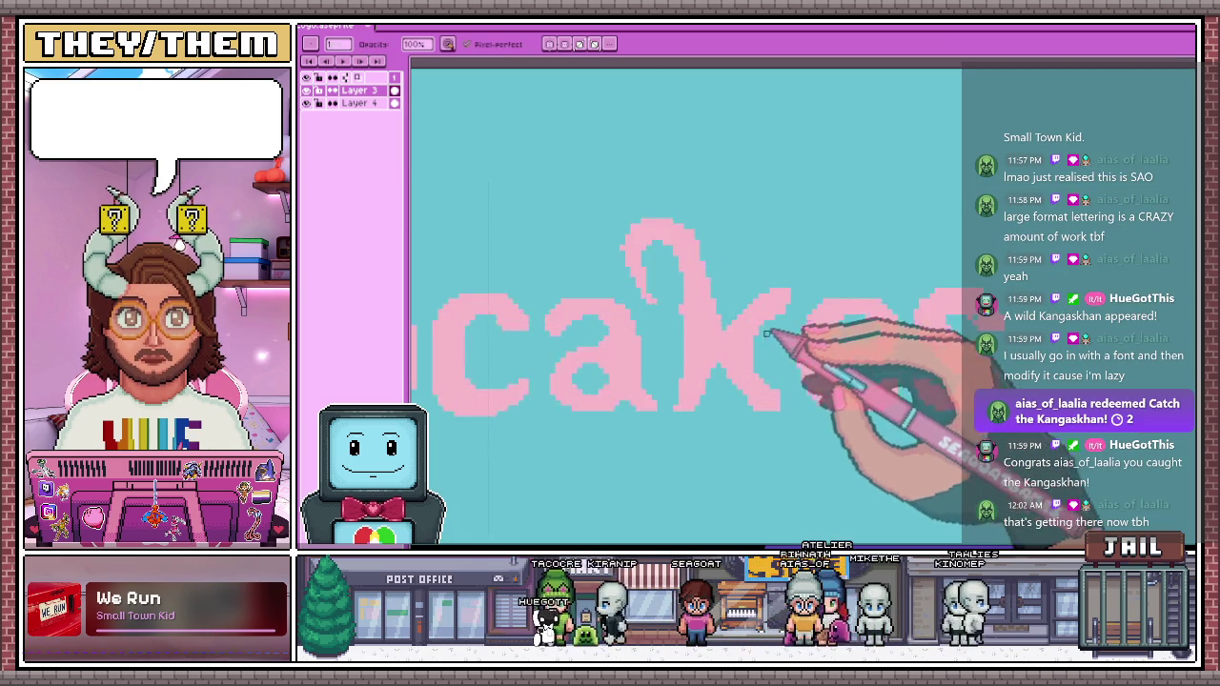
{"action": "scroll", "coordinate": [766, 328], "scroll_direction": "up", "scroll_amount": 1}
{"action": "scroll", "coordinate": [802, 293], "scroll_direction": "down", "scroll_amount": 2}
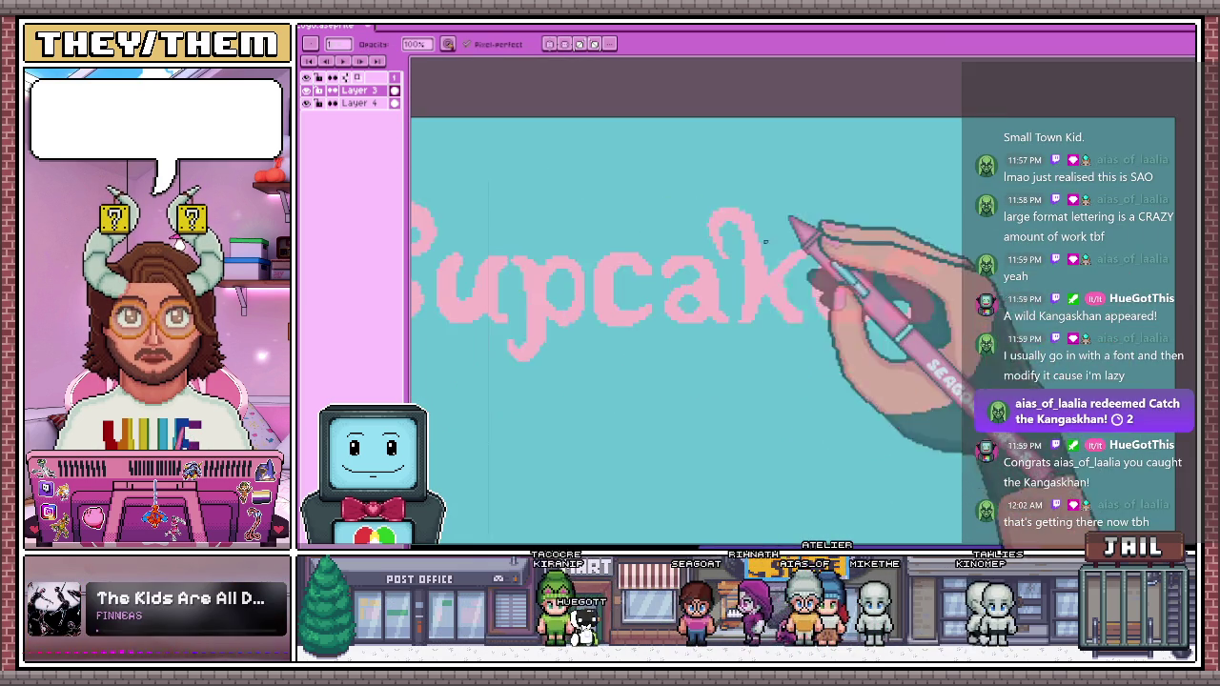
{"action": "scroll", "coordinate": [819, 281], "scroll_direction": "down", "scroll_amount": 1}
{"action": "scroll", "coordinate": [791, 276], "scroll_direction": "up", "scroll_amount": 1}
{"action": "scroll", "coordinate": [762, 272], "scroll_direction": "up", "scroll_amount": 2}
{"action": "scroll", "coordinate": [756, 277], "scroll_direction": "down", "scroll_amount": 1}
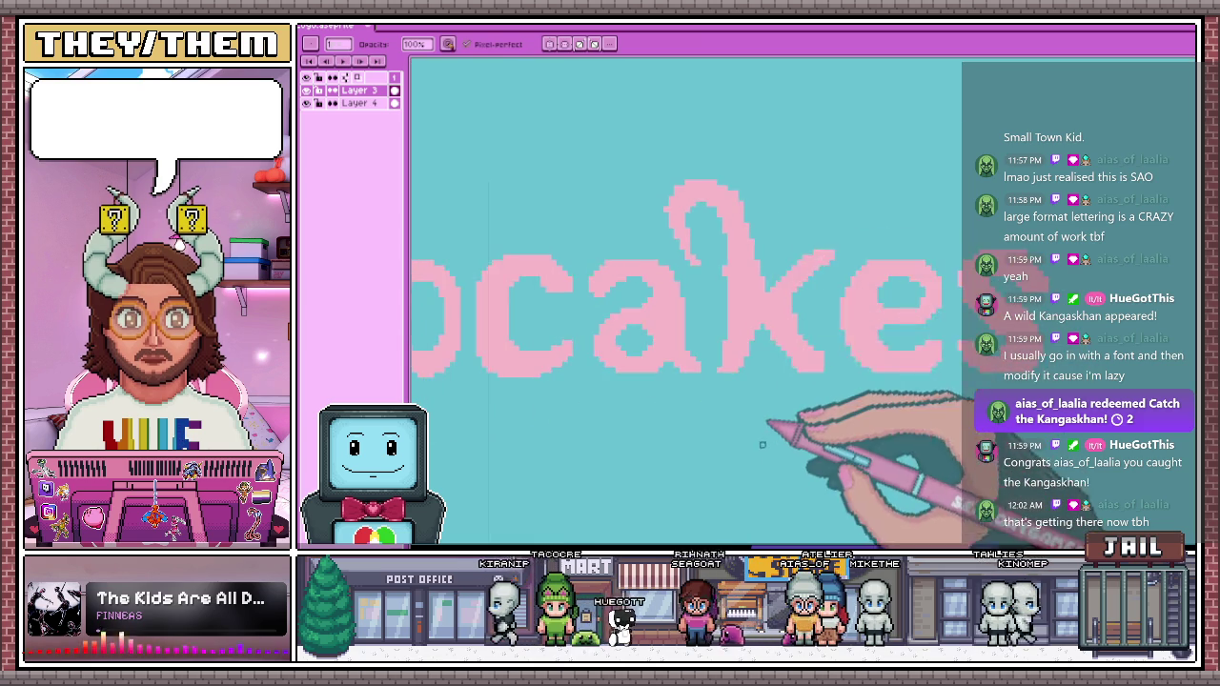
{"action": "scroll", "coordinate": [767, 391], "scroll_direction": "down", "scroll_amount": 2}
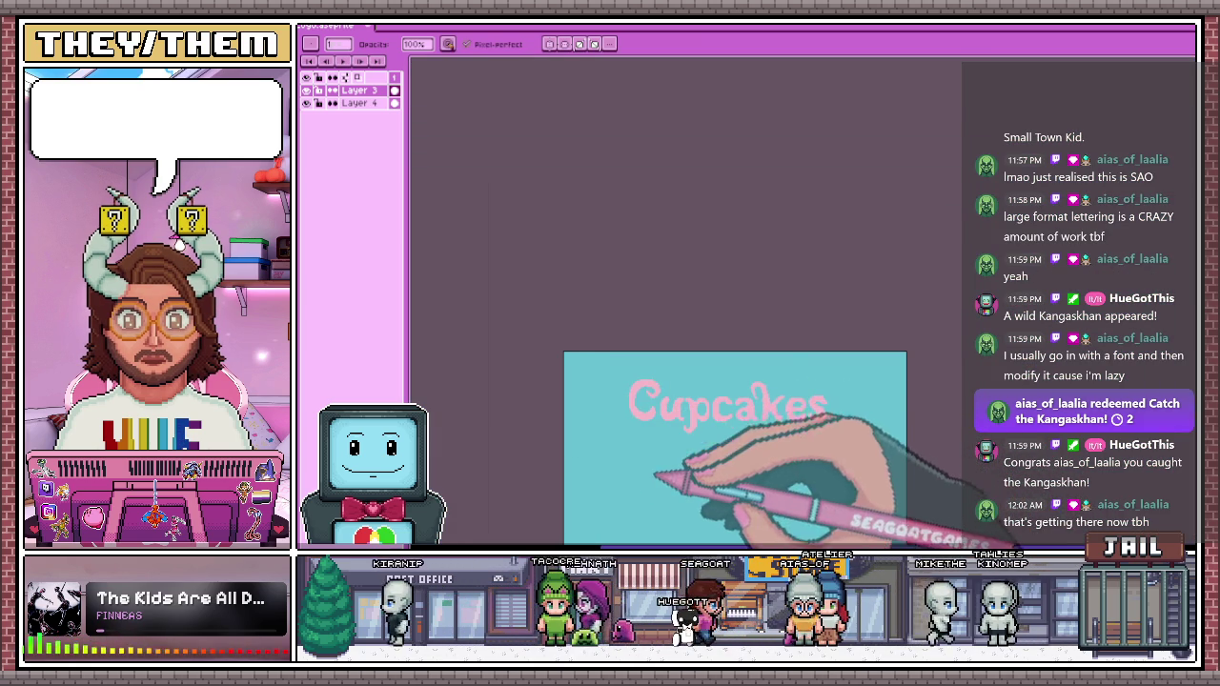
{"action": "scroll", "coordinate": [681, 430], "scroll_direction": "up", "scroll_amount": 1}
{"action": "scroll", "coordinate": [702, 435], "scroll_direction": "up", "scroll_amount": 2}
{"action": "scroll", "coordinate": [703, 381], "scroll_direction": "up", "scroll_amount": 1}
Pencil the c into a thick, rounded curve around a hollow teal centre
{"action": "key", "text": "b"}
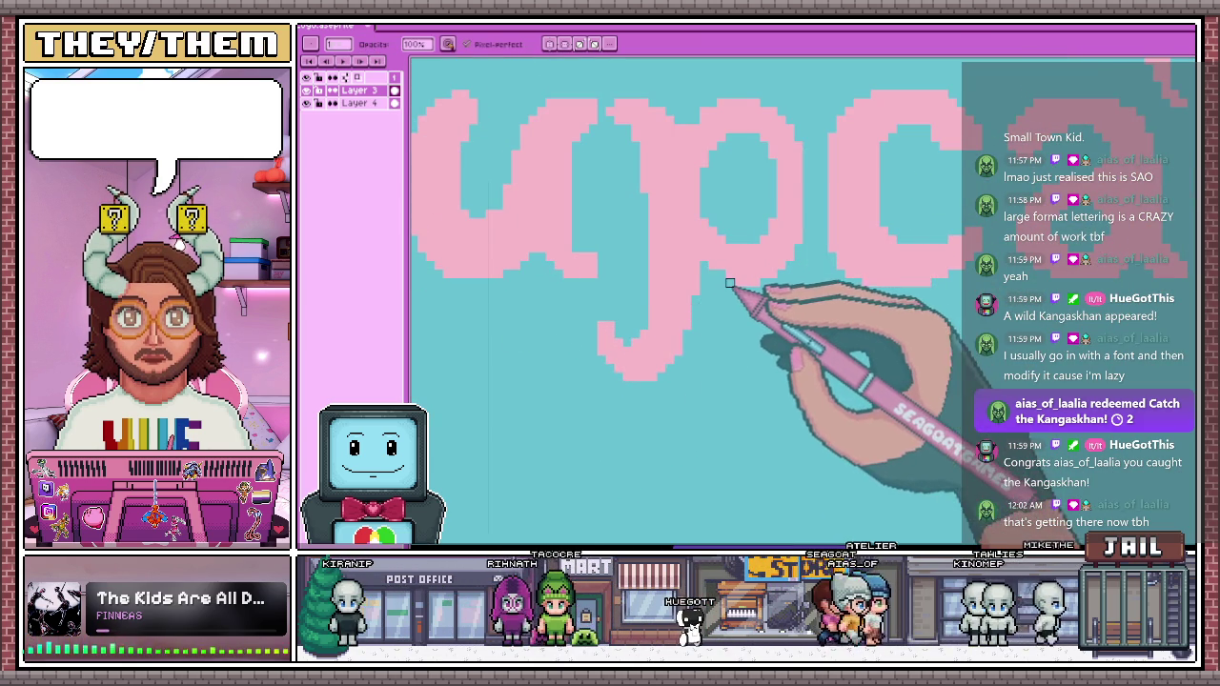
{"action": "scroll", "coordinate": [797, 264], "scroll_direction": "down", "scroll_amount": 3}
{"action": "scroll", "coordinate": [816, 218], "scroll_direction": "up", "scroll_amount": 1}
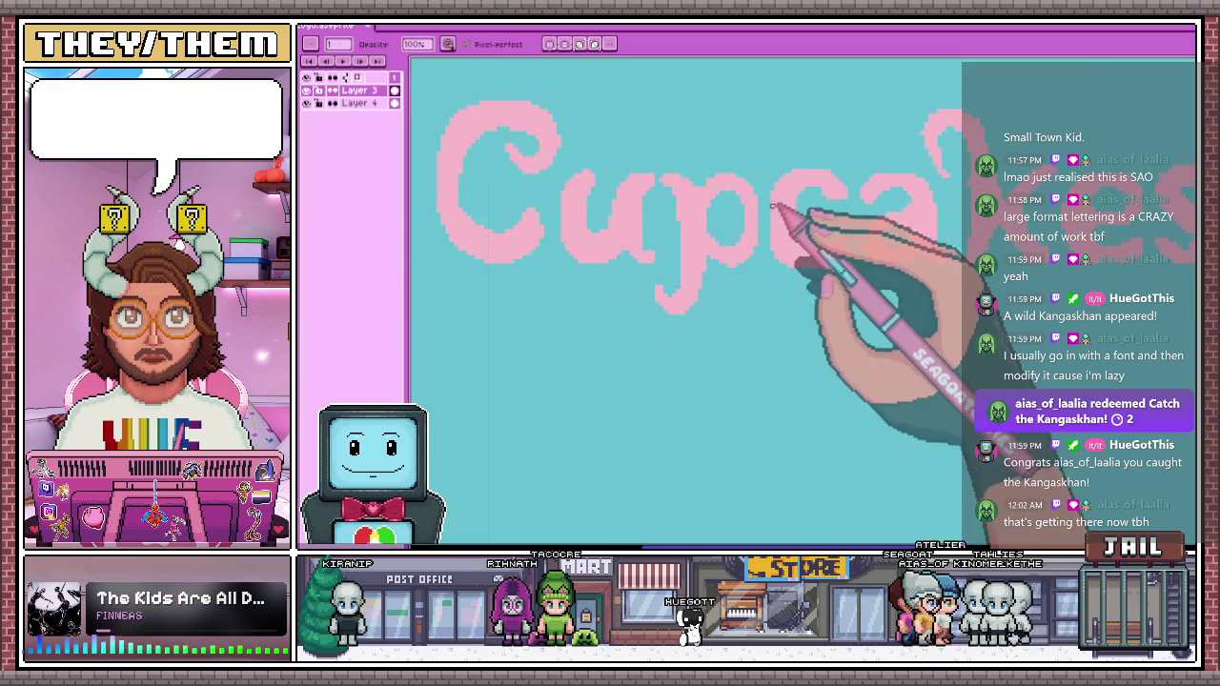
{"action": "scroll", "coordinate": [790, 219], "scroll_direction": "up", "scroll_amount": 2}
{"action": "scroll", "coordinate": [790, 272], "scroll_direction": "down", "scroll_amount": 1}
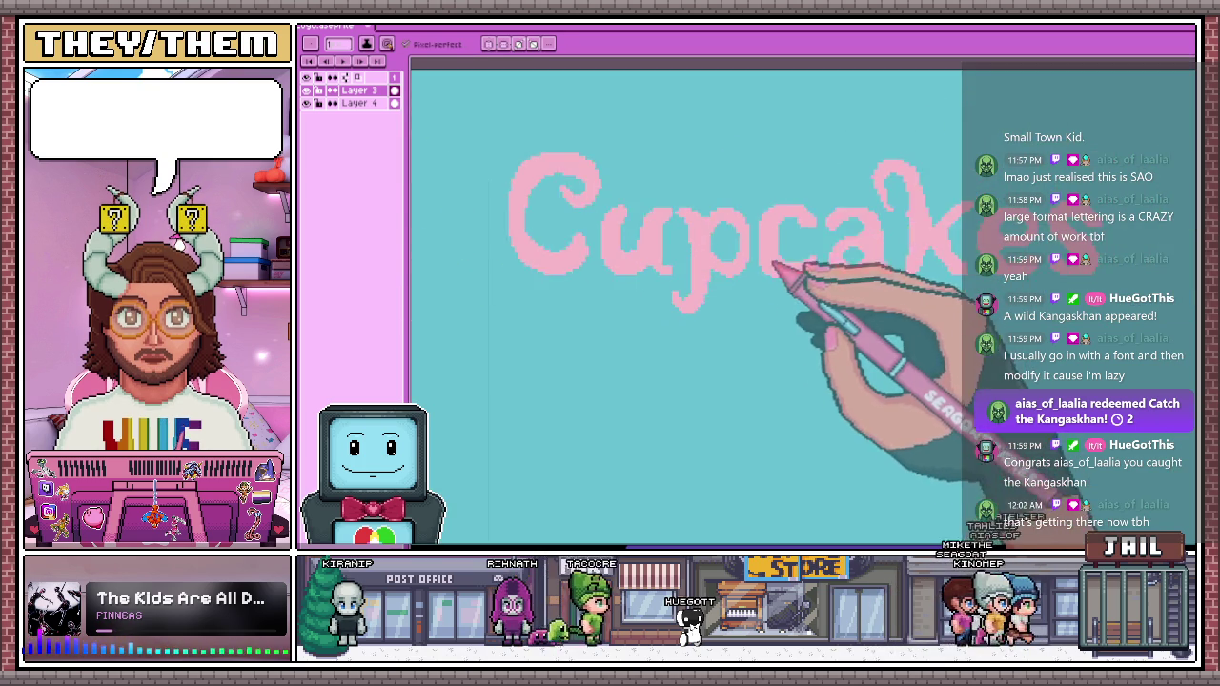
{"action": "scroll", "coordinate": [745, 265], "scroll_direction": "down", "scroll_amount": 2}
{"action": "scroll", "coordinate": [734, 214], "scroll_direction": "up", "scroll_amount": 3}
{"action": "scroll", "coordinate": [776, 251], "scroll_direction": "up", "scroll_amount": 1}
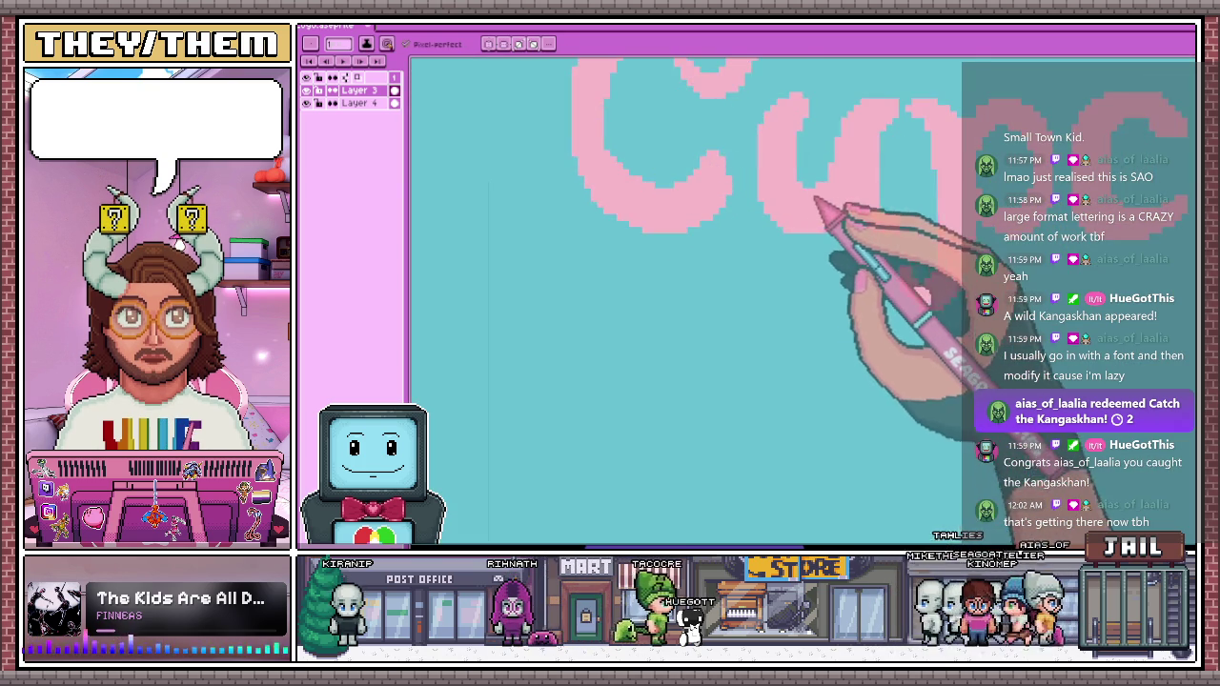
{"action": "scroll", "coordinate": [817, 206], "scroll_direction": "up", "scroll_amount": 1}
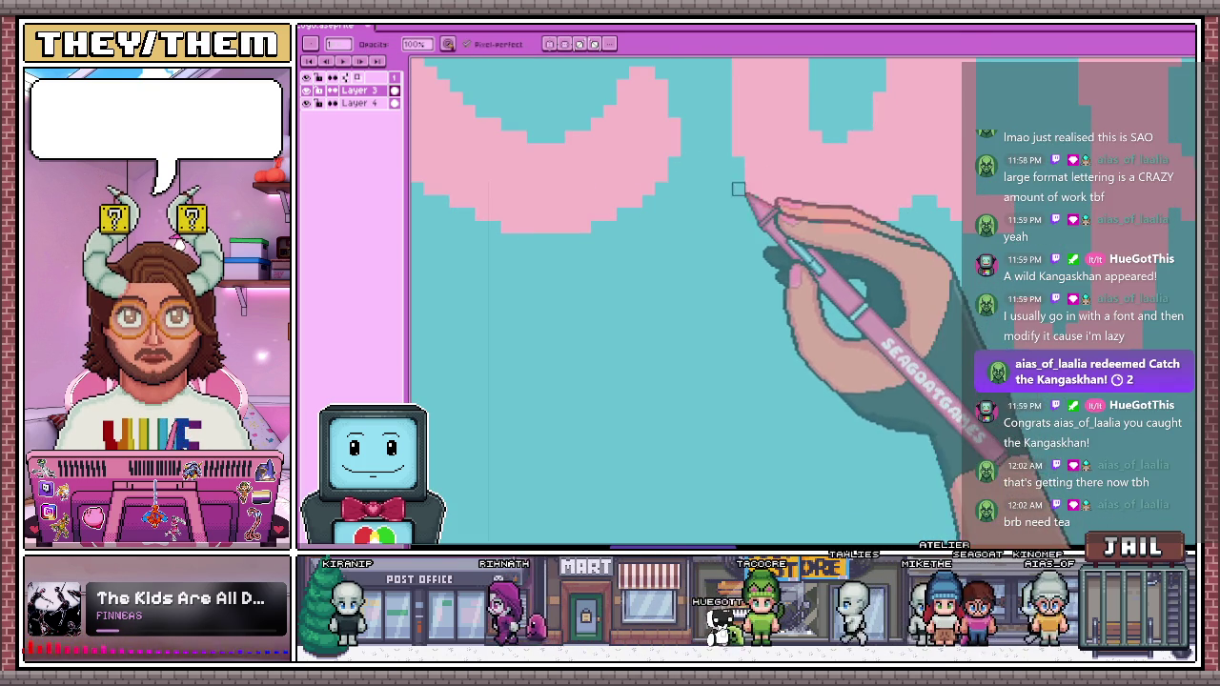
{"action": "scroll", "coordinate": [753, 238], "scroll_direction": "down", "scroll_amount": 2}
{"action": "scroll", "coordinate": [763, 286], "scroll_direction": "down", "scroll_amount": 1}
{"action": "scroll", "coordinate": [757, 340], "scroll_direction": "down", "scroll_amount": 1}
{"action": "scroll", "coordinate": [768, 367], "scroll_direction": "up", "scroll_amount": 3}
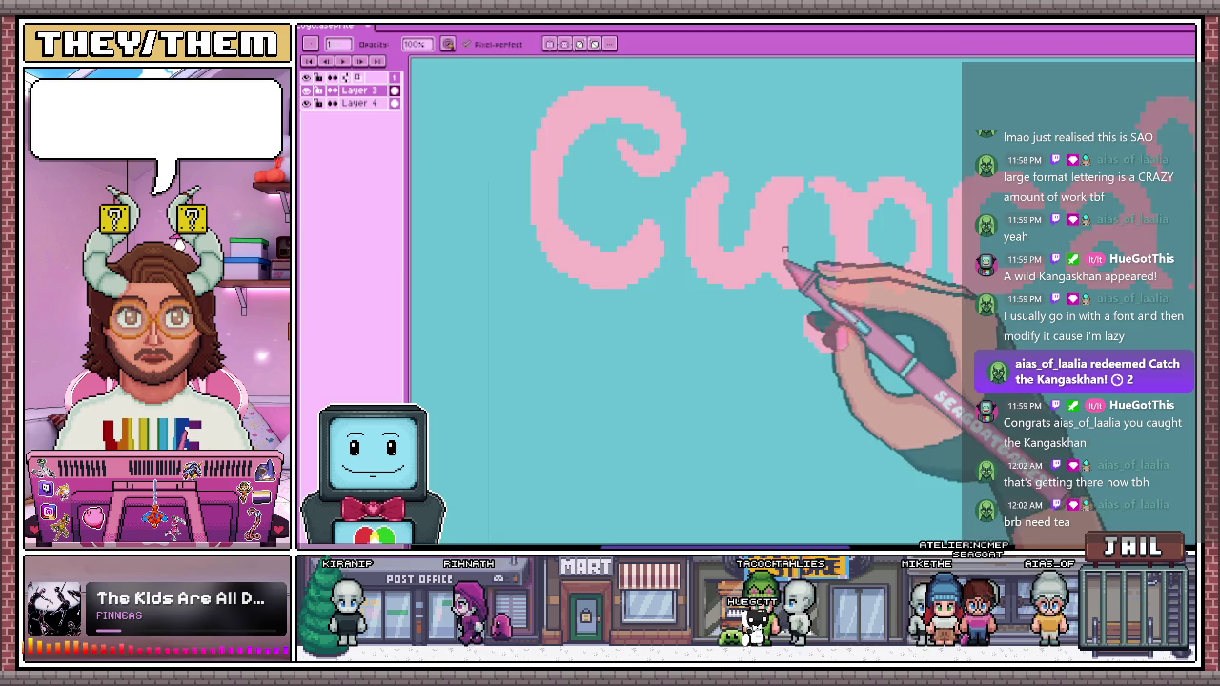
{"action": "scroll", "coordinate": [785, 250], "scroll_direction": "up", "scroll_amount": 1}
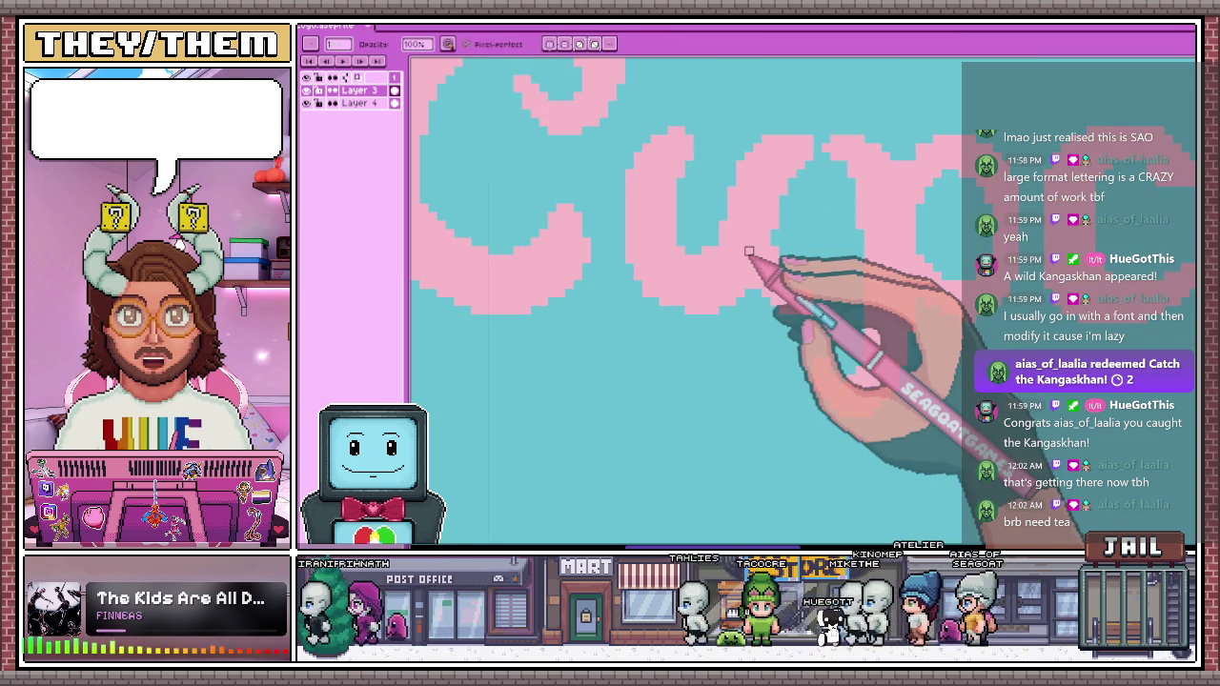
{"action": "scroll", "coordinate": [681, 219], "scroll_direction": "down", "scroll_amount": 1}
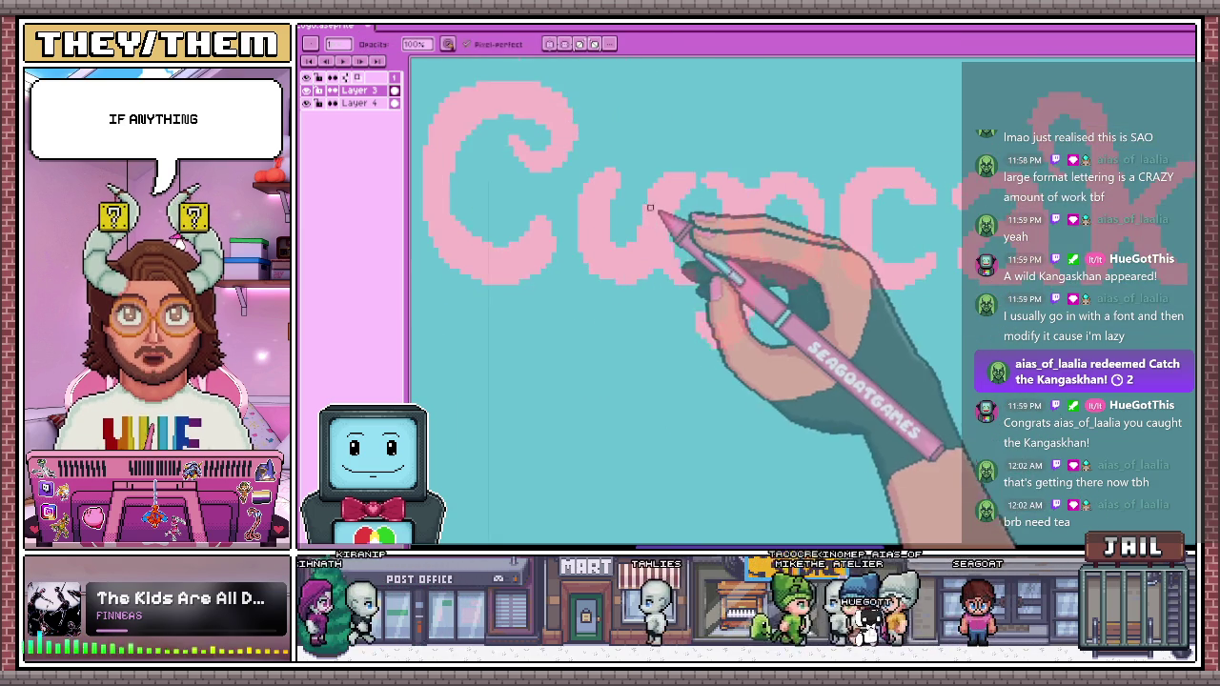
{"action": "scroll", "coordinate": [680, 251], "scroll_direction": "up", "scroll_amount": 2}
{"action": "scroll", "coordinate": [708, 226], "scroll_direction": "up", "scroll_amount": 1}
{"action": "scroll", "coordinate": [715, 215], "scroll_direction": "down", "scroll_amount": 2}
{"action": "scroll", "coordinate": [782, 267], "scroll_direction": "down", "scroll_amount": 1}
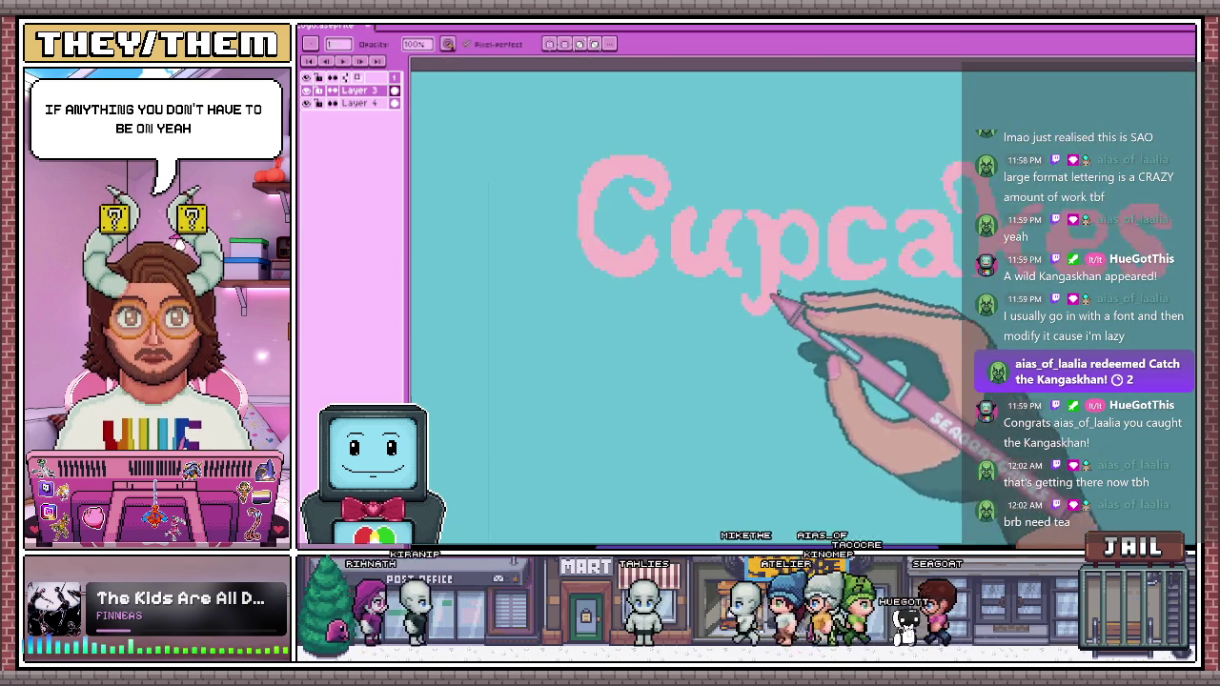
{"action": "scroll", "coordinate": [839, 362], "scroll_direction": "down", "scroll_amount": 1}
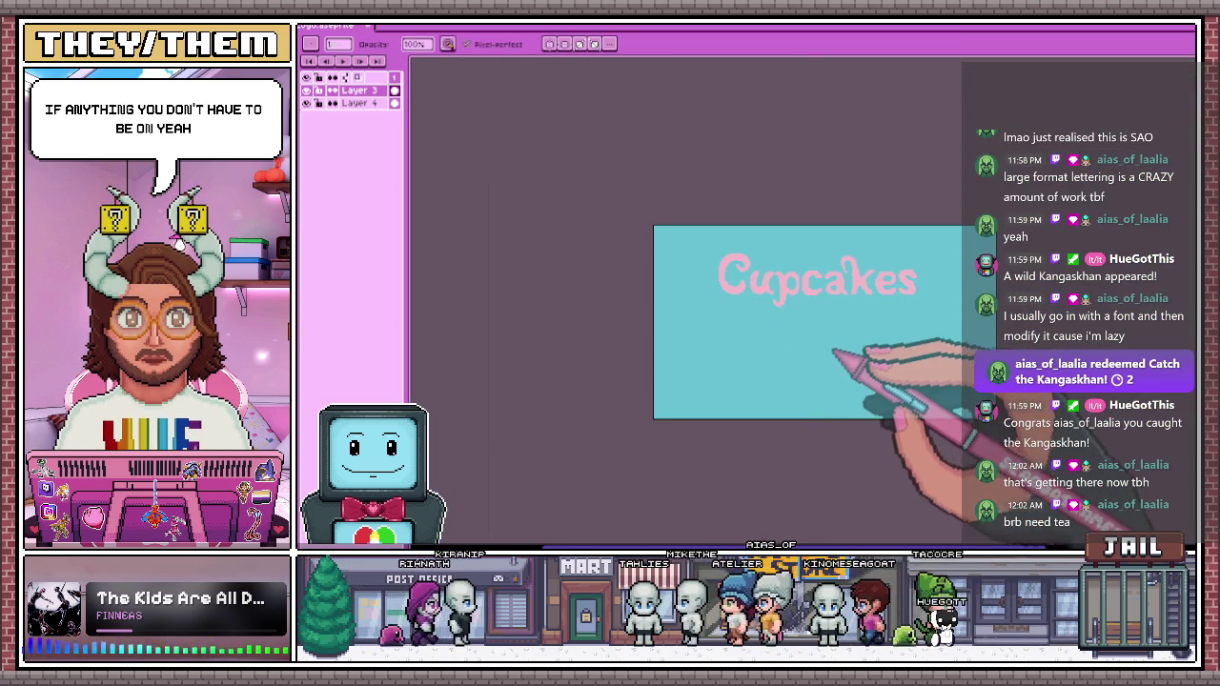
{"action": "scroll", "coordinate": [820, 324], "scroll_direction": "up", "scroll_amount": 1}
{"action": "scroll", "coordinate": [792, 290], "scroll_direction": "up", "scroll_amount": 2}
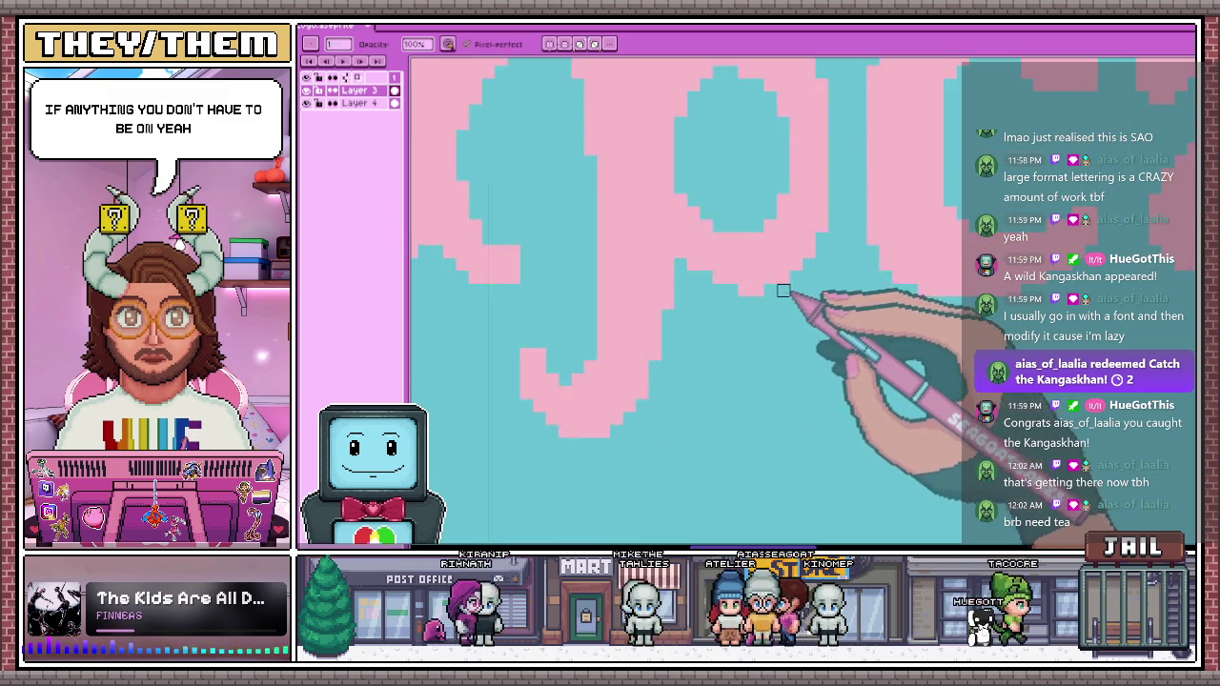
{"action": "scroll", "coordinate": [792, 291], "scroll_direction": "up", "scroll_amount": 2}
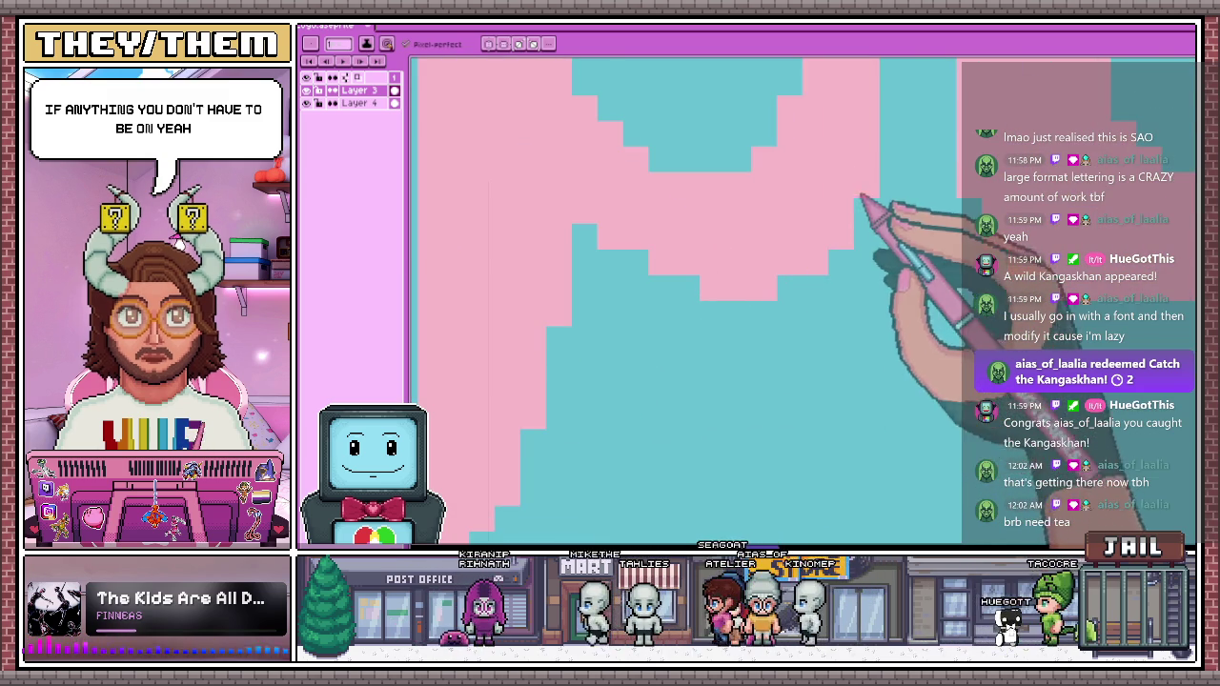
{"action": "scroll", "coordinate": [857, 214], "scroll_direction": "down", "scroll_amount": 2}
{"action": "scroll", "coordinate": [786, 233], "scroll_direction": "up", "scroll_amount": 2}
{"action": "scroll", "coordinate": [787, 253], "scroll_direction": "down", "scroll_amount": 2}
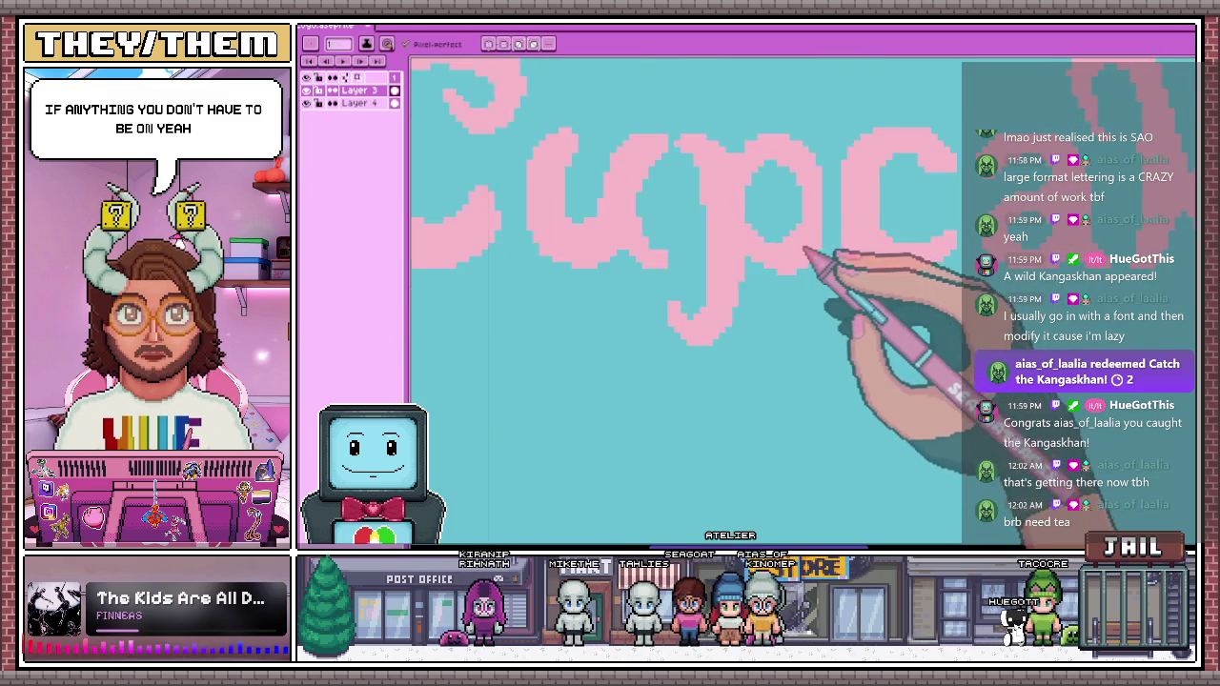
{"action": "scroll", "coordinate": [839, 253], "scroll_direction": "up", "scroll_amount": 2}
{"action": "scroll", "coordinate": [825, 286], "scroll_direction": "down", "scroll_amount": 2}
{"action": "scroll", "coordinate": [814, 276], "scroll_direction": "down", "scroll_amount": 1}
{"action": "scroll", "coordinate": [815, 262], "scroll_direction": "up", "scroll_amount": 2}
{"action": "scroll", "coordinate": [810, 267], "scroll_direction": "down", "scroll_amount": 2}
{"action": "scroll", "coordinate": [806, 270], "scroll_direction": "down", "scroll_amount": 2}
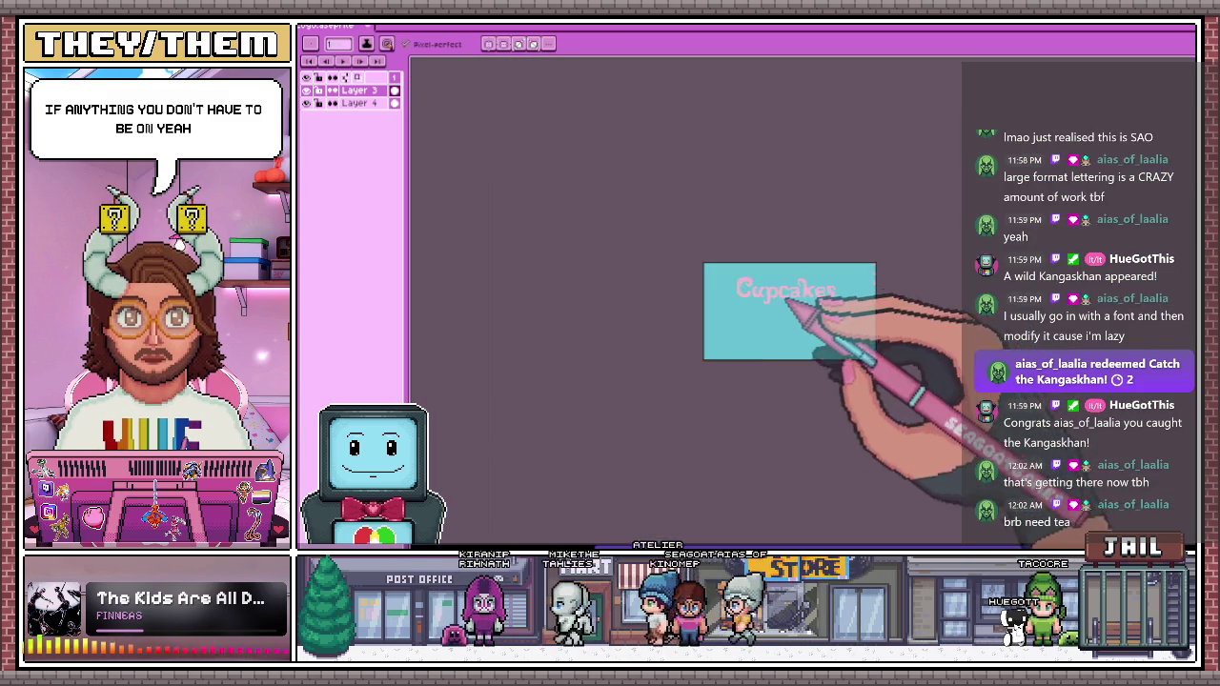
{"action": "scroll", "coordinate": [790, 318], "scroll_direction": "up", "scroll_amount": 2}
{"action": "scroll", "coordinate": [899, 409], "scroll_direction": "up", "scroll_amount": 1}
{"action": "scroll", "coordinate": [809, 387], "scroll_direction": "up", "scroll_amount": 2}
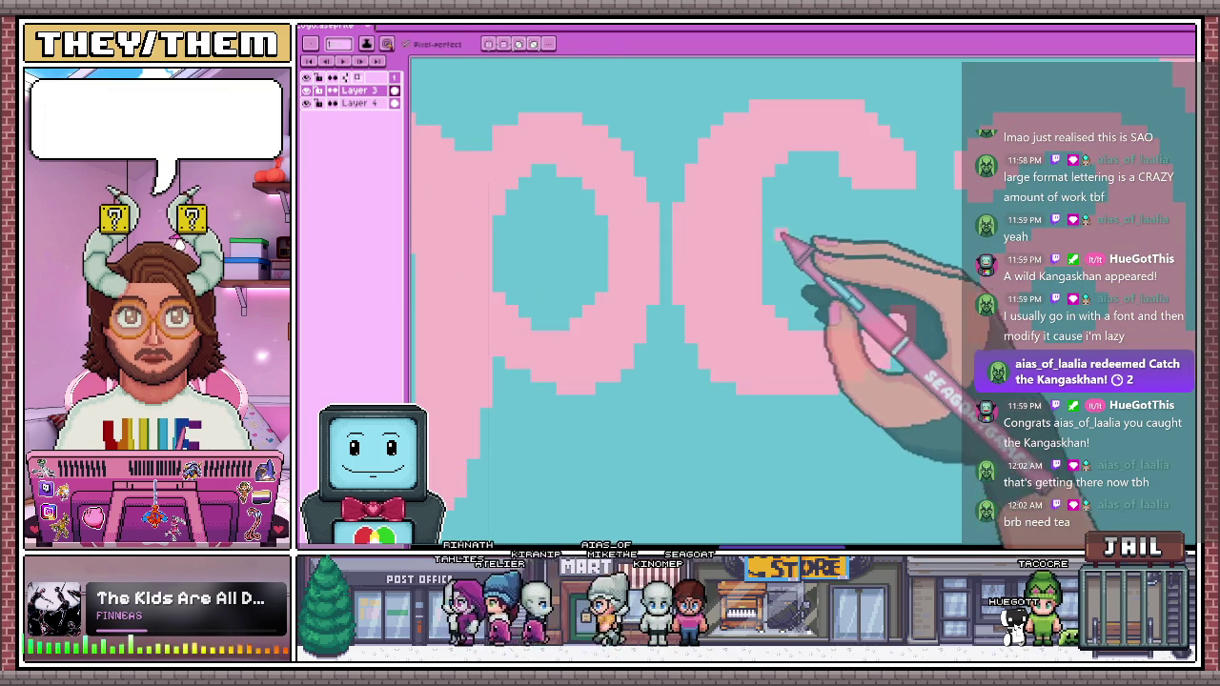
{"action": "scroll", "coordinate": [768, 261], "scroll_direction": "down", "scroll_amount": 2}
{"action": "scroll", "coordinate": [770, 266], "scroll_direction": "down", "scroll_amount": 2}
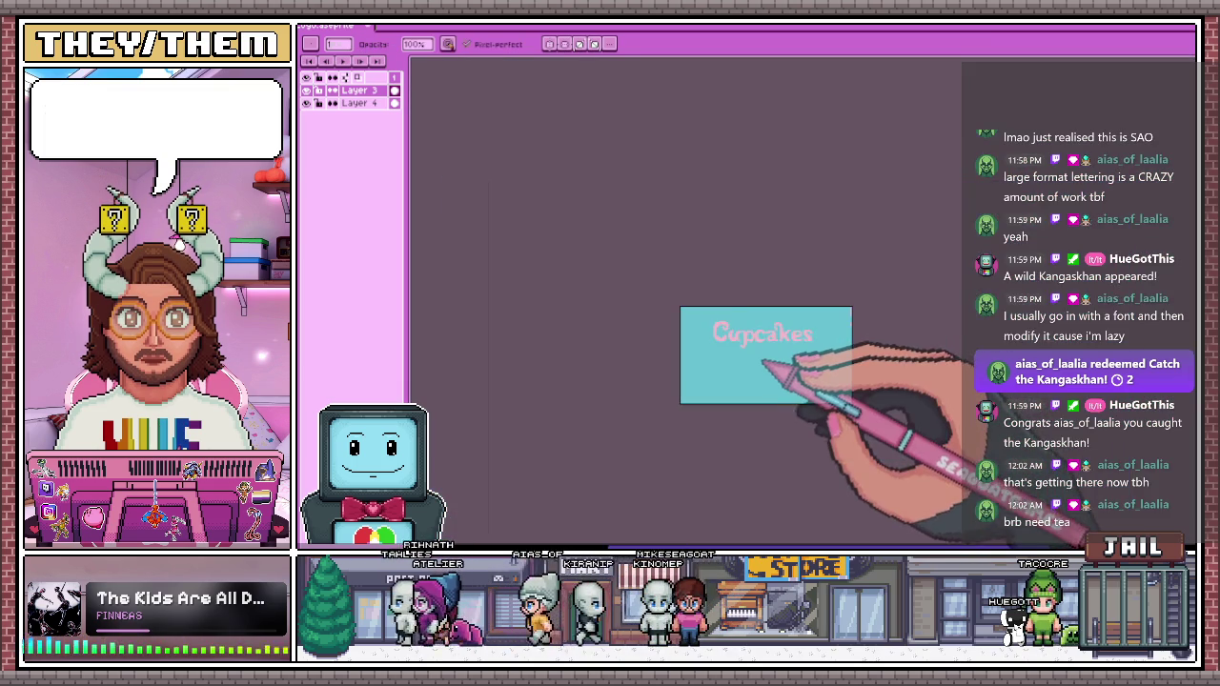
{"action": "scroll", "coordinate": [772, 257], "scroll_direction": "up", "scroll_amount": 2}
{"action": "scroll", "coordinate": [780, 234], "scroll_direction": "up", "scroll_amount": 1}
{"action": "scroll", "coordinate": [779, 234], "scroll_direction": "up", "scroll_amount": 1}
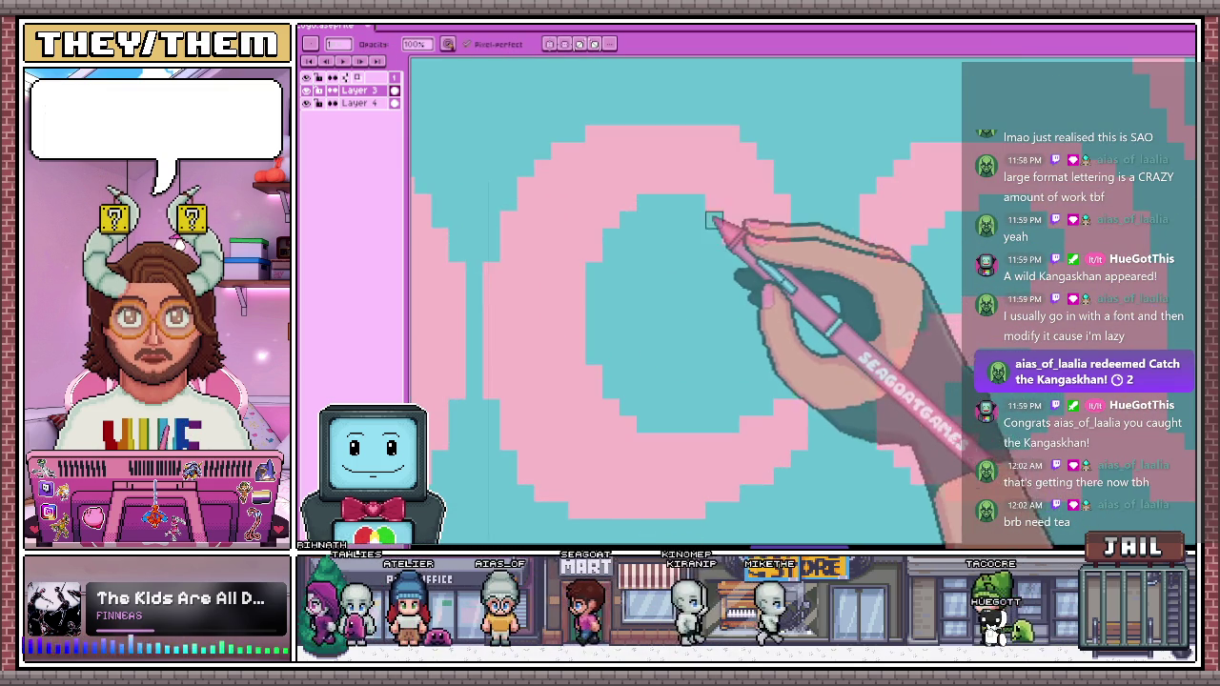
{"action": "key", "text": "e"}
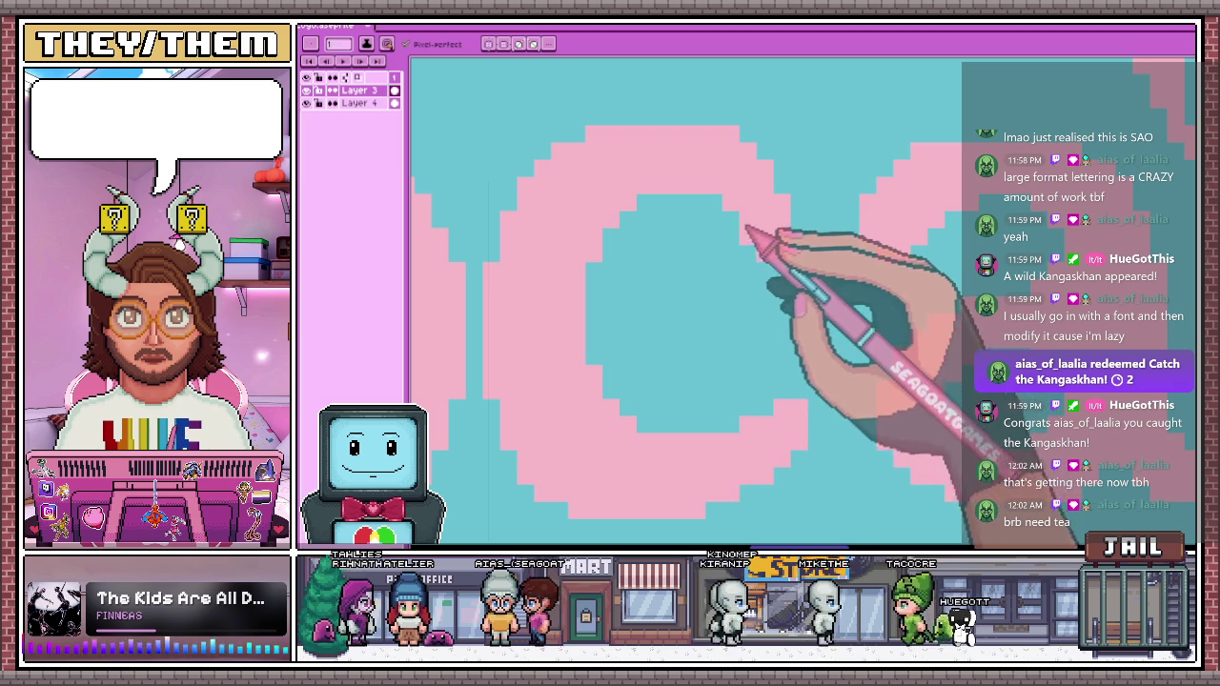
{"action": "key", "text": "b"}
{"action": "scroll", "coordinate": [794, 257], "scroll_direction": "down", "scroll_amount": 2}
{"action": "scroll", "coordinate": [790, 329], "scroll_direction": "down", "scroll_amount": 2}
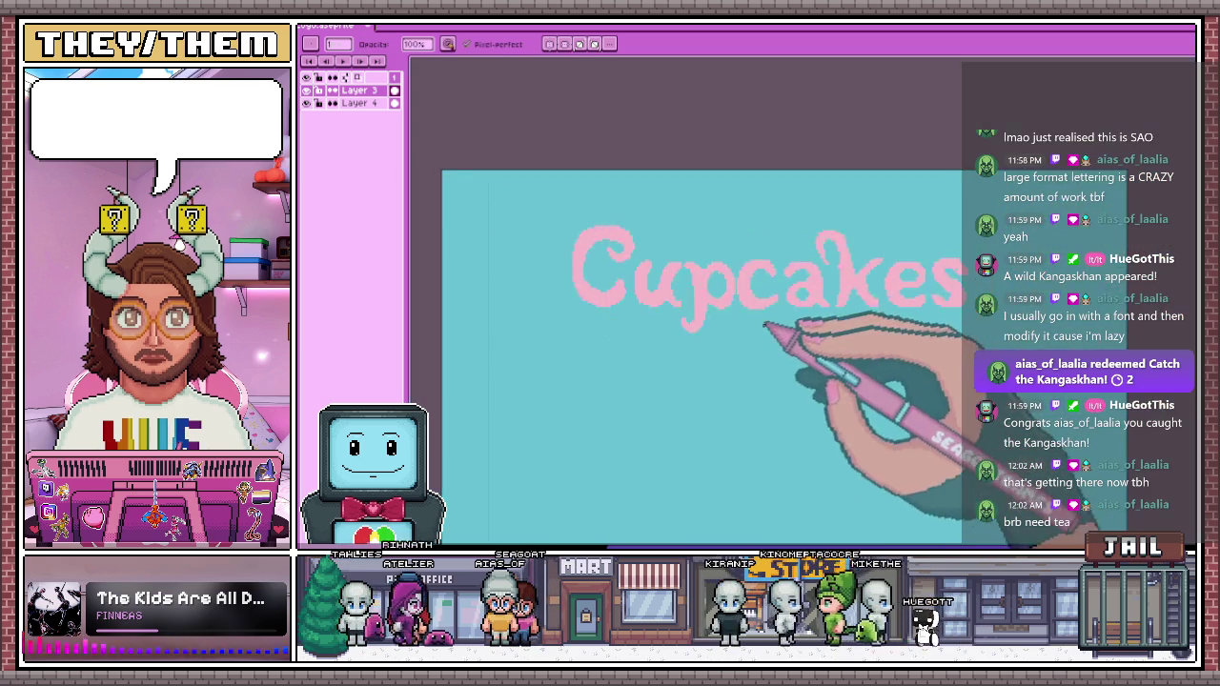
{"action": "scroll", "coordinate": [781, 336], "scroll_direction": "down", "scroll_amount": 1}
{"action": "scroll", "coordinate": [782, 345], "scroll_direction": "up", "scroll_amount": 3}
{"action": "scroll", "coordinate": [790, 286], "scroll_direction": "up", "scroll_amount": 3}
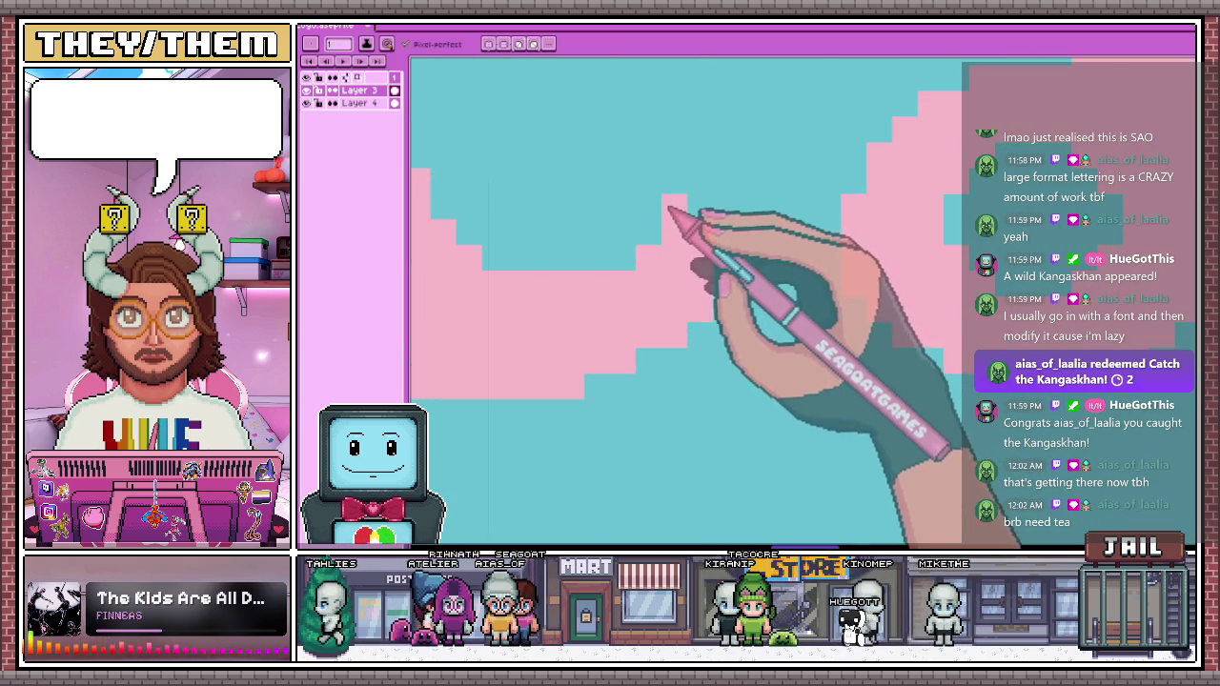
{"action": "scroll", "coordinate": [670, 208], "scroll_direction": "down", "scroll_amount": 1}
{"action": "scroll", "coordinate": [721, 286], "scroll_direction": "down", "scroll_amount": 2}
{"action": "scroll", "coordinate": [708, 281], "scroll_direction": "up", "scroll_amount": 2}
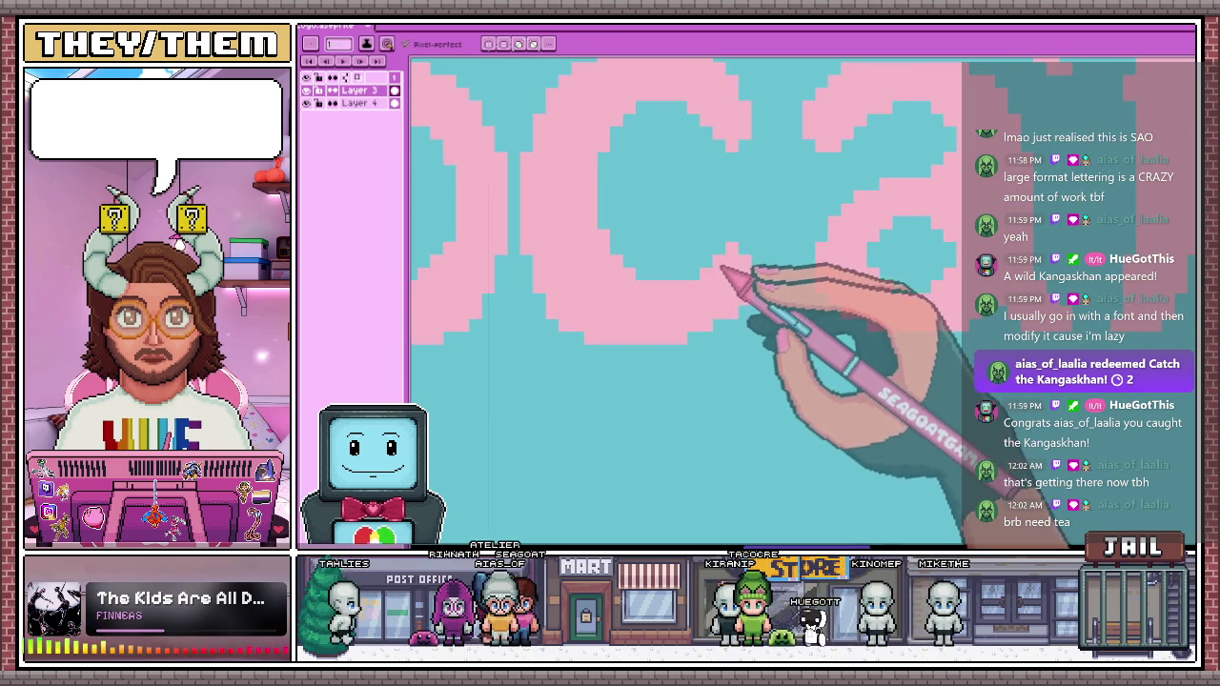
{"action": "scroll", "coordinate": [729, 281], "scroll_direction": "down", "scroll_amount": 3}
{"action": "scroll", "coordinate": [753, 305], "scroll_direction": "up", "scroll_amount": 2}
{"action": "scroll", "coordinate": [738, 314], "scroll_direction": "up", "scroll_amount": 1}
{"action": "scroll", "coordinate": [713, 327], "scroll_direction": "up", "scroll_amount": 1}
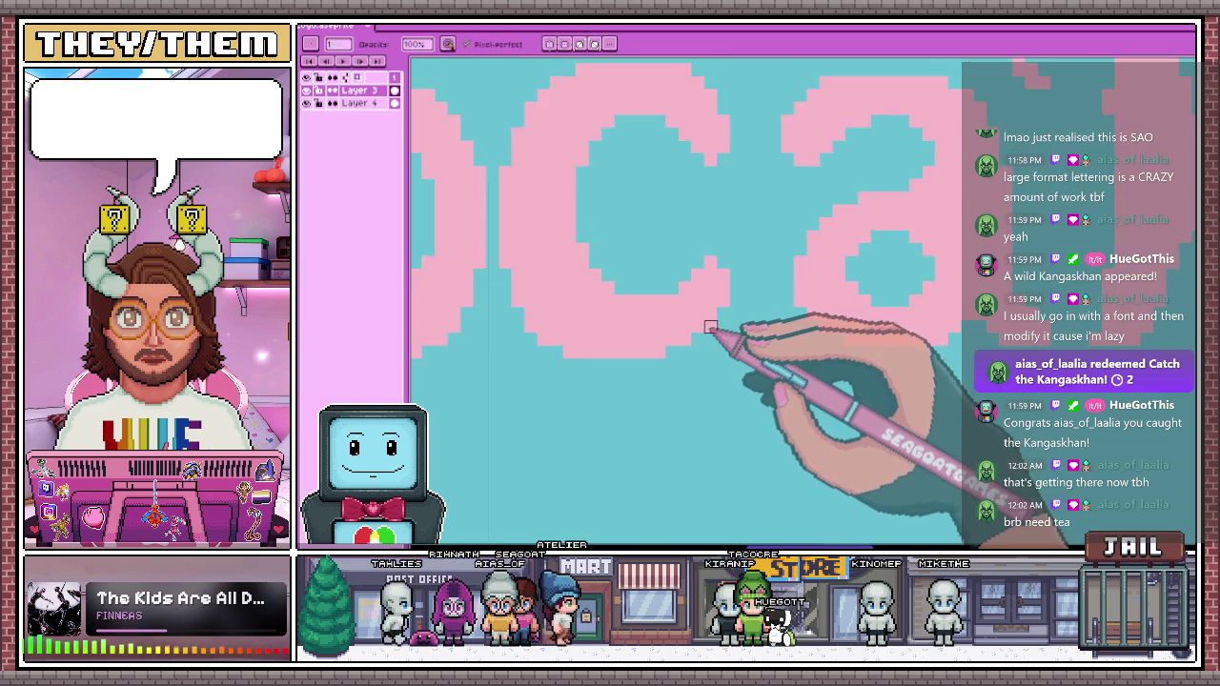
{"action": "scroll", "coordinate": [725, 334], "scroll_direction": "down", "scroll_amount": 3}
{"action": "scroll", "coordinate": [743, 352], "scroll_direction": "down", "scroll_amount": 1}
{"action": "scroll", "coordinate": [734, 357], "scroll_direction": "up", "scroll_amount": 2}
{"action": "scroll", "coordinate": [717, 364], "scroll_direction": "up", "scroll_amount": 1}
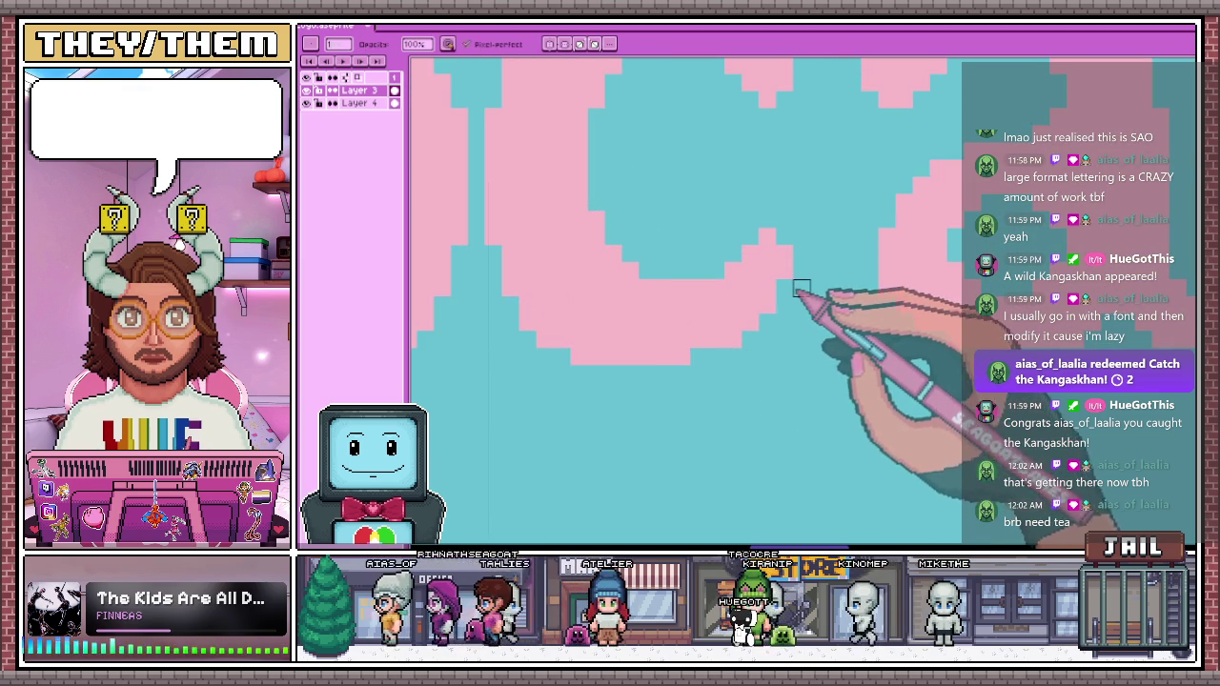
{"action": "scroll", "coordinate": [778, 232], "scroll_direction": "down", "scroll_amount": 2}
{"action": "scroll", "coordinate": [772, 362], "scroll_direction": "down", "scroll_amount": 2}
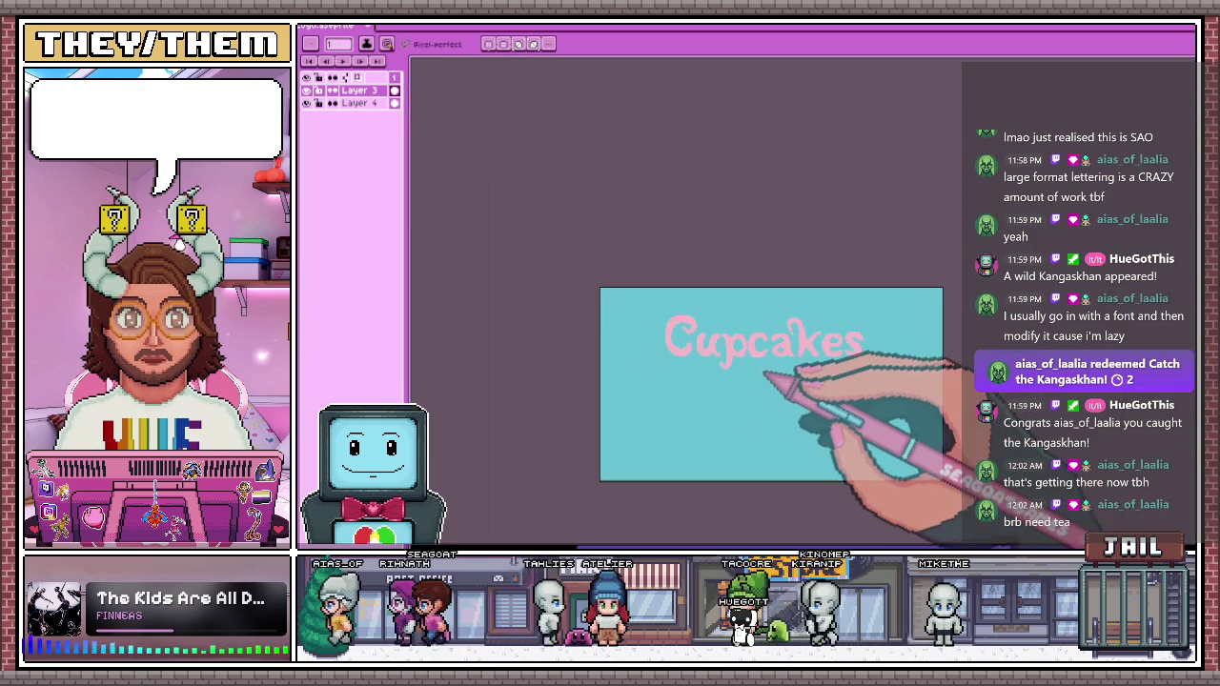
{"action": "scroll", "coordinate": [858, 381], "scroll_direction": "up", "scroll_amount": 1}
{"action": "scroll", "coordinate": [795, 332], "scroll_direction": "up", "scroll_amount": 1}
{"action": "scroll", "coordinate": [783, 262], "scroll_direction": "down", "scroll_amount": 2}
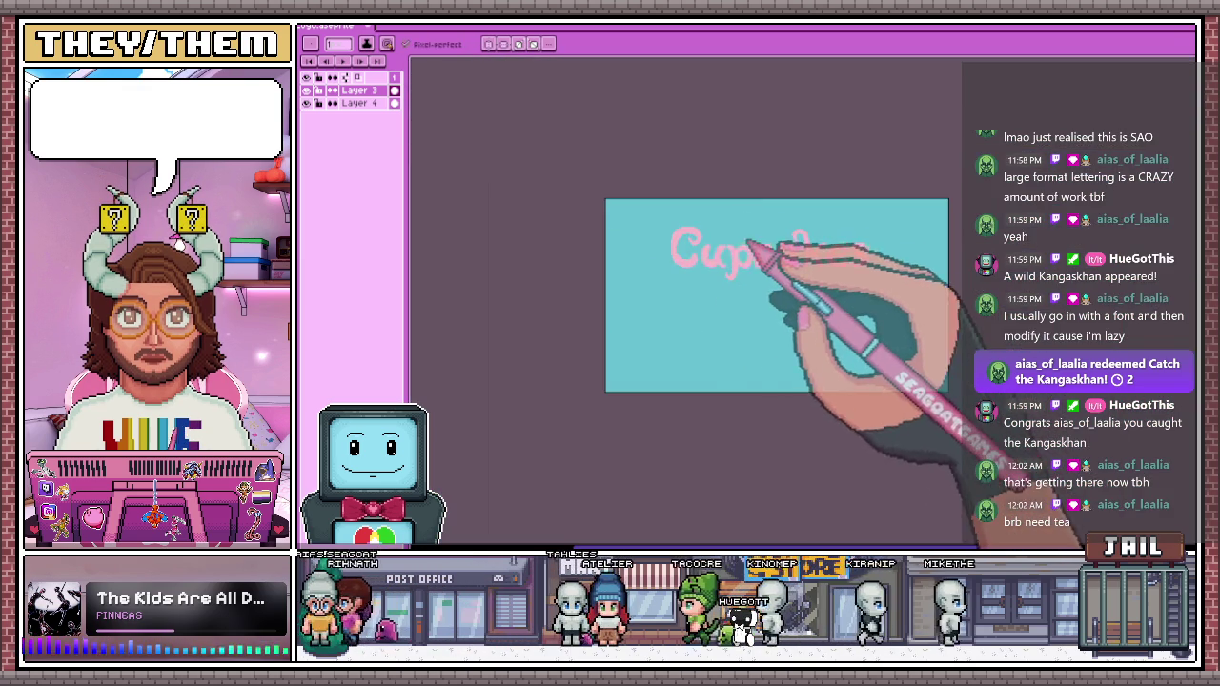
{"action": "scroll", "coordinate": [729, 250], "scroll_direction": "up", "scroll_amount": 3}
{"action": "scroll", "coordinate": [724, 267], "scroll_direction": "up", "scroll_amount": 1}
{"action": "scroll", "coordinate": [705, 265], "scroll_direction": "down", "scroll_amount": 1}
{"action": "scroll", "coordinate": [703, 257], "scroll_direction": "up", "scroll_amount": 1}
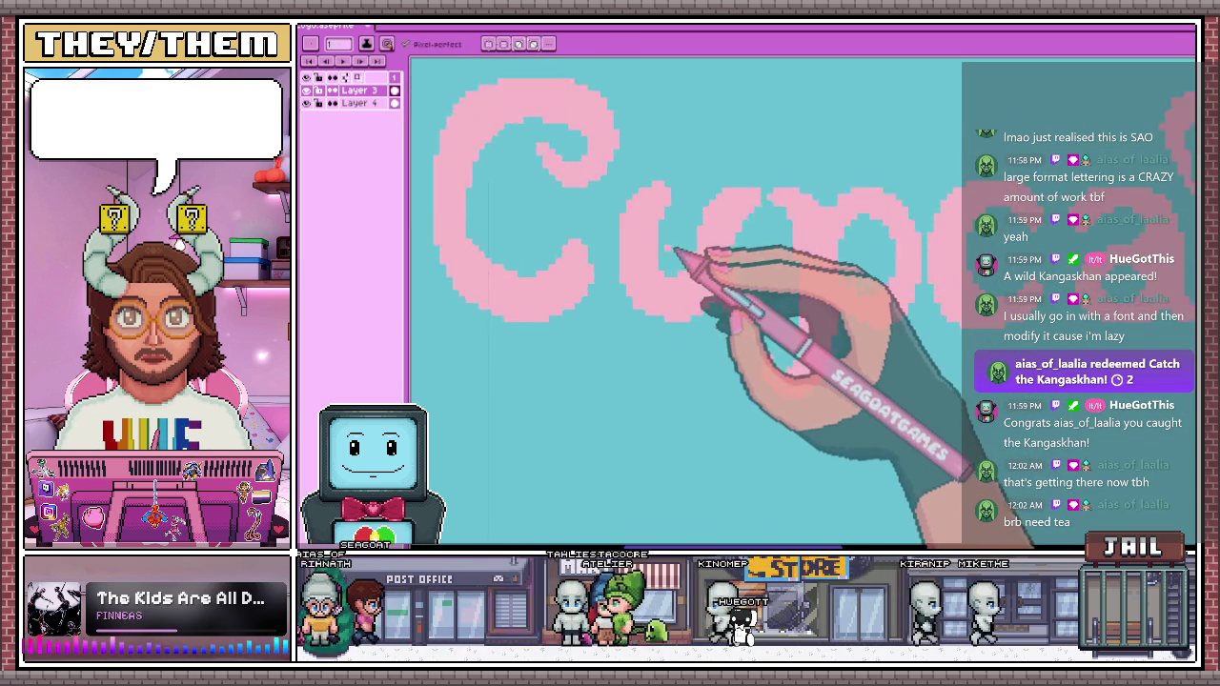
{"action": "scroll", "coordinate": [667, 243], "scroll_direction": "up", "scroll_amount": 2}
{"action": "scroll", "coordinate": [655, 257], "scroll_direction": "down", "scroll_amount": 1}
{"action": "scroll", "coordinate": [686, 295], "scroll_direction": "down", "scroll_amount": 2}
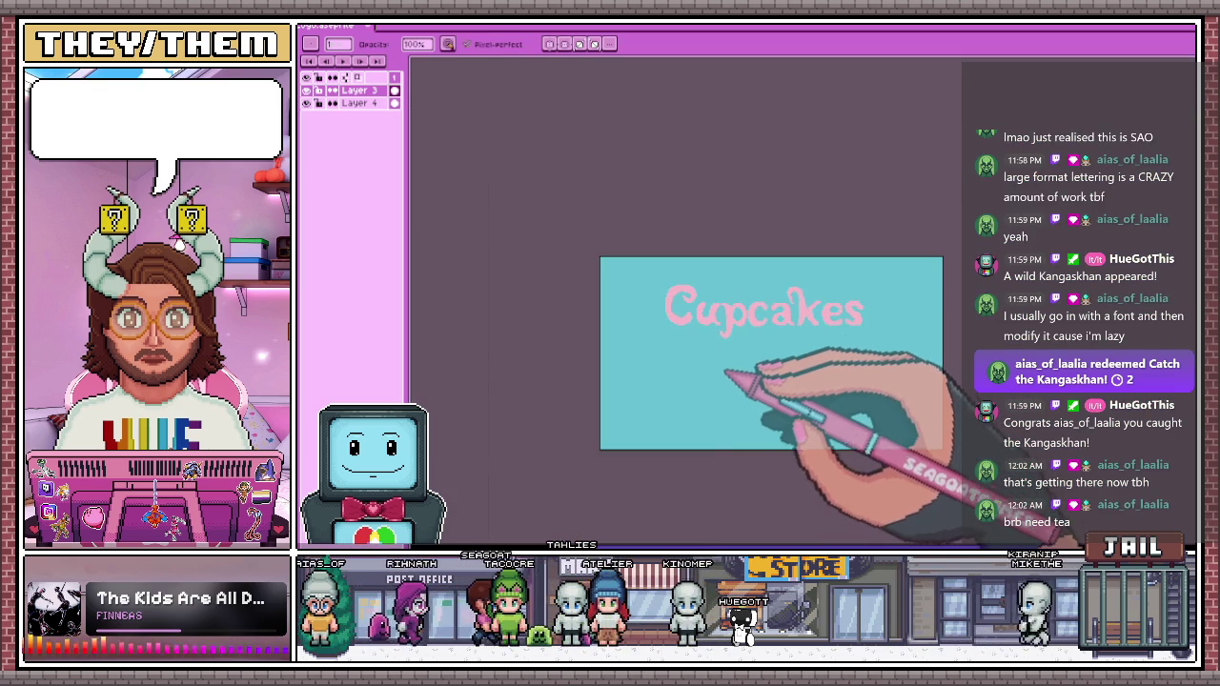
{"action": "scroll", "coordinate": [719, 341], "scroll_direction": "up", "scroll_amount": 2}
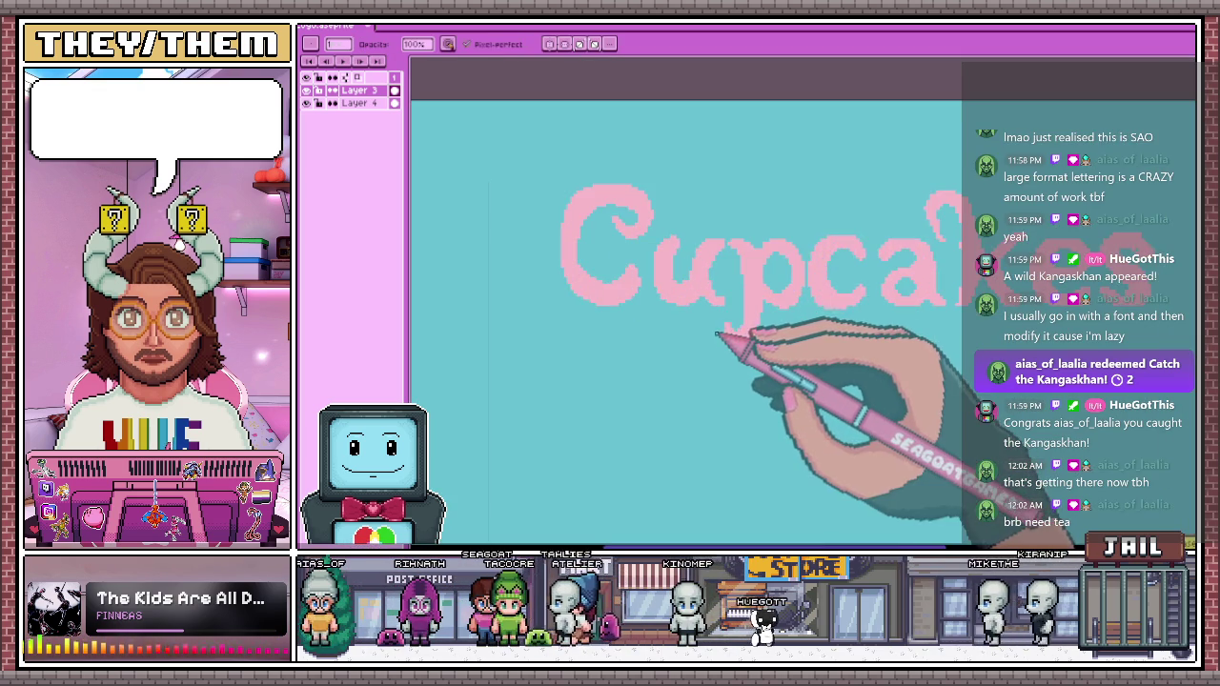
{"action": "scroll", "coordinate": [716, 311], "scroll_direction": "down", "scroll_amount": 2}
{"action": "scroll", "coordinate": [715, 280], "scroll_direction": "up", "scroll_amount": 2}
{"action": "scroll", "coordinate": [682, 286], "scroll_direction": "up", "scroll_amount": 1}
{"action": "scroll", "coordinate": [710, 281], "scroll_direction": "down", "scroll_amount": 1}
{"action": "scroll", "coordinate": [700, 267], "scroll_direction": "up", "scroll_amount": 1}
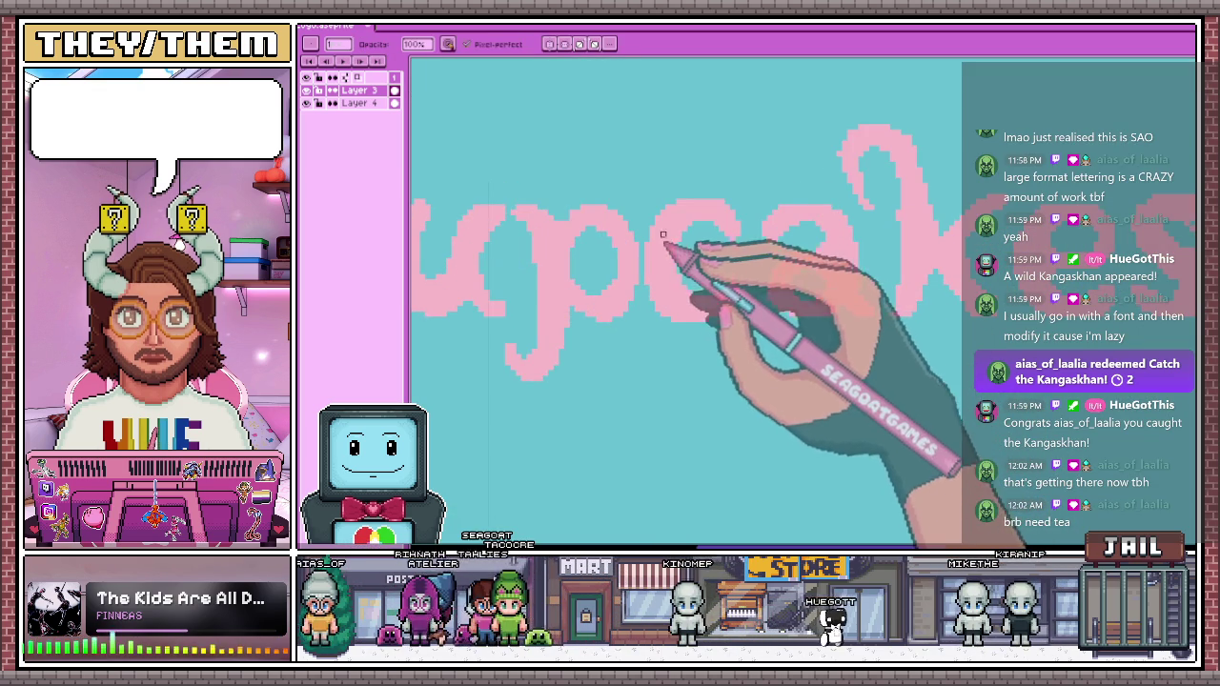
Select the block of pixels around the k and move it up one pixel
{"action": "key", "text": "m"}
{"action": "scroll", "coordinate": [653, 196], "scroll_direction": "up", "scroll_amount": 1}
{"action": "left_click_drag", "start_coordinate": [646, 185], "coordinate": [752, 378]}
{"action": "key", "text": "Up"}
{"action": "scroll", "coordinate": [710, 272], "scroll_direction": "down", "scroll_amount": 1}
{"action": "key", "text": "Return"}
Redraw the k's ascender pixels with the Pencil and Eraser at high zoom
{"action": "scroll", "coordinate": [605, 178], "scroll_direction": "up", "scroll_amount": 1}
{"action": "scroll", "coordinate": [605, 178], "scroll_direction": "up", "scroll_amount": 1}
{"action": "scroll", "coordinate": [604, 178], "scroll_direction": "down", "scroll_amount": 1}
{"action": "scroll", "coordinate": [594, 197], "scroll_direction": "down", "scroll_amount": 1}
{"action": "scroll", "coordinate": [706, 229], "scroll_direction": "up", "scroll_amount": 1}
{"action": "scroll", "coordinate": [790, 201], "scroll_direction": "up", "scroll_amount": 1}
{"action": "key", "text": "b"}
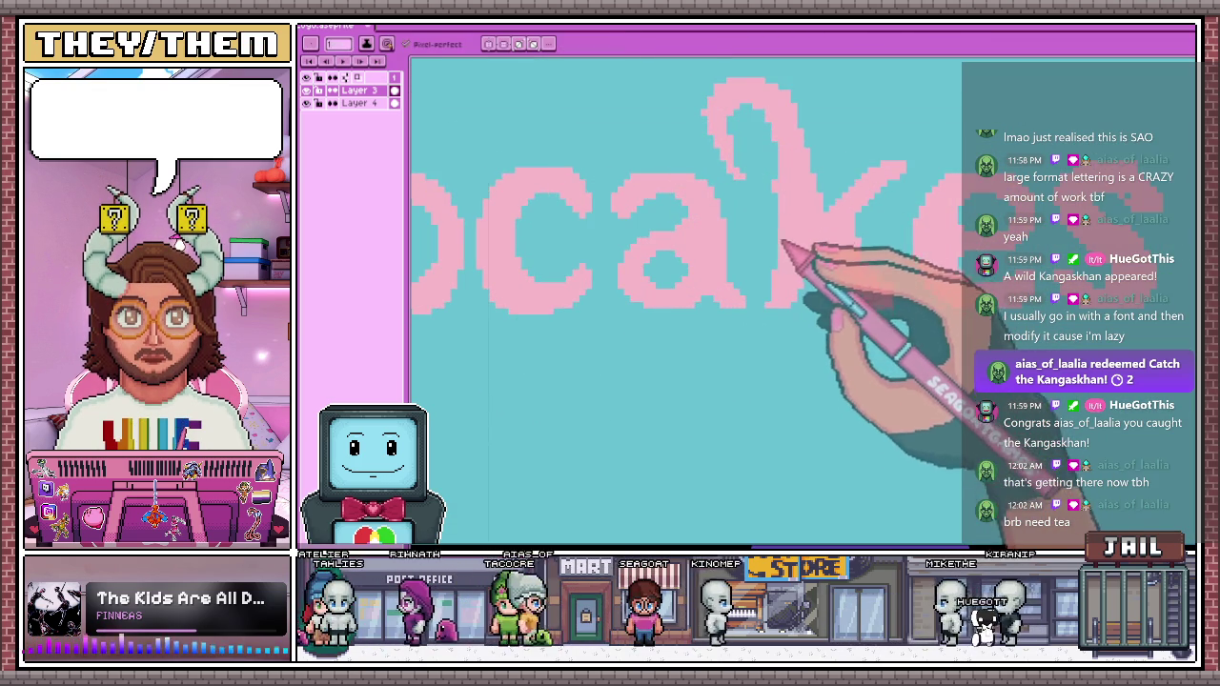
{"action": "scroll", "coordinate": [790, 196], "scroll_direction": "up", "scroll_amount": 1}
{"action": "scroll", "coordinate": [784, 176], "scroll_direction": "up", "scroll_amount": 1}
{"action": "scroll", "coordinate": [787, 239], "scroll_direction": "down", "scroll_amount": 1}
{"action": "scroll", "coordinate": [793, 276], "scroll_direction": "down", "scroll_amount": 1}
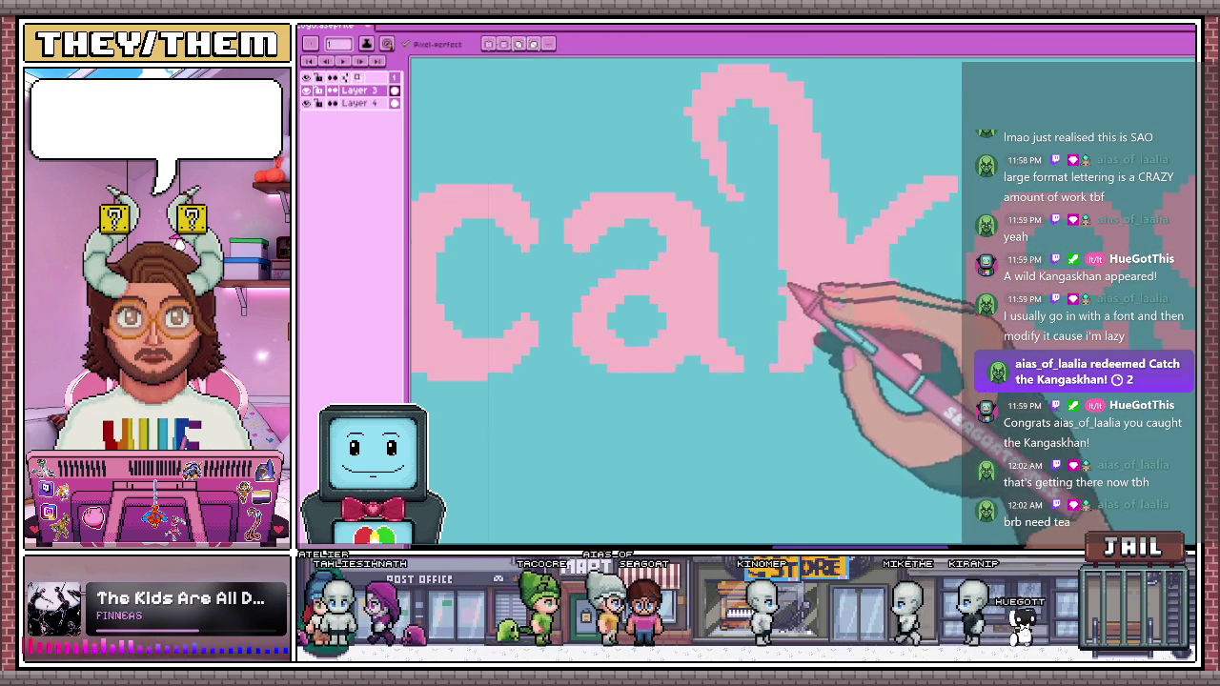
{"action": "scroll", "coordinate": [772, 353], "scroll_direction": "up", "scroll_amount": 1}
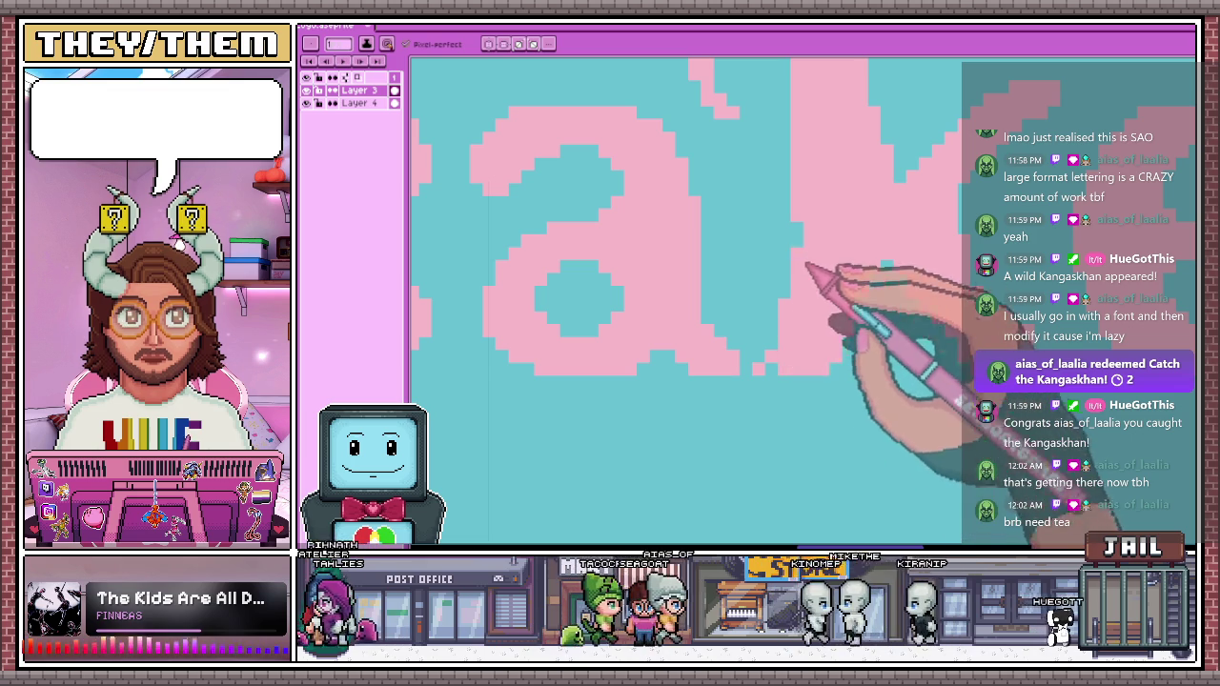
{"action": "scroll", "coordinate": [816, 276], "scroll_direction": "down", "scroll_amount": 1}
{"action": "scroll", "coordinate": [812, 381], "scroll_direction": "down", "scroll_amount": 1}
{"action": "scroll", "coordinate": [805, 433], "scroll_direction": "down", "scroll_amount": 1}
{"action": "scroll", "coordinate": [803, 433], "scroll_direction": "up", "scroll_amount": 2}
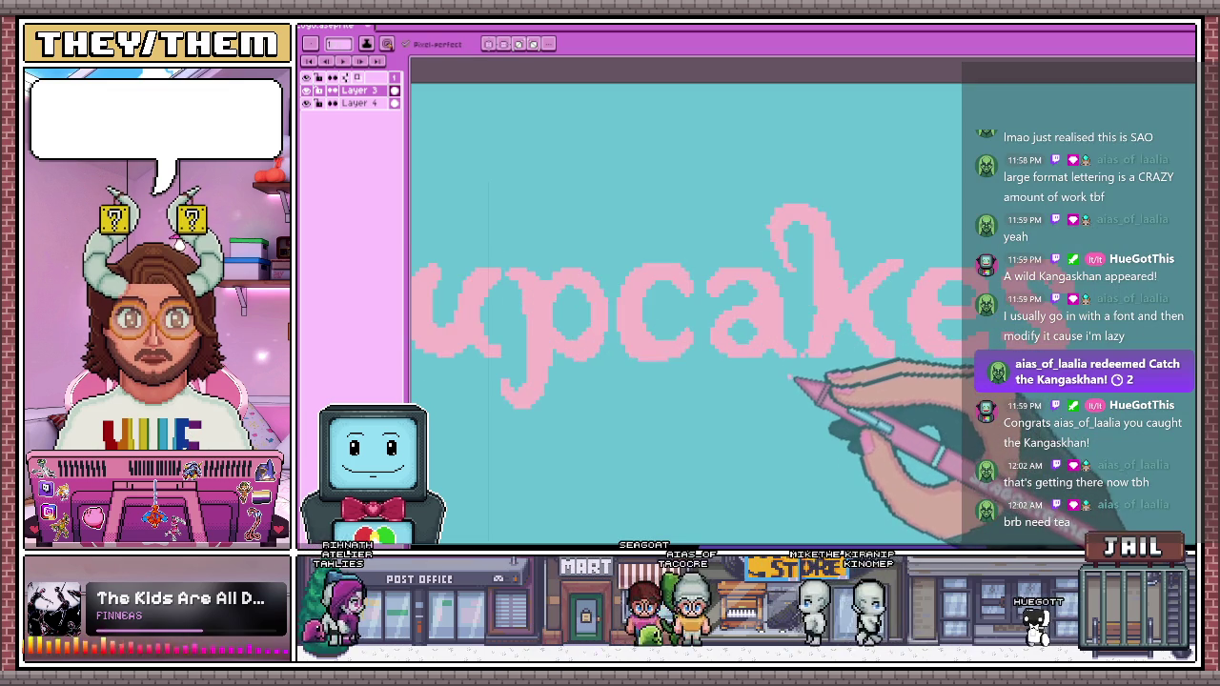
{"action": "scroll", "coordinate": [798, 368], "scroll_direction": "up", "scroll_amount": 2}
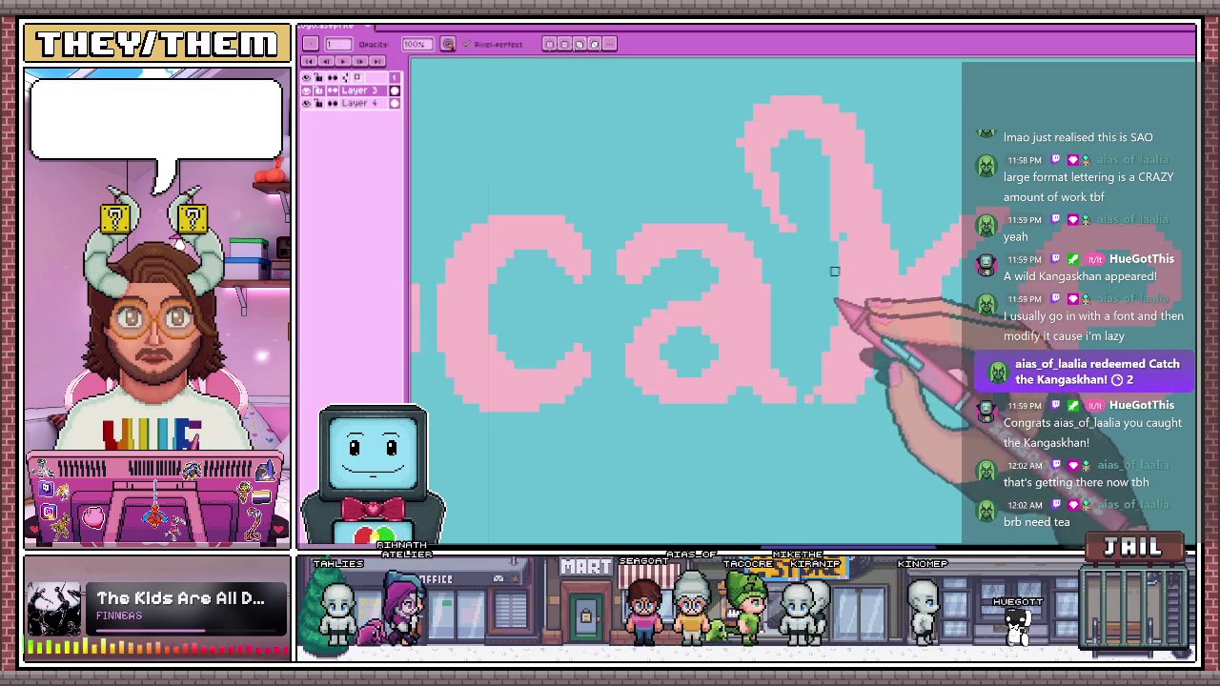
{"action": "key", "text": "e"}
{"action": "scroll", "coordinate": [828, 238], "scroll_direction": "down", "scroll_amount": 1}
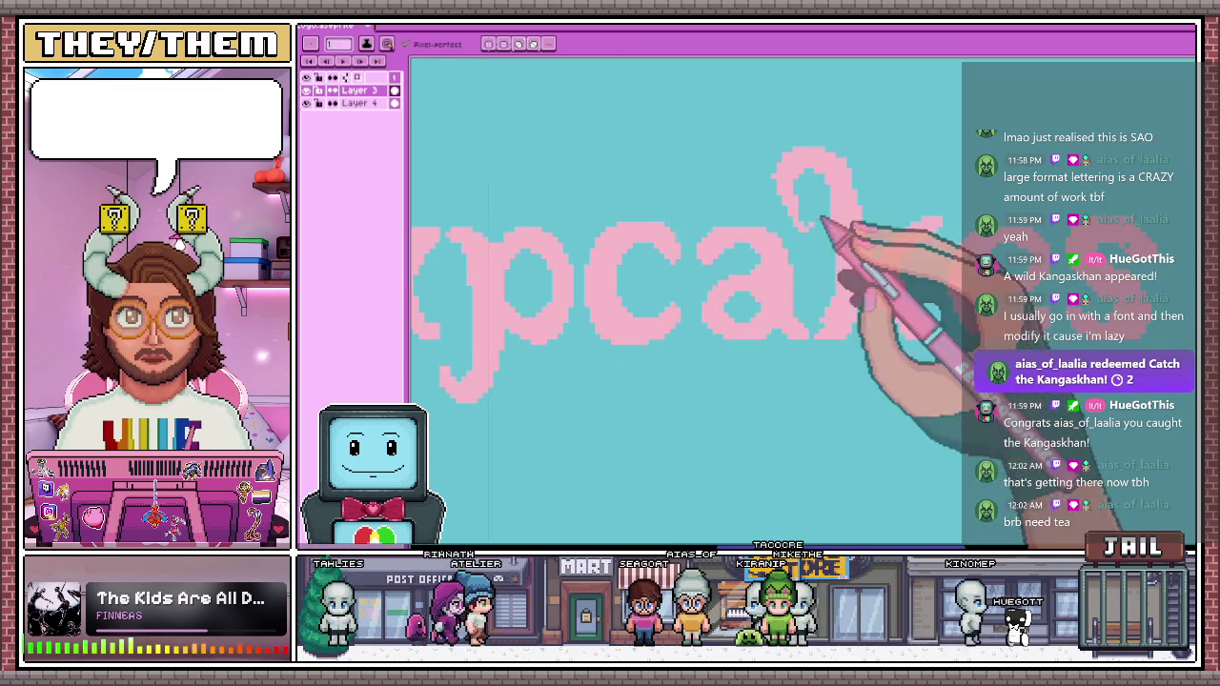
{"action": "scroll", "coordinate": [818, 335], "scroll_direction": "up", "scroll_amount": 2}
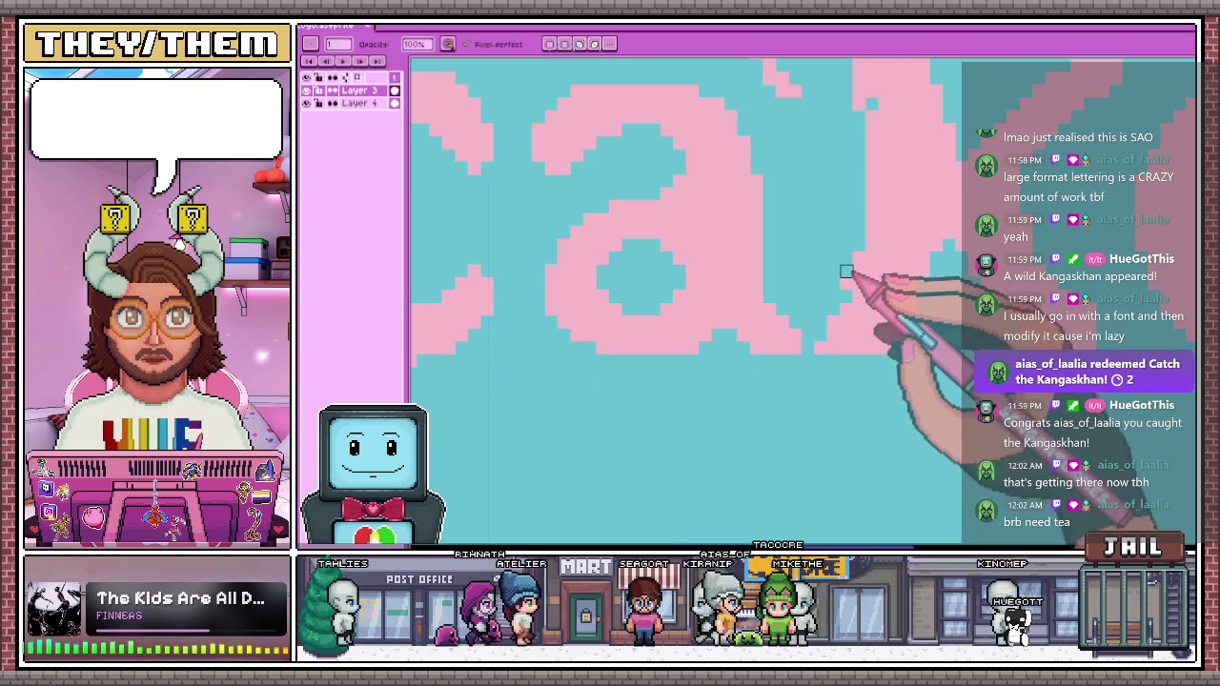
{"action": "scroll", "coordinate": [847, 283], "scroll_direction": "down", "scroll_amount": 1}
{"action": "key", "text": "e"}
{"action": "scroll", "coordinate": [848, 257], "scroll_direction": "up", "scroll_amount": 1}
{"action": "scroll", "coordinate": [848, 247], "scroll_direction": "down", "scroll_amount": 1}
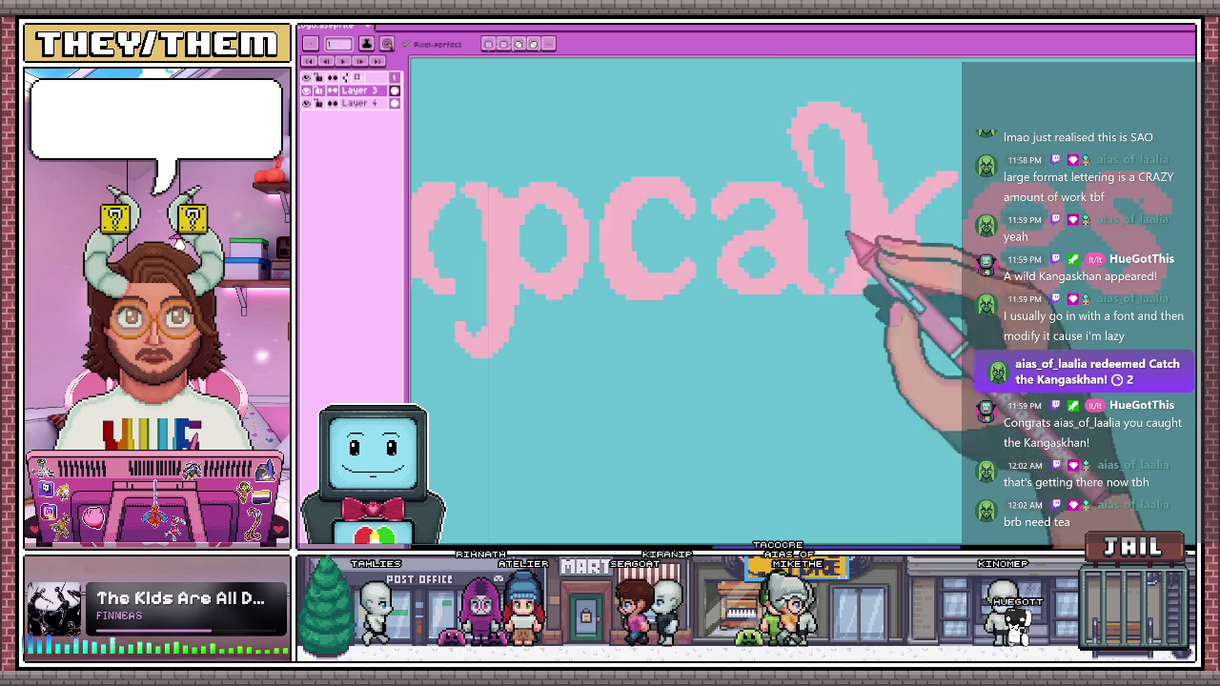
{"action": "scroll", "coordinate": [853, 187], "scroll_direction": "up", "scroll_amount": 1}
Reshape the k into a looped ascender, alternating Pencil and Eraser
{"action": "key", "text": "b"}
{"action": "scroll", "coordinate": [846, 240], "scroll_direction": "down", "scroll_amount": 1}
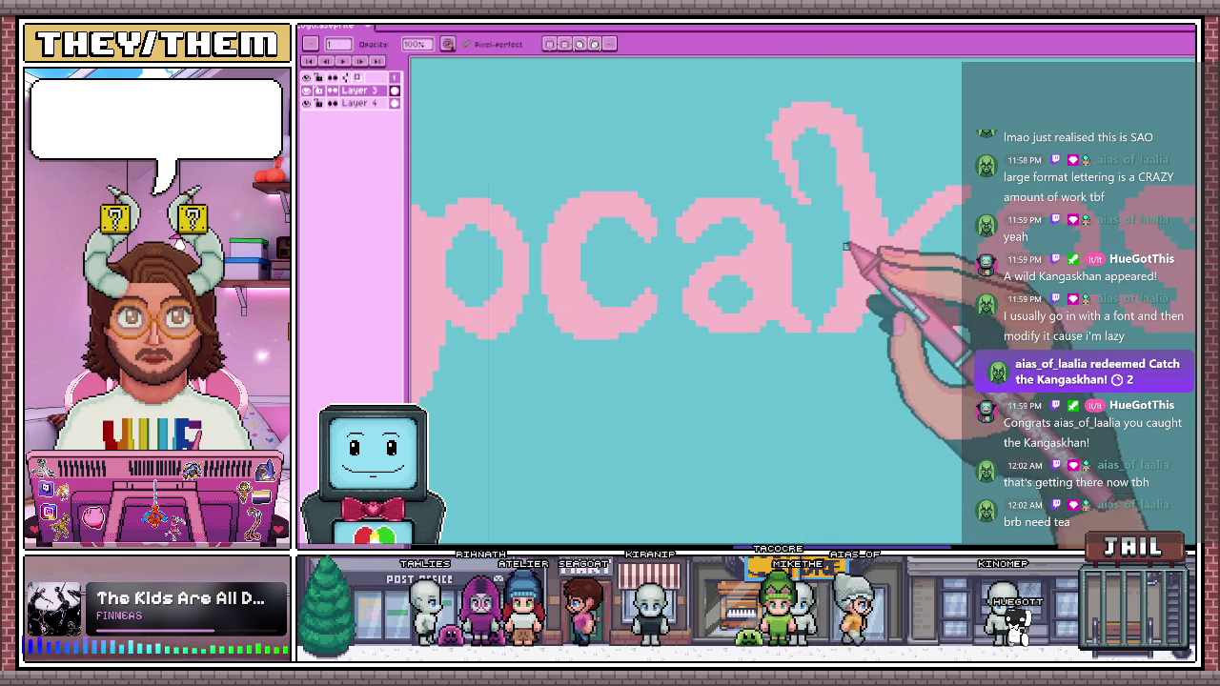
{"action": "key", "text": "e"}
{"action": "scroll", "coordinate": [848, 243], "scroll_direction": "up", "scroll_amount": 1}
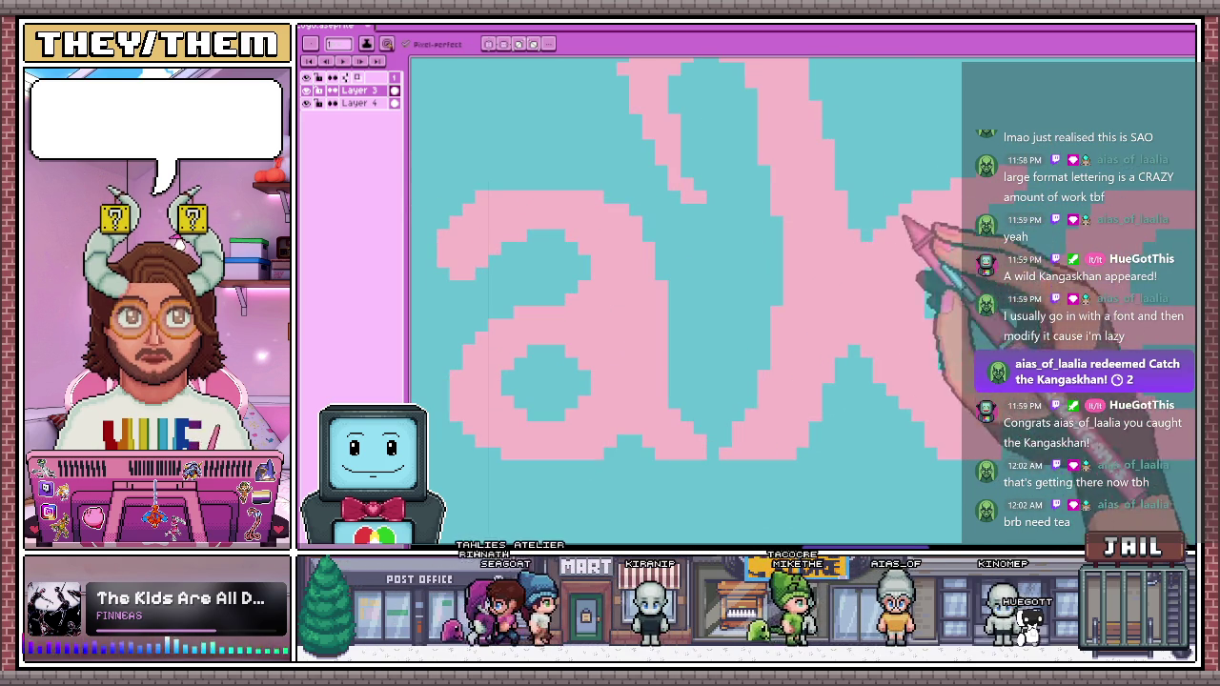
{"action": "scroll", "coordinate": [915, 214], "scroll_direction": "down", "scroll_amount": 1}
{"action": "scroll", "coordinate": [784, 213], "scroll_direction": "down", "scroll_amount": 1}
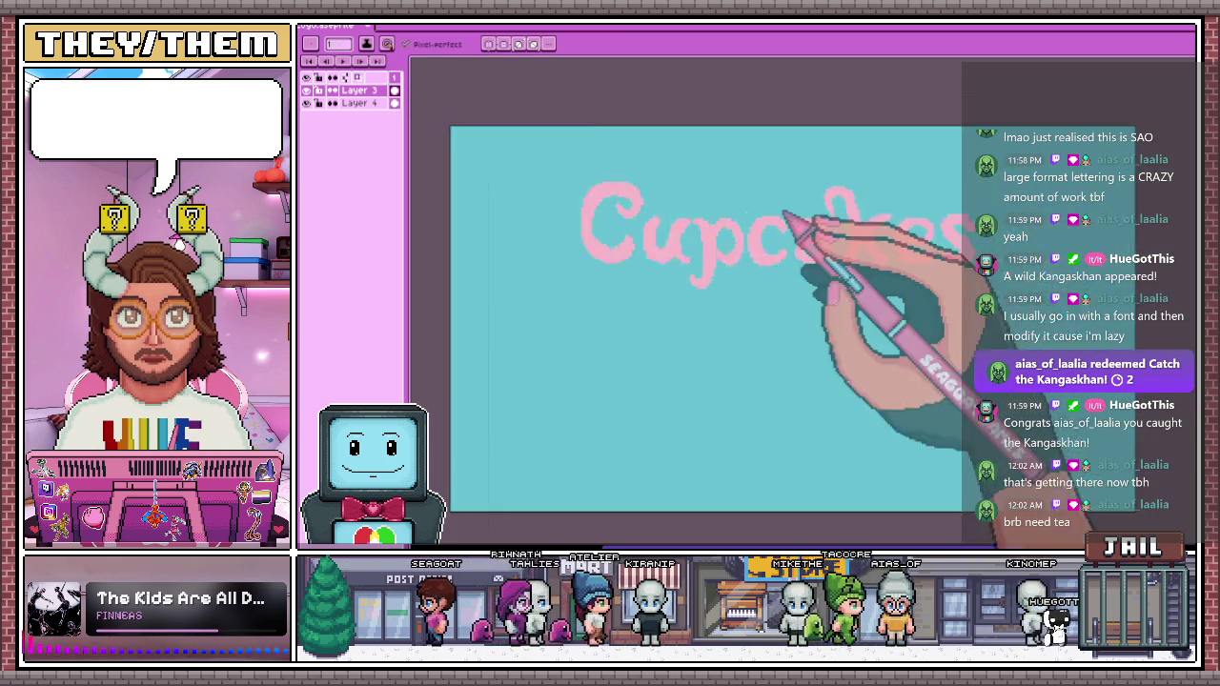
{"action": "scroll", "coordinate": [784, 213], "scroll_direction": "down", "scroll_amount": 1}
{"action": "scroll", "coordinate": [817, 218], "scroll_direction": "down", "scroll_amount": 2}
{"action": "scroll", "coordinate": [817, 272], "scroll_direction": "up", "scroll_amount": 1}
{"action": "scroll", "coordinate": [817, 258], "scroll_direction": "up", "scroll_amount": 2}
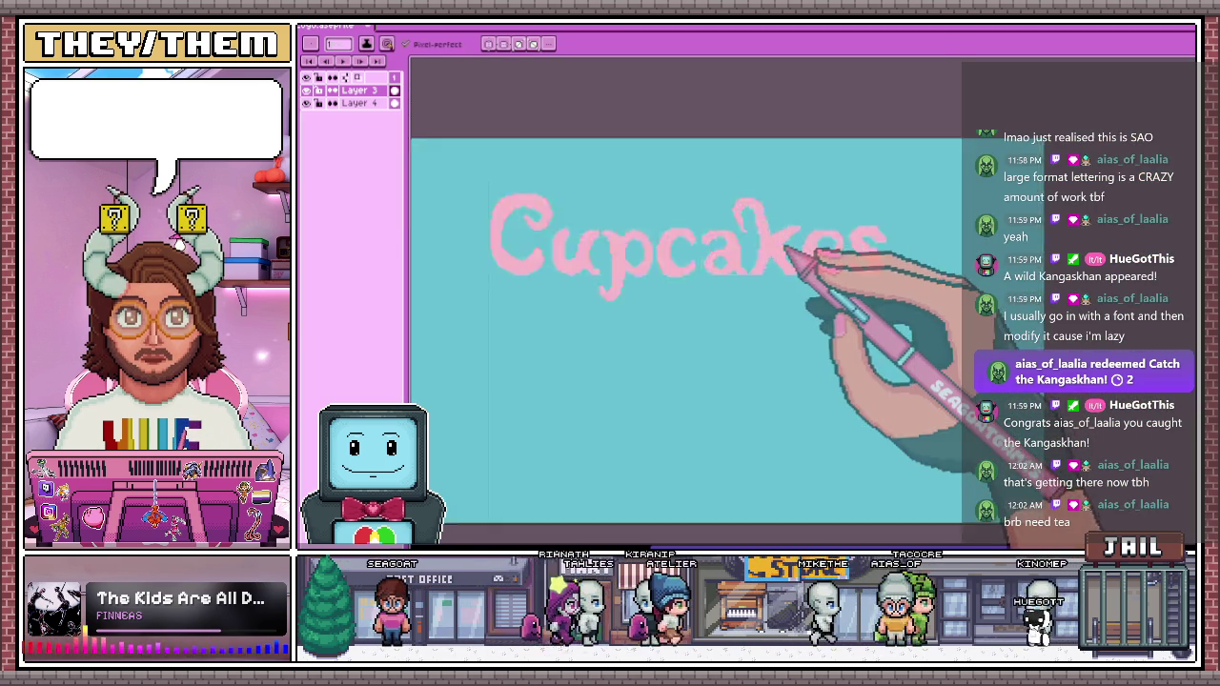
{"action": "scroll", "coordinate": [785, 249], "scroll_direction": "up", "scroll_amount": 2}
{"action": "key", "text": "b"}
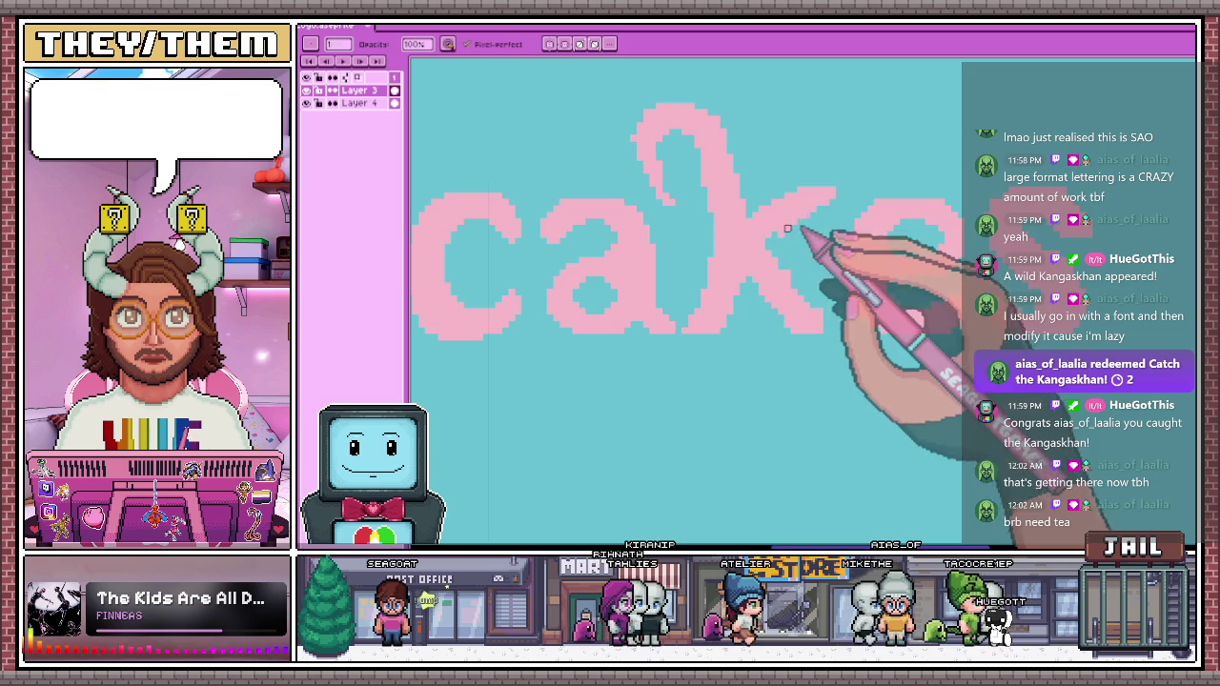
{"action": "scroll", "coordinate": [820, 209], "scroll_direction": "down", "scroll_amount": 3}
{"action": "scroll", "coordinate": [817, 258], "scroll_direction": "down", "scroll_amount": 1}
{"action": "scroll", "coordinate": [772, 281], "scroll_direction": "up", "scroll_amount": 3}
{"action": "scroll", "coordinate": [737, 319], "scroll_direction": "up", "scroll_amount": 1}
{"action": "key", "text": "e"}
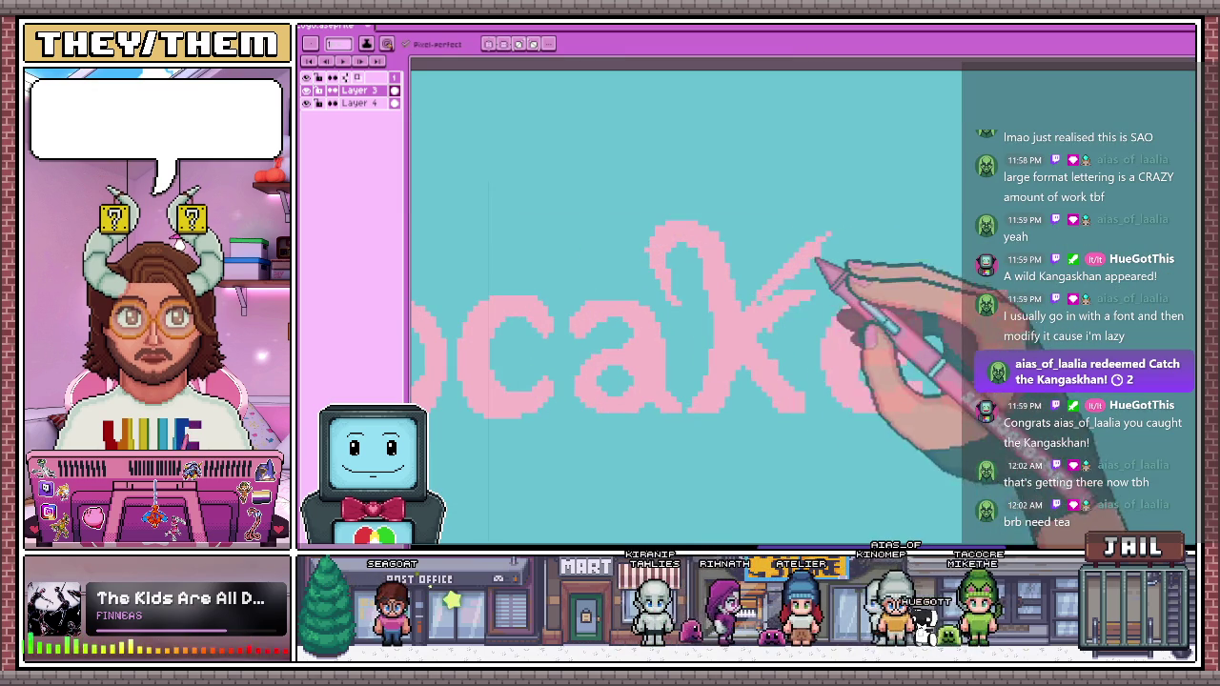
{"action": "scroll", "coordinate": [829, 267], "scroll_direction": "down", "scroll_amount": 1}
{"action": "scroll", "coordinate": [844, 271], "scroll_direction": "down", "scroll_amount": 1}
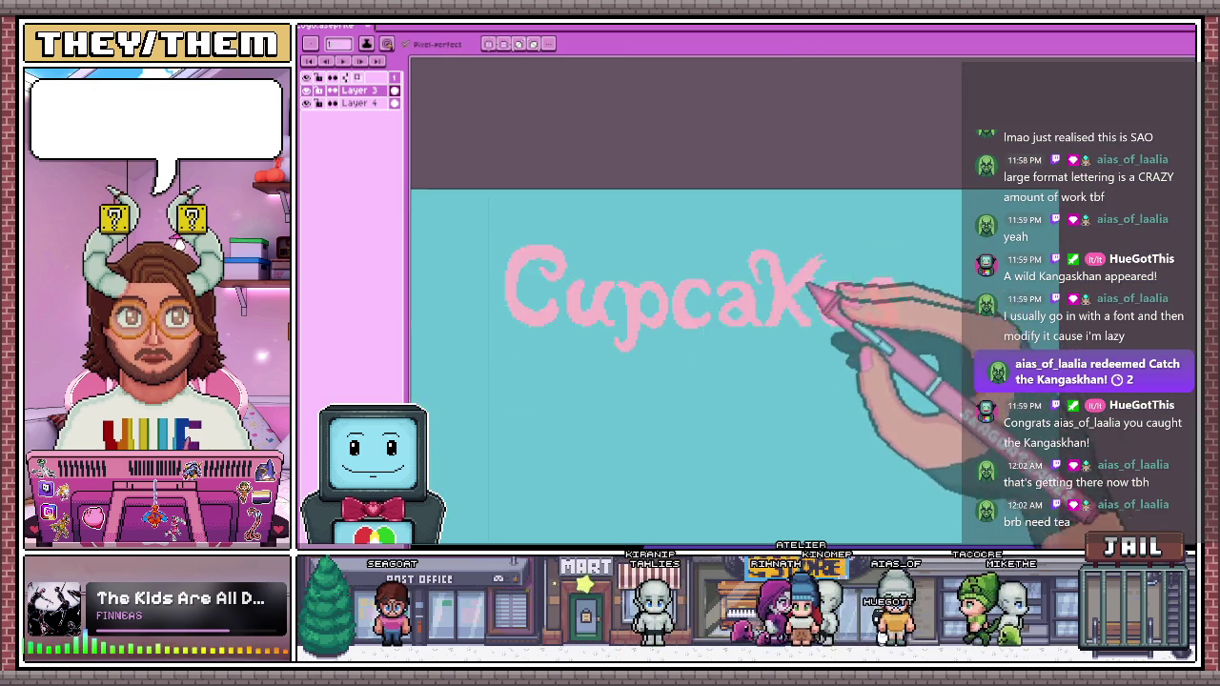
{"action": "scroll", "coordinate": [820, 314], "scroll_direction": "down", "scroll_amount": 3}
{"action": "scroll", "coordinate": [798, 324], "scroll_direction": "up", "scroll_amount": 3}
{"action": "scroll", "coordinate": [786, 320], "scroll_direction": "up", "scroll_amount": 2}
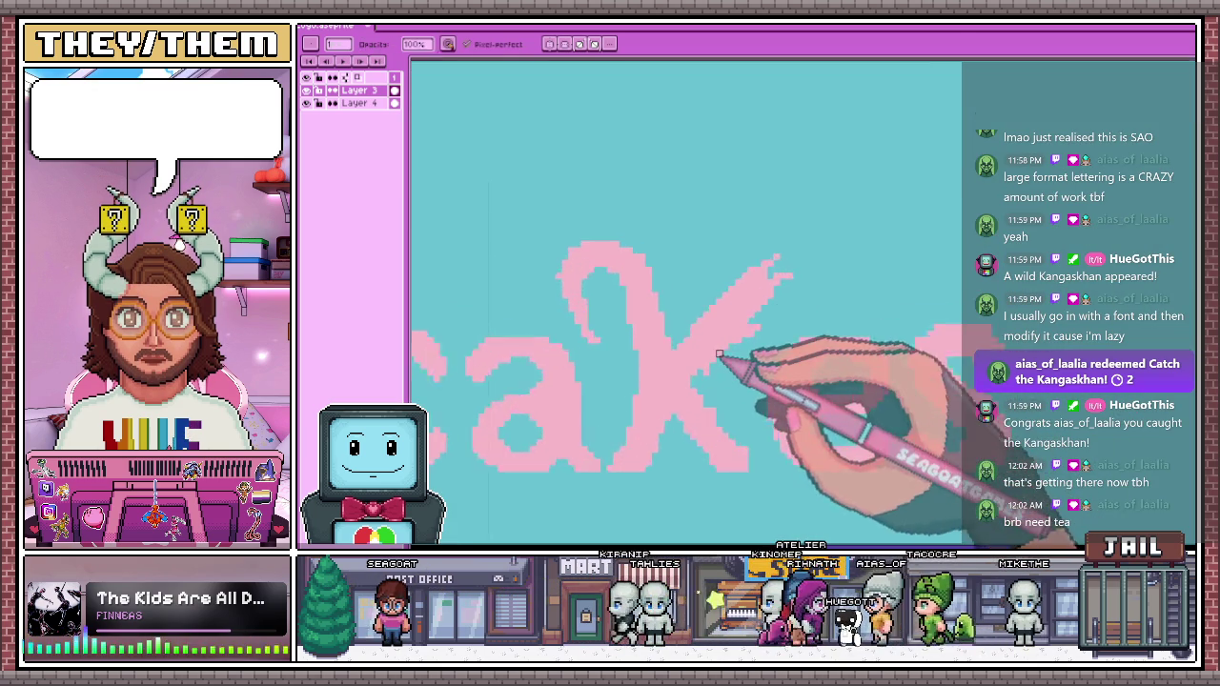
{"action": "key", "text": "b"}
{"action": "scroll", "coordinate": [773, 315], "scroll_direction": "up", "scroll_amount": 2}
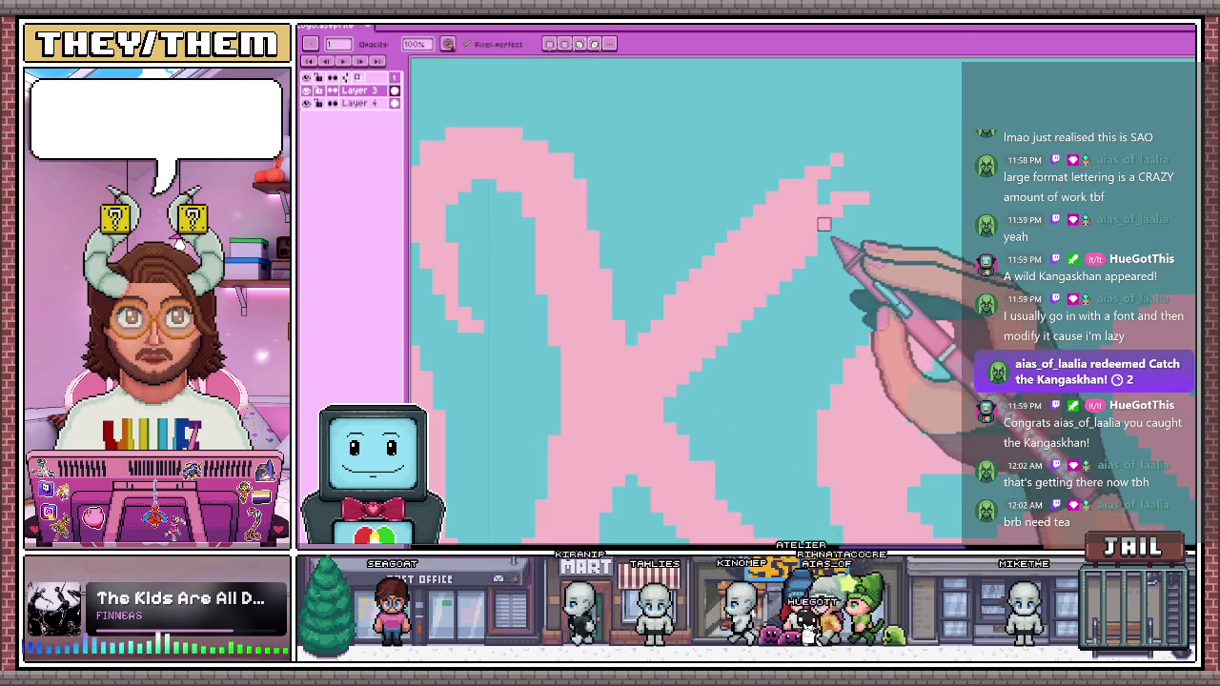
Erase stray pink pixels at the tip of the k's long, tapering upward arm
{"action": "key", "text": "e"}
{"action": "left_click_drag", "start_coordinate": [835, 158], "coordinate": [857, 204]}
{"action": "key", "text": "b"}
{"action": "scroll", "coordinate": [839, 217], "scroll_direction": "down", "scroll_amount": 2}
{"action": "key", "text": "e"}
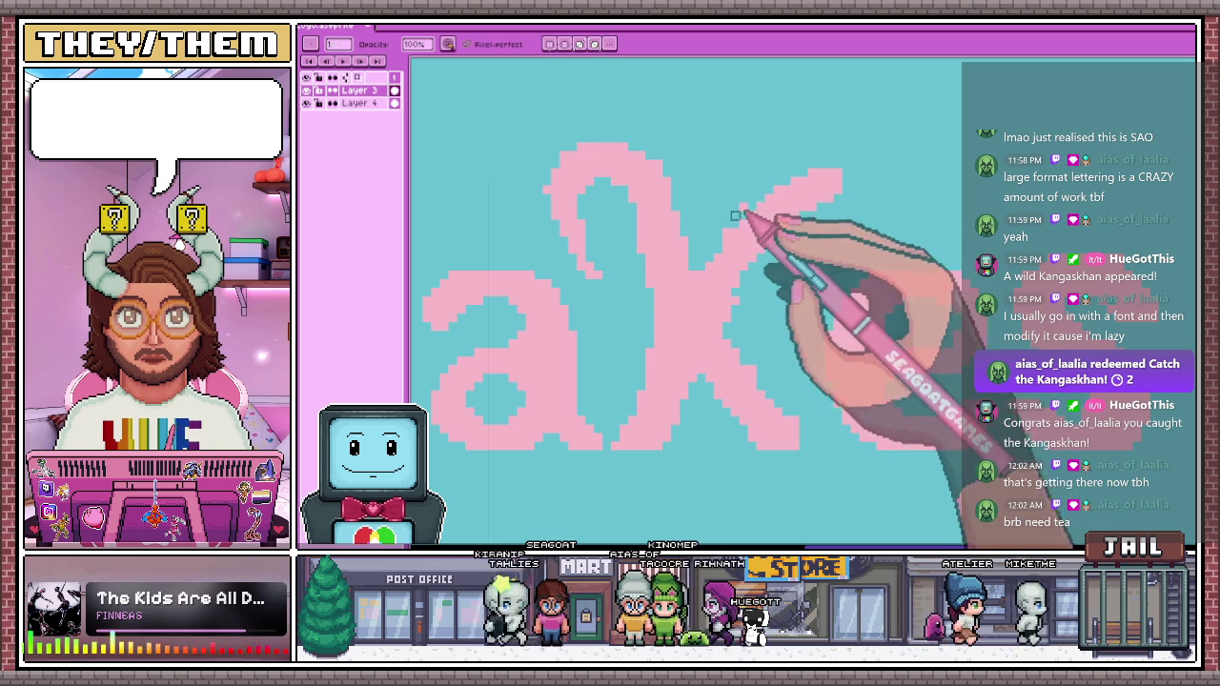
{"action": "key", "text": "e"}
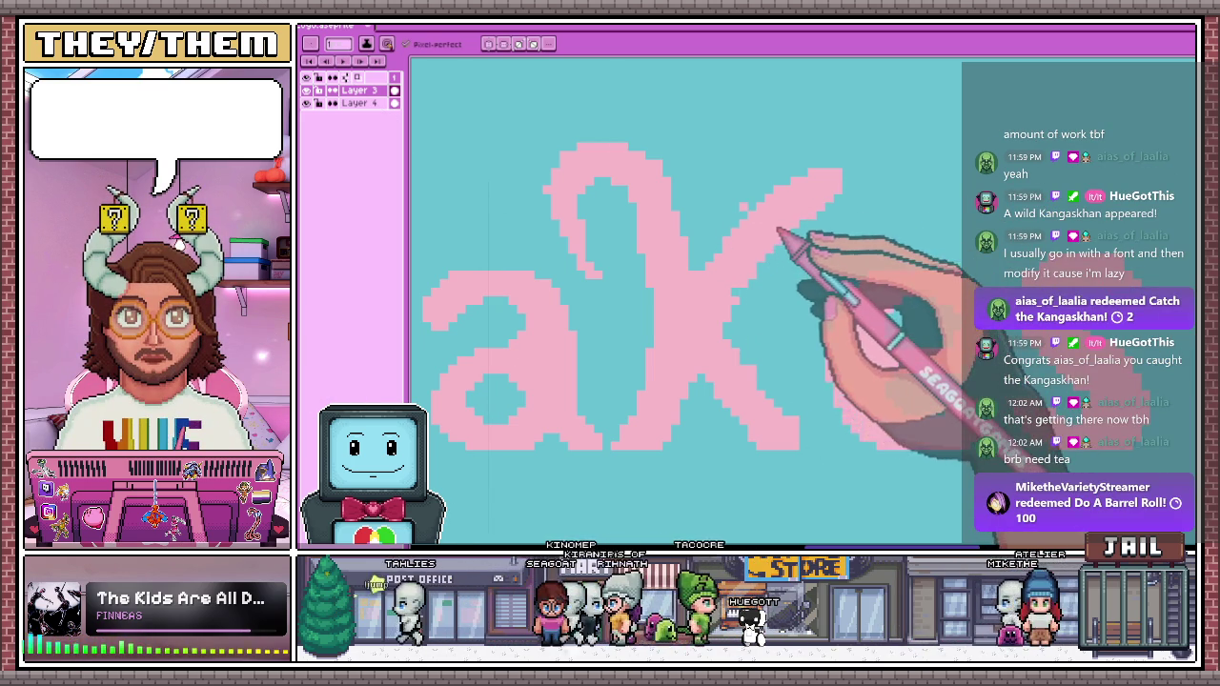
{"action": "scroll", "coordinate": [778, 231], "scroll_direction": "down", "scroll_amount": 2}
{"action": "scroll", "coordinate": [753, 286], "scroll_direction": "up", "scroll_amount": 3}
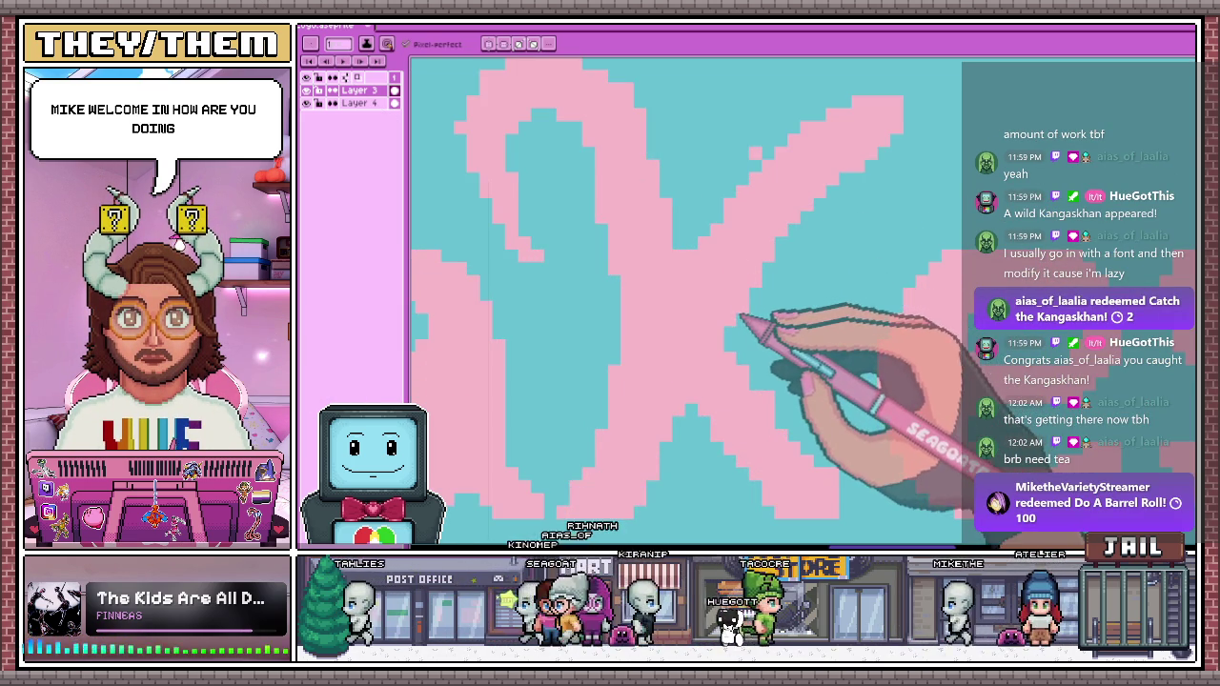
{"action": "scroll", "coordinate": [736, 331], "scroll_direction": "down", "scroll_amount": 2}
{"action": "scroll", "coordinate": [817, 248], "scroll_direction": "down", "scroll_amount": 1}
{"action": "scroll", "coordinate": [817, 251], "scroll_direction": "up", "scroll_amount": 1}
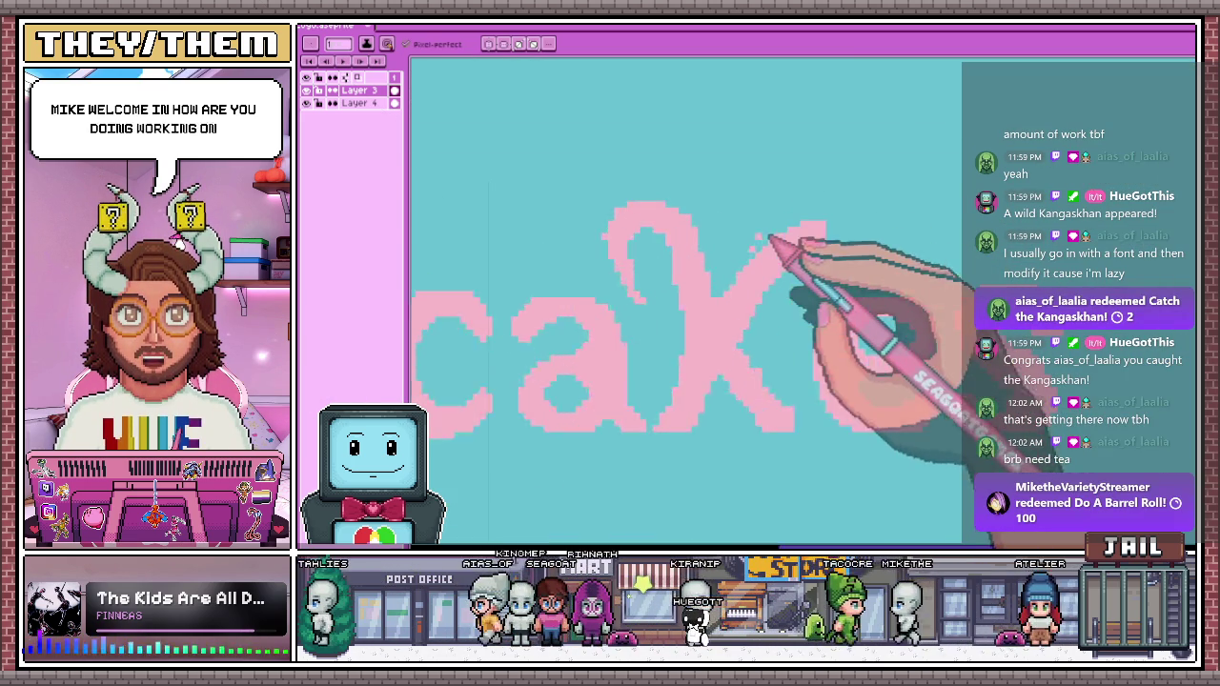
{"action": "scroll", "coordinate": [790, 245], "scroll_direction": "up", "scroll_amount": 2}
{"action": "key", "text": "b"}
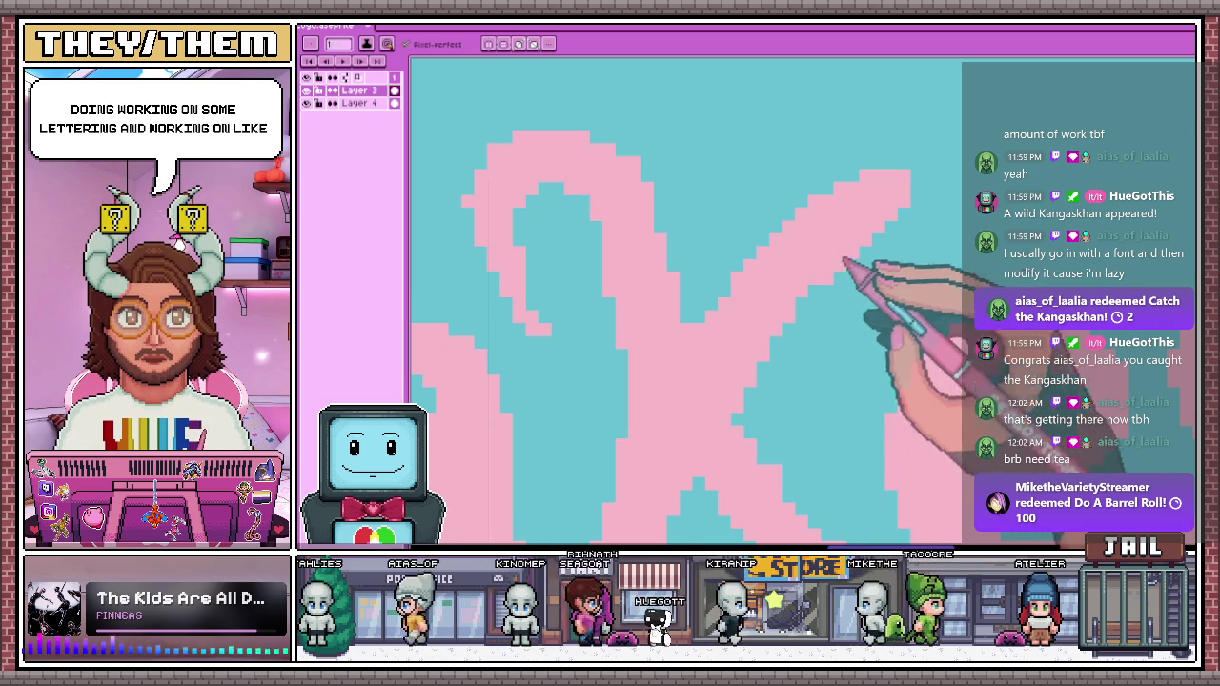
{"action": "scroll", "coordinate": [858, 267], "scroll_direction": "down", "scroll_amount": 2}
{"action": "scroll", "coordinate": [867, 286], "scroll_direction": "down", "scroll_amount": 1}
{"action": "scroll", "coordinate": [781, 400], "scroll_direction": "down", "scroll_amount": 2}
{"action": "scroll", "coordinate": [758, 456], "scroll_direction": "up", "scroll_amount": 1}
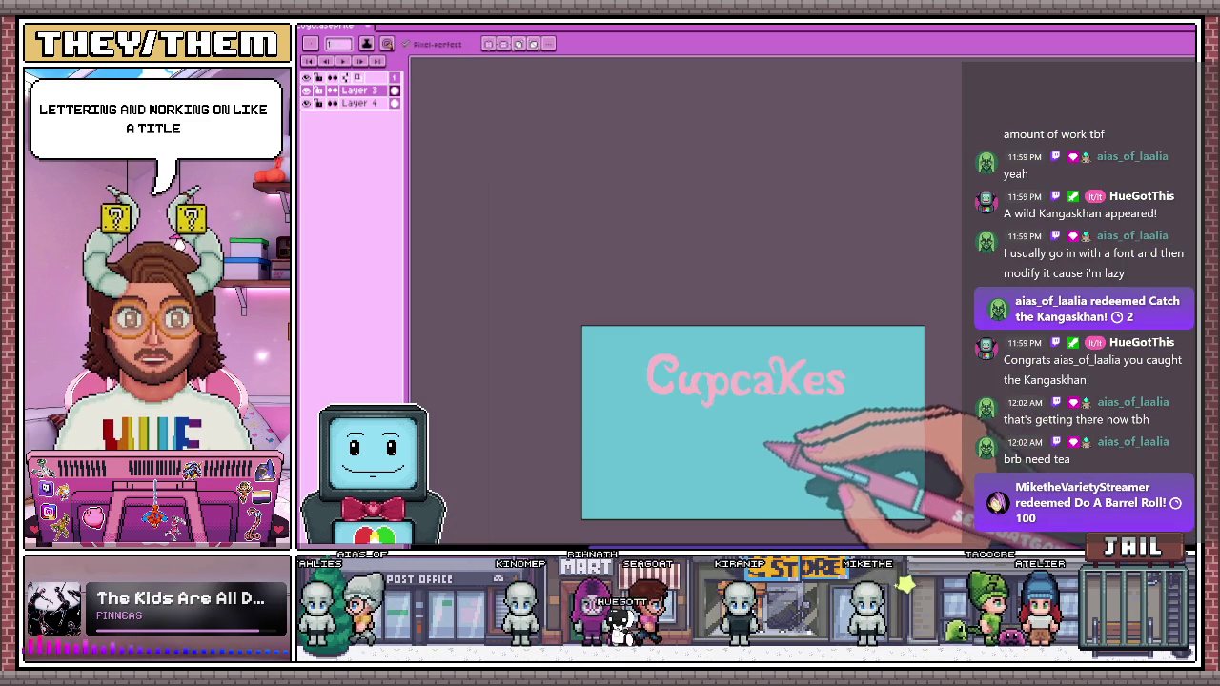
{"action": "scroll", "coordinate": [773, 427], "scroll_direction": "up", "scroll_amount": 2}
{"action": "scroll", "coordinate": [849, 354], "scroll_direction": "up", "scroll_amount": 1}
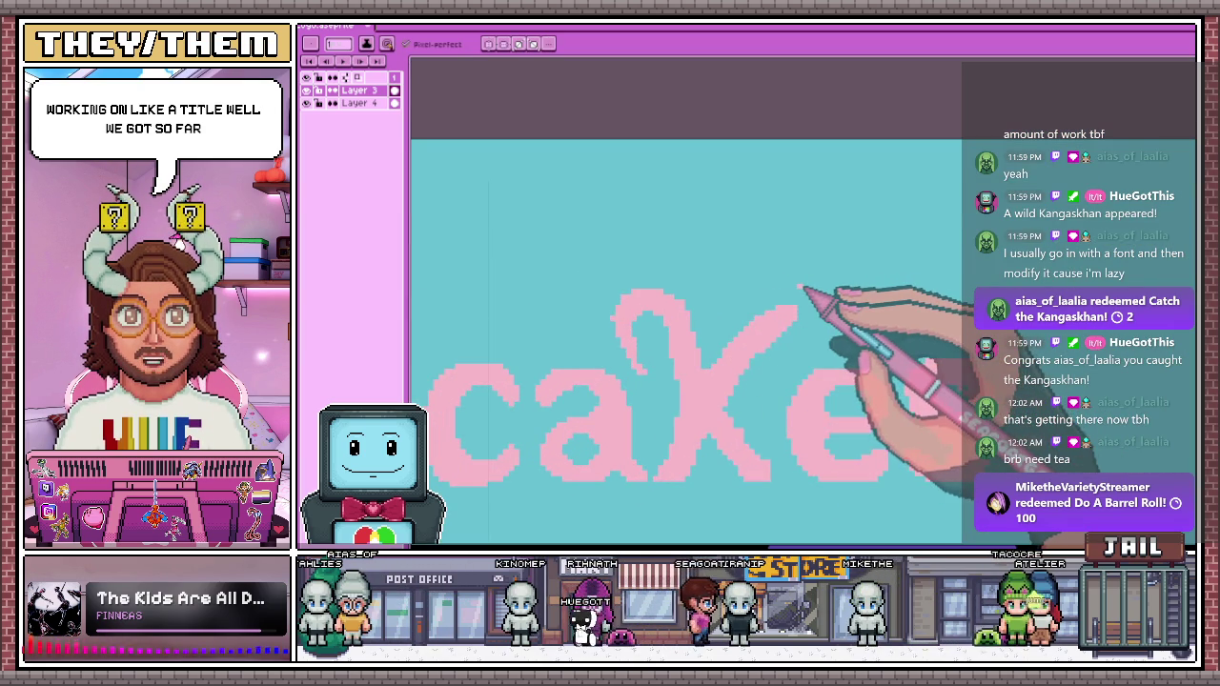
{"action": "scroll", "coordinate": [719, 270], "scroll_direction": "down", "scroll_amount": 1}
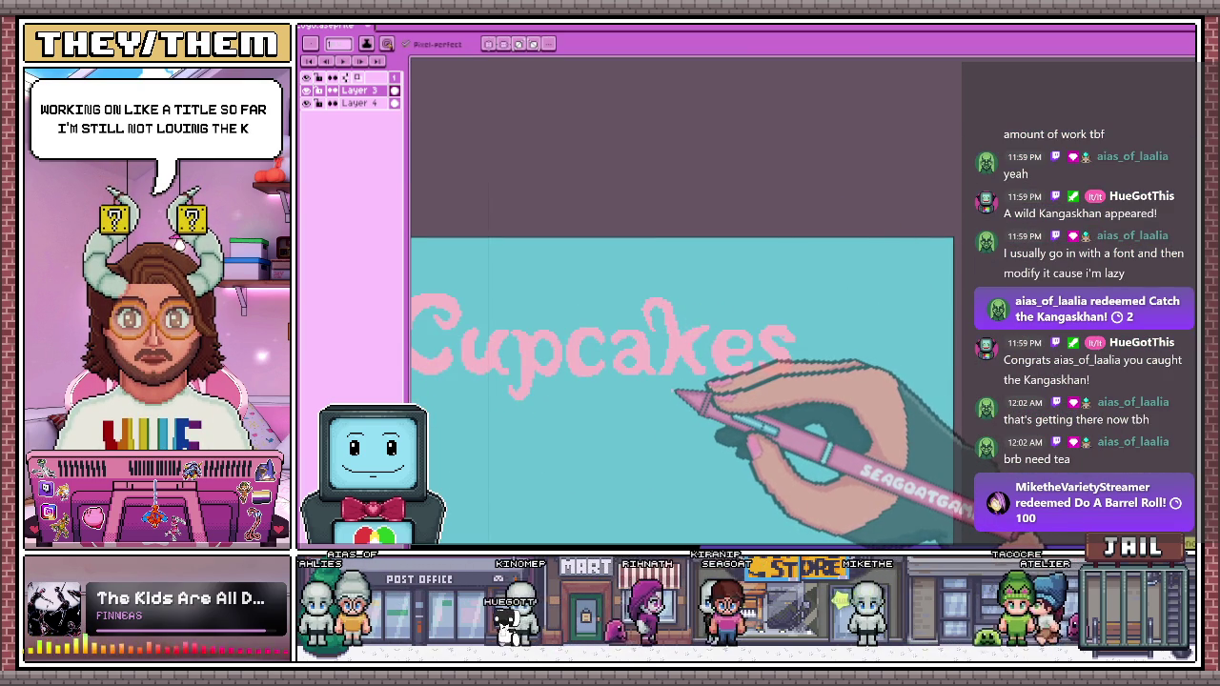
{"action": "scroll", "coordinate": [700, 448], "scroll_direction": "down", "scroll_amount": 2}
{"action": "scroll", "coordinate": [707, 472], "scroll_direction": "up", "scroll_amount": 1}
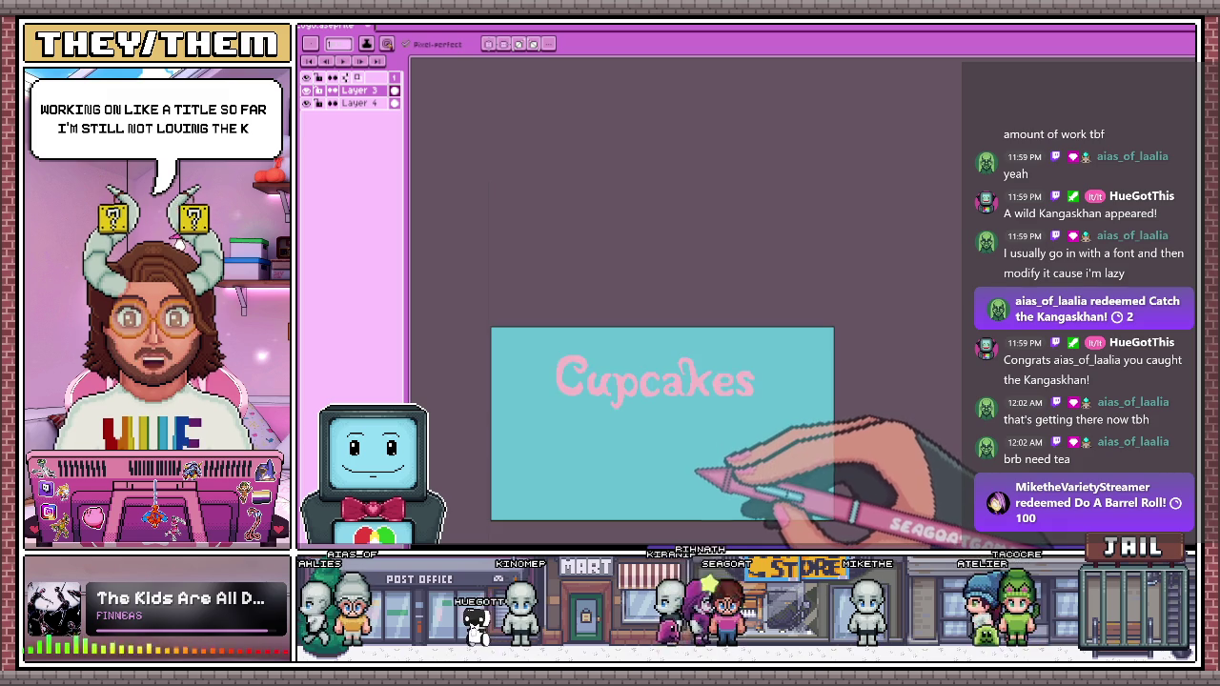
{"action": "scroll", "coordinate": [730, 417], "scroll_direction": "up", "scroll_amount": 1}
{"action": "scroll", "coordinate": [714, 467], "scroll_direction": "up", "scroll_amount": 1}
{"action": "scroll", "coordinate": [682, 336], "scroll_direction": "up", "scroll_amount": 1}
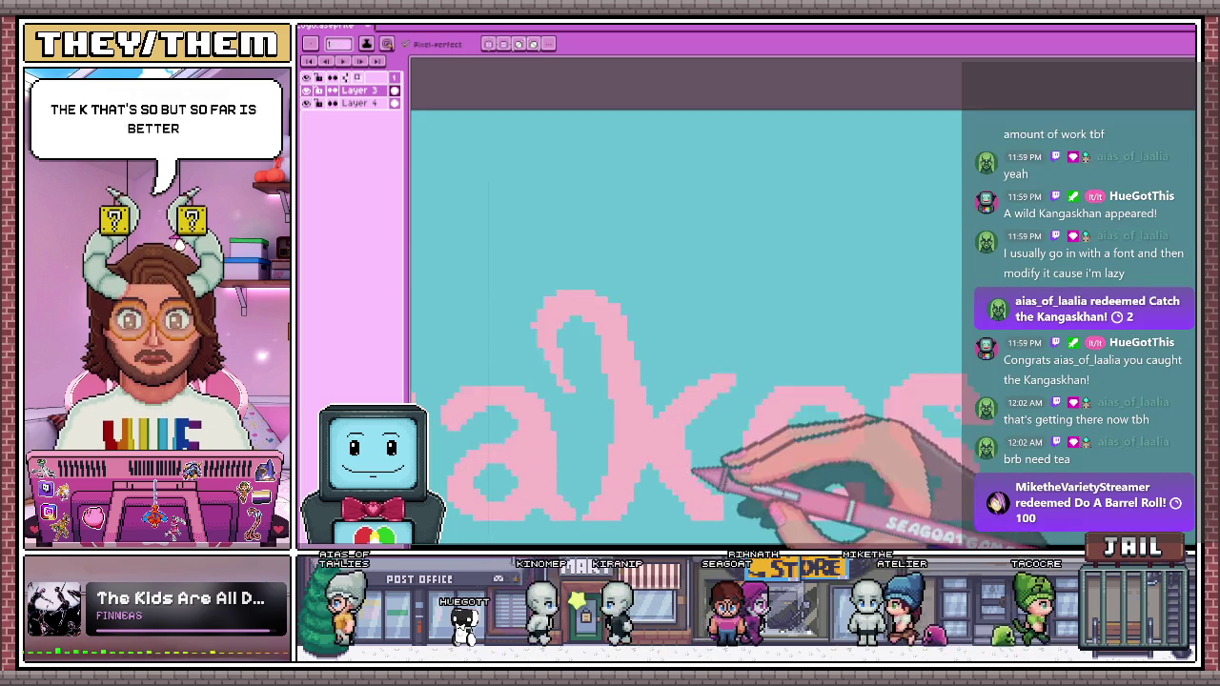
{"action": "scroll", "coordinate": [682, 335], "scroll_direction": "up", "scroll_amount": 2}
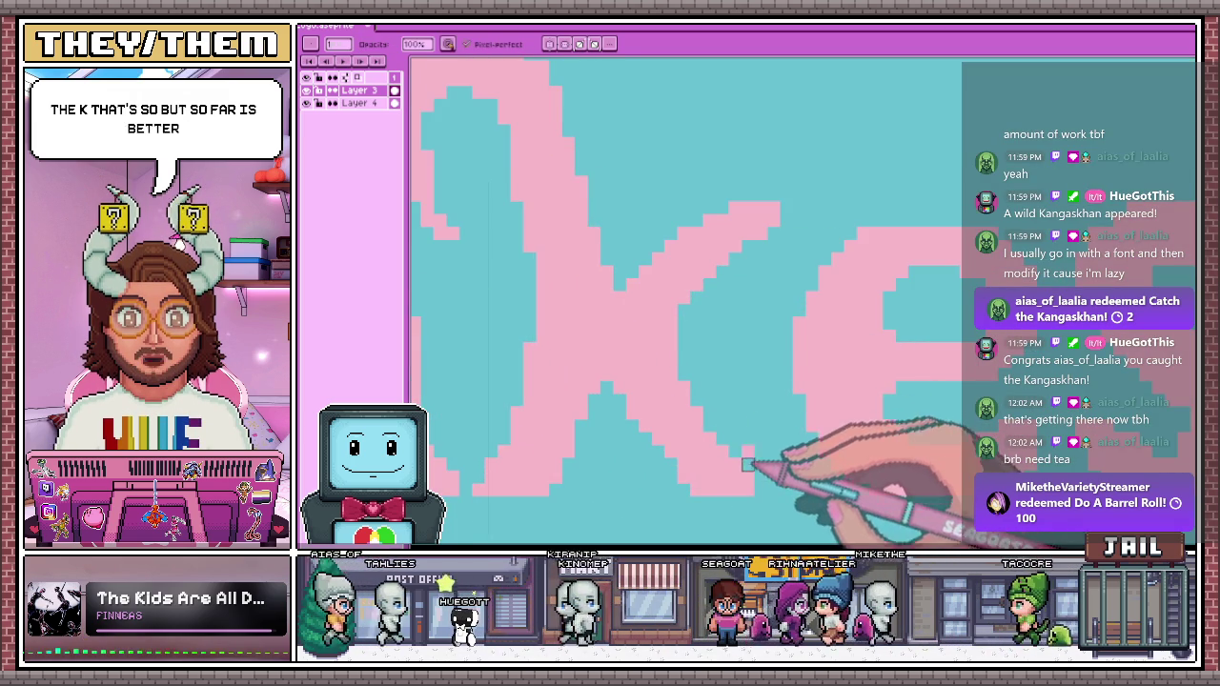
{"action": "scroll", "coordinate": [729, 458], "scroll_direction": "down", "scroll_amount": 2}
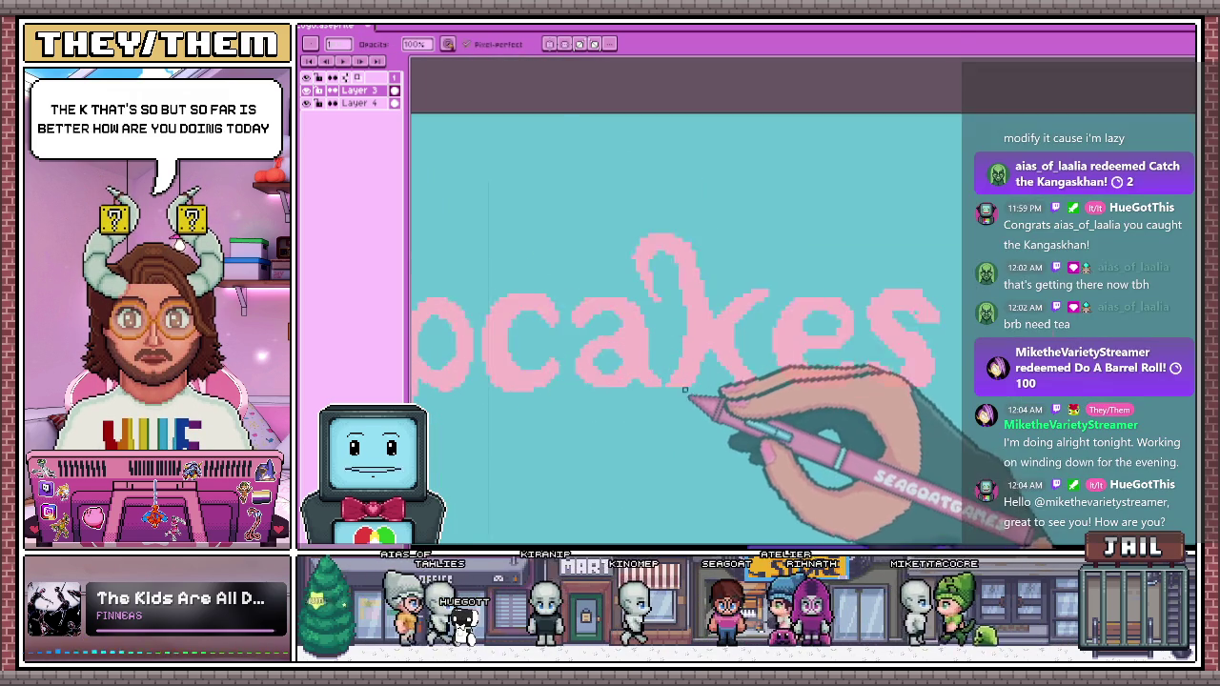
{"action": "scroll", "coordinate": [691, 400], "scroll_direction": "up", "scroll_amount": 2}
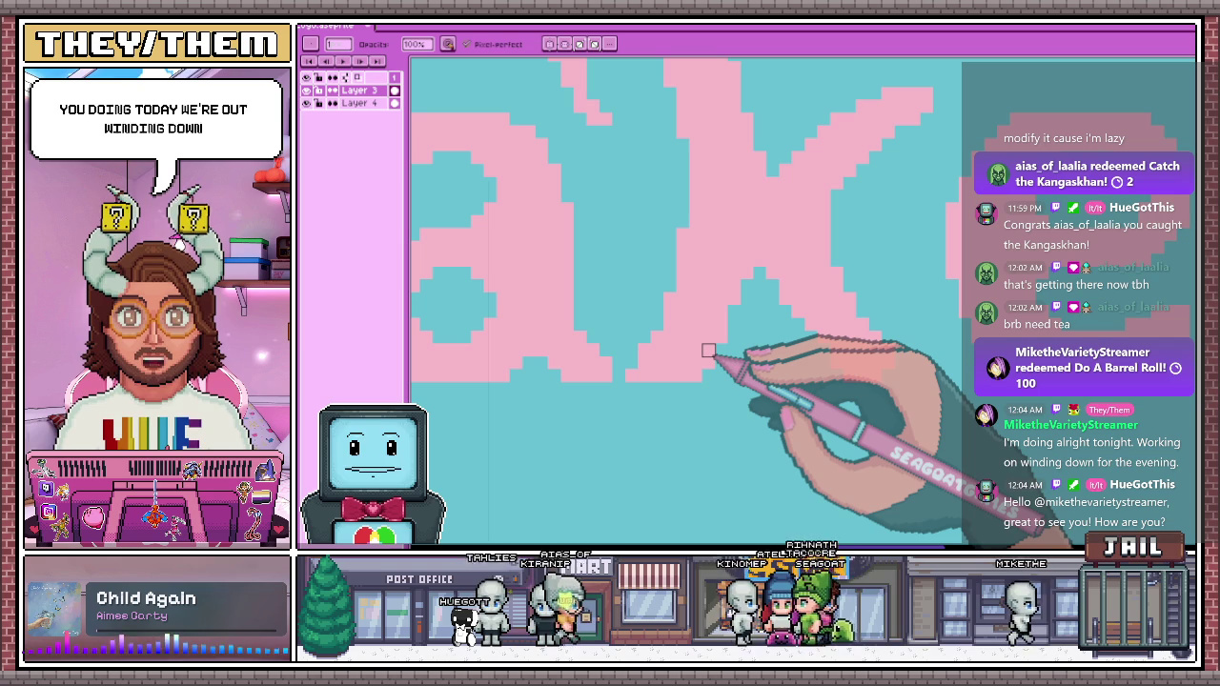
{"action": "key", "text": "e"}
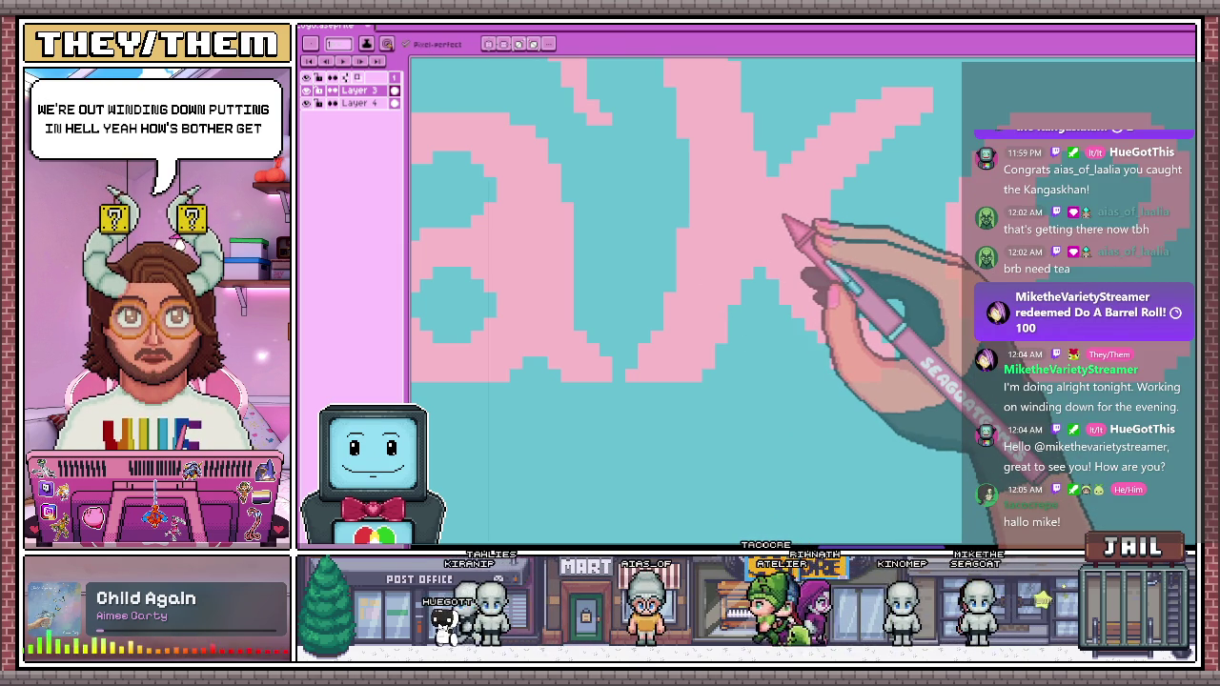
{"action": "scroll", "coordinate": [783, 220], "scroll_direction": "down", "scroll_amount": 2}
{"action": "scroll", "coordinate": [762, 258], "scroll_direction": "down", "scroll_amount": 1}
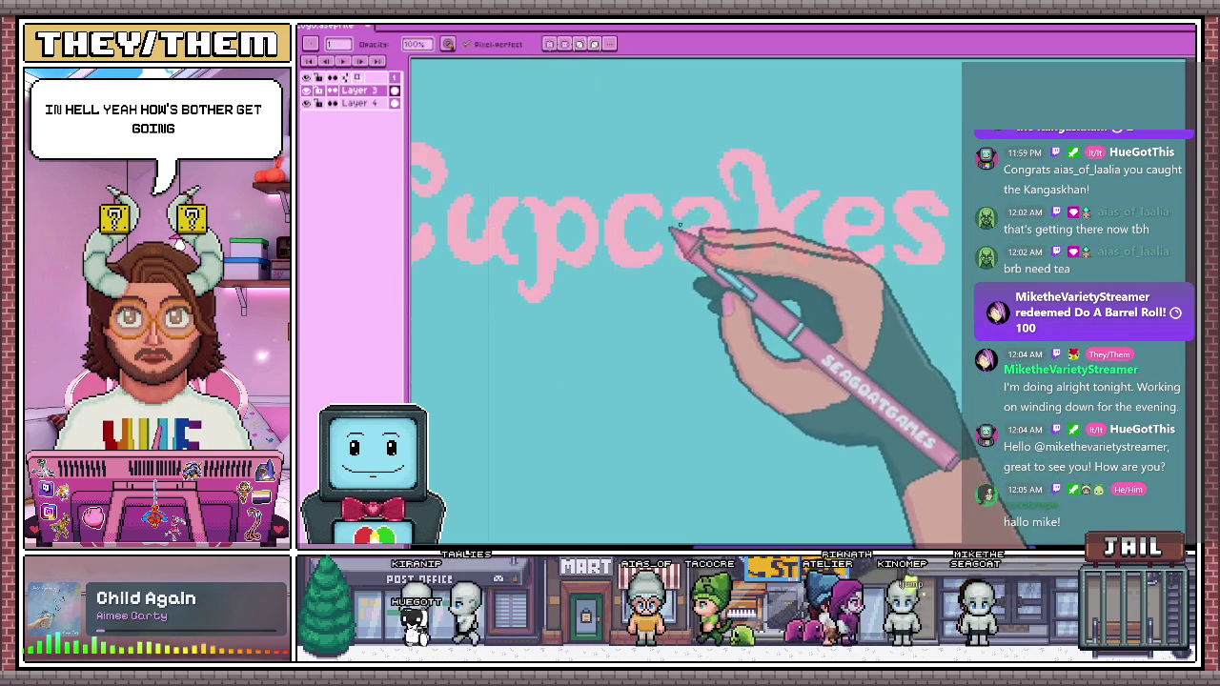
{"action": "scroll", "coordinate": [686, 234], "scroll_direction": "down", "scroll_amount": 2}
{"action": "scroll", "coordinate": [685, 237], "scroll_direction": "up", "scroll_amount": 1}
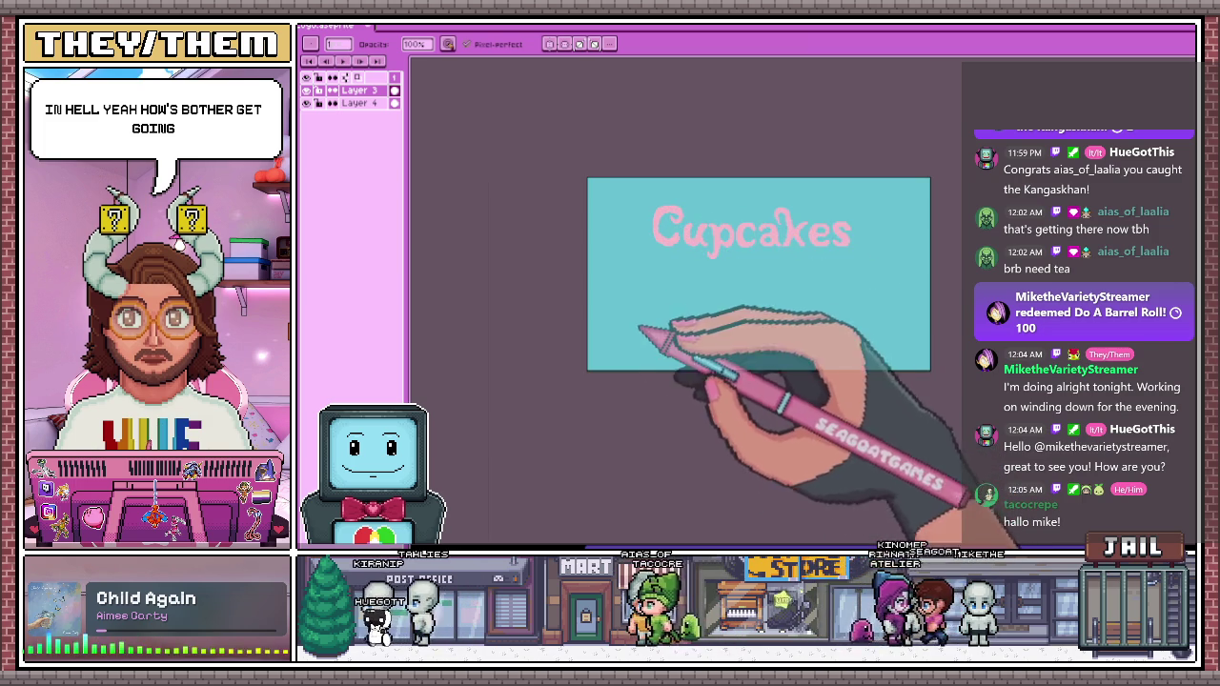
{"action": "scroll", "coordinate": [667, 221], "scroll_direction": "up", "scroll_amount": 1}
{"action": "scroll", "coordinate": [672, 219], "scroll_direction": "up", "scroll_amount": 3}
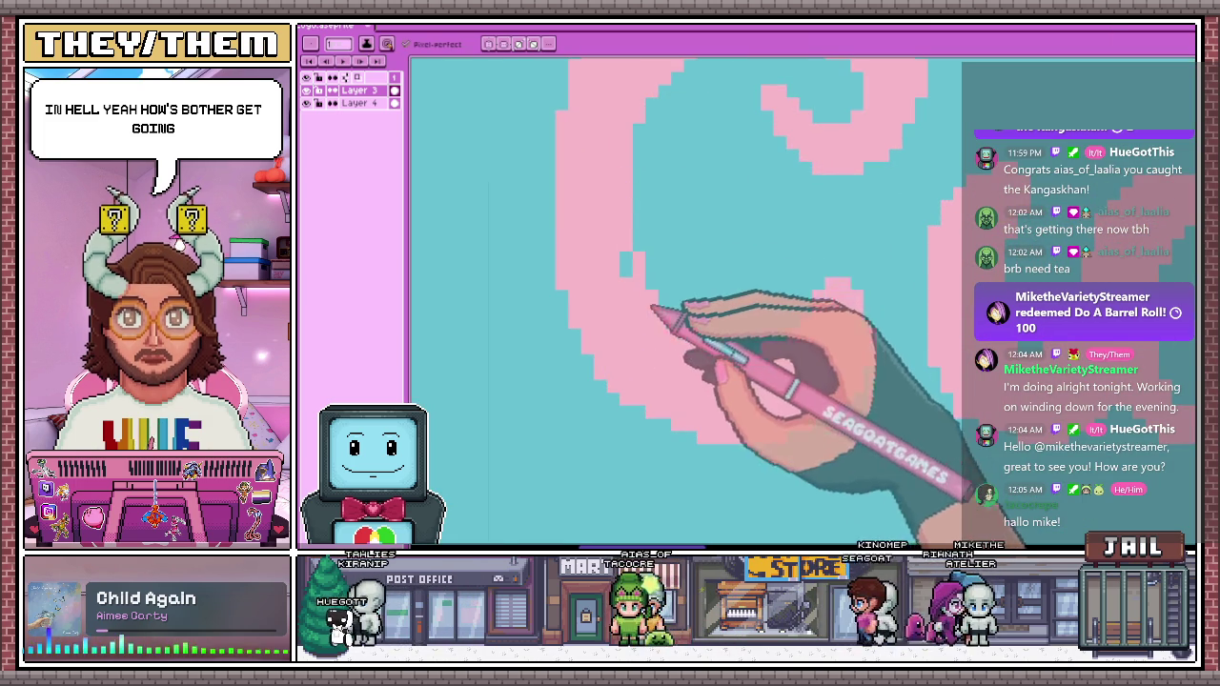
{"action": "scroll", "coordinate": [721, 286], "scroll_direction": "down", "scroll_amount": 1}
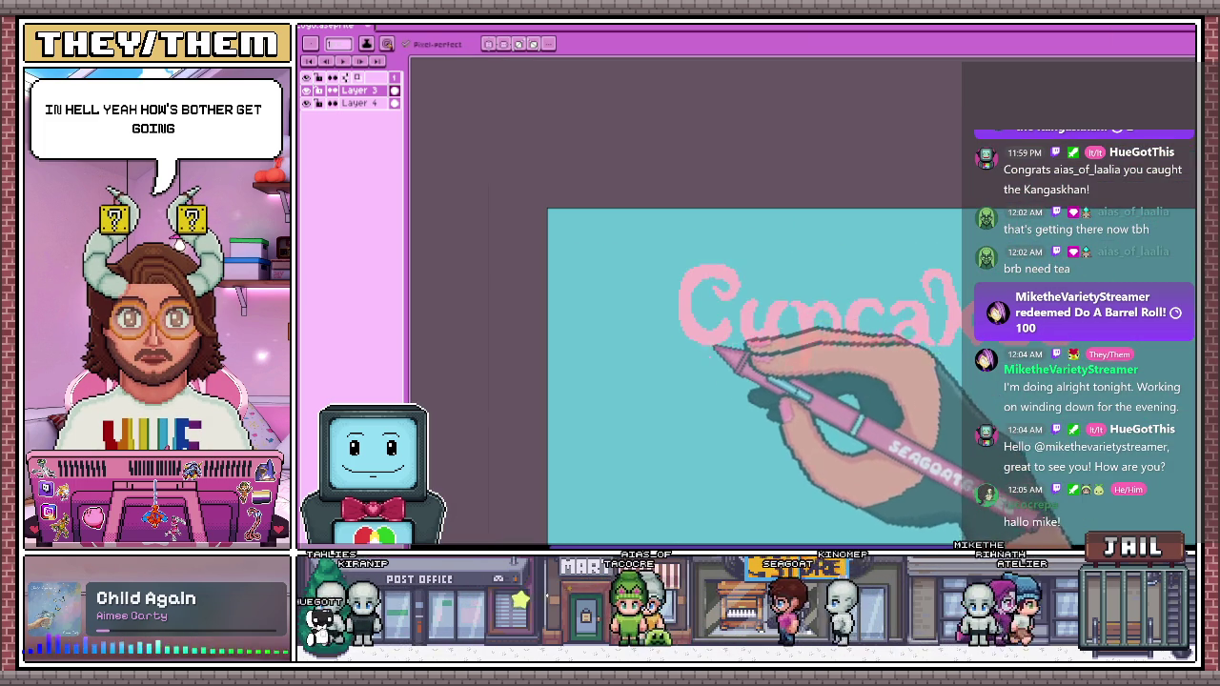
{"action": "scroll", "coordinate": [829, 419], "scroll_direction": "down", "scroll_amount": 4}
{"action": "scroll", "coordinate": [829, 420], "scroll_direction": "up", "scroll_amount": 1}
{"action": "scroll", "coordinate": [686, 371], "scroll_direction": "up", "scroll_amount": 3}
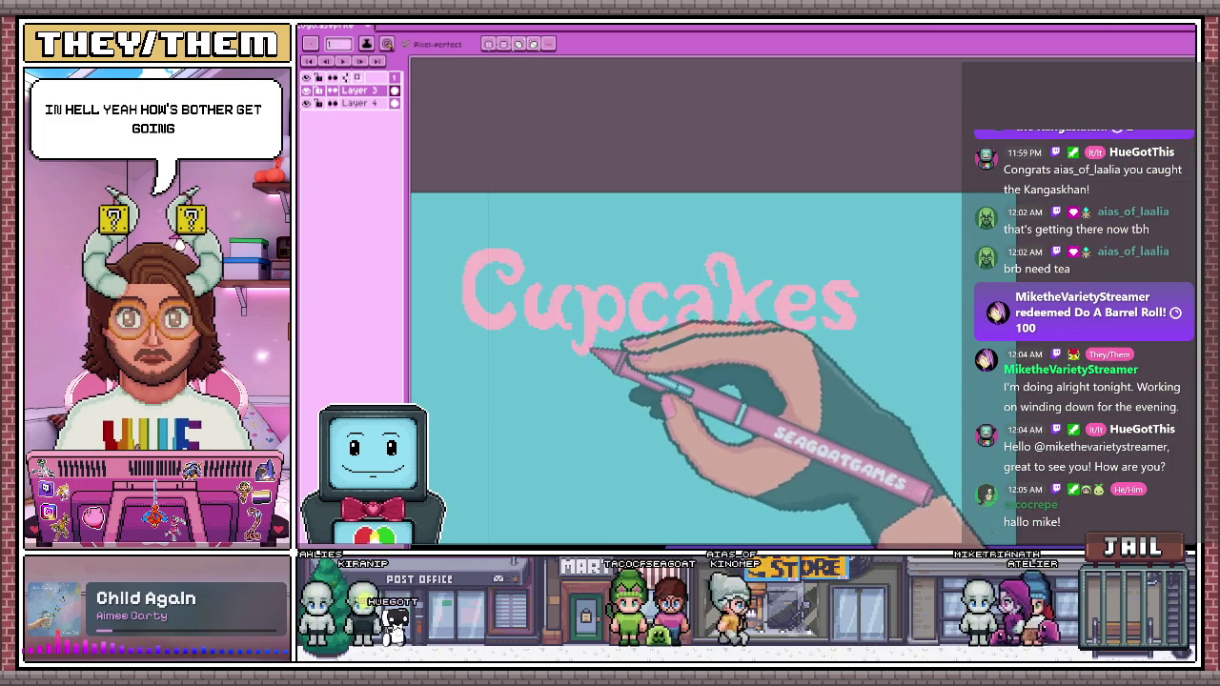
{"action": "scroll", "coordinate": [591, 350], "scroll_direction": "up", "scroll_amount": 1}
{"action": "scroll", "coordinate": [620, 321], "scroll_direction": "up", "scroll_amount": 2}
{"action": "scroll", "coordinate": [635, 349], "scroll_direction": "down", "scroll_amount": 2}
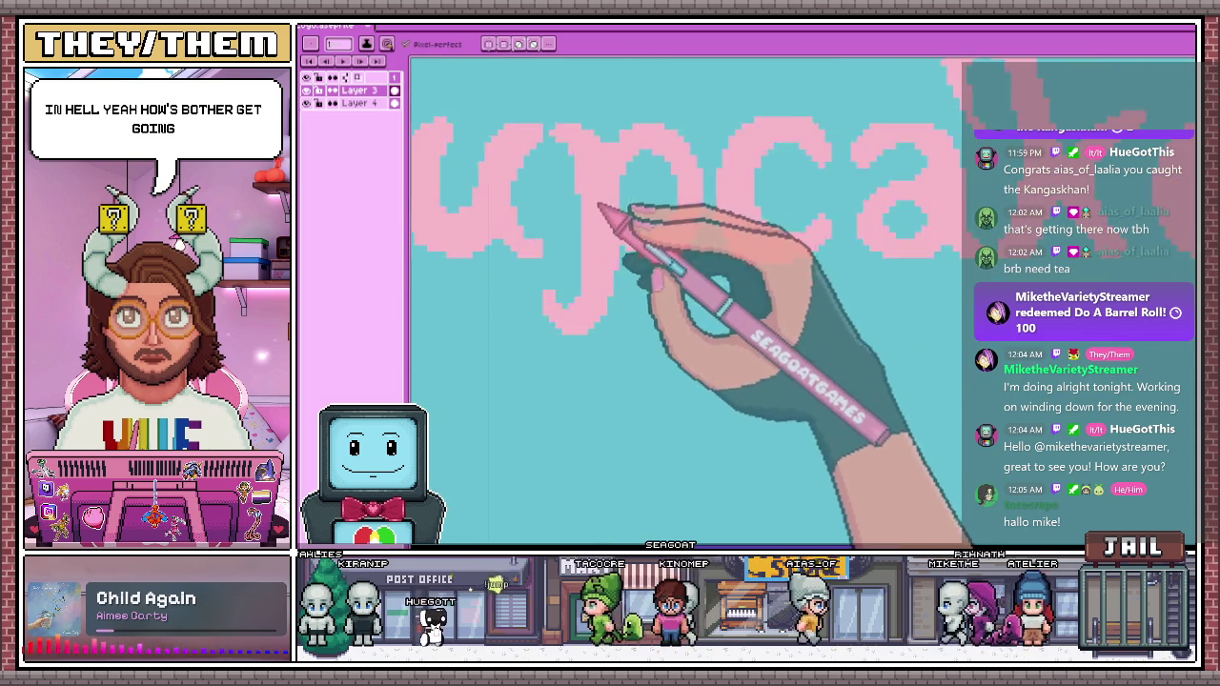
{"action": "scroll", "coordinate": [586, 181], "scroll_direction": "up", "scroll_amount": 2}
{"action": "scroll", "coordinate": [658, 258], "scroll_direction": "down", "scroll_amount": 3}
{"action": "scroll", "coordinate": [633, 188], "scroll_direction": "up", "scroll_amount": 1}
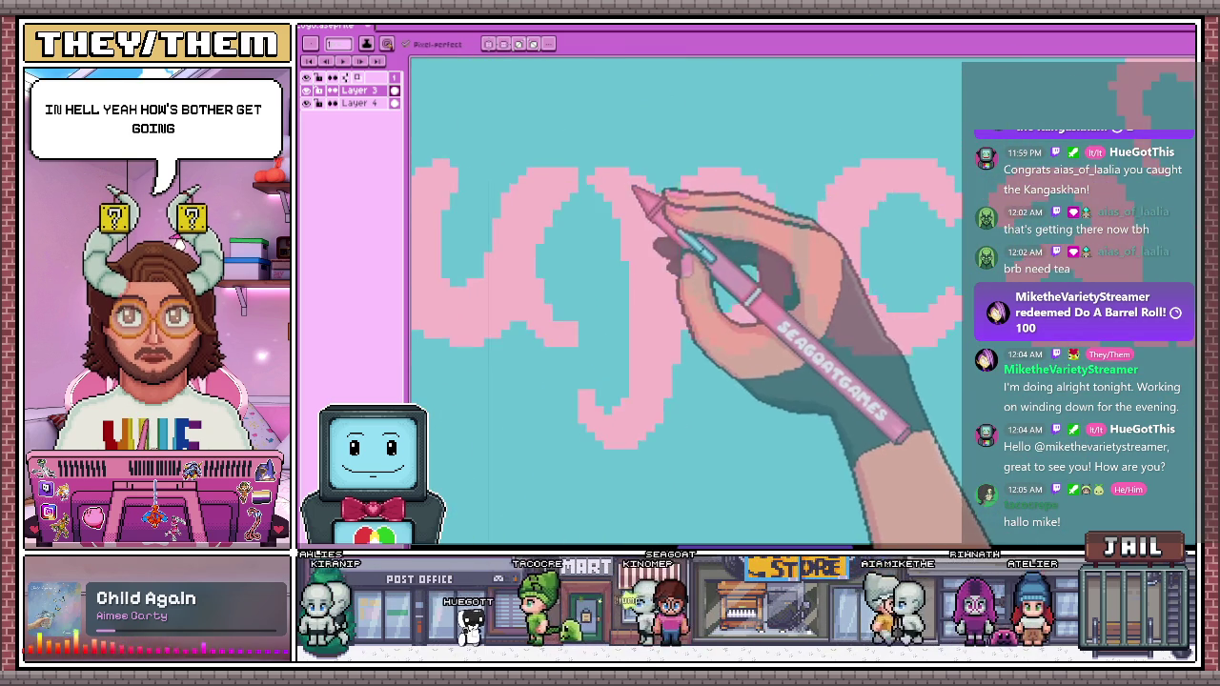
{"action": "scroll", "coordinate": [633, 187], "scroll_direction": "down", "scroll_amount": 2}
{"action": "scroll", "coordinate": [632, 349], "scroll_direction": "down", "scroll_amount": 1}
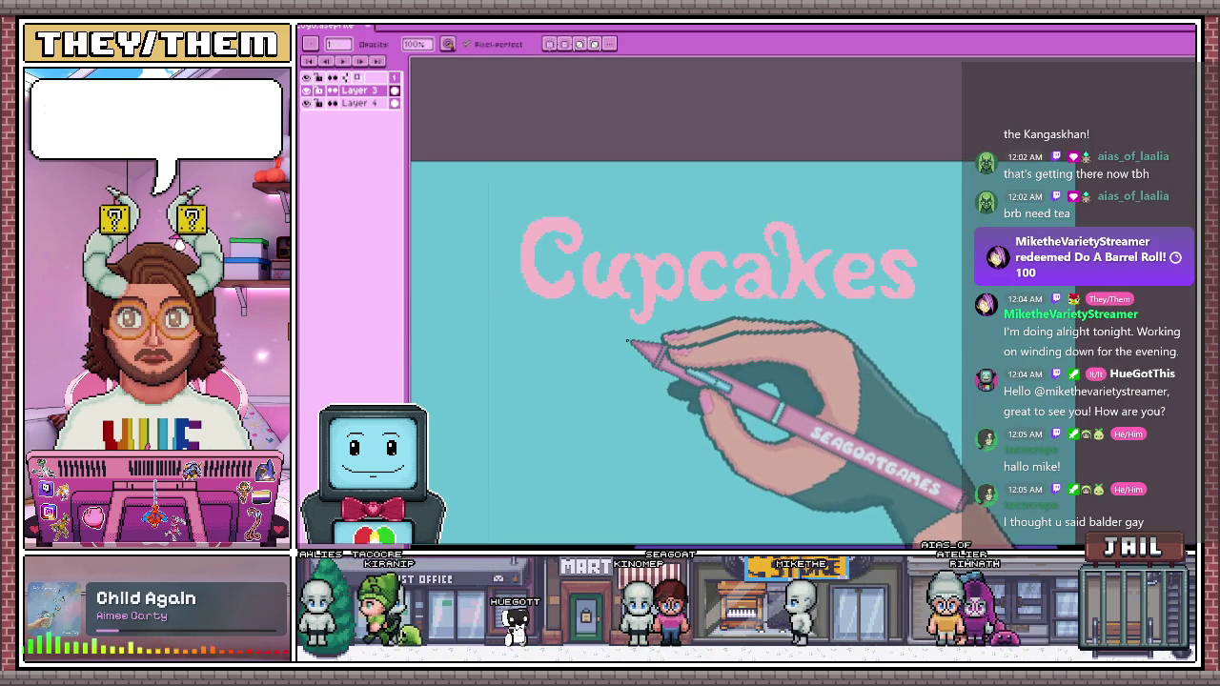
{"action": "scroll", "coordinate": [732, 283], "scroll_direction": "up", "scroll_amount": 2}
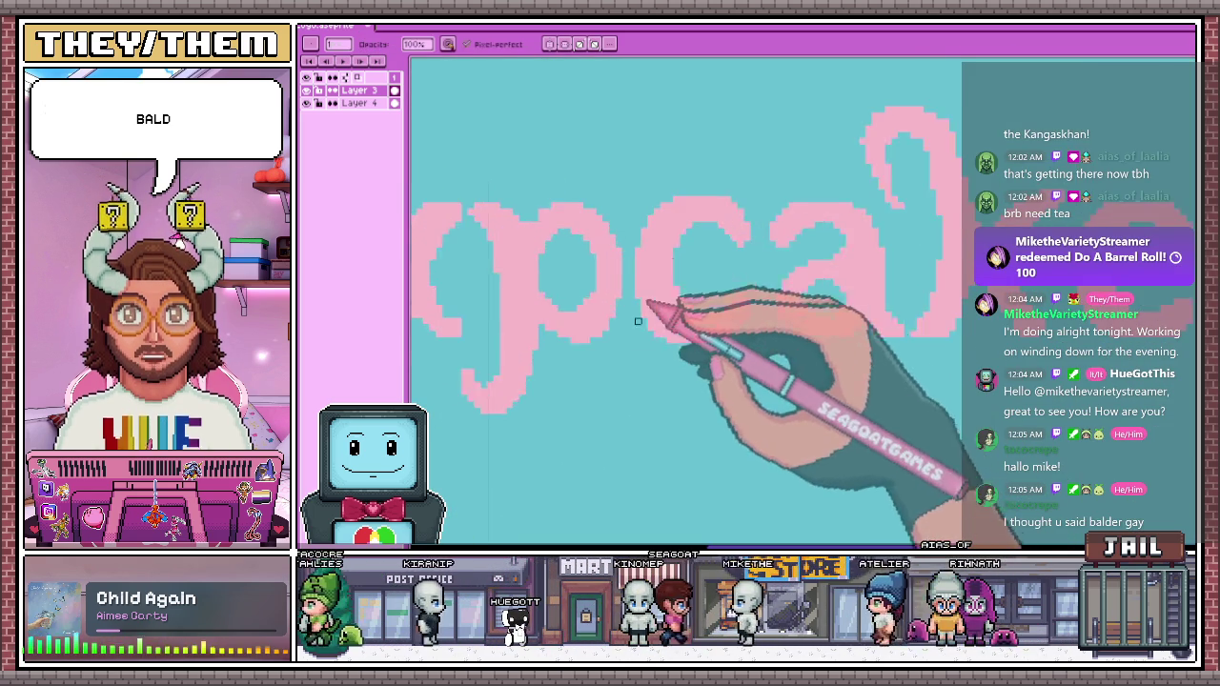
{"action": "scroll", "coordinate": [635, 318], "scroll_direction": "up", "scroll_amount": 2}
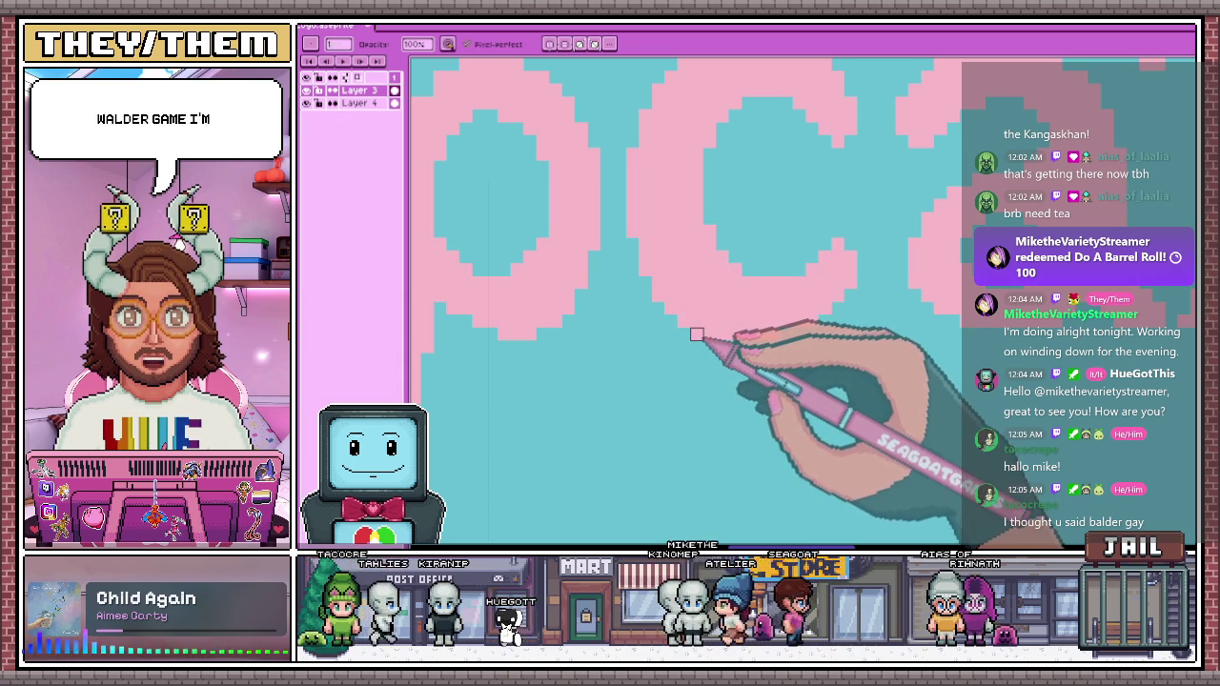
{"action": "scroll", "coordinate": [702, 196], "scroll_direction": "down", "scroll_amount": 2}
{"action": "scroll", "coordinate": [724, 204], "scroll_direction": "down", "scroll_amount": 2}
{"action": "scroll", "coordinate": [700, 381], "scroll_direction": "up", "scroll_amount": 2}
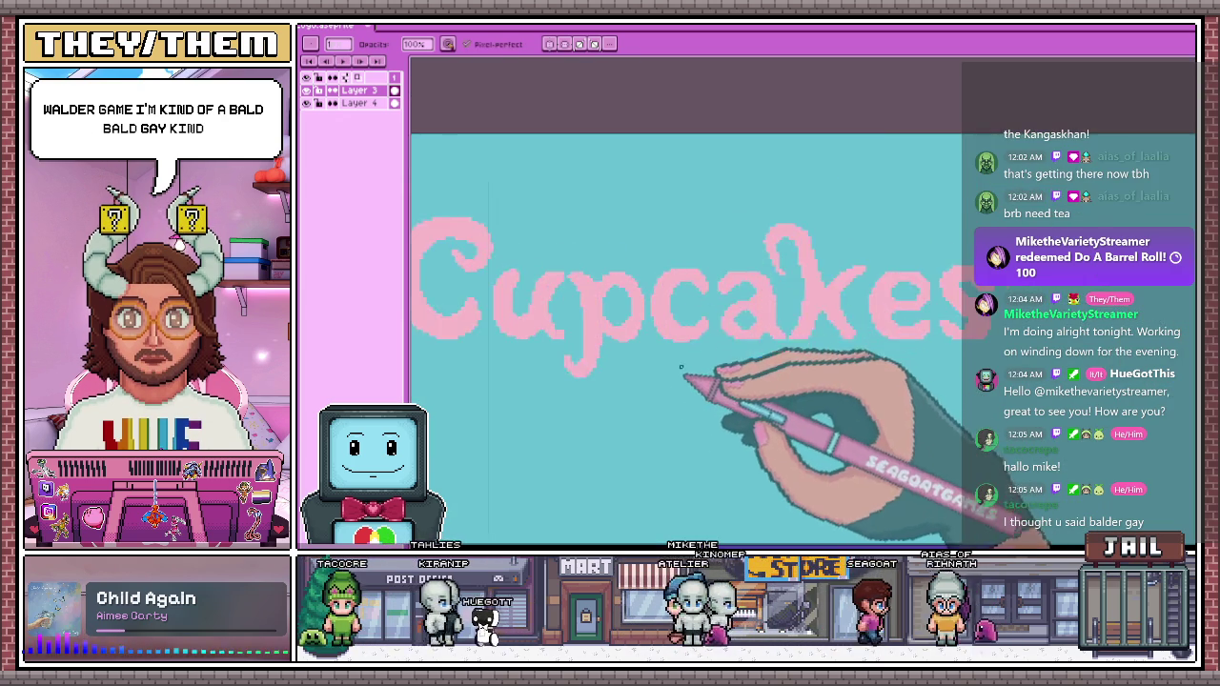
{"action": "scroll", "coordinate": [672, 261], "scroll_direction": "up", "scroll_amount": 2}
{"action": "scroll", "coordinate": [672, 261], "scroll_direction": "down", "scroll_amount": 1}
{"action": "scroll", "coordinate": [744, 205], "scroll_direction": "up", "scroll_amount": 3}
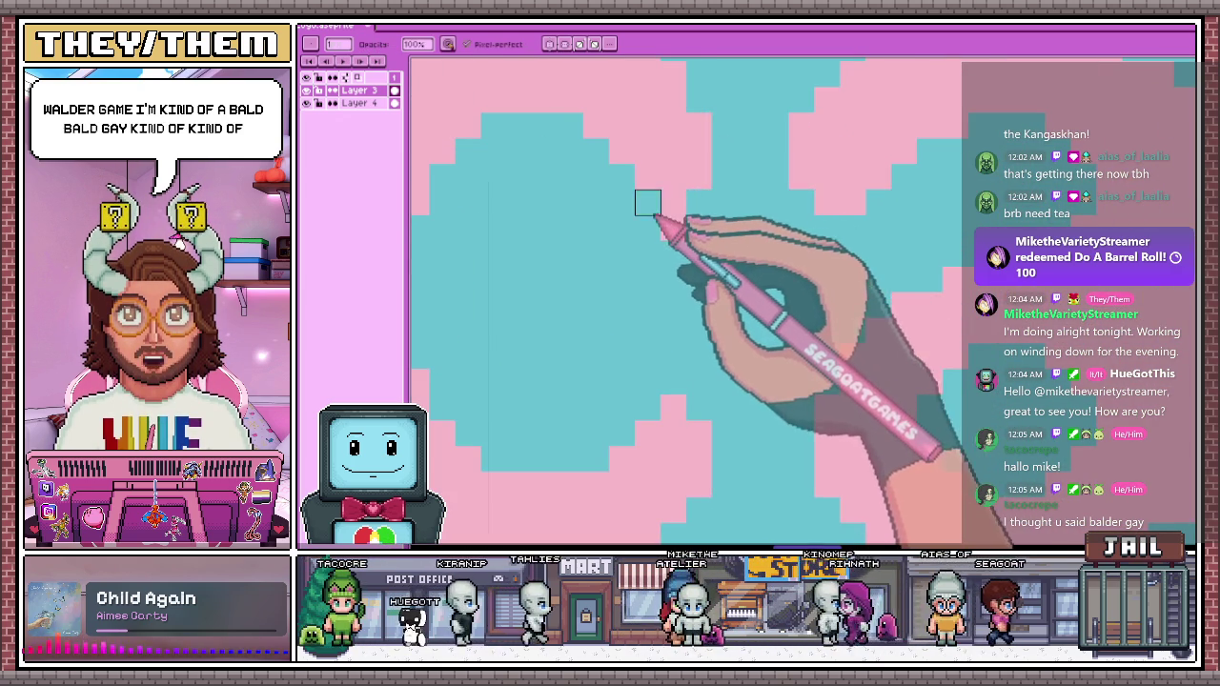
{"action": "scroll", "coordinate": [648, 198], "scroll_direction": "down", "scroll_amount": 2}
{"action": "scroll", "coordinate": [724, 171], "scroll_direction": "down", "scroll_amount": 1}
{"action": "scroll", "coordinate": [639, 200], "scroll_direction": "up", "scroll_amount": 1}
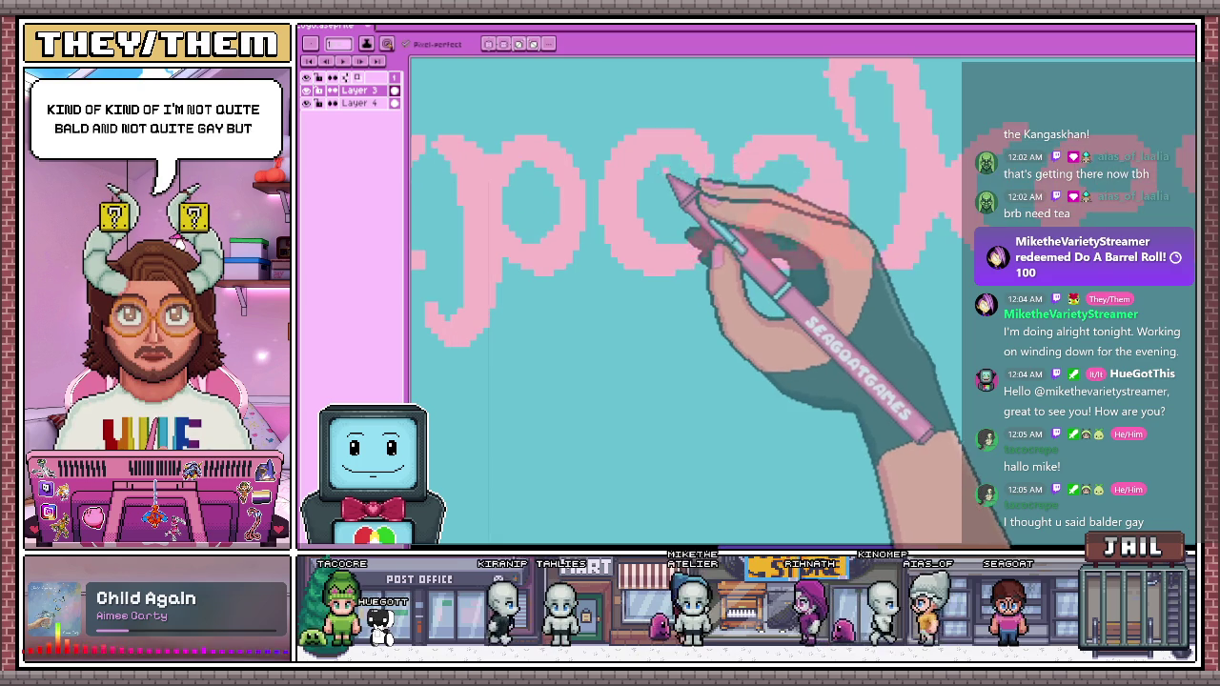
{"action": "scroll", "coordinate": [572, 210], "scroll_direction": "down", "scroll_amount": 1}
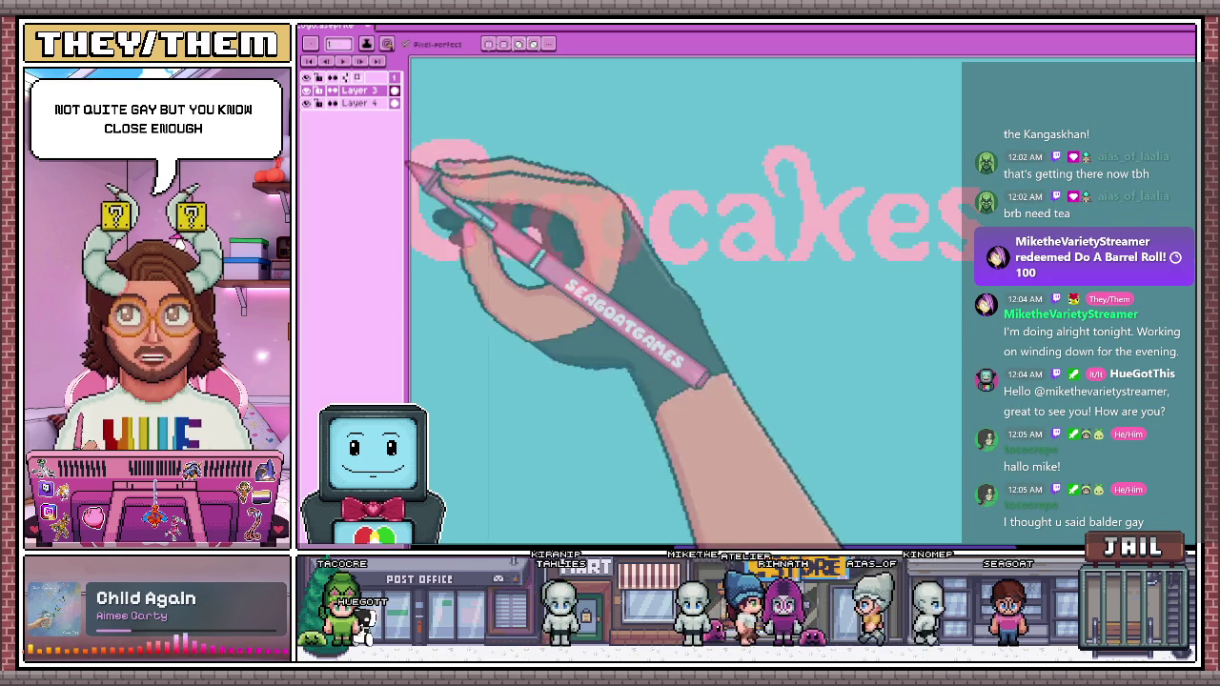
{"action": "scroll", "coordinate": [514, 221], "scroll_direction": "down", "scroll_amount": 2}
{"action": "scroll", "coordinate": [511, 219], "scroll_direction": "up", "scroll_amount": 2}
{"action": "scroll", "coordinate": [533, 229], "scroll_direction": "up", "scroll_amount": 1}
{"action": "scroll", "coordinate": [381, 143], "scroll_direction": "up", "scroll_amount": 1}
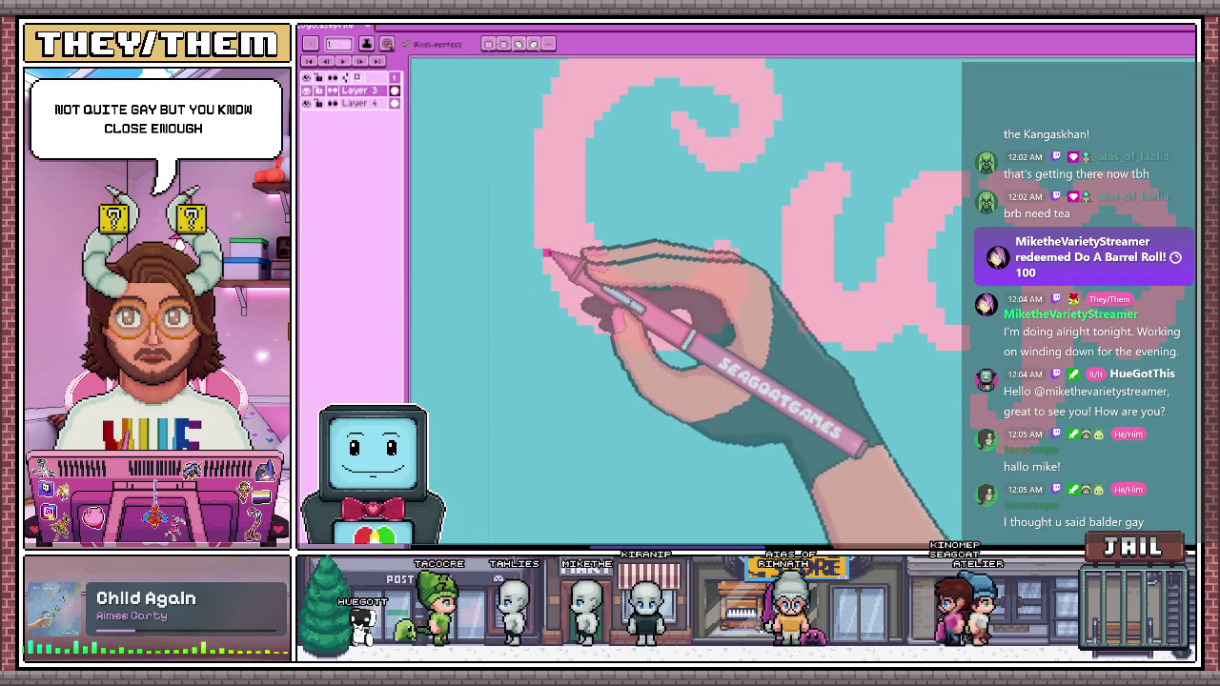
Draw a magenta midline across the first letters of 'Cupcakes'
{"action": "scroll", "coordinate": [658, 264], "scroll_direction": "up", "scroll_amount": 1}
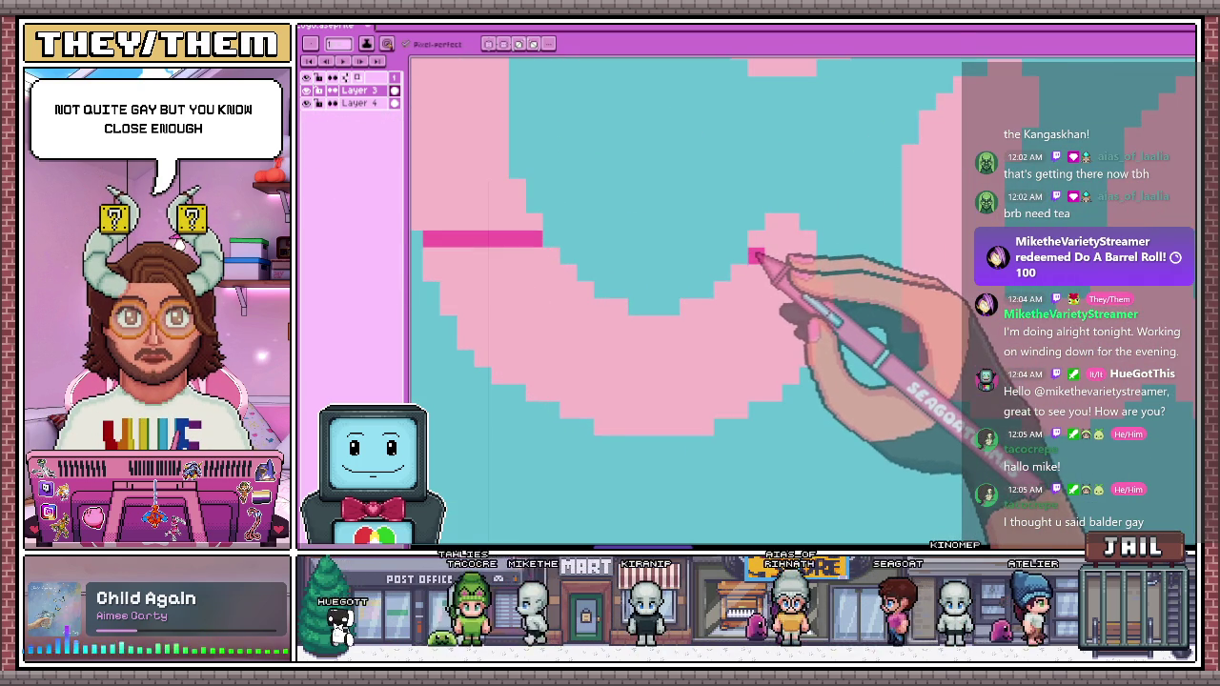
{"action": "scroll", "coordinate": [798, 241], "scroll_direction": "right", "scroll_amount": 2}
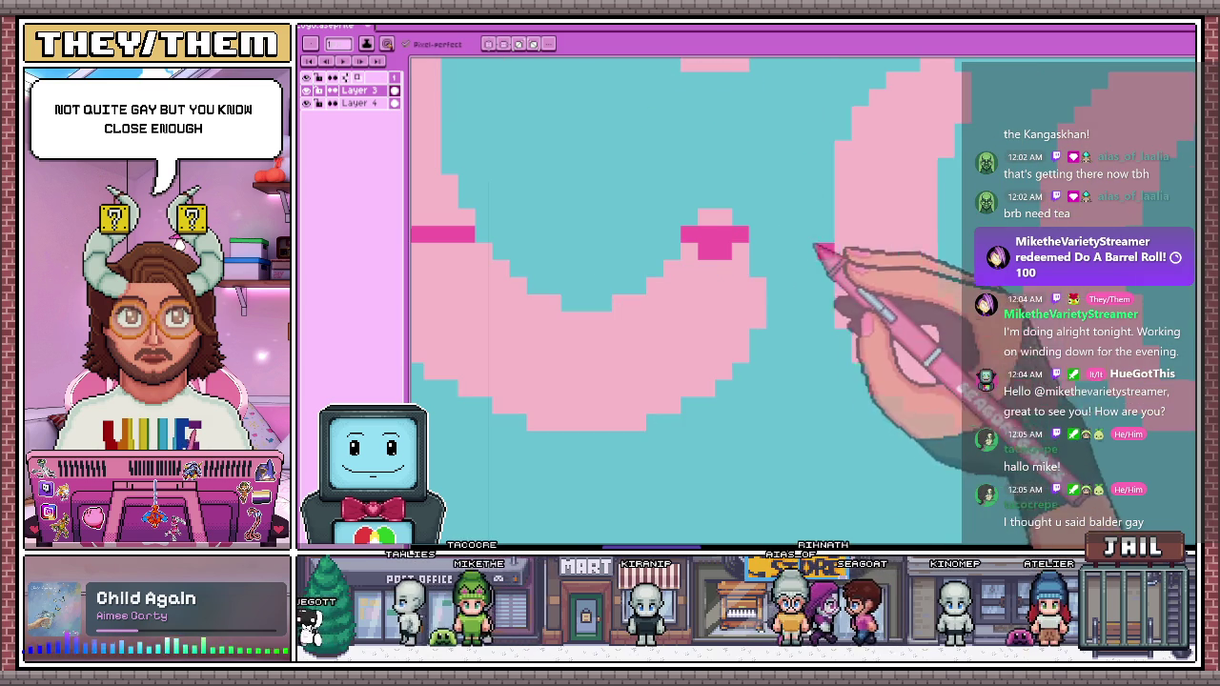
{"action": "left_click_drag", "start_coordinate": [836, 233], "coordinate": [929, 233]}
{"action": "scroll", "coordinate": [820, 238], "scroll_direction": "down", "scroll_amount": 2}
{"action": "scroll", "coordinate": [808, 238], "scroll_direction": "up", "scroll_amount": 1}
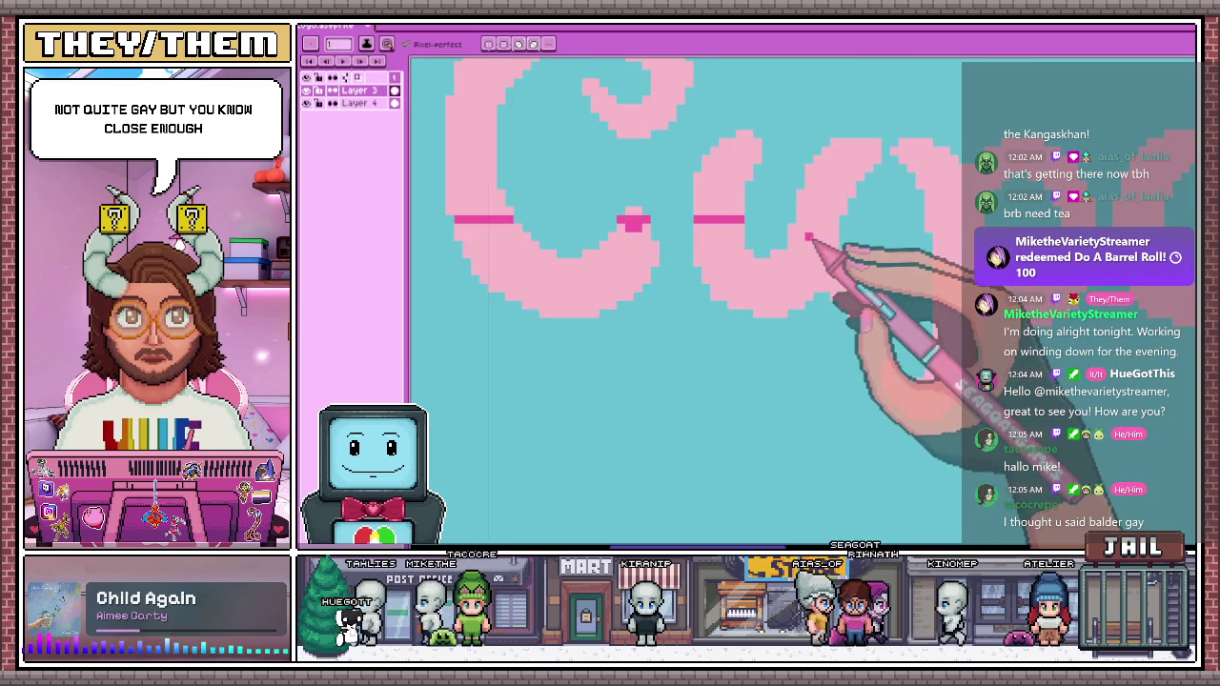
{"action": "left_click_drag", "start_coordinate": [802, 222], "coordinate": [838, 221]}
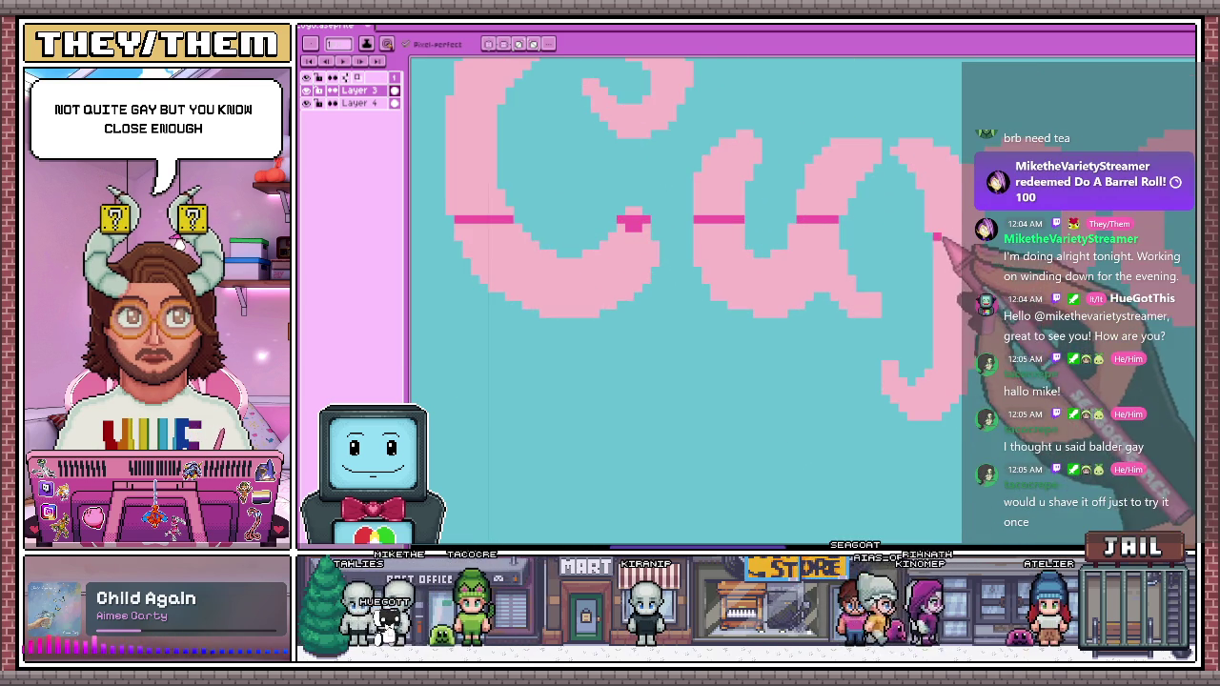
{"action": "scroll", "coordinate": [929, 229], "scroll_direction": "down", "scroll_amount": 1}
{"action": "scroll", "coordinate": [619, 227], "scroll_direction": "down", "scroll_amount": 1}
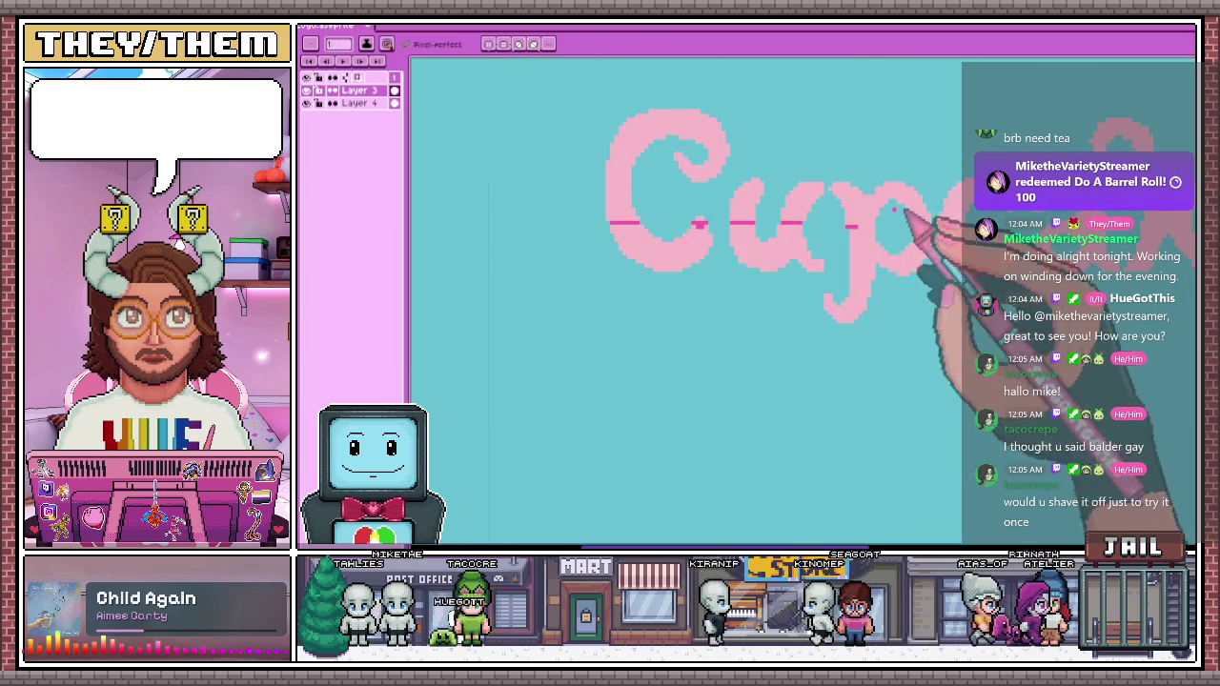
{"action": "scroll", "coordinate": [749, 204], "scroll_direction": "up", "scroll_amount": 2}
{"action": "scroll", "coordinate": [922, 265], "scroll_direction": "up", "scroll_amount": 2}
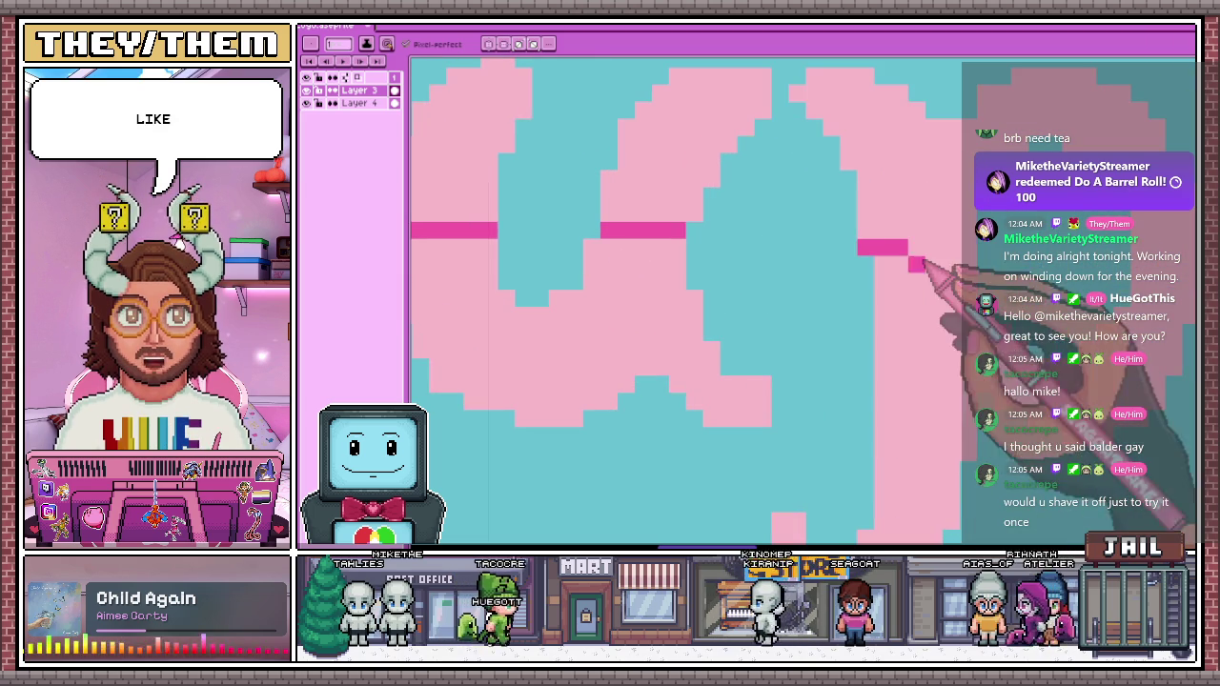
{"action": "scroll", "coordinate": [935, 253], "scroll_direction": "down", "scroll_amount": 2}
{"action": "scroll", "coordinate": [856, 244], "scroll_direction": "up", "scroll_amount": 3}
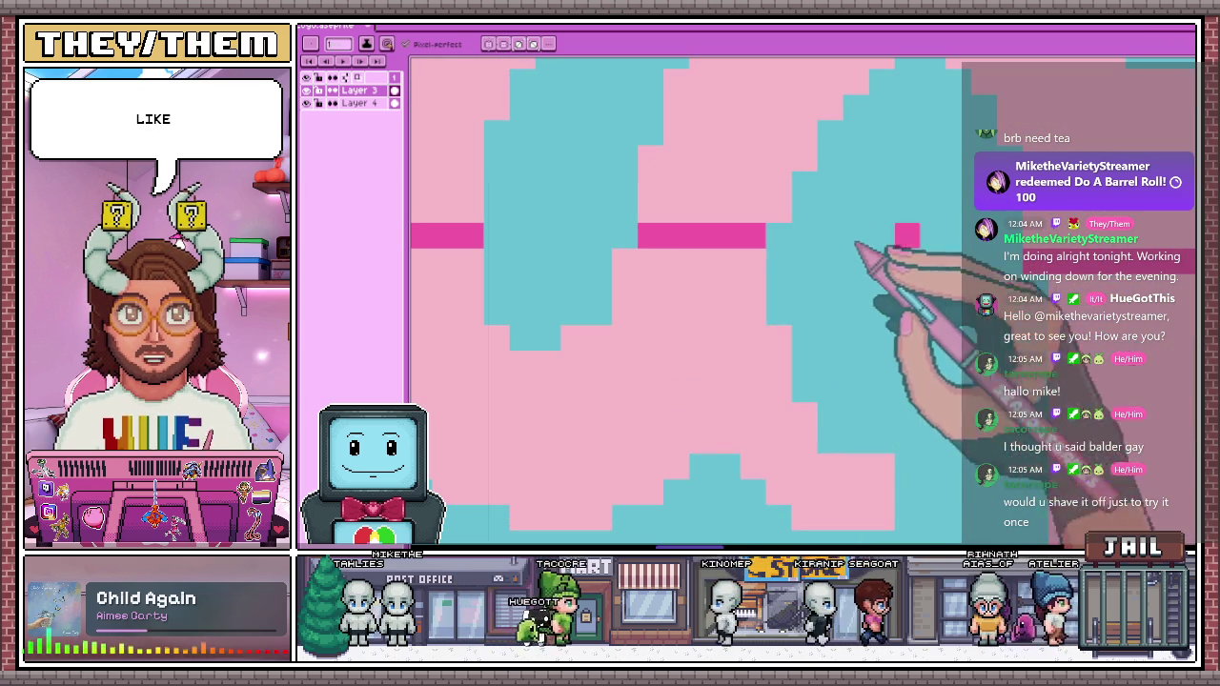
{"action": "left_click", "coordinate": [777, 209]}
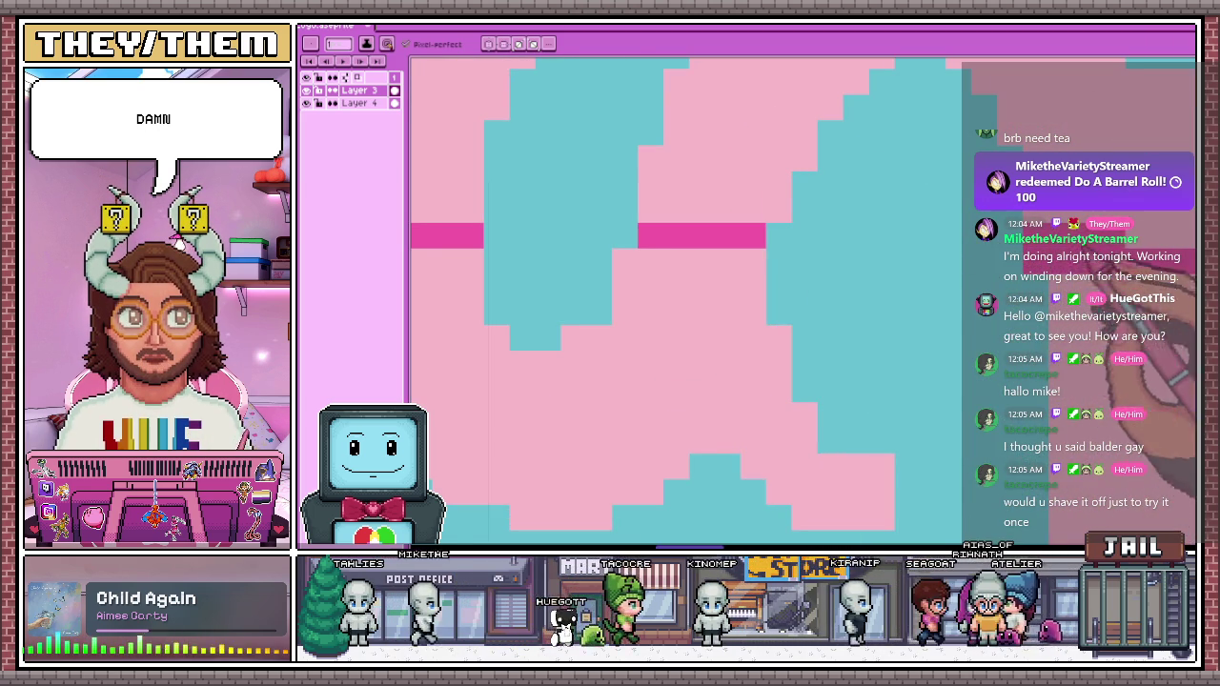
Continue the magenta midline through the remaining letters to the end of the word
{"action": "scroll", "coordinate": [504, 225], "scroll_direction": "down", "scroll_amount": 2}
{"action": "scroll", "coordinate": [844, 244], "scroll_direction": "up", "scroll_amount": 3}
{"action": "left_click_drag", "start_coordinate": [577, 225], "coordinate": [637, 225]}
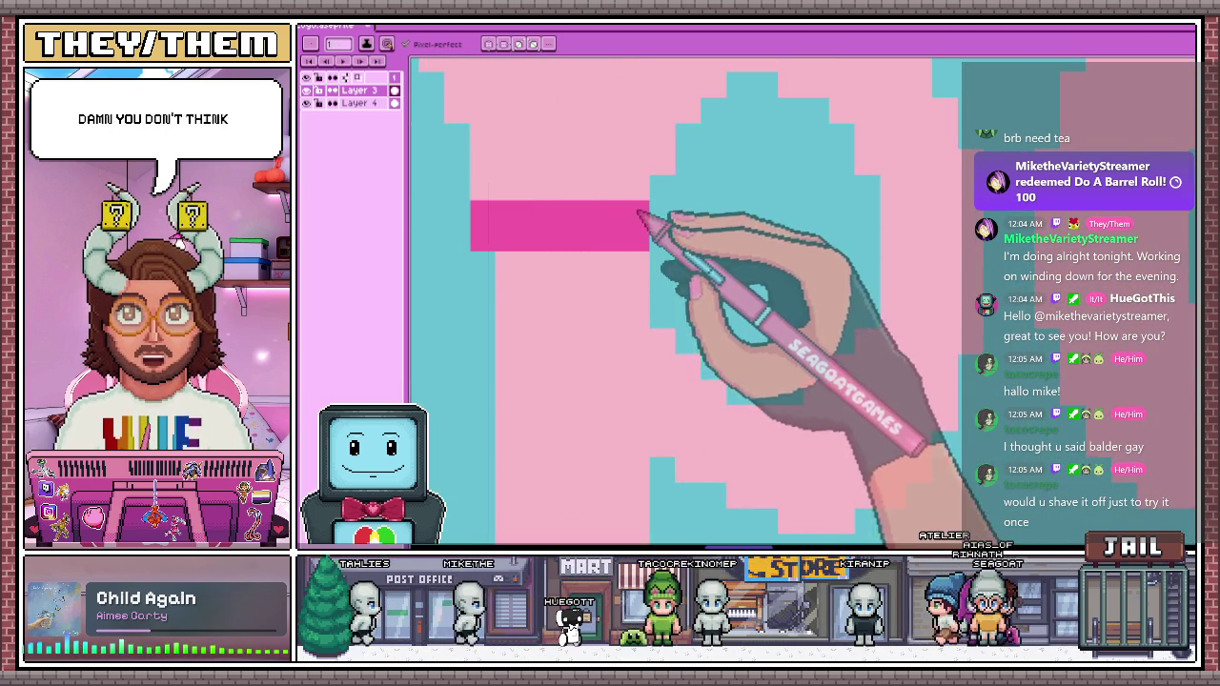
{"action": "left_click", "coordinate": [893, 238]}
{"action": "scroll", "coordinate": [697, 213], "scroll_direction": "down", "scroll_amount": 1}
{"action": "scroll", "coordinate": [844, 239], "scroll_direction": "down", "scroll_amount": 1}
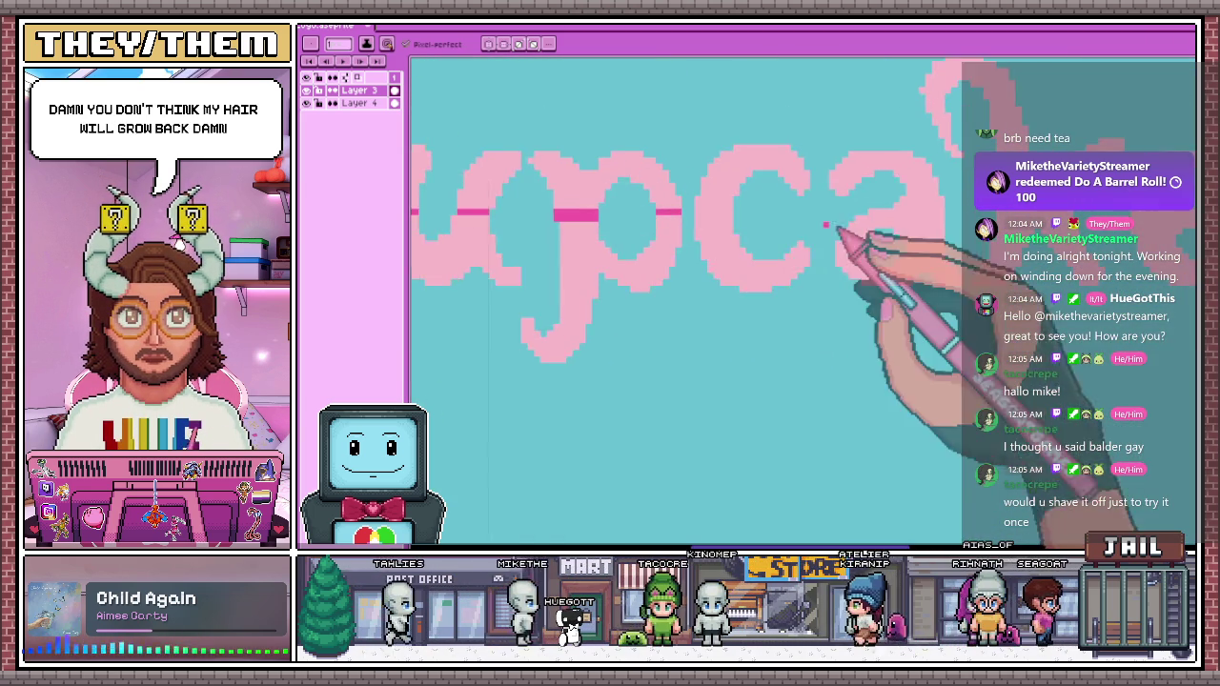
{"action": "scroll", "coordinate": [714, 223], "scroll_direction": "up", "scroll_amount": 2}
{"action": "scroll", "coordinate": [648, 240], "scroll_direction": "down", "scroll_amount": 2}
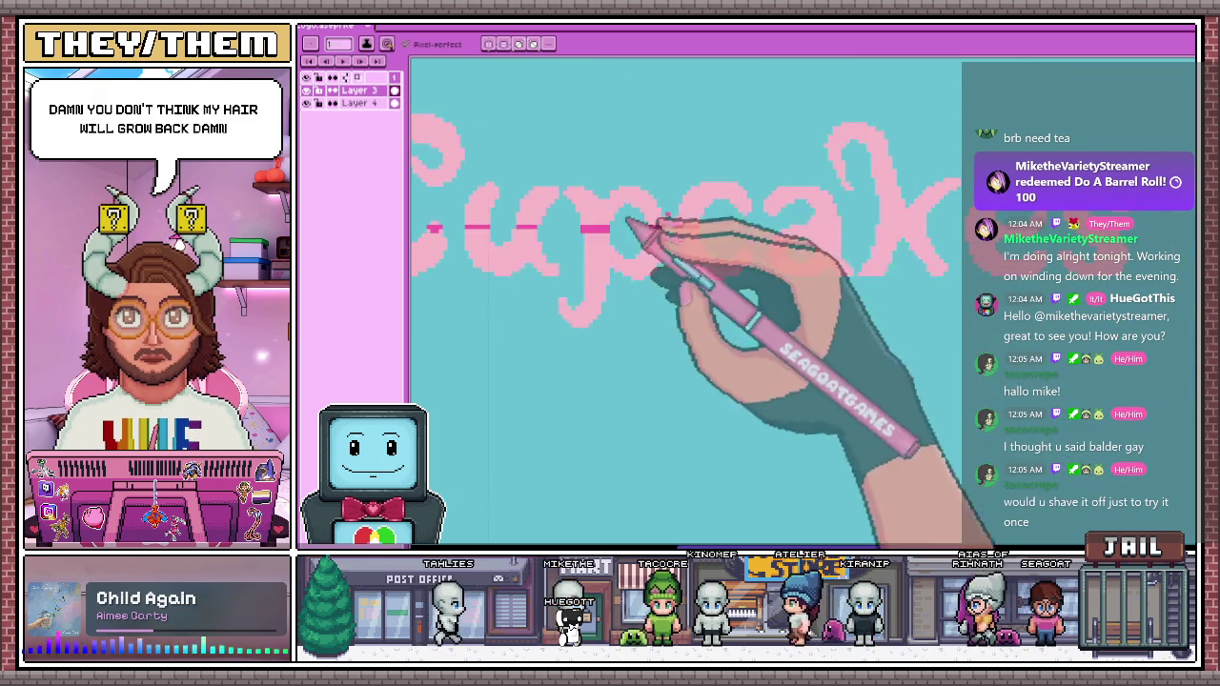
{"action": "scroll", "coordinate": [770, 240], "scroll_direction": "up", "scroll_amount": 1}
{"action": "scroll", "coordinate": [620, 240], "scroll_direction": "up", "scroll_amount": 1}
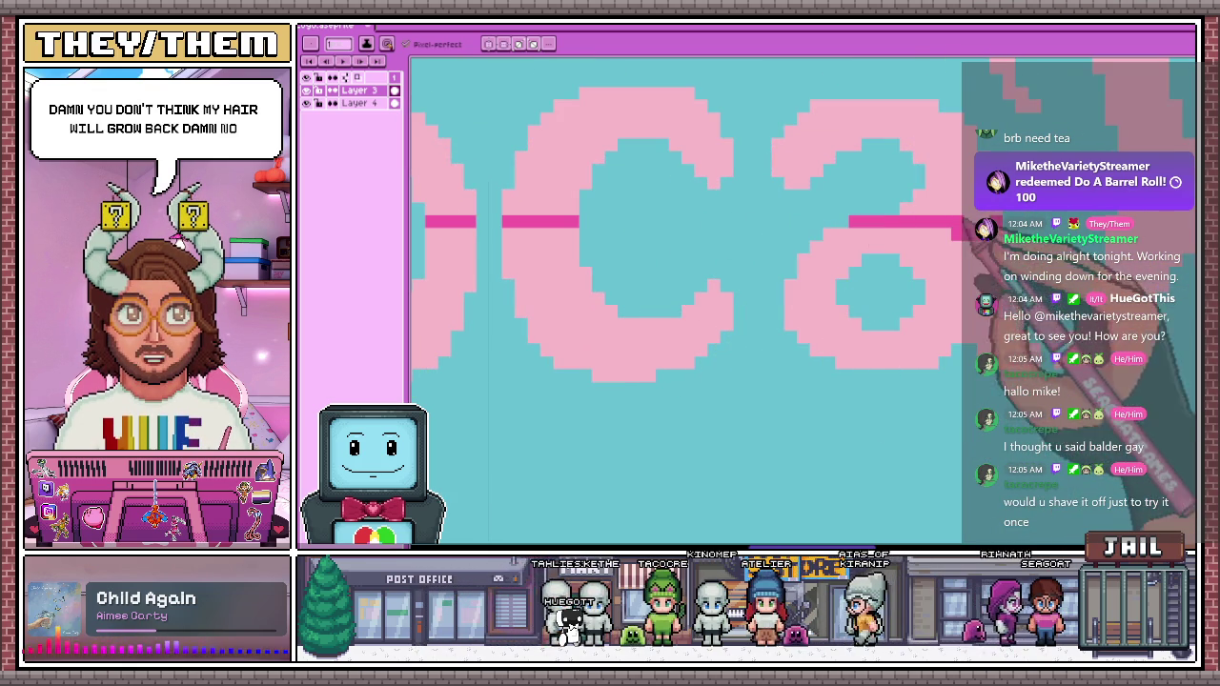
{"action": "scroll", "coordinate": [958, 229], "scroll_direction": "down", "scroll_amount": 1}
{"action": "scroll", "coordinate": [915, 226], "scroll_direction": "up", "scroll_amount": 1}
{"action": "scroll", "coordinate": [867, 223], "scroll_direction": "up", "scroll_amount": 1}
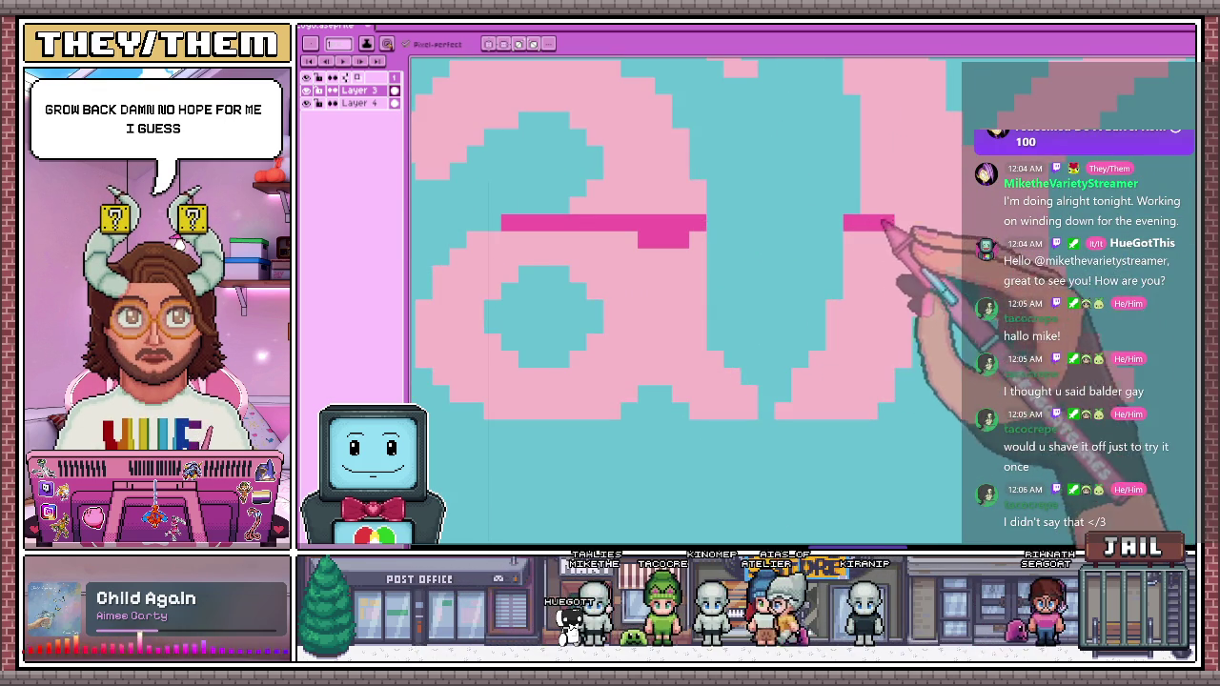
{"action": "scroll", "coordinate": [667, 233], "scroll_direction": "down", "scroll_amount": 1}
{"action": "scroll", "coordinate": [858, 228], "scroll_direction": "up", "scroll_amount": 1}
{"action": "scroll", "coordinate": [919, 227], "scroll_direction": "up", "scroll_amount": 1}
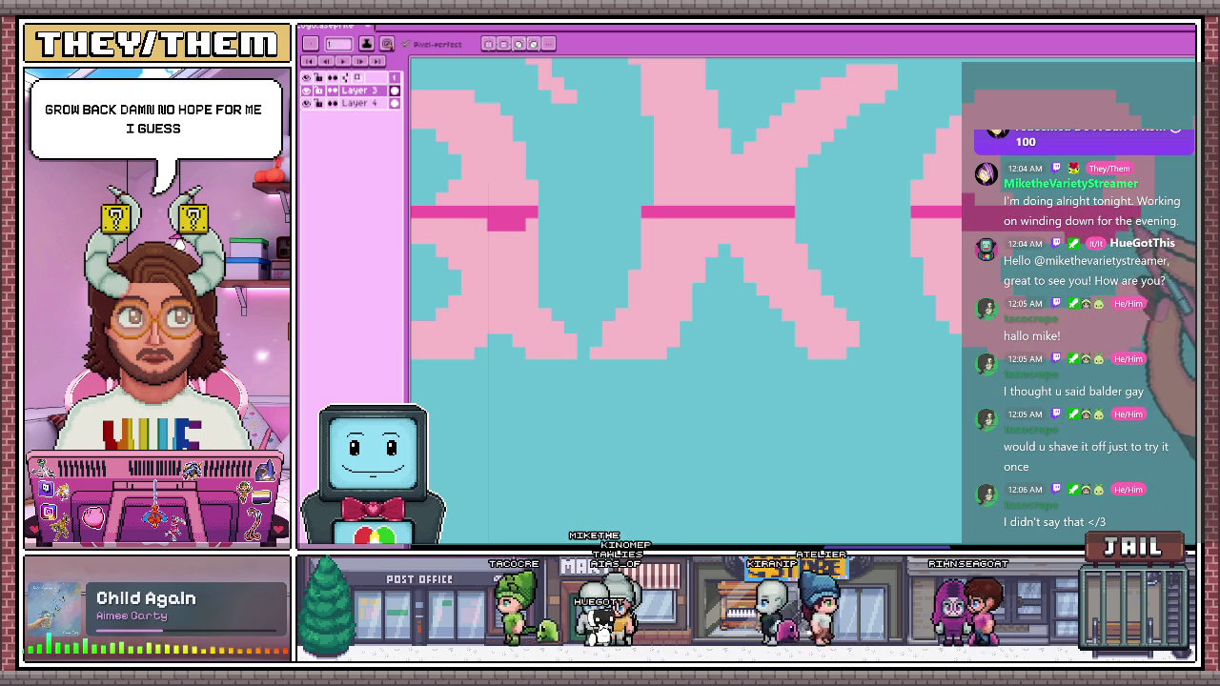
{"action": "scroll", "coordinate": [599, 204], "scroll_direction": "down", "scroll_amount": 1}
{"action": "scroll", "coordinate": [830, 204], "scroll_direction": "up", "scroll_amount": 1}
{"action": "scroll", "coordinate": [776, 232], "scroll_direction": "up", "scroll_amount": 1}
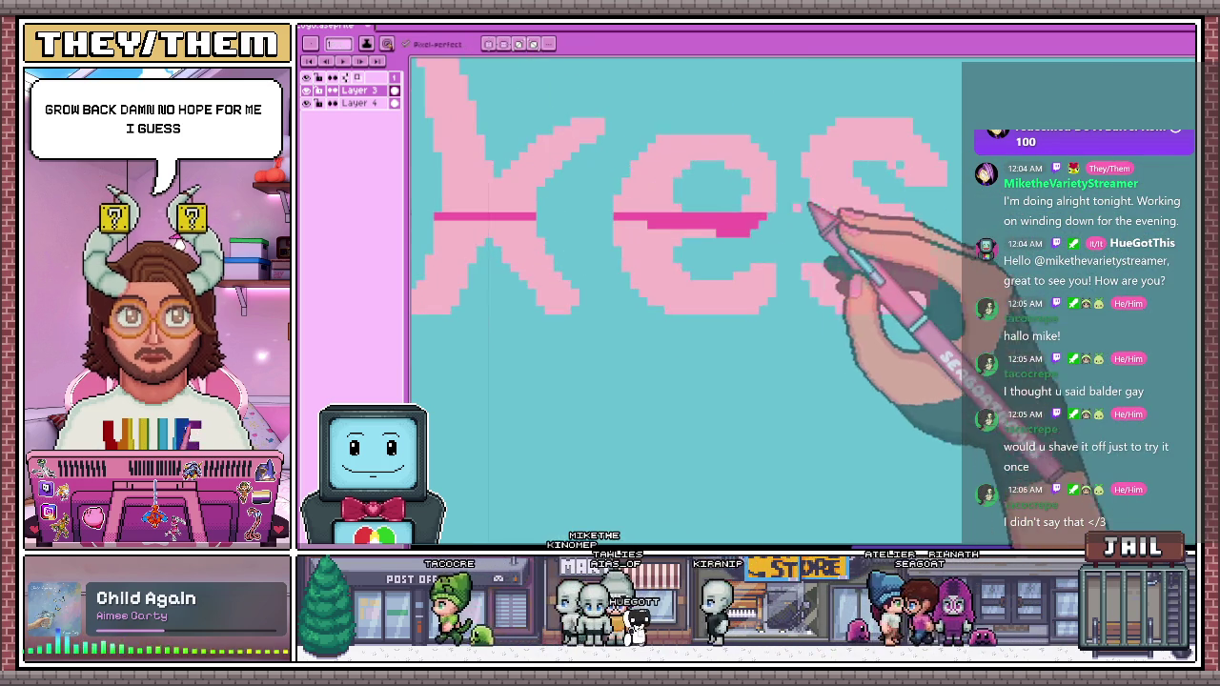
{"action": "scroll", "coordinate": [851, 222], "scroll_direction": "up", "scroll_amount": 1}
{"action": "left_click_drag", "start_coordinate": [879, 209], "coordinate": [1062, 213]}
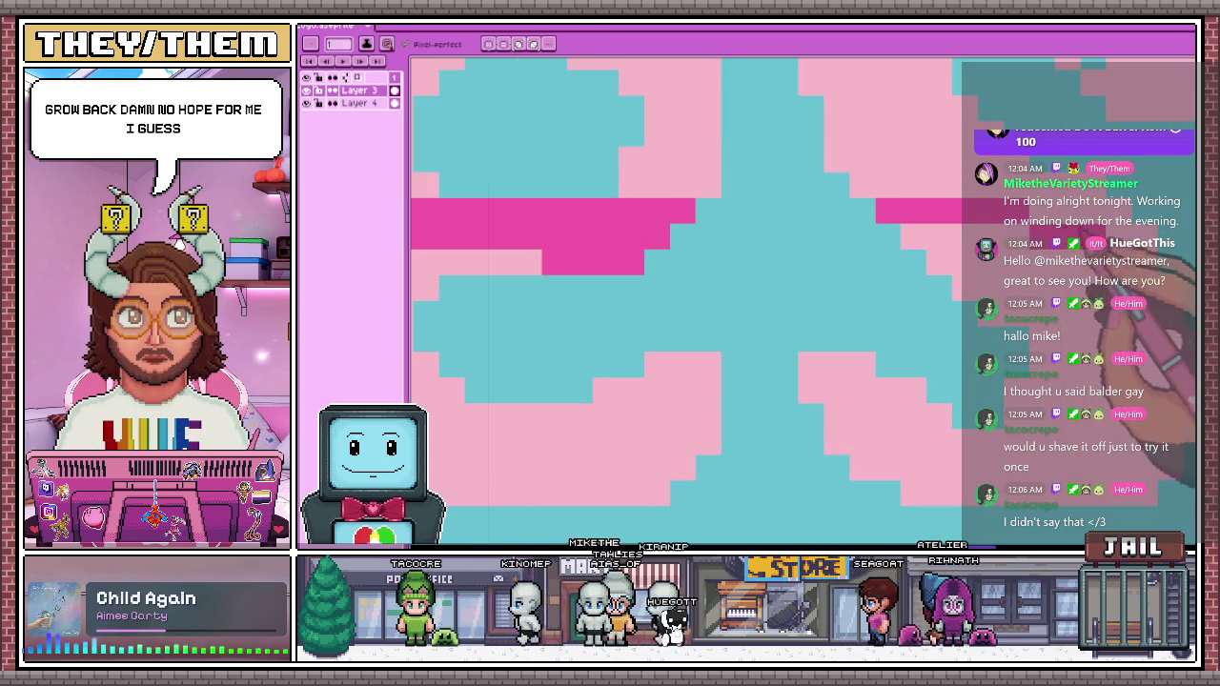
{"action": "scroll", "coordinate": [839, 220], "scroll_direction": "down", "scroll_amount": 2}
{"action": "scroll", "coordinate": [839, 219], "scroll_direction": "down", "scroll_amount": 1}
Bucket-fill the lower halves of the letters dark pink below the midline
{"action": "key", "text": "g"}
{"action": "scroll", "coordinate": [749, 142], "scroll_direction": "down", "scroll_amount": 1}
{"action": "left_click", "coordinate": [768, 204]}
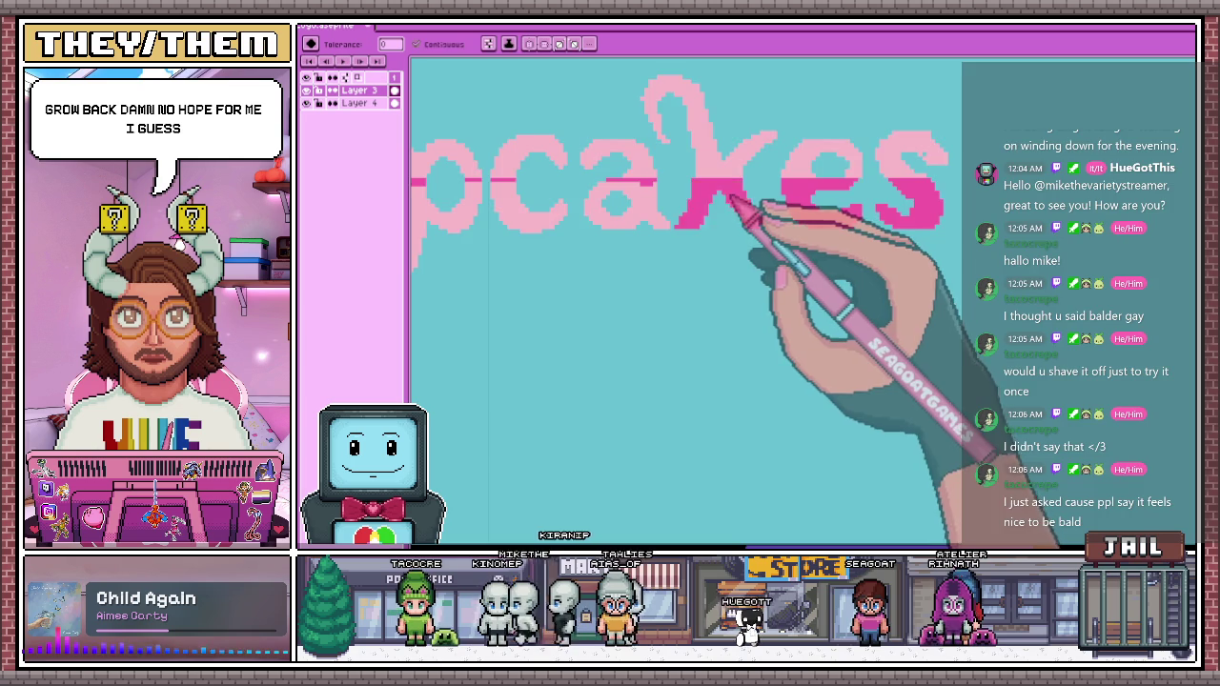
{"action": "scroll", "coordinate": [662, 211], "scroll_direction": "down", "scroll_amount": 1}
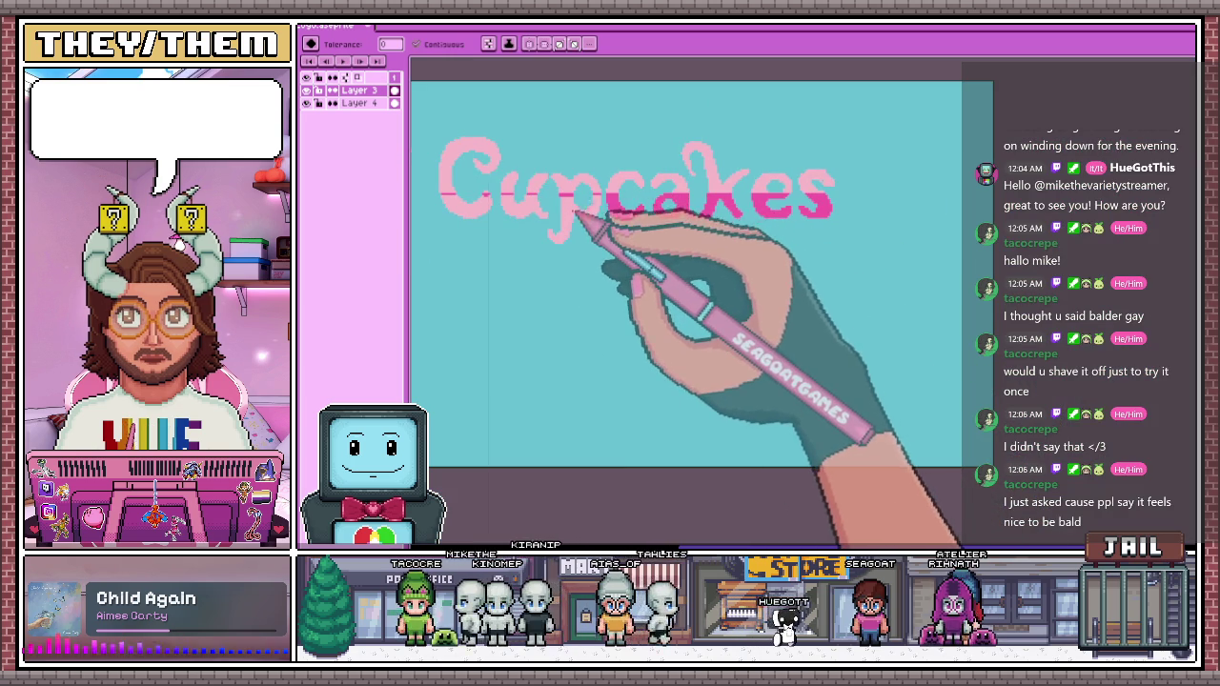
{"action": "scroll", "coordinate": [534, 219], "scroll_direction": "down", "scroll_amount": 3}
{"action": "scroll", "coordinate": [559, 198], "scroll_direction": "up", "scroll_amount": 1}
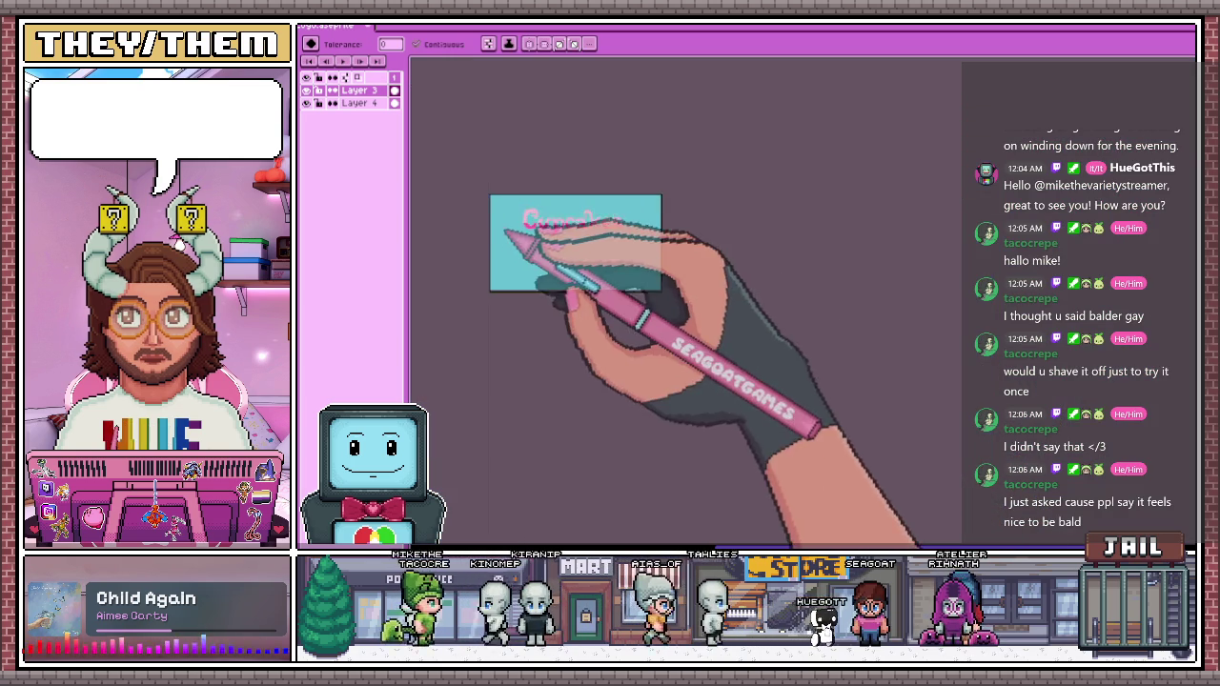
{"action": "scroll", "coordinate": [553, 248], "scroll_direction": "up", "scroll_amount": 4}
{"action": "scroll", "coordinate": [571, 286], "scroll_direction": "up", "scroll_amount": 2}
{"action": "scroll", "coordinate": [610, 305], "scroll_direction": "down", "scroll_amount": 2}
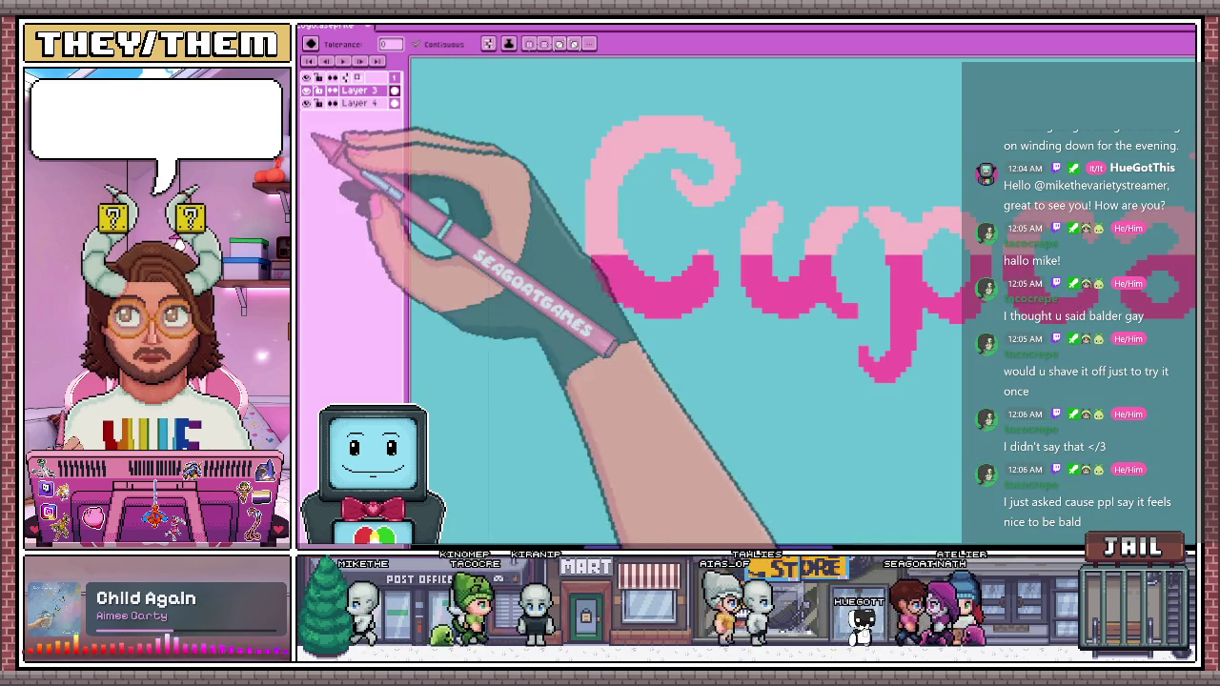
{"action": "scroll", "coordinate": [638, 257], "scroll_direction": "up", "scroll_amount": 2}
{"action": "scroll", "coordinate": [604, 218], "scroll_direction": "up", "scroll_amount": 2}
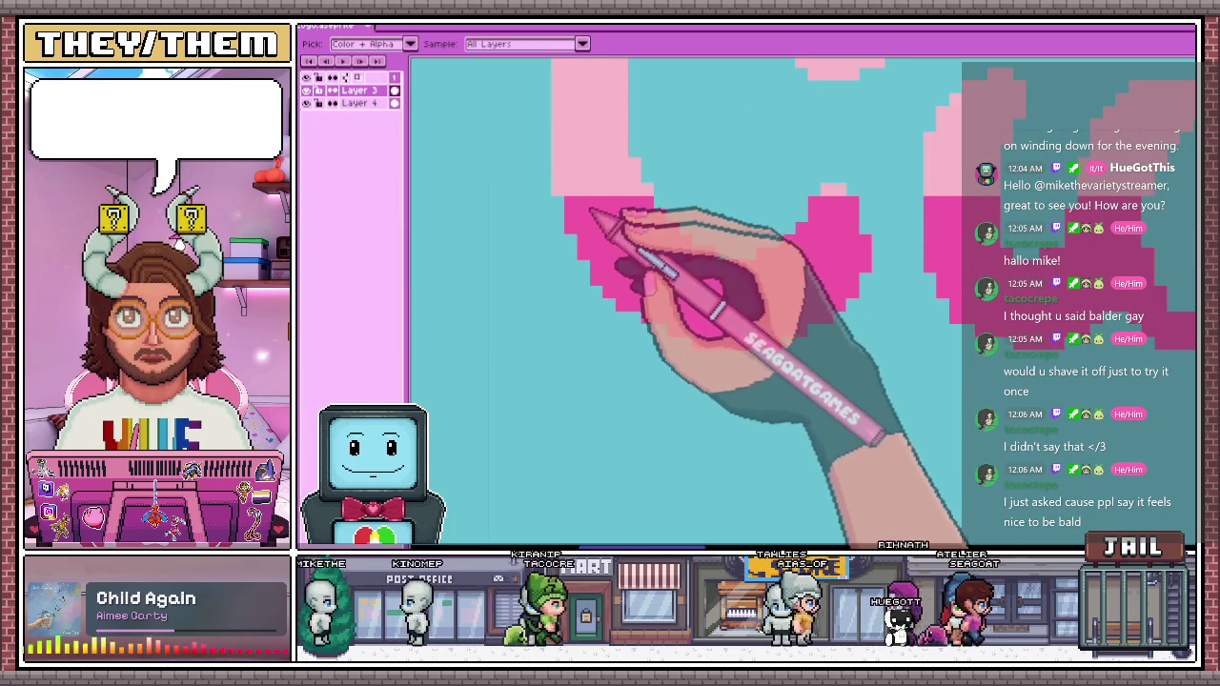
{"action": "scroll", "coordinate": [621, 212], "scroll_direction": "up", "scroll_amount": 1}
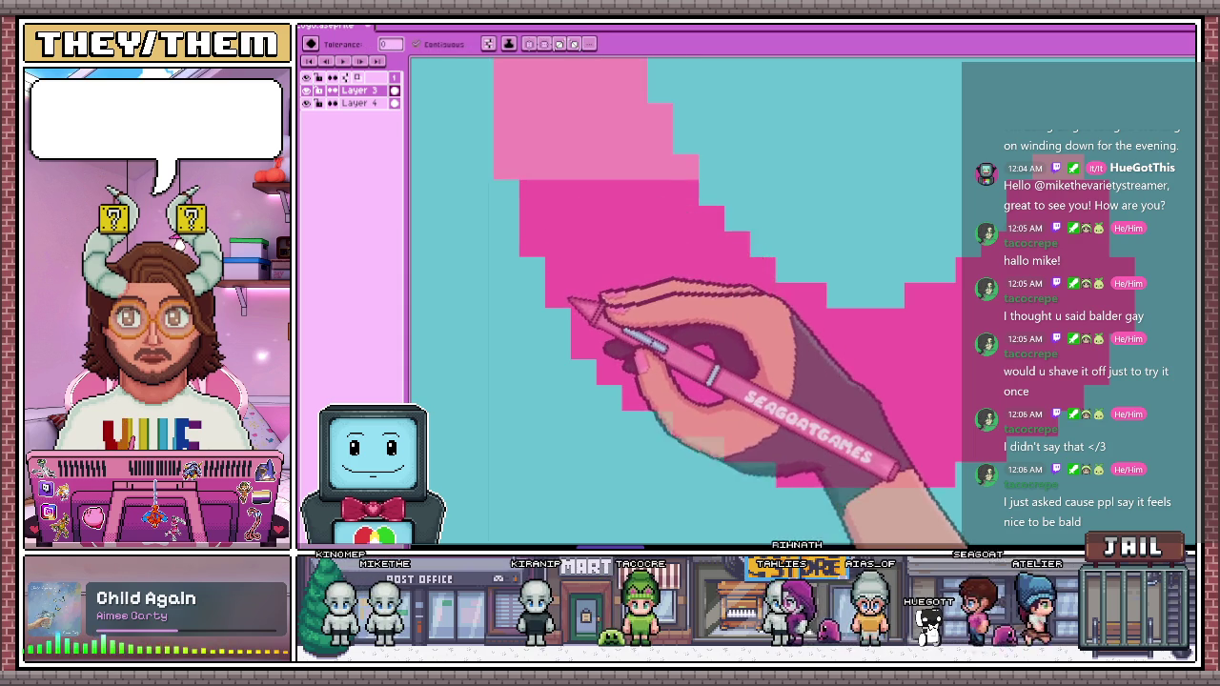
Pick a mid pink for a band line along the midline and repaint the area above it light pink
{"action": "key", "text": "alt"}
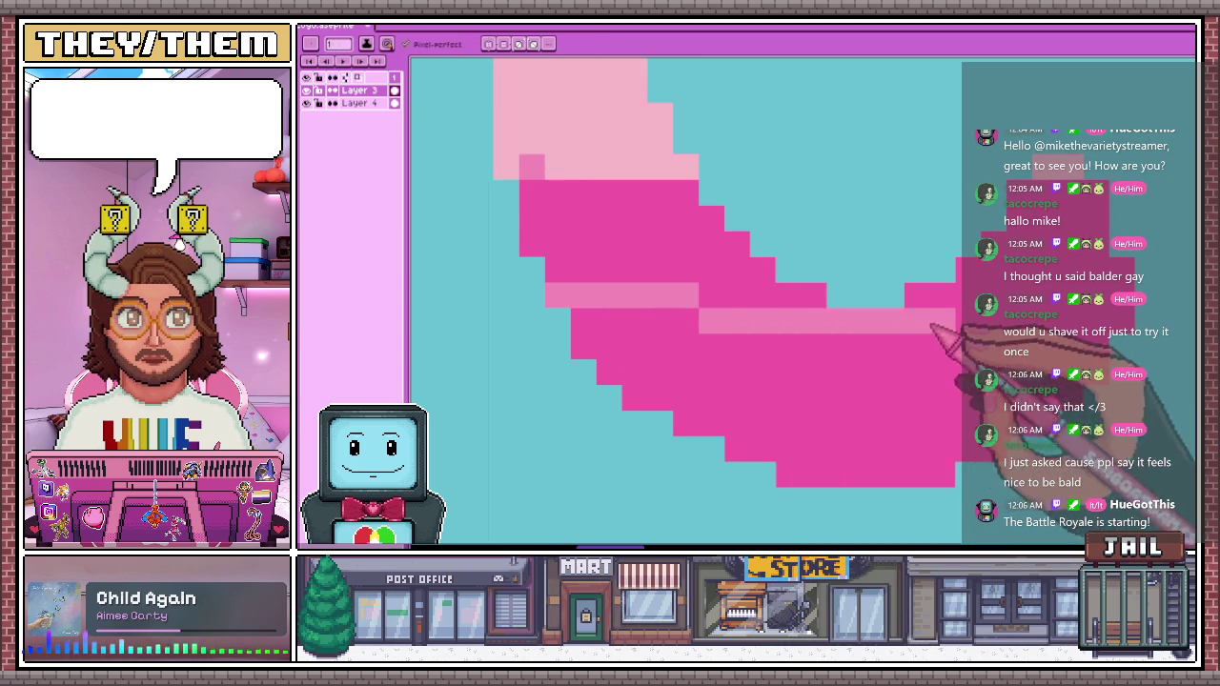
{"action": "left_click_drag", "start_coordinate": [555, 286], "coordinate": [821, 295]}
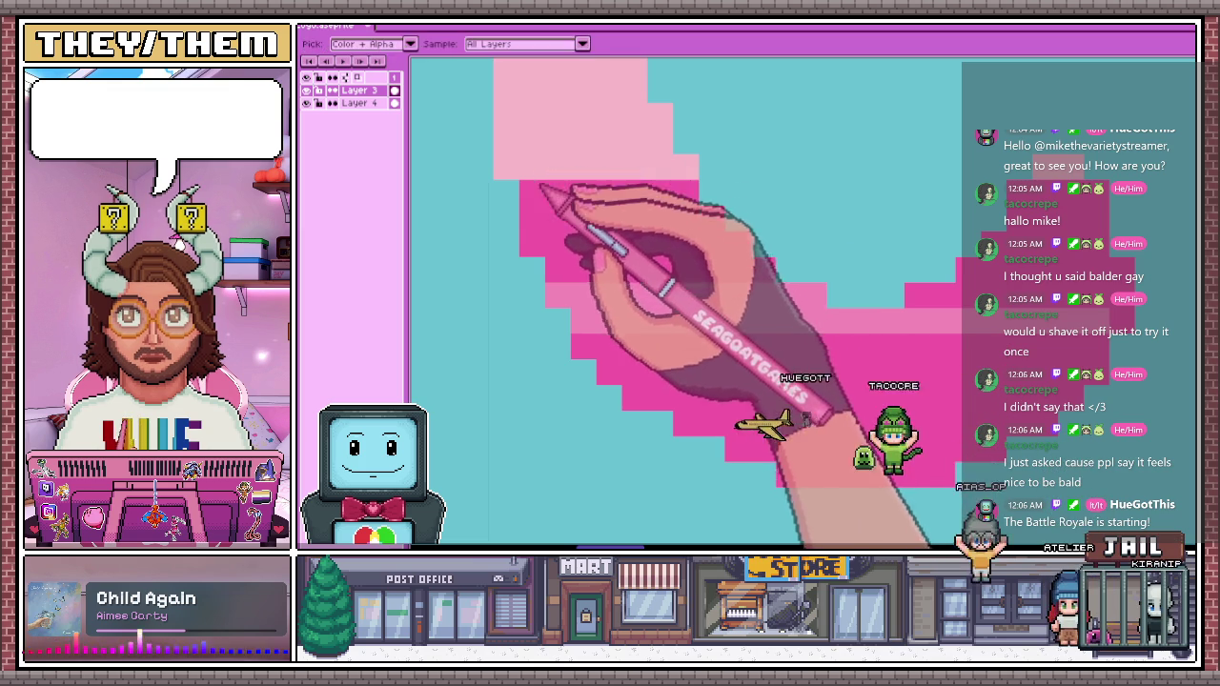
{"action": "key", "text": "b"}
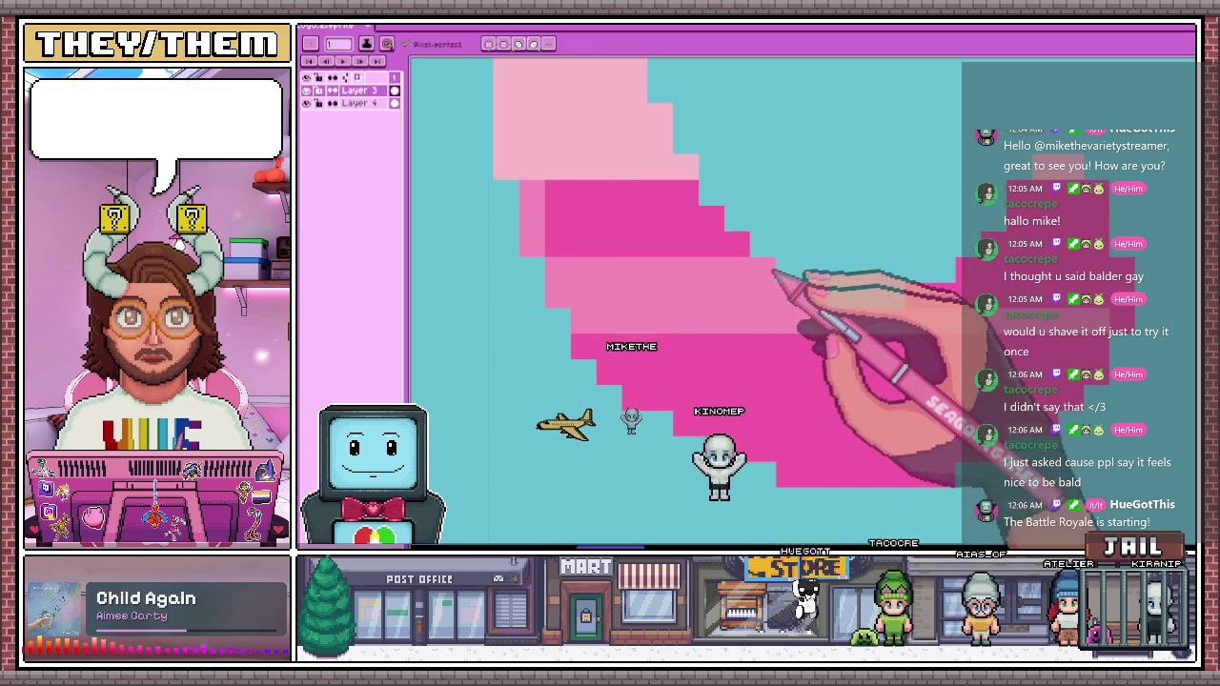
{"action": "mouse_move", "coordinate": [700, 246]}
{"action": "left_mouse_down"}
{"action": "mouse_move", "coordinate": [566, 245]}
{"action": "mouse_move", "coordinate": [572, 213]}
{"action": "mouse_move", "coordinate": [626, 204]}
{"action": "mouse_move", "coordinate": [667, 227]}
{"action": "left_mouse_up"}
{"action": "scroll", "coordinate": [667, 228], "scroll_direction": "up", "scroll_amount": 5}
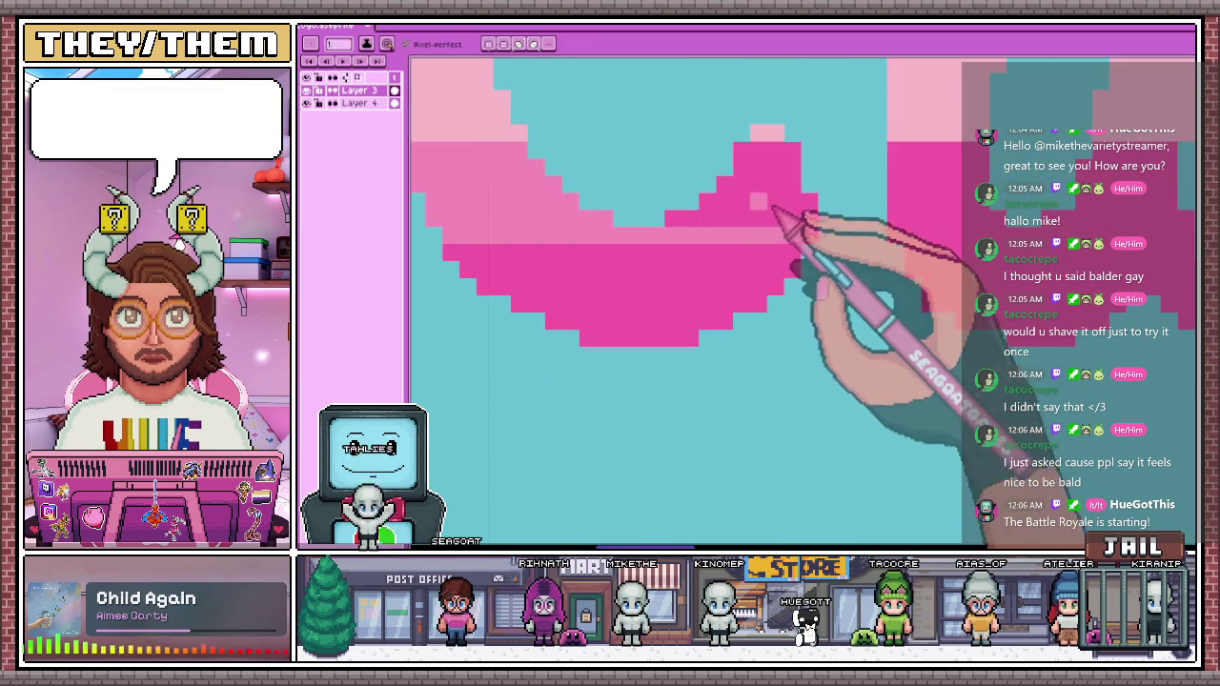
{"action": "left_click_drag", "start_coordinate": [648, 221], "coordinate": [849, 233]}
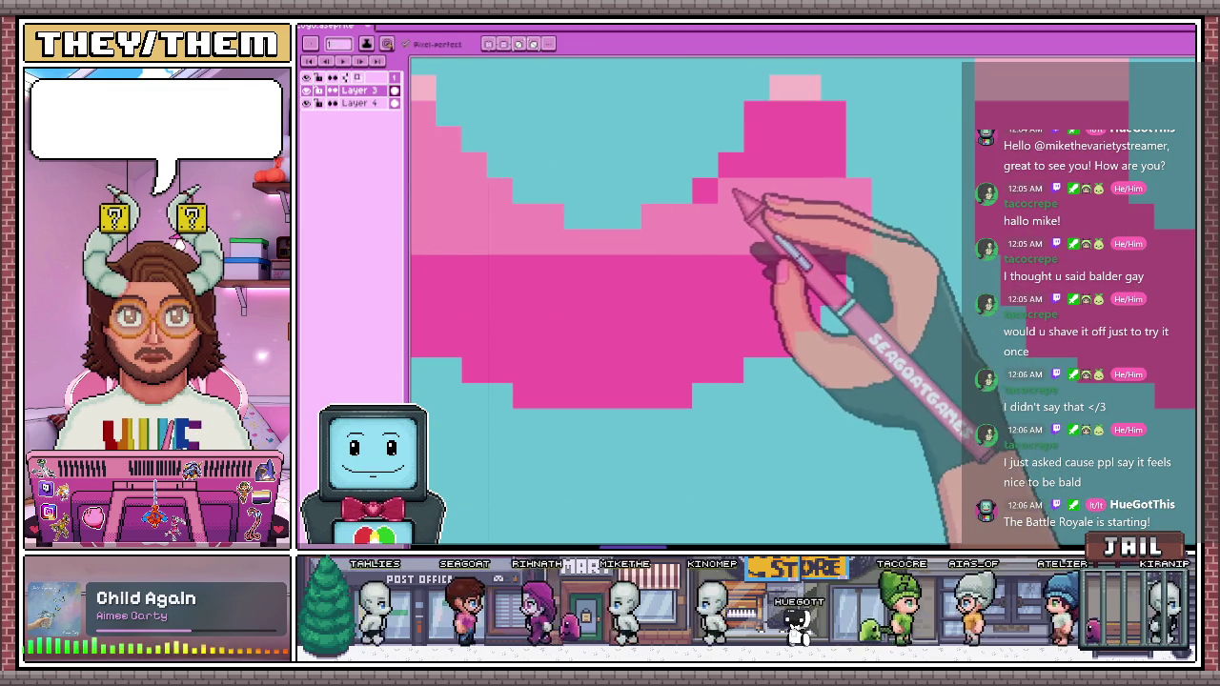
{"action": "mouse_move", "coordinate": [712, 185]}
{"action": "left_mouse_down"}
{"action": "mouse_move", "coordinate": [817, 185]}
{"action": "mouse_move", "coordinate": [835, 143]}
{"action": "left_mouse_up"}
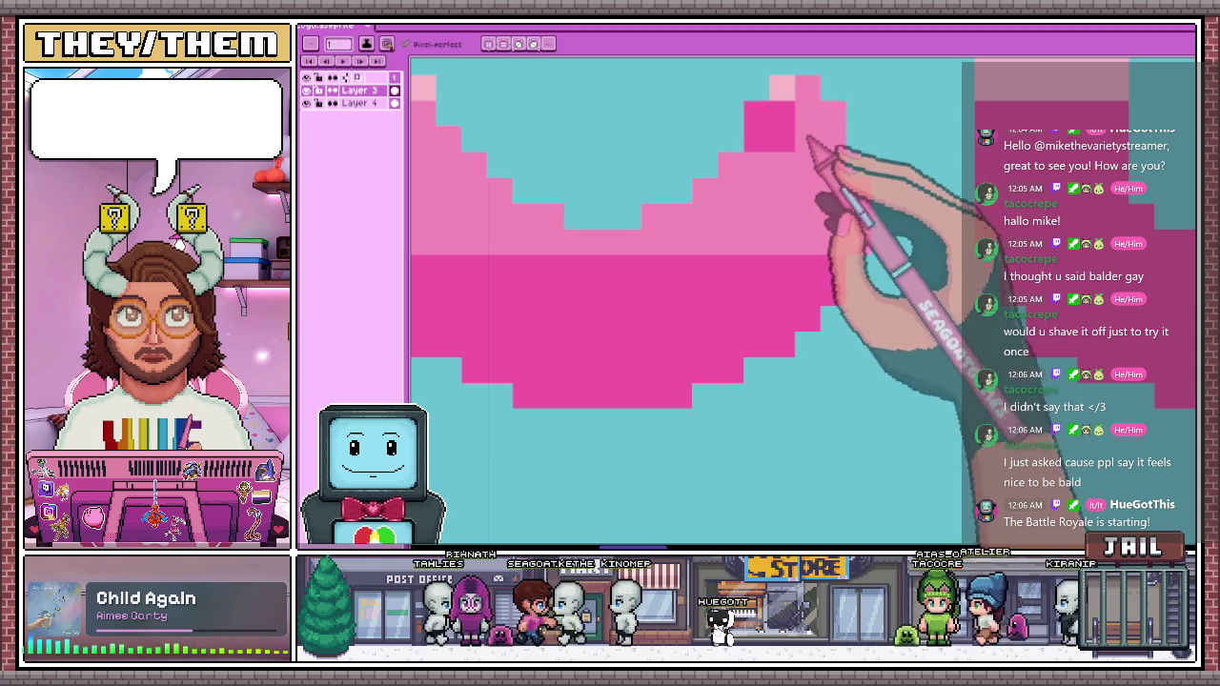
{"action": "scroll", "coordinate": [810, 191], "scroll_direction": "down", "scroll_amount": 3}
{"action": "scroll", "coordinate": [809, 192], "scroll_direction": "up", "scroll_amount": 3}
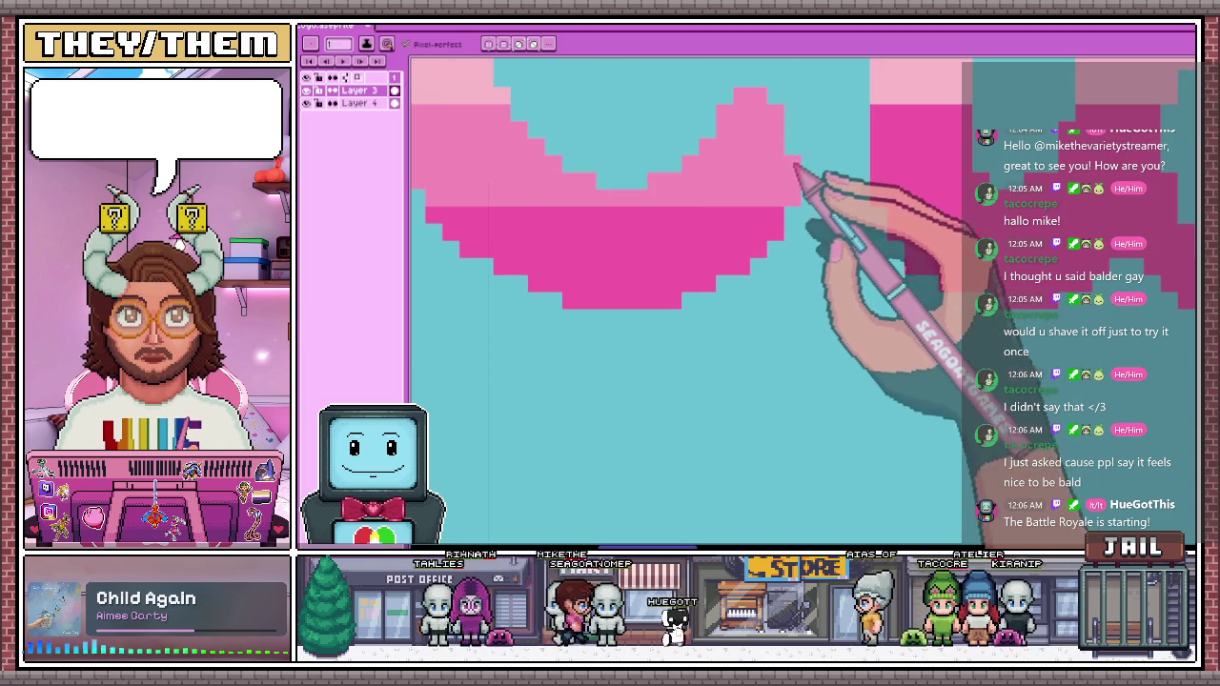
{"action": "scroll", "coordinate": [789, 156], "scroll_direction": "down", "scroll_amount": 2}
{"action": "scroll", "coordinate": [776, 250], "scroll_direction": "down", "scroll_amount": 2}
{"action": "scroll", "coordinate": [776, 286], "scroll_direction": "up", "scroll_amount": 2}
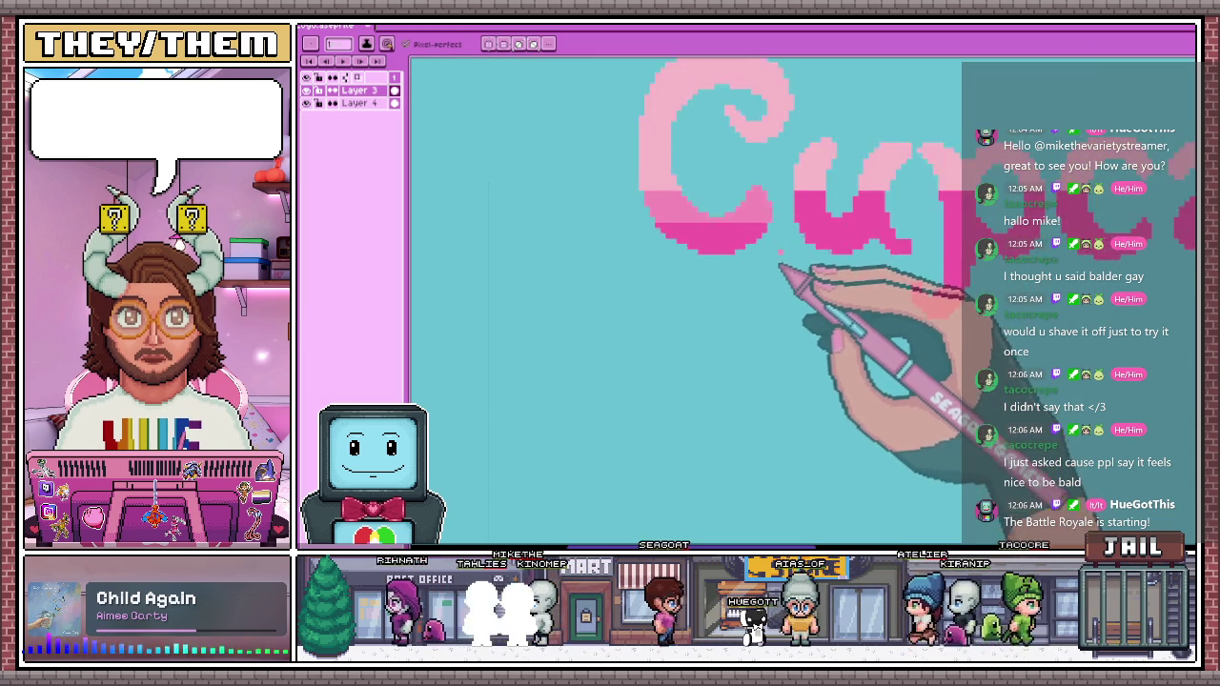
Zoom in and draw a one-pixel mid-pink band where each letter's light and dark halves meet
{"action": "scroll", "coordinate": [781, 273], "scroll_direction": "up", "scroll_amount": 2}
{"action": "scroll", "coordinate": [768, 232], "scroll_direction": "up", "scroll_amount": 2}
{"action": "scroll", "coordinate": [763, 200], "scroll_direction": "down", "scroll_amount": 2}
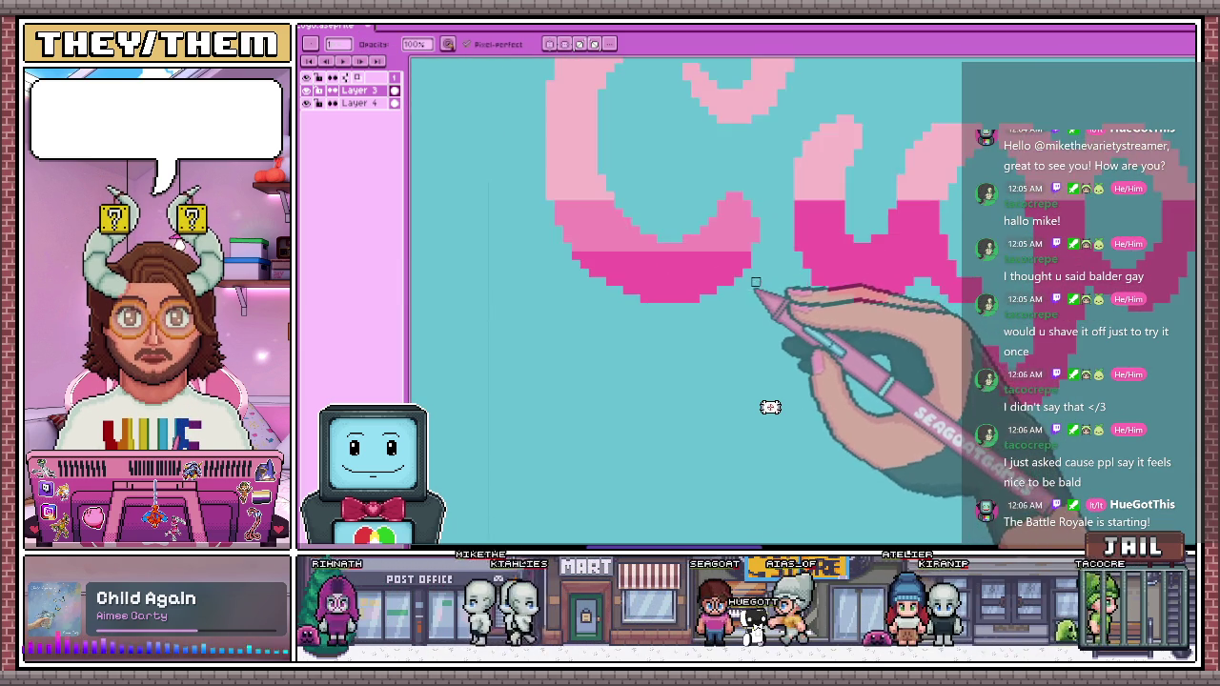
{"action": "scroll", "coordinate": [757, 286], "scroll_direction": "up", "scroll_amount": 2}
{"action": "scroll", "coordinate": [757, 272], "scroll_direction": "down", "scroll_amount": 2}
{"action": "scroll", "coordinate": [752, 343], "scroll_direction": "down", "scroll_amount": 1}
{"action": "scroll", "coordinate": [739, 329], "scroll_direction": "down", "scroll_amount": 1}
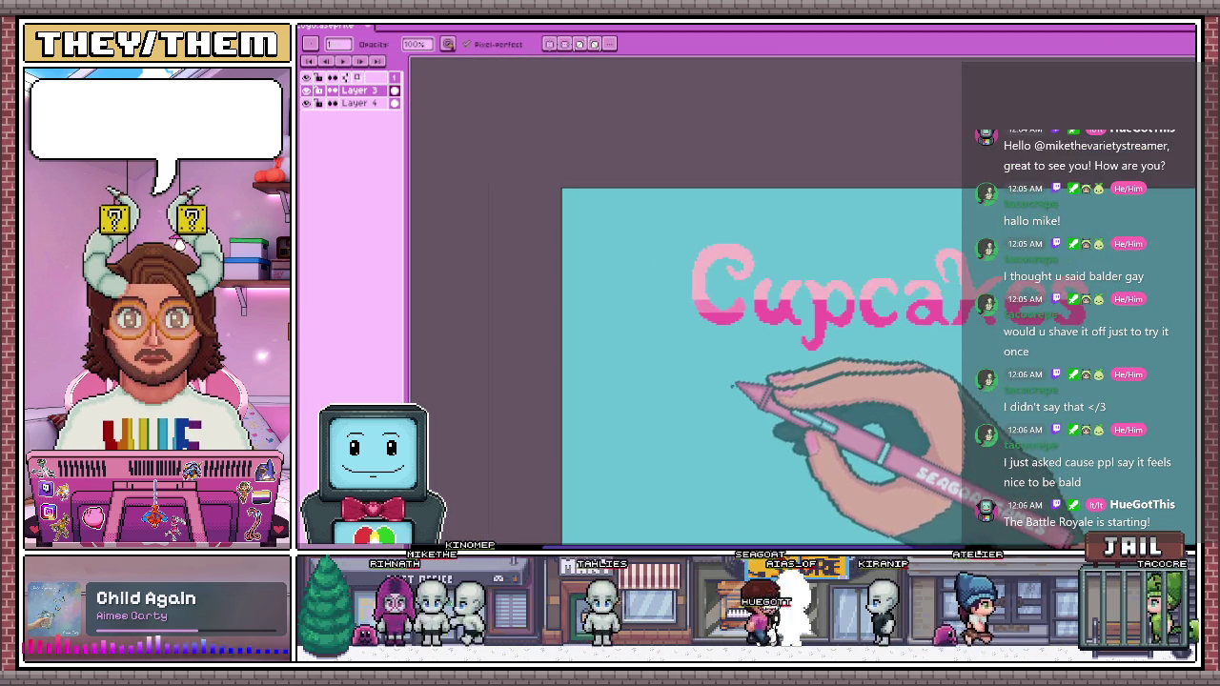
{"action": "scroll", "coordinate": [738, 391], "scroll_direction": "down", "scroll_amount": 1}
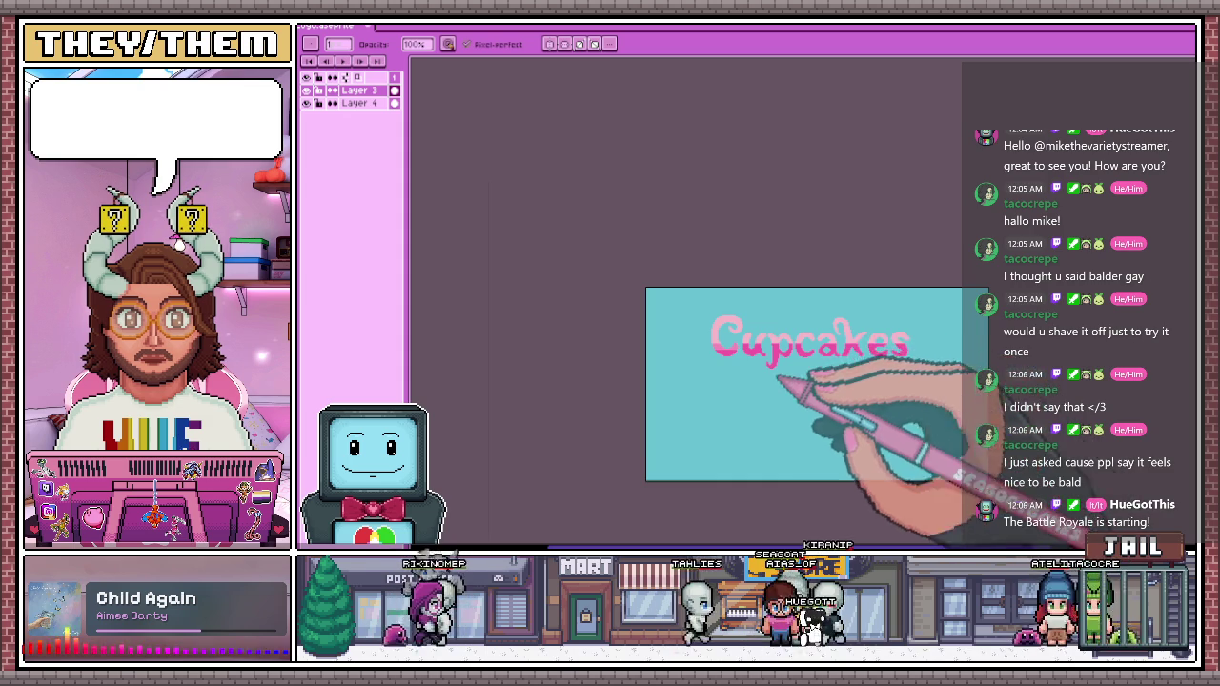
{"action": "scroll", "coordinate": [795, 376], "scroll_direction": "up", "scroll_amount": 1}
{"action": "scroll", "coordinate": [790, 279], "scroll_direction": "down", "scroll_amount": 2}
{"action": "scroll", "coordinate": [627, 289], "scroll_direction": "up", "scroll_amount": 1}
{"action": "scroll", "coordinate": [620, 327], "scroll_direction": "up", "scroll_amount": 3}
{"action": "scroll", "coordinate": [632, 247], "scroll_direction": "up", "scroll_amount": 1}
{"action": "scroll", "coordinate": [624, 238], "scroll_direction": "up", "scroll_amount": 1}
{"action": "scroll", "coordinate": [648, 300], "scroll_direction": "up", "scroll_amount": 1}
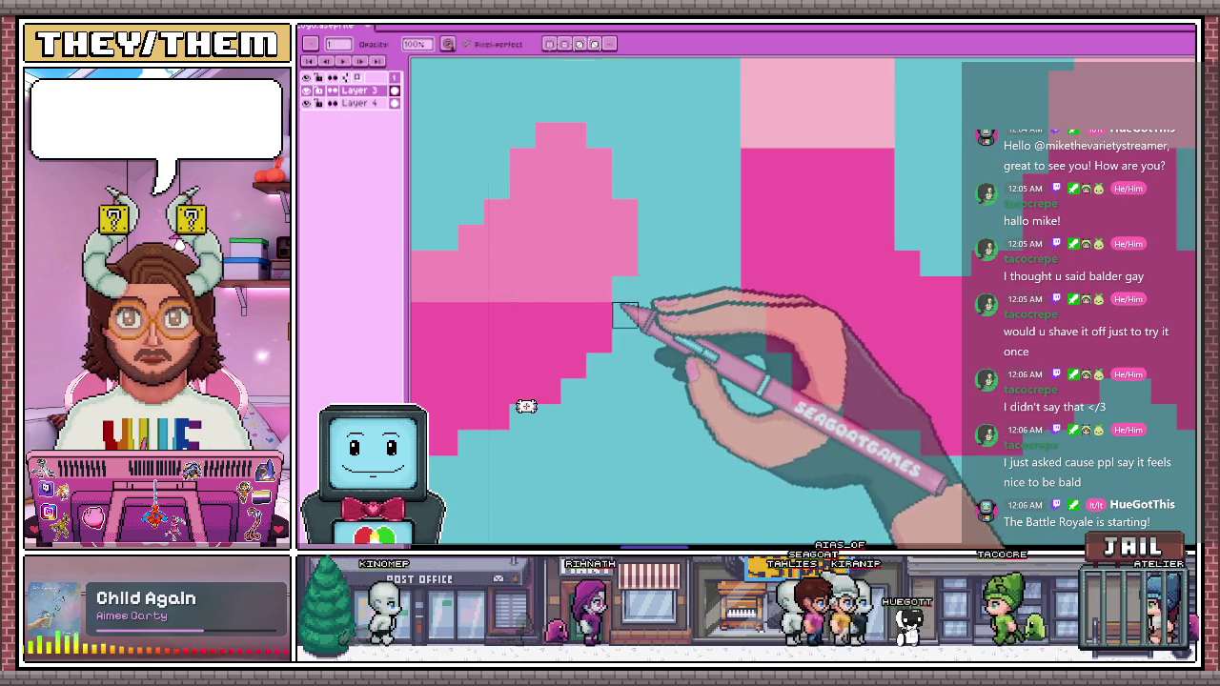
{"action": "key", "text": "e"}
{"action": "scroll", "coordinate": [805, 297], "scroll_direction": "down", "scroll_amount": 2}
{"action": "scroll", "coordinate": [838, 262], "scroll_direction": "up", "scroll_amount": 2}
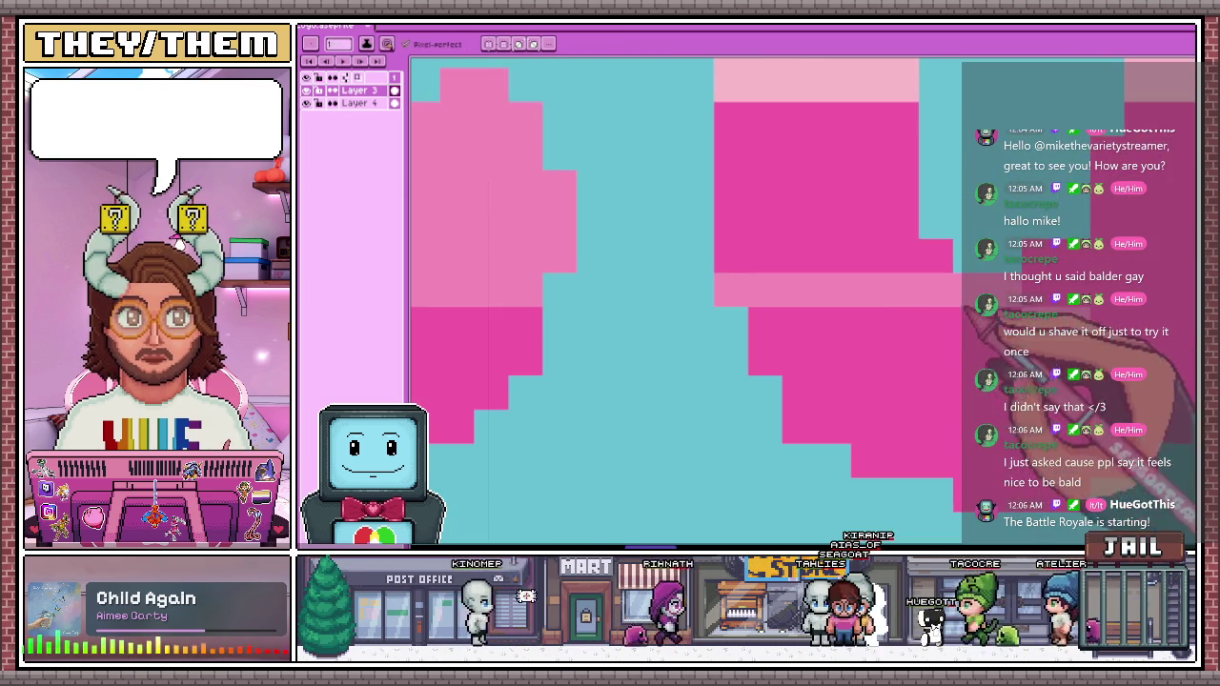
{"action": "scroll", "coordinate": [667, 263], "scroll_direction": "down", "scroll_amount": 1}
{"action": "scroll", "coordinate": [821, 270], "scroll_direction": "up", "scroll_amount": 2}
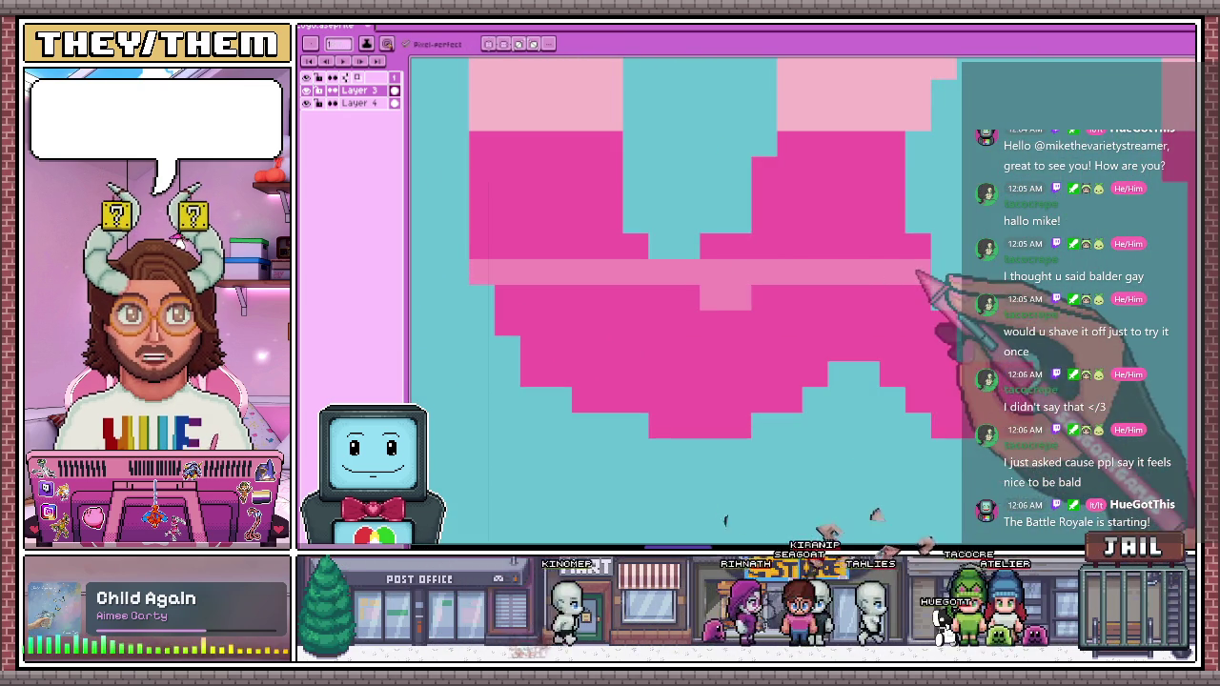
{"action": "scroll", "coordinate": [753, 278], "scroll_direction": "down", "scroll_amount": 1}
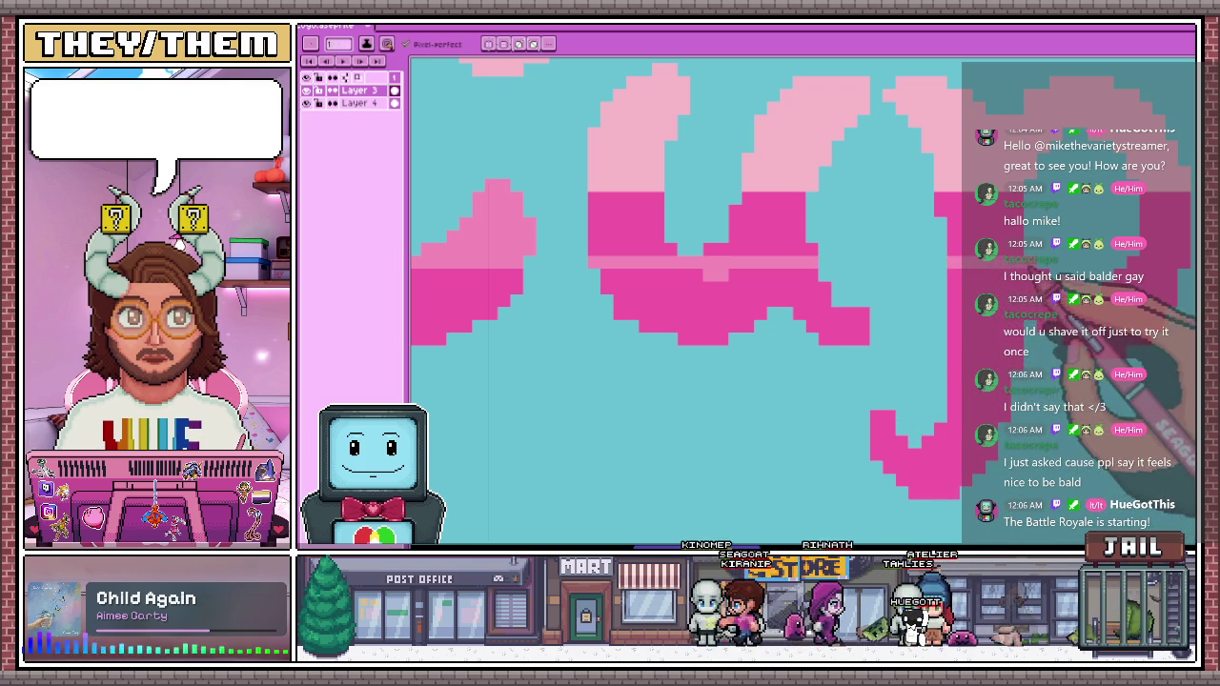
{"action": "scroll", "coordinate": [722, 218], "scroll_direction": "down", "scroll_amount": 3}
{"action": "scroll", "coordinate": [858, 258], "scroll_direction": "up", "scroll_amount": 2}
{"action": "scroll", "coordinate": [724, 243], "scroll_direction": "up", "scroll_amount": 2}
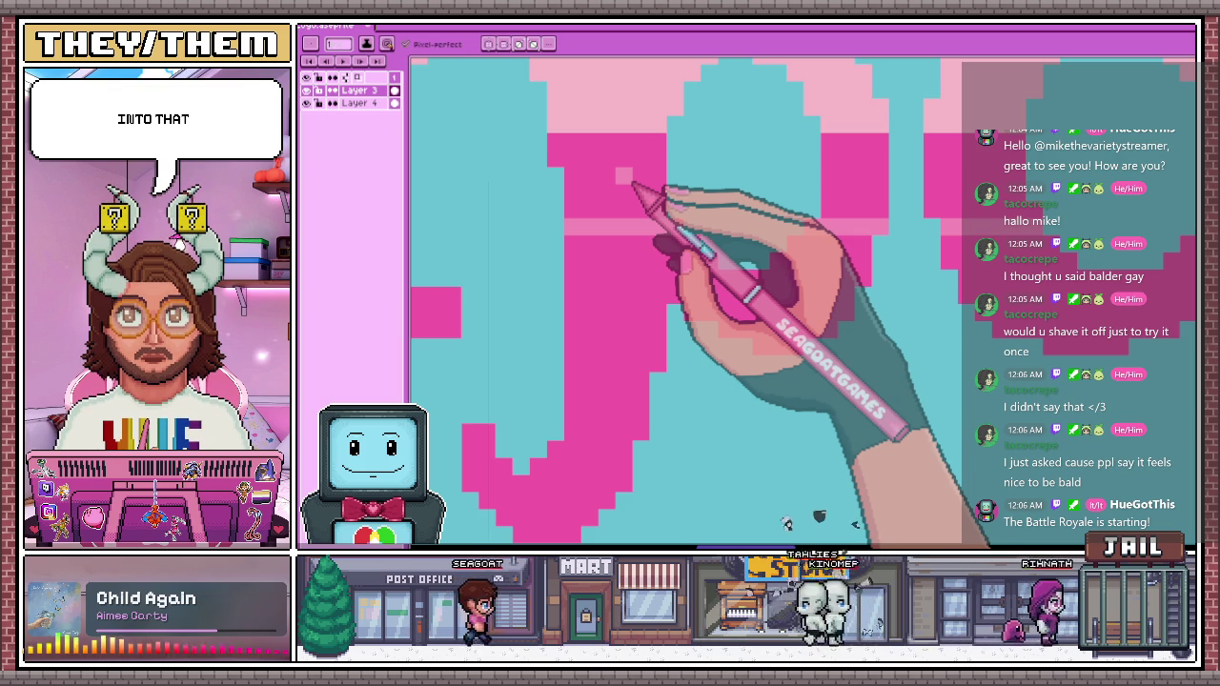
{"action": "scroll", "coordinate": [629, 209], "scroll_direction": "down", "scroll_amount": 2}
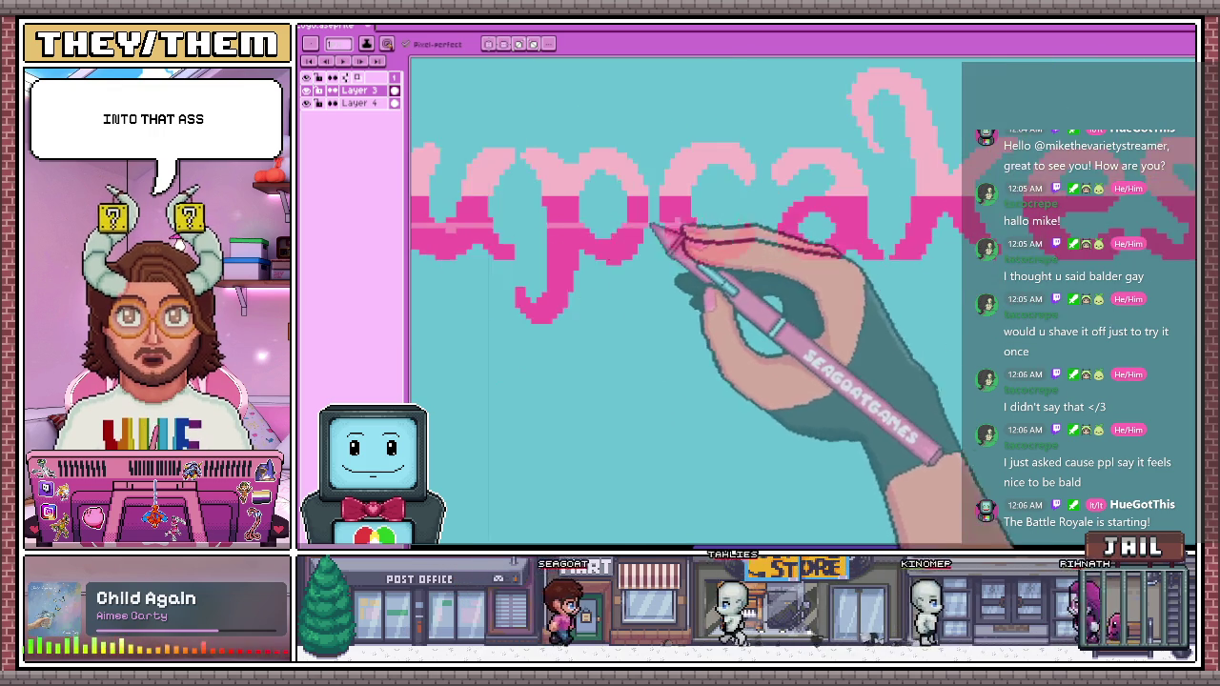
{"action": "scroll", "coordinate": [597, 236], "scroll_direction": "up", "scroll_amount": 1}
{"action": "scroll", "coordinate": [776, 239], "scroll_direction": "up", "scroll_amount": 1}
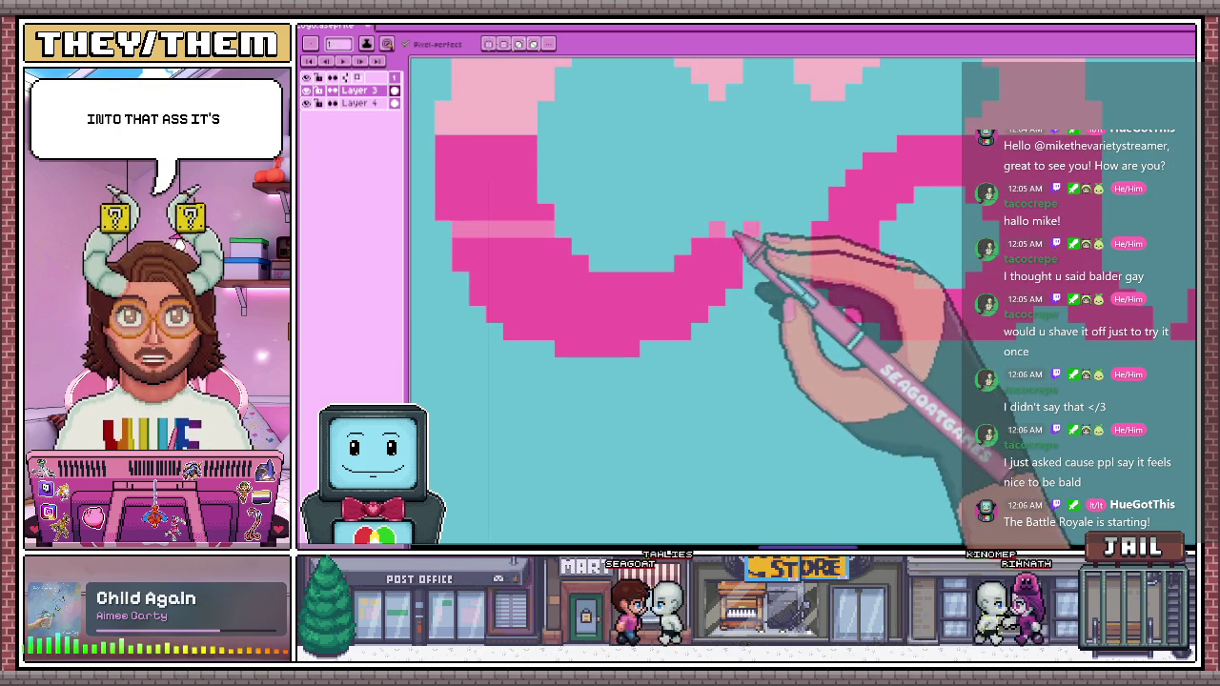
{"action": "scroll", "coordinate": [600, 172], "scroll_direction": "down", "scroll_amount": 2}
{"action": "scroll", "coordinate": [898, 231], "scroll_direction": "up", "scroll_amount": 2}
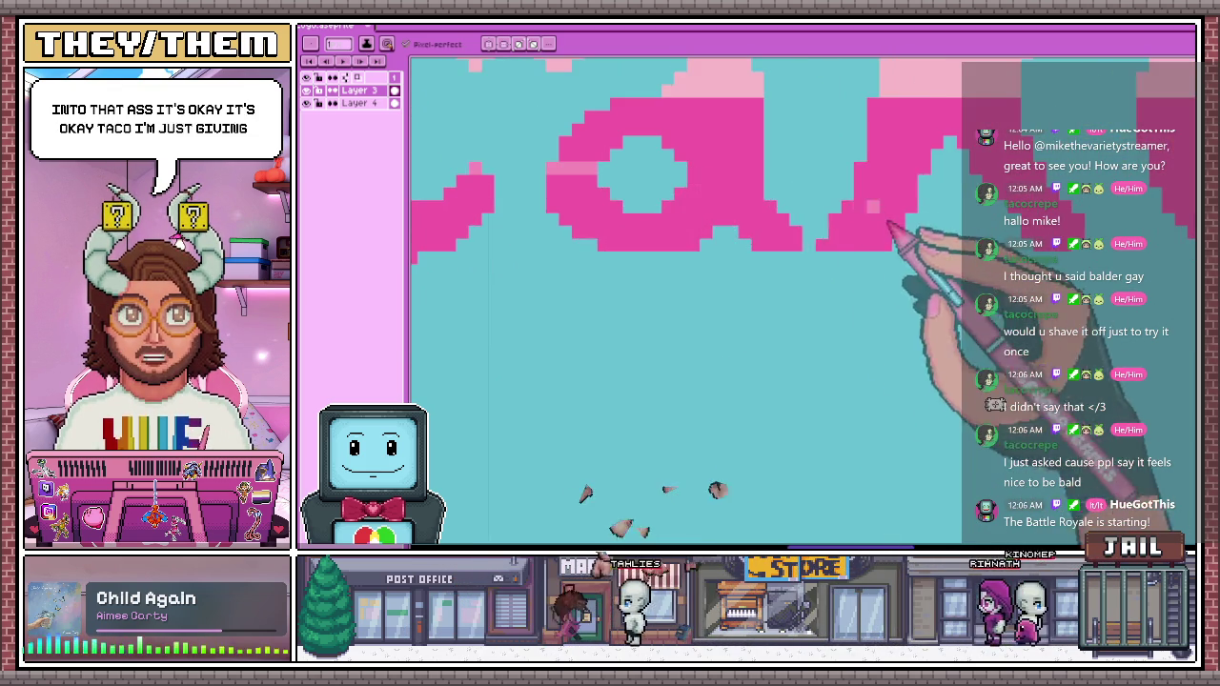
{"action": "scroll", "coordinate": [857, 219], "scroll_direction": "up", "scroll_amount": 1}
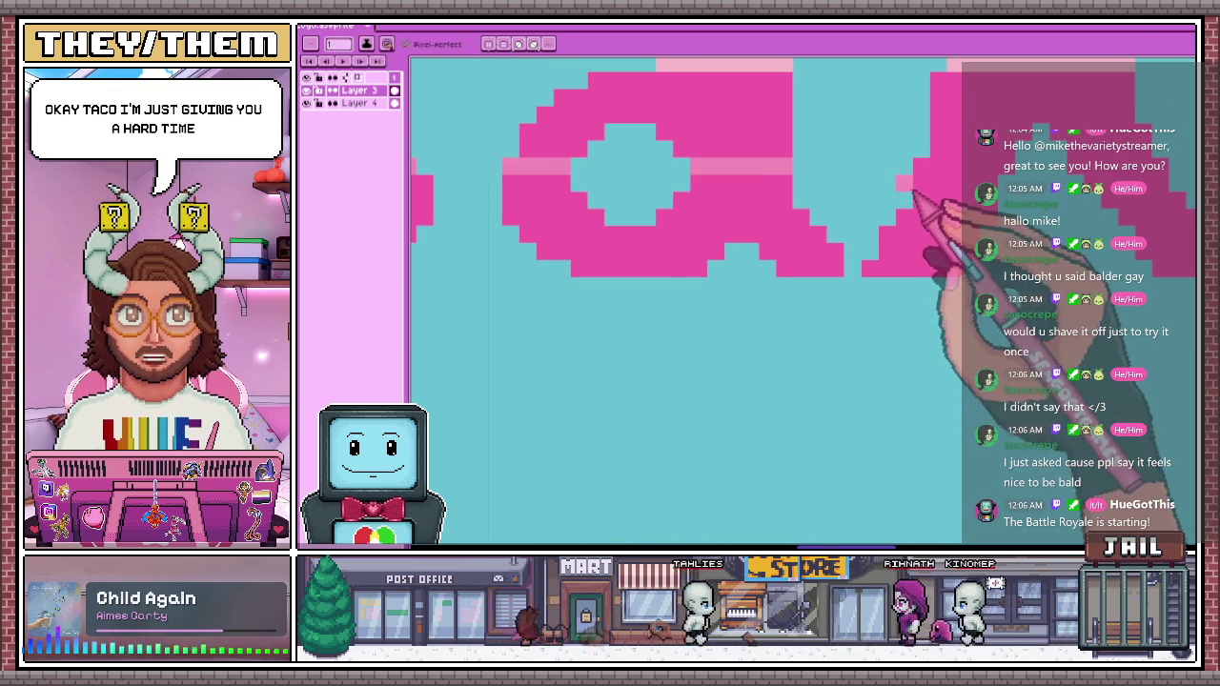
{"action": "scroll", "coordinate": [948, 176], "scroll_direction": "down", "scroll_amount": 1}
{"action": "scroll", "coordinate": [639, 250], "scroll_direction": "down", "scroll_amount": 2}
{"action": "scroll", "coordinate": [757, 213], "scroll_direction": "up", "scroll_amount": 2}
{"action": "scroll", "coordinate": [635, 244], "scroll_direction": "up", "scroll_amount": 1}
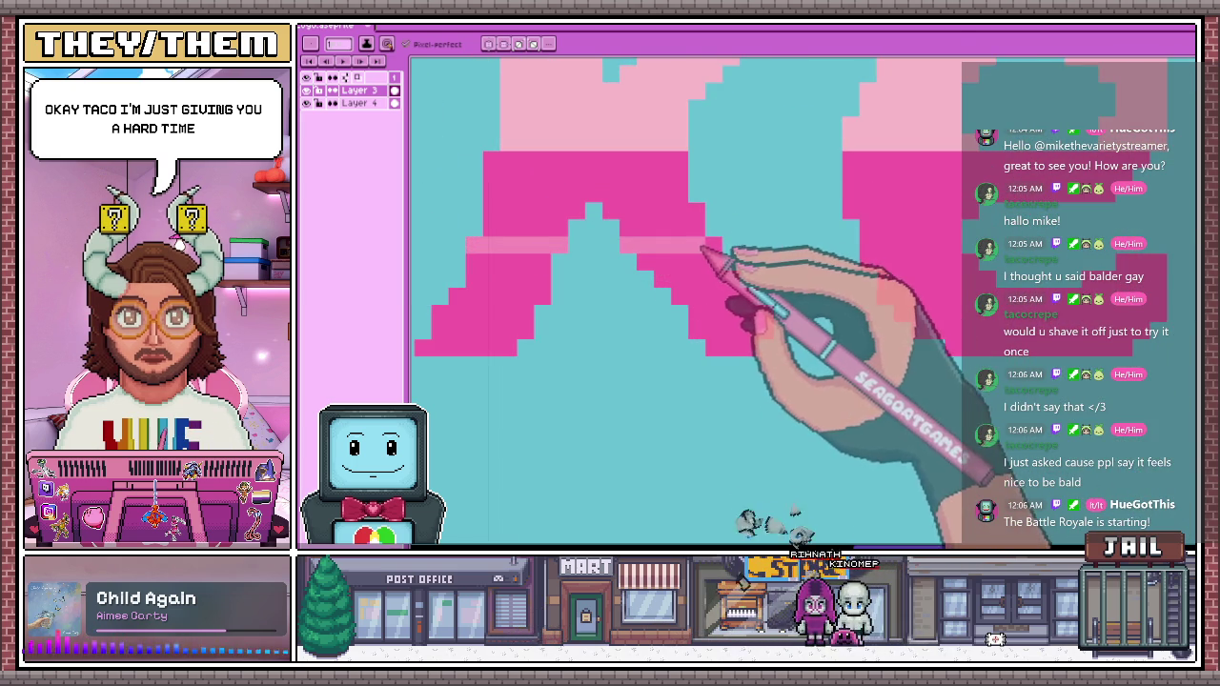
{"action": "scroll", "coordinate": [762, 249], "scroll_direction": "down", "scroll_amount": 1}
{"action": "scroll", "coordinate": [724, 249], "scroll_direction": "up", "scroll_amount": 1}
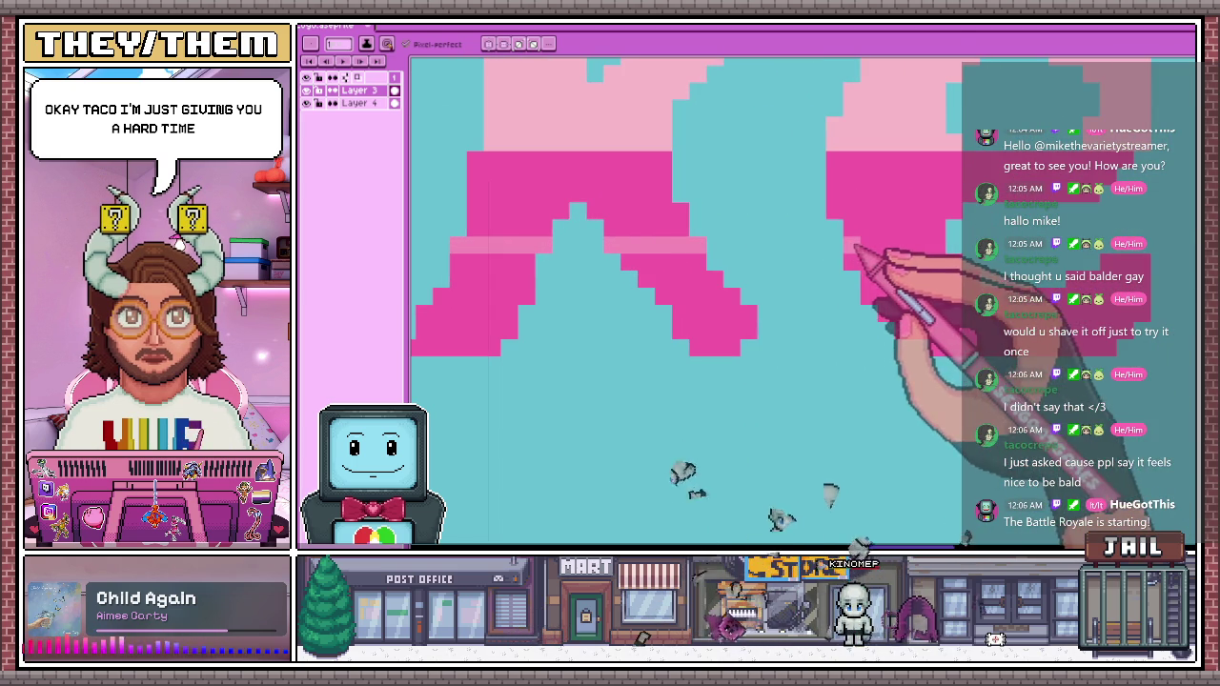
{"action": "scroll", "coordinate": [939, 256], "scroll_direction": "down", "scroll_amount": 2}
{"action": "scroll", "coordinate": [869, 238], "scroll_direction": "down", "scroll_amount": 2}
{"action": "scroll", "coordinate": [834, 233], "scroll_direction": "up", "scroll_amount": 3}
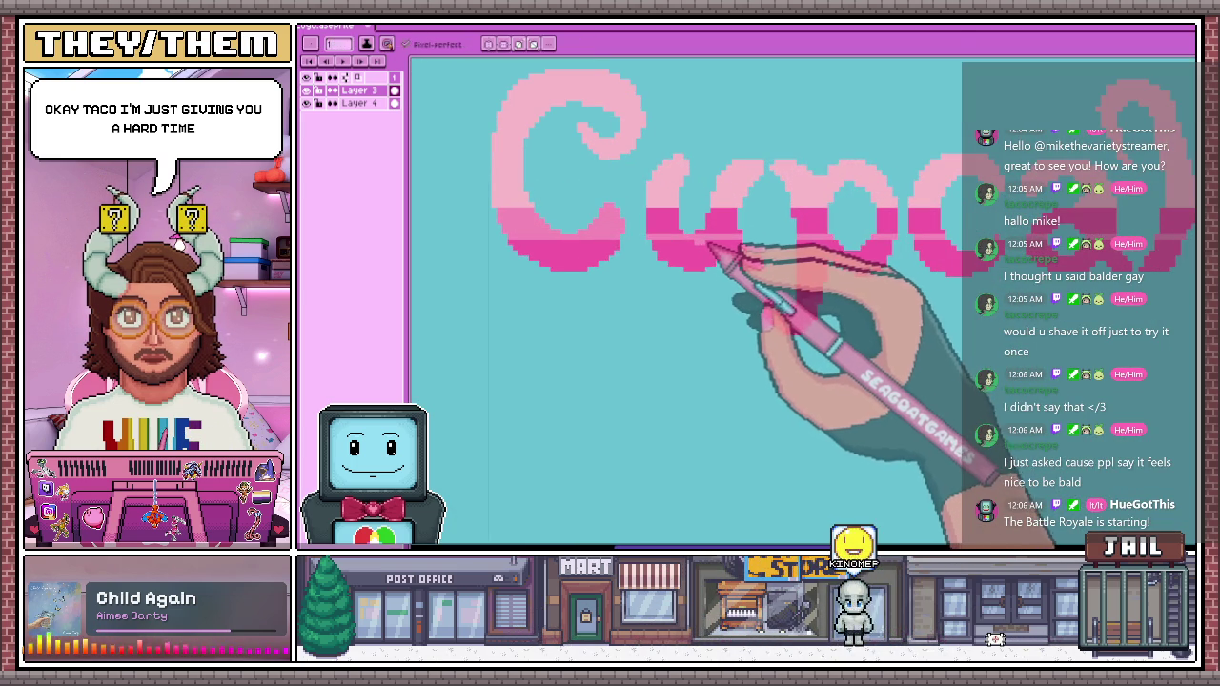
With the Paint Bucket (G), refill the shaded lower halves of several letters in lighter pink
{"action": "scroll", "coordinate": [710, 246], "scroll_direction": "down", "scroll_amount": 2}
{"action": "scroll", "coordinate": [940, 258], "scroll_direction": "up", "scroll_amount": 1}
{"action": "scroll", "coordinate": [1039, 276], "scroll_direction": "up", "scroll_amount": 2}
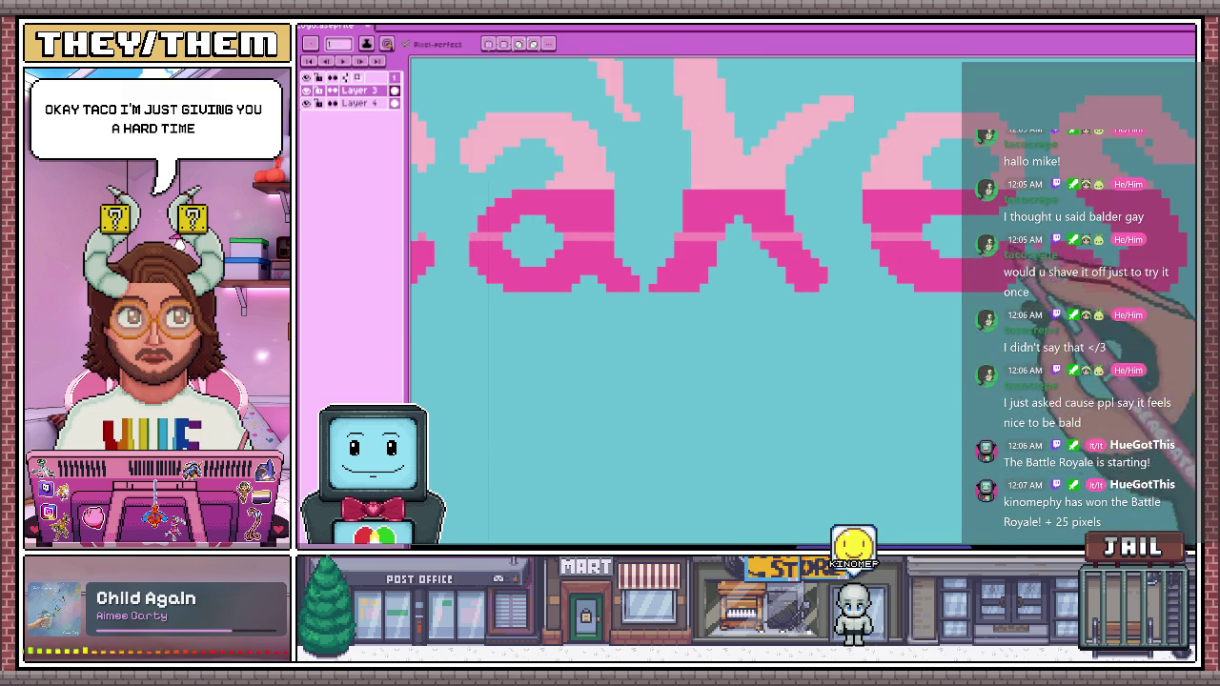
{"action": "scroll", "coordinate": [858, 267], "scroll_direction": "down", "scroll_amount": 1}
{"action": "scroll", "coordinate": [858, 258], "scroll_direction": "up", "scroll_amount": 2}
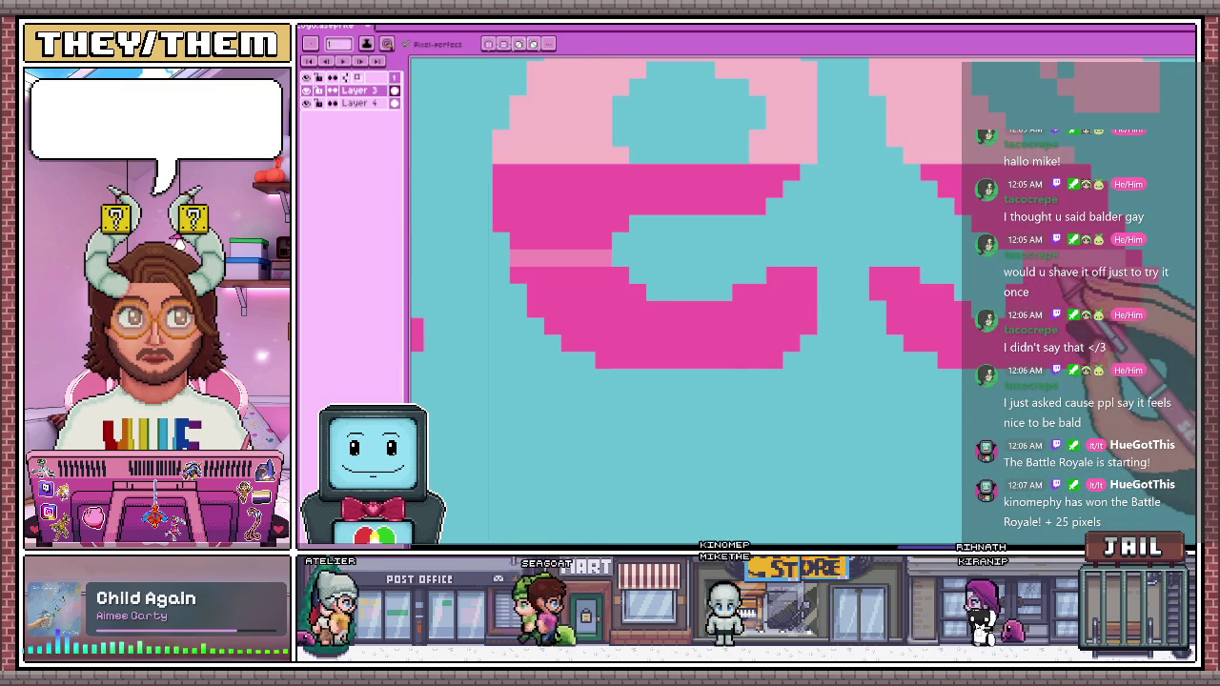
{"action": "scroll", "coordinate": [858, 267], "scroll_direction": "down", "scroll_amount": 1}
{"action": "scroll", "coordinate": [858, 267], "scroll_direction": "up", "scroll_amount": 2}
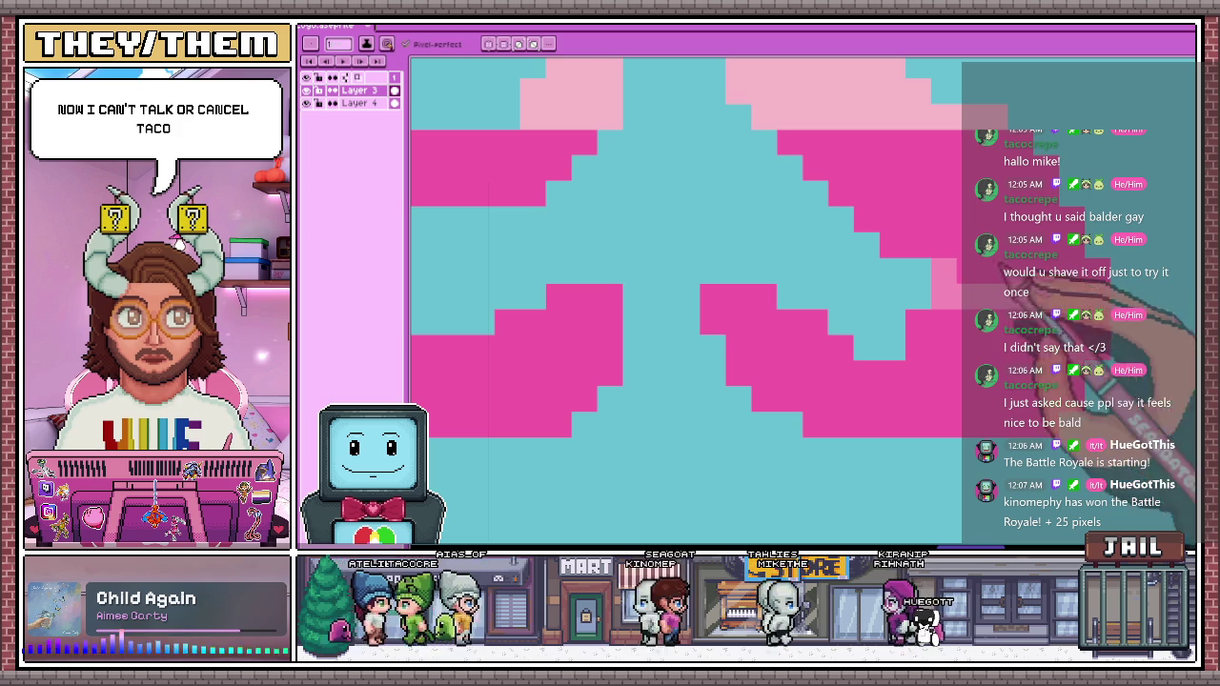
{"action": "key", "text": "g"}
{"action": "scroll", "coordinate": [639, 191], "scroll_direction": "down", "scroll_amount": 1}
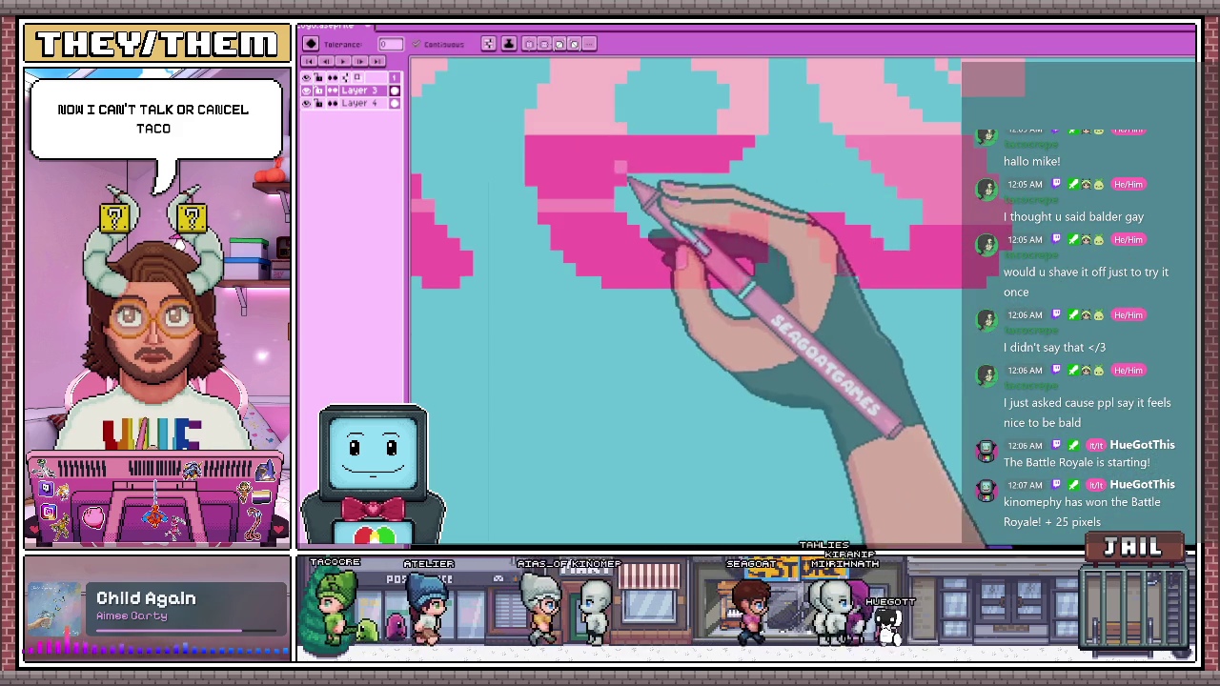
{"action": "scroll", "coordinate": [830, 250], "scroll_direction": "down", "scroll_amount": 1}
{"action": "scroll", "coordinate": [667, 205], "scroll_direction": "down", "scroll_amount": 1}
{"action": "scroll", "coordinate": [609, 190], "scroll_direction": "down", "scroll_amount": 2}
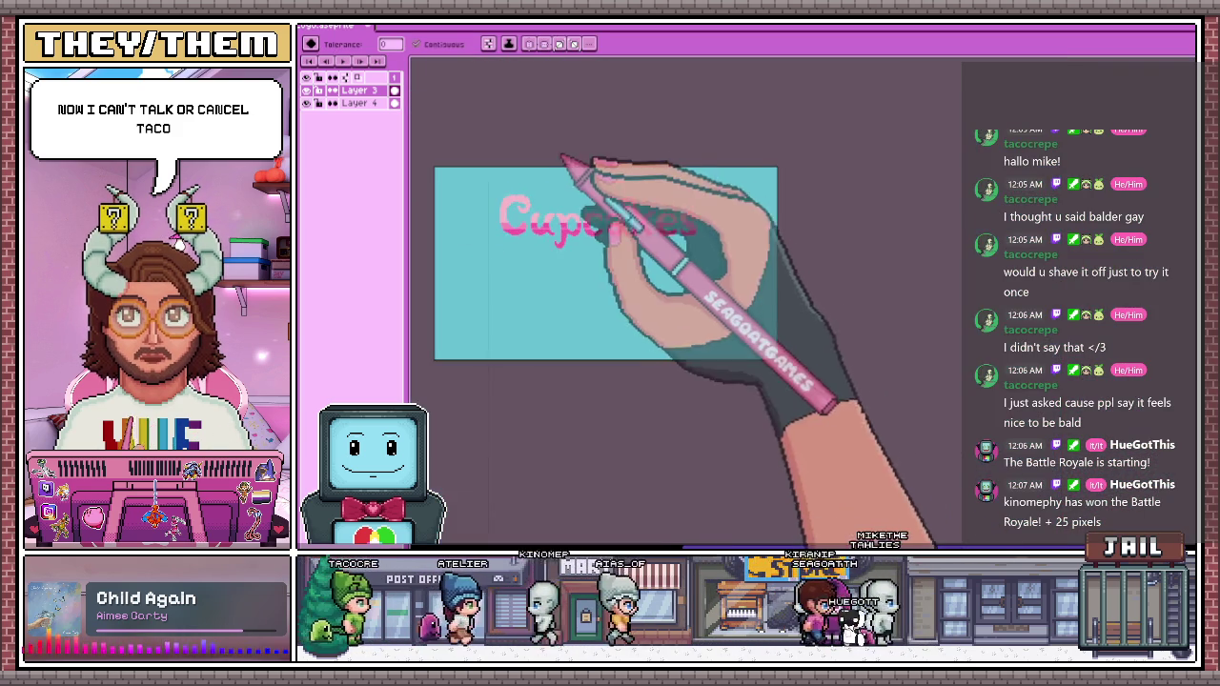
{"action": "scroll", "coordinate": [625, 231], "scroll_direction": "up", "scroll_amount": 3}
{"action": "scroll", "coordinate": [677, 230], "scroll_direction": "down", "scroll_amount": 1}
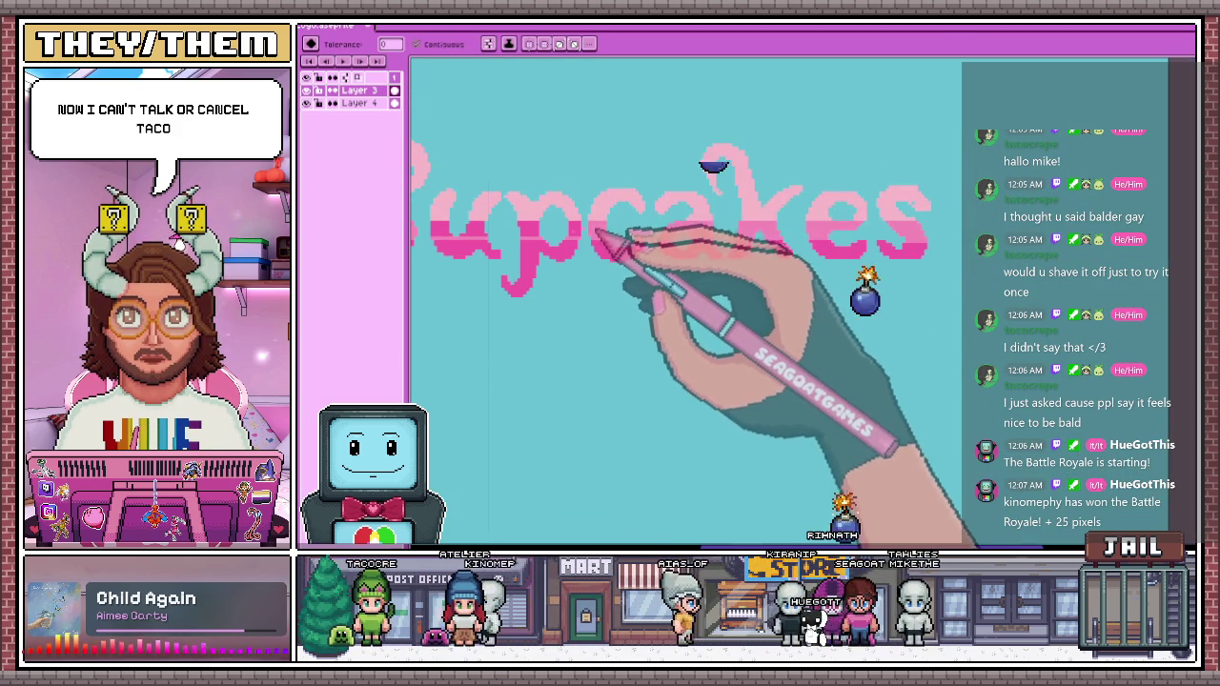
{"action": "scroll", "coordinate": [559, 240], "scroll_direction": "down", "scroll_amount": 2}
{"action": "scroll", "coordinate": [544, 218], "scroll_direction": "up", "scroll_amount": 2}
{"action": "scroll", "coordinate": [585, 273], "scroll_direction": "down", "scroll_amount": 2}
{"action": "scroll", "coordinate": [583, 251], "scroll_direction": "up", "scroll_amount": 2}
{"action": "scroll", "coordinate": [586, 250], "scroll_direction": "down", "scroll_amount": 3}
{"action": "scroll", "coordinate": [591, 292], "scroll_direction": "up", "scroll_amount": 2}
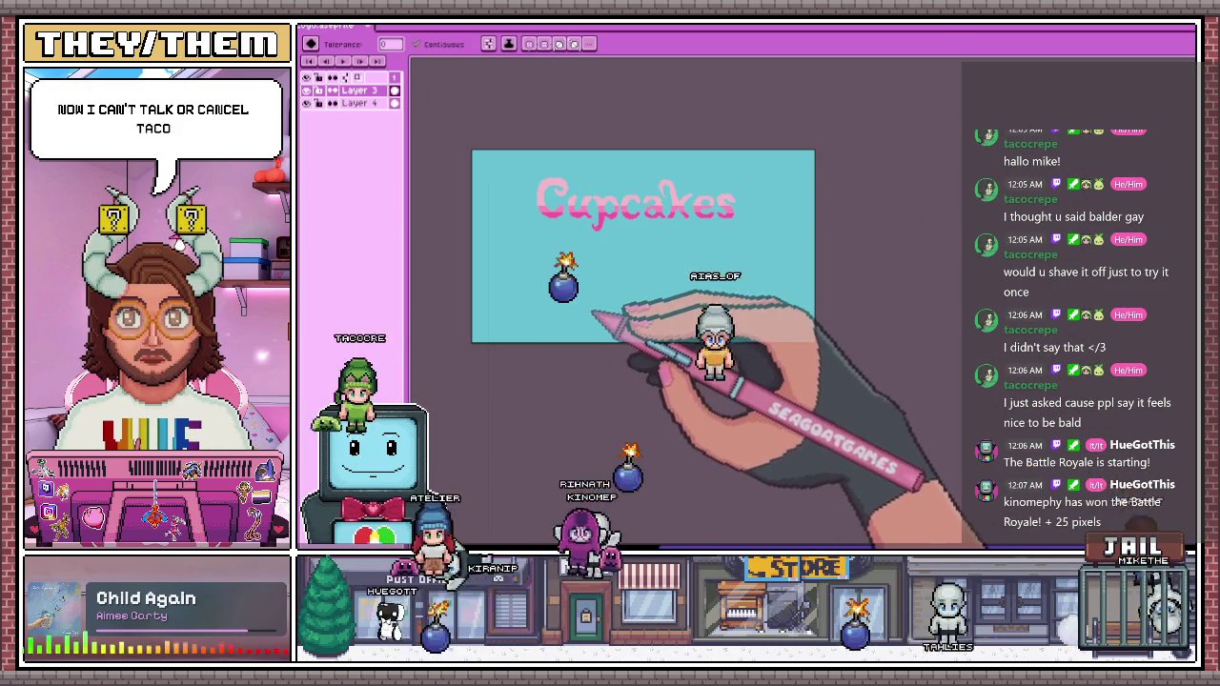
{"action": "scroll", "coordinate": [512, 197], "scroll_direction": "up", "scroll_amount": 2}
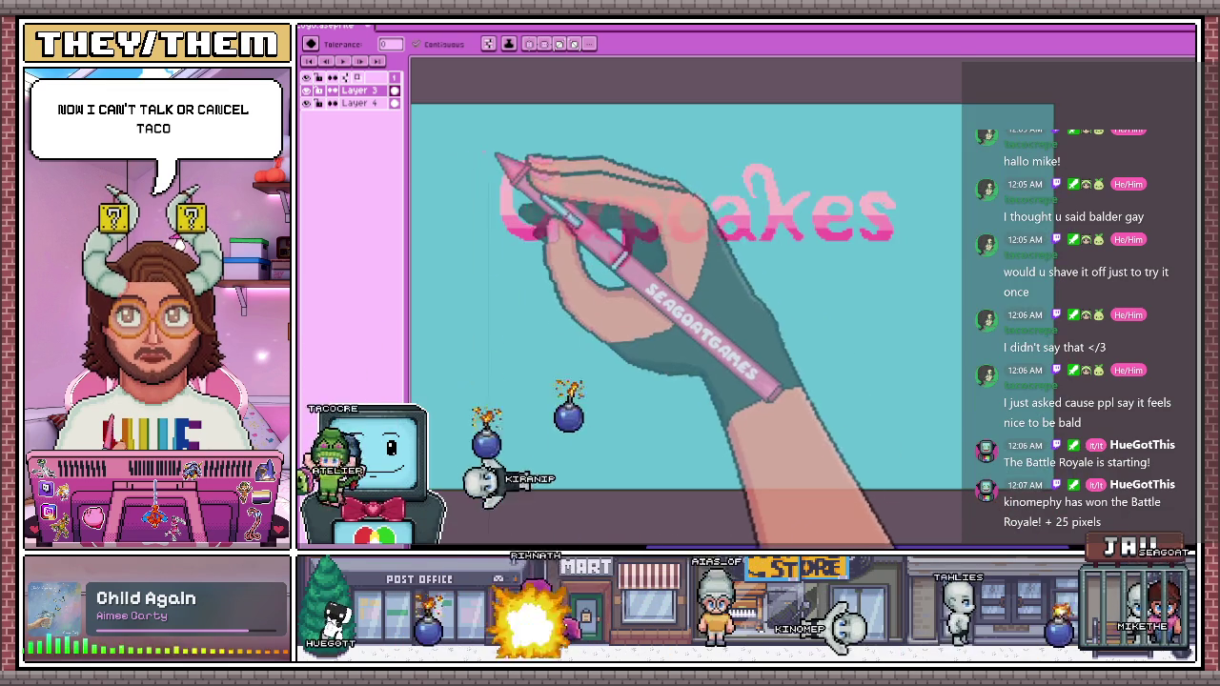
{"action": "scroll", "coordinate": [498, 169], "scroll_direction": "up", "scroll_amount": 1}
{"action": "scroll", "coordinate": [499, 196], "scroll_direction": "up", "scroll_amount": 1}
{"action": "scroll", "coordinate": [572, 348], "scroll_direction": "up", "scroll_amount": 1}
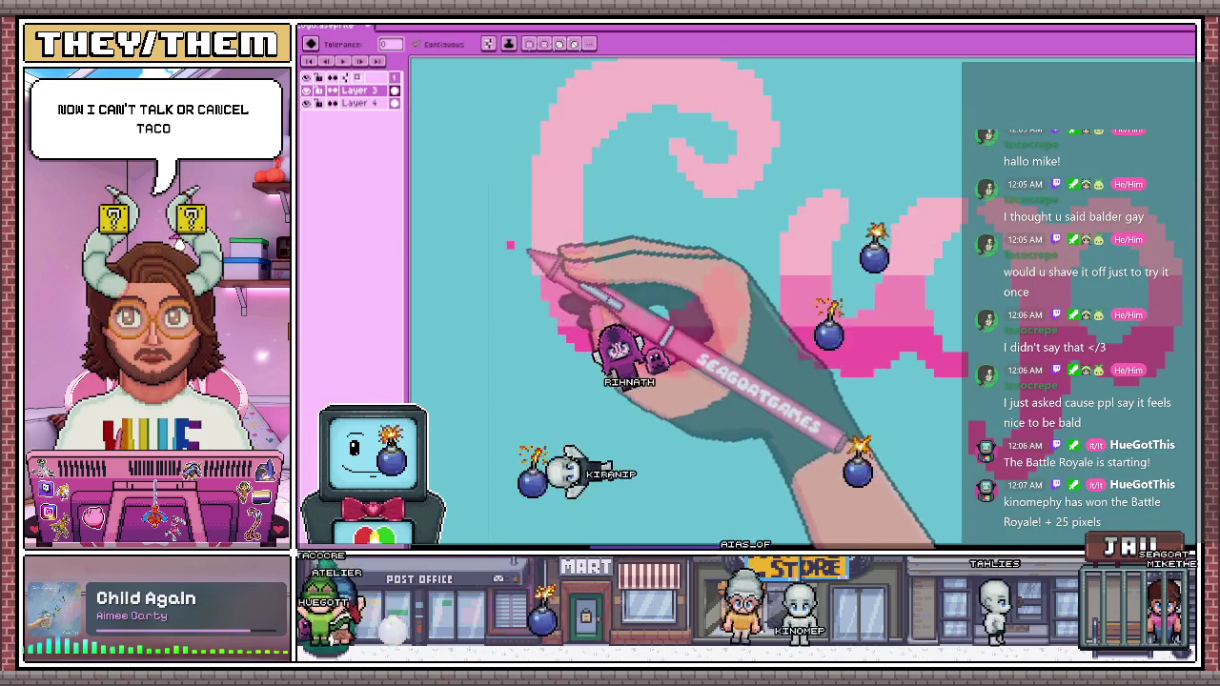
{"action": "scroll", "coordinate": [562, 276], "scroll_direction": "down", "scroll_amount": 2}
{"action": "scroll", "coordinate": [629, 257], "scroll_direction": "up", "scroll_amount": 1}
Refill the lower halves of the final 'es' with the newly sampled pink
{"action": "key", "text": "g"}
{"action": "scroll", "coordinate": [562, 162], "scroll_direction": "down", "scroll_amount": 2}
{"action": "scroll", "coordinate": [495, 162], "scroll_direction": "down", "scroll_amount": 2}
{"action": "scroll", "coordinate": [425, 162], "scroll_direction": "up", "scroll_amount": 2}
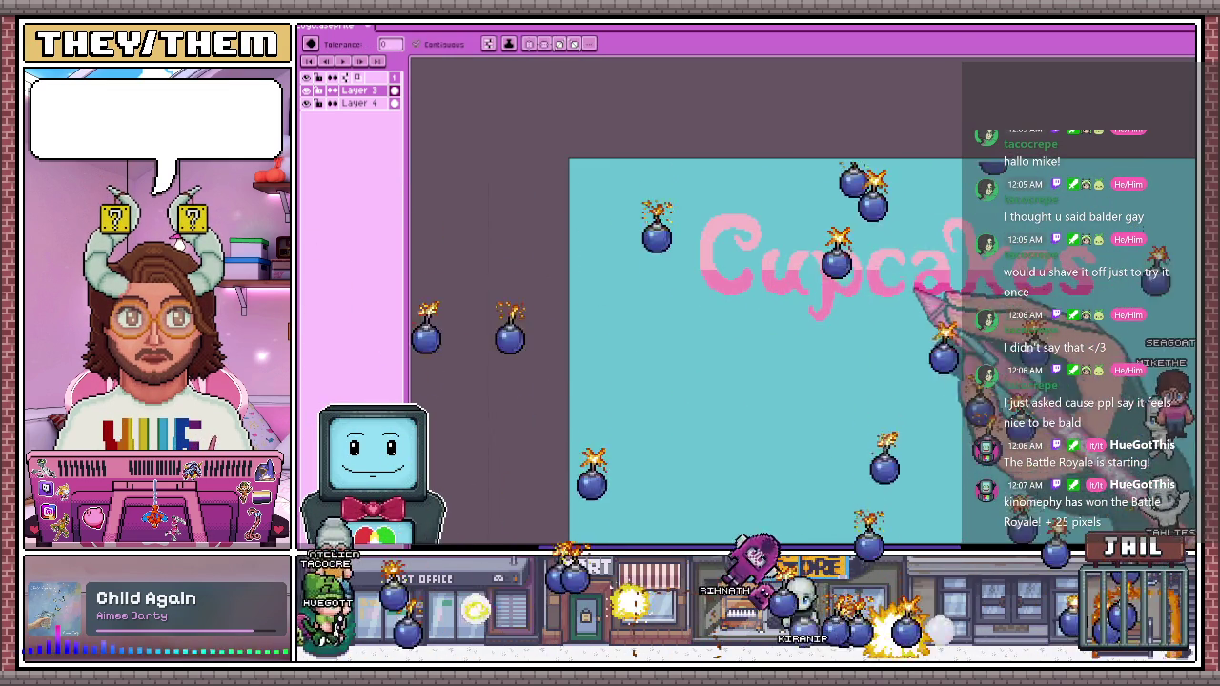
{"action": "scroll", "coordinate": [665, 250], "scroll_direction": "down", "scroll_amount": 3}
{"action": "scroll", "coordinate": [665, 250], "scroll_direction": "up", "scroll_amount": 3}
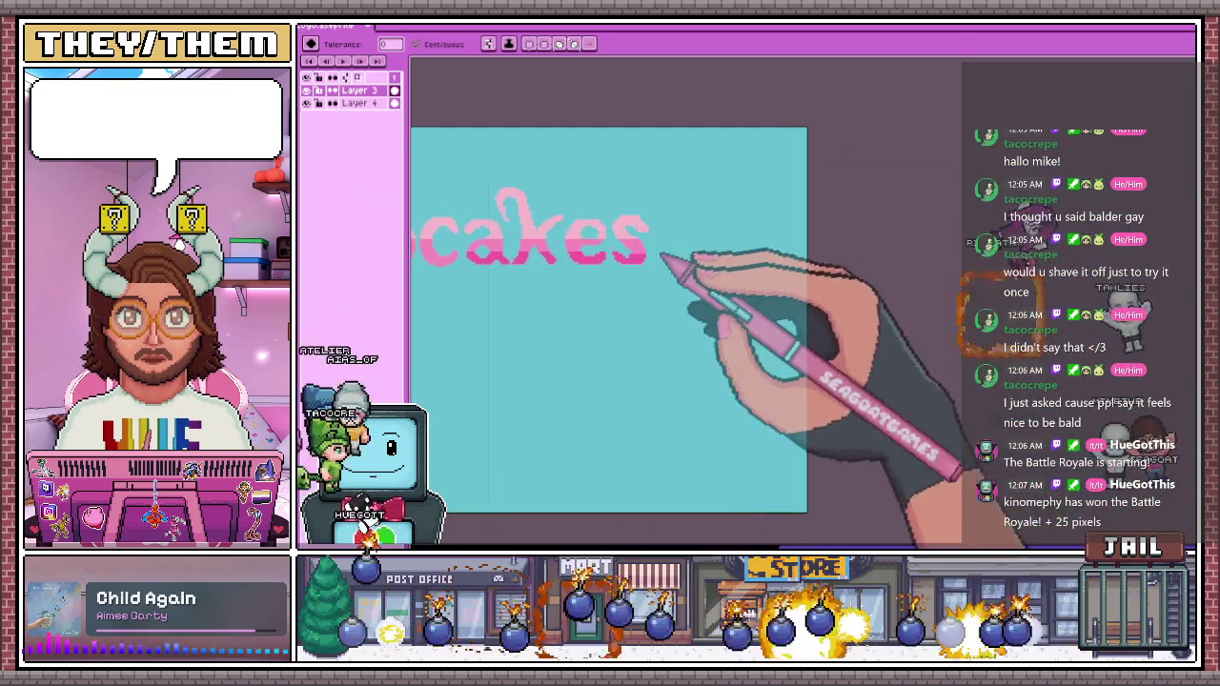
{"action": "scroll", "coordinate": [714, 264], "scroll_direction": "up", "scroll_amount": 2}
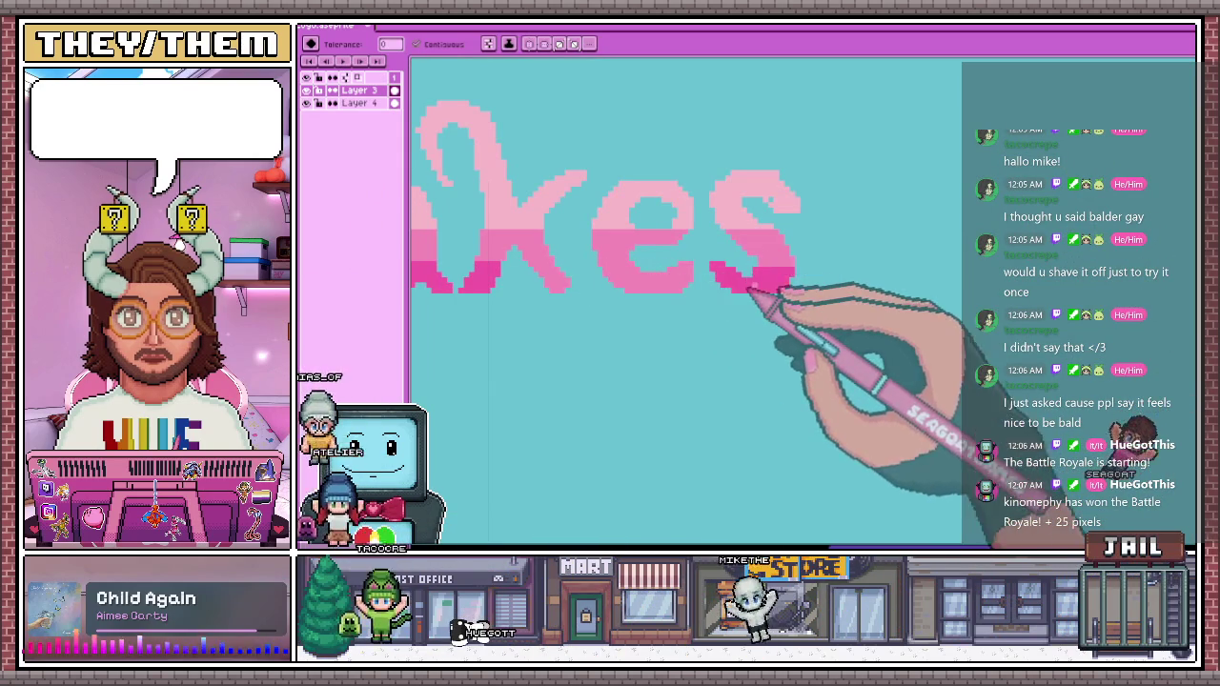
{"action": "scroll", "coordinate": [527, 259], "scroll_direction": "down", "scroll_amount": 1}
{"action": "scroll", "coordinate": [688, 265], "scroll_direction": "down", "scroll_amount": 2}
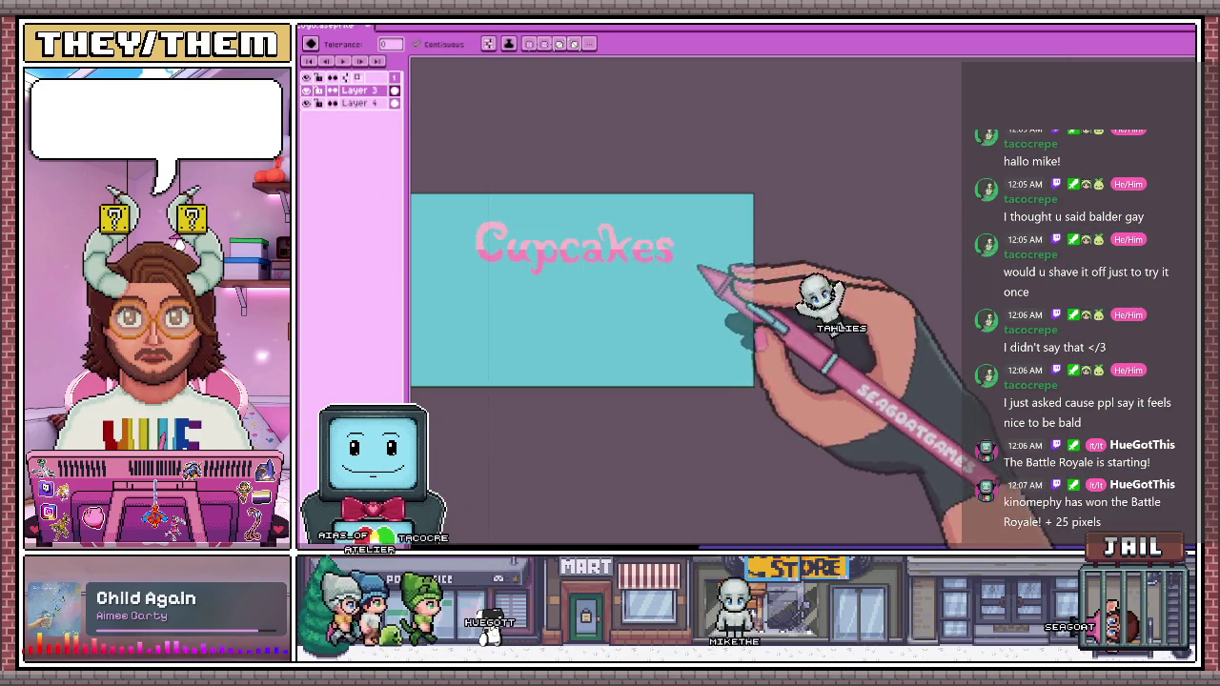
{"action": "scroll", "coordinate": [476, 259], "scroll_direction": "up", "scroll_amount": 2}
{"action": "scroll", "coordinate": [490, 239], "scroll_direction": "up", "scroll_amount": 1}
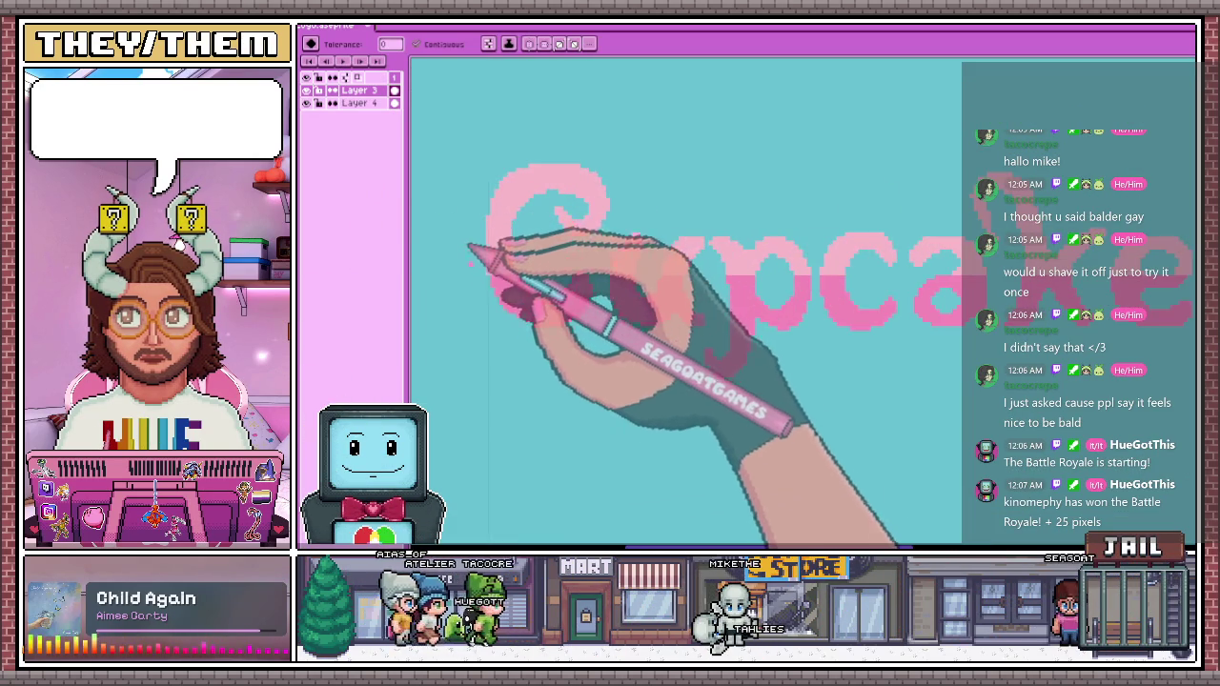
{"action": "scroll", "coordinate": [468, 239], "scroll_direction": "up", "scroll_amount": 1}
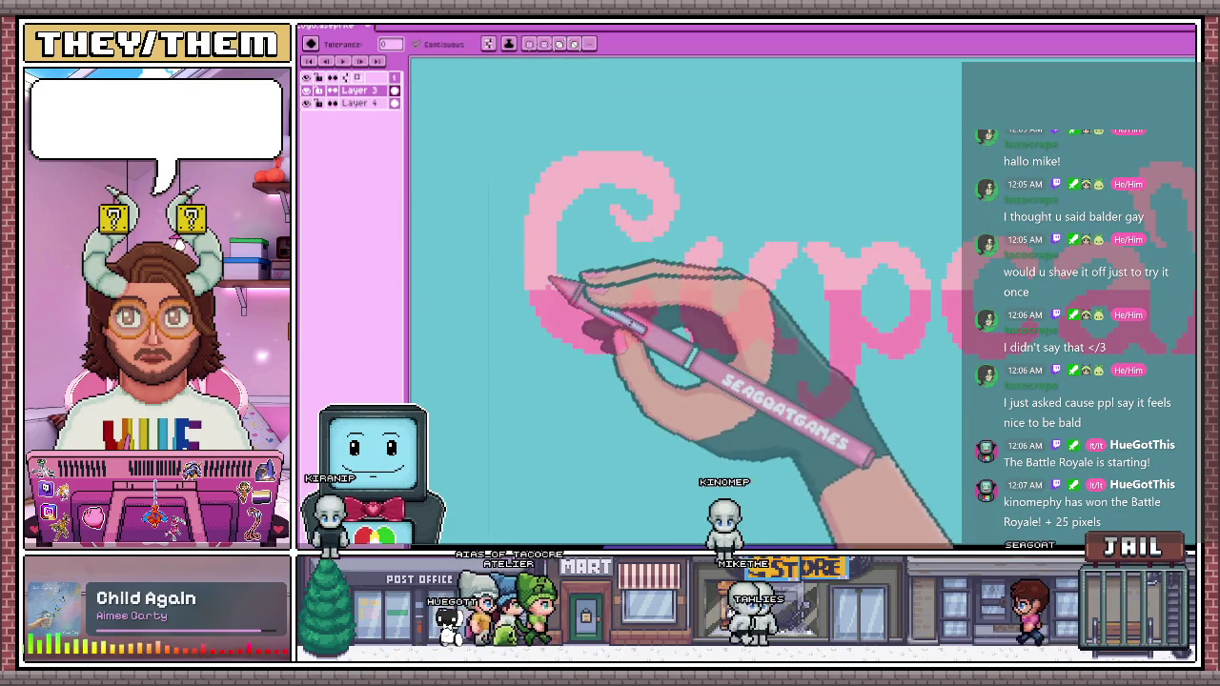
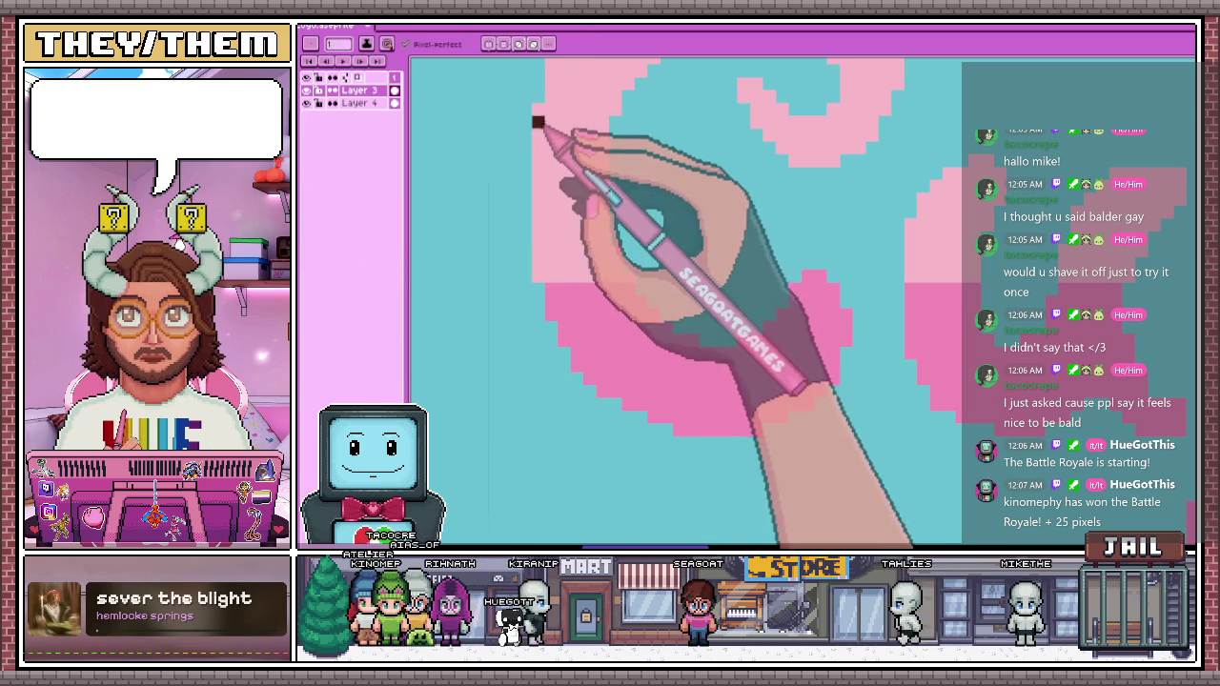
Draw dark brown Pencil strokes down the C's left edge, around its bottom curve and up its lower right end
{"action": "left_click_drag", "start_coordinate": [524, 104], "coordinate": [523, 255]}
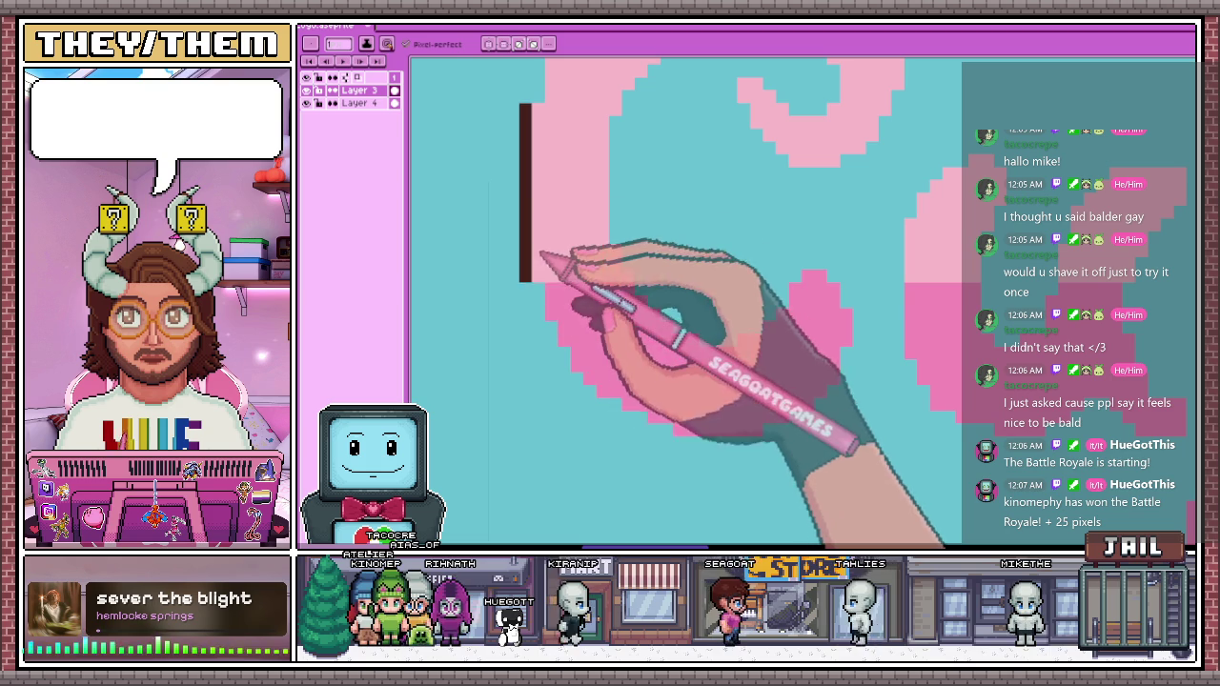
{"action": "left_click", "coordinate": [550, 326]}
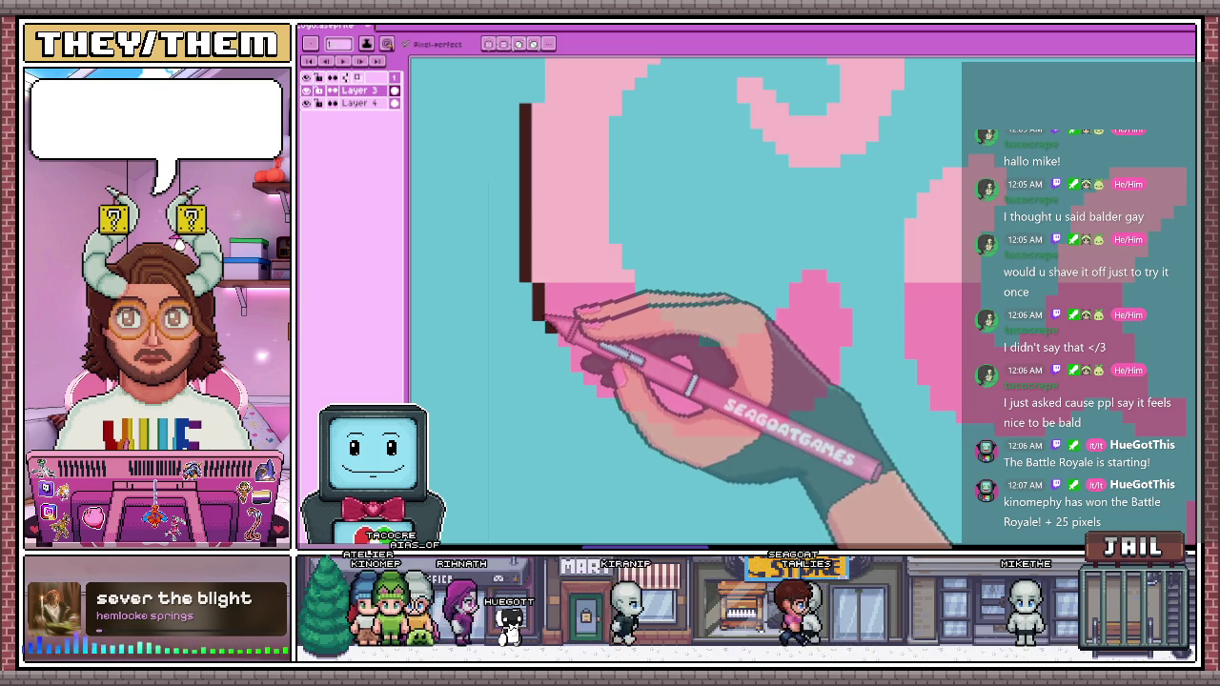
{"action": "left_click_drag", "start_coordinate": [549, 326], "coordinate": [553, 343]}
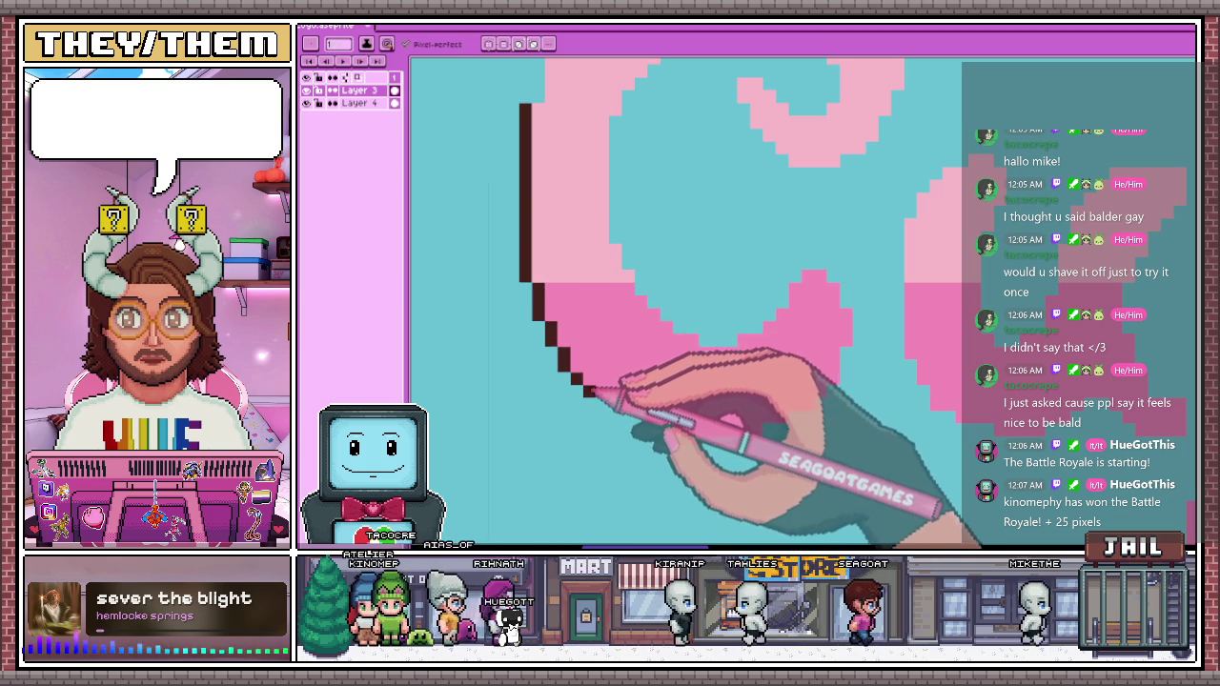
{"action": "left_click_drag", "start_coordinate": [610, 405], "coordinate": [658, 433]}
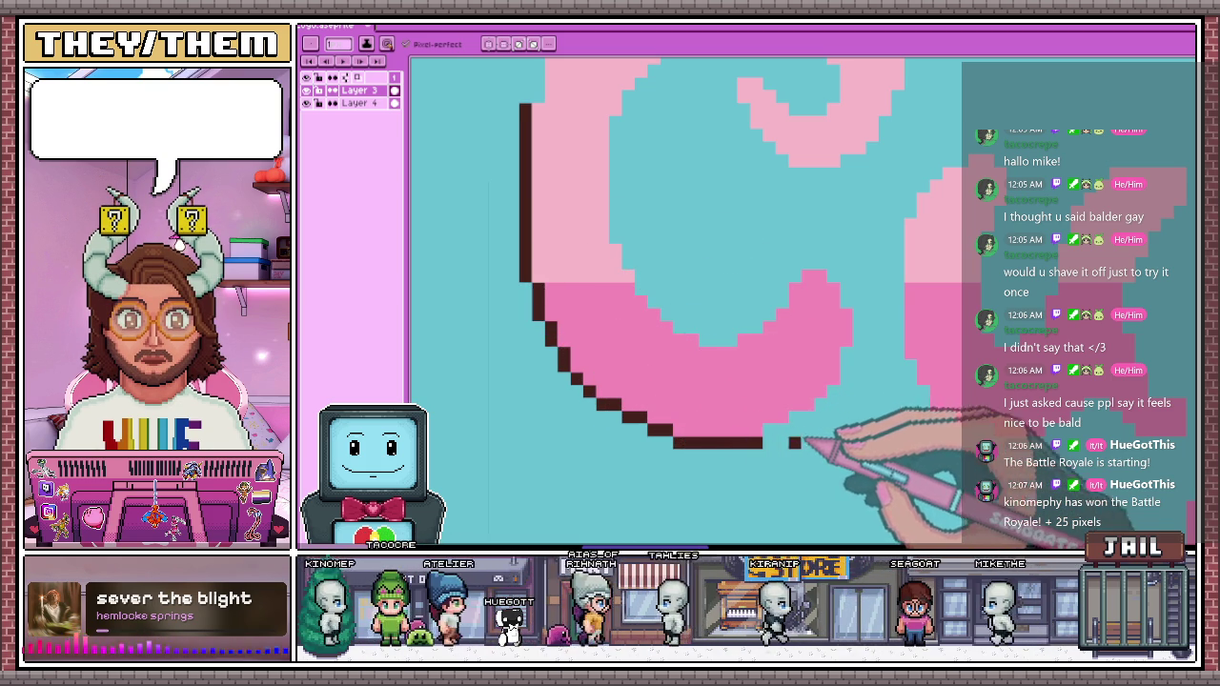
{"action": "left_click_drag", "start_coordinate": [825, 404], "coordinate": [849, 378]}
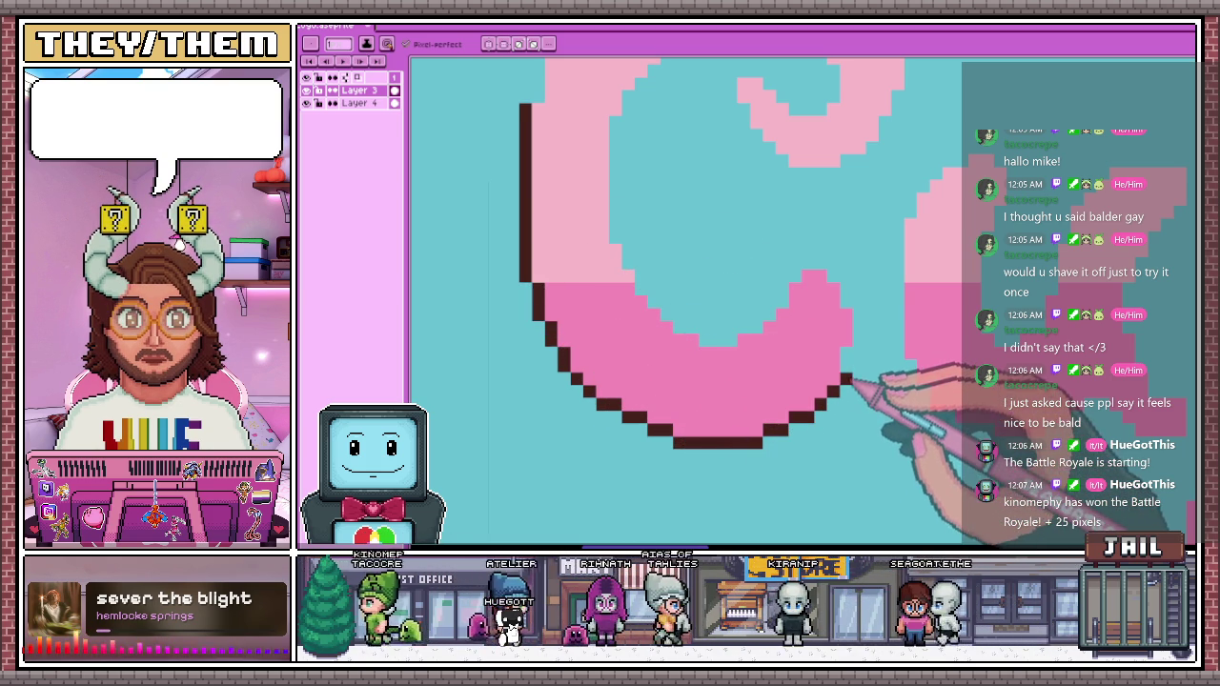
{"action": "scroll", "coordinate": [695, 340], "scroll_direction": "down", "scroll_amount": 2}
{"action": "scroll", "coordinate": [705, 327], "scroll_direction": "down", "scroll_amount": 2}
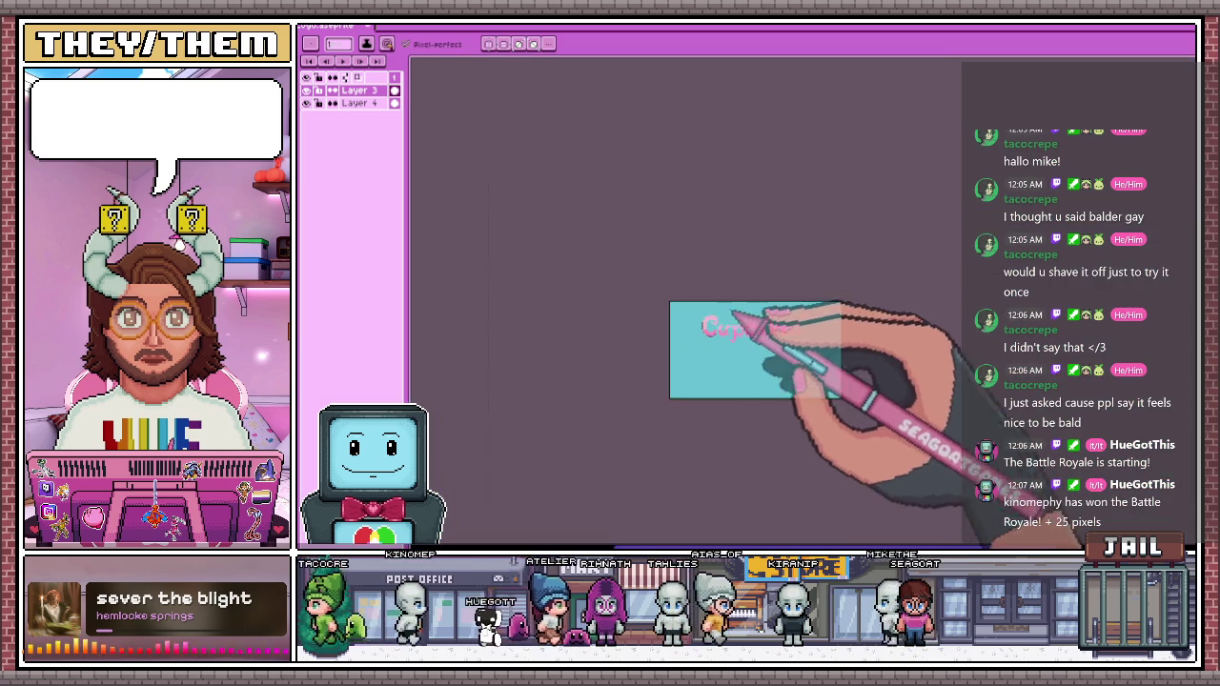
Apply the Outline effect to the Cupcakes lettering with only the bottom matrix cell enabled
{"action": "scroll", "coordinate": [729, 322], "scroll_direction": "up", "scroll_amount": 3}
{"action": "scroll", "coordinate": [674, 457], "scroll_direction": "down", "scroll_amount": 1}
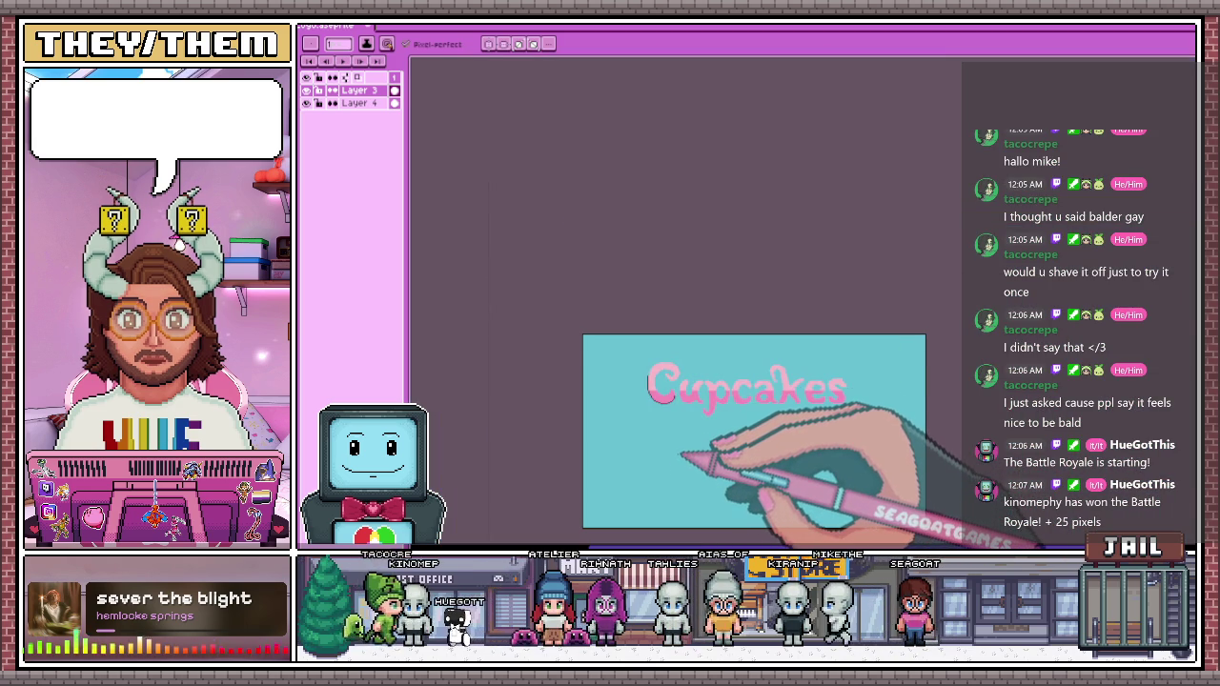
{"action": "scroll", "coordinate": [682, 450], "scroll_direction": "up", "scroll_amount": 2}
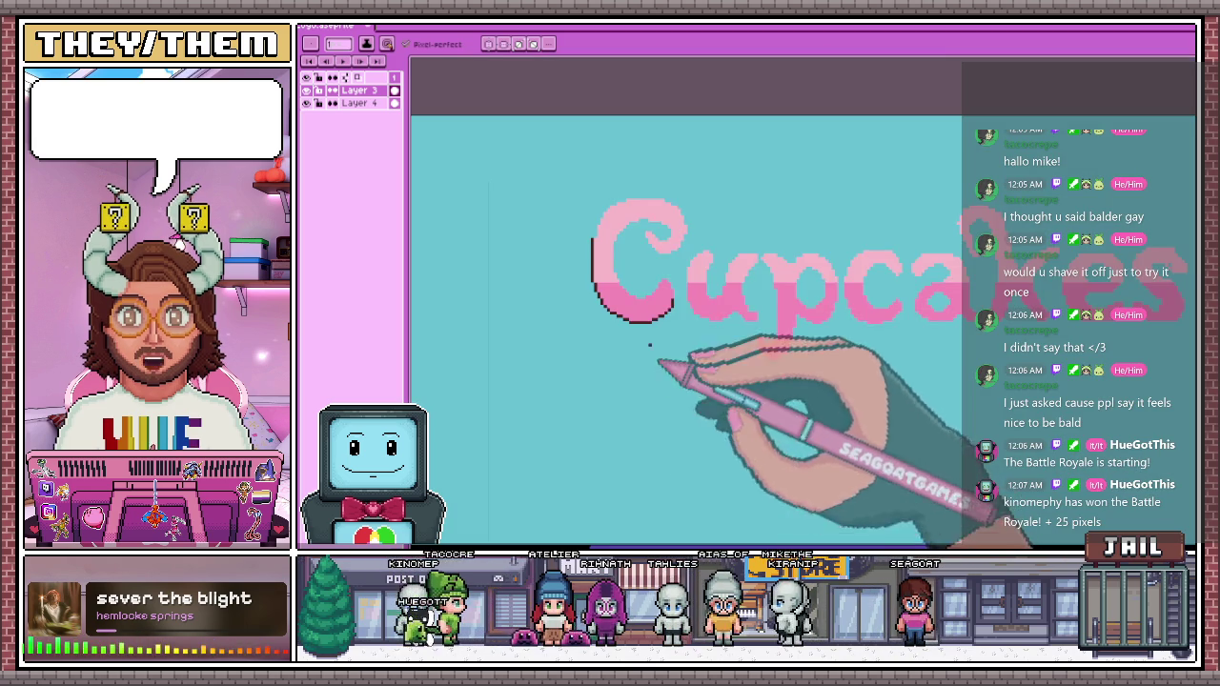
{"action": "scroll", "coordinate": [665, 381], "scroll_direction": "up", "scroll_amount": 2}
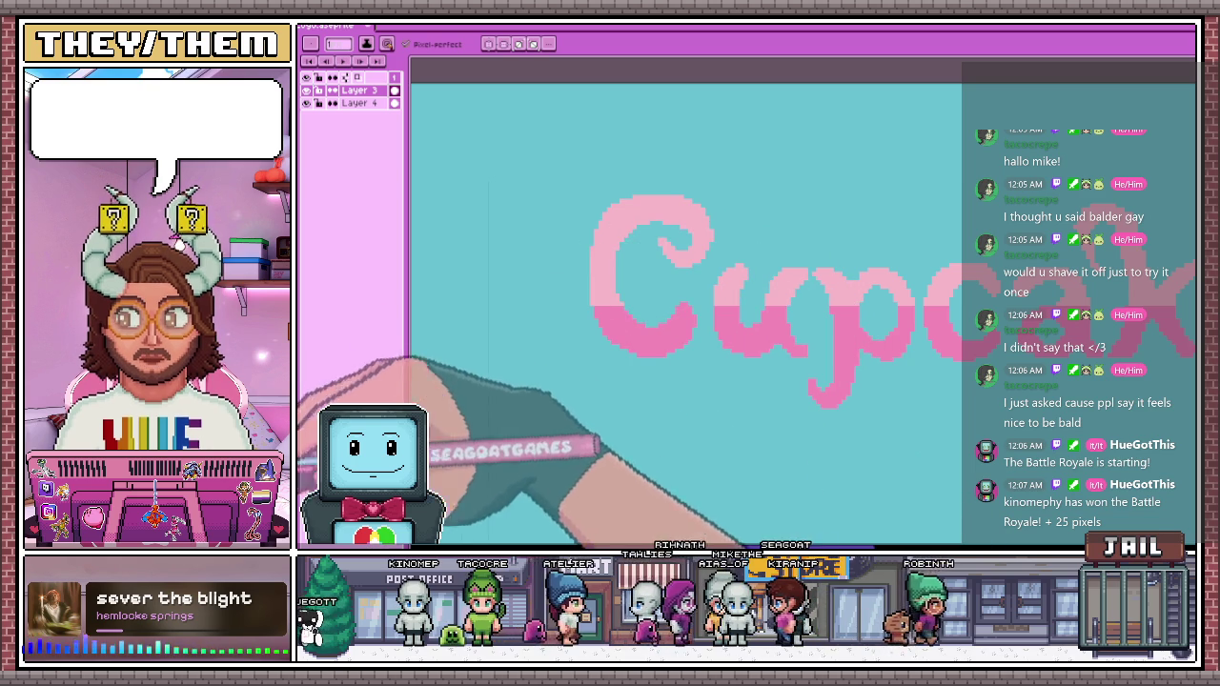
{"action": "scroll", "coordinate": [634, 190], "scroll_direction": "down", "scroll_amount": 2}
{"action": "scroll", "coordinate": [633, 189], "scroll_direction": "down", "scroll_amount": 2}
{"action": "key", "text": "shift+o"}
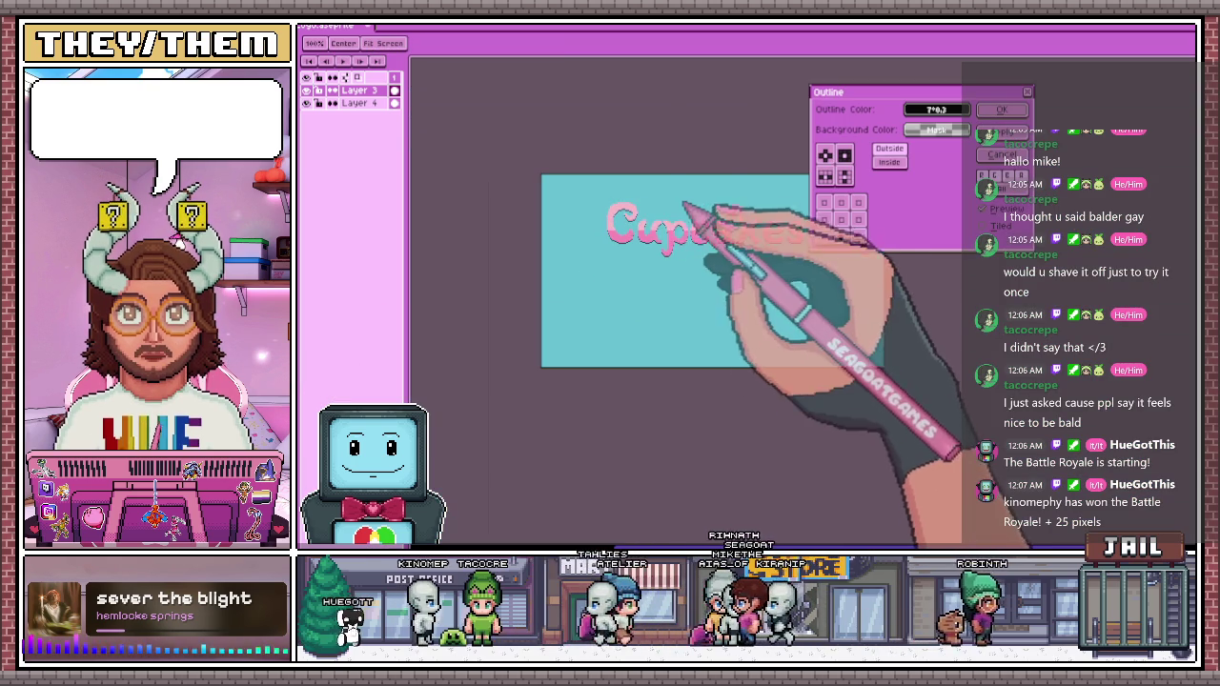
{"action": "scroll", "coordinate": [632, 218], "scroll_direction": "up", "scroll_amount": 3}
{"action": "scroll", "coordinate": [620, 286], "scroll_direction": "down", "scroll_amount": 1}
{"action": "left_click", "coordinate": [841, 236]}
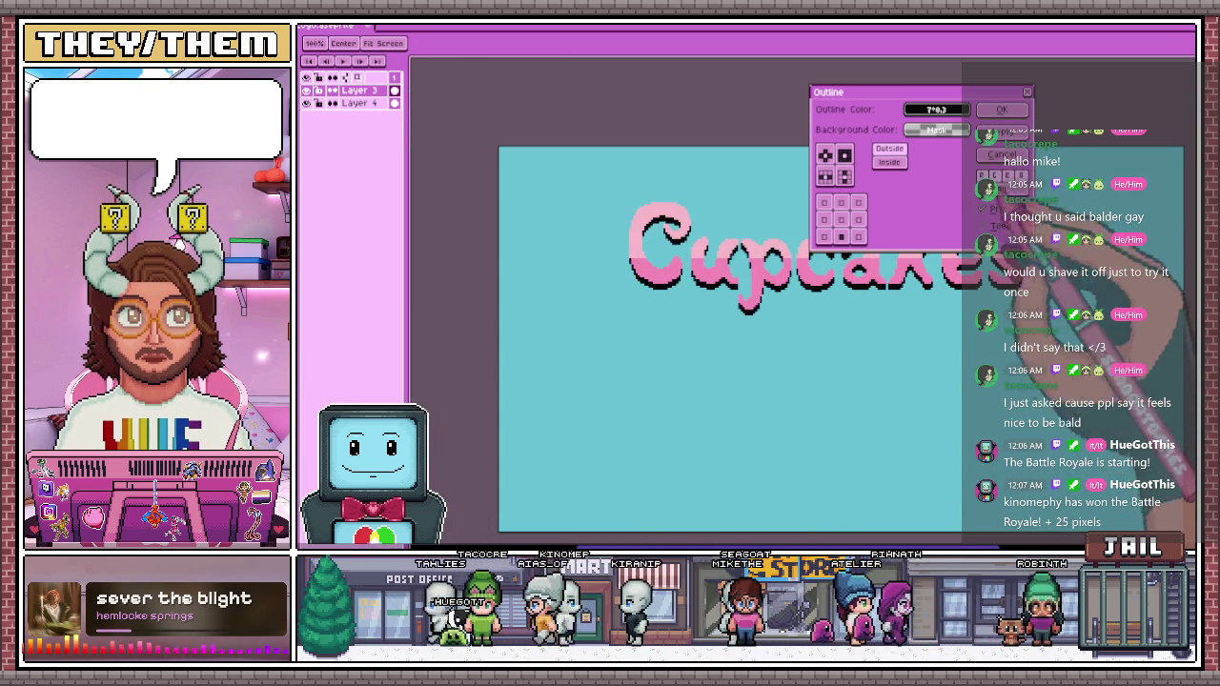
{"action": "left_click", "coordinate": [1002, 109]}
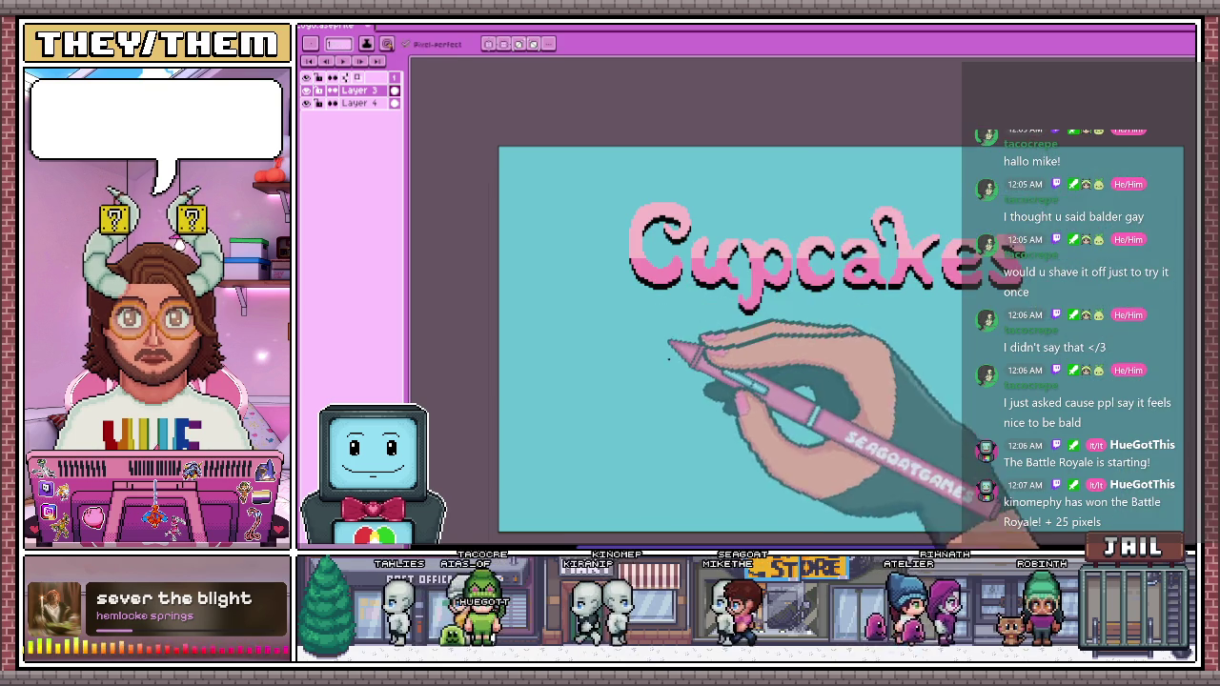
Select the teal background surrounding the Cupcakes lettering with the Magic Wand
{"action": "scroll", "coordinate": [798, 376], "scroll_direction": "down", "scroll_amount": 2}
{"action": "scroll", "coordinate": [673, 354], "scroll_direction": "up", "scroll_amount": 2}
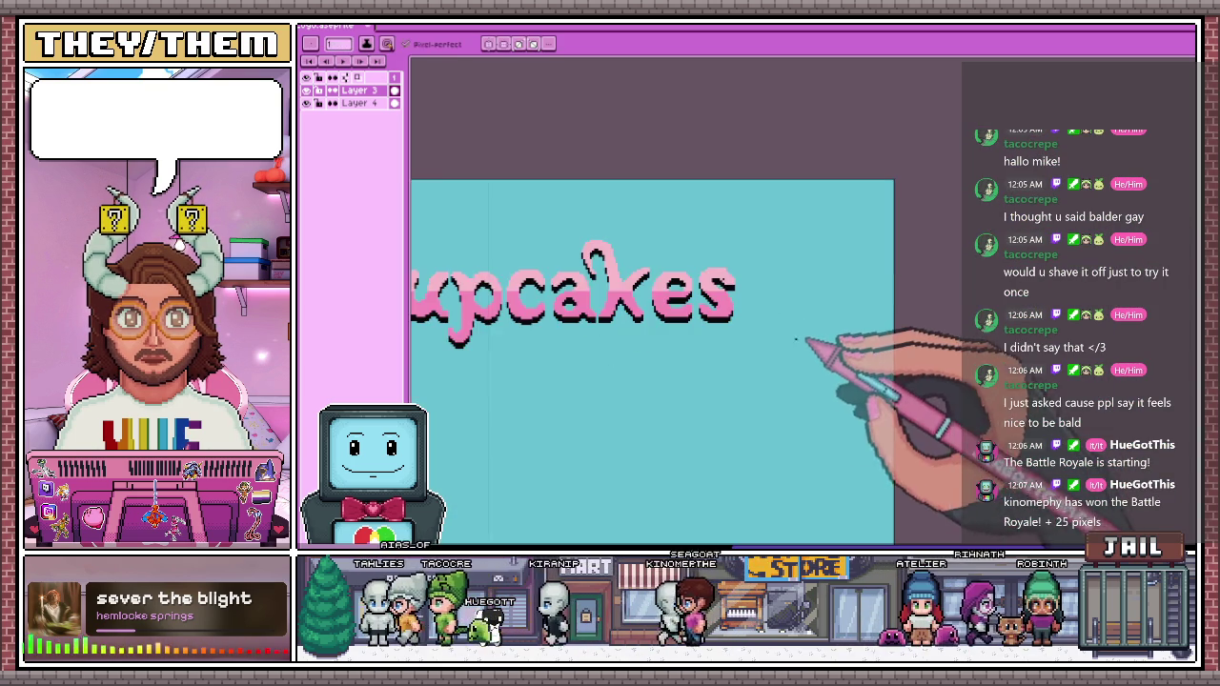
{"action": "scroll", "coordinate": [797, 345], "scroll_direction": "down", "scroll_amount": 2}
{"action": "scroll", "coordinate": [621, 379], "scroll_direction": "up", "scroll_amount": 2}
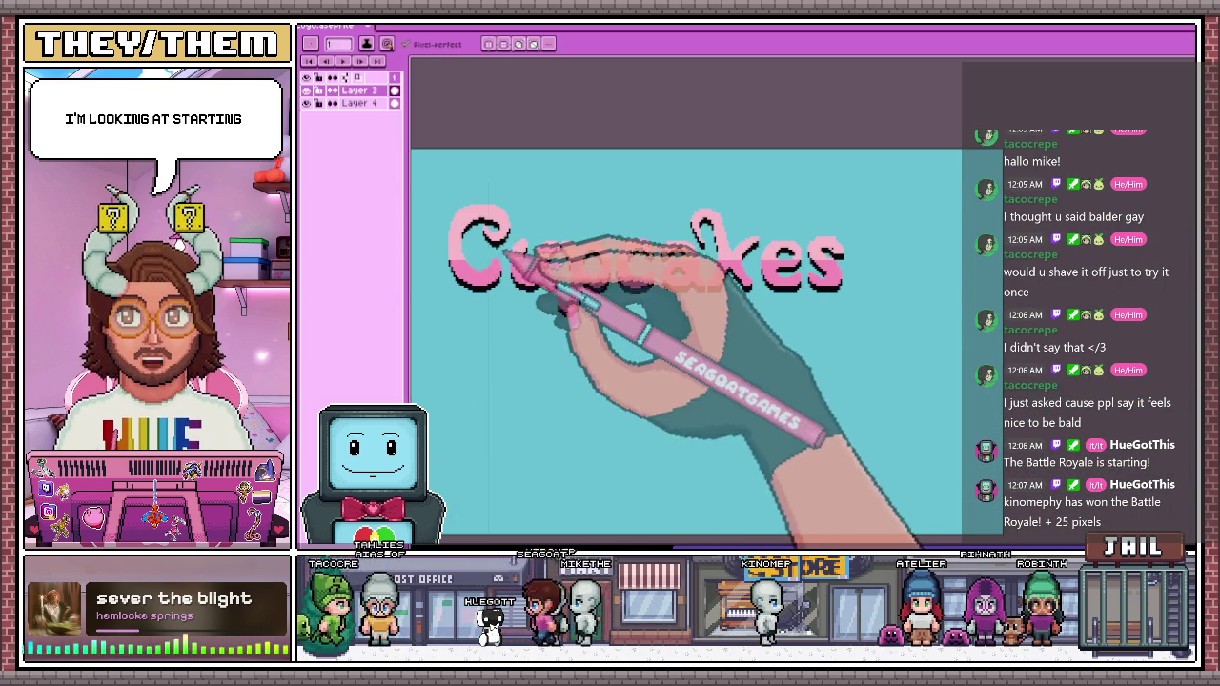
{"action": "scroll", "coordinate": [510, 276], "scroll_direction": "up", "scroll_amount": 1}
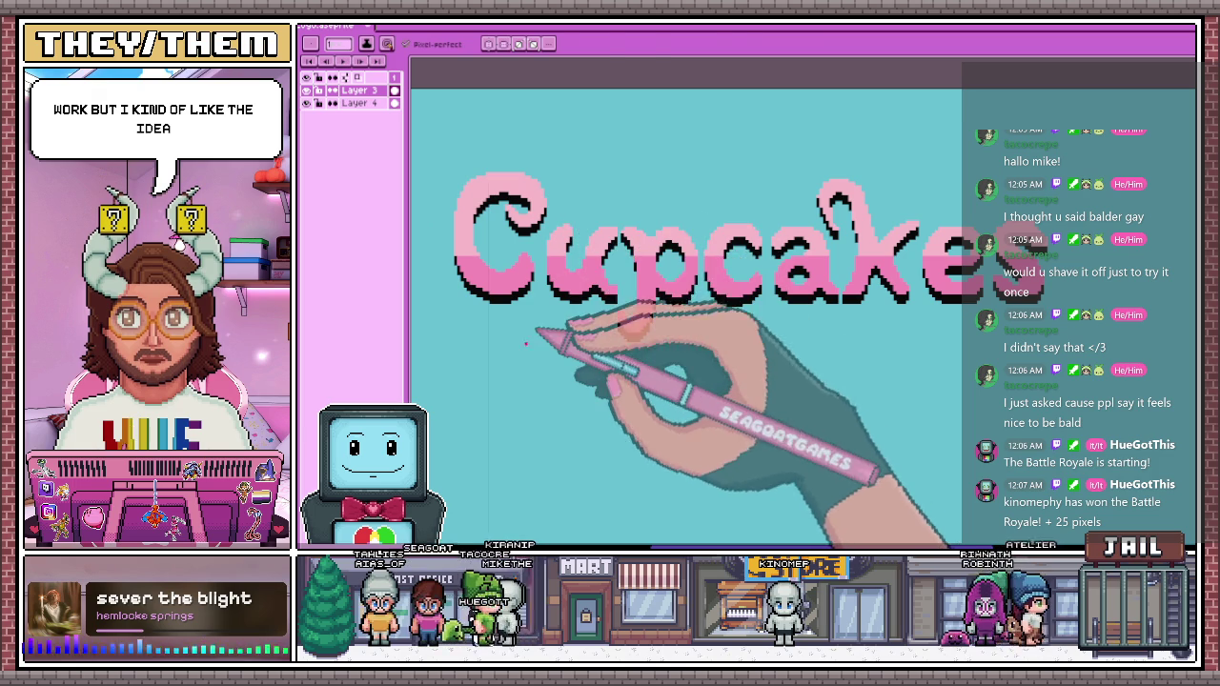
{"action": "key", "text": "w"}
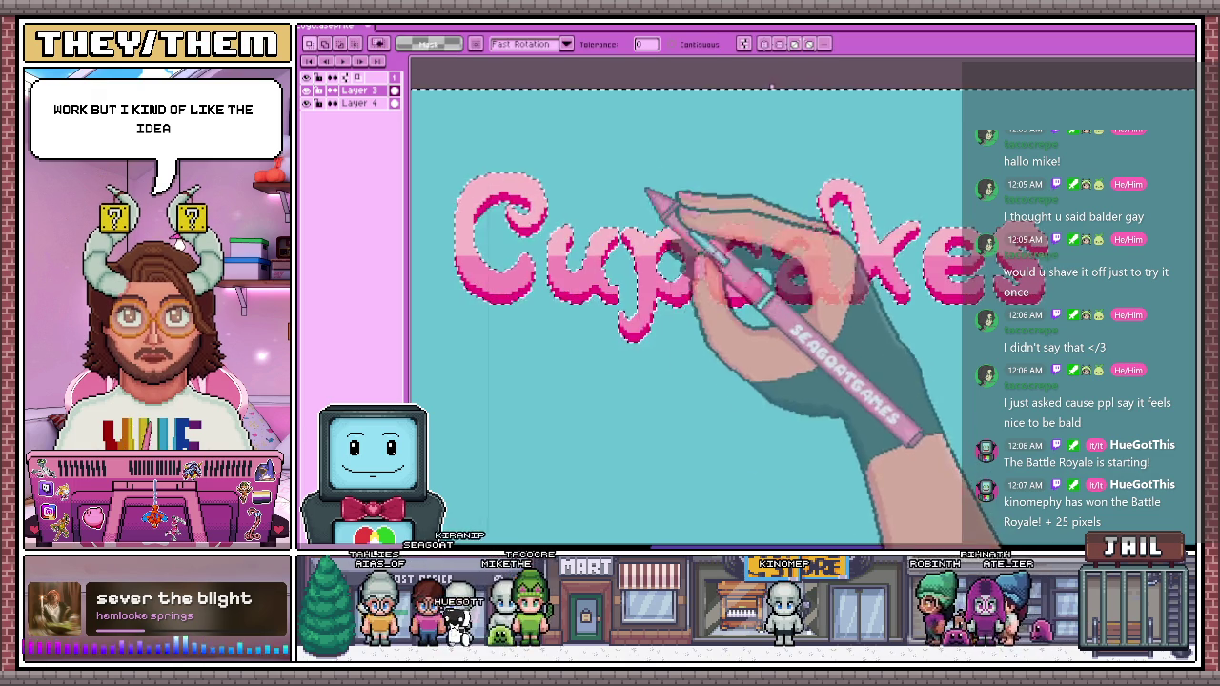
{"action": "scroll", "coordinate": [652, 355], "scroll_direction": "down", "scroll_amount": 3}
{"action": "left_click", "coordinate": [652, 354]}
{"action": "scroll", "coordinate": [677, 395], "scroll_direction": "up", "scroll_amount": 3}
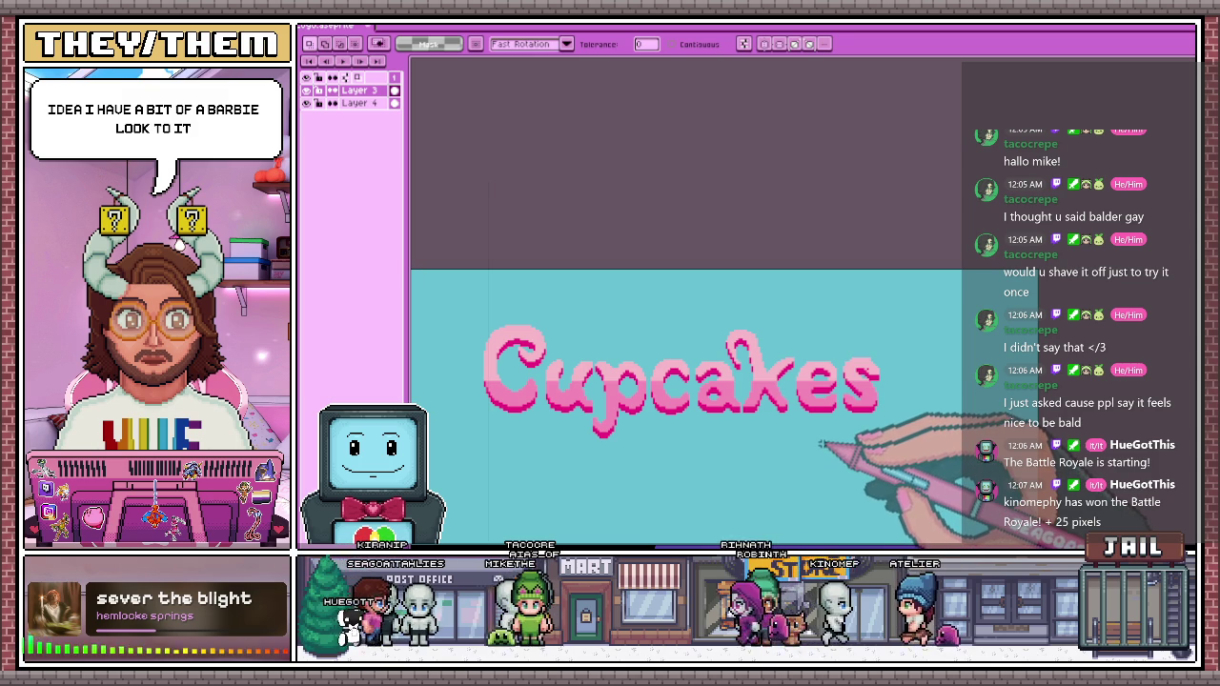
{"action": "scroll", "coordinate": [821, 441], "scroll_direction": "down", "scroll_amount": 1}
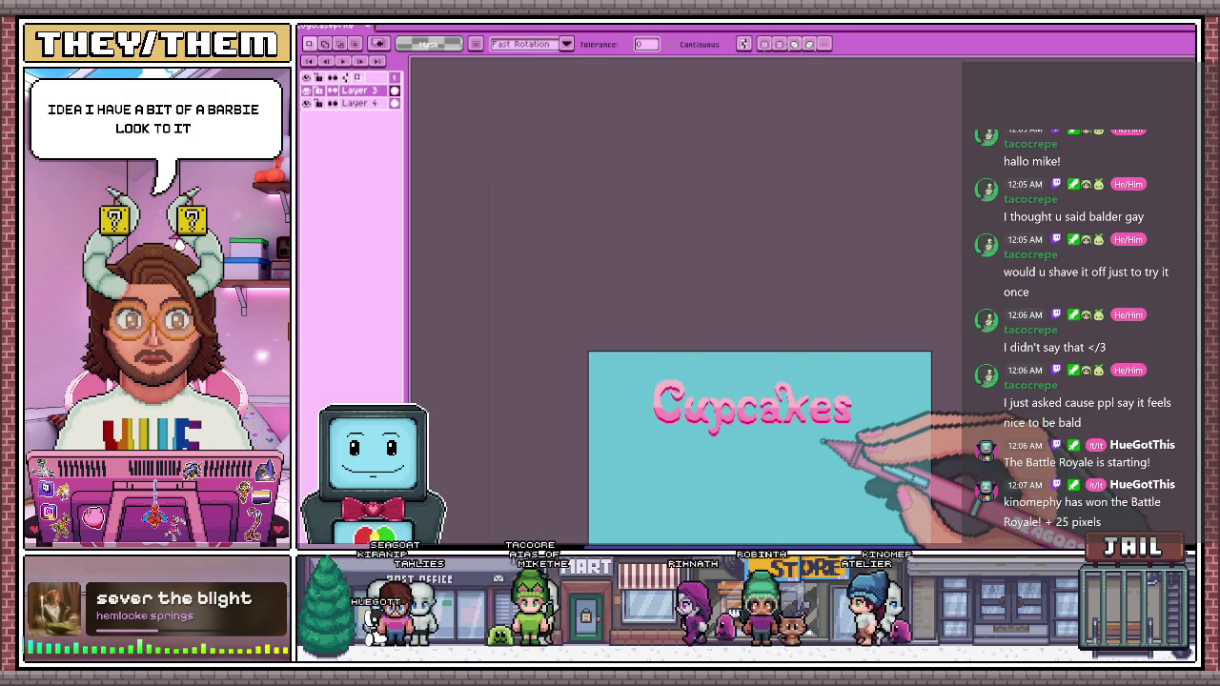
{"action": "scroll", "coordinate": [821, 441], "scroll_direction": "up", "scroll_amount": 2}
{"action": "scroll", "coordinate": [534, 305], "scroll_direction": "down", "scroll_amount": 2}
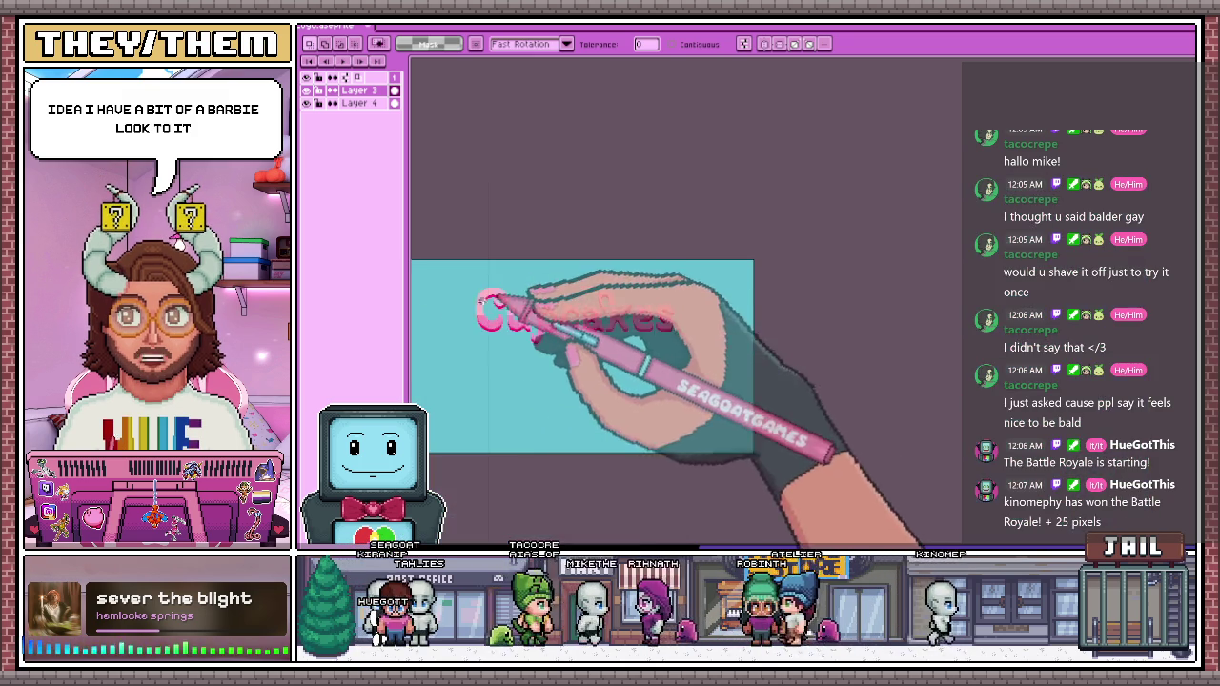
{"action": "scroll", "coordinate": [506, 303], "scroll_direction": "up", "scroll_amount": 3}
{"action": "scroll", "coordinate": [534, 314], "scroll_direction": "up", "scroll_amount": 1}
{"action": "key", "text": "b"}
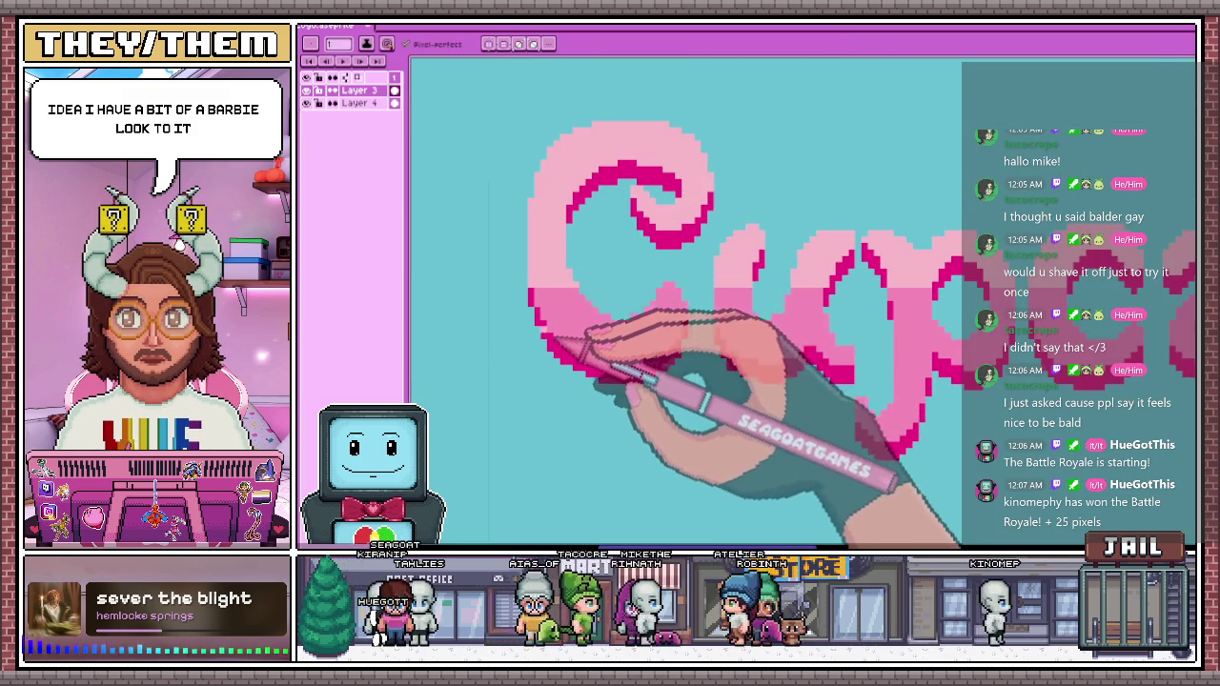
{"action": "scroll", "coordinate": [553, 320], "scroll_direction": "up", "scroll_amount": 1}
{"action": "scroll", "coordinate": [544, 294], "scroll_direction": "up", "scroll_amount": 1}
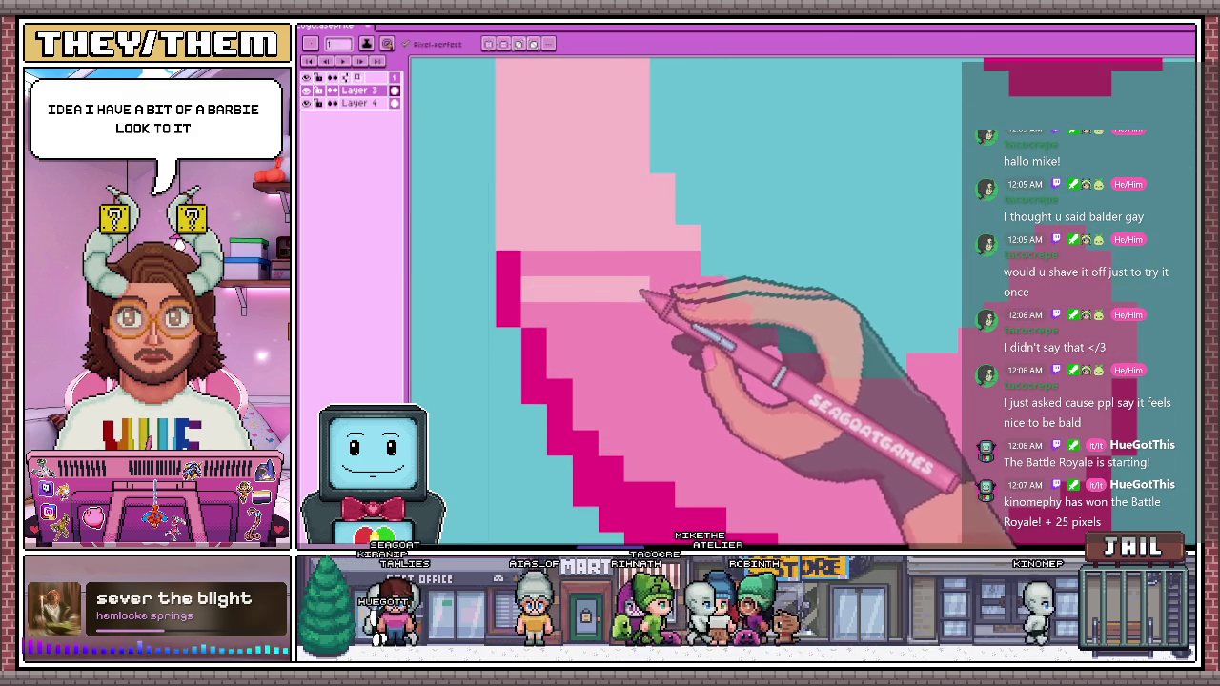
{"action": "scroll", "coordinate": [721, 313], "scroll_direction": "down", "scroll_amount": 2}
{"action": "scroll", "coordinate": [845, 272], "scroll_direction": "up", "scroll_amount": 1}
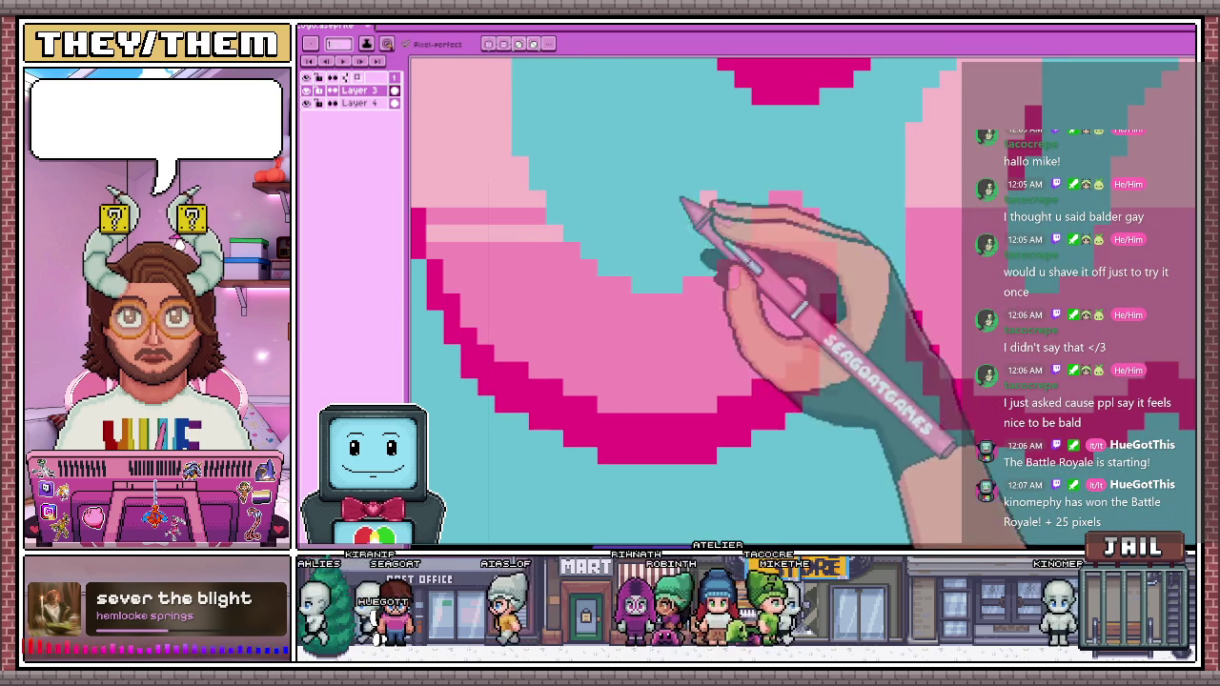
{"action": "scroll", "coordinate": [781, 205], "scroll_direction": "down", "scroll_amount": 2}
{"action": "scroll", "coordinate": [790, 264], "scroll_direction": "up", "scroll_amount": 2}
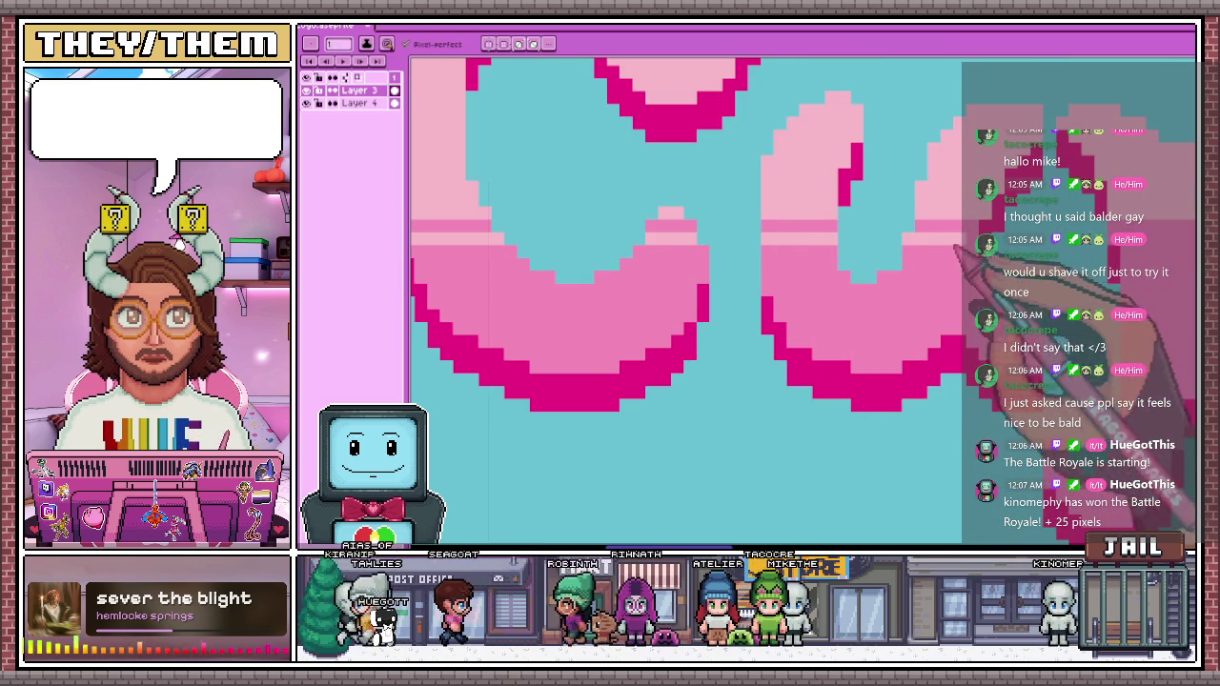
{"action": "scroll", "coordinate": [953, 246], "scroll_direction": "down", "scroll_amount": 1}
{"action": "scroll", "coordinate": [857, 251], "scroll_direction": "down", "scroll_amount": 1}
{"action": "scroll", "coordinate": [876, 318], "scroll_direction": "up", "scroll_amount": 2}
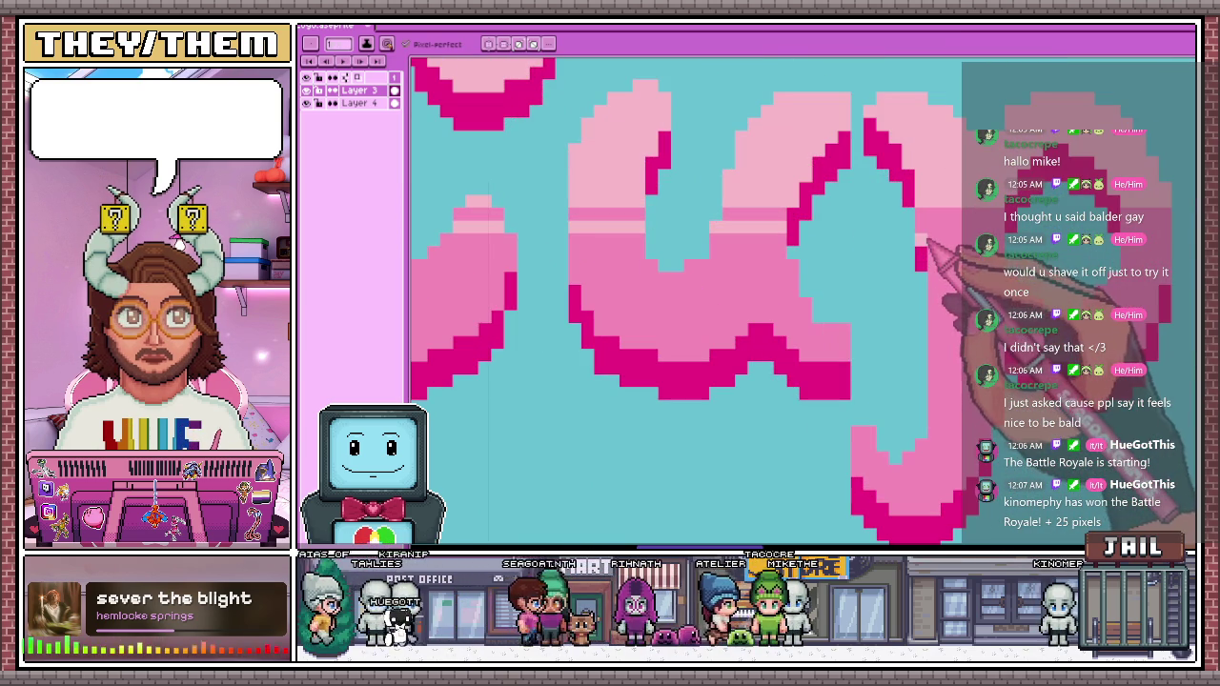
{"action": "scroll", "coordinate": [1038, 267], "scroll_direction": "down", "scroll_amount": 1}
{"action": "scroll", "coordinate": [735, 244], "scroll_direction": "down", "scroll_amount": 1}
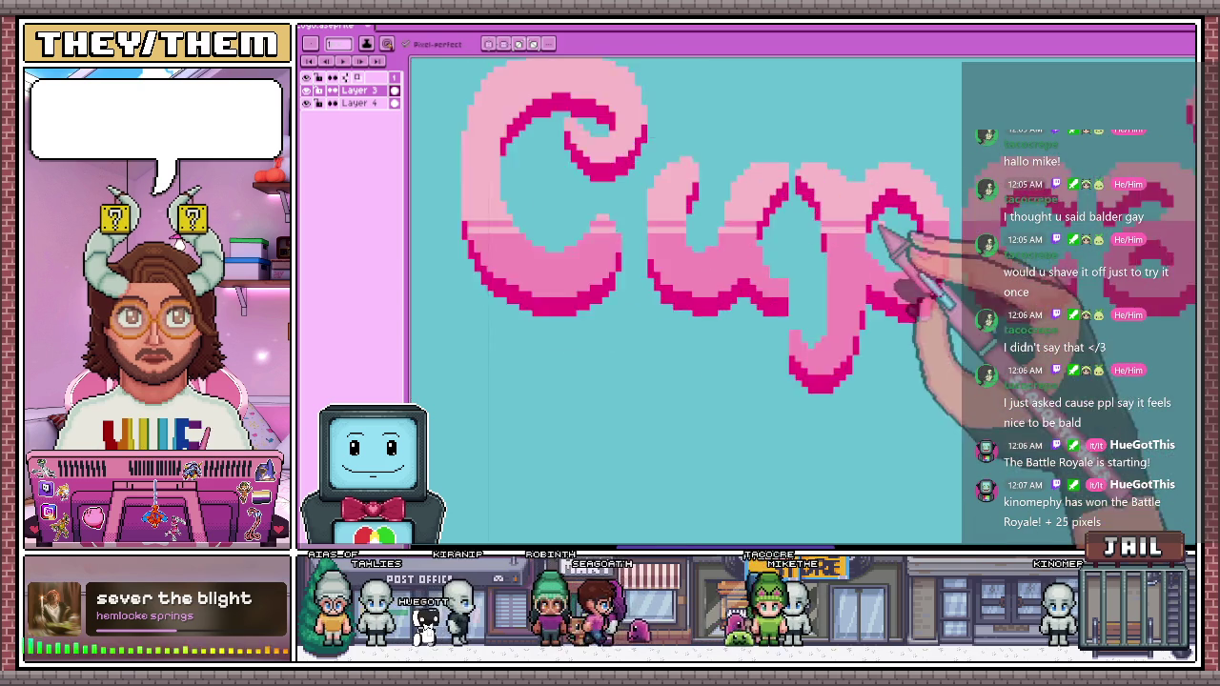
{"action": "scroll", "coordinate": [953, 236], "scroll_direction": "up", "scroll_amount": 2}
{"action": "scroll", "coordinate": [729, 240], "scroll_direction": "down", "scroll_amount": 1}
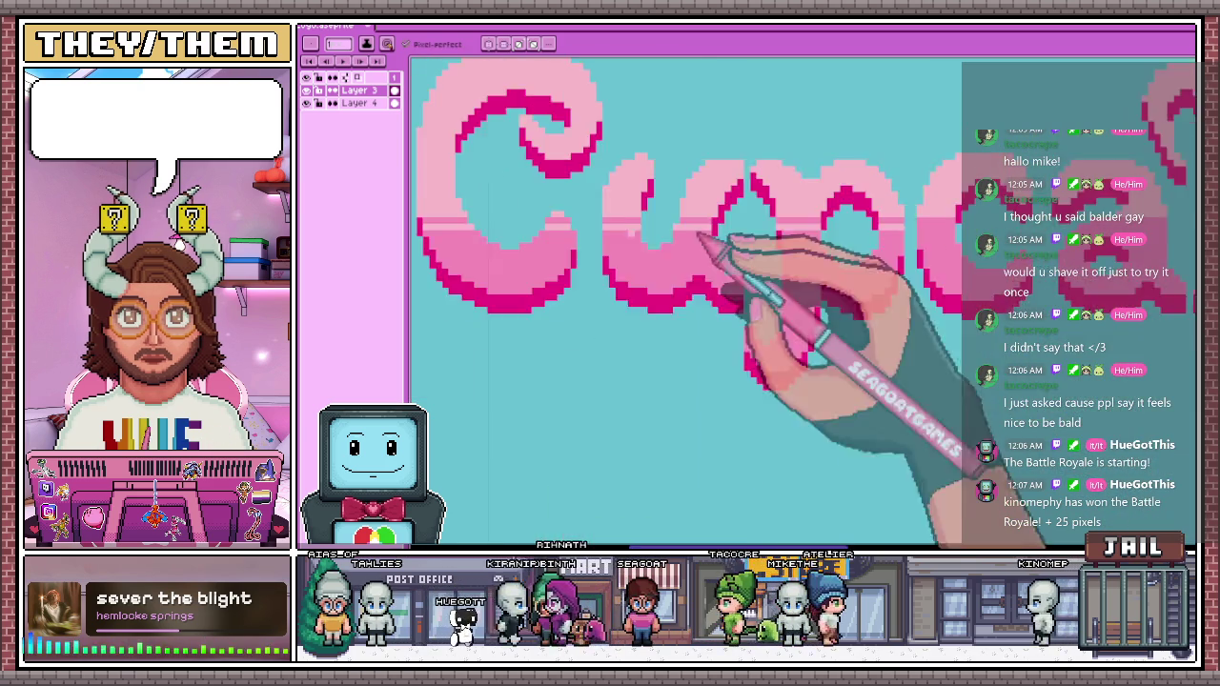
{"action": "scroll", "coordinate": [912, 231], "scroll_direction": "up", "scroll_amount": 1}
{"action": "scroll", "coordinate": [862, 238], "scroll_direction": "up", "scroll_amount": 1}
{"action": "scroll", "coordinate": [857, 245], "scroll_direction": "down", "scroll_amount": 1}
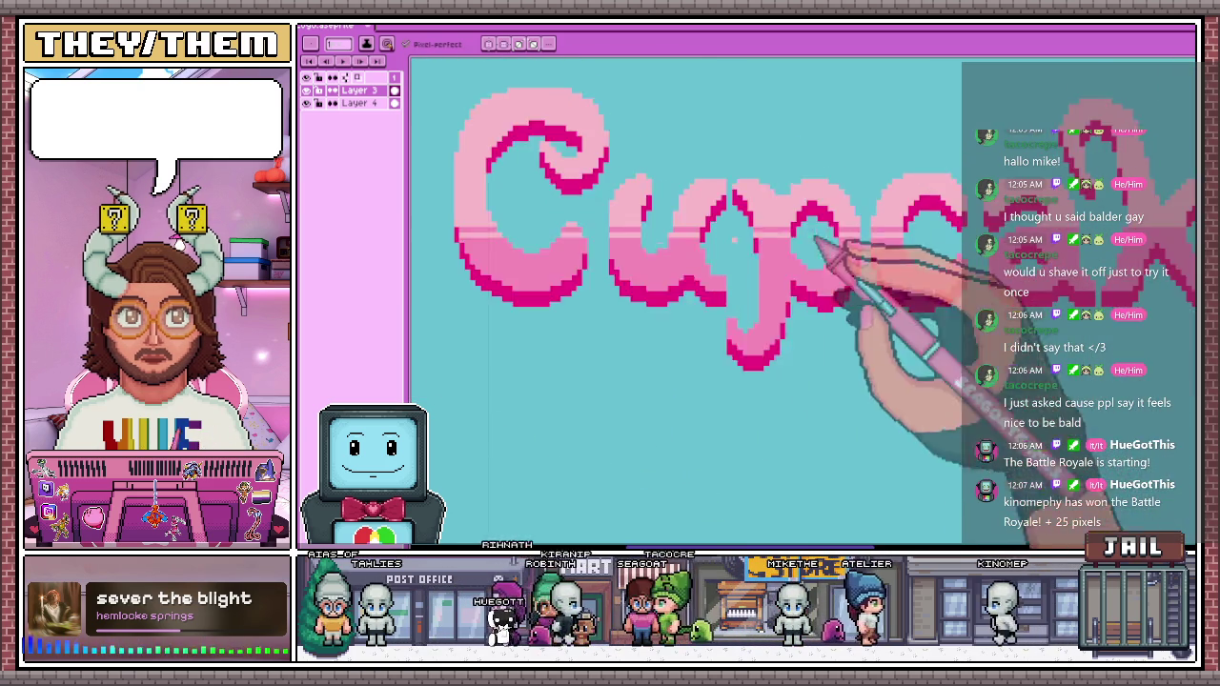
{"action": "scroll", "coordinate": [898, 245], "scroll_direction": "down", "scroll_amount": 1}
{"action": "scroll", "coordinate": [776, 259], "scroll_direction": "up", "scroll_amount": 1}
{"action": "scroll", "coordinate": [748, 259], "scroll_direction": "up", "scroll_amount": 1}
{"action": "scroll", "coordinate": [749, 258], "scroll_direction": "up", "scroll_amount": 1}
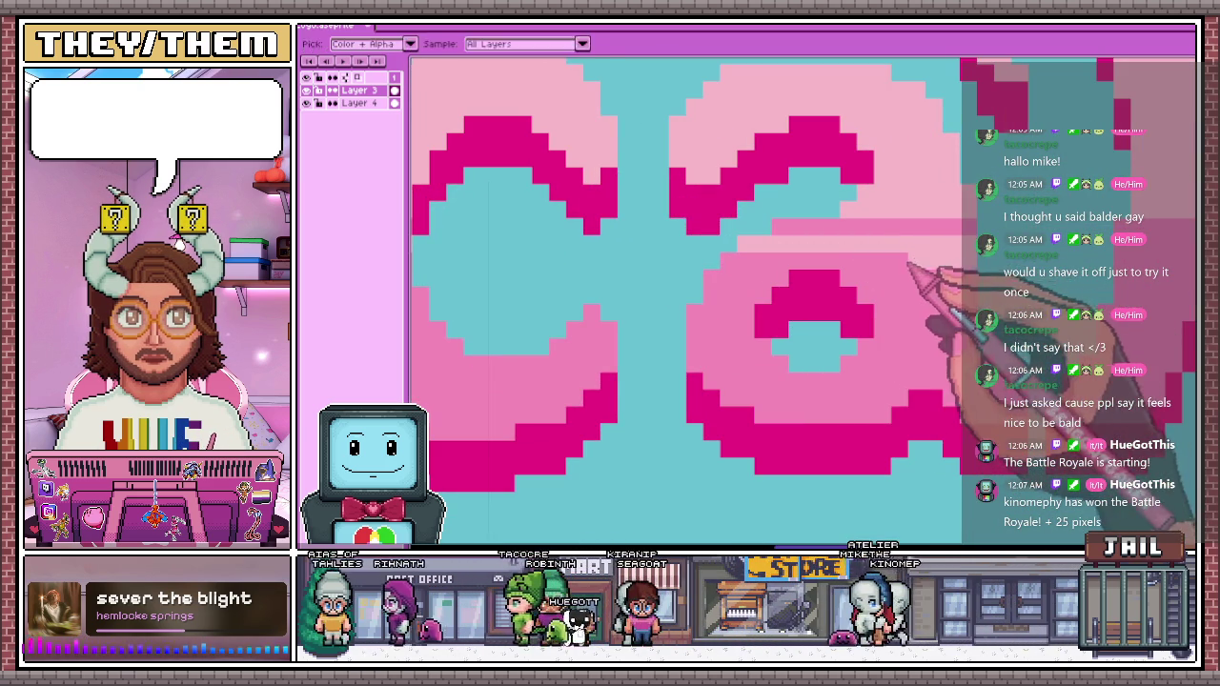
{"action": "scroll", "coordinate": [954, 250], "scroll_direction": "down", "scroll_amount": 1}
{"action": "scroll", "coordinate": [817, 245], "scroll_direction": "up", "scroll_amount": 1}
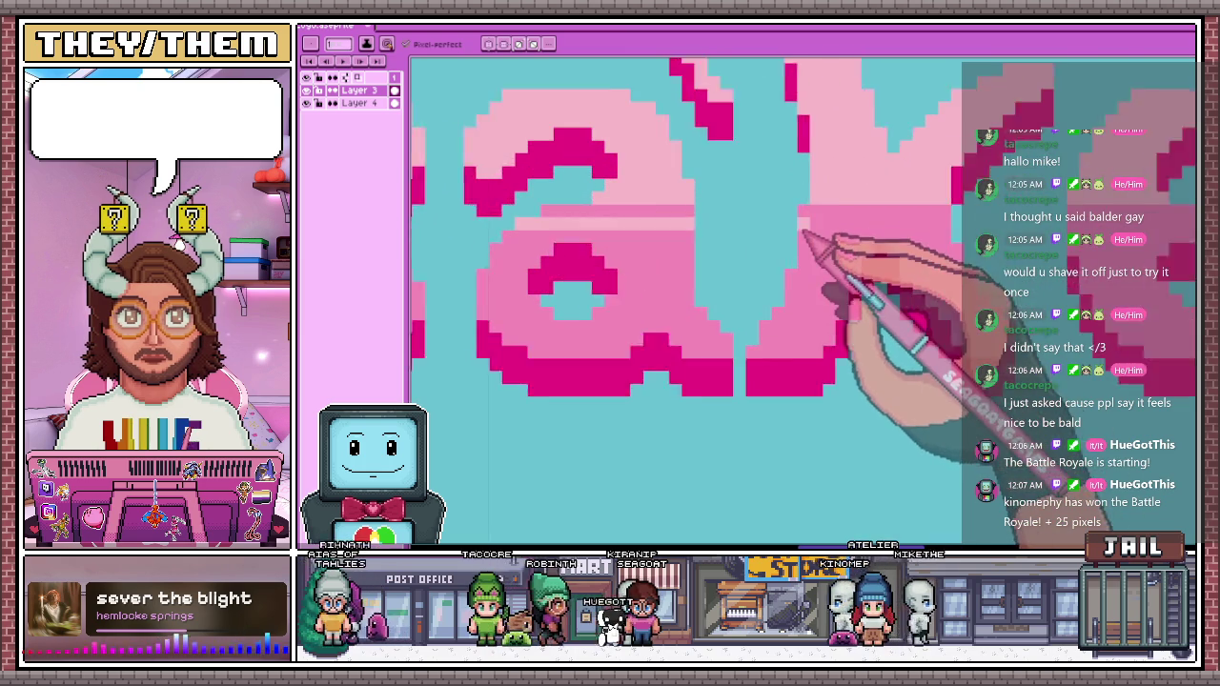
{"action": "scroll", "coordinate": [823, 228], "scroll_direction": "up", "scroll_amount": 1}
{"action": "scroll", "coordinate": [953, 229], "scroll_direction": "down", "scroll_amount": 1}
{"action": "scroll", "coordinate": [695, 245], "scroll_direction": "down", "scroll_amount": 1}
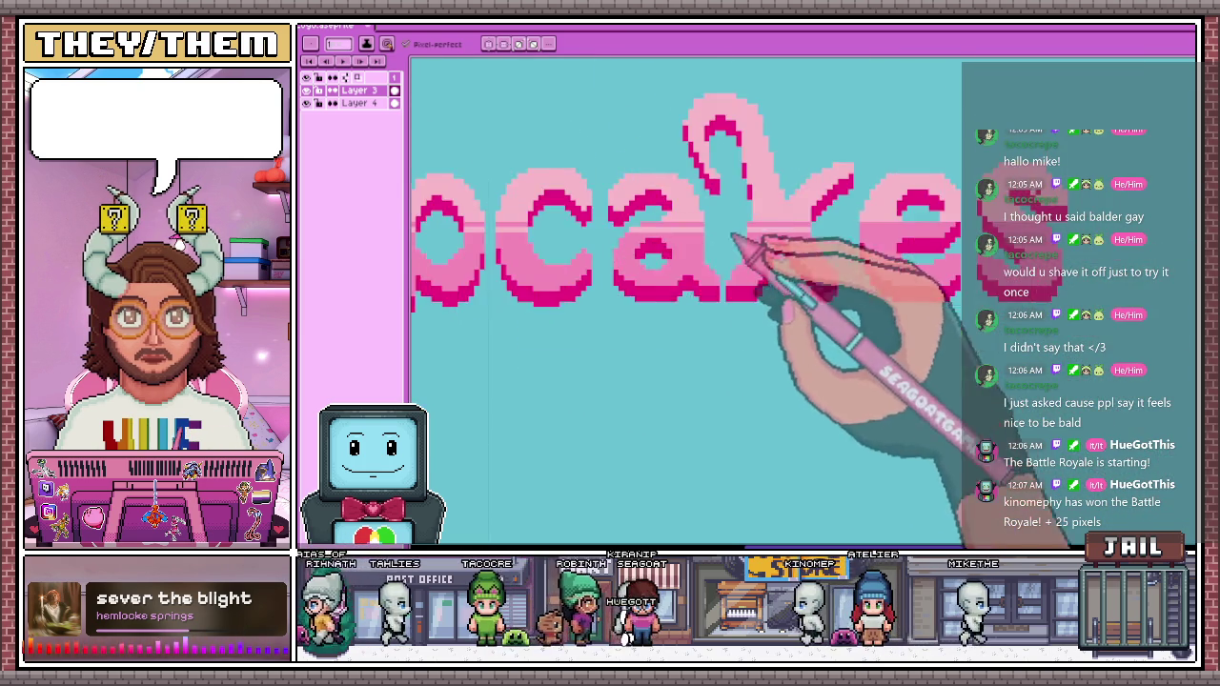
{"action": "scroll", "coordinate": [880, 232], "scroll_direction": "up", "scroll_amount": 2}
{"action": "scroll", "coordinate": [938, 233], "scroll_direction": "down", "scroll_amount": 1}
{"action": "scroll", "coordinate": [791, 258], "scroll_direction": "down", "scroll_amount": 1}
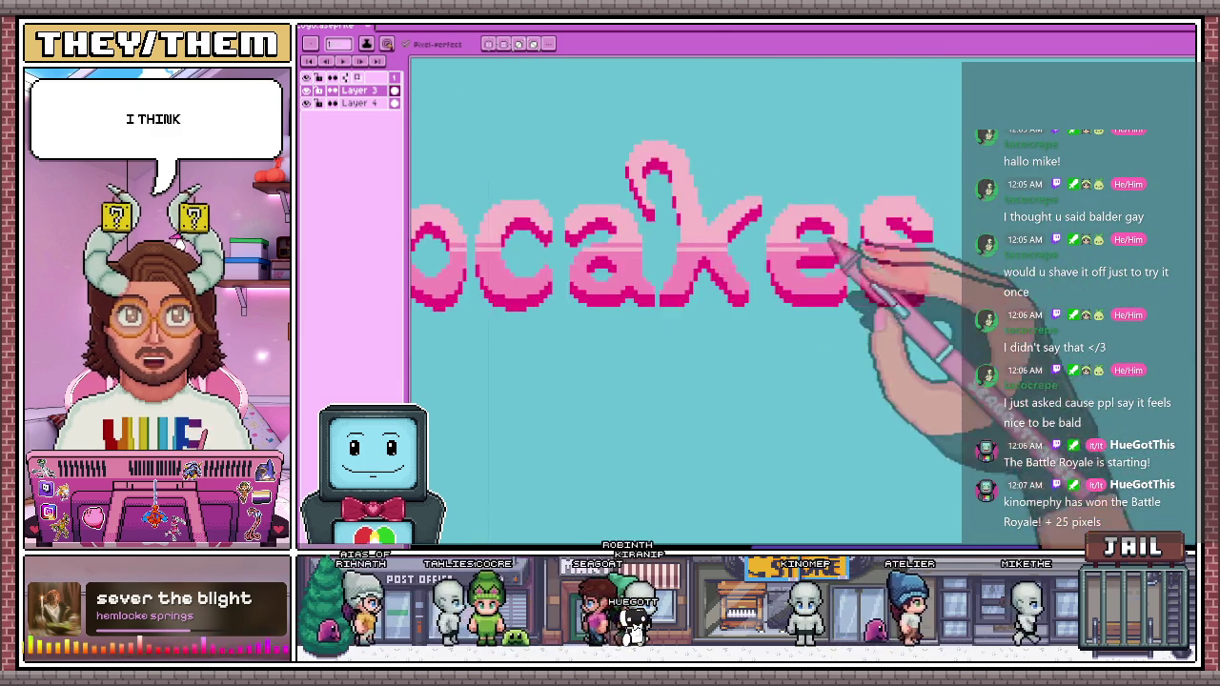
{"action": "scroll", "coordinate": [784, 258], "scroll_direction": "up", "scroll_amount": 1}
{"action": "scroll", "coordinate": [719, 256], "scroll_direction": "up", "scroll_amount": 2}
{"action": "scroll", "coordinate": [886, 239], "scroll_direction": "down", "scroll_amount": 2}
{"action": "scroll", "coordinate": [855, 261], "scroll_direction": "up", "scroll_amount": 2}
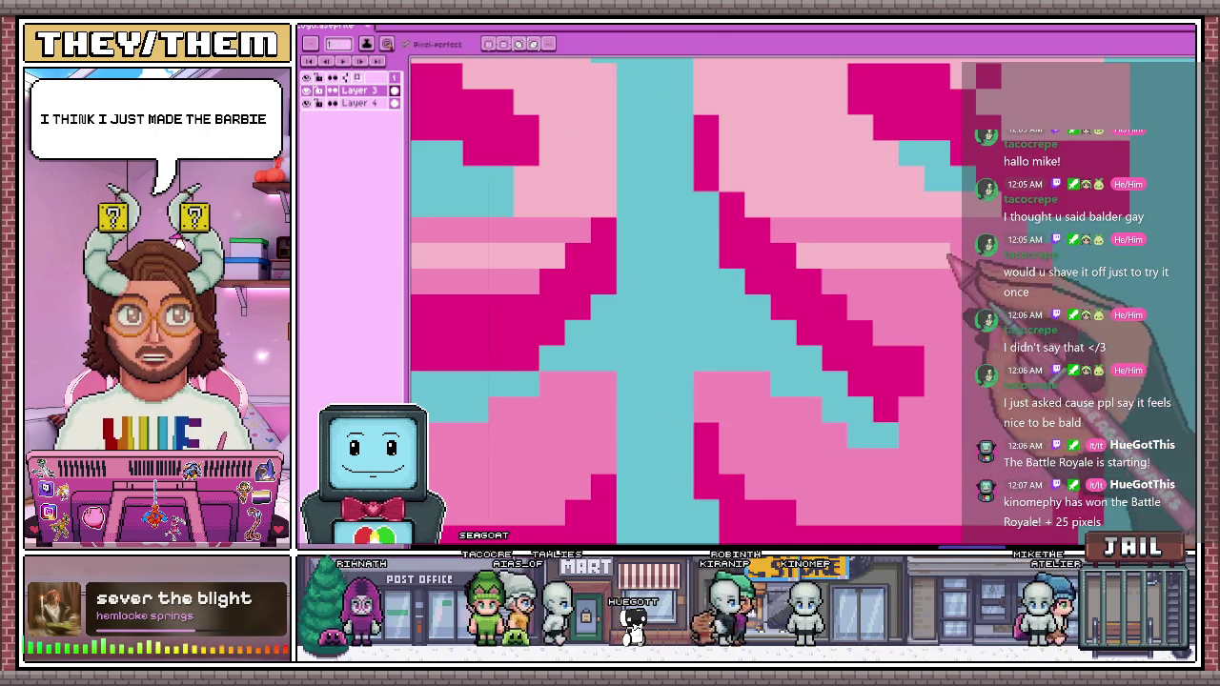
{"action": "scroll", "coordinate": [861, 316], "scroll_direction": "down", "scroll_amount": 2}
{"action": "scroll", "coordinate": [863, 315], "scroll_direction": "down", "scroll_amount": 2}
{"action": "scroll", "coordinate": [637, 390], "scroll_direction": "down", "scroll_amount": 1}
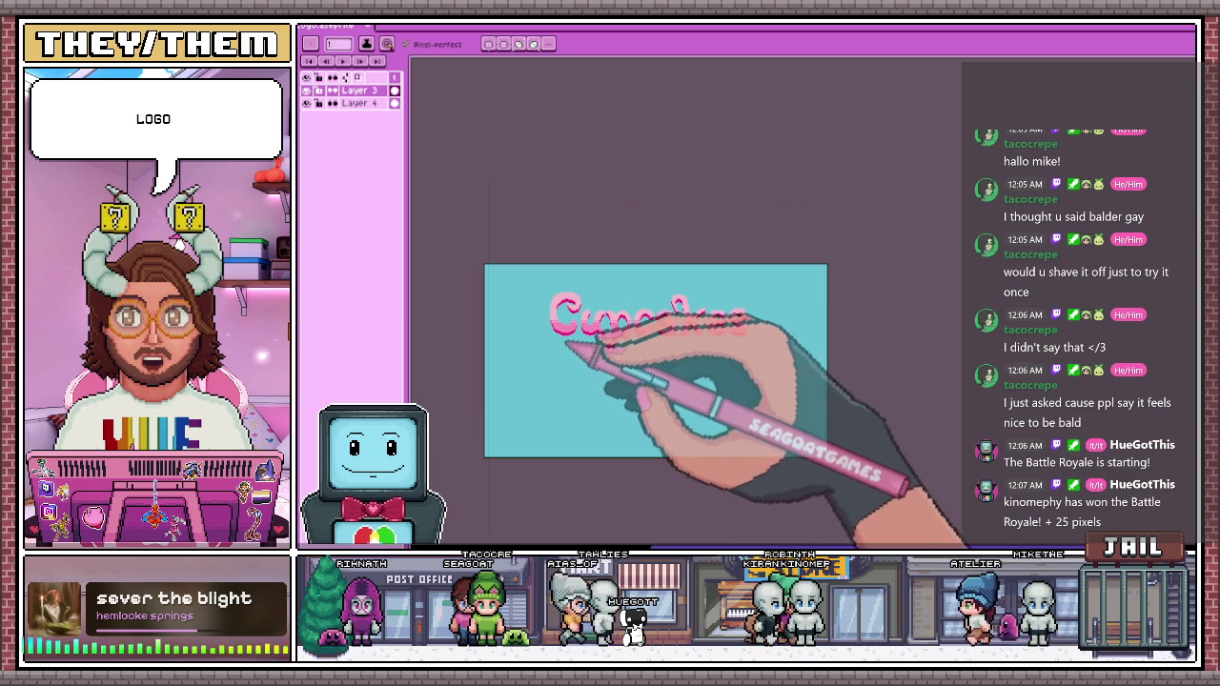
{"action": "scroll", "coordinate": [601, 398], "scroll_direction": "up", "scroll_amount": 1}
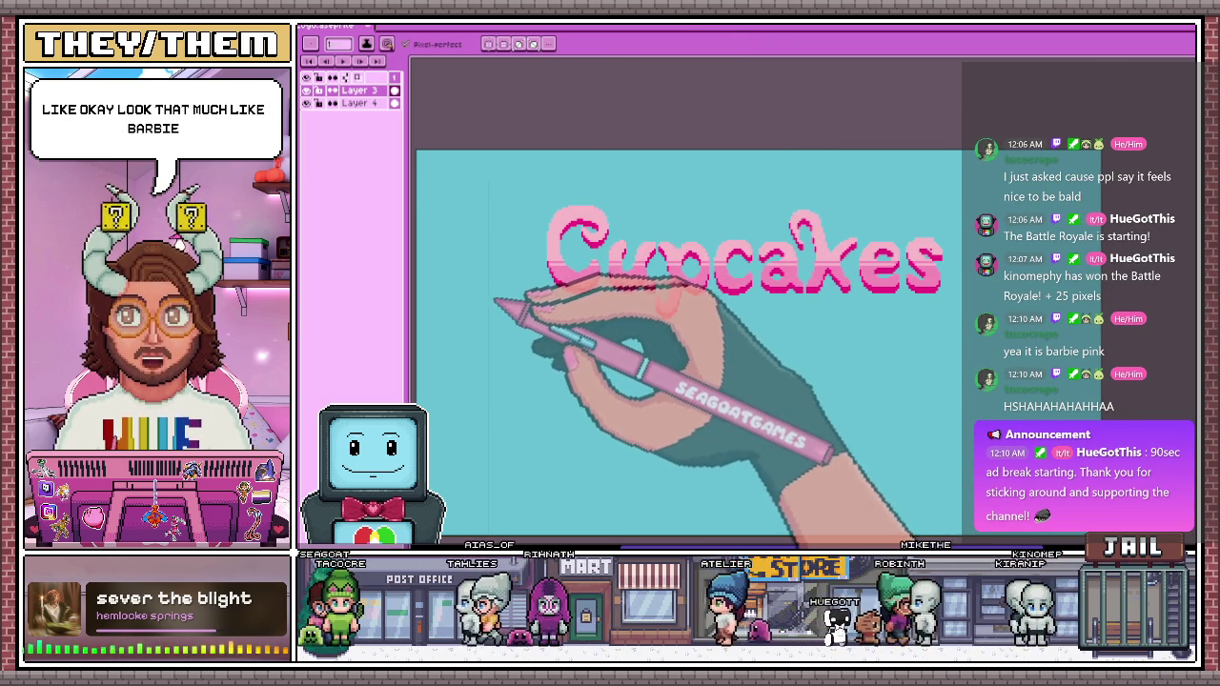
{"action": "scroll", "coordinate": [742, 503], "scroll_direction": "up", "scroll_amount": 3}
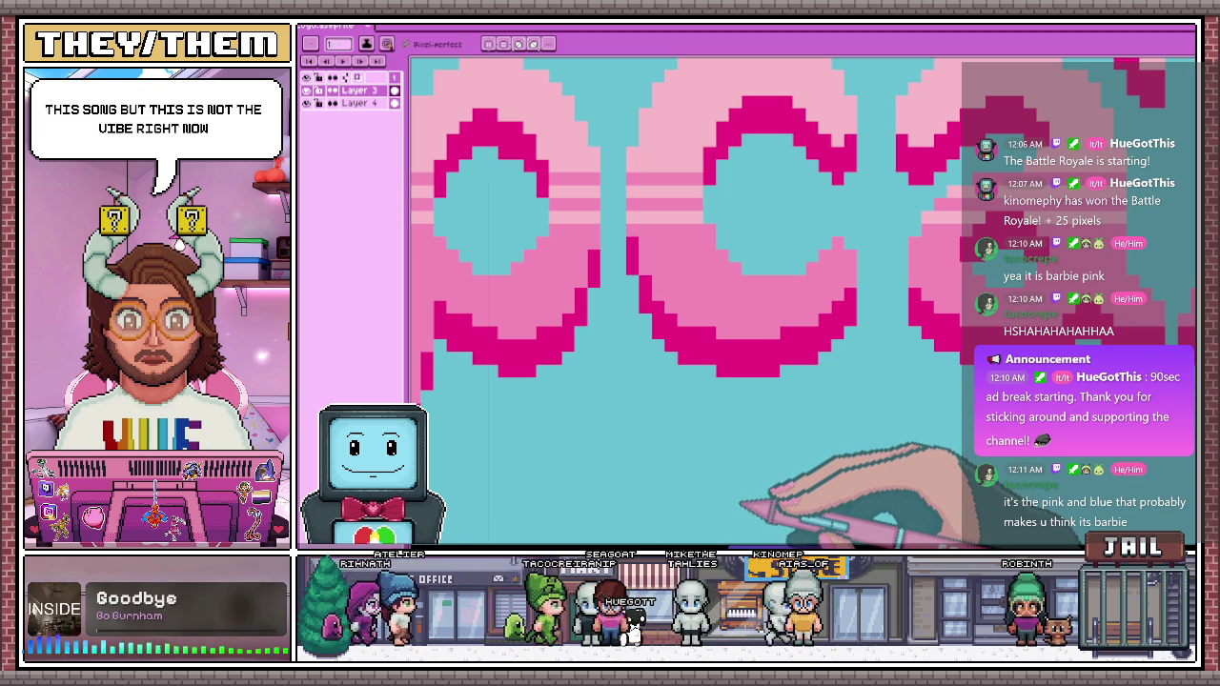
{"action": "scroll", "coordinate": [587, 246], "scroll_direction": "down", "scroll_amount": 3}
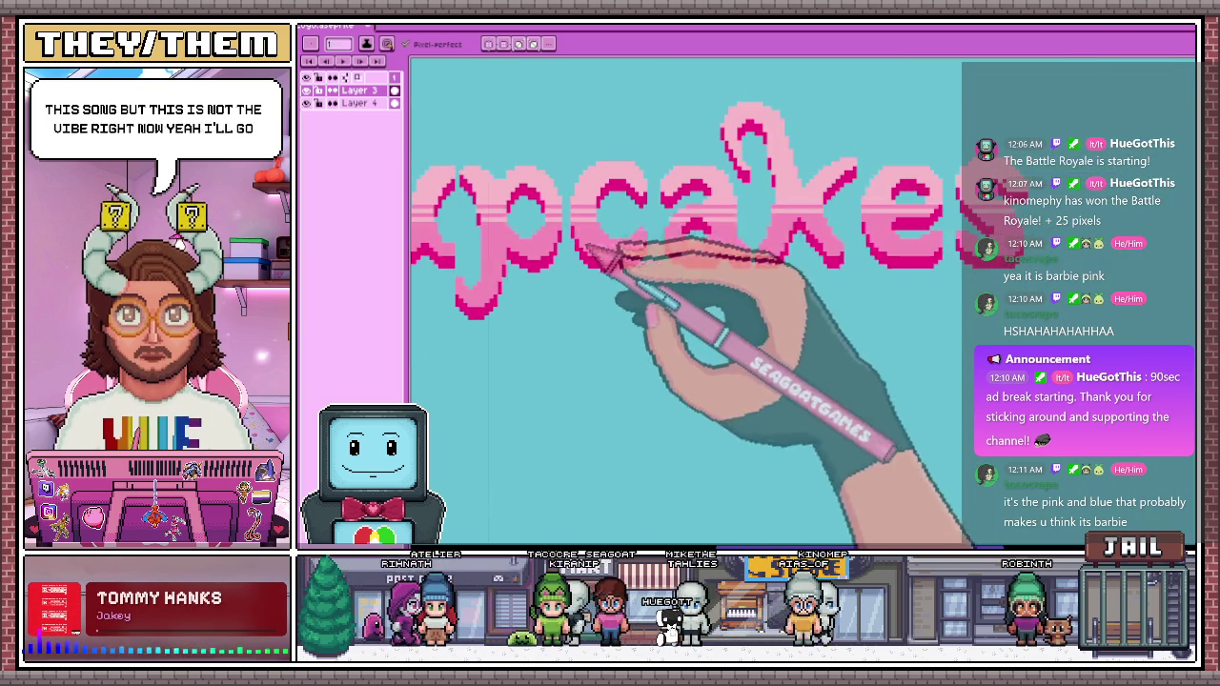
{"action": "scroll", "coordinate": [808, 245], "scroll_direction": "up", "scroll_amount": 3}
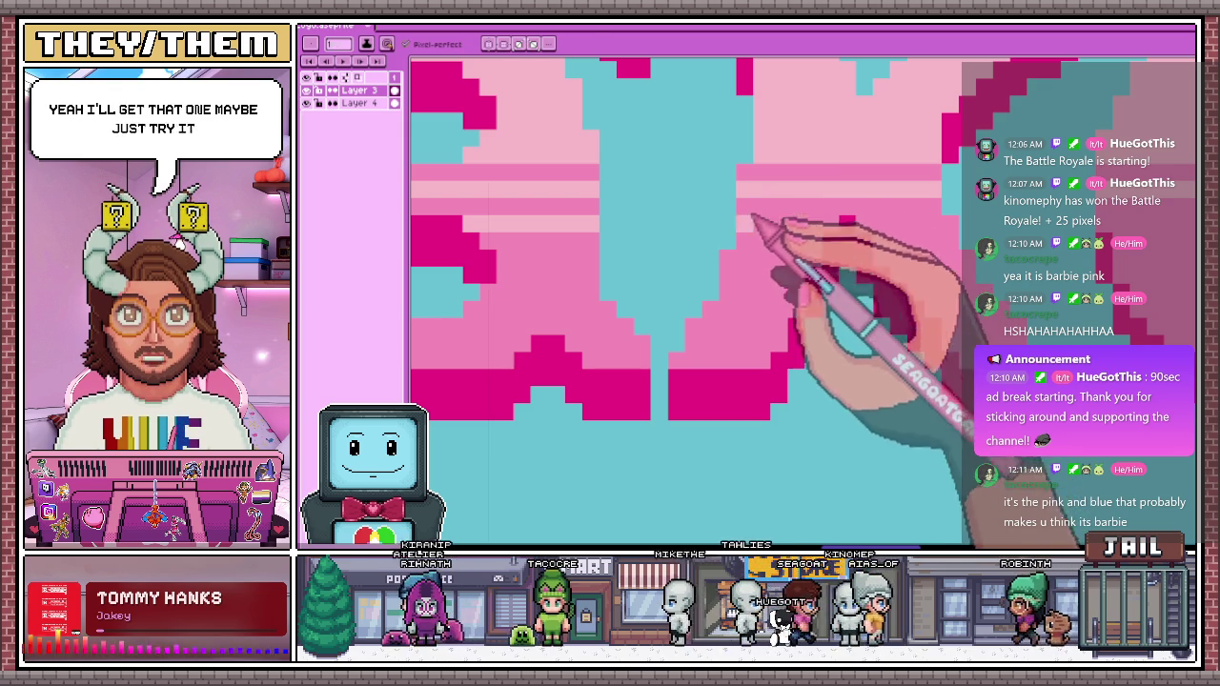
{"action": "scroll", "coordinate": [910, 228], "scroll_direction": "down", "scroll_amount": 2}
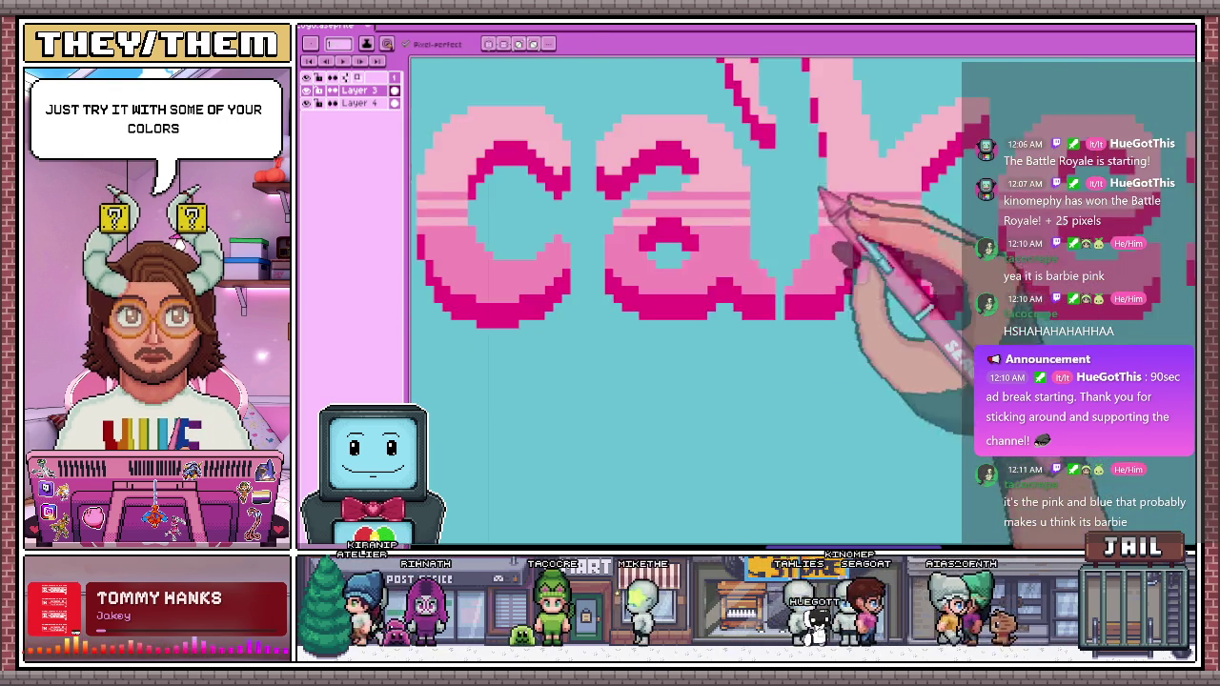
{"action": "scroll", "coordinate": [966, 232], "scroll_direction": "down", "scroll_amount": 1}
{"action": "scroll", "coordinate": [925, 245], "scroll_direction": "up", "scroll_amount": 3}
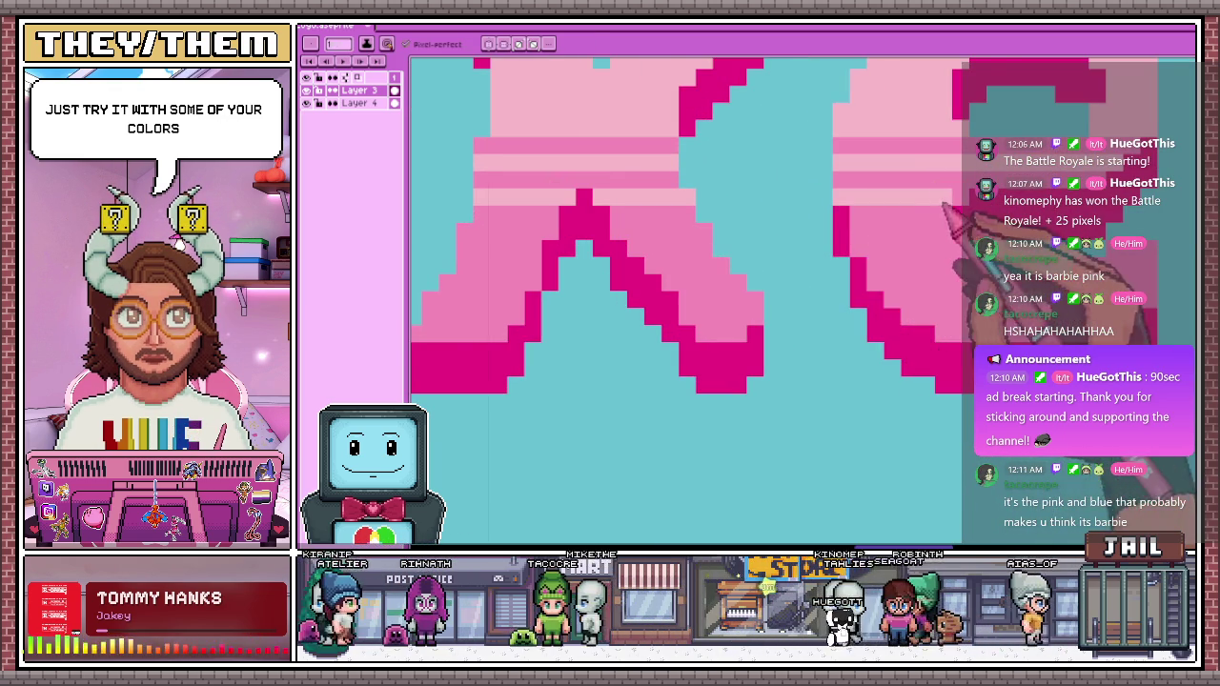
{"action": "scroll", "coordinate": [858, 215], "scroll_direction": "down", "scroll_amount": 2}
{"action": "scroll", "coordinate": [941, 227], "scroll_direction": "up", "scroll_amount": 3}
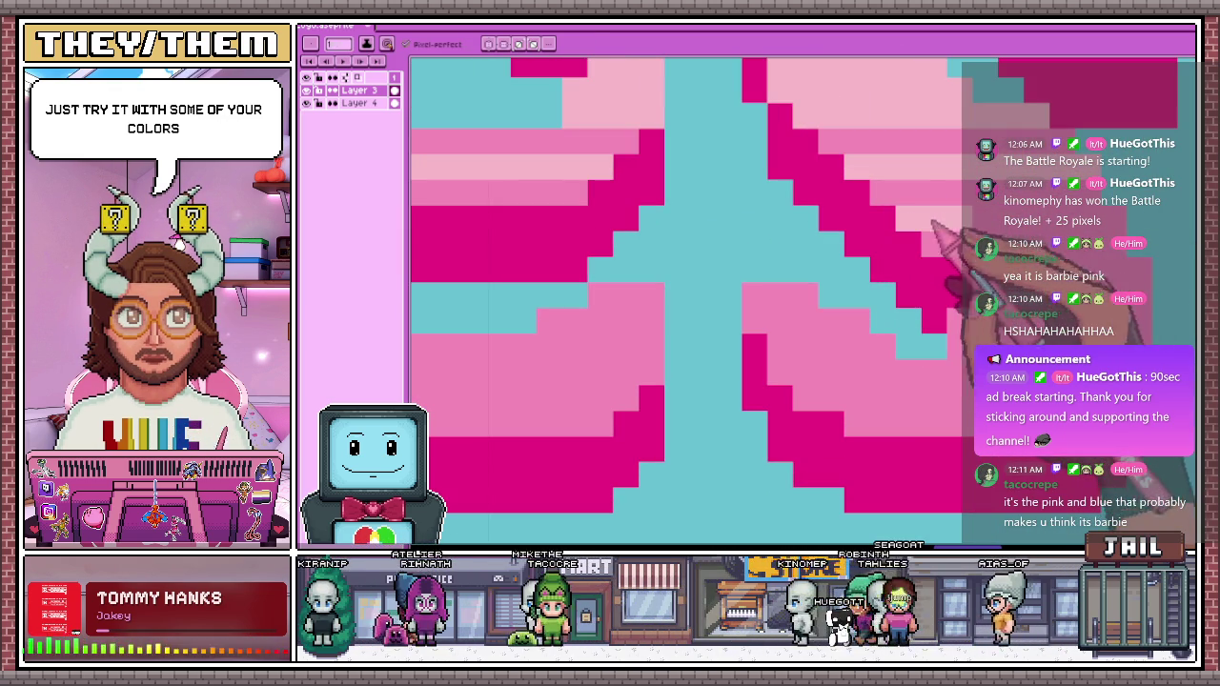
{"action": "scroll", "coordinate": [915, 233], "scroll_direction": "down", "scroll_amount": 2}
{"action": "scroll", "coordinate": [925, 245], "scroll_direction": "down", "scroll_amount": 1}
{"action": "scroll", "coordinate": [781, 286], "scroll_direction": "down", "scroll_amount": 2}
{"action": "scroll", "coordinate": [774, 287], "scroll_direction": "up", "scroll_amount": 1}
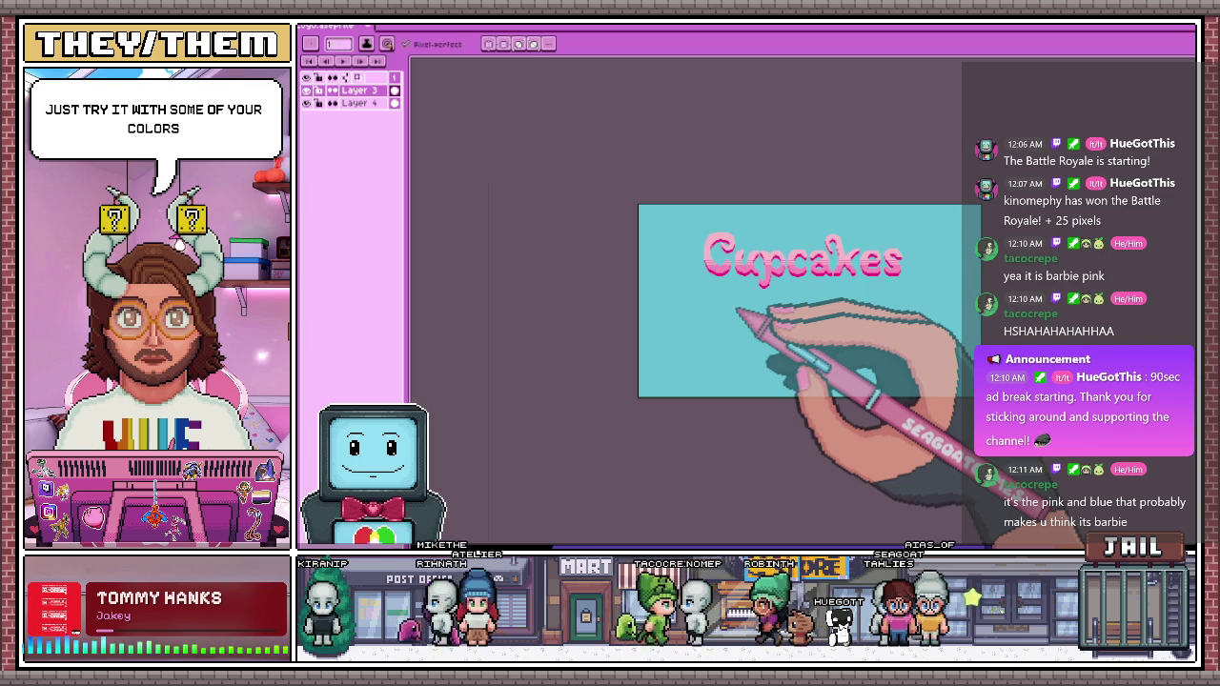
{"action": "scroll", "coordinate": [745, 259], "scroll_direction": "up", "scroll_amount": 1}
{"action": "scroll", "coordinate": [760, 256], "scroll_direction": "up", "scroll_amount": 1}
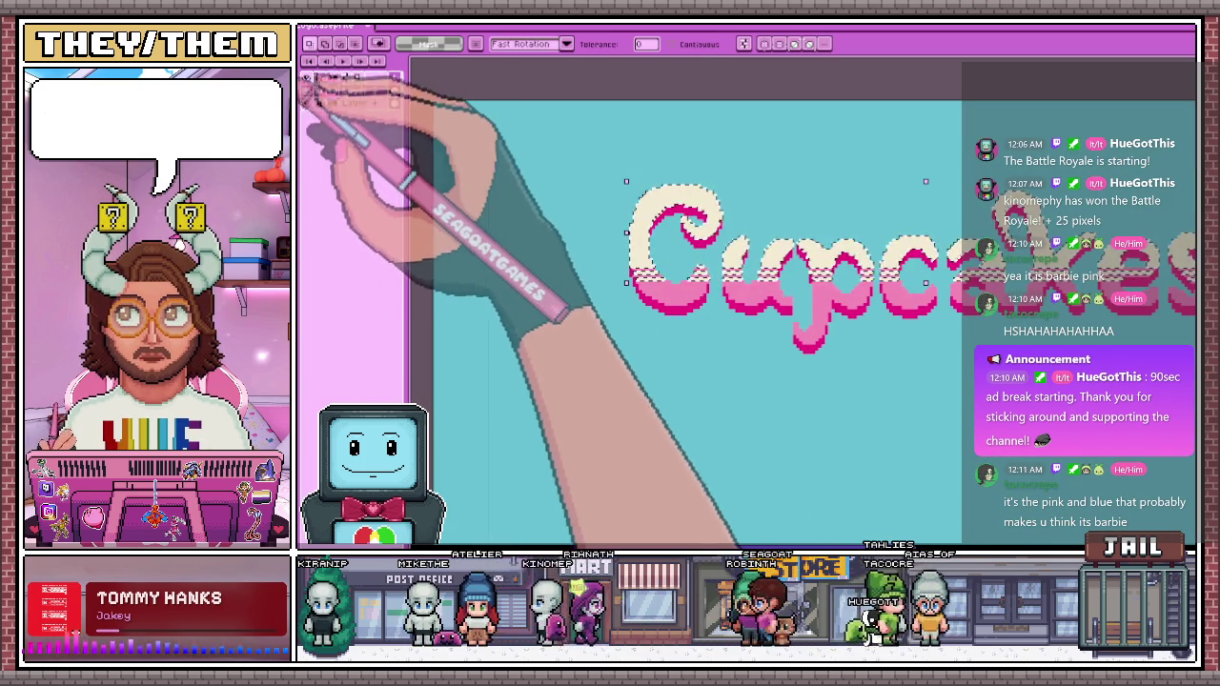
Swap the lettering's pink outline colour for brown in the palette
{"action": "scroll", "coordinate": [659, 297], "scroll_direction": "up", "scroll_amount": 1}
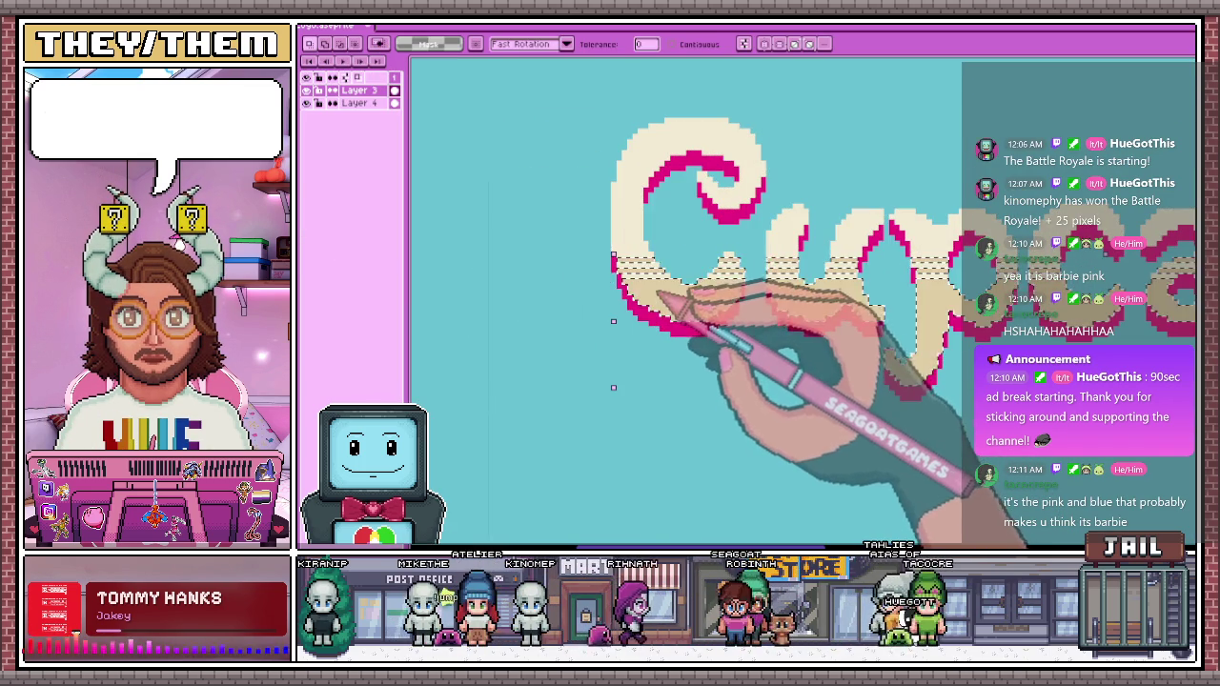
{"action": "left_click", "coordinate": [306, 90]}
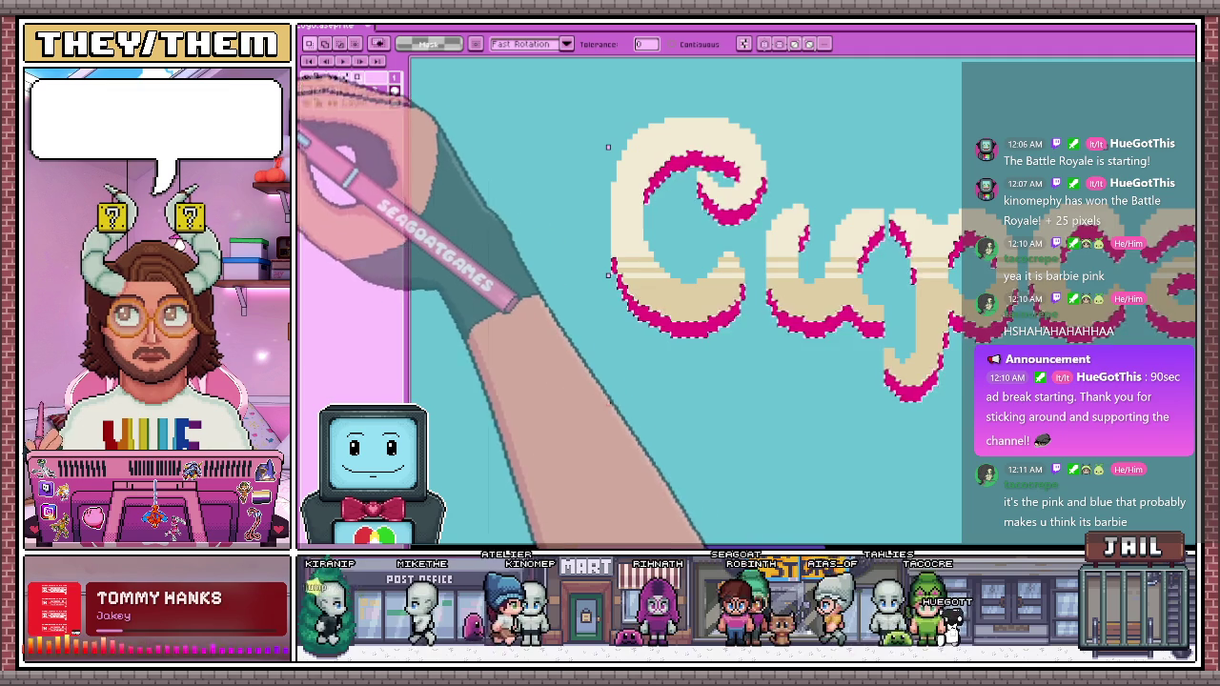
{"action": "scroll", "coordinate": [644, 170], "scroll_direction": "down", "scroll_amount": 3}
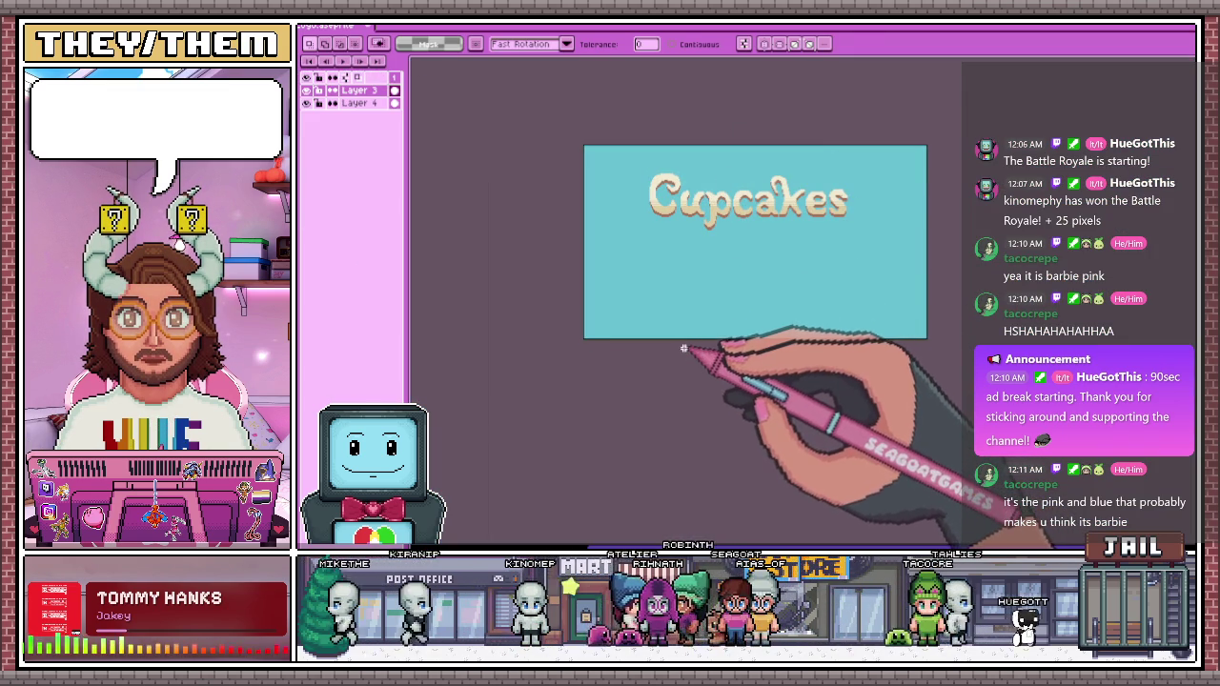
{"action": "scroll", "coordinate": [724, 186], "scroll_direction": "up", "scroll_amount": 2}
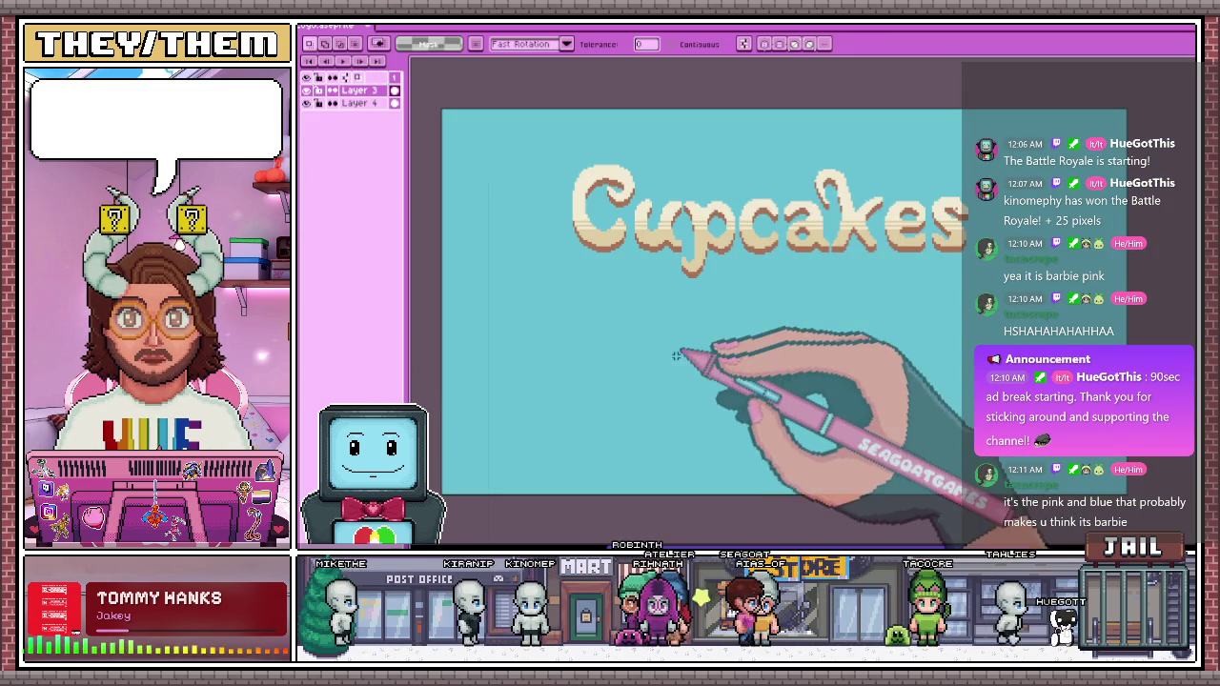
{"action": "scroll", "coordinate": [673, 301], "scroll_direction": "up", "scroll_amount": 2}
{"action": "scroll", "coordinate": [531, 322], "scroll_direction": "up", "scroll_amount": 2}
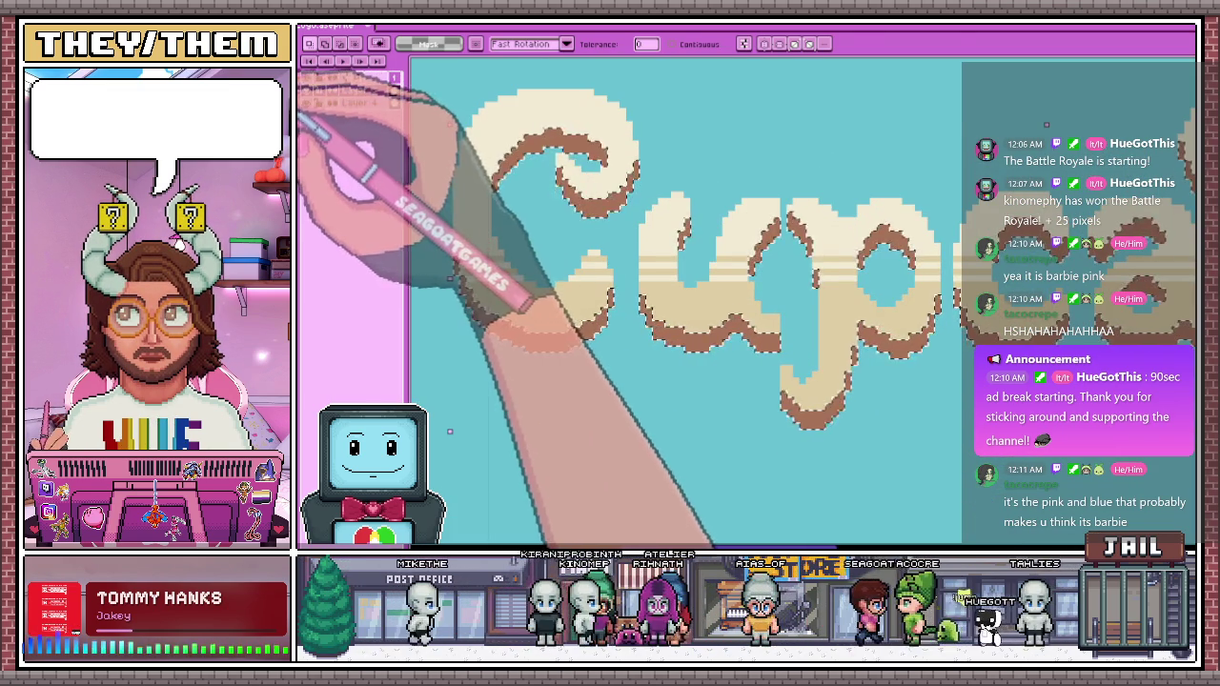
Fill every medium-brown outline pixel dark brown with a non-contiguous Paint Bucket
{"action": "left_click", "coordinate": [579, 214]}
{"action": "scroll", "coordinate": [586, 267], "scroll_direction": "down", "scroll_amount": 1}
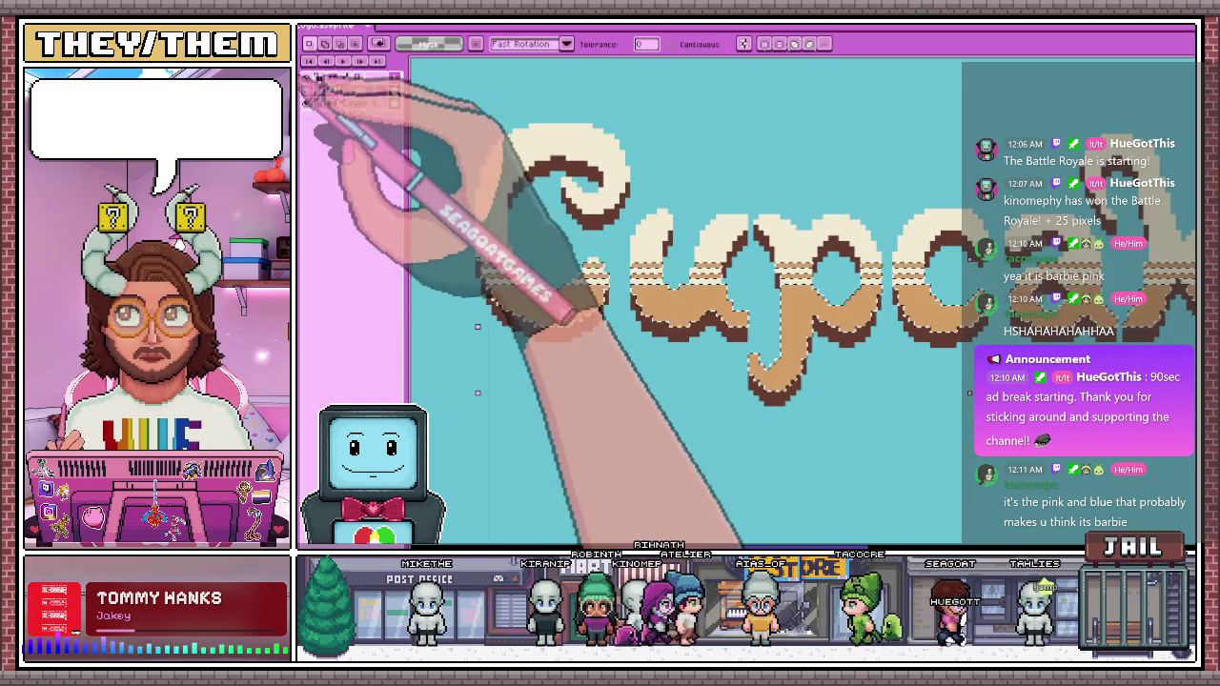
{"action": "scroll", "coordinate": [591, 381], "scroll_direction": "down", "scroll_amount": 1}
{"action": "scroll", "coordinate": [625, 448], "scroll_direction": "down", "scroll_amount": 2}
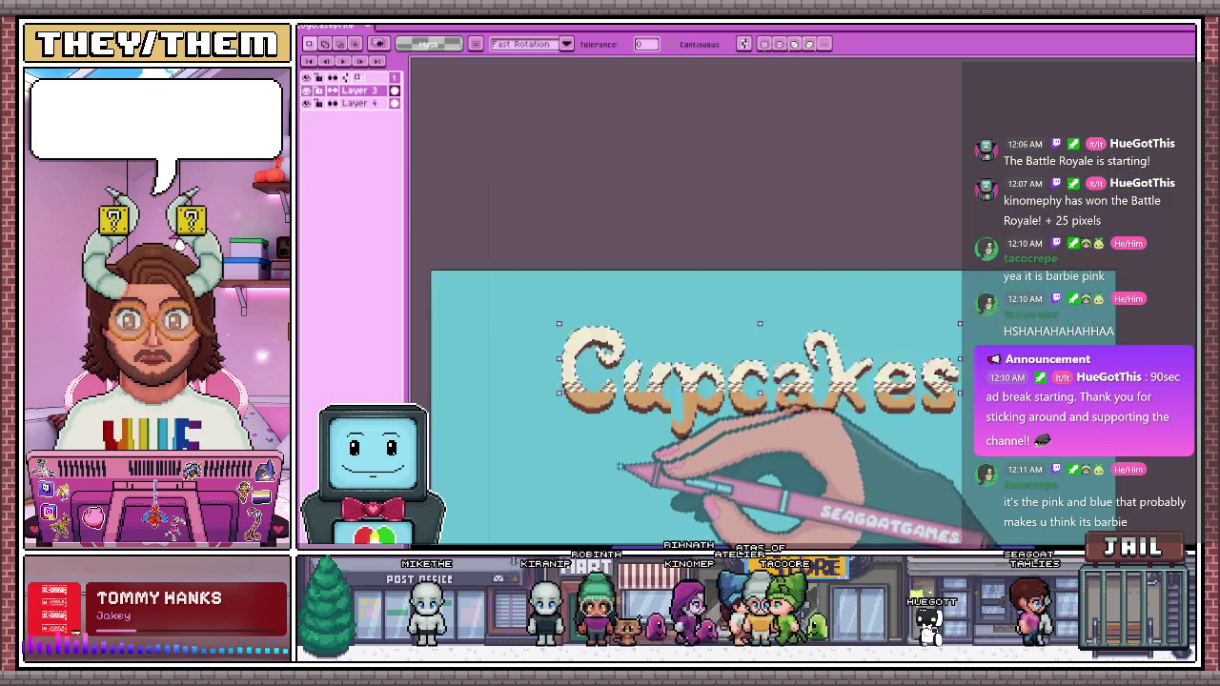
{"action": "scroll", "coordinate": [630, 502], "scroll_direction": "up", "scroll_amount": 2}
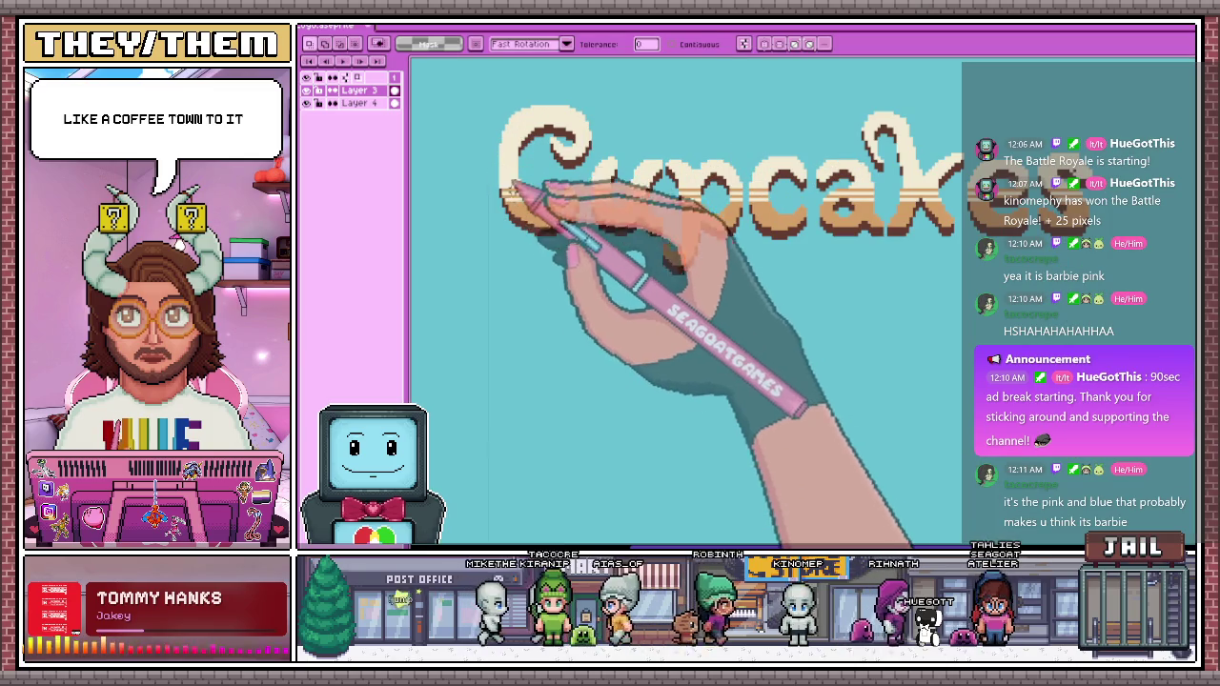
{"action": "scroll", "coordinate": [571, 409], "scroll_direction": "down", "scroll_amount": 3}
{"action": "scroll", "coordinate": [572, 412], "scroll_direction": "up", "scroll_amount": 2}
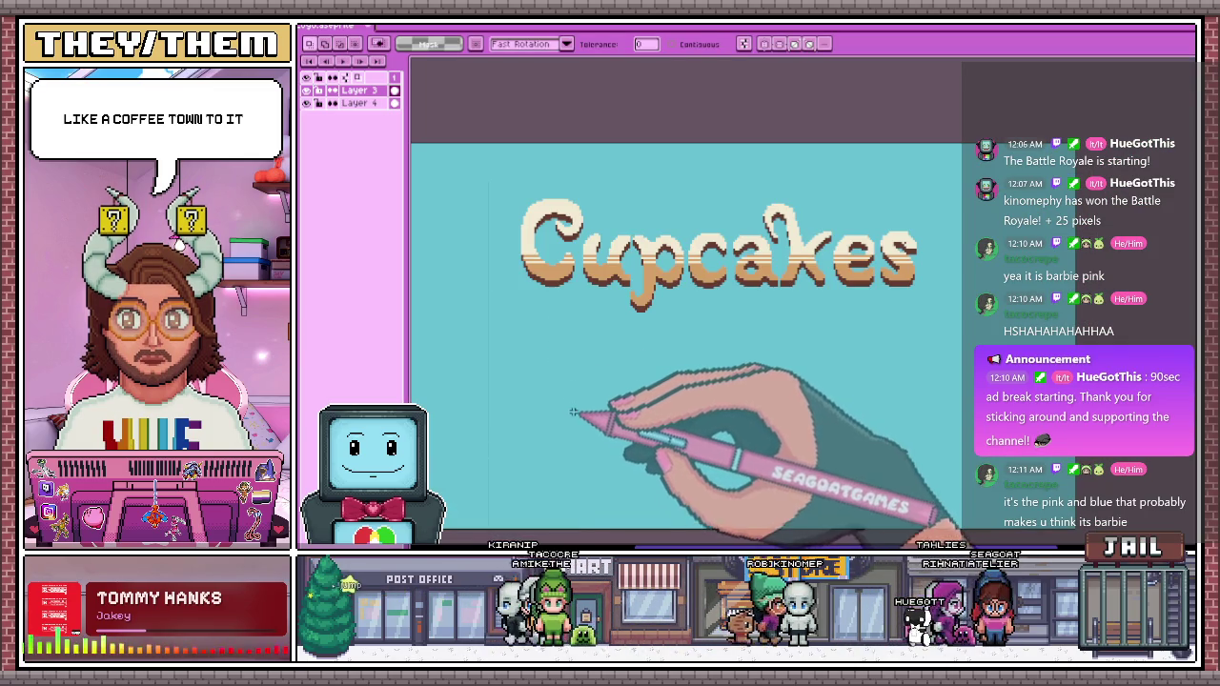
{"action": "scroll", "coordinate": [793, 268], "scroll_direction": "up", "scroll_amount": 1}
{"action": "scroll", "coordinate": [789, 238], "scroll_direction": "up", "scroll_amount": 1}
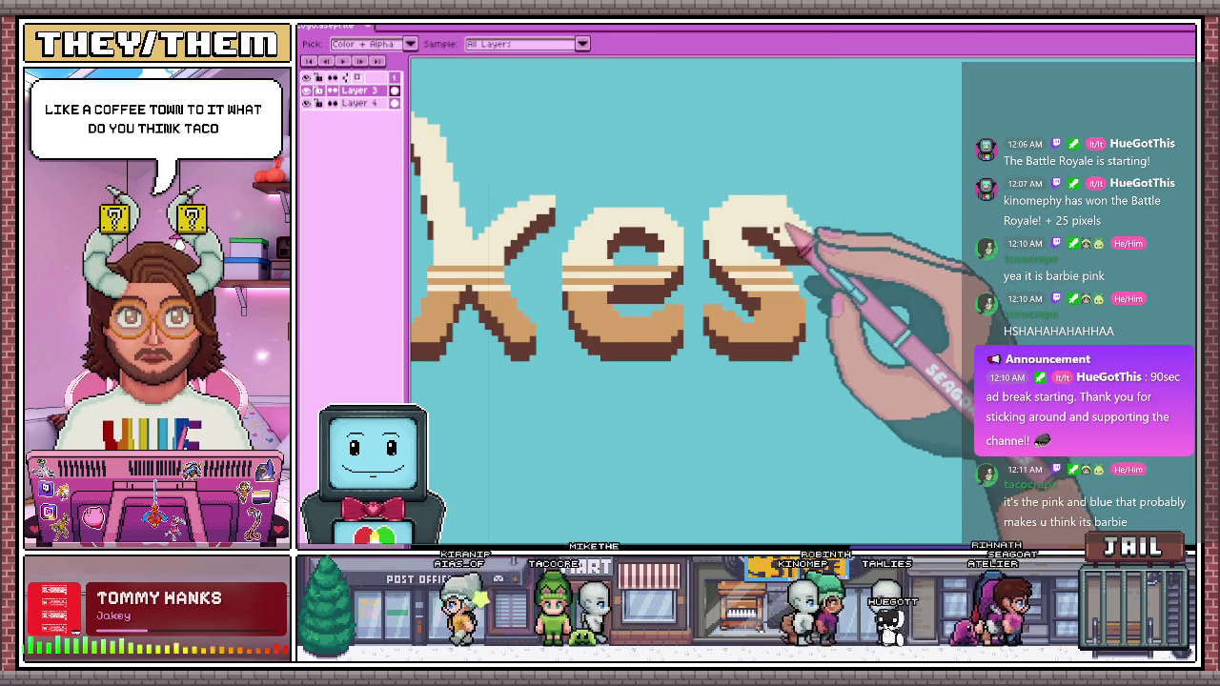
Zoom in and lengthen the dark brown Pencil stroke inside the letter s
{"action": "scroll", "coordinate": [791, 226], "scroll_direction": "up", "scroll_amount": 2}
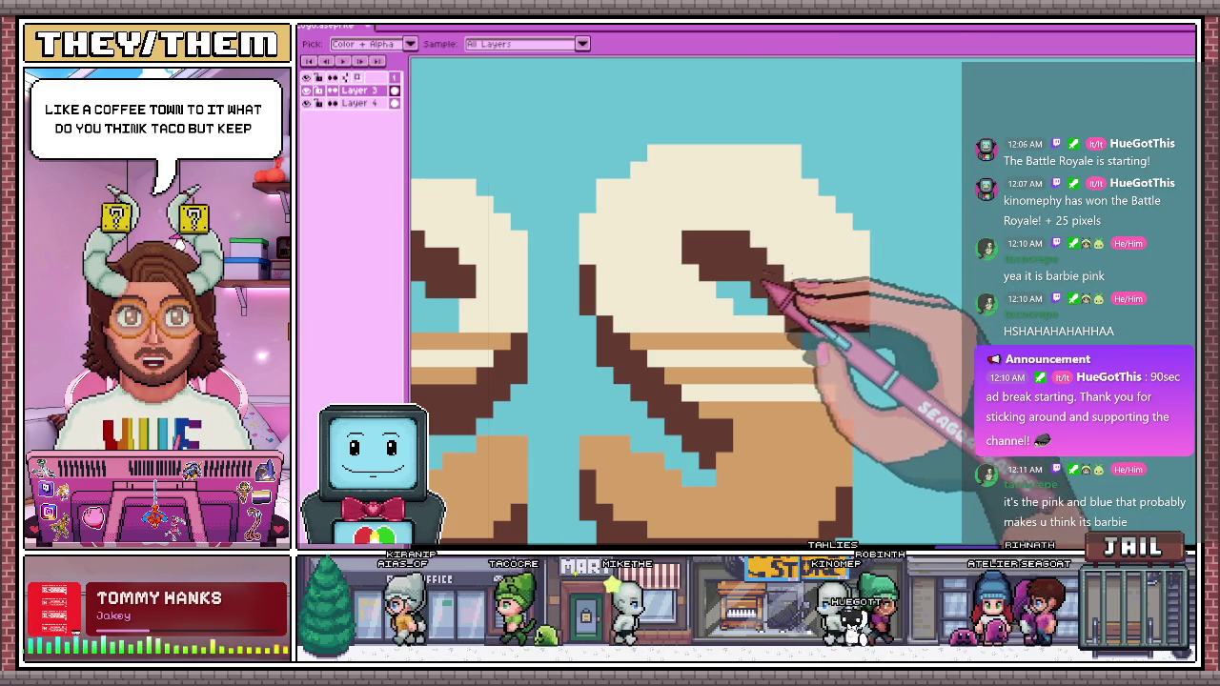
{"action": "scroll", "coordinate": [759, 280], "scroll_direction": "up", "scroll_amount": 2}
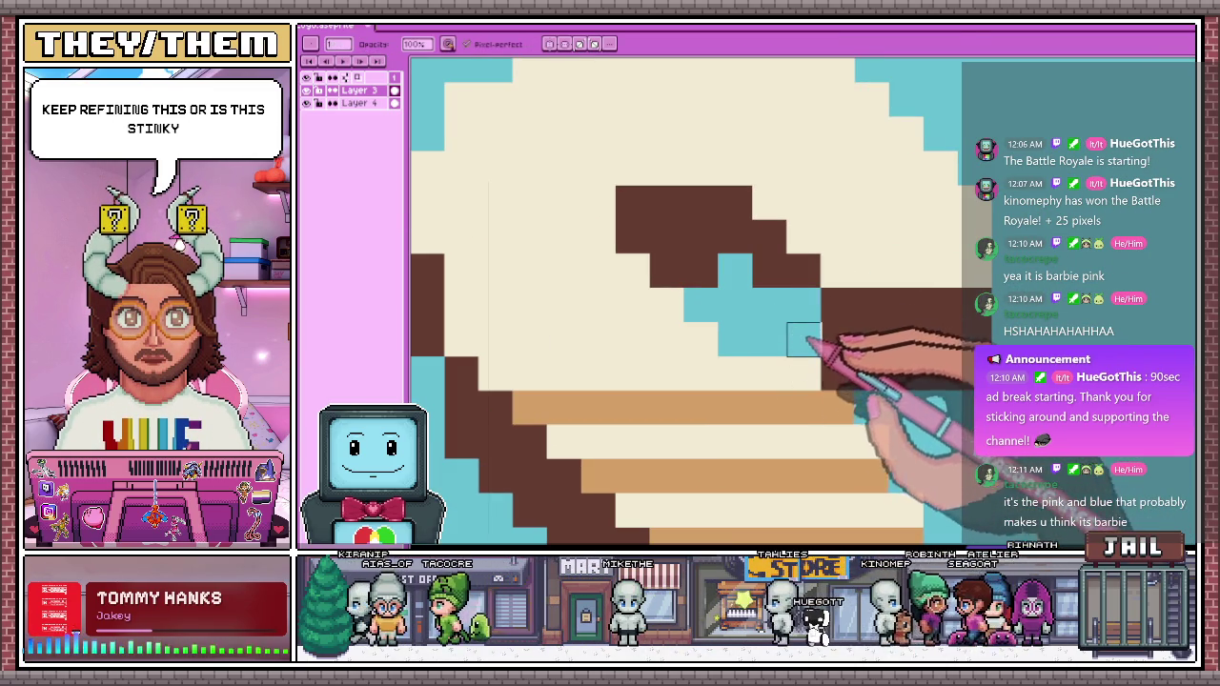
{"action": "scroll", "coordinate": [820, 314], "scroll_direction": "down", "scroll_amount": 2}
{"action": "scroll", "coordinate": [778, 270], "scroll_direction": "up", "scroll_amount": 2}
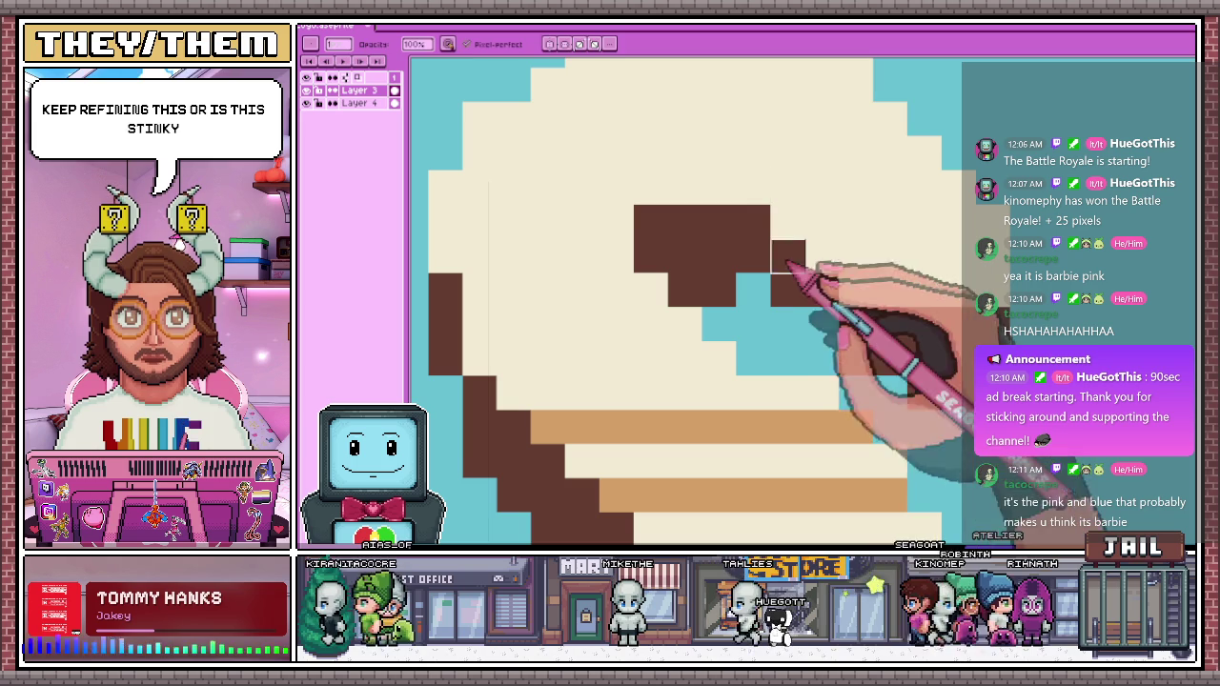
{"action": "scroll", "coordinate": [825, 331], "scroll_direction": "down", "scroll_amount": 3}
{"action": "scroll", "coordinate": [829, 324], "scroll_direction": "down", "scroll_amount": 1}
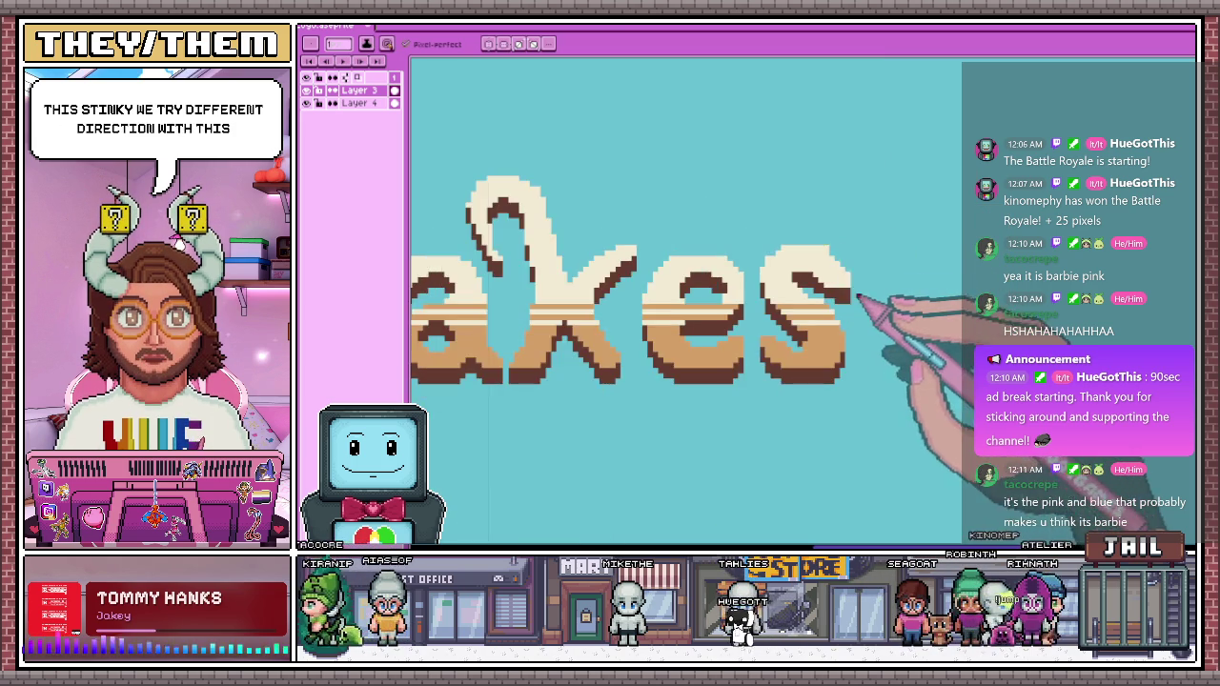
{"action": "scroll", "coordinate": [833, 318], "scroll_direction": "up", "scroll_amount": 1}
{"action": "scroll", "coordinate": [829, 279], "scroll_direction": "up", "scroll_amount": 1}
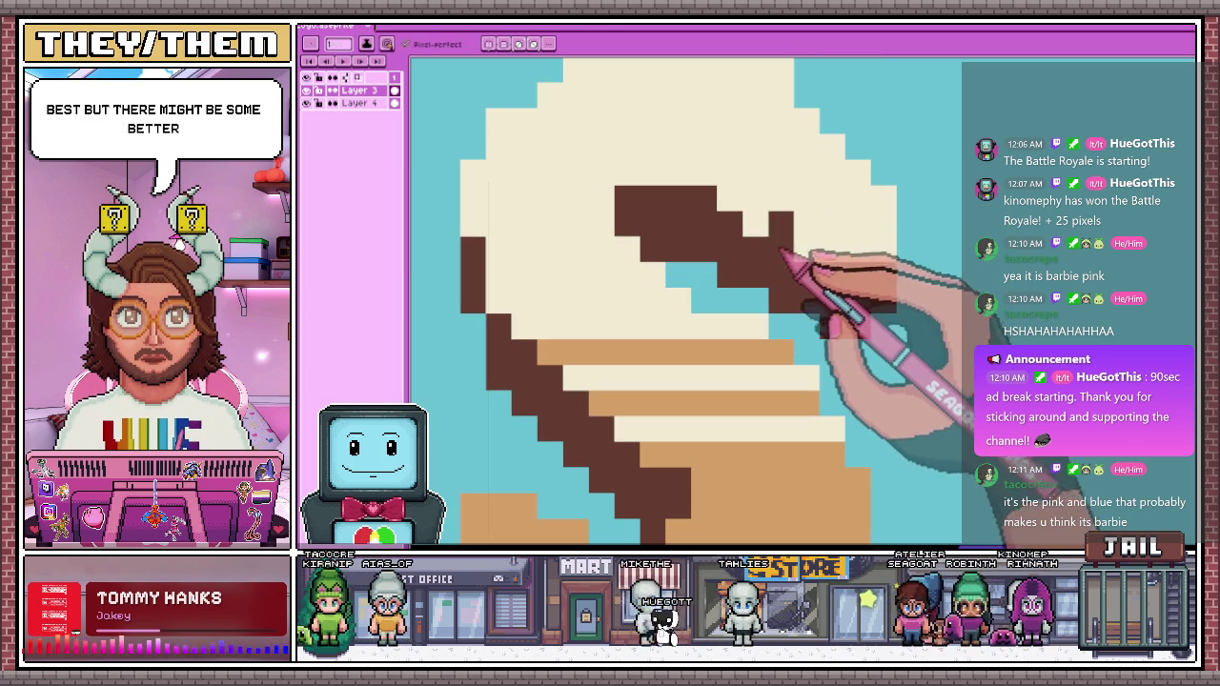
{"action": "left_click_drag", "start_coordinate": [781, 276], "coordinate": [857, 314]}
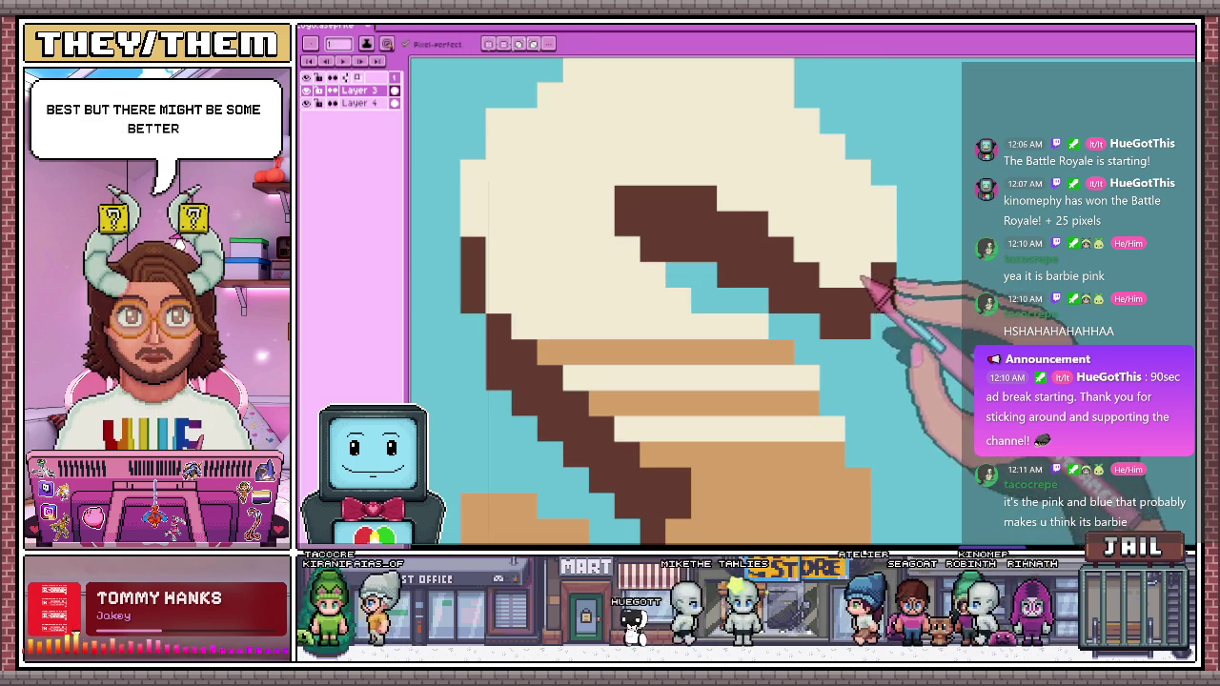
{"action": "scroll", "coordinate": [817, 245], "scroll_direction": "down", "scroll_amount": 1}
{"action": "scroll", "coordinate": [775, 196], "scroll_direction": "down", "scroll_amount": 1}
{"action": "scroll", "coordinate": [805, 319], "scroll_direction": "down", "scroll_amount": 1}
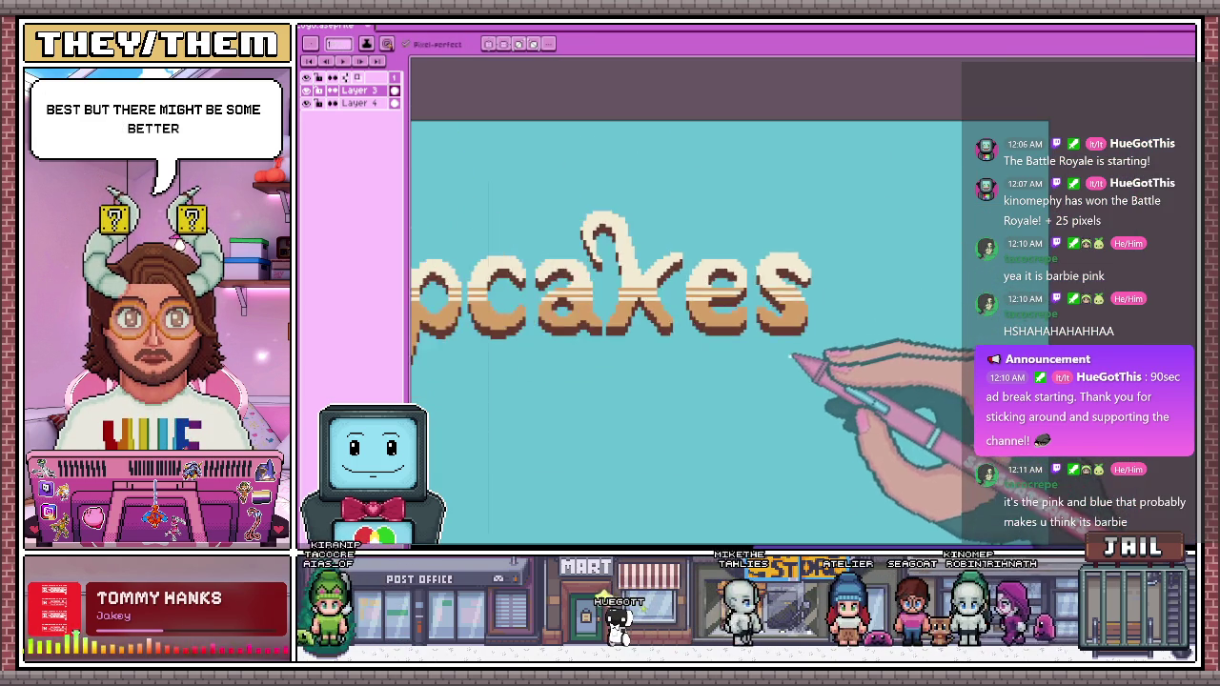
Zoom out to the whole artwork and save the file
{"action": "scroll", "coordinate": [798, 348], "scroll_direction": "down", "scroll_amount": 1}
{"action": "scroll", "coordinate": [622, 345], "scroll_direction": "up", "scroll_amount": 1}
{"action": "scroll", "coordinate": [725, 390], "scroll_direction": "down", "scroll_amount": 1}
{"action": "scroll", "coordinate": [812, 414], "scroll_direction": "up", "scroll_amount": 1}
{"action": "scroll", "coordinate": [820, 434], "scroll_direction": "down", "scroll_amount": 1}
{"action": "scroll", "coordinate": [825, 441], "scroll_direction": "up", "scroll_amount": 1}
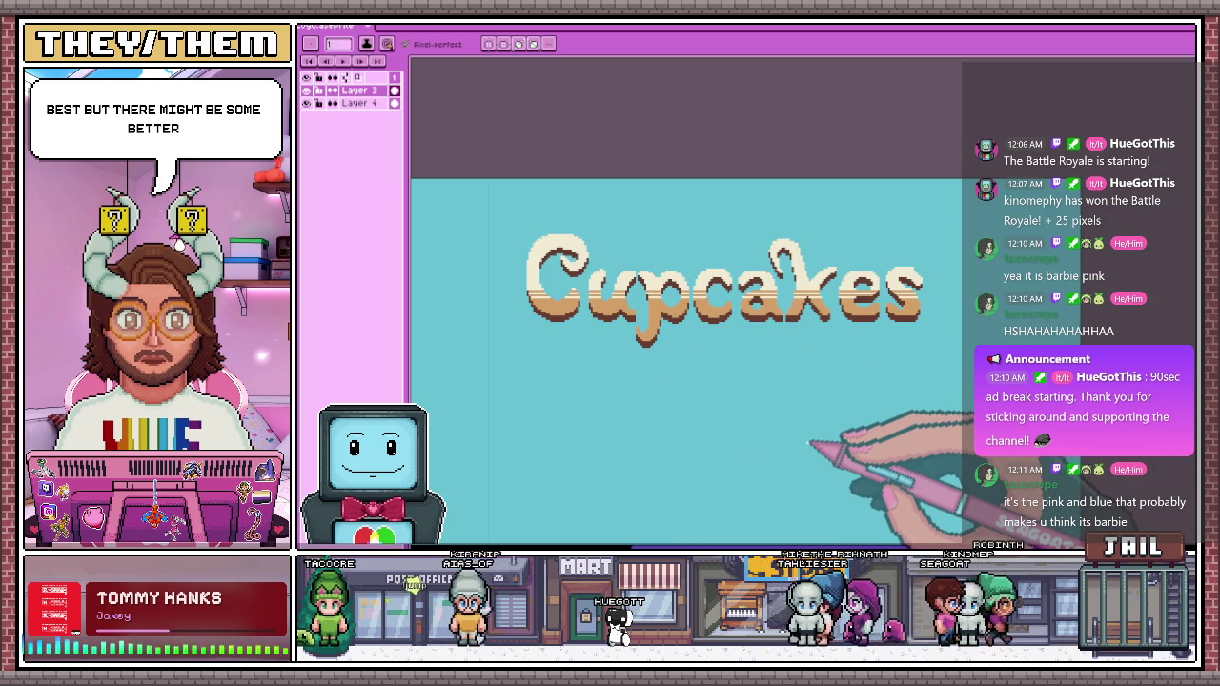
{"action": "key", "text": "ctrl+s"}
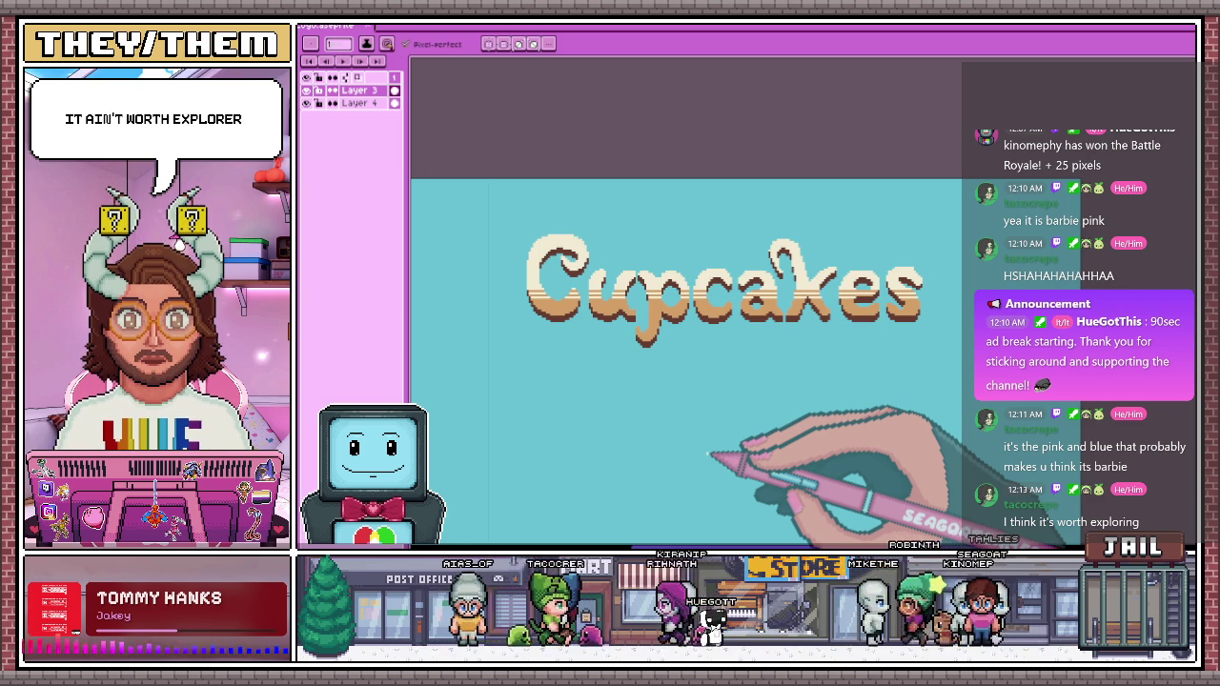
Hide the earlier artwork layers in the Layers panel
{"action": "scroll", "coordinate": [655, 354], "scroll_direction": "down", "scroll_amount": 1}
{"action": "scroll", "coordinate": [653, 355], "scroll_direction": "up", "scroll_amount": 1}
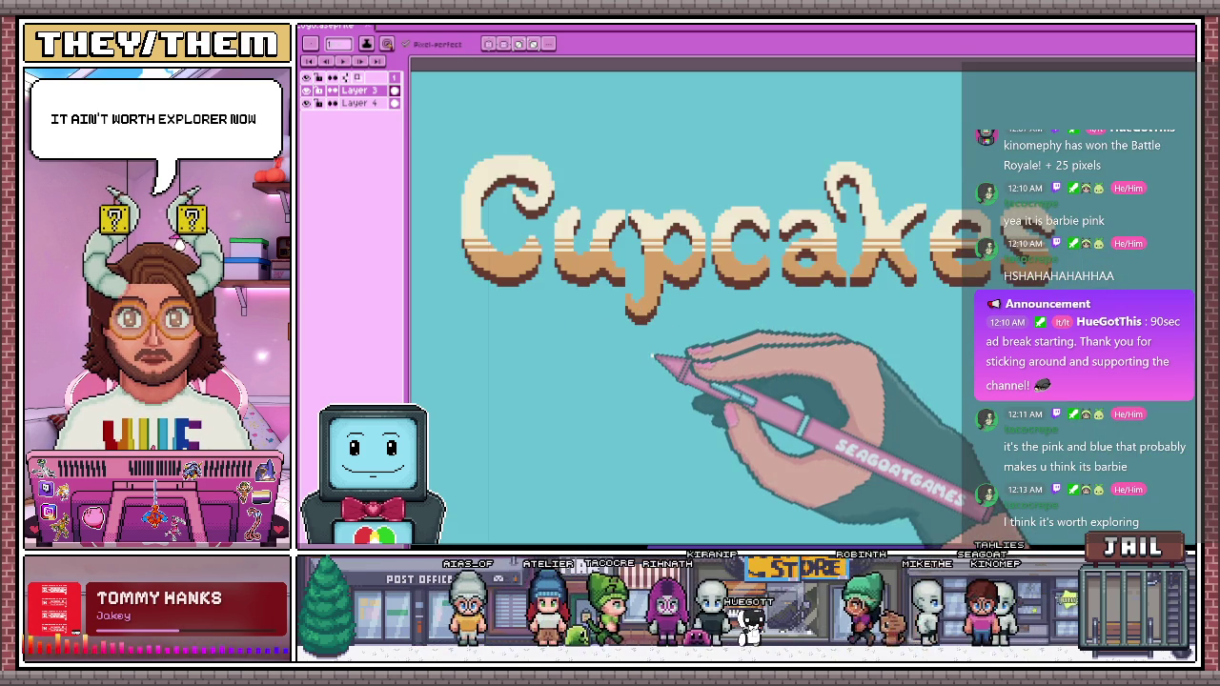
{"action": "scroll", "coordinate": [654, 362], "scroll_direction": "down", "scroll_amount": 1}
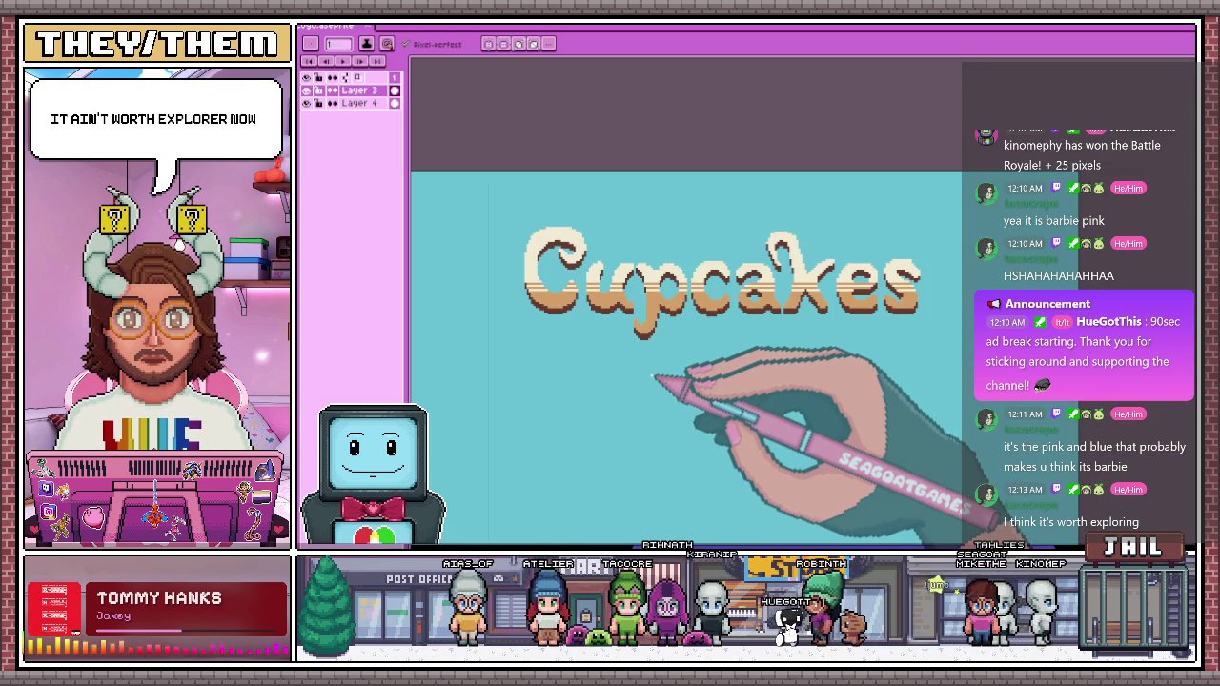
{"action": "left_click", "coordinate": [307, 78]}
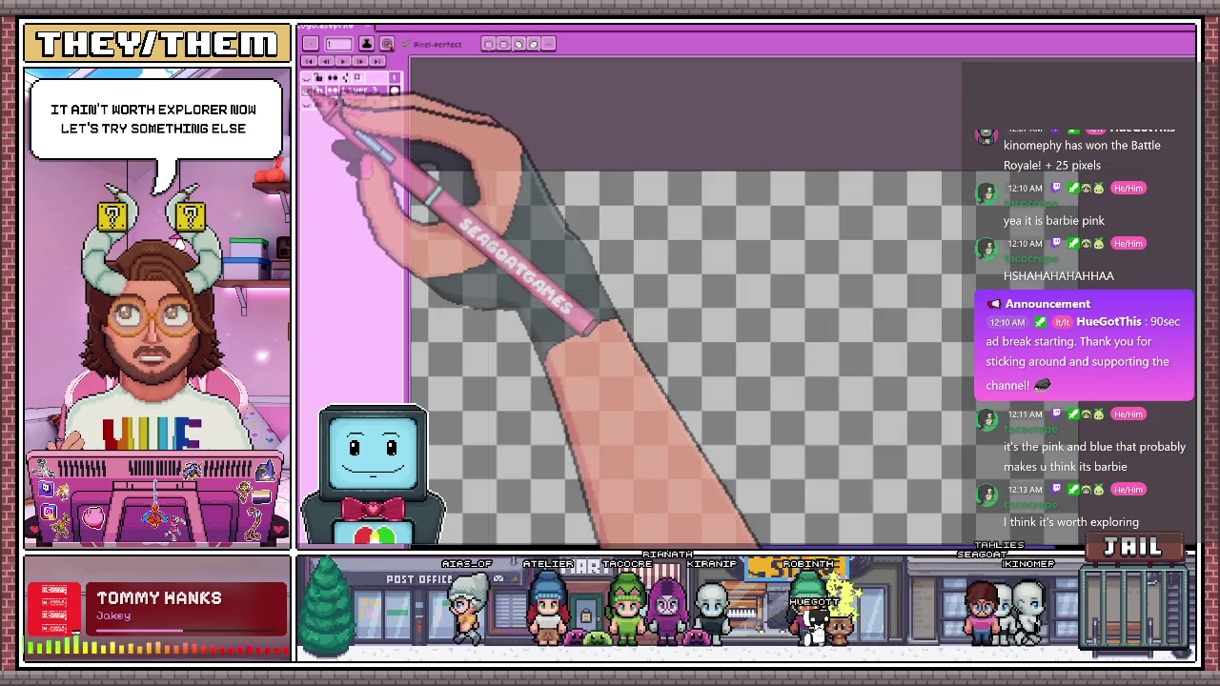
Save the file with the earlier artwork layers hidden
{"action": "key", "text": "ctrl+s"}
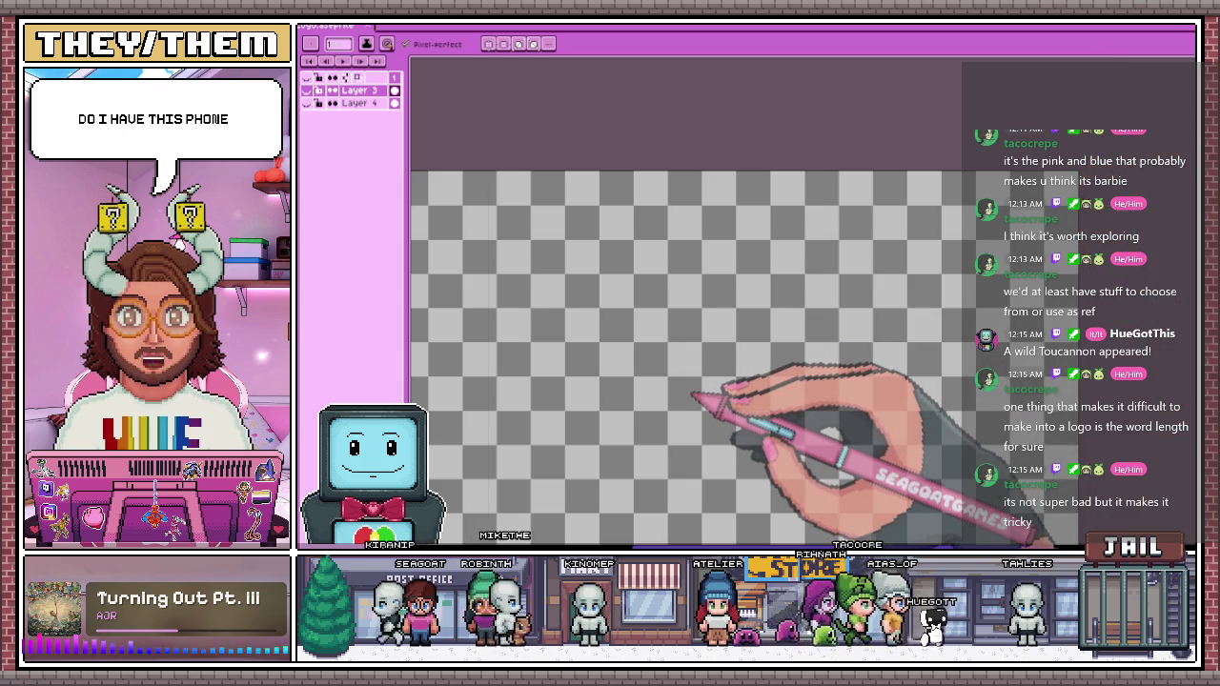
Choose the Daydream font for inserted text, then cancel the first placement
{"action": "key", "text": "t"}
{"action": "left_click", "coordinate": [695, 278]}
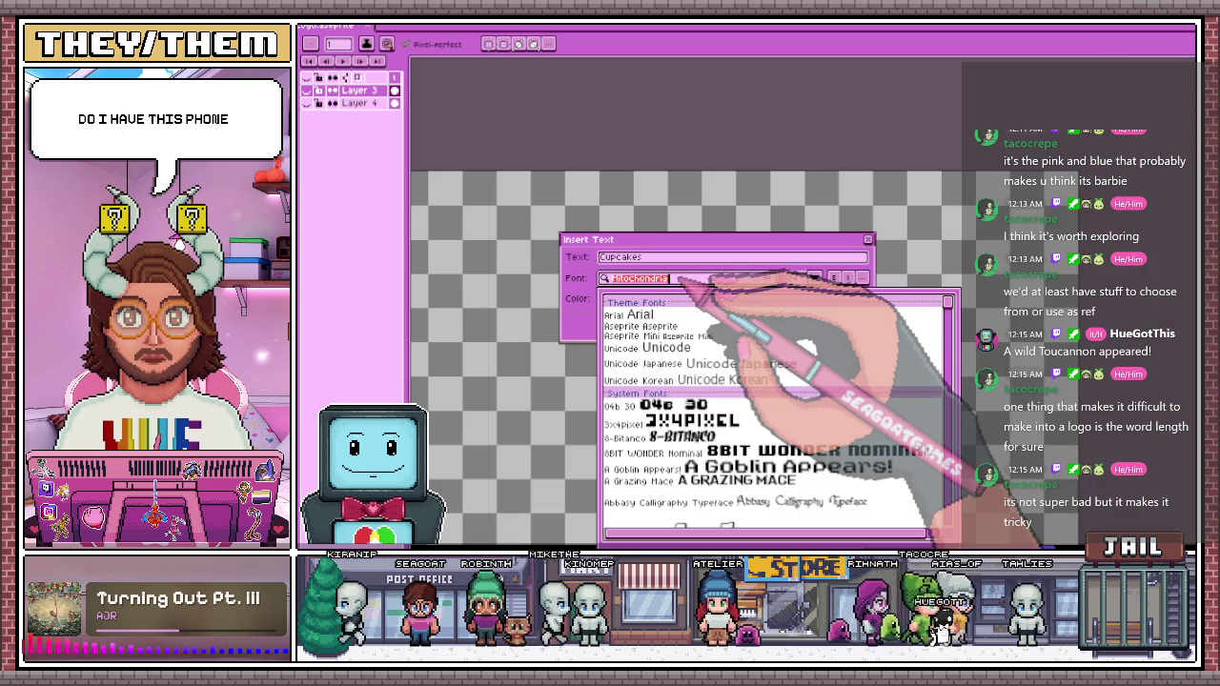
{"action": "type", "text": "day"}
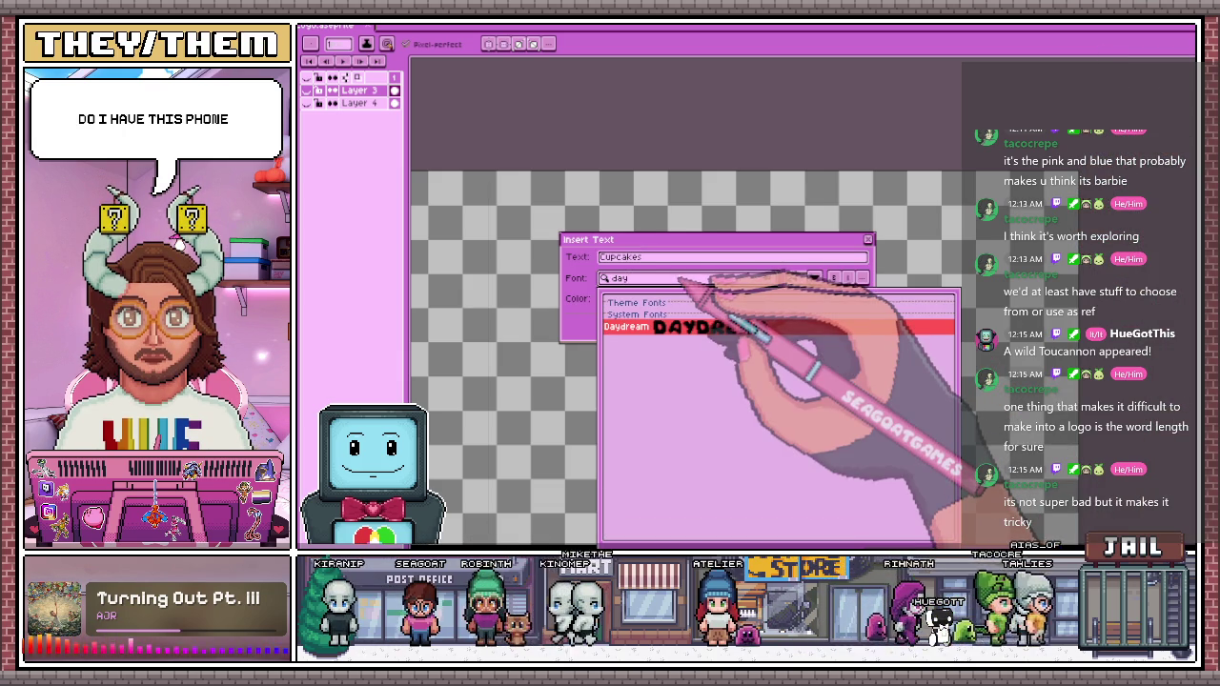
{"action": "left_click", "coordinate": [770, 327]}
{"action": "key", "text": "Return"}
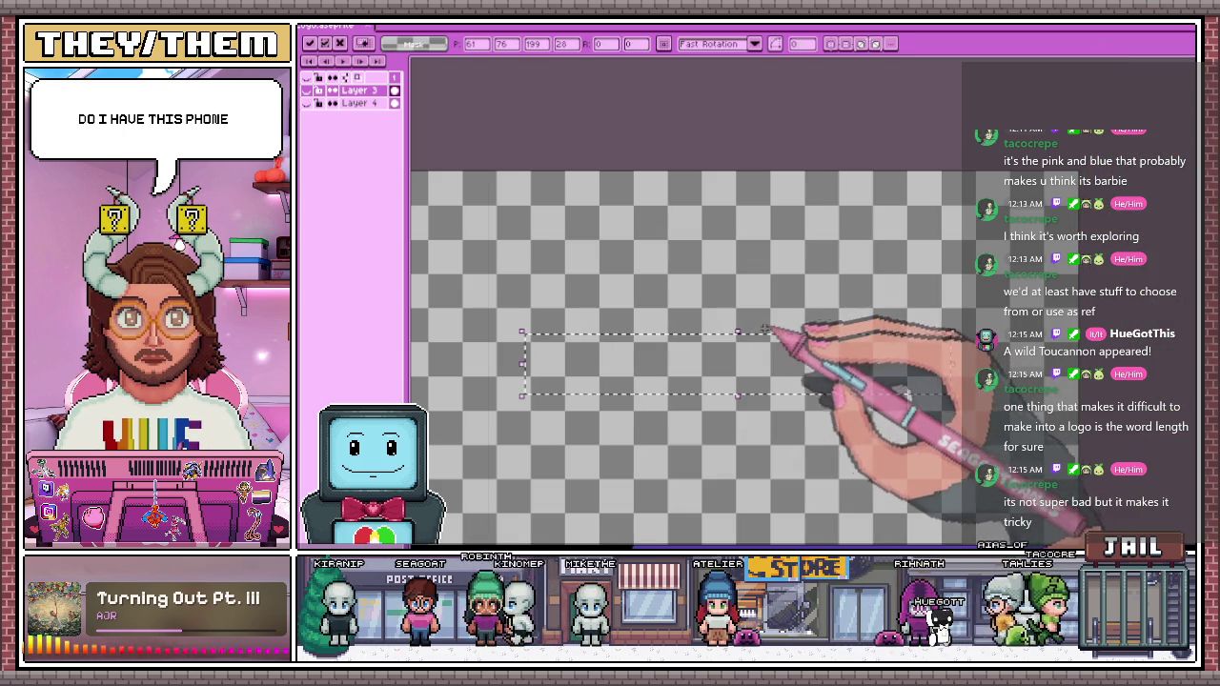
{"action": "left_click", "coordinate": [730, 319]}
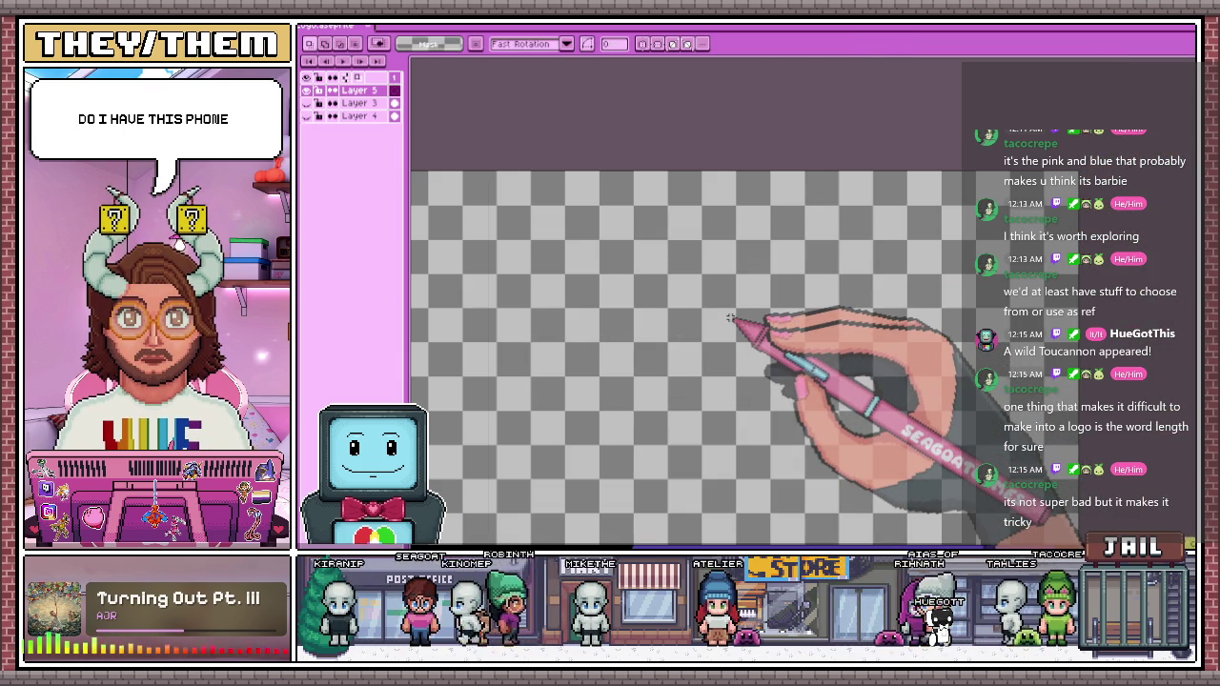
Add a new layer and place cream CUPCAKES text near the top of the canvas
{"action": "key", "text": "ctrl+t"}
{"action": "key", "text": "Return"}
{"action": "scroll", "coordinate": [715, 324], "scroll_direction": "down", "scroll_amount": 1}
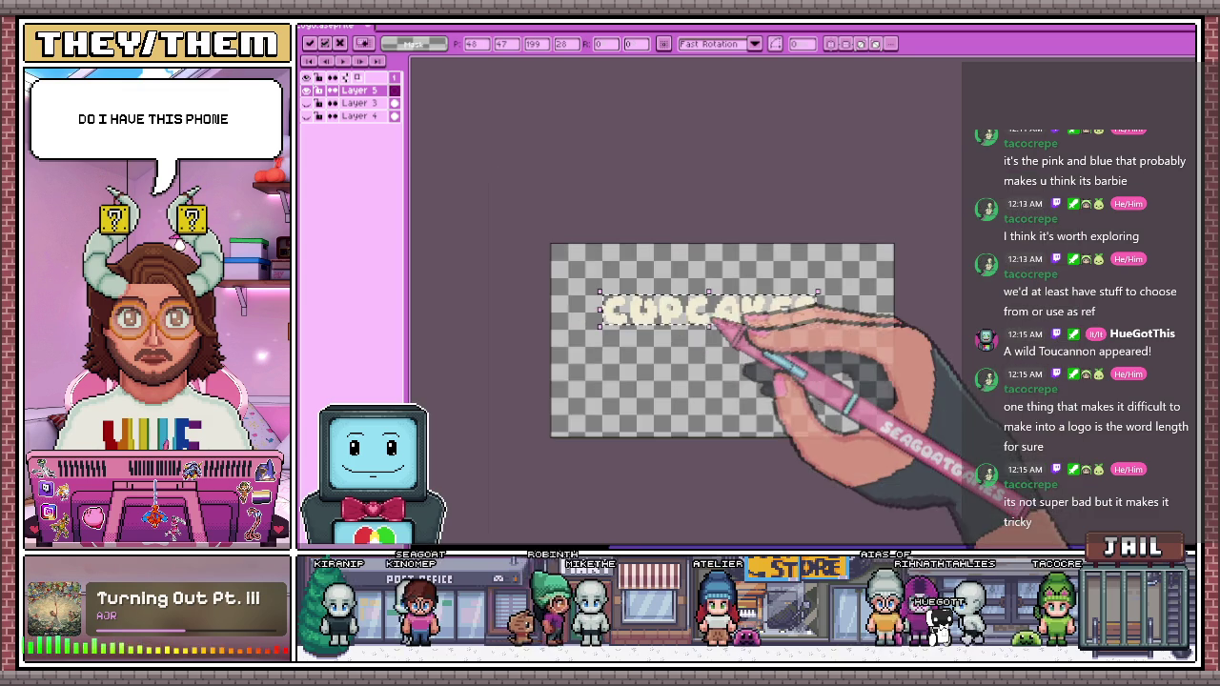
{"action": "scroll", "coordinate": [728, 335], "scroll_direction": "up", "scroll_amount": 1}
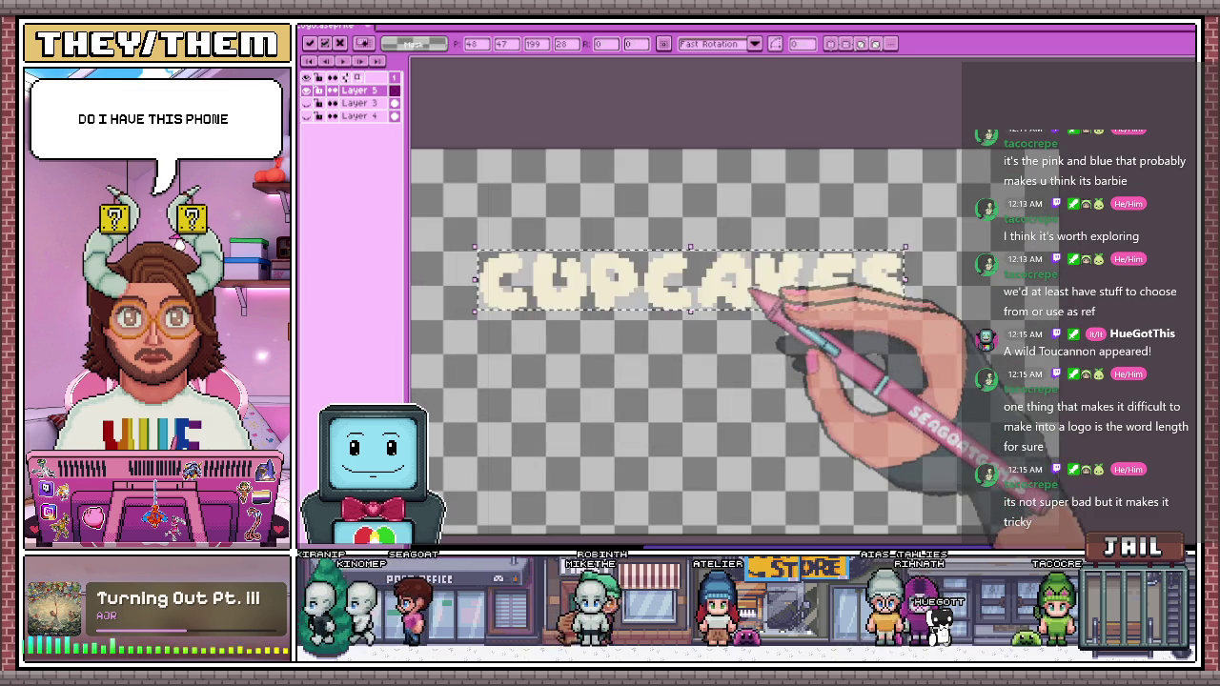
{"action": "left_click_drag", "start_coordinate": [749, 288], "coordinate": [724, 246]}
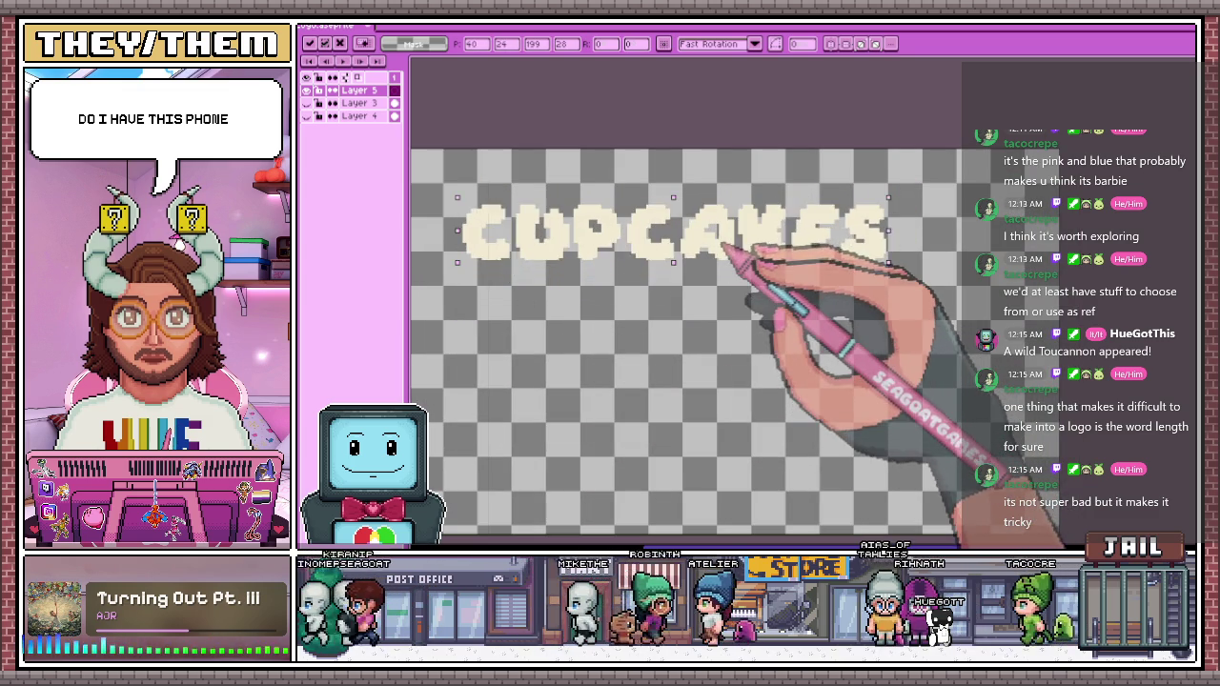
{"action": "left_click_drag", "start_coordinate": [726, 247], "coordinate": [730, 235]}
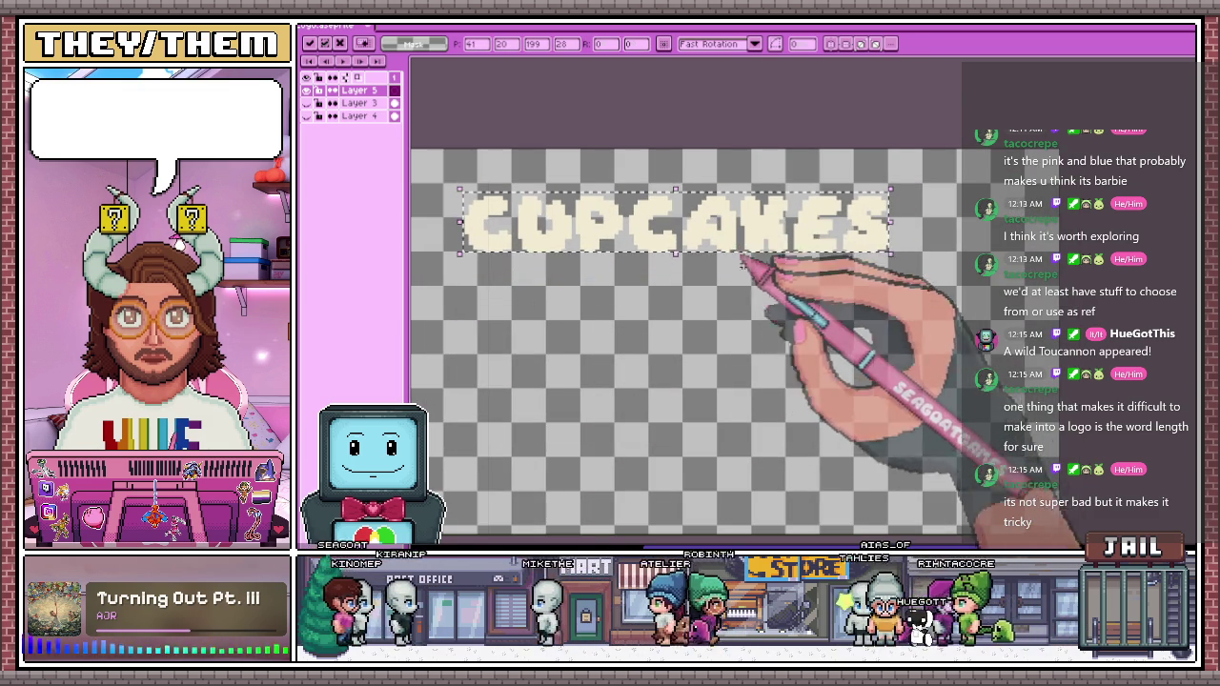
{"action": "scroll", "coordinate": [749, 276], "scroll_direction": "down", "scroll_amount": 1}
{"action": "key", "text": "Return"}
{"action": "scroll", "coordinate": [721, 343], "scroll_direction": "up", "scroll_amount": 1}
{"action": "key", "text": "ctrl+t"}
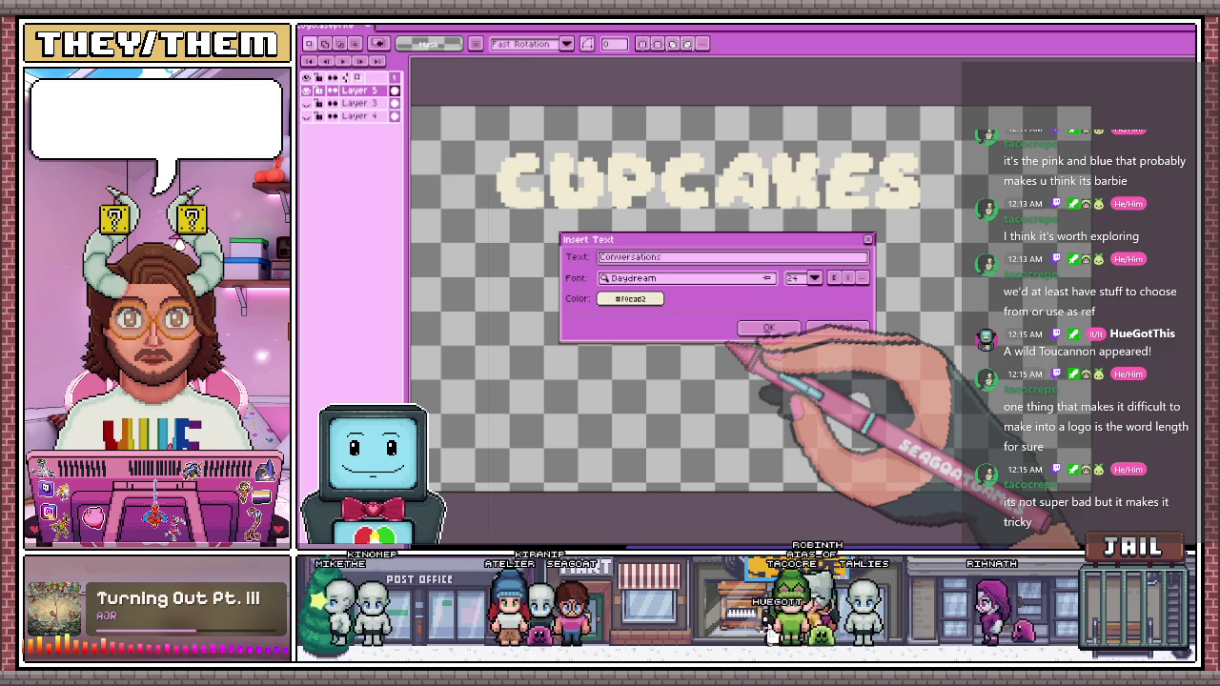
Discard the oversized text and CUPCAKES, then place CONVERSATIONS at font size 16
{"action": "left_click", "coordinate": [765, 328]}
{"action": "scroll", "coordinate": [705, 297], "scroll_direction": "down", "scroll_amount": 1}
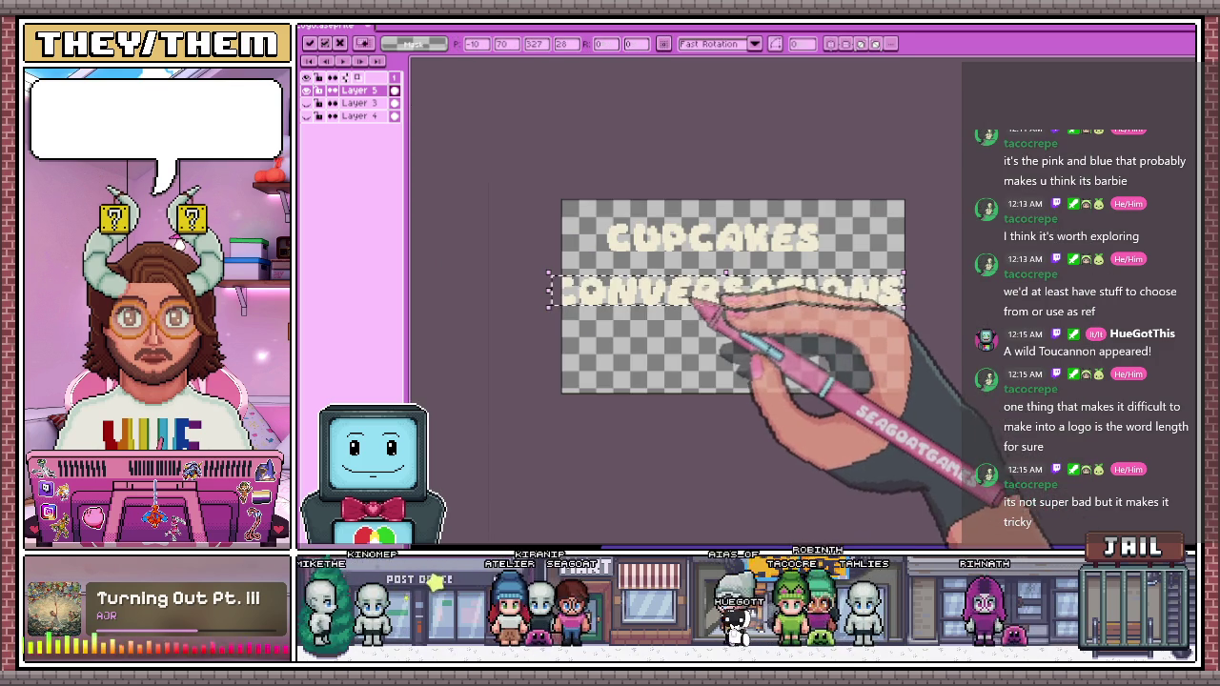
{"action": "scroll", "coordinate": [709, 297], "scroll_direction": "up", "scroll_amount": 1}
{"action": "key", "text": "Escape"}
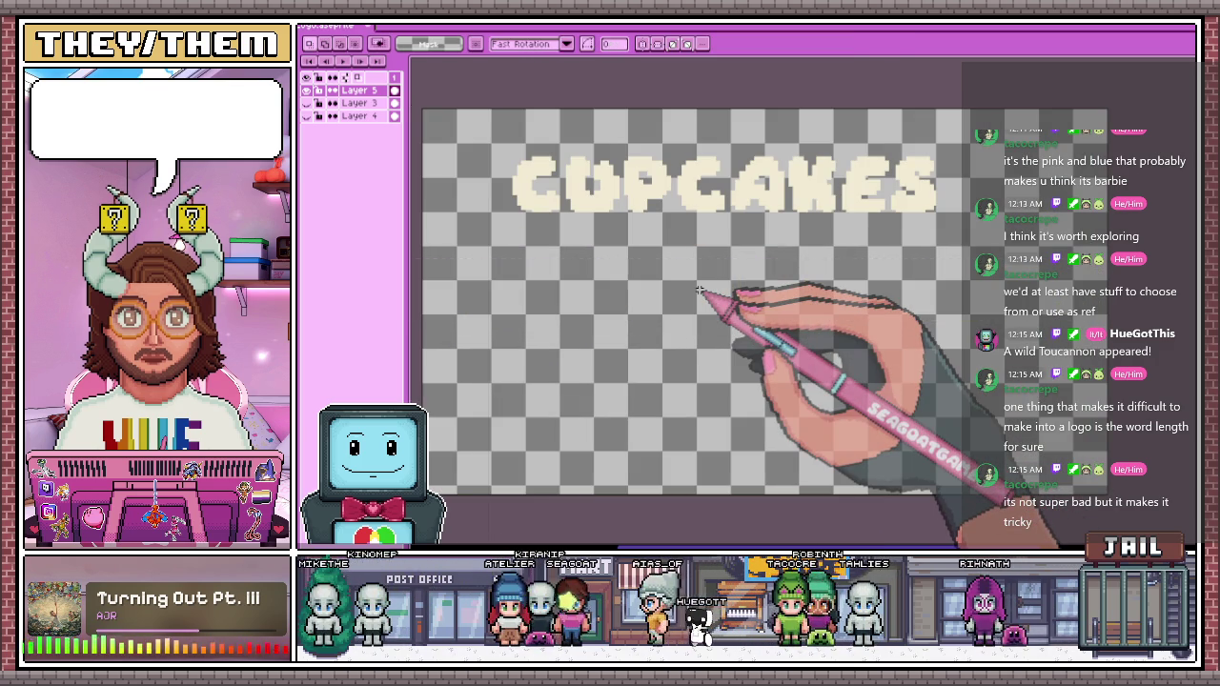
{"action": "key", "text": "Delete"}
{"action": "key", "text": "t"}
{"action": "left_click", "coordinate": [814, 279]}
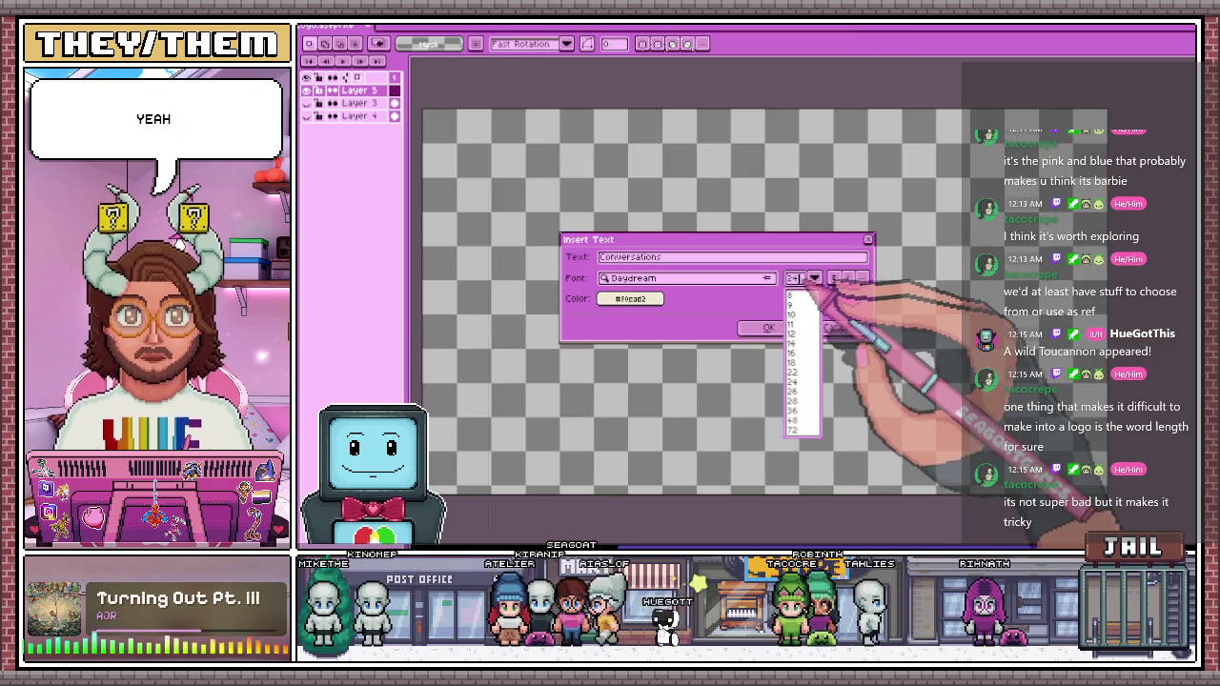
{"action": "left_click", "coordinate": [765, 327]}
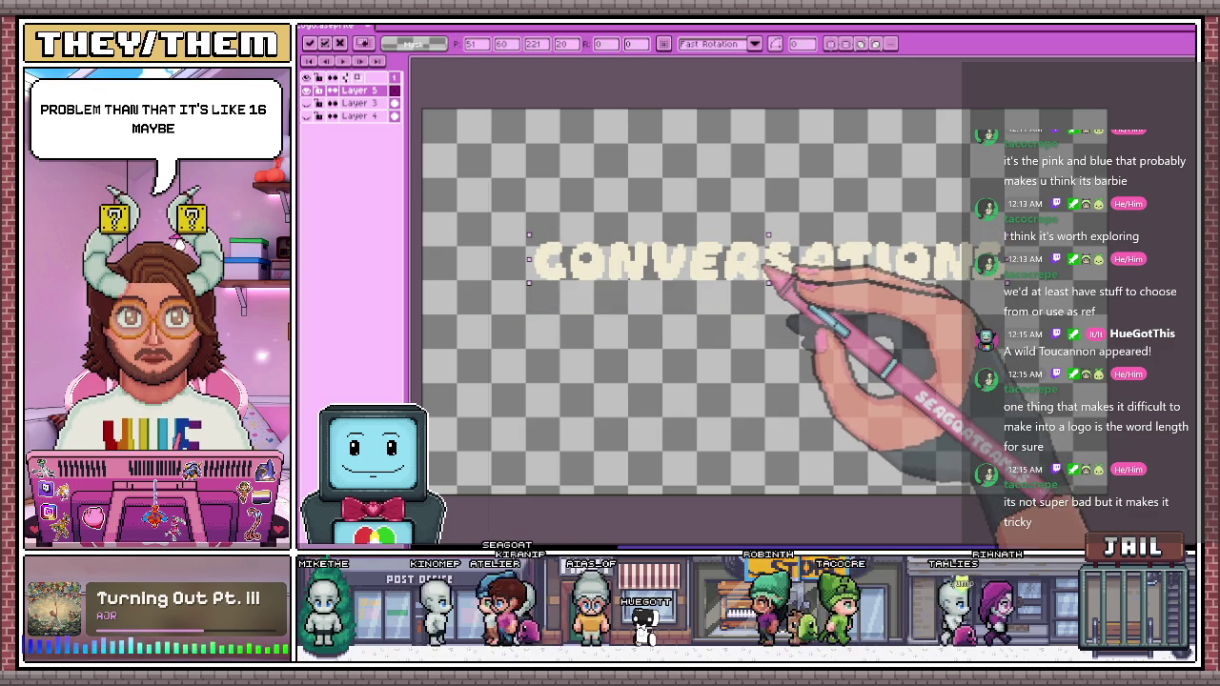
{"action": "key", "text": "Return"}
Insert CUPCAKES and drag it above CONVERSATIONS
{"action": "key", "text": "t"}
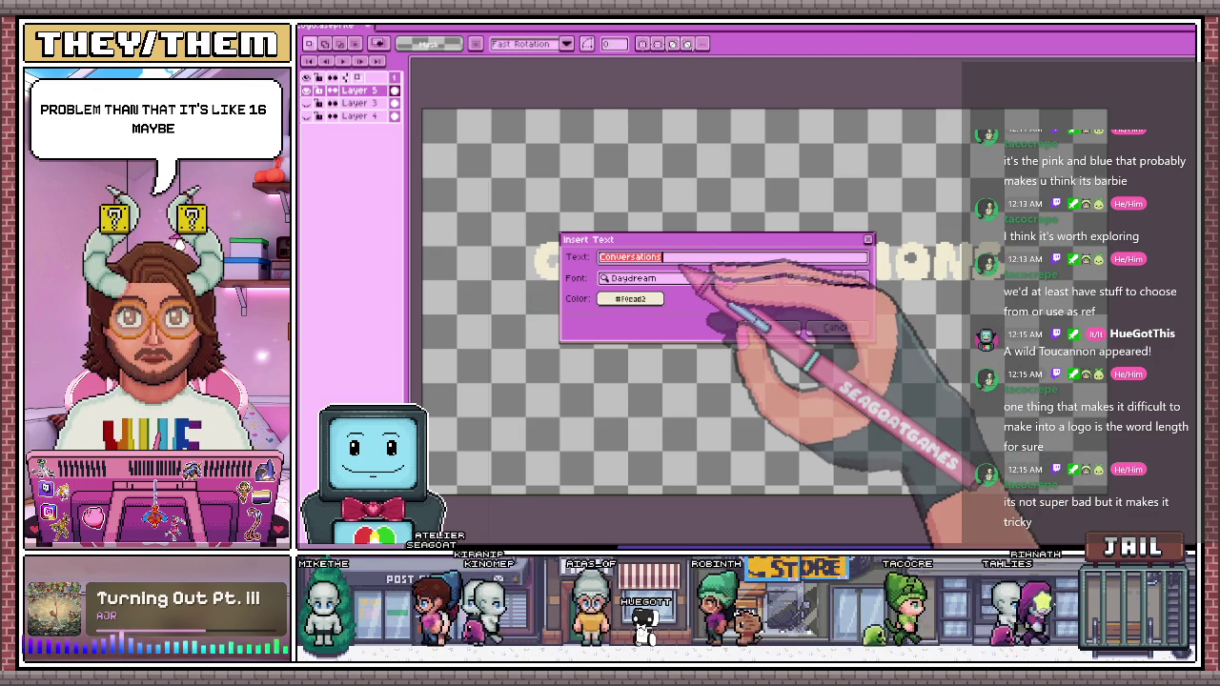
{"action": "type", "text": "Cupcakes"}
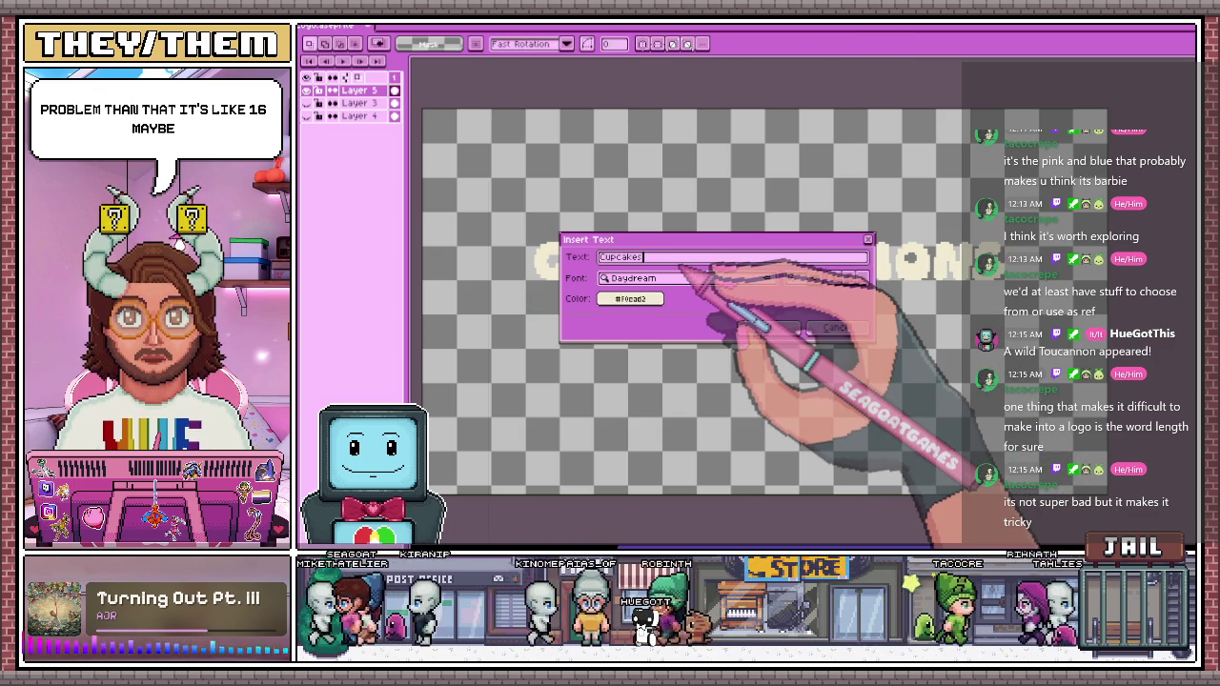
{"action": "left_click", "coordinate": [788, 327]}
{"action": "left_click_drag", "start_coordinate": [770, 338], "coordinate": [756, 221]}
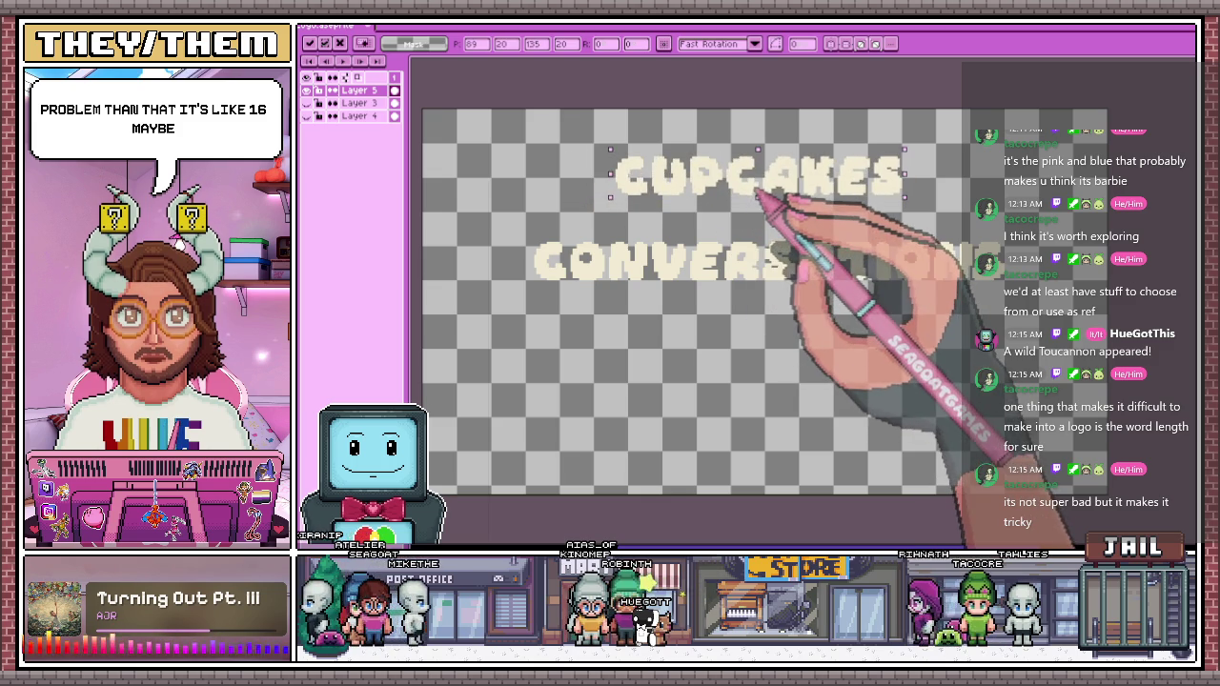
{"action": "mouse_move", "coordinate": [746, 192]}
{"action": "left_mouse_down"}
{"action": "mouse_move", "coordinate": [684, 217]}
{"action": "mouse_move", "coordinate": [780, 204]}
{"action": "left_mouse_up"}
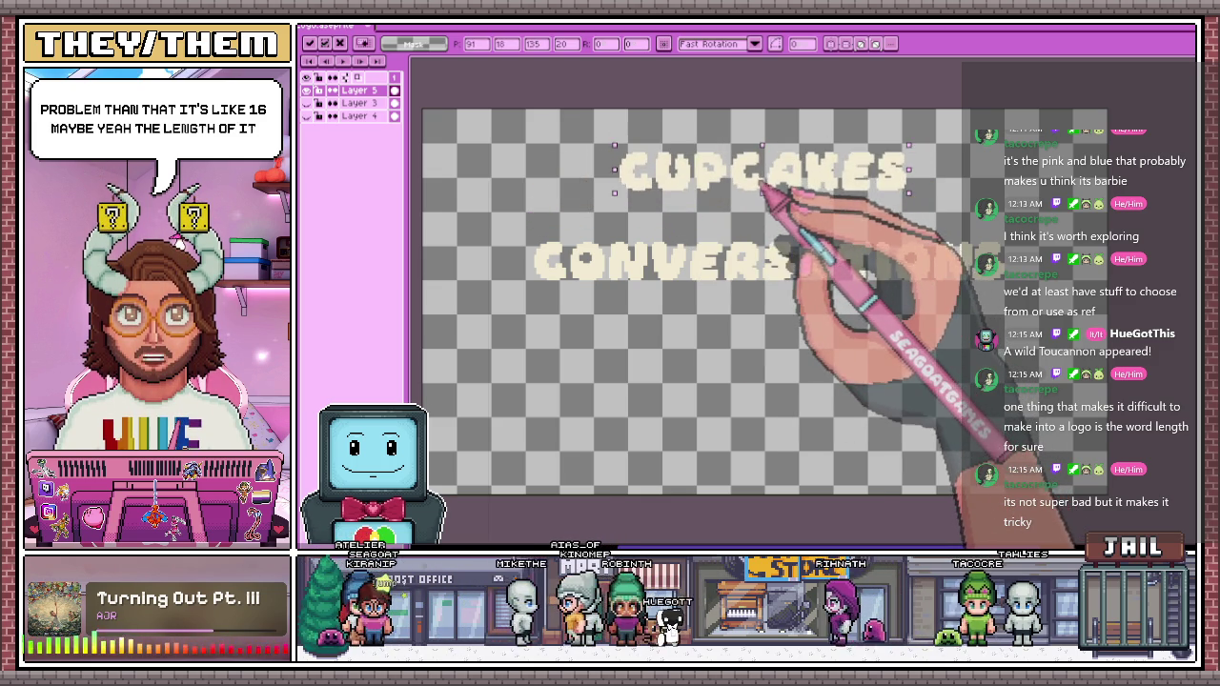
Fine-tune CUPCAKES so it sits centred just above CONVERSATIONS, then commit it
{"action": "scroll", "coordinate": [736, 243], "scroll_direction": "down", "scroll_amount": 1}
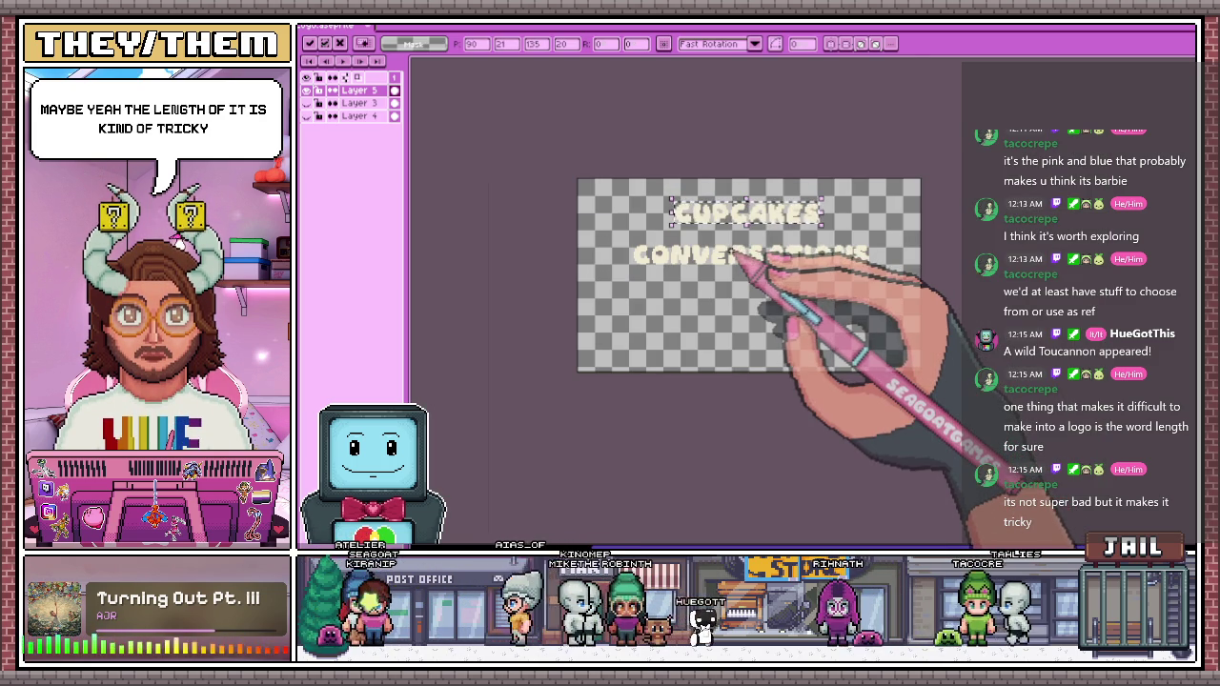
{"action": "scroll", "coordinate": [745, 242], "scroll_direction": "up", "scroll_amount": 1}
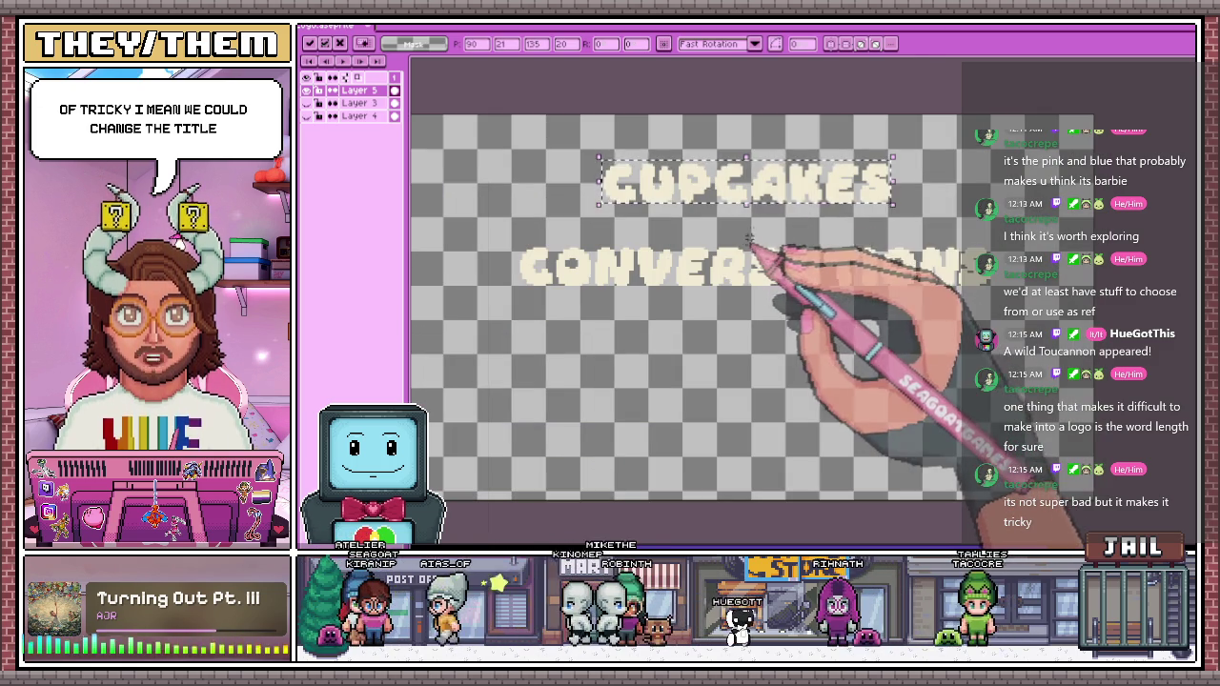
{"action": "mouse_move", "coordinate": [772, 172]}
{"action": "left_mouse_down"}
{"action": "mouse_move", "coordinate": [765, 197]}
{"action": "mouse_move", "coordinate": [702, 213]}
{"action": "mouse_move", "coordinate": [790, 219]}
{"action": "mouse_move", "coordinate": [790, 196]}
{"action": "mouse_move", "coordinate": [720, 202]}
{"action": "mouse_move", "coordinate": [760, 191]}
{"action": "left_mouse_up"}
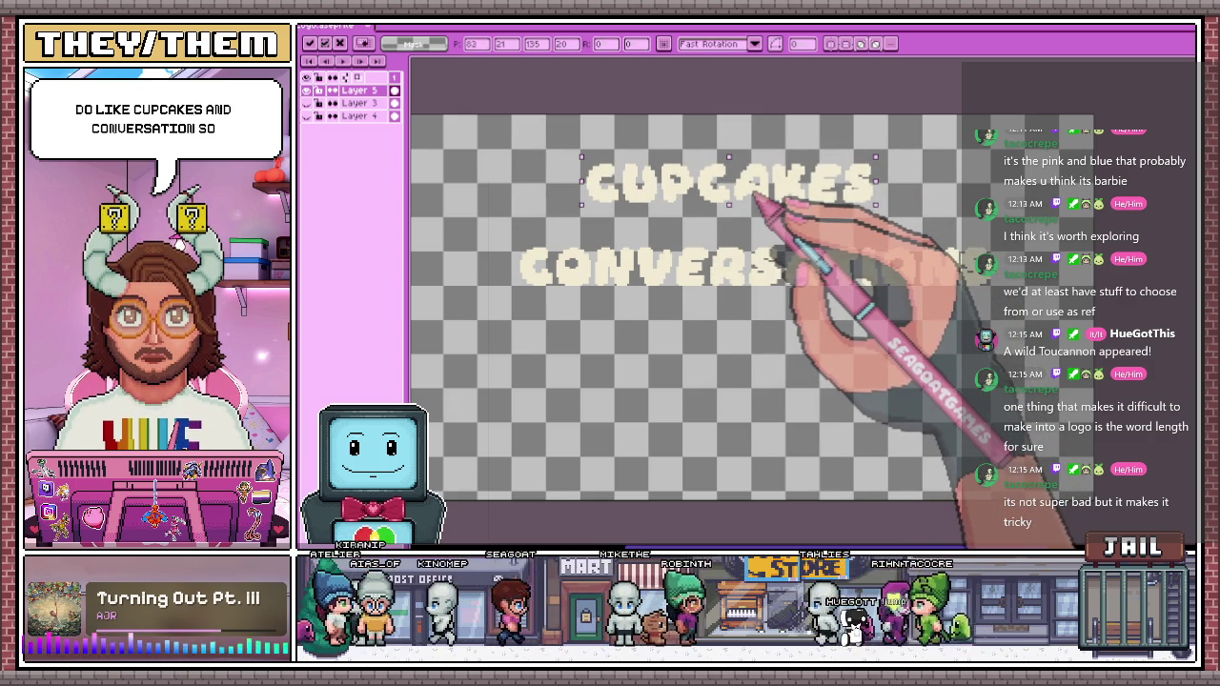
{"action": "left_click_drag", "start_coordinate": [692, 206], "coordinate": [754, 189]}
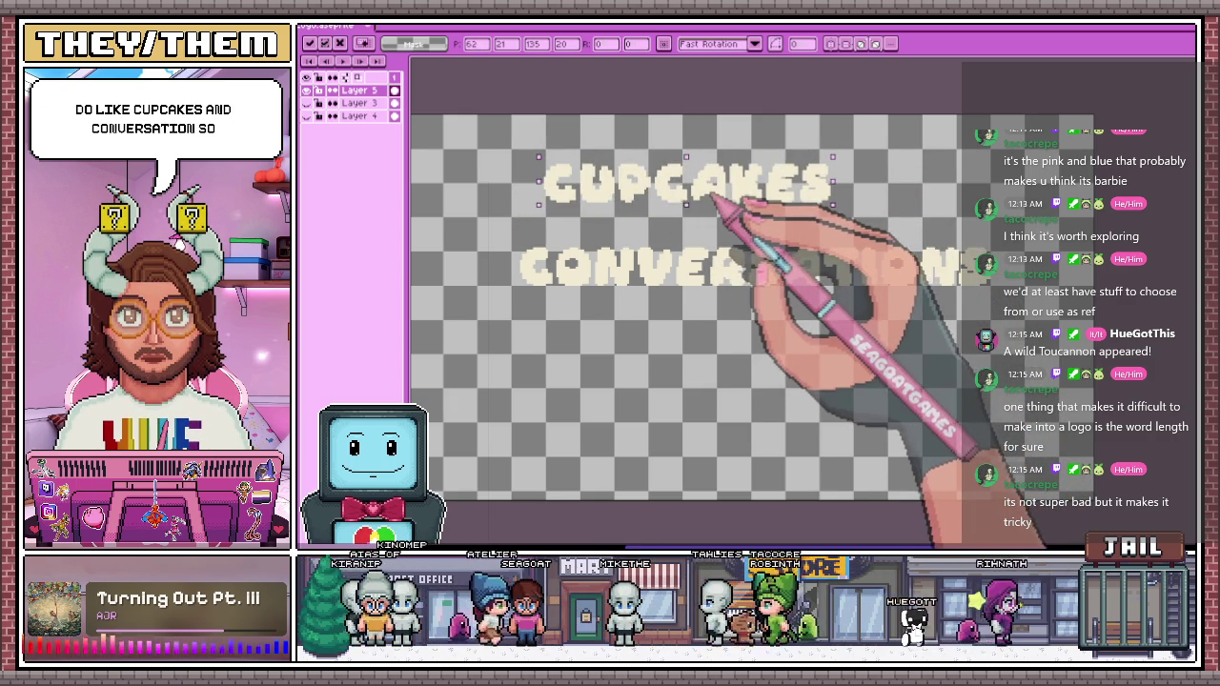
{"action": "left_click_drag", "start_coordinate": [760, 228], "coordinate": [734, 221]}
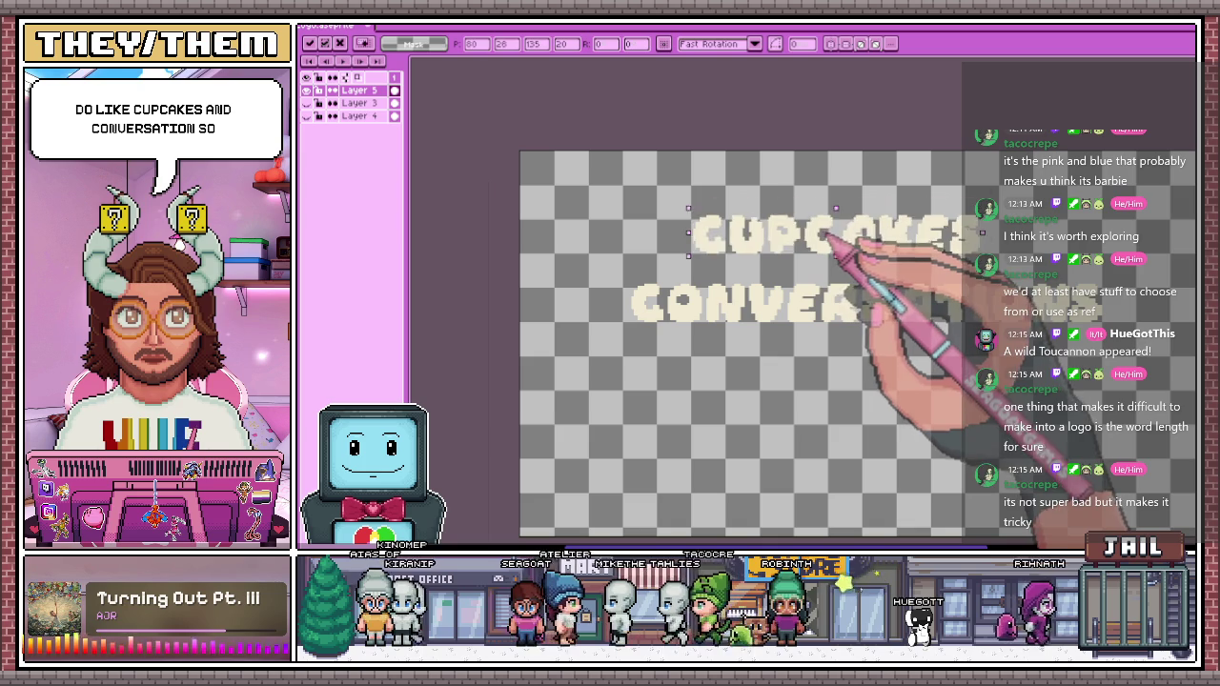
{"action": "left_click_drag", "start_coordinate": [831, 219], "coordinate": [794, 245]}
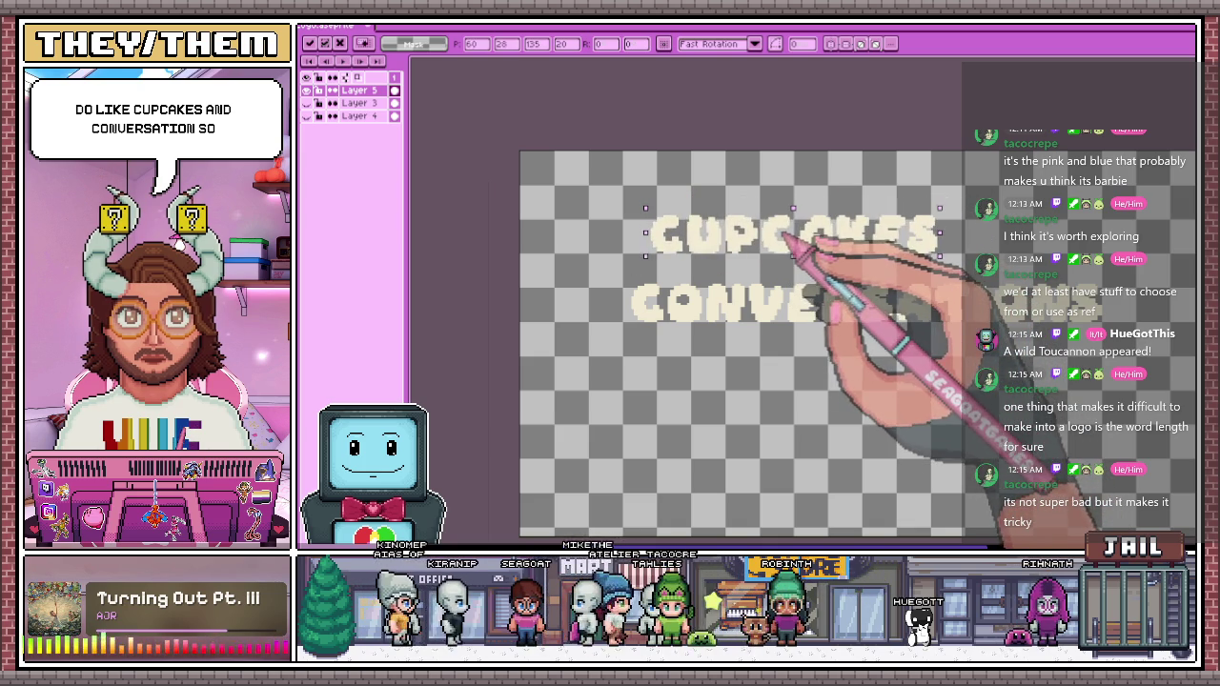
{"action": "scroll", "coordinate": [797, 253], "scroll_direction": "down", "scroll_amount": 2}
{"action": "scroll", "coordinate": [808, 252], "scroll_direction": "up", "scroll_amount": 2}
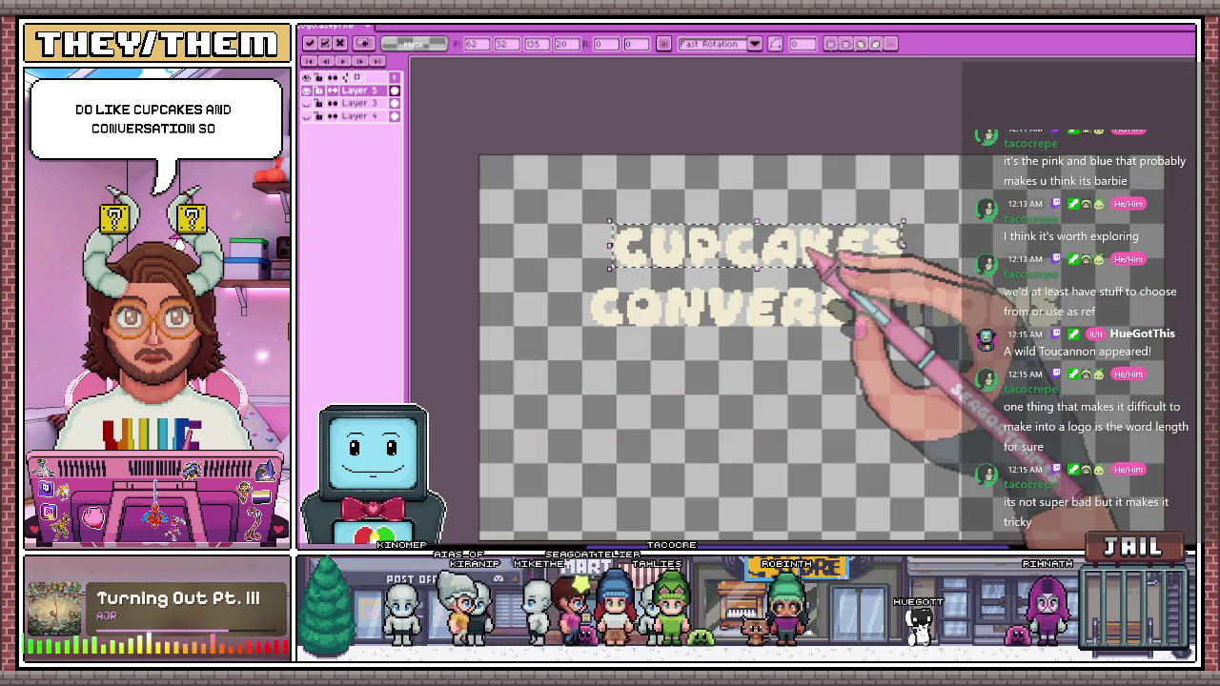
{"action": "scroll", "coordinate": [808, 253], "scroll_direction": "down", "scroll_amount": 2}
{"action": "key", "text": "Return"}
{"action": "scroll", "coordinate": [848, 259], "scroll_direction": "up", "scroll_amount": 2}
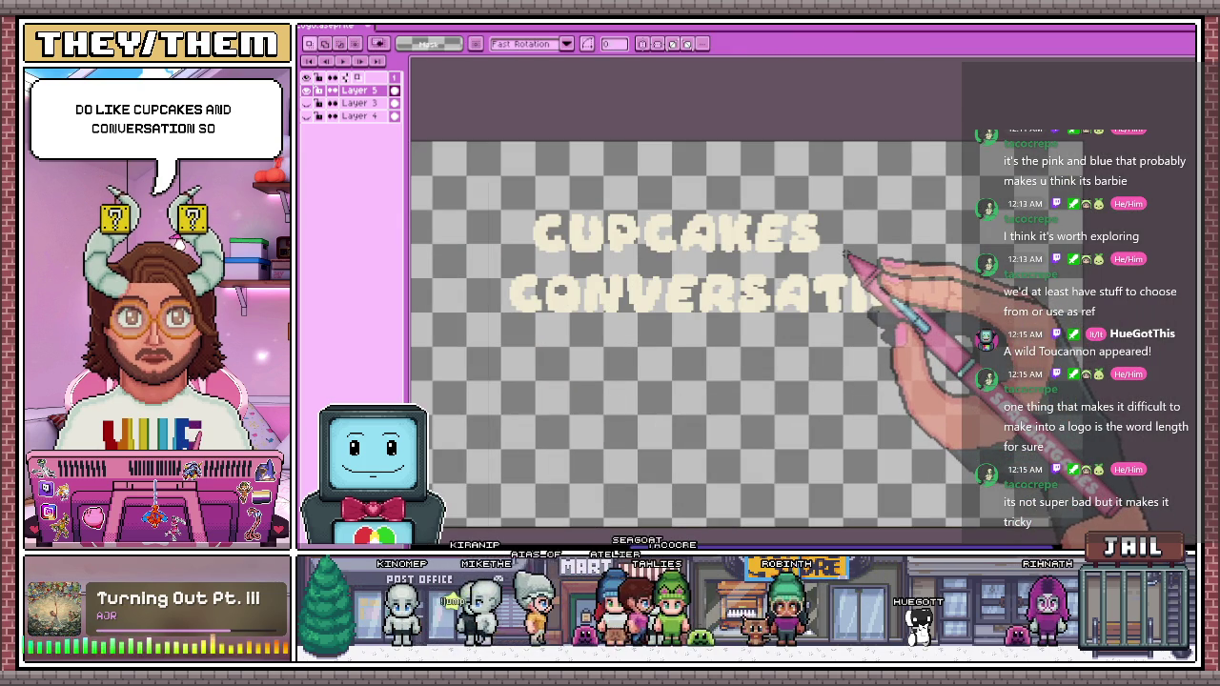
Insert the word AND and place it to the right of CUPCAKES
{"action": "key", "text": "t"}
{"action": "type", "text": "And"}
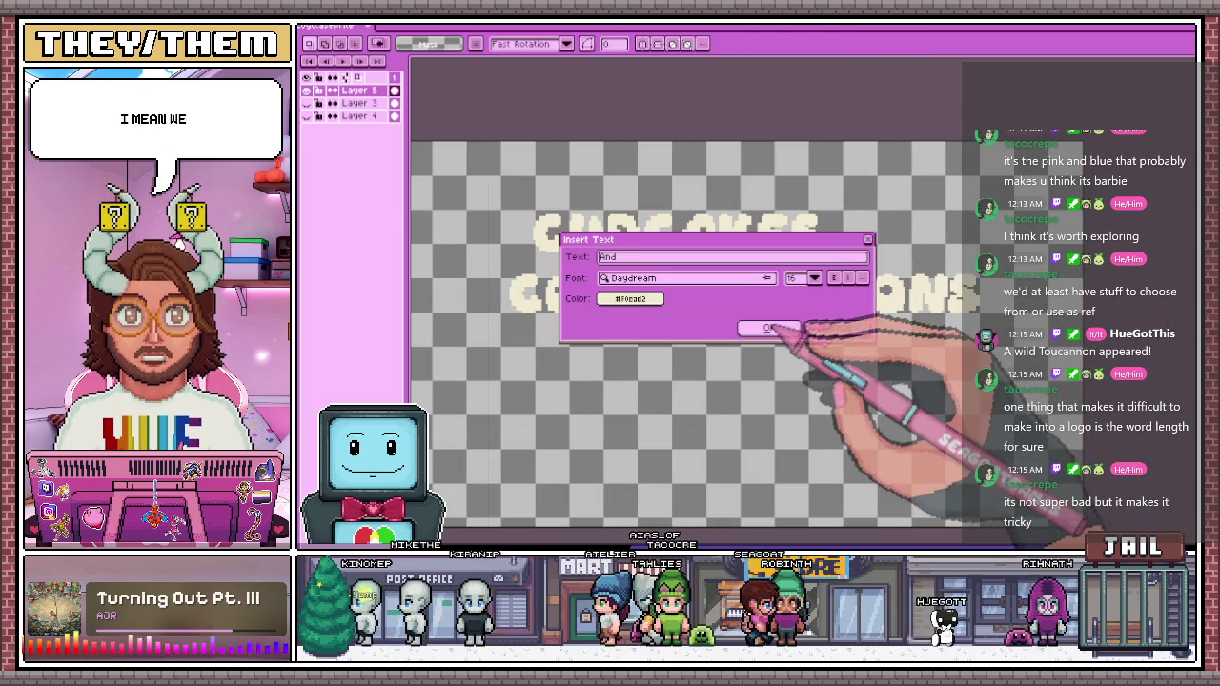
{"action": "left_click", "coordinate": [768, 327]}
{"action": "left_click_drag", "start_coordinate": [729, 350], "coordinate": [904, 248]}
{"action": "key", "text": "Return"}
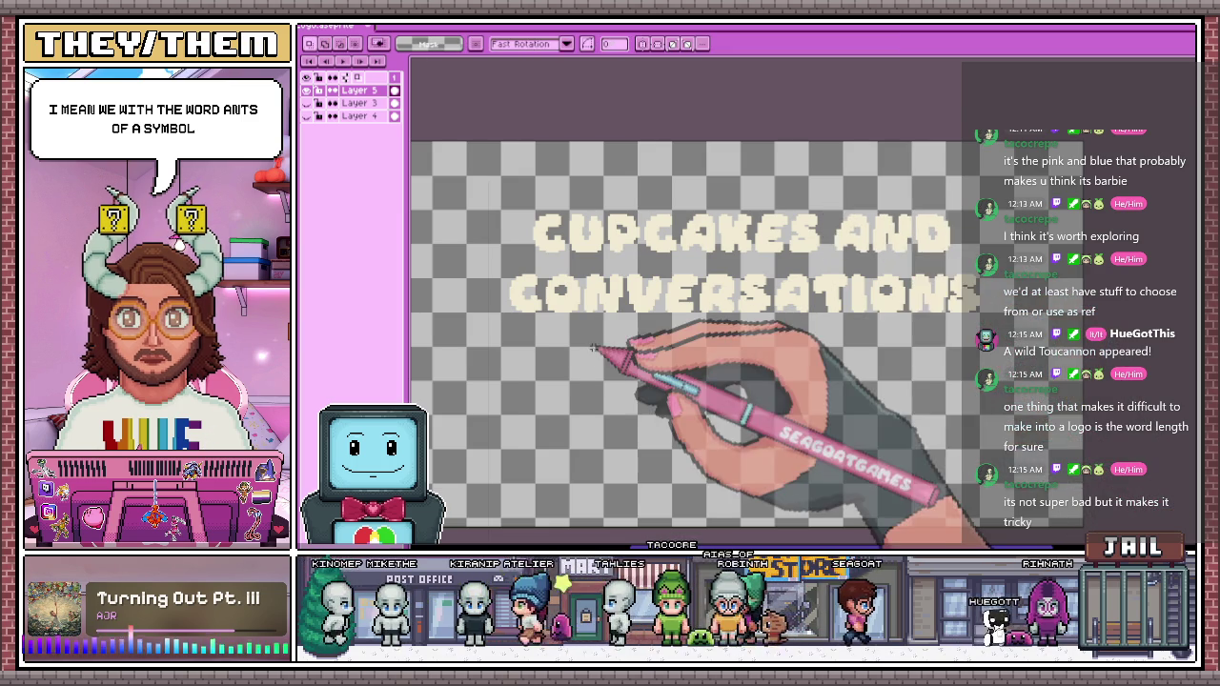
{"action": "scroll", "coordinate": [600, 401], "scroll_direction": "down", "scroll_amount": 1}
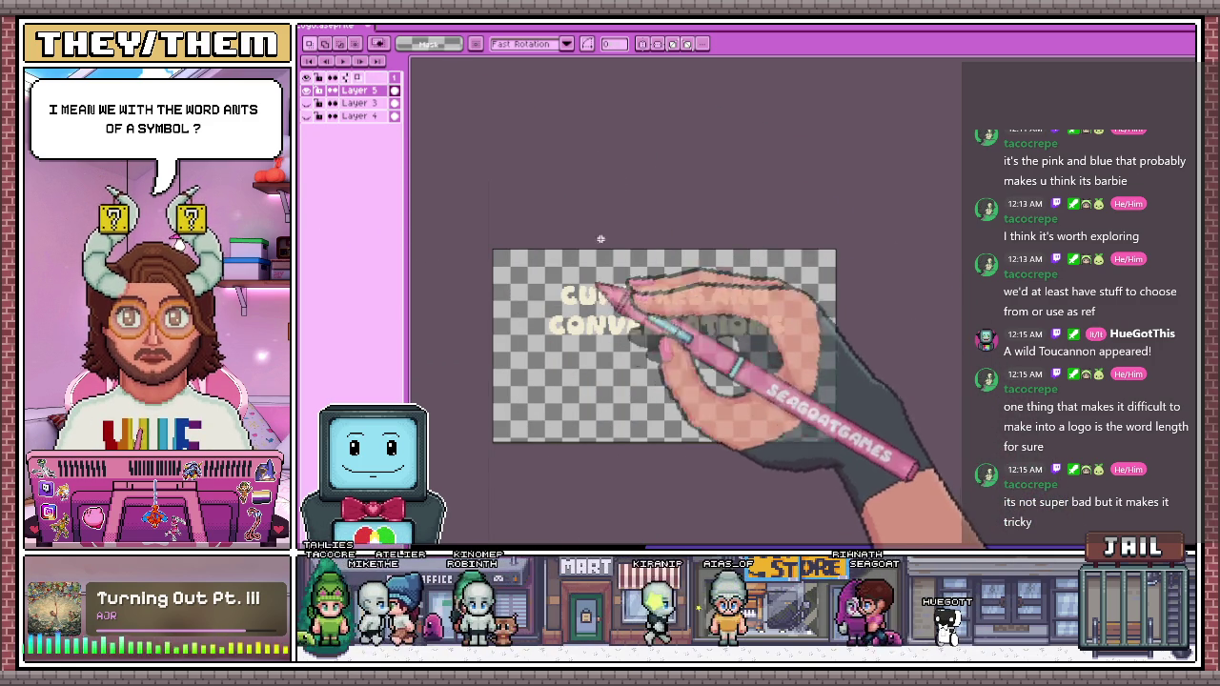
Bucket-fill the C, A, T and I of CONVERSATIONS pink, undoing the stray background fill
{"action": "key", "text": "g"}
{"action": "scroll", "coordinate": [609, 305], "scroll_direction": "up", "scroll_amount": 2}
{"action": "left_click", "coordinate": [589, 278]}
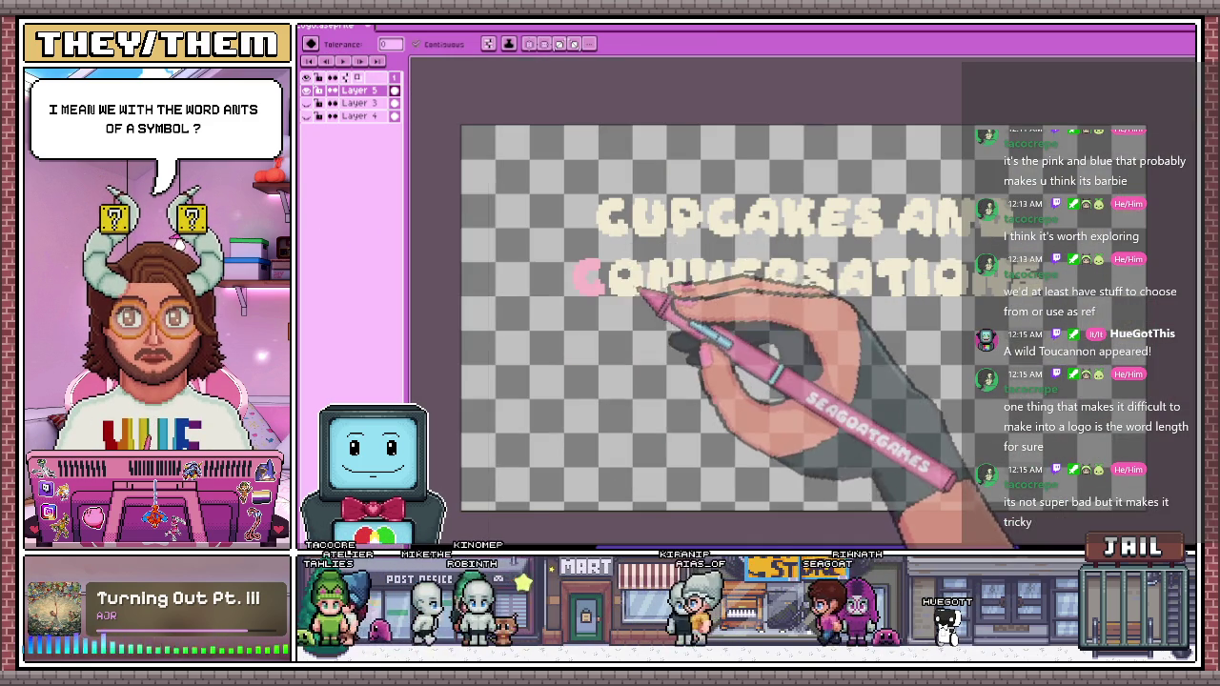
{"action": "left_click", "coordinate": [624, 273]}
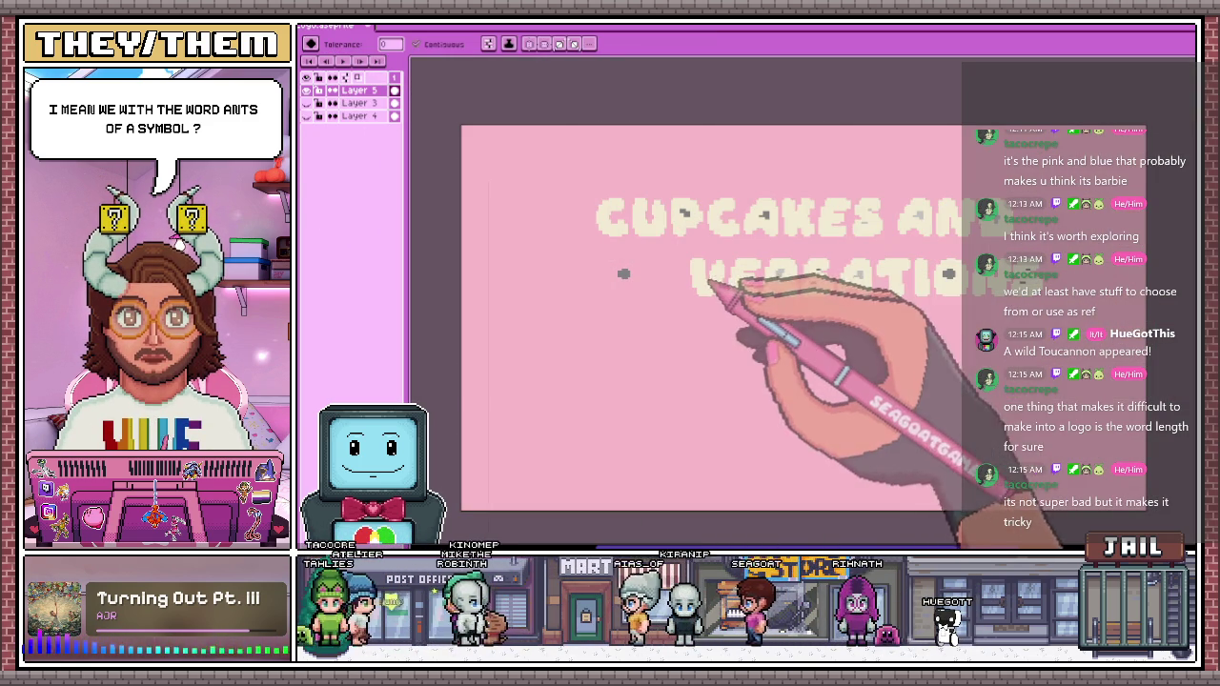
{"action": "key", "text": "ctrl+z"}
{"action": "key", "text": "ctrl+y"}
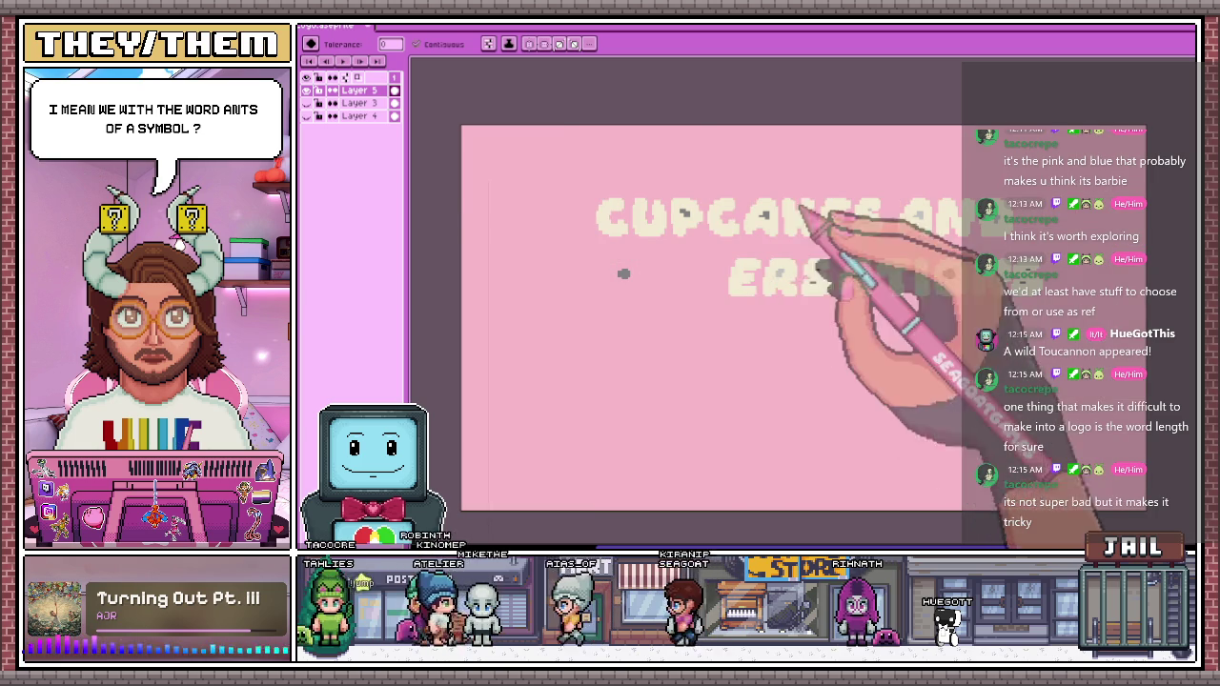
{"action": "key", "text": "ctrl+z"}
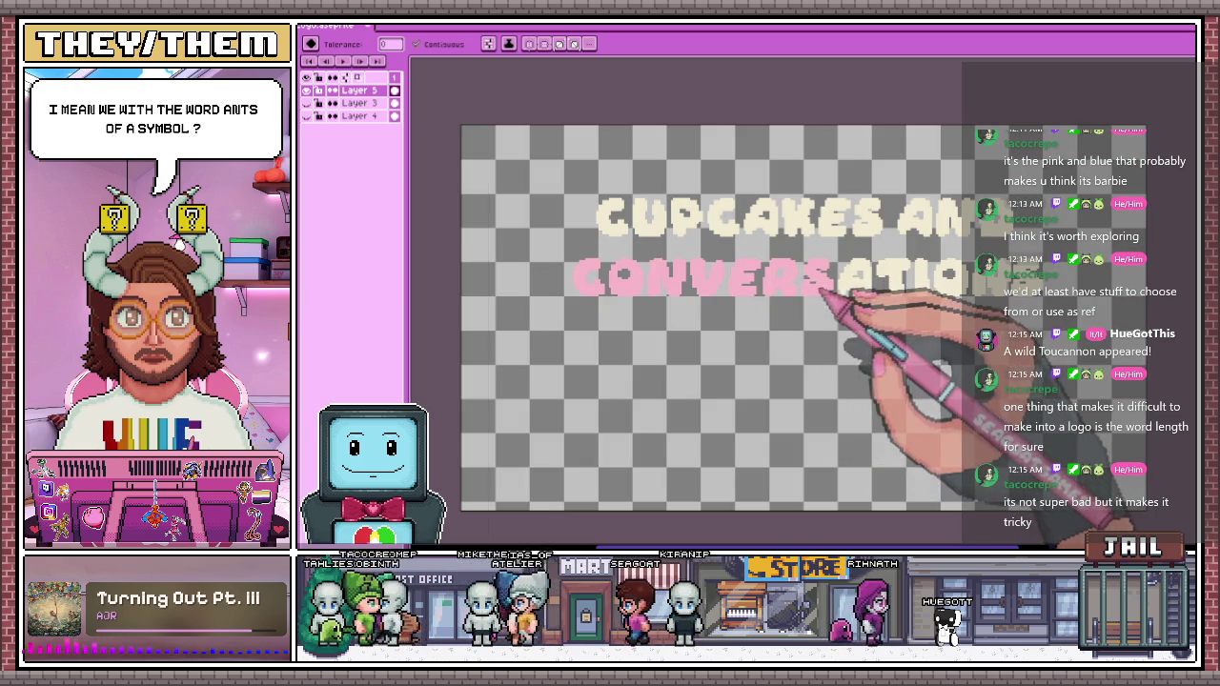
{"action": "left_click", "coordinate": [855, 276]}
{"action": "left_click", "coordinate": [890, 276]}
{"action": "left_click", "coordinate": [922, 276]}
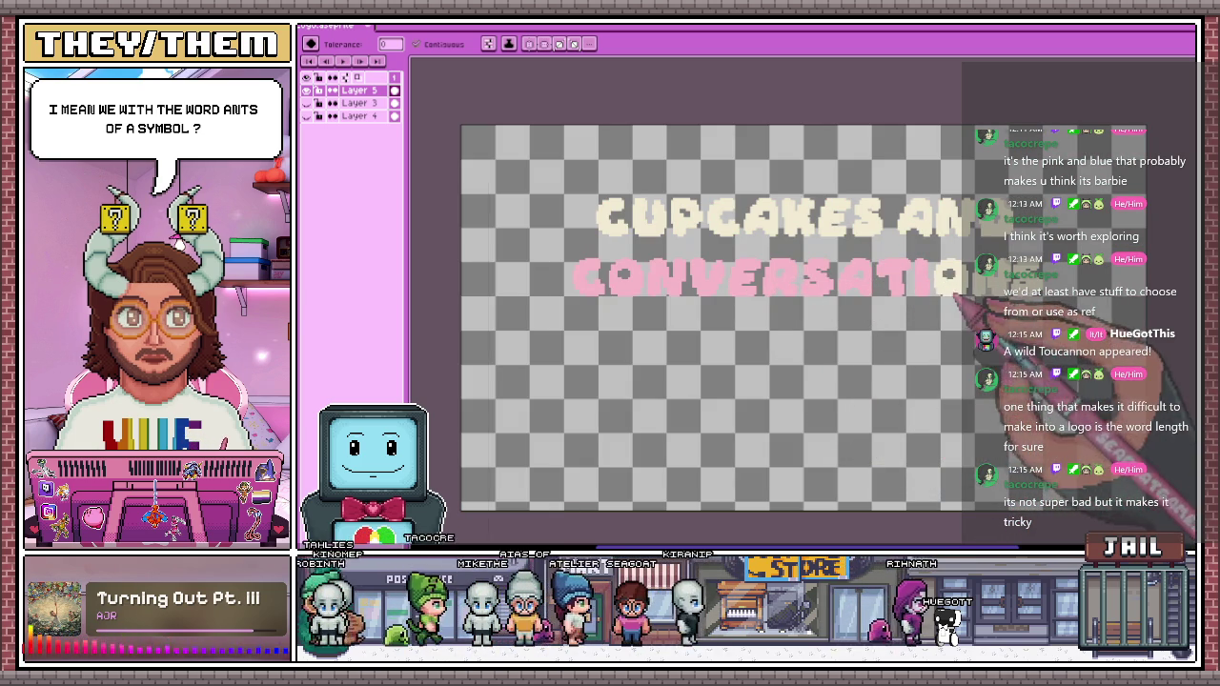
{"action": "scroll", "coordinate": [819, 319], "scroll_direction": "down", "scroll_amount": 3}
{"action": "scroll", "coordinate": [797, 311], "scroll_direction": "up", "scroll_amount": 2}
Show the teal background layer and fill the A, N and D of AND green
{"action": "left_click", "coordinate": [307, 116]}
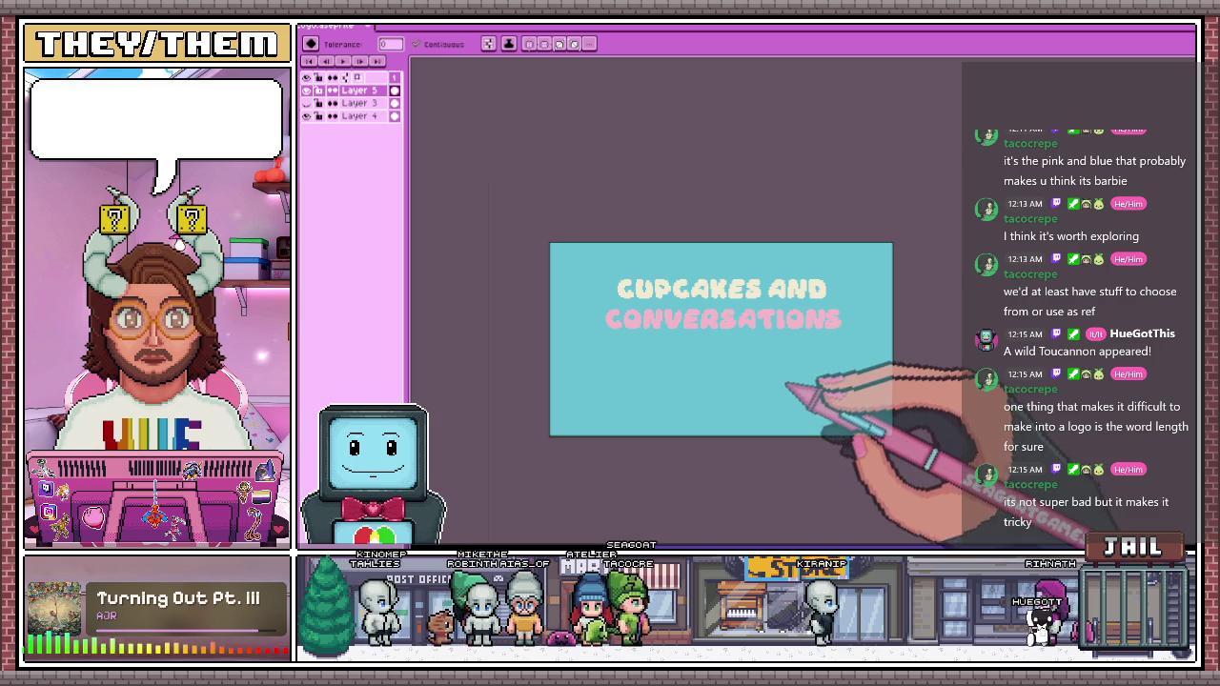
{"action": "scroll", "coordinate": [801, 351], "scroll_direction": "up", "scroll_amount": 2}
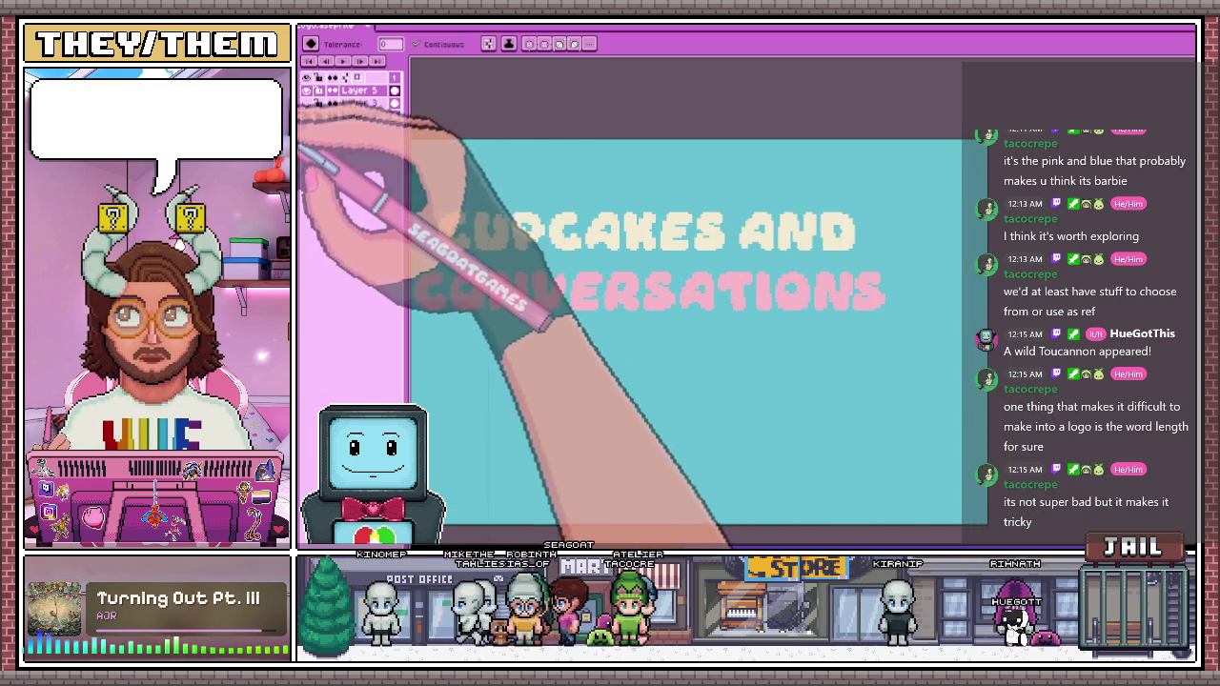
{"action": "left_click", "coordinate": [805, 252]}
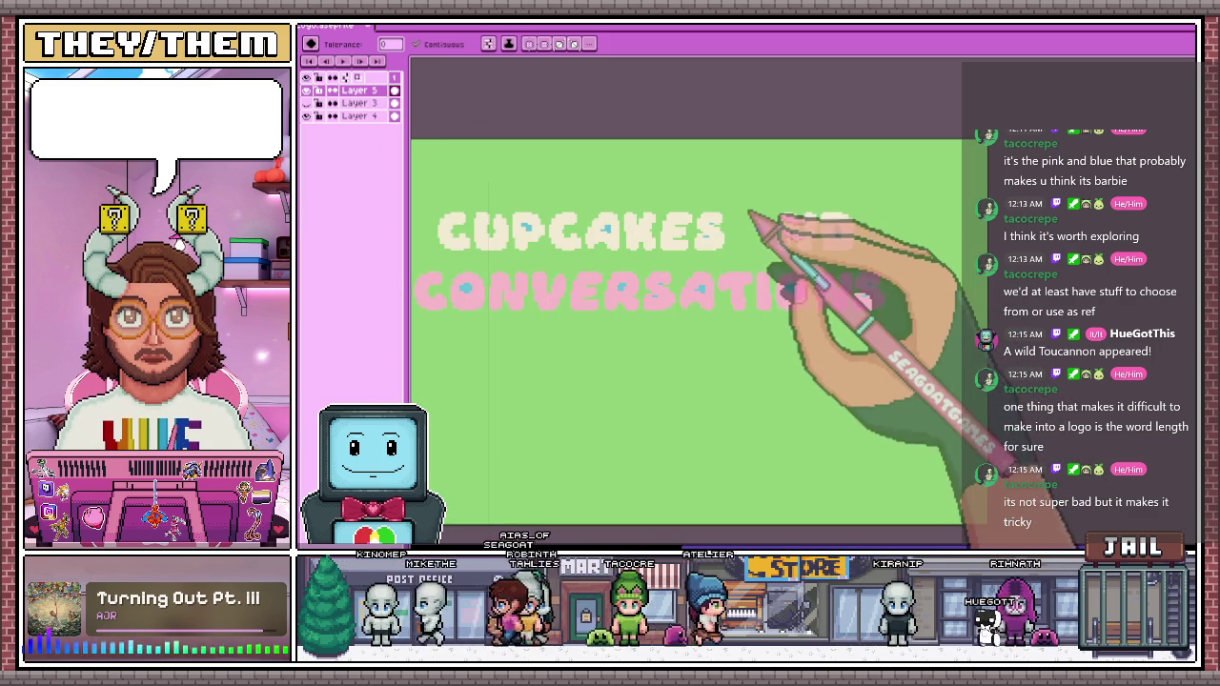
{"action": "key", "text": "ctrl+z"}
{"action": "key", "text": "ctrl+z"}
{"action": "left_click", "coordinate": [758, 231]}
{"action": "left_click", "coordinate": [795, 238]}
{"action": "left_click", "coordinate": [830, 239]}
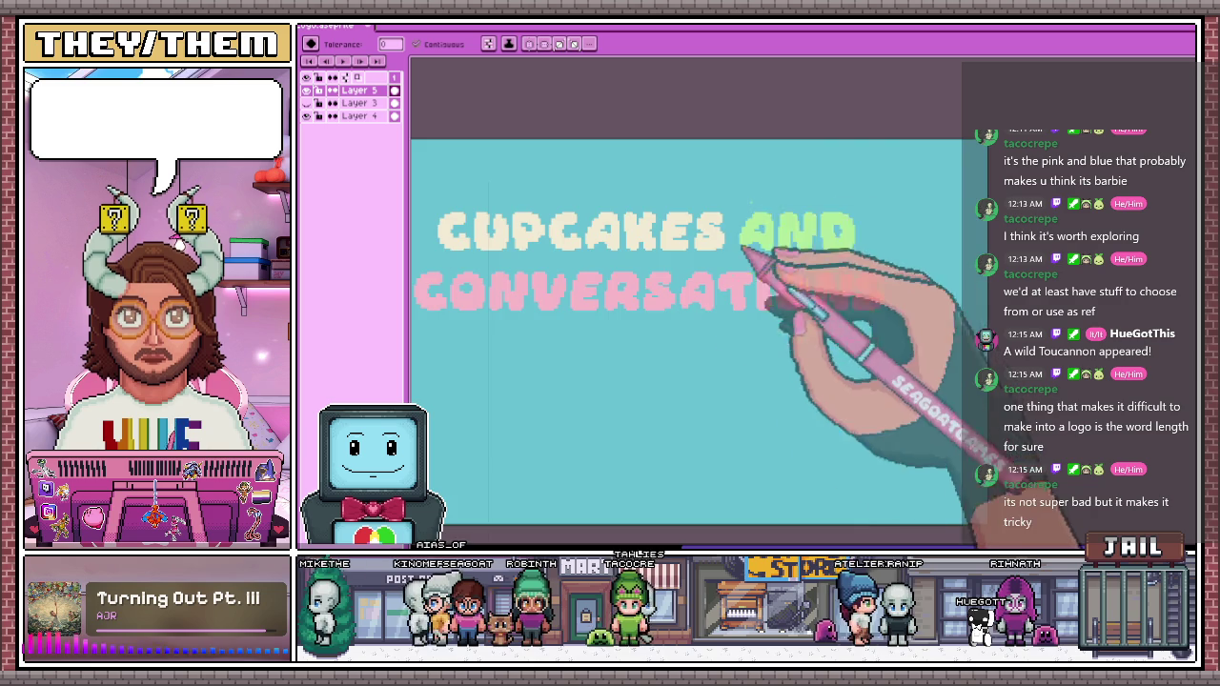
Fit the logo in view, undo a trial cream background fill, and switch to the pencil
{"action": "key", "text": "minus"}
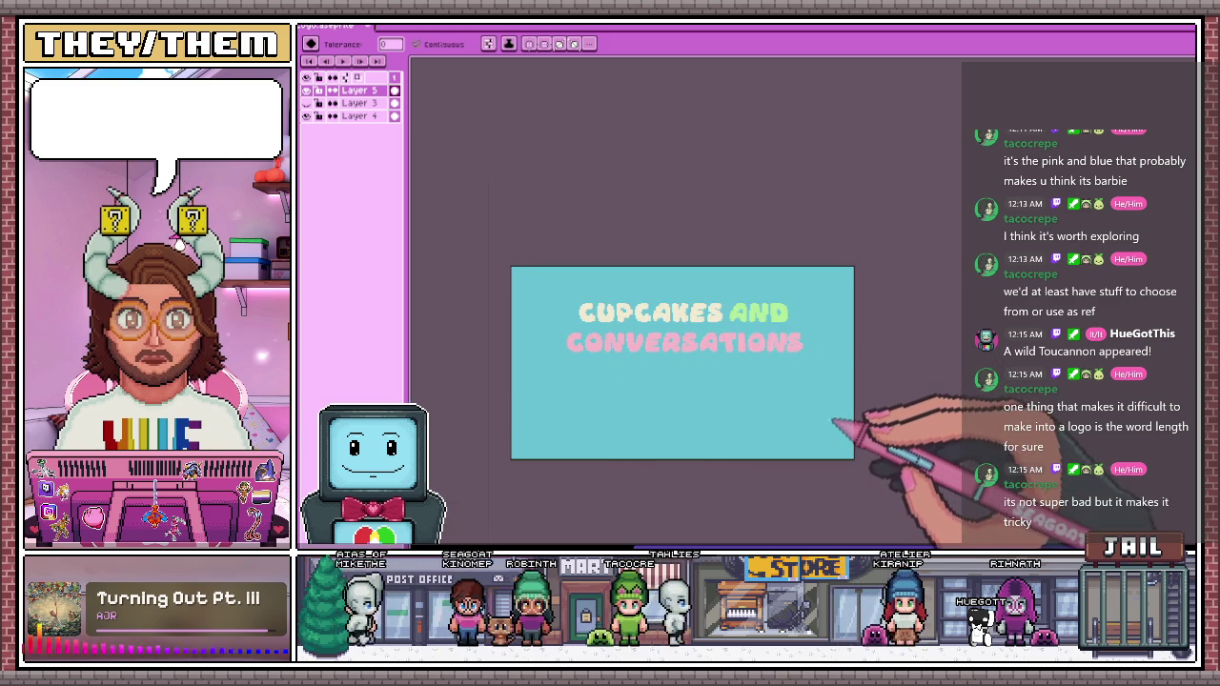
{"action": "scroll", "coordinate": [834, 424], "scroll_direction": "up", "scroll_amount": 2}
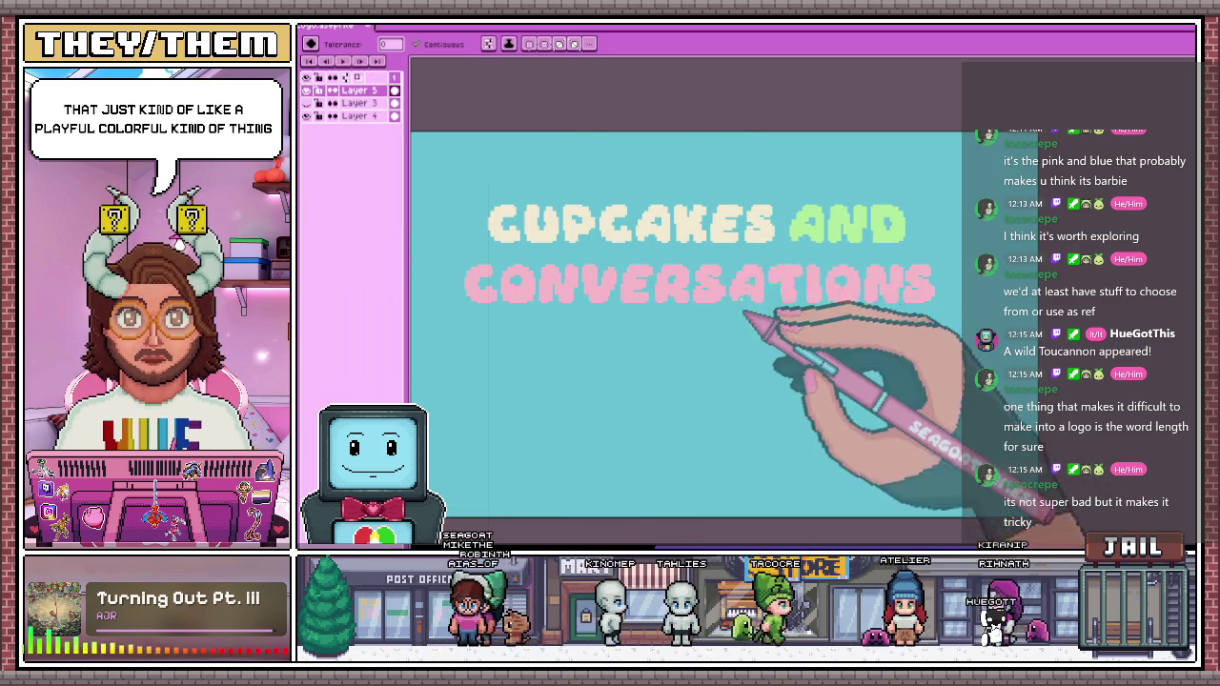
{"action": "scroll", "coordinate": [515, 243], "scroll_direction": "up", "scroll_amount": 2}
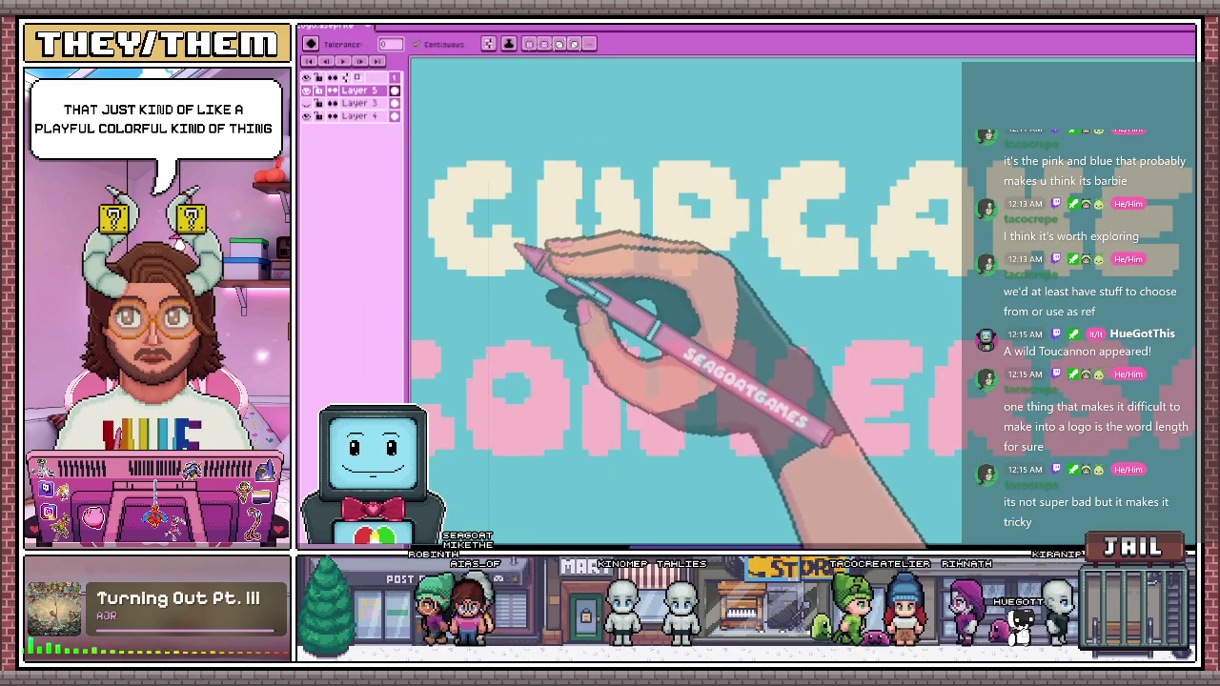
{"action": "left_click", "coordinate": [524, 245]}
{"action": "key", "text": "ctrl+z"}
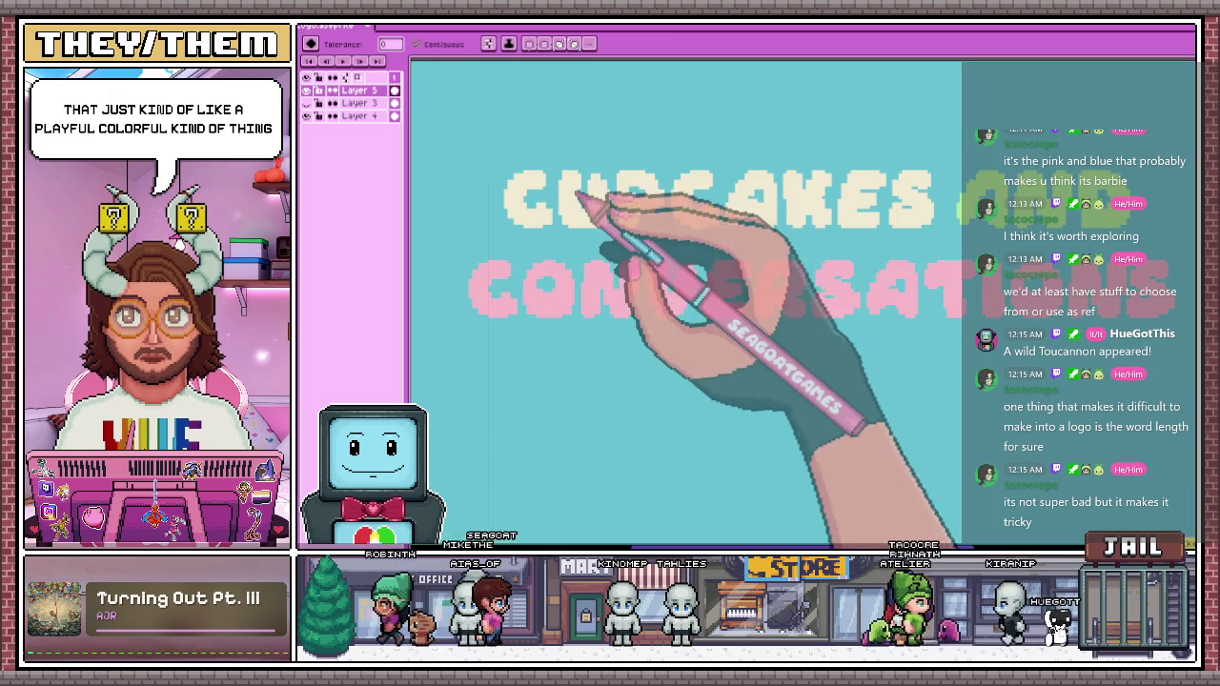
{"action": "key", "text": "b"}
{"action": "scroll", "coordinate": [562, 229], "scroll_direction": "up", "scroll_amount": 1}
{"action": "scroll", "coordinate": [564, 215], "scroll_direction": "down", "scroll_amount": 1}
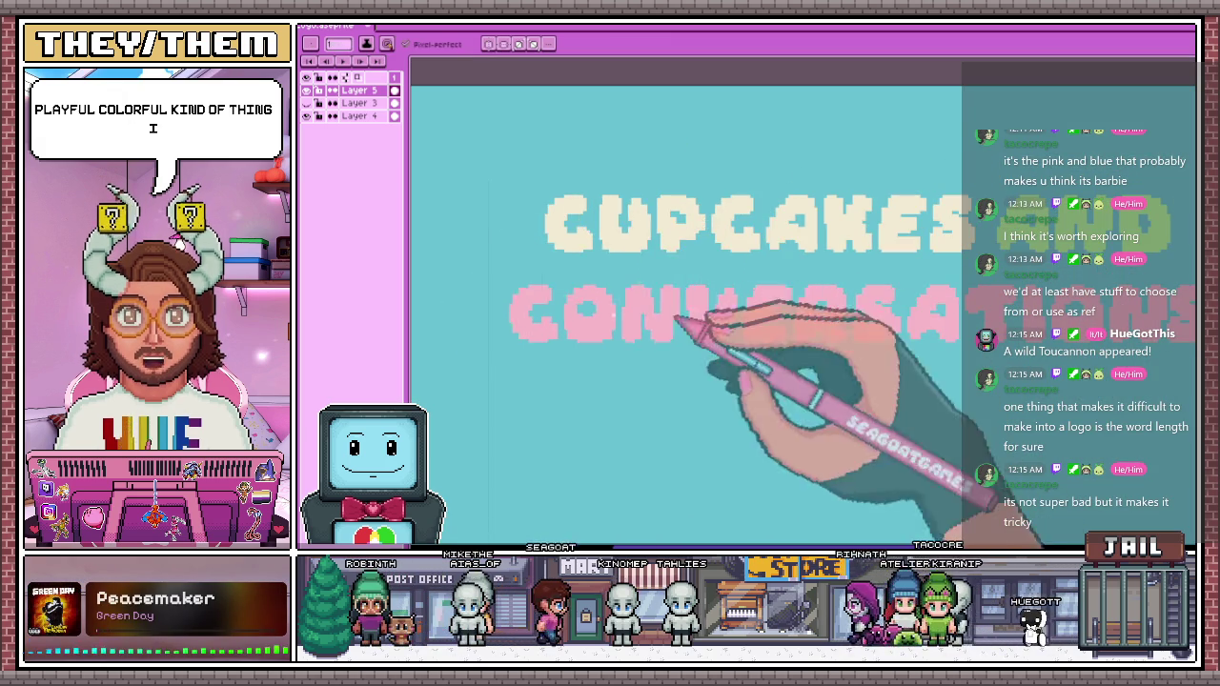
{"action": "scroll", "coordinate": [583, 242], "scroll_direction": "down", "scroll_amount": 1}
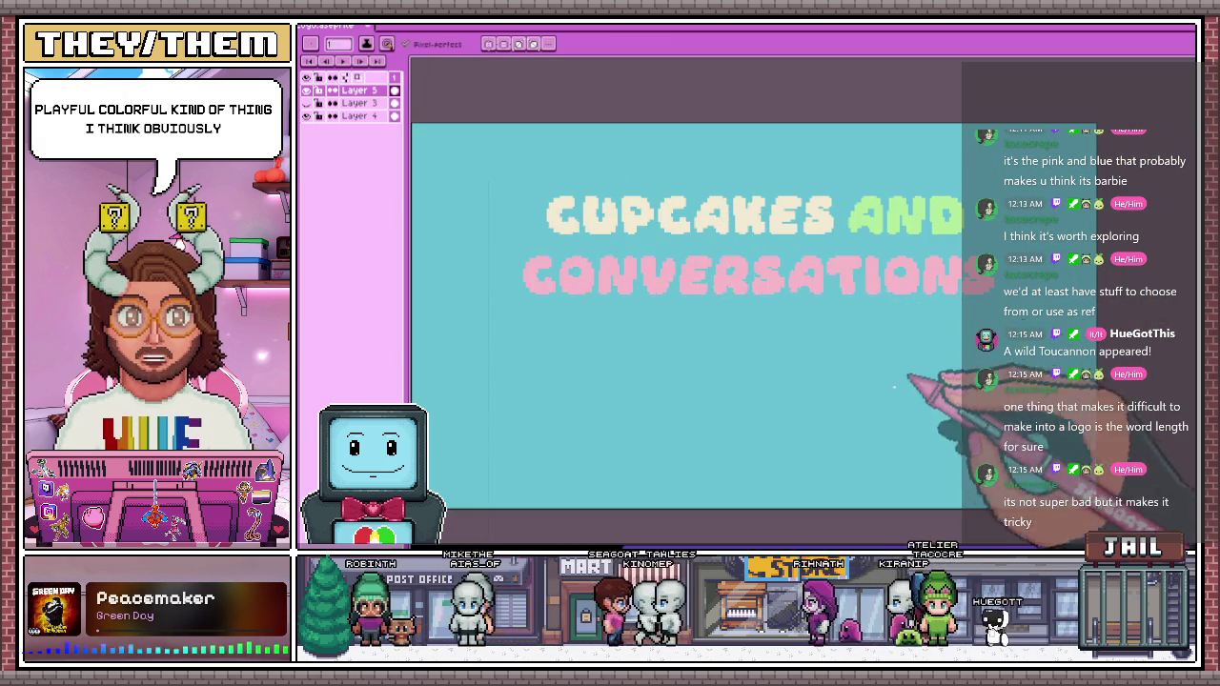
{"action": "scroll", "coordinate": [648, 305], "scroll_direction": "down", "scroll_amount": 1}
{"action": "scroll", "coordinate": [672, 333], "scroll_direction": "down", "scroll_amount": 1}
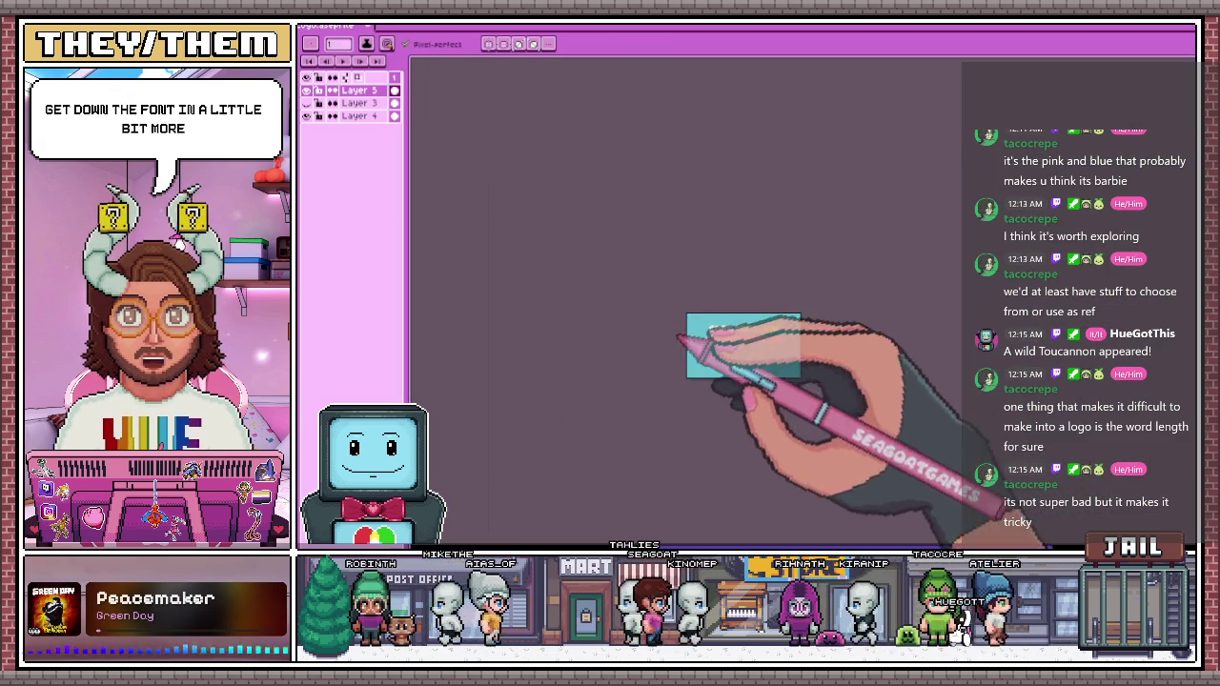
{"action": "scroll", "coordinate": [681, 343], "scroll_direction": "down", "scroll_amount": 1}
{"action": "scroll", "coordinate": [763, 351], "scroll_direction": "up", "scroll_amount": 1}
Apply an Outline effect using the dark palette colour to the lettering
{"action": "key", "text": "shift+o"}
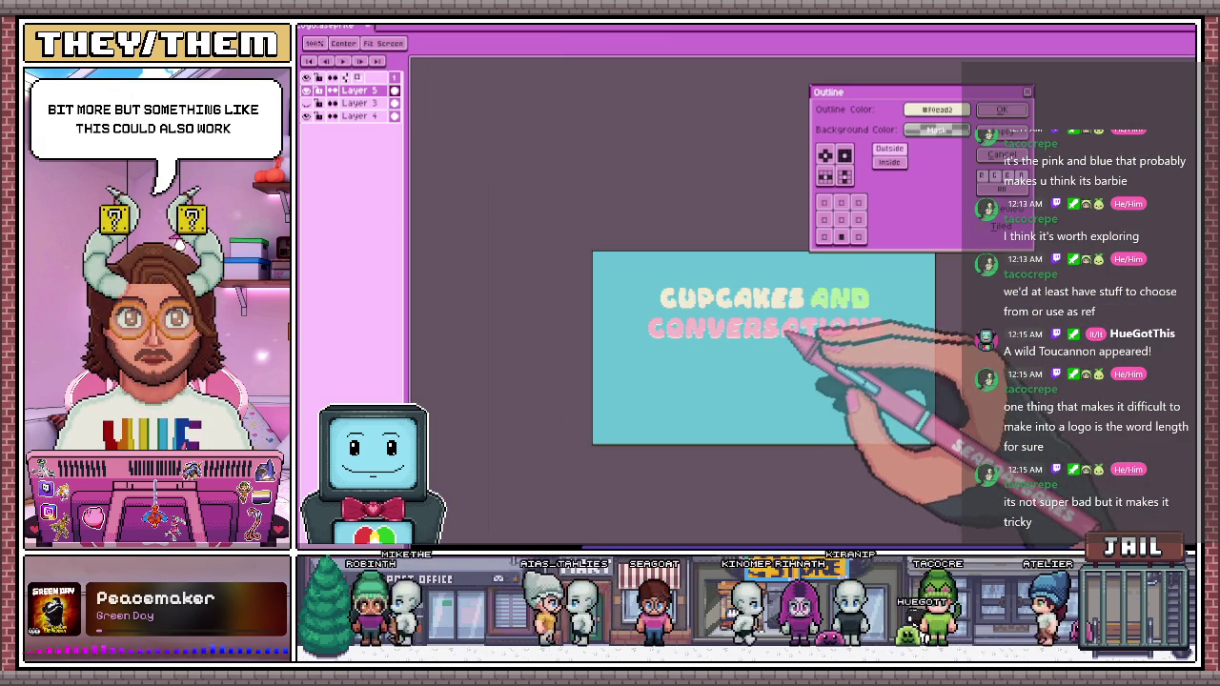
{"action": "scroll", "coordinate": [736, 351], "scroll_direction": "up", "scroll_amount": 1}
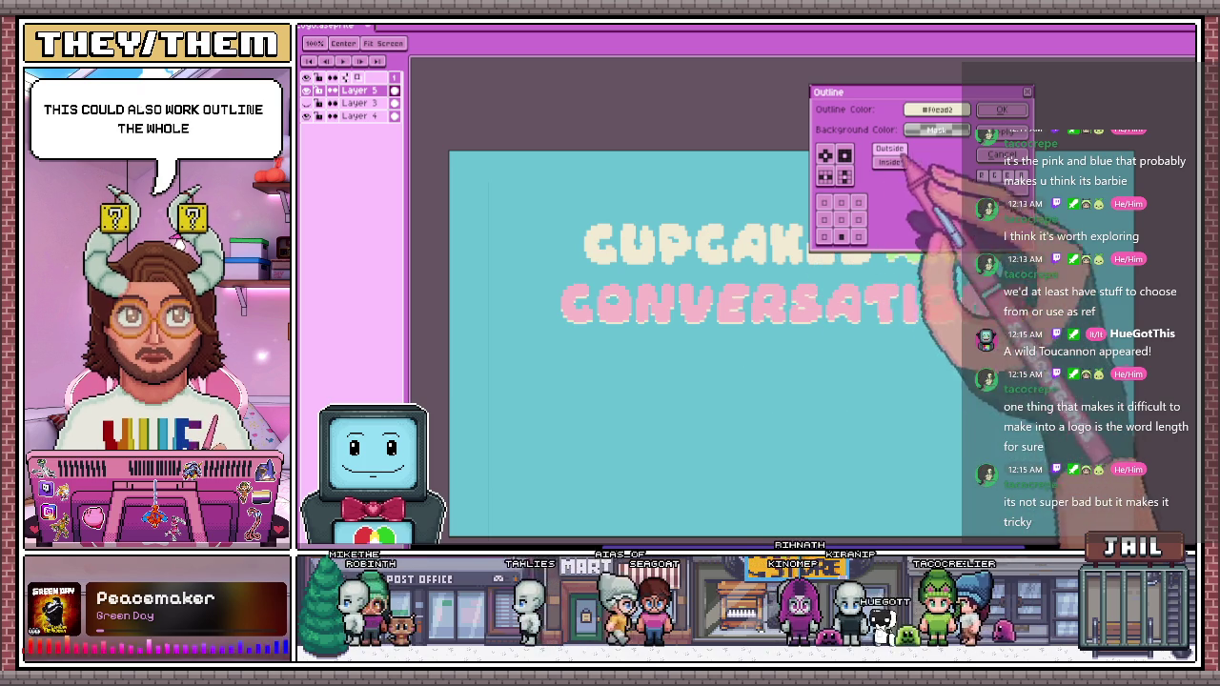
{"action": "left_click", "coordinate": [936, 109]}
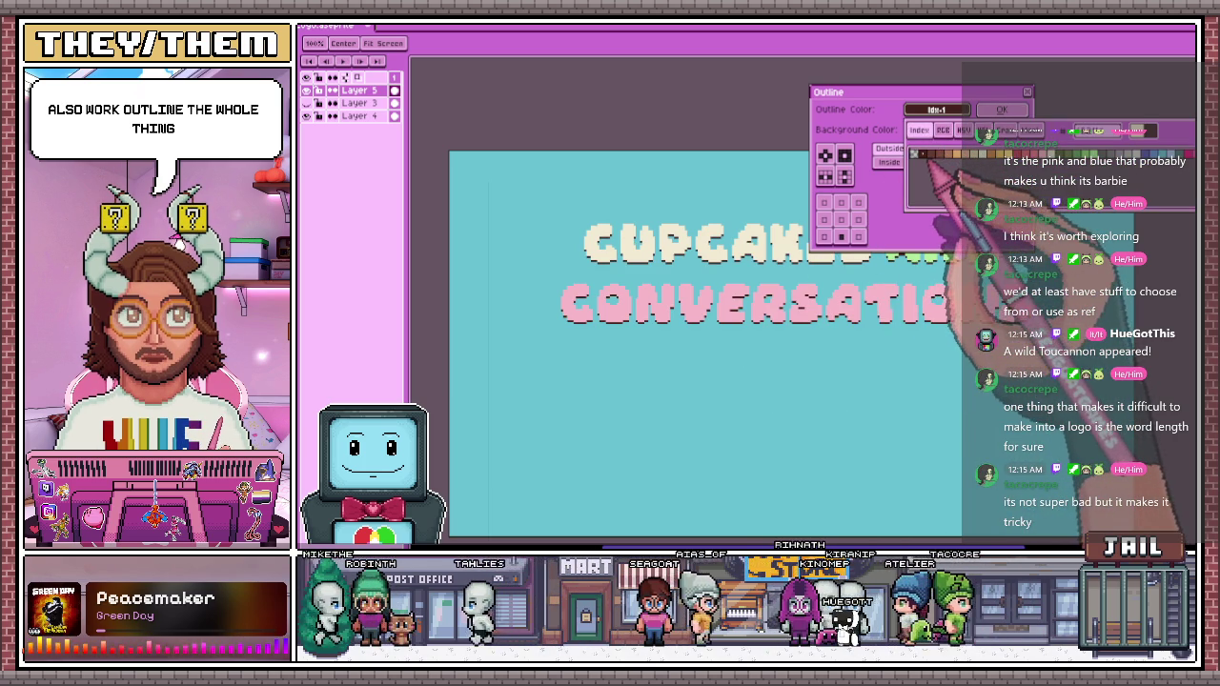
{"action": "left_click", "coordinate": [921, 154]}
{"action": "scroll", "coordinate": [725, 286], "scroll_direction": "down", "scroll_amount": 1}
{"action": "scroll", "coordinate": [735, 291], "scroll_direction": "up", "scroll_amount": 1}
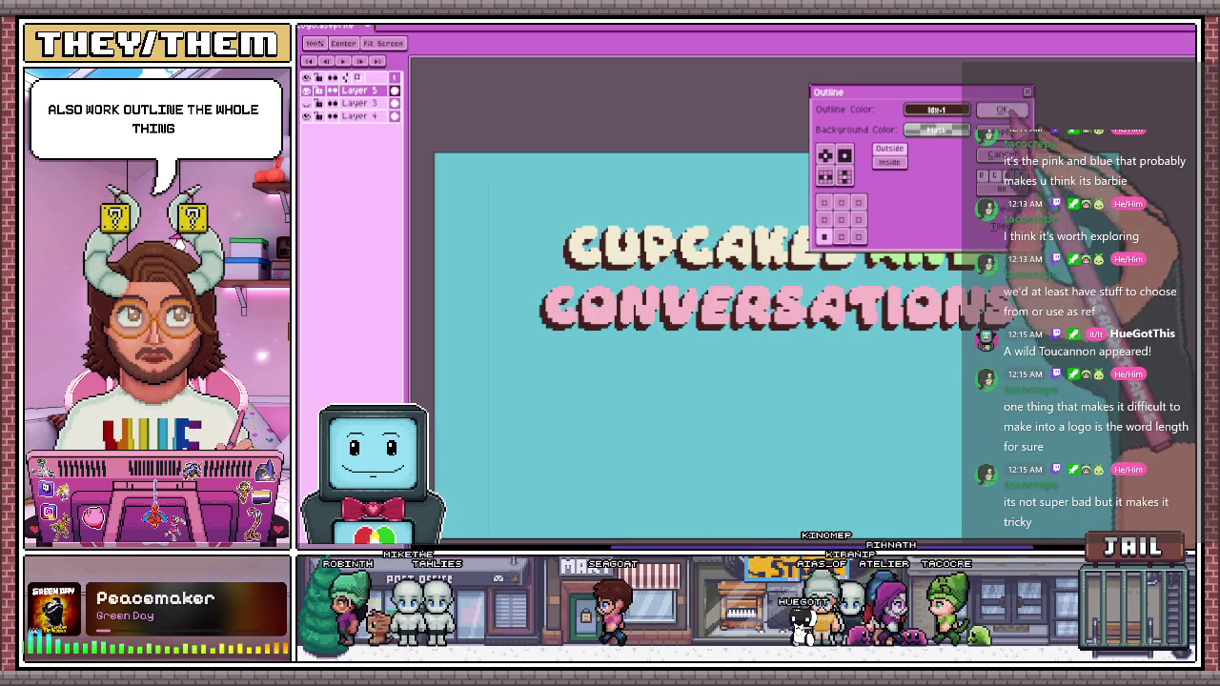
{"action": "key", "text": "Return"}
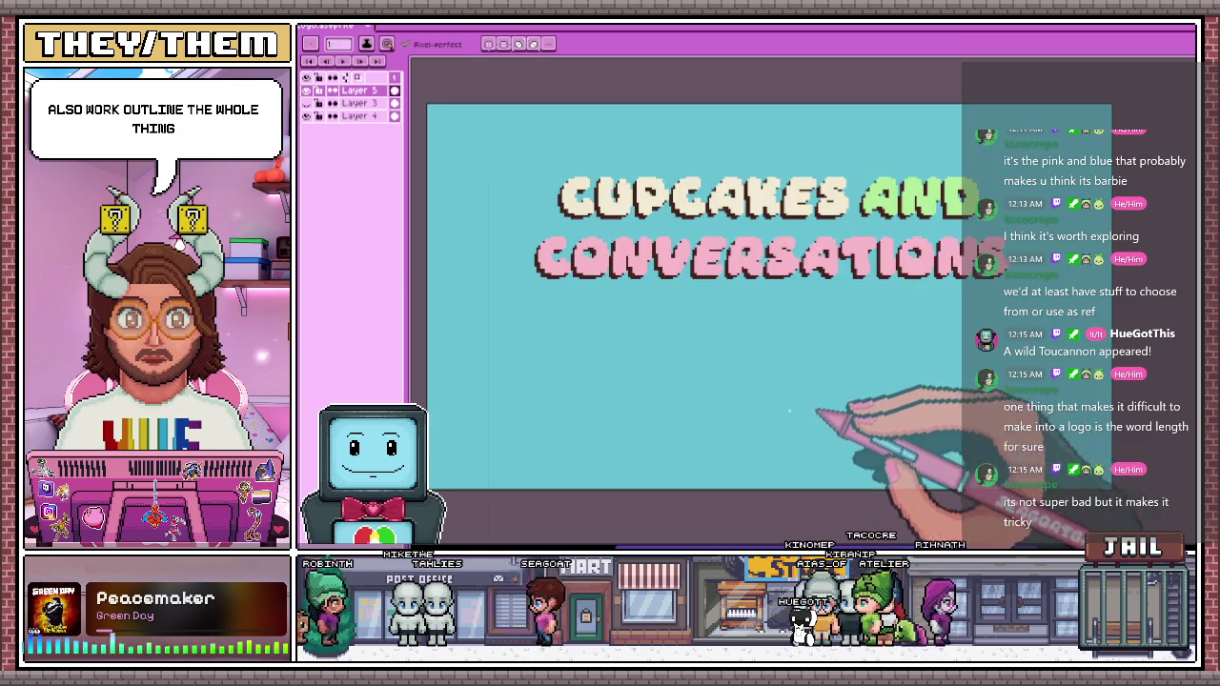
Inspect the new outline up close and hide the teal background layer
{"action": "scroll", "coordinate": [787, 414], "scroll_direction": "down", "scroll_amount": 2}
{"action": "scroll", "coordinate": [777, 415], "scroll_direction": "up", "scroll_amount": 2}
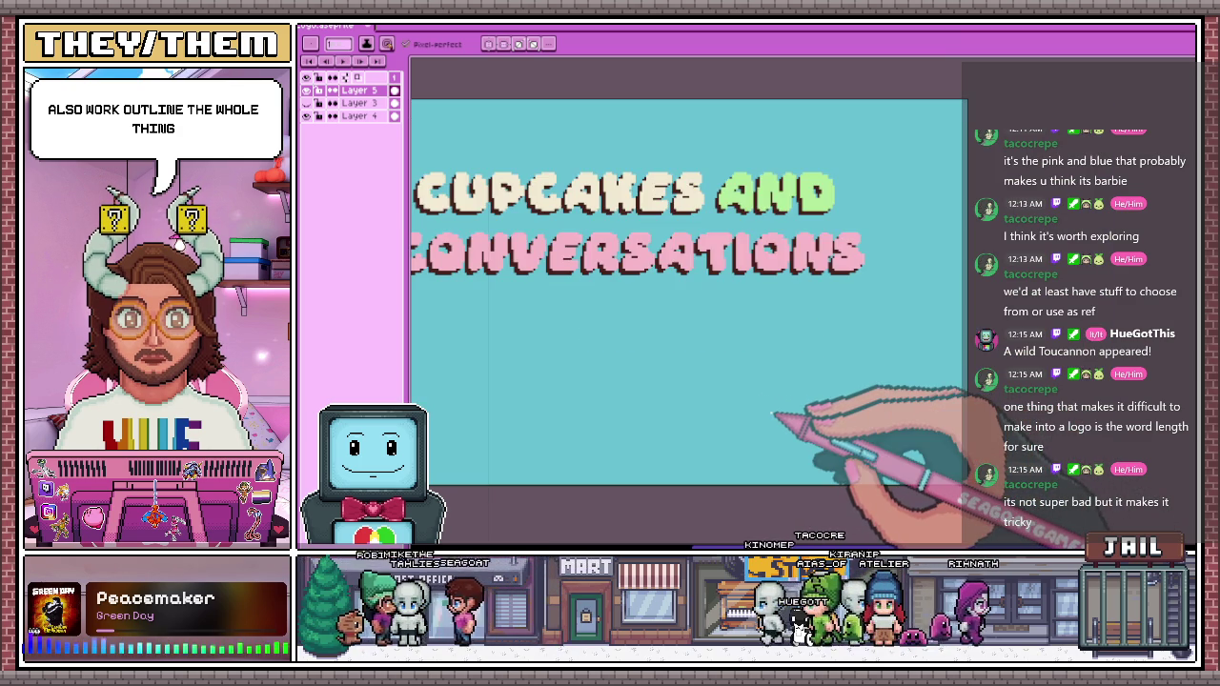
{"action": "scroll", "coordinate": [735, 204], "scroll_direction": "down", "scroll_amount": 3}
{"action": "scroll", "coordinate": [912, 251], "scroll_direction": "up", "scroll_amount": 1}
{"action": "scroll", "coordinate": [467, 246], "scroll_direction": "up", "scroll_amount": 2}
{"action": "scroll", "coordinate": [467, 246], "scroll_direction": "down", "scroll_amount": 1}
{"action": "scroll", "coordinate": [803, 327], "scroll_direction": "down", "scroll_amount": 2}
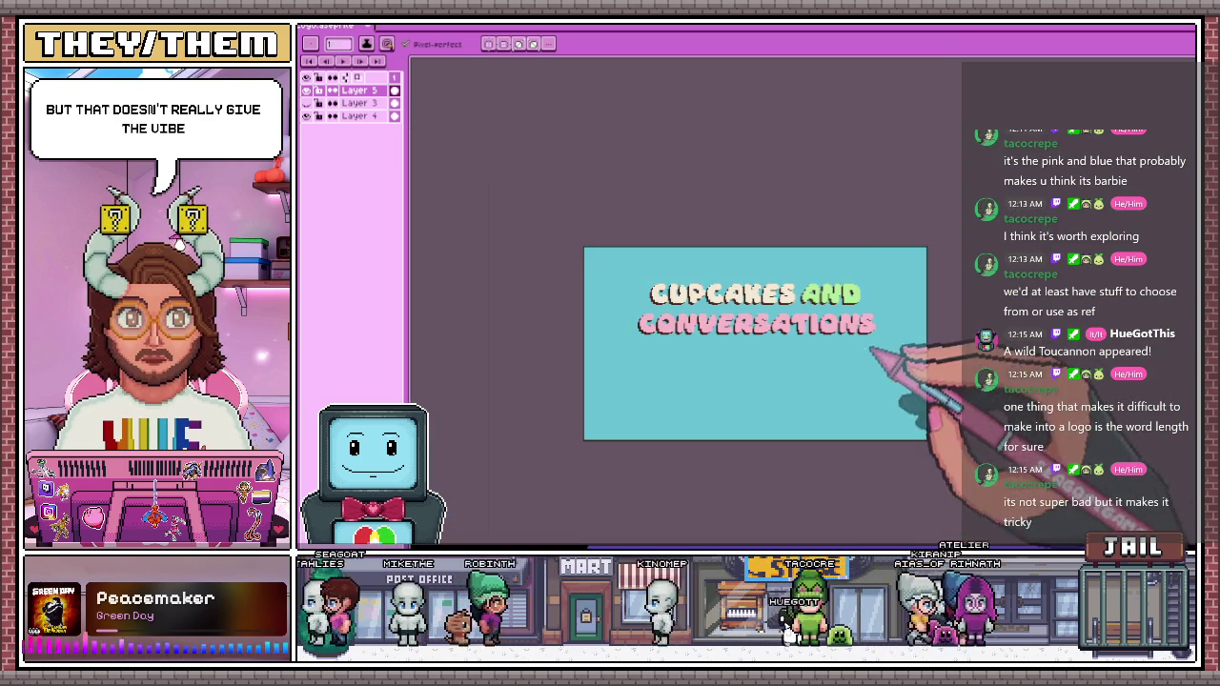
{"action": "scroll", "coordinate": [720, 374], "scroll_direction": "up", "scroll_amount": 1}
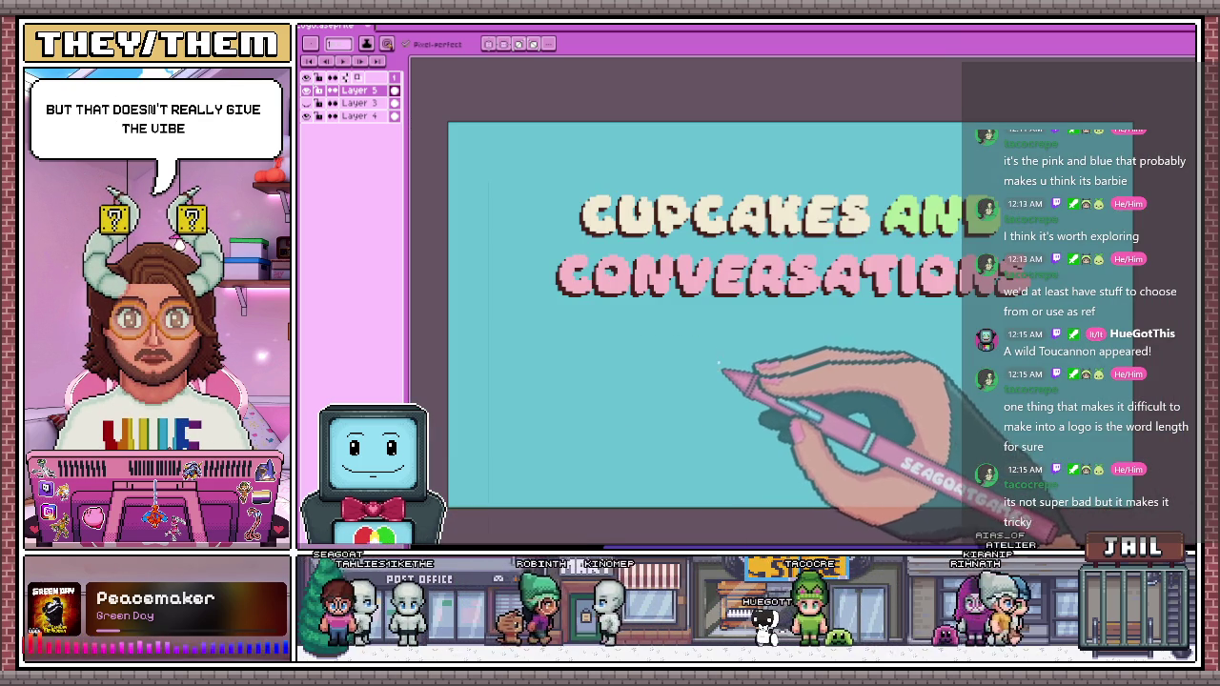
{"action": "scroll", "coordinate": [672, 243], "scroll_direction": "up", "scroll_amount": 1}
{"action": "scroll", "coordinate": [667, 252], "scroll_direction": "down", "scroll_amount": 1}
{"action": "scroll", "coordinate": [634, 245], "scroll_direction": "up", "scroll_amount": 1}
{"action": "scroll", "coordinate": [571, 247], "scroll_direction": "down", "scroll_amount": 1}
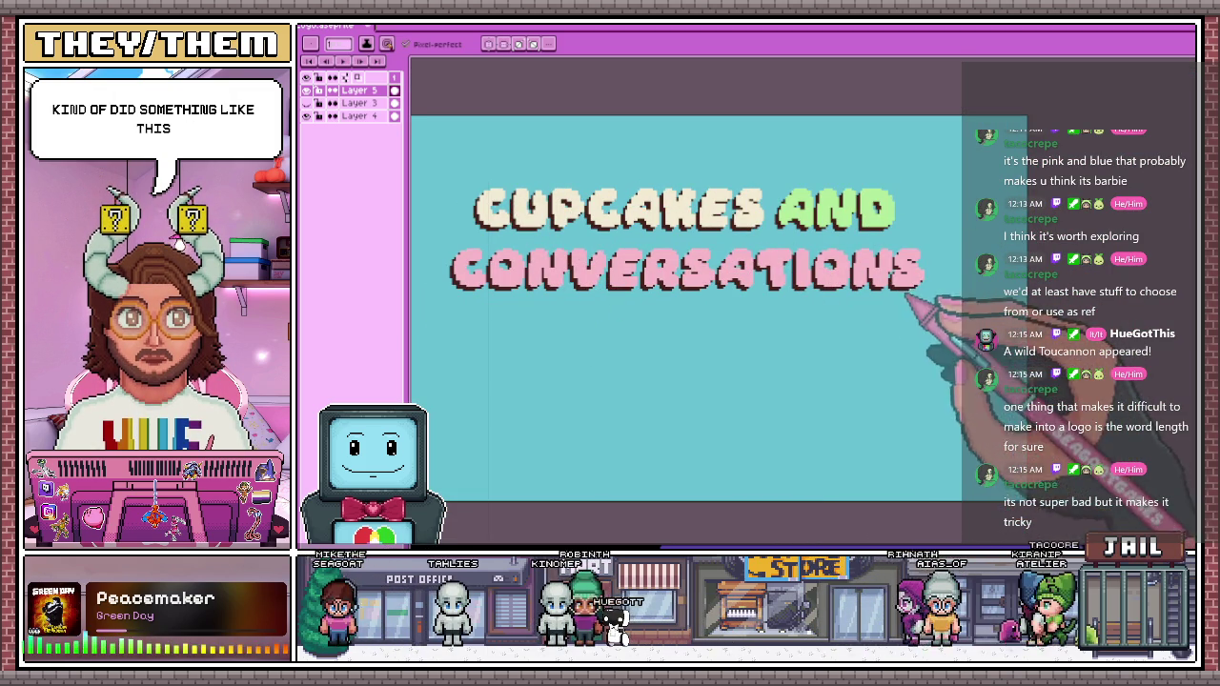
{"action": "left_click", "coordinate": [306, 115]}
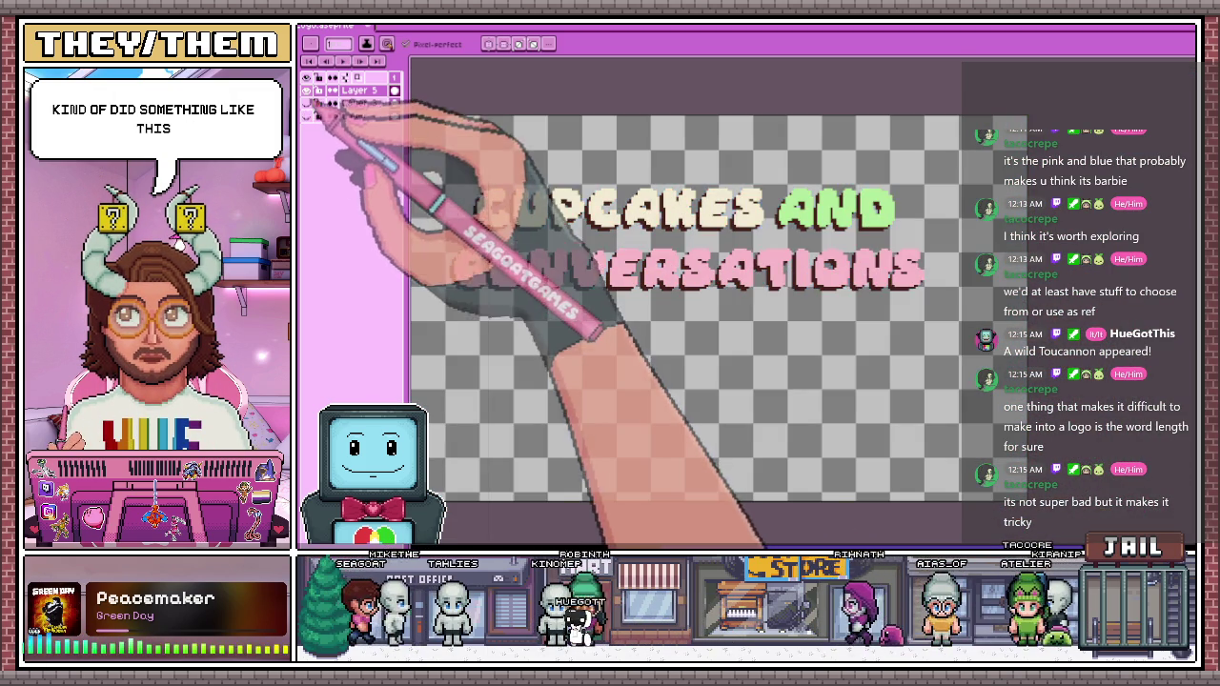
Hide the lettering layer and zoom out to view the whole empty canvas
{"action": "left_click", "coordinate": [306, 102]}
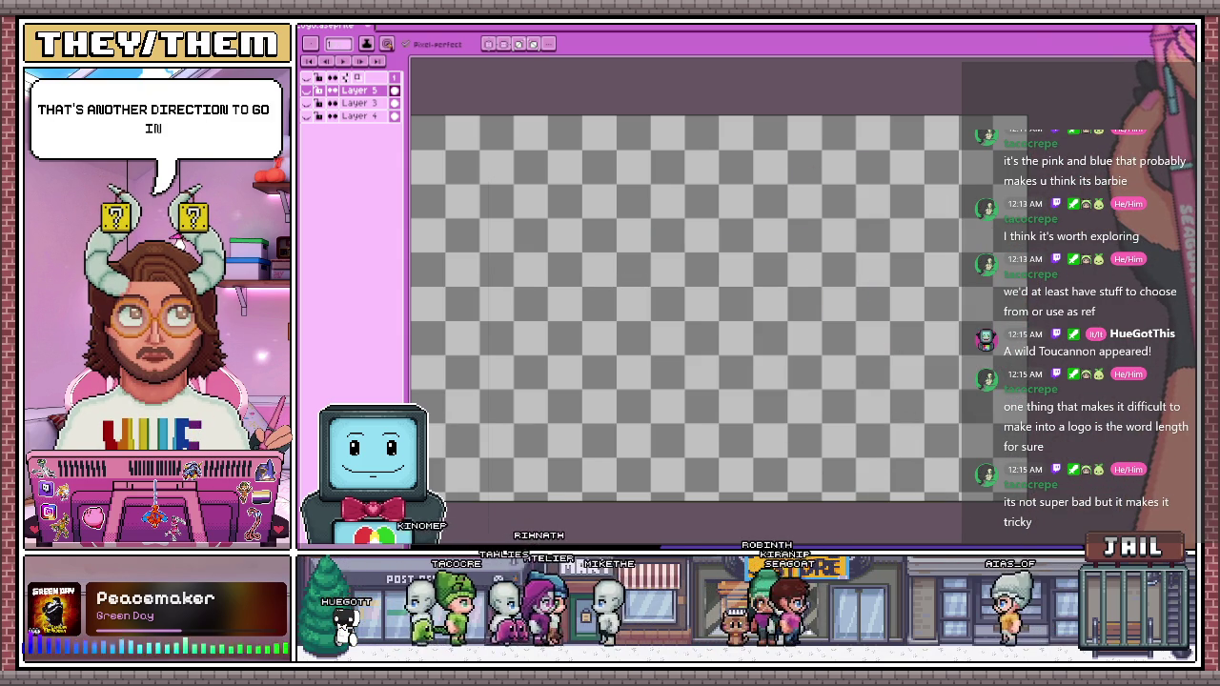
{"action": "key", "text": "minus"}
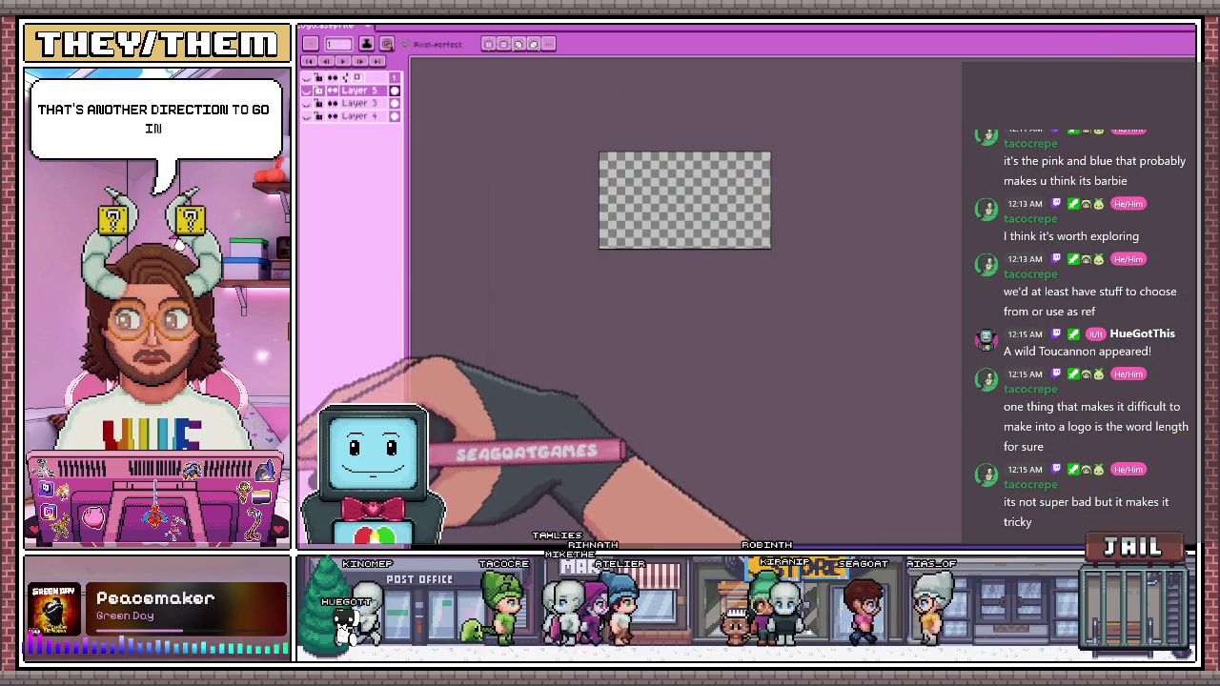
Insert 'Cupcakes' in the Birch Leaf font and move it toward the upper left
{"action": "key", "text": "plus"}
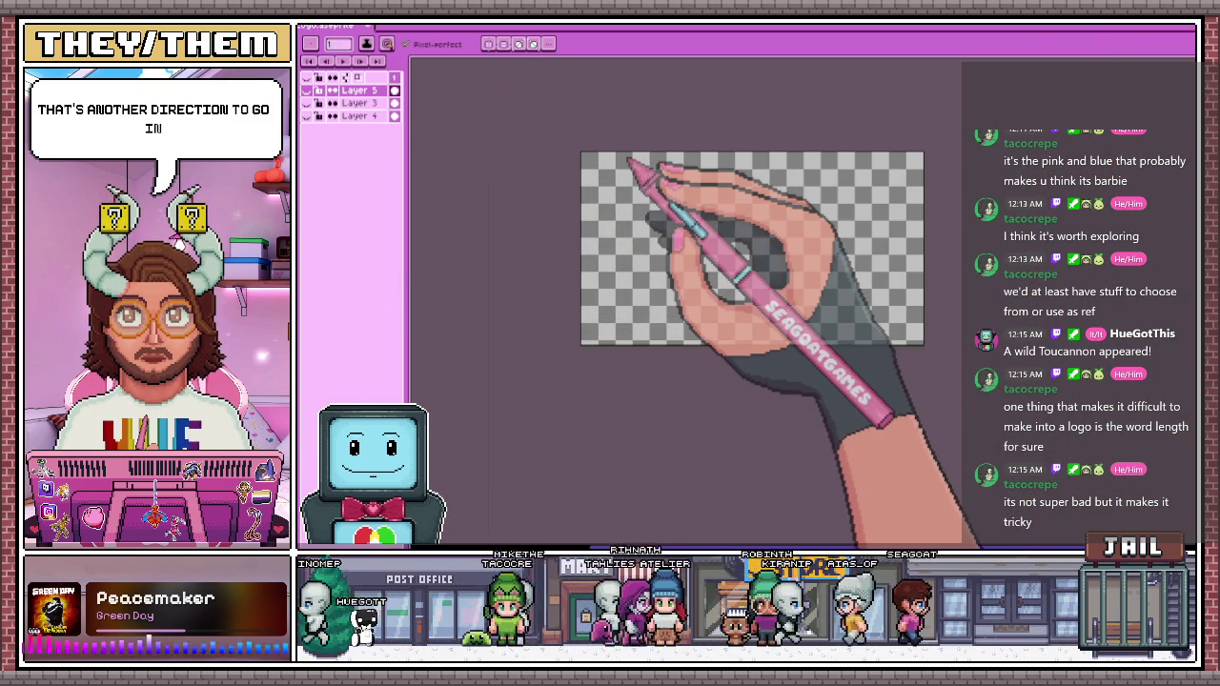
{"action": "key", "text": "t"}
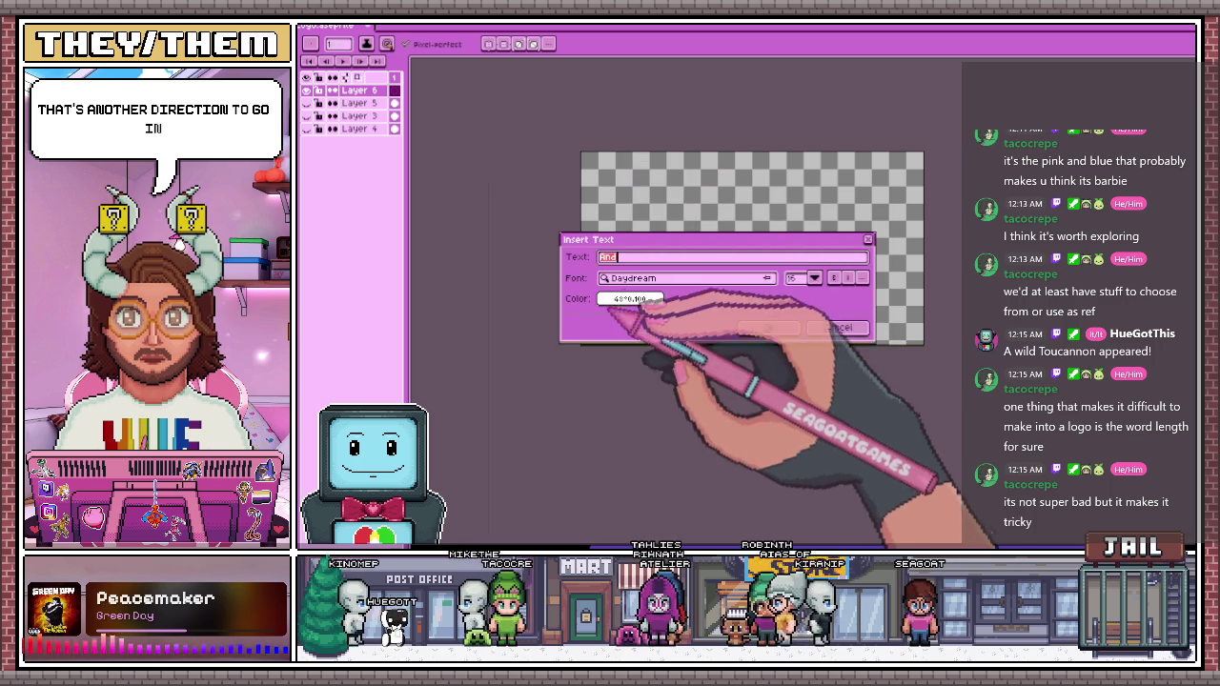
{"action": "left_click", "coordinate": [667, 277]}
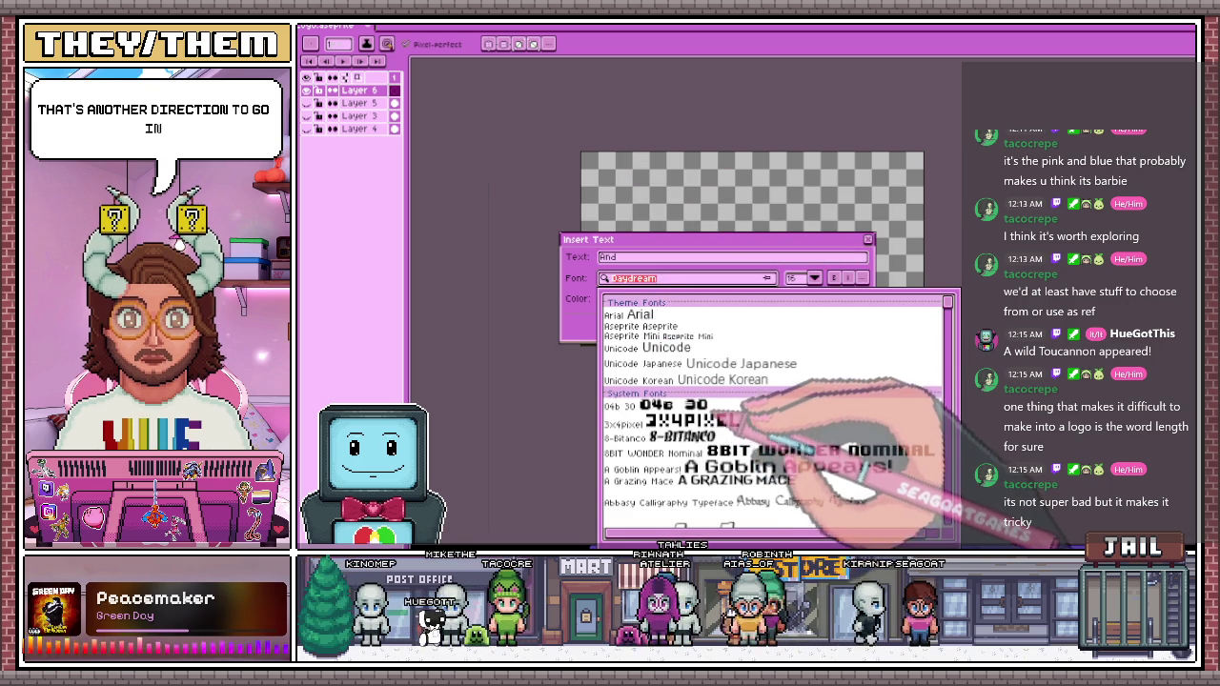
{"action": "scroll", "coordinate": [774, 420], "scroll_direction": "down", "scroll_amount": 3}
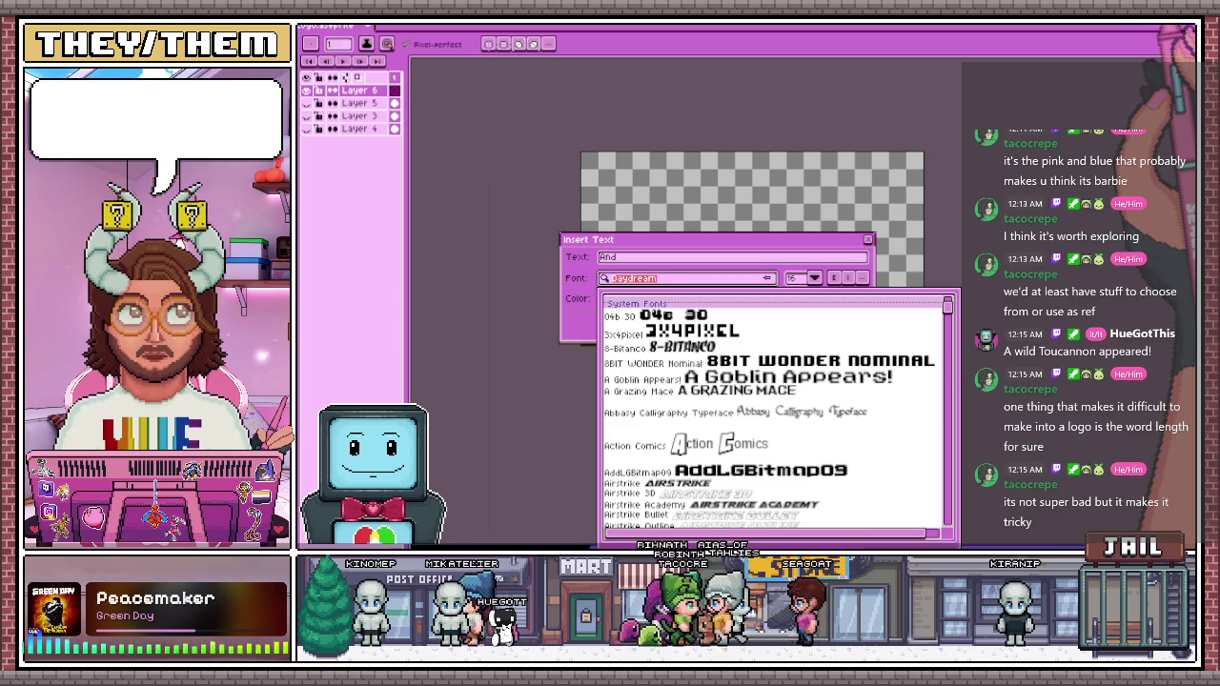
{"action": "type", "text": "Bir"}
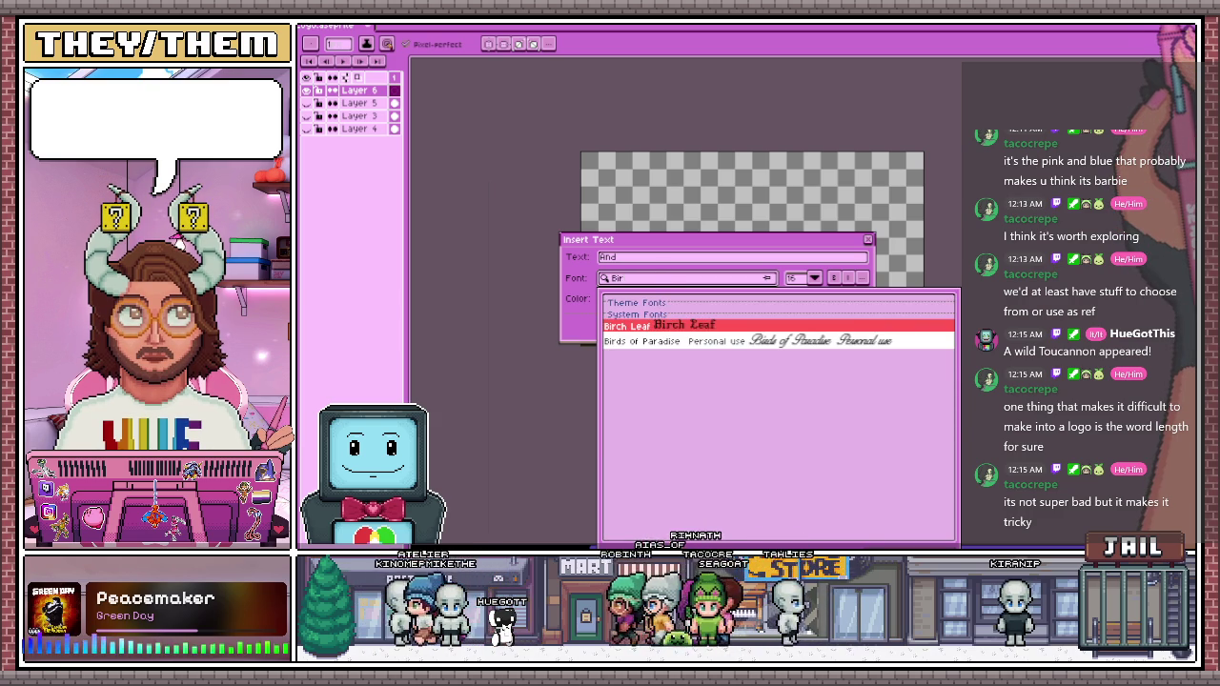
{"action": "left_click", "coordinate": [686, 325]}
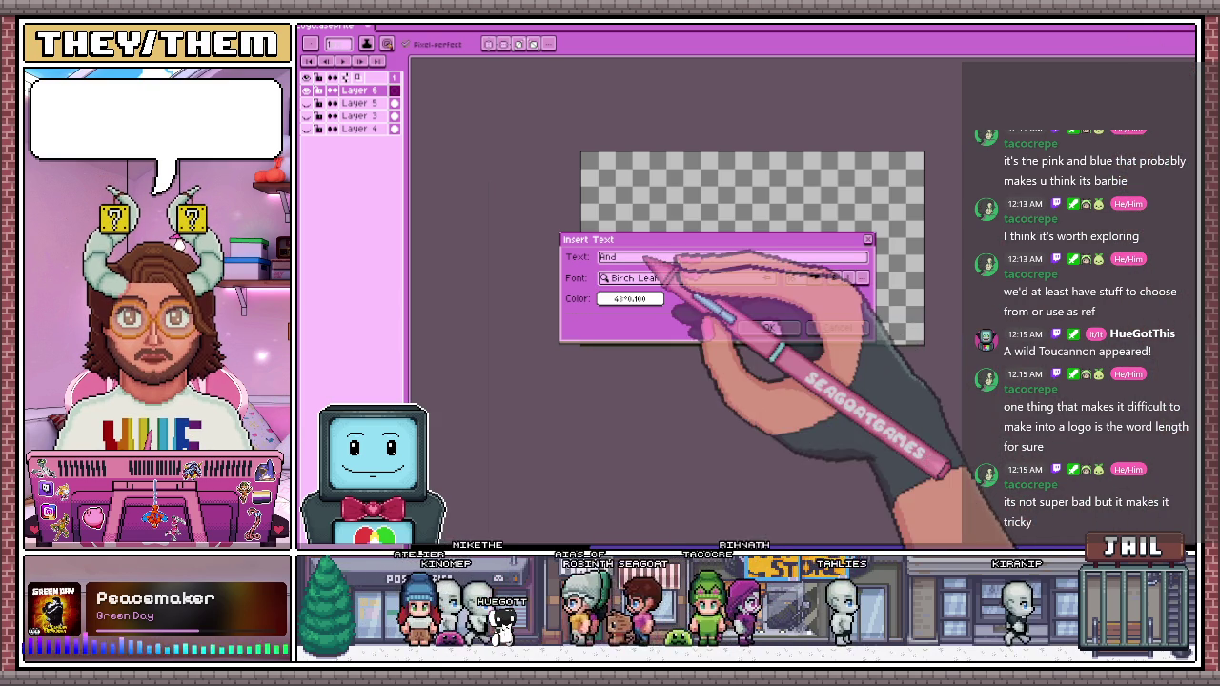
{"action": "double_click", "coordinate": [605, 258]}
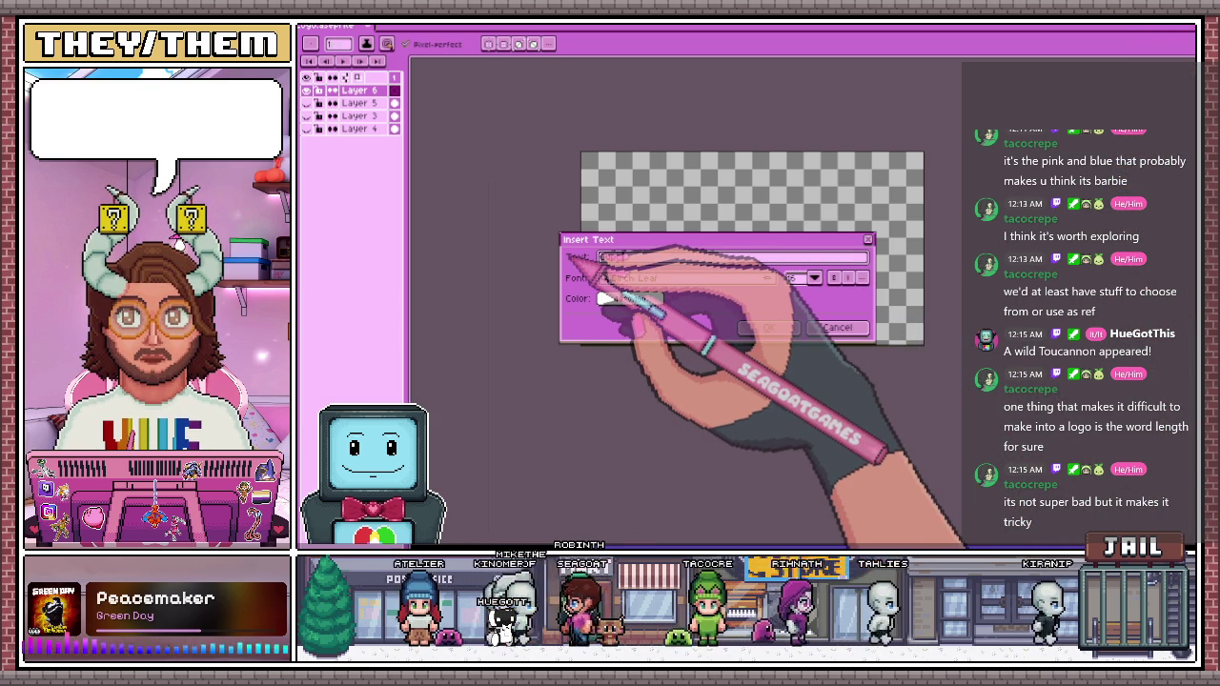
{"action": "left_click", "coordinate": [774, 327]}
{"action": "scroll", "coordinate": [774, 257], "scroll_direction": "up", "scroll_amount": 3}
{"action": "left_click_drag", "start_coordinate": [803, 272], "coordinate": [620, 217]}
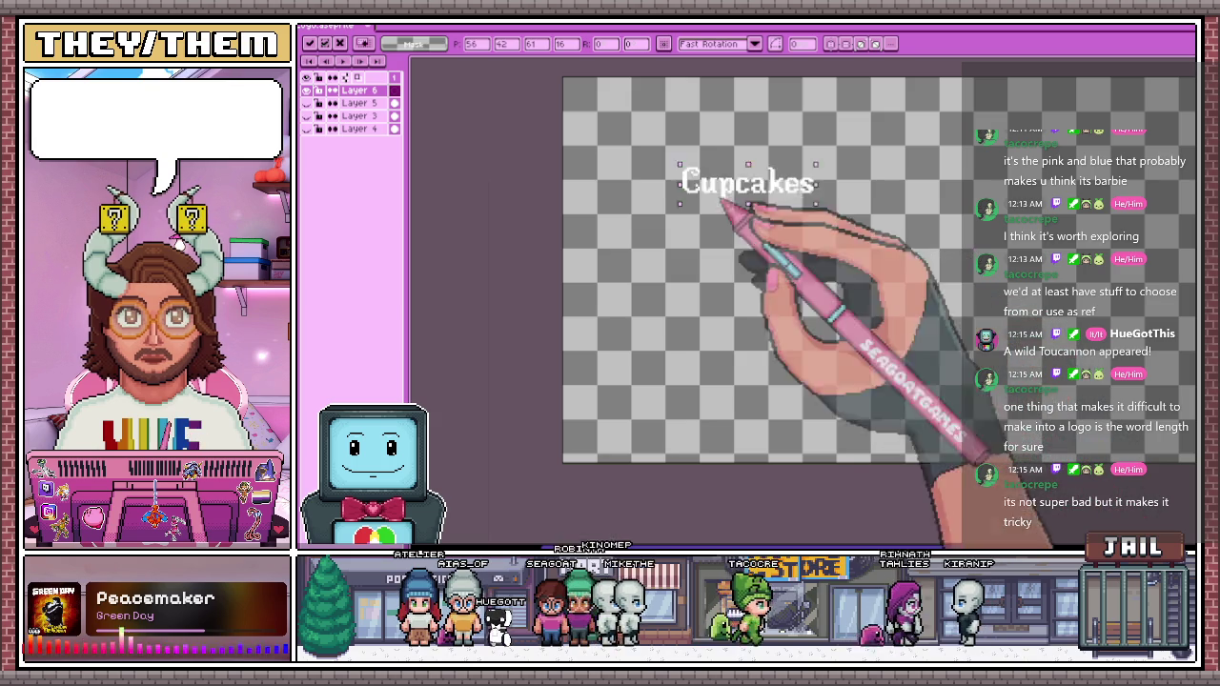
Insert an '&' and position it just after Cupcakes
{"action": "scroll", "coordinate": [749, 272], "scroll_direction": "up", "scroll_amount": 2}
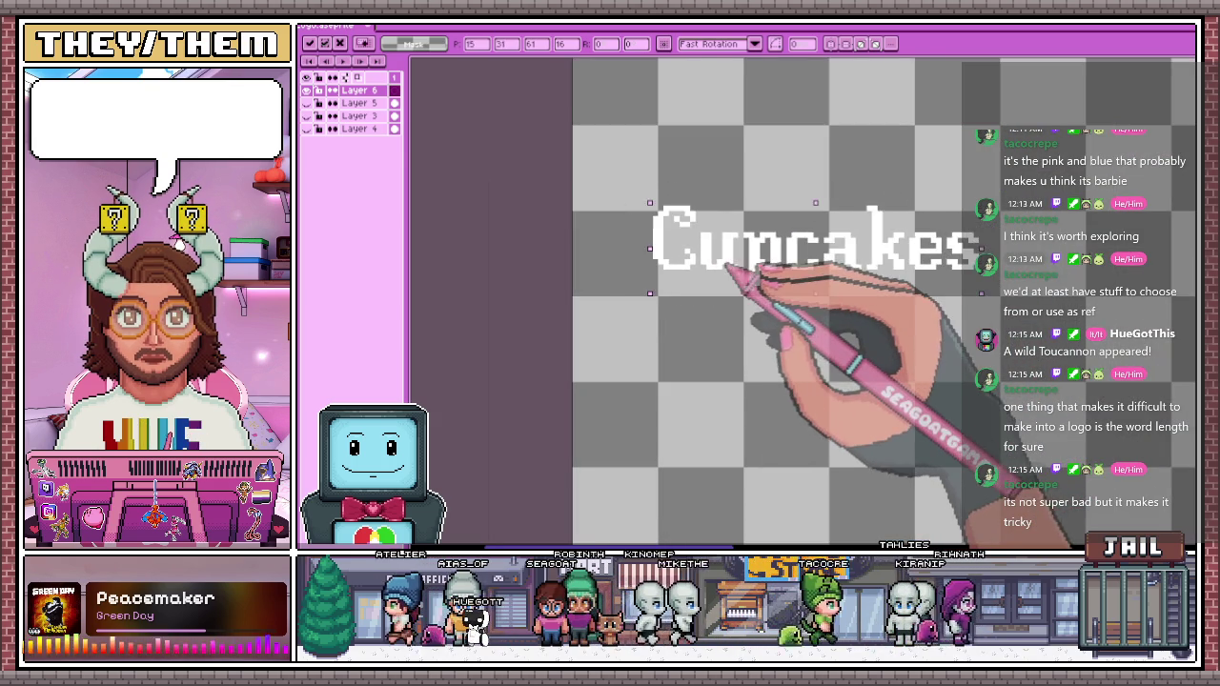
{"action": "scroll", "coordinate": [700, 286], "scroll_direction": "down", "scroll_amount": 1}
{"action": "scroll", "coordinate": [752, 300], "scroll_direction": "down", "scroll_amount": 1}
{"action": "scroll", "coordinate": [791, 313], "scroll_direction": "down", "scroll_amount": 1}
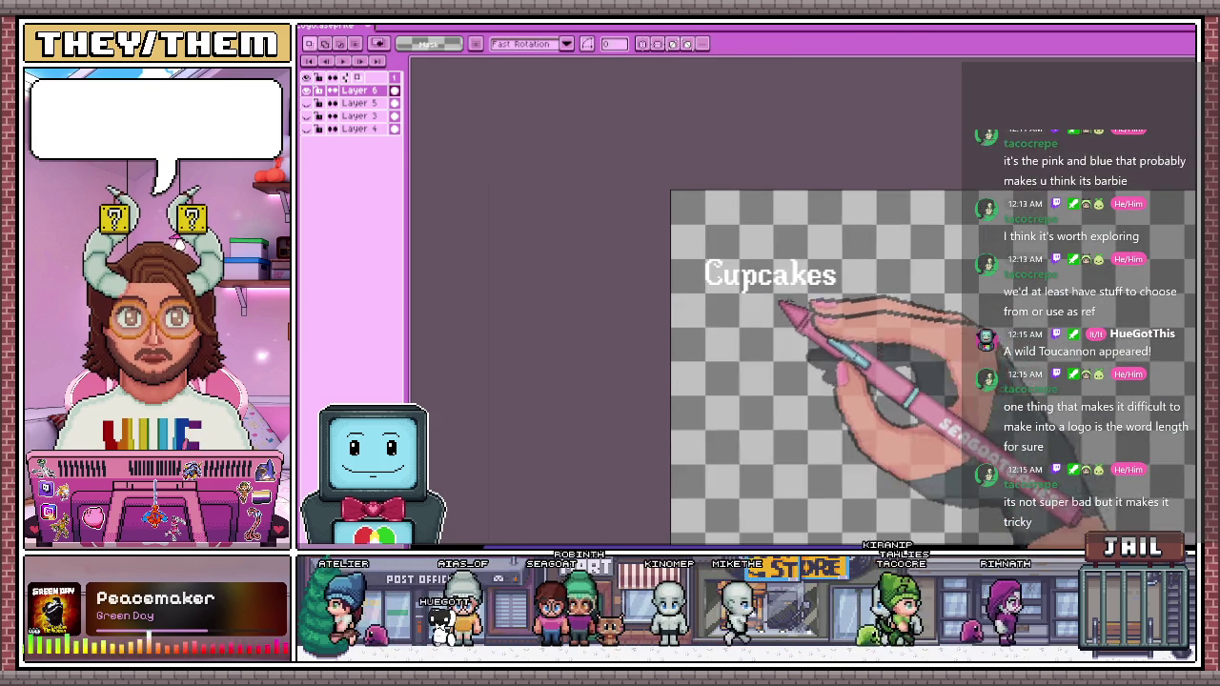
{"action": "scroll", "coordinate": [810, 318], "scroll_direction": "up", "scroll_amount": 1}
{"action": "key", "text": "ctrl+t"}
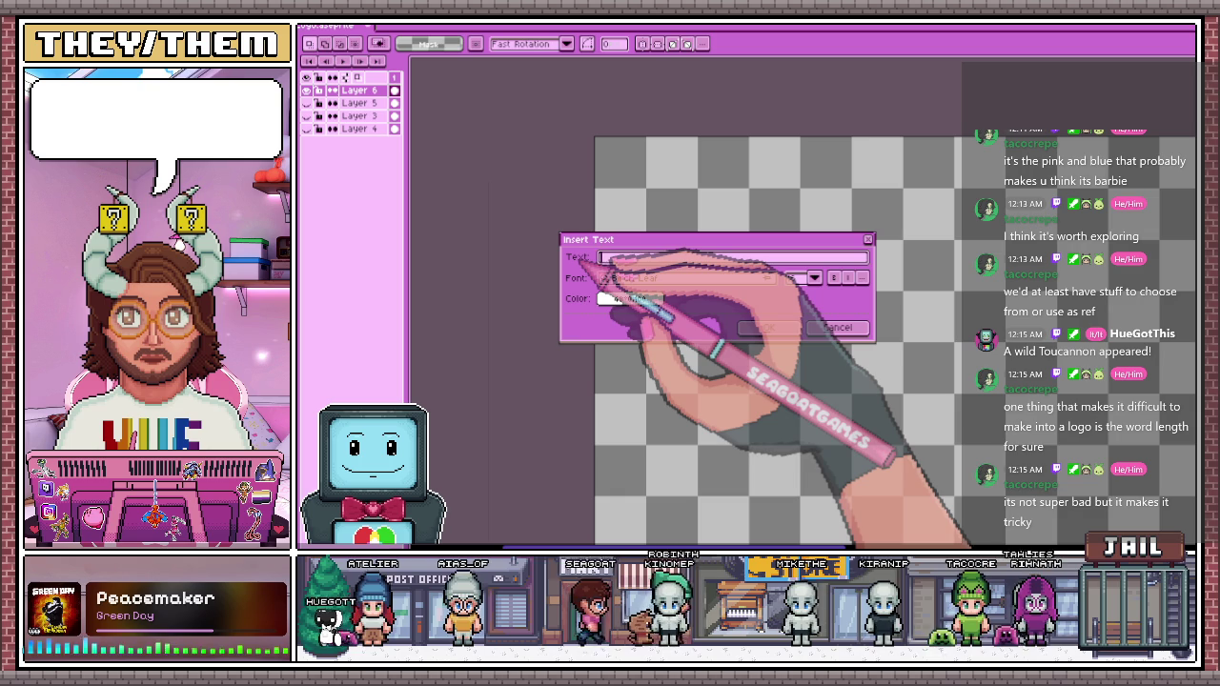
{"action": "left_click", "coordinate": [762, 327]}
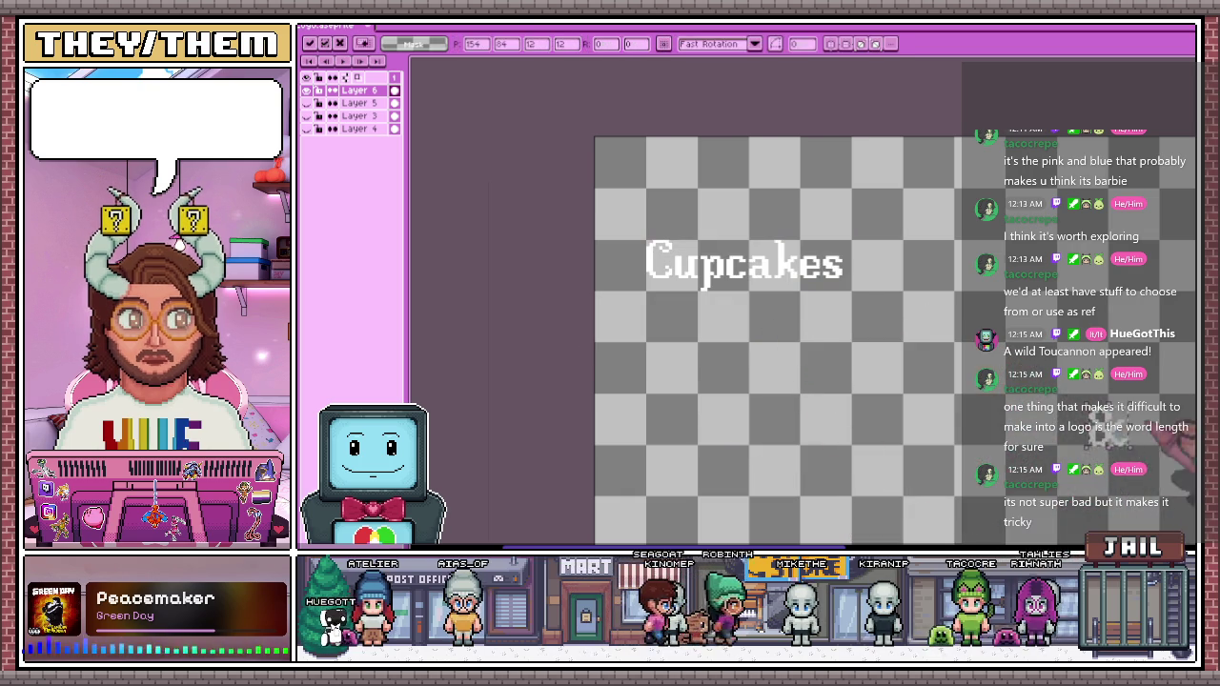
{"action": "left_click_drag", "start_coordinate": [981, 329], "coordinate": [871, 265]}
{"action": "scroll", "coordinate": [867, 285], "scroll_direction": "up", "scroll_amount": 1}
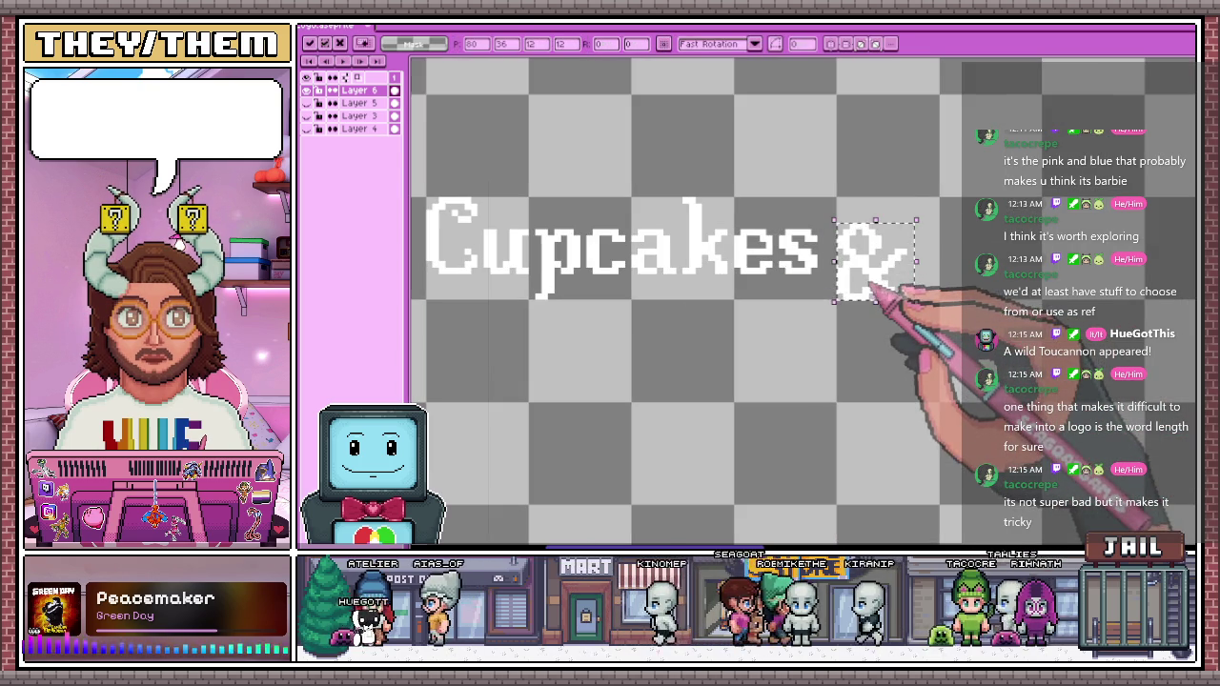
{"action": "scroll", "coordinate": [857, 288], "scroll_direction": "down", "scroll_amount": 1}
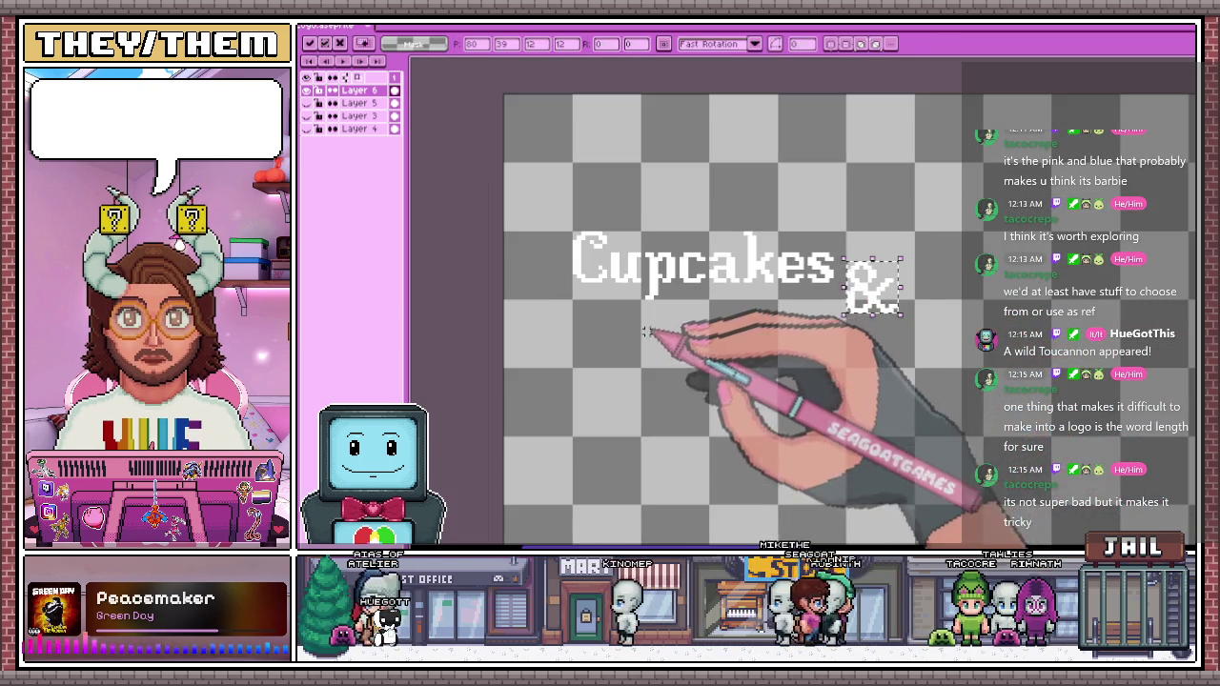
{"action": "scroll", "coordinate": [762, 351], "scroll_direction": "down", "scroll_amount": 1}
{"action": "scroll", "coordinate": [734, 350], "scroll_direction": "up", "scroll_amount": 1}
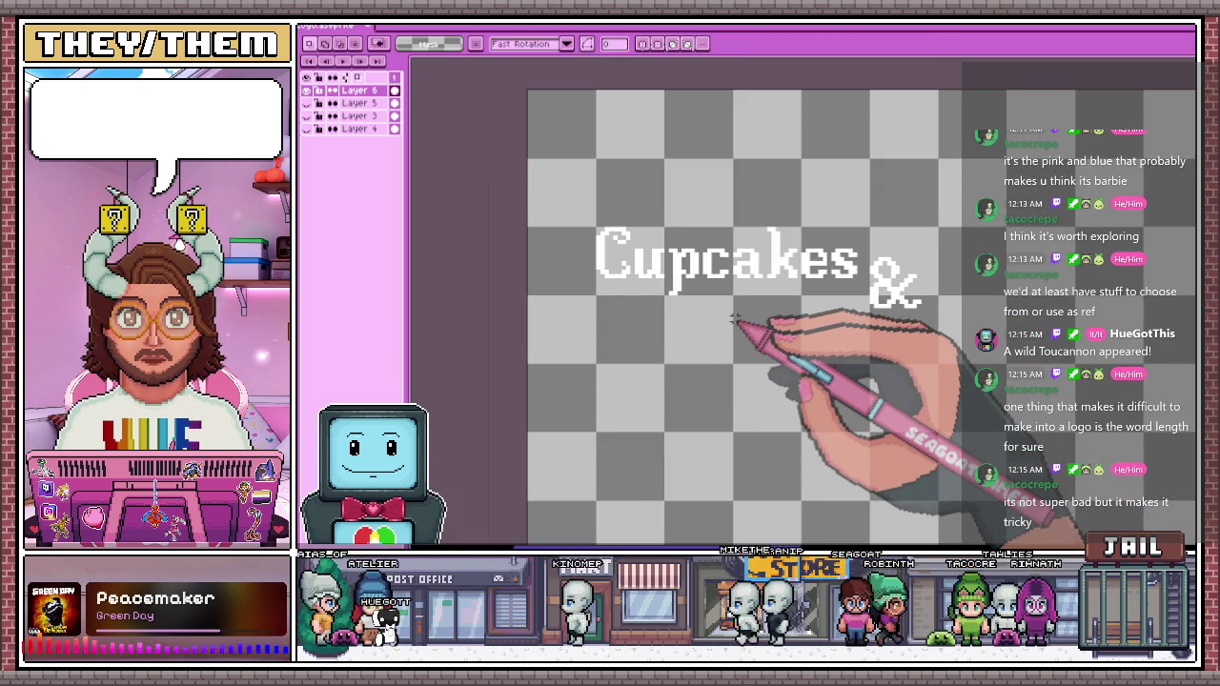
{"action": "key", "text": "t"}
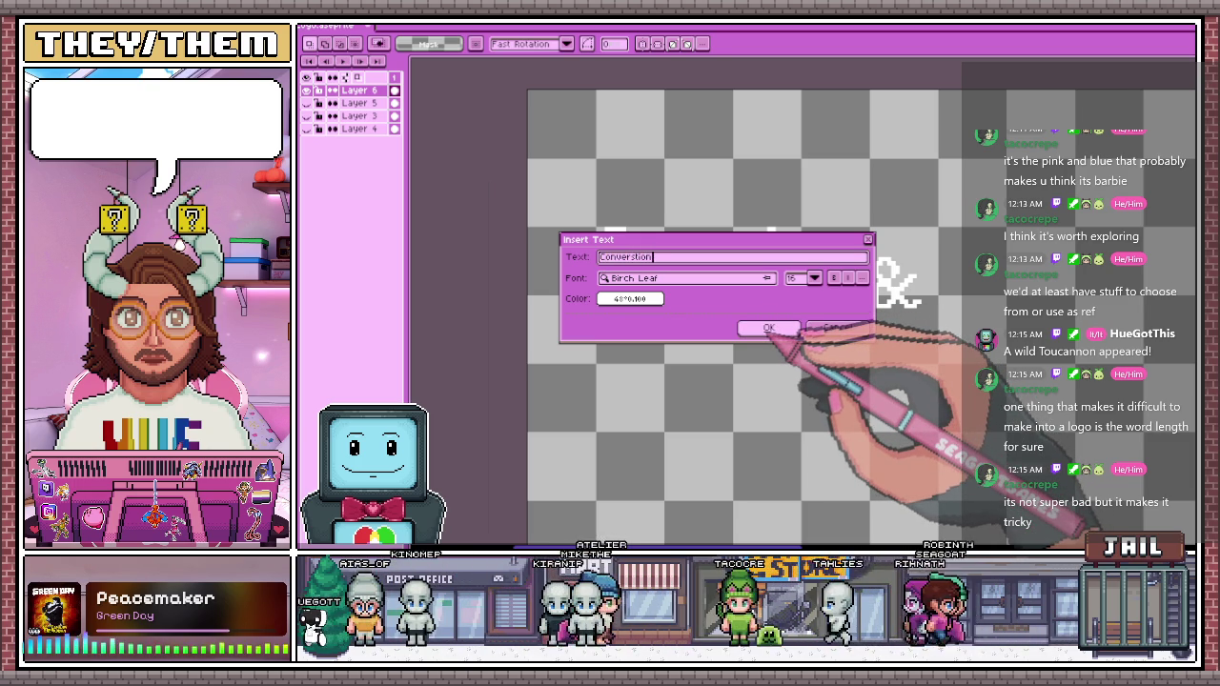
{"action": "type", "text": "Conversations"}
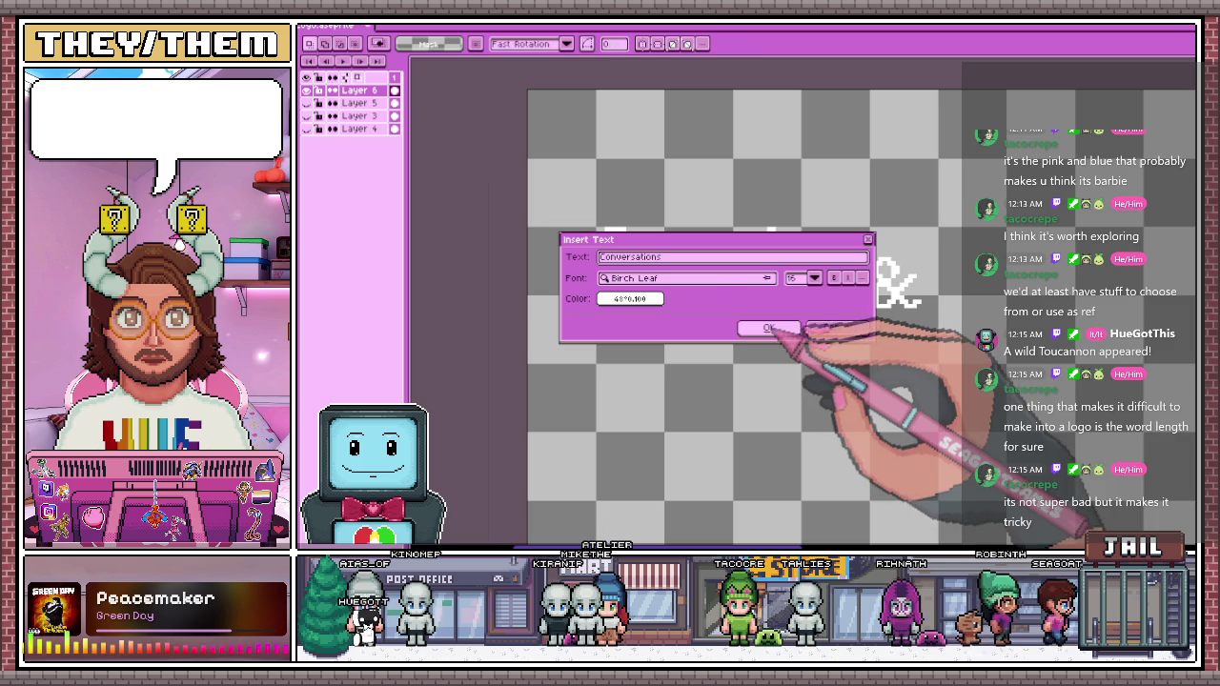
Place 'Conversations' below the first line and nudge the & closer to Cupcakes
{"action": "left_click", "coordinate": [768, 329]}
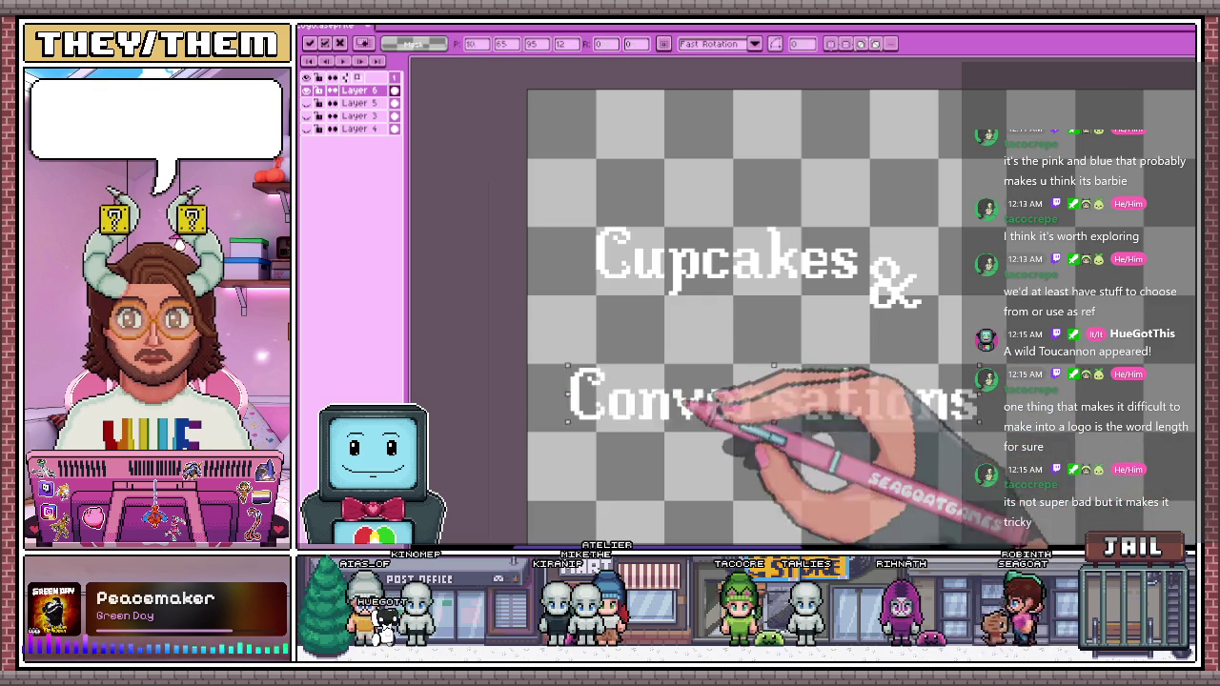
{"action": "left_click_drag", "start_coordinate": [614, 380], "coordinate": [690, 351]}
{"action": "left_click", "coordinate": [881, 243]}
{"action": "left_click_drag", "start_coordinate": [862, 236], "coordinate": [941, 328]}
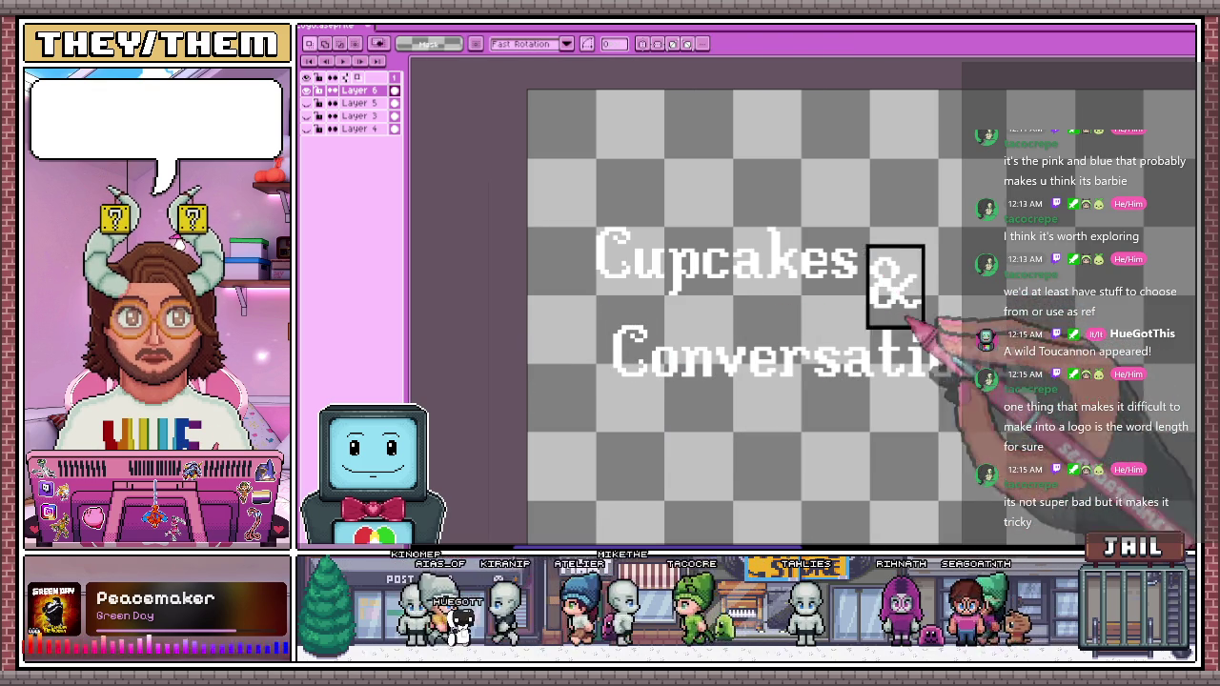
{"action": "mouse_move", "coordinate": [895, 286]}
{"action": "left_mouse_down"}
{"action": "mouse_move", "coordinate": [895, 265]}
{"action": "mouse_move", "coordinate": [901, 286]}
{"action": "mouse_move", "coordinate": [910, 259]}
{"action": "left_mouse_up"}
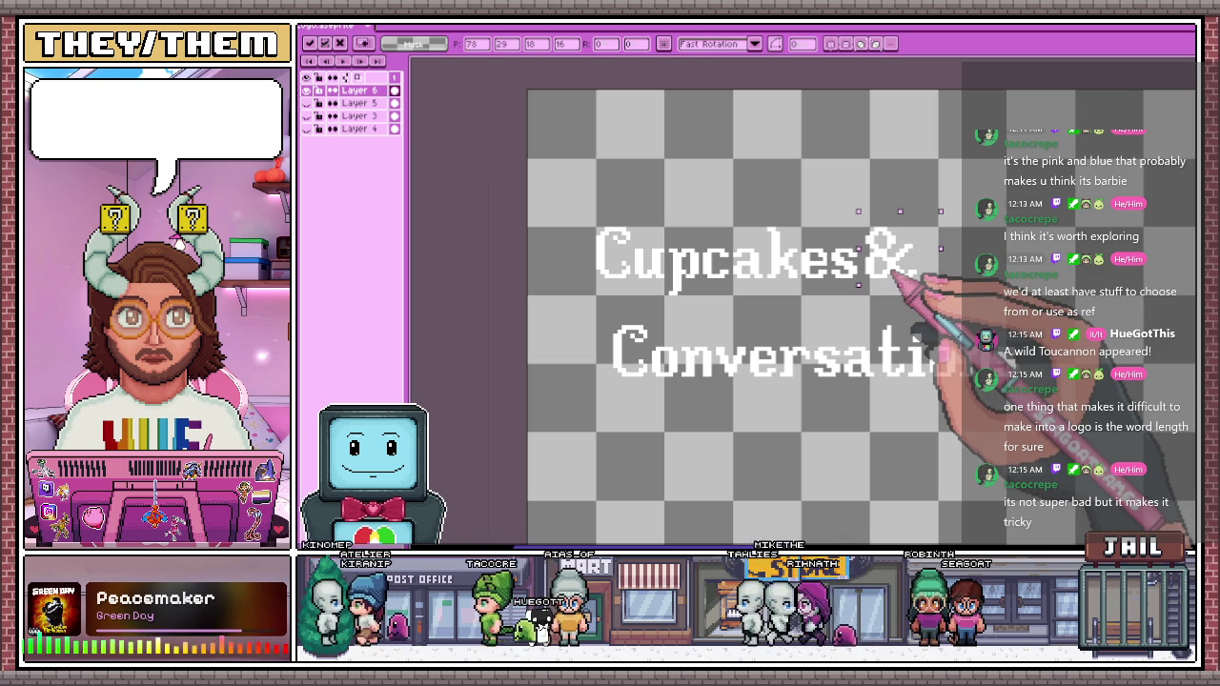
{"action": "scroll", "coordinate": [895, 274], "scroll_direction": "up", "scroll_amount": 1}
{"action": "scroll", "coordinate": [896, 274], "scroll_direction": "up", "scroll_amount": 2}
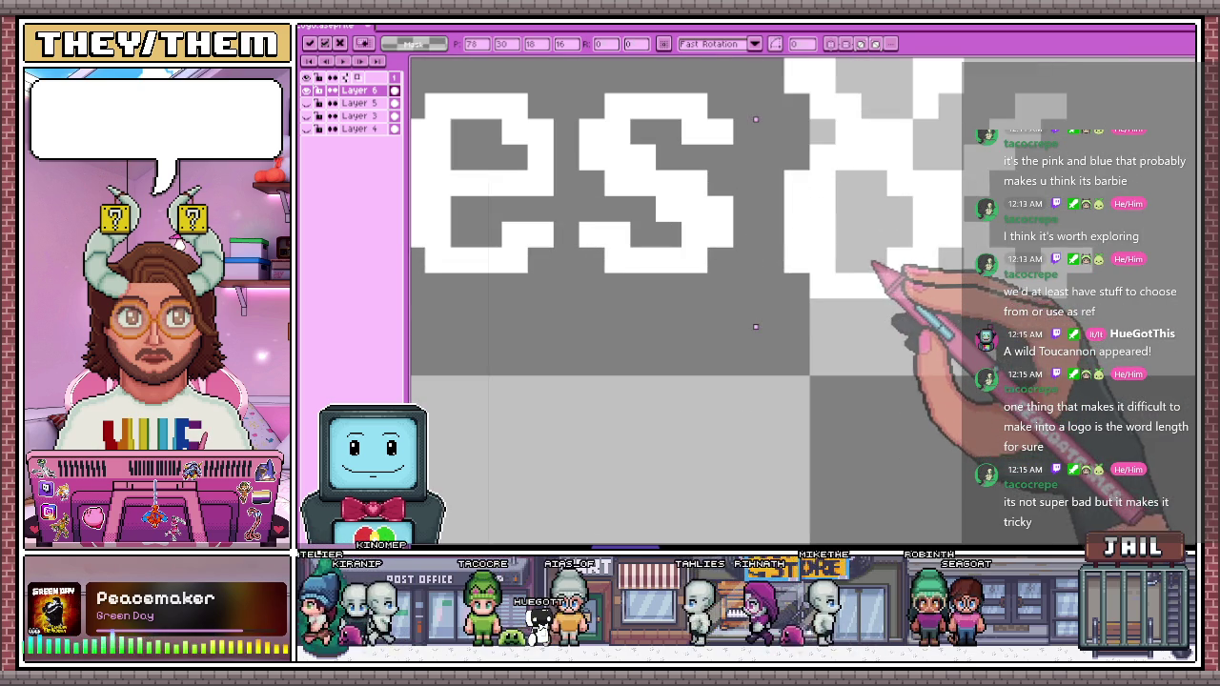
{"action": "scroll", "coordinate": [898, 258], "scroll_direction": "down", "scroll_amount": 3}
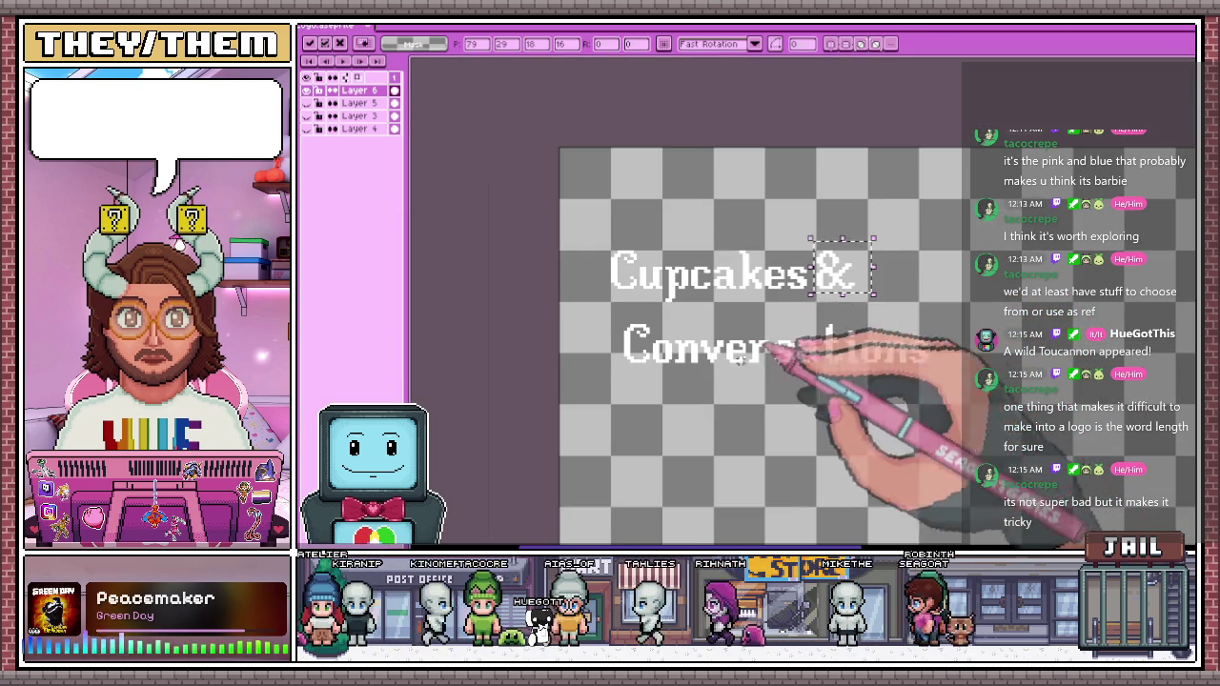
Select Conversations and shift it up and left to sit under Cupcakes
{"action": "left_click_drag", "start_coordinate": [602, 317], "coordinate": [955, 411]}
{"action": "left_click_drag", "start_coordinate": [817, 365], "coordinate": [780, 343]}
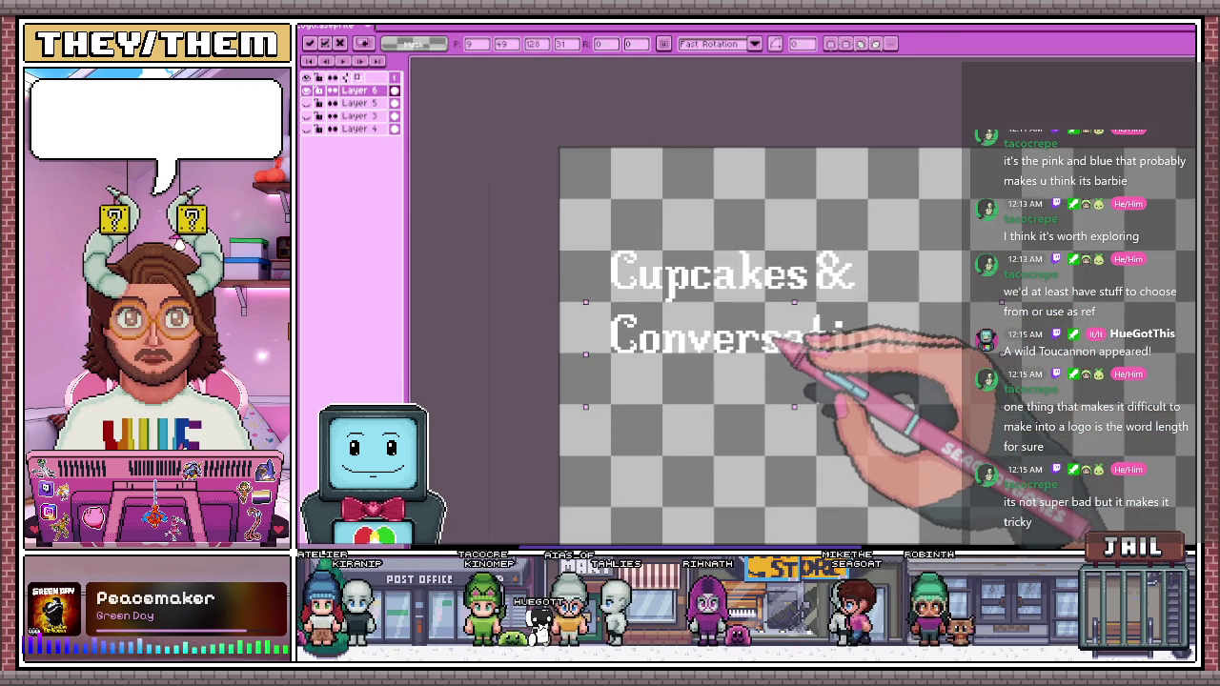
{"action": "scroll", "coordinate": [857, 372], "scroll_direction": "down", "scroll_amount": 1}
{"action": "left_click", "coordinate": [839, 400]}
{"action": "scroll", "coordinate": [790, 362], "scroll_direction": "up", "scroll_amount": 1}
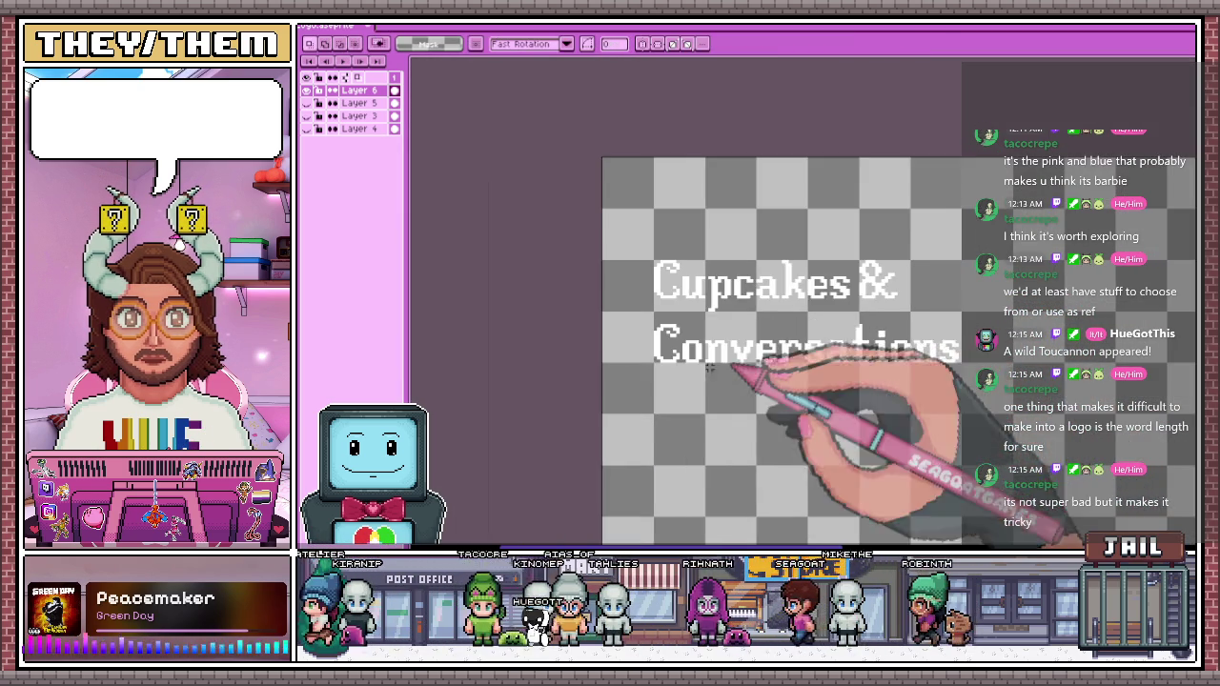
{"action": "scroll", "coordinate": [791, 362], "scroll_direction": "up", "scroll_amount": 1}
{"action": "scroll", "coordinate": [608, 276], "scroll_direction": "down", "scroll_amount": 1}
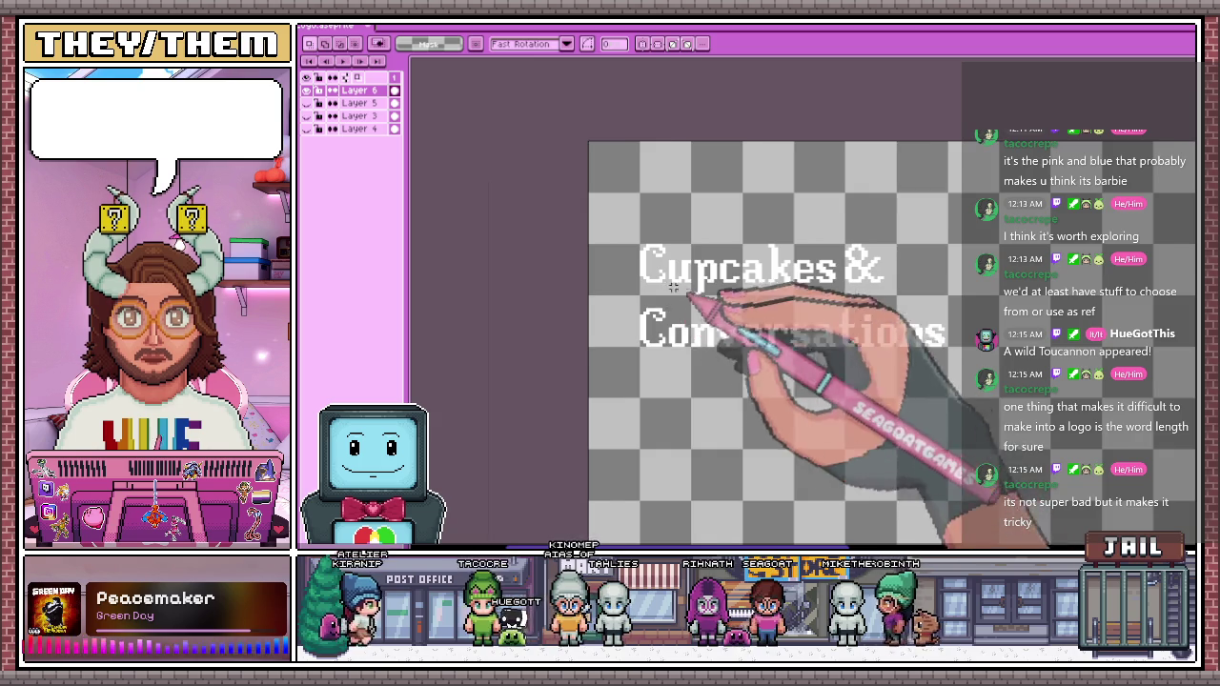
{"action": "scroll", "coordinate": [601, 211], "scroll_direction": "up", "scroll_amount": 1}
Adjust the Cupcakes & line, then select the whole two-line title
{"action": "left_click_drag", "start_coordinate": [600, 211], "coordinate": [991, 316]}
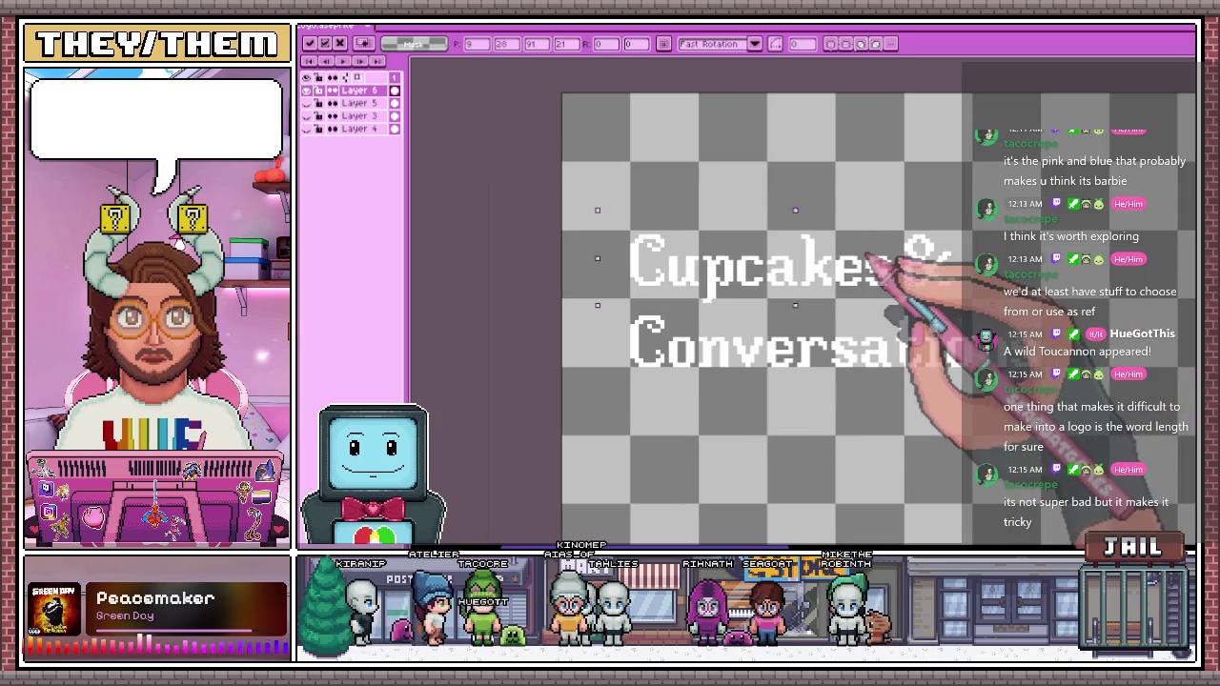
{"action": "scroll", "coordinate": [891, 286], "scroll_direction": "down", "scroll_amount": 2}
{"action": "left_click", "coordinate": [867, 372]}
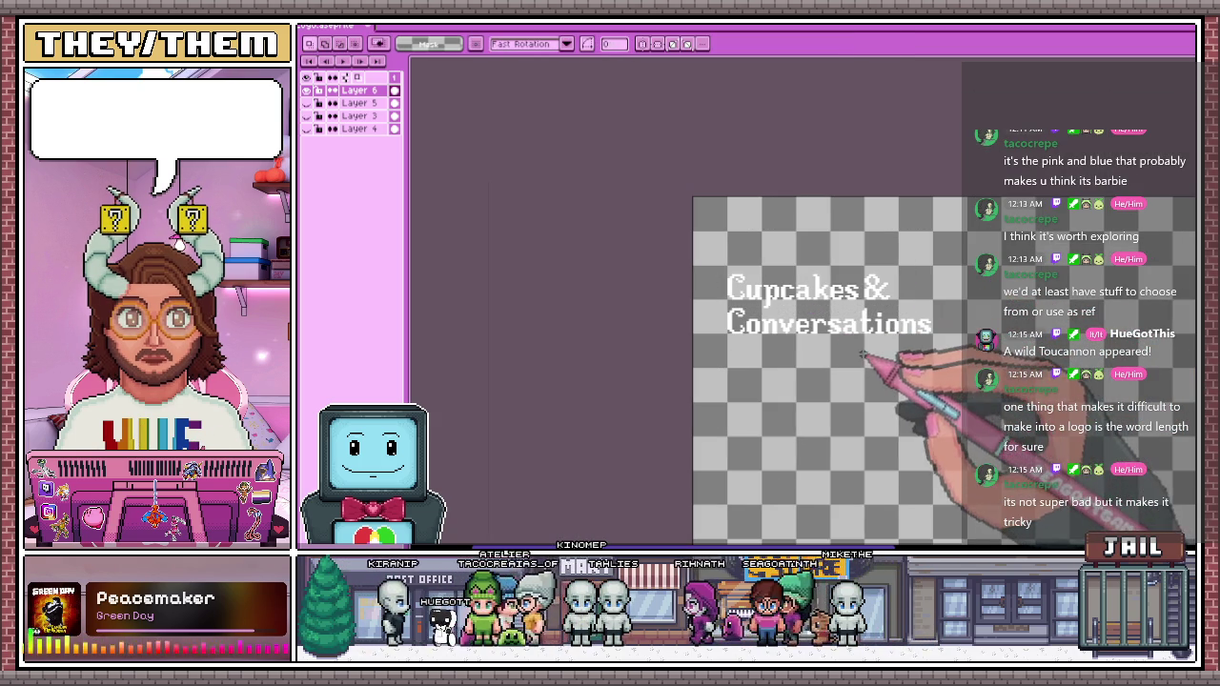
{"action": "scroll", "coordinate": [863, 367], "scroll_direction": "up", "scroll_amount": 1}
{"action": "scroll", "coordinate": [862, 367], "scroll_direction": "down", "scroll_amount": 1}
{"action": "scroll", "coordinate": [762, 360], "scroll_direction": "up", "scroll_amount": 1}
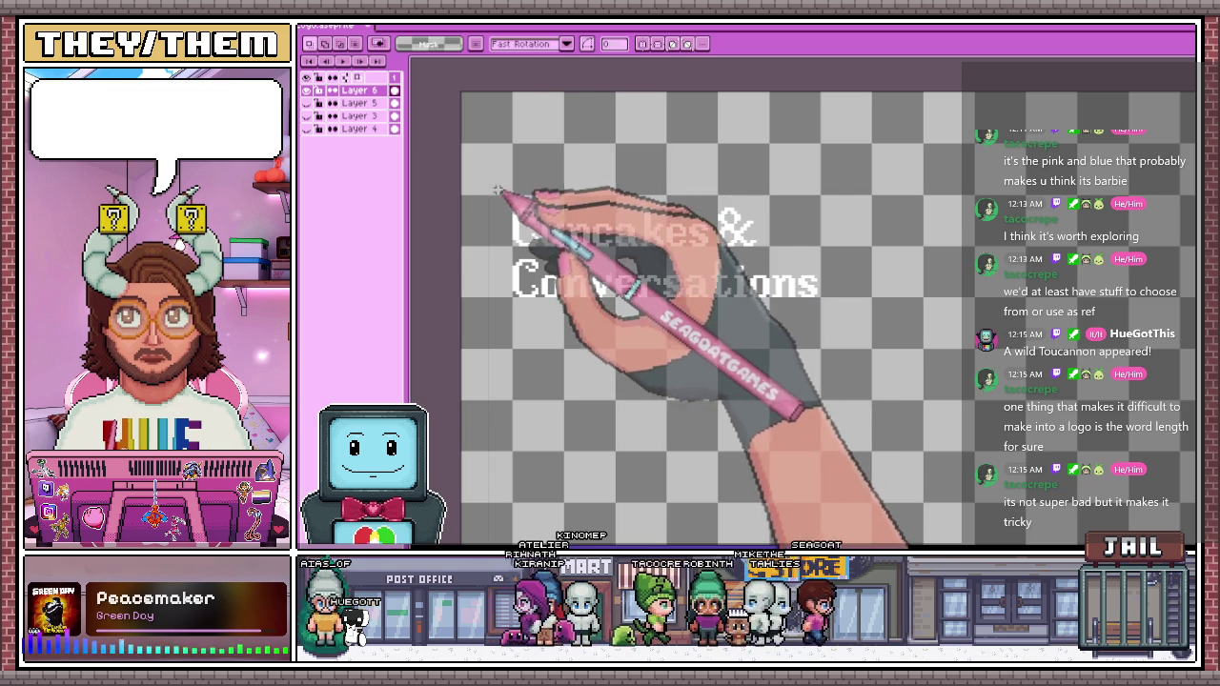
{"action": "left_click_drag", "start_coordinate": [496, 183], "coordinate": [906, 344]}
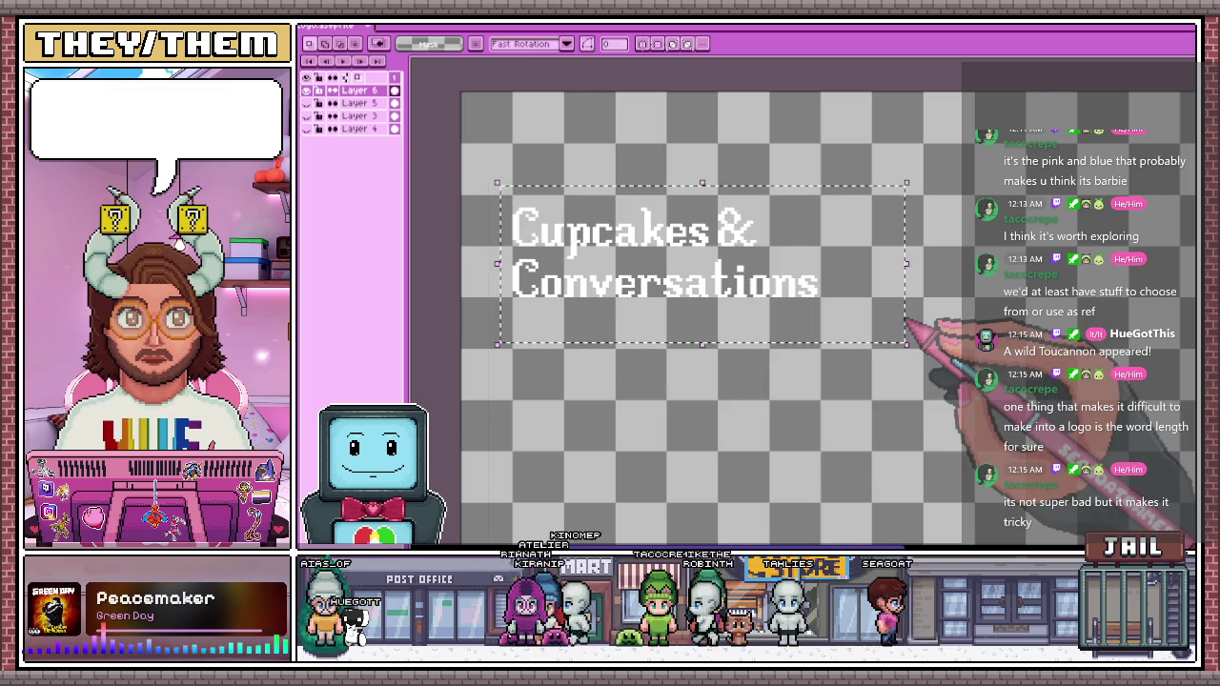
{"action": "key", "text": "shift+o"}
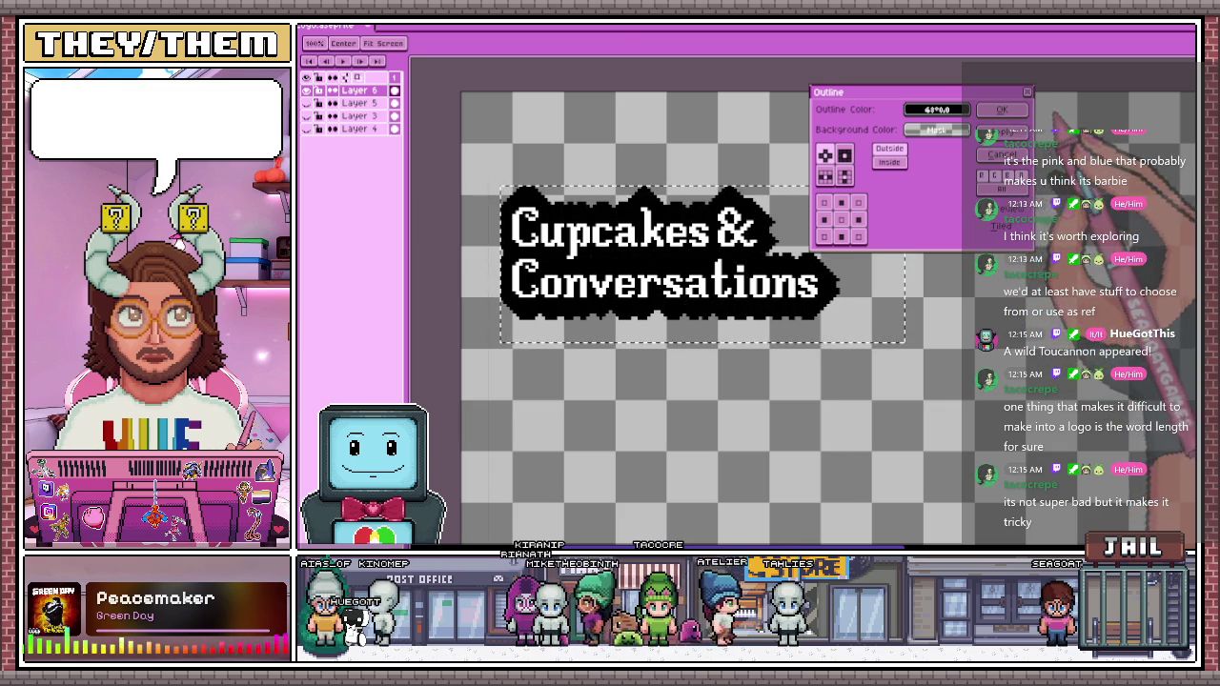
Apply the thick dark outline to the selected title and deselect it
{"action": "left_click", "coordinate": [1000, 110]}
{"action": "key", "text": "ctrl+d"}
{"action": "scroll", "coordinate": [688, 223], "scroll_direction": "down", "scroll_amount": 1}
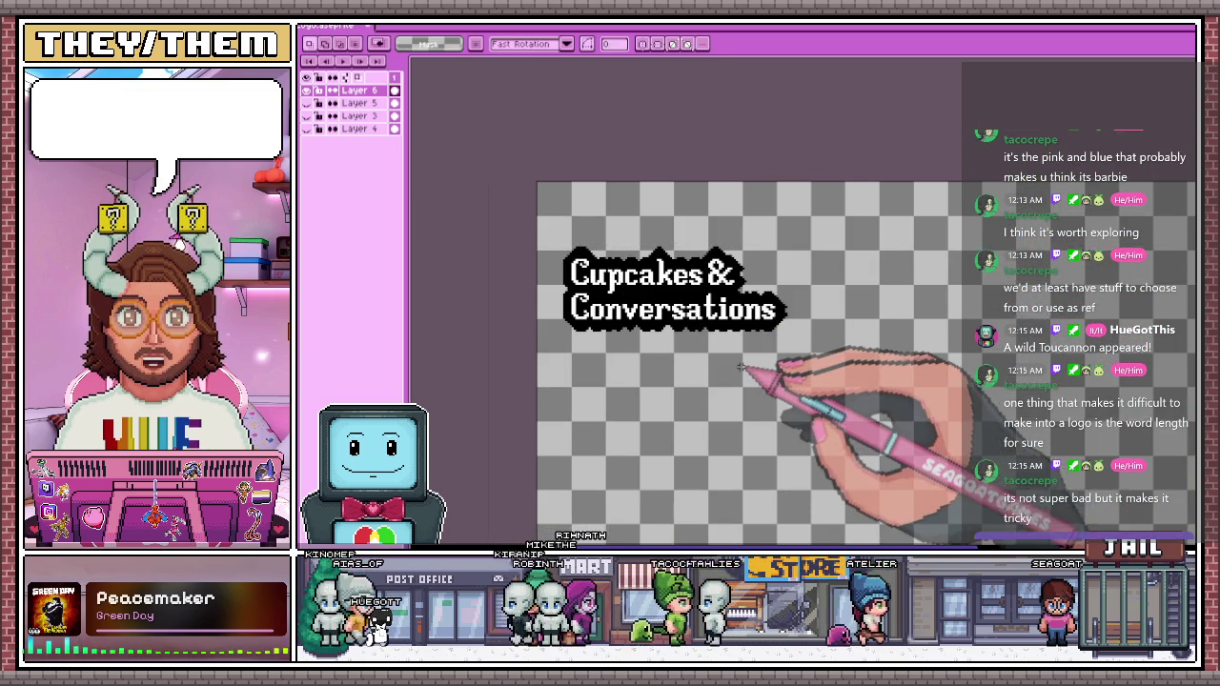
{"action": "scroll", "coordinate": [734, 357], "scroll_direction": "up", "scroll_amount": 1}
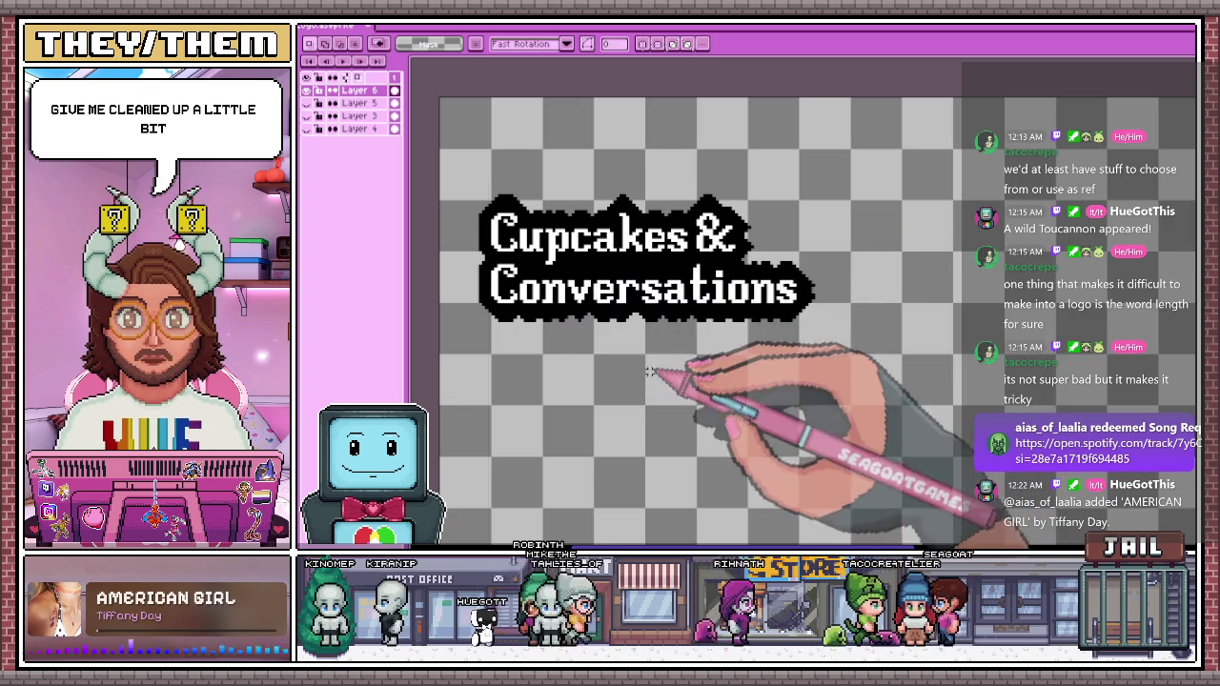
Zoom and pan to the trailing mark after Conversations with the pencil ready
{"action": "scroll", "coordinate": [648, 377], "scroll_direction": "down", "scroll_amount": 1}
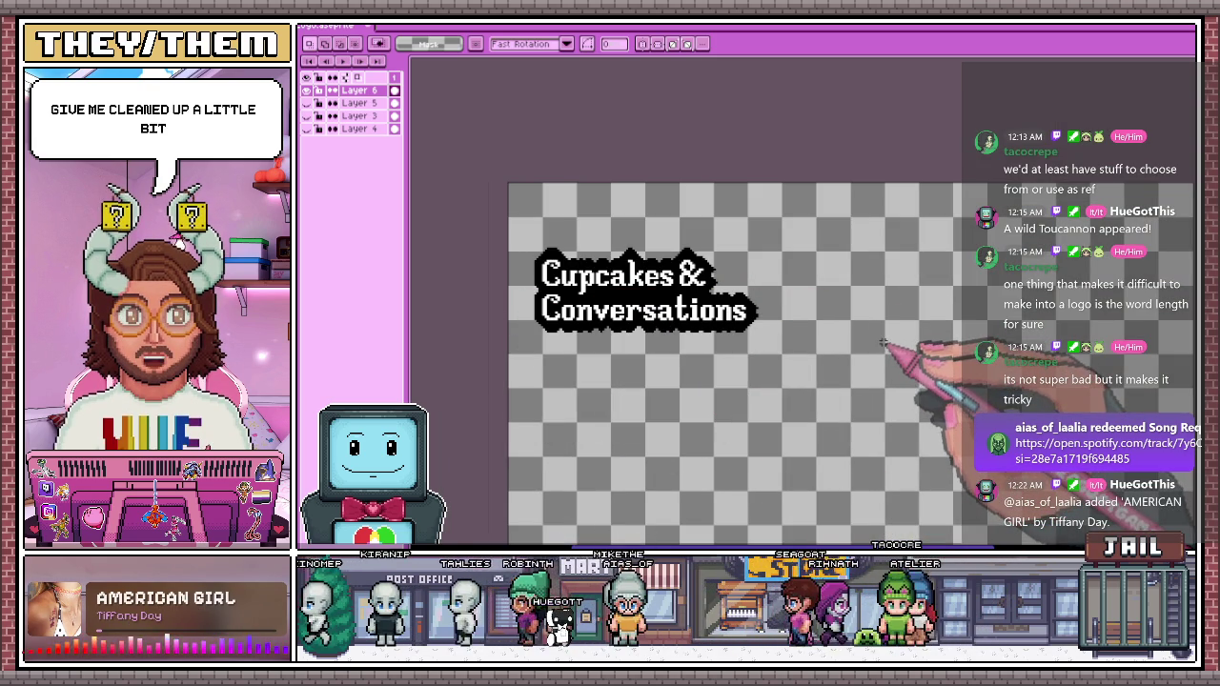
{"action": "scroll", "coordinate": [844, 311], "scroll_direction": "up", "scroll_amount": 2}
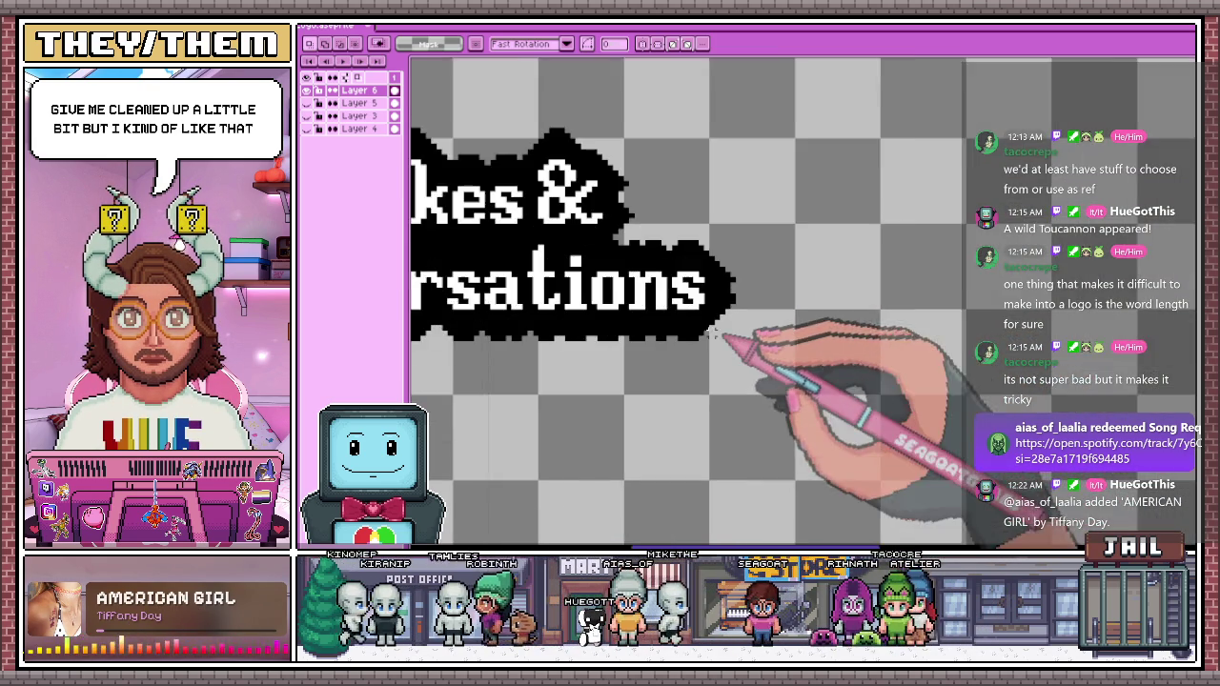
{"action": "scroll", "coordinate": [753, 305], "scroll_direction": "up", "scroll_amount": 1}
{"action": "scroll", "coordinate": [741, 318], "scroll_direction": "up", "scroll_amount": 2}
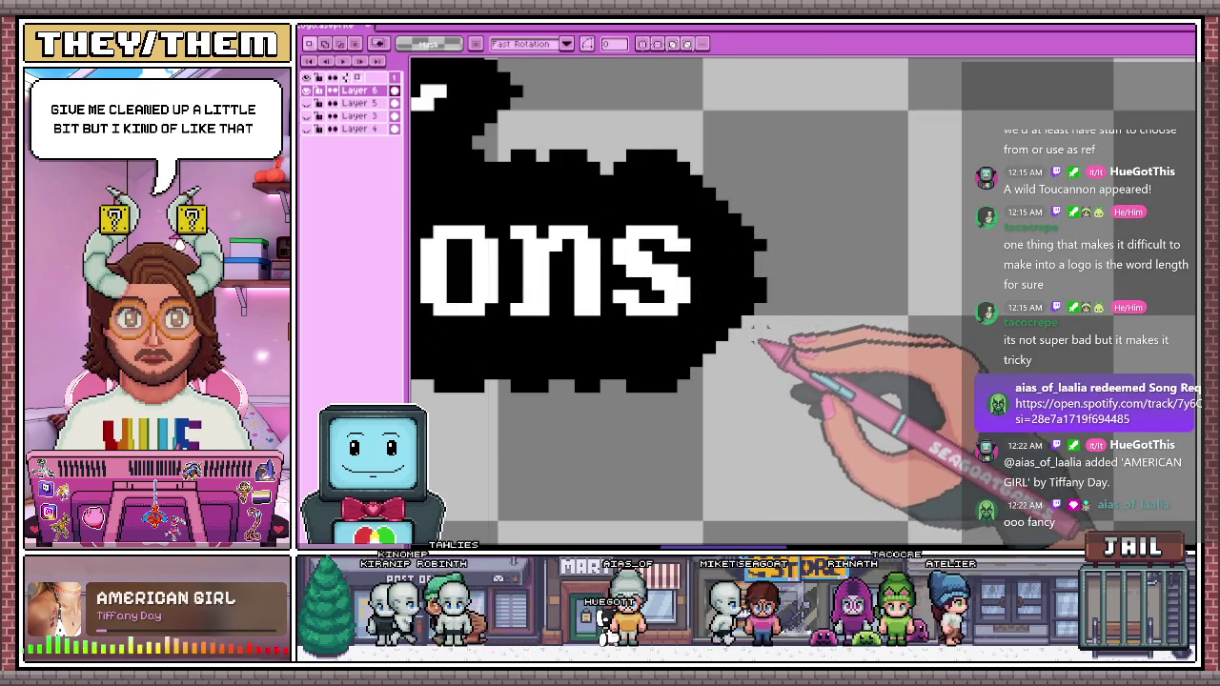
{"action": "key", "text": "b"}
{"action": "scroll", "coordinate": [729, 300], "scroll_direction": "up", "scroll_amount": 1}
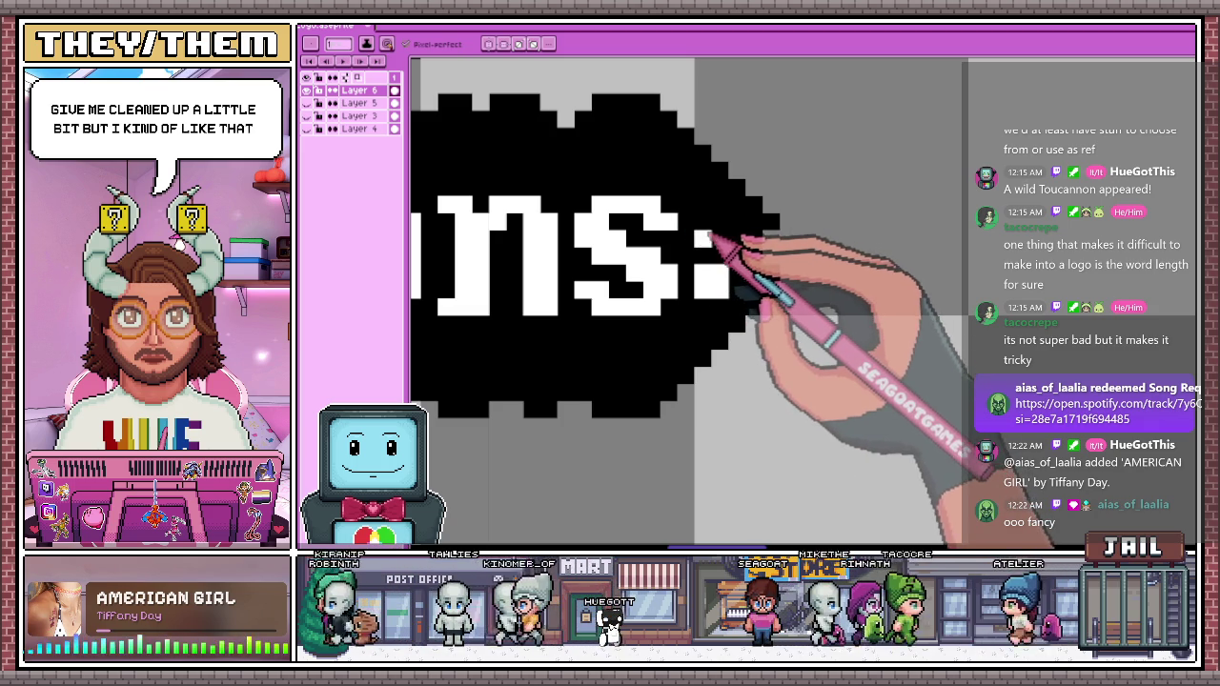
{"action": "scroll", "coordinate": [795, 258], "scroll_direction": "down", "scroll_amount": 2}
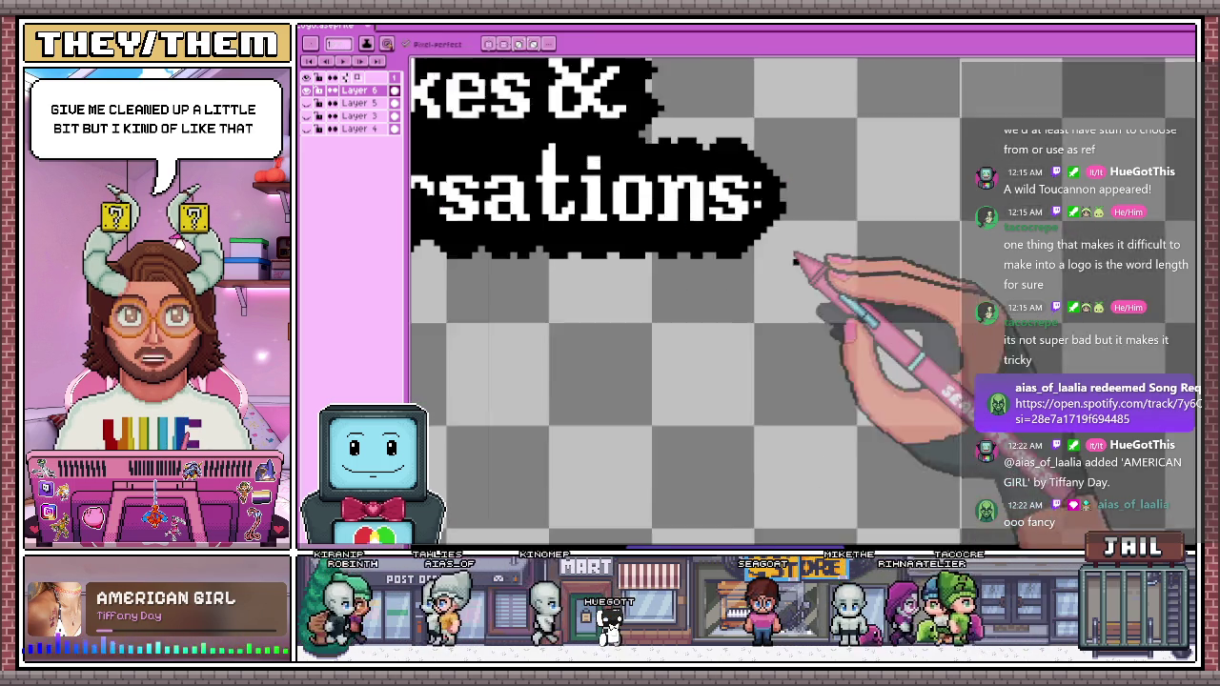
{"action": "scroll", "coordinate": [713, 256], "scroll_direction": "down", "scroll_amount": 1}
{"action": "scroll", "coordinate": [744, 270], "scroll_direction": "up", "scroll_amount": 3}
{"action": "scroll", "coordinate": [760, 267], "scroll_direction": "up", "scroll_amount": 1}
{"action": "scroll", "coordinate": [753, 286], "scroll_direction": "up", "scroll_amount": 1}
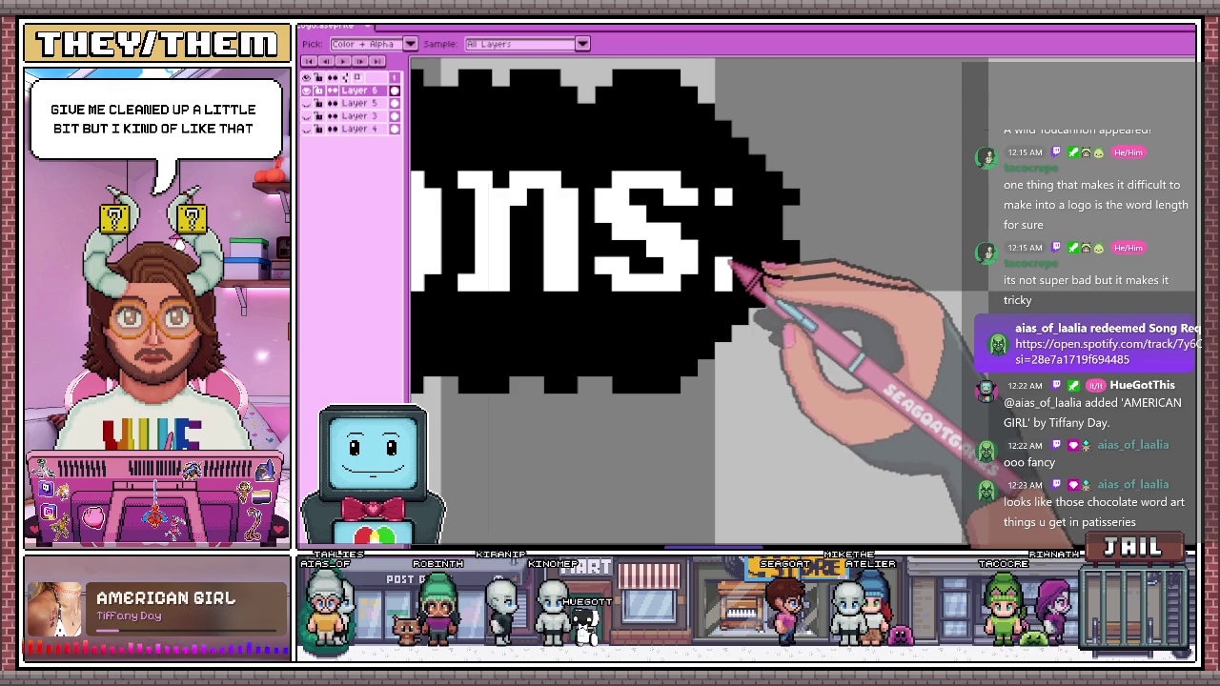
{"action": "scroll", "coordinate": [734, 258], "scroll_direction": "down", "scroll_amount": 1}
{"action": "scroll", "coordinate": [763, 248], "scroll_direction": "down", "scroll_amount": 2}
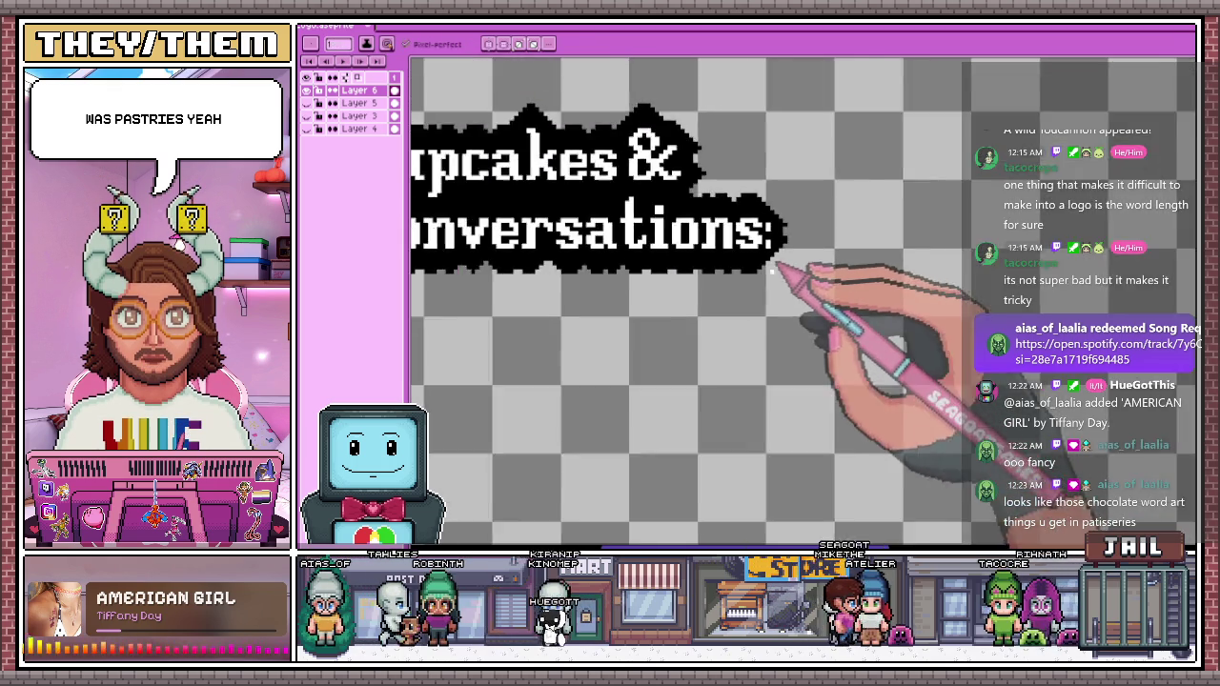
{"action": "scroll", "coordinate": [782, 254], "scroll_direction": "up", "scroll_amount": 1}
{"action": "scroll", "coordinate": [801, 262], "scroll_direction": "up", "scroll_amount": 2}
{"action": "scroll", "coordinate": [782, 276], "scroll_direction": "up", "scroll_amount": 1}
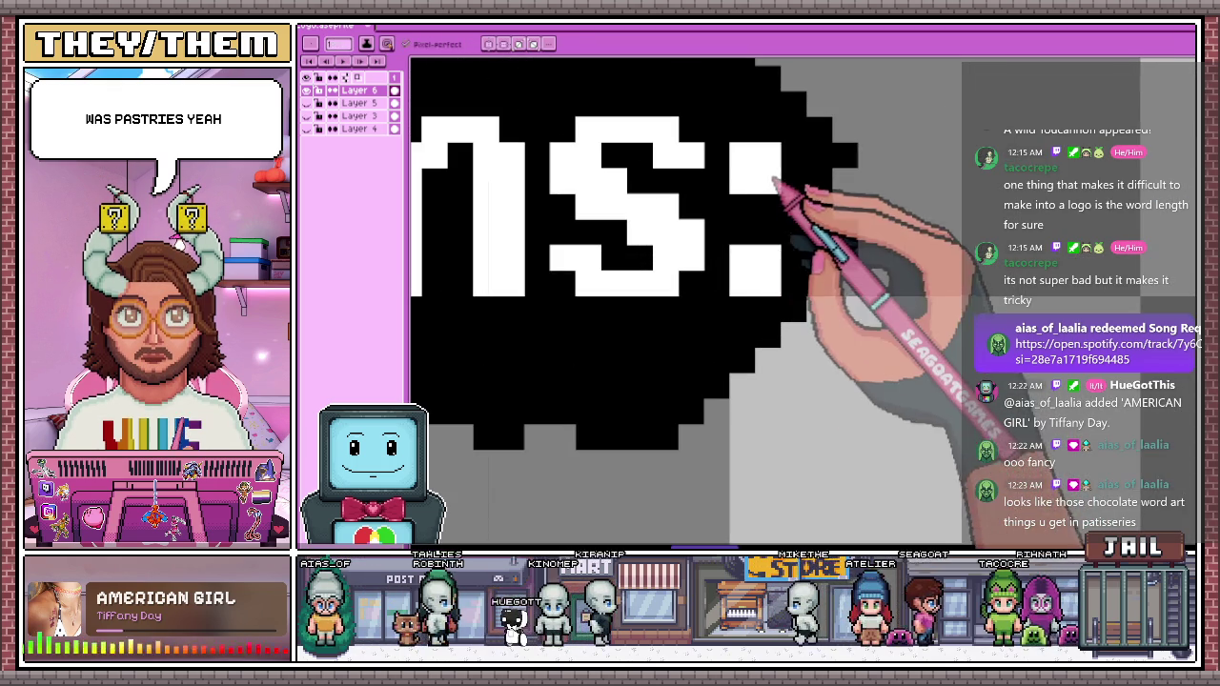
{"action": "scroll", "coordinate": [800, 278], "scroll_direction": "down", "scroll_amount": 2}
{"action": "scroll", "coordinate": [806, 278], "scroll_direction": "down", "scroll_amount": 2}
{"action": "scroll", "coordinate": [770, 327], "scroll_direction": "down", "scroll_amount": 2}
{"action": "scroll", "coordinate": [729, 352], "scroll_direction": "up", "scroll_amount": 1}
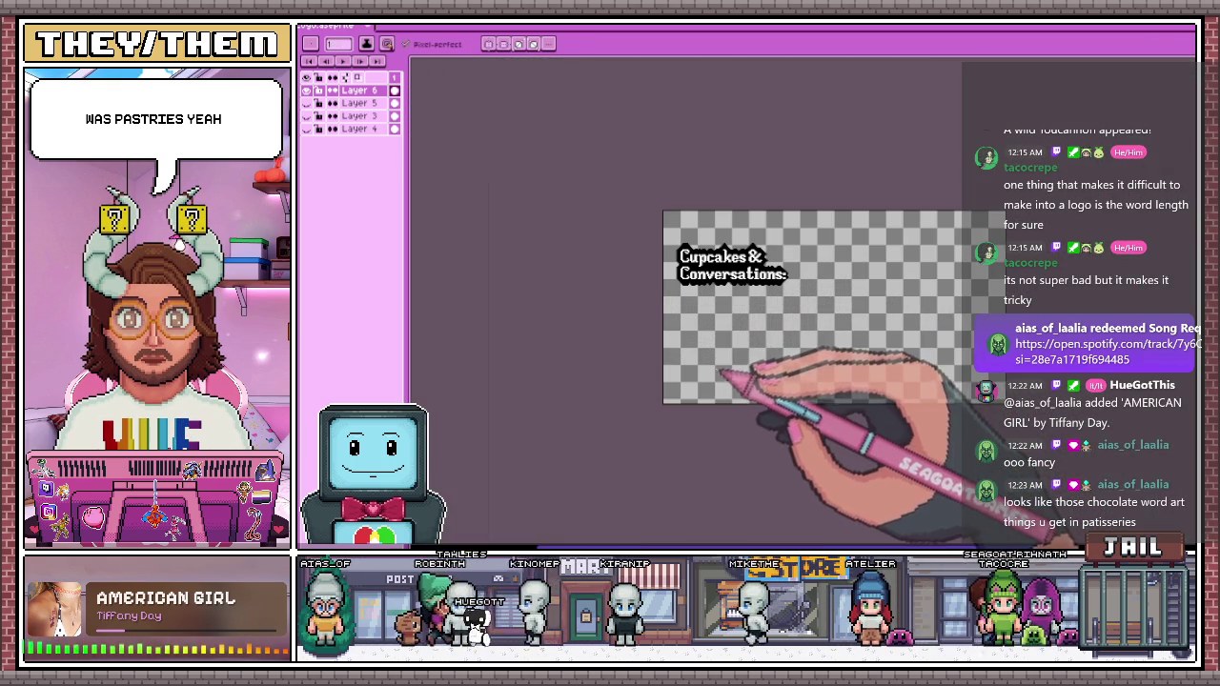
{"action": "scroll", "coordinate": [709, 336], "scroll_direction": "up", "scroll_amount": 1}
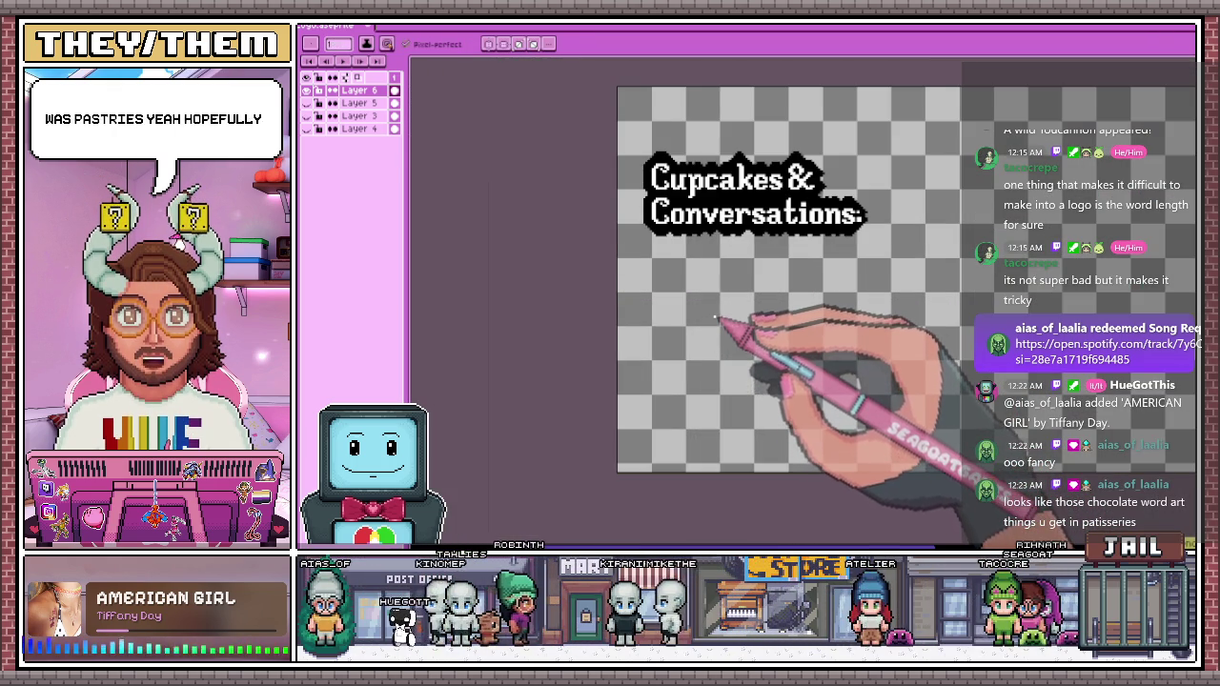
{"action": "scroll", "coordinate": [848, 221], "scroll_direction": "up", "scroll_amount": 1}
{"action": "scroll", "coordinate": [854, 226], "scroll_direction": "up", "scroll_amount": 1}
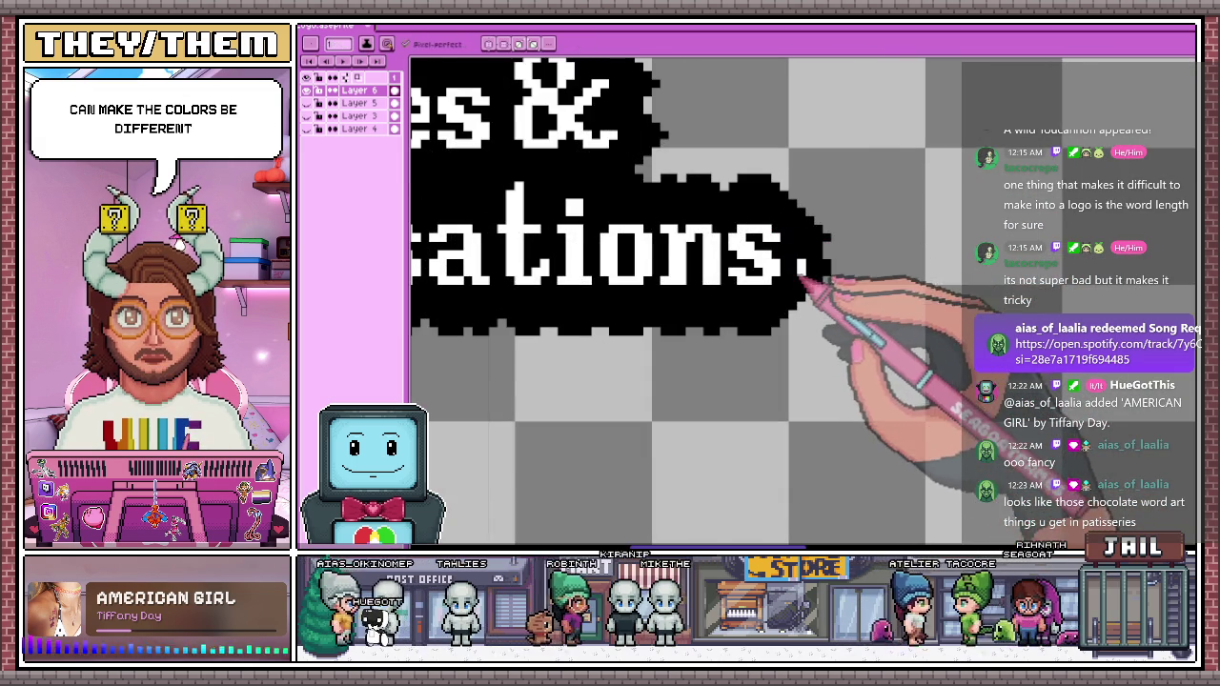
{"action": "scroll", "coordinate": [667, 267], "scroll_direction": "down", "scroll_amount": 1}
{"action": "scroll", "coordinate": [614, 278], "scroll_direction": "down", "scroll_amount": 1}
{"action": "left_click_drag", "start_coordinate": [615, 279], "coordinate": [700, 288]}
{"action": "scroll", "coordinate": [617, 259], "scroll_direction": "down", "scroll_amount": 2}
{"action": "scroll", "coordinate": [615, 301], "scroll_direction": "up", "scroll_amount": 1}
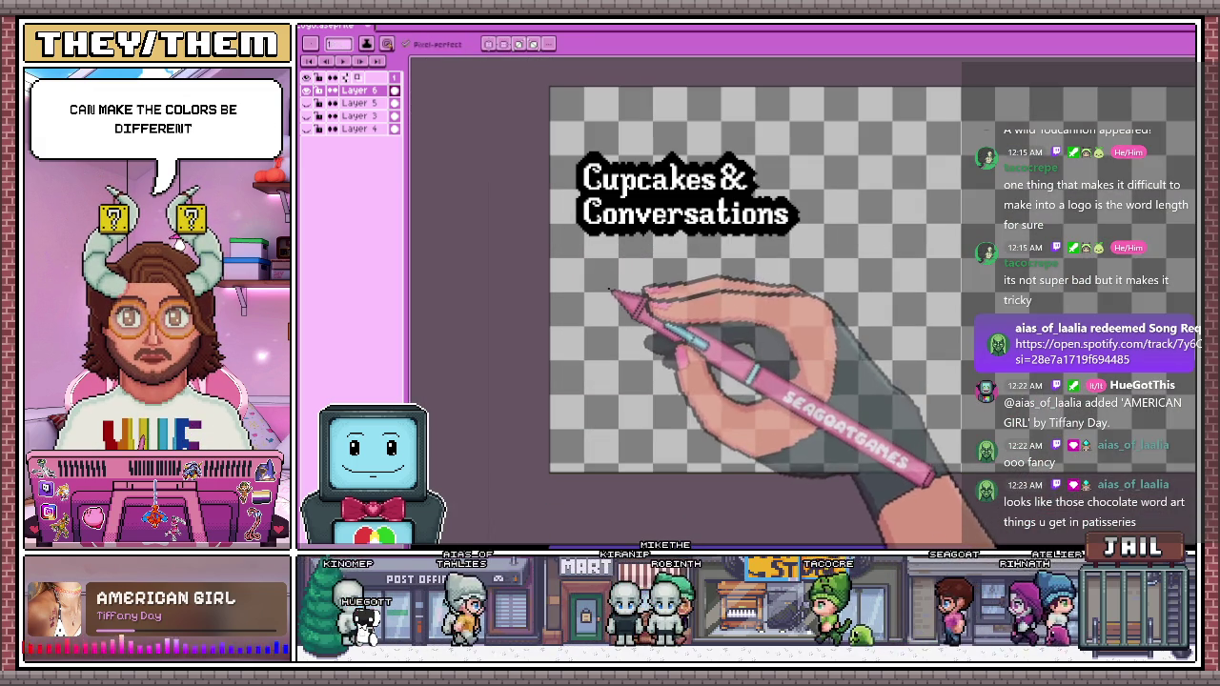
{"action": "scroll", "coordinate": [591, 238], "scroll_direction": "up", "scroll_amount": 1}
{"action": "scroll", "coordinate": [585, 224], "scroll_direction": "up", "scroll_amount": 2}
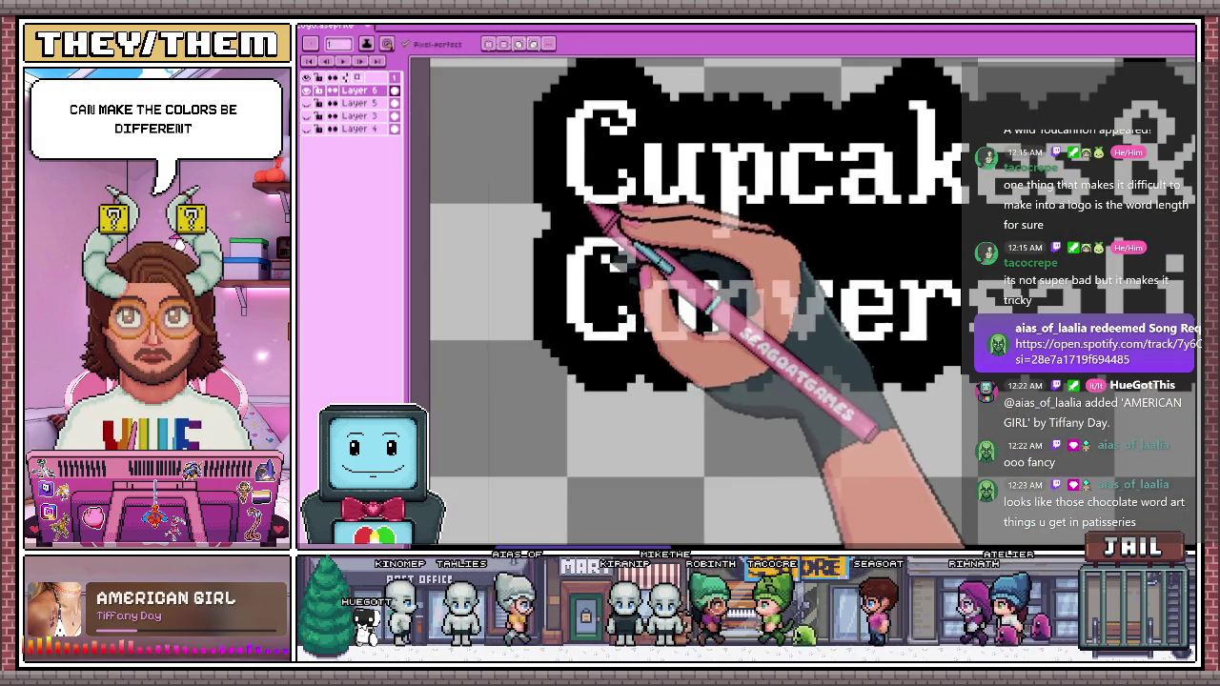
{"action": "key", "text": "b"}
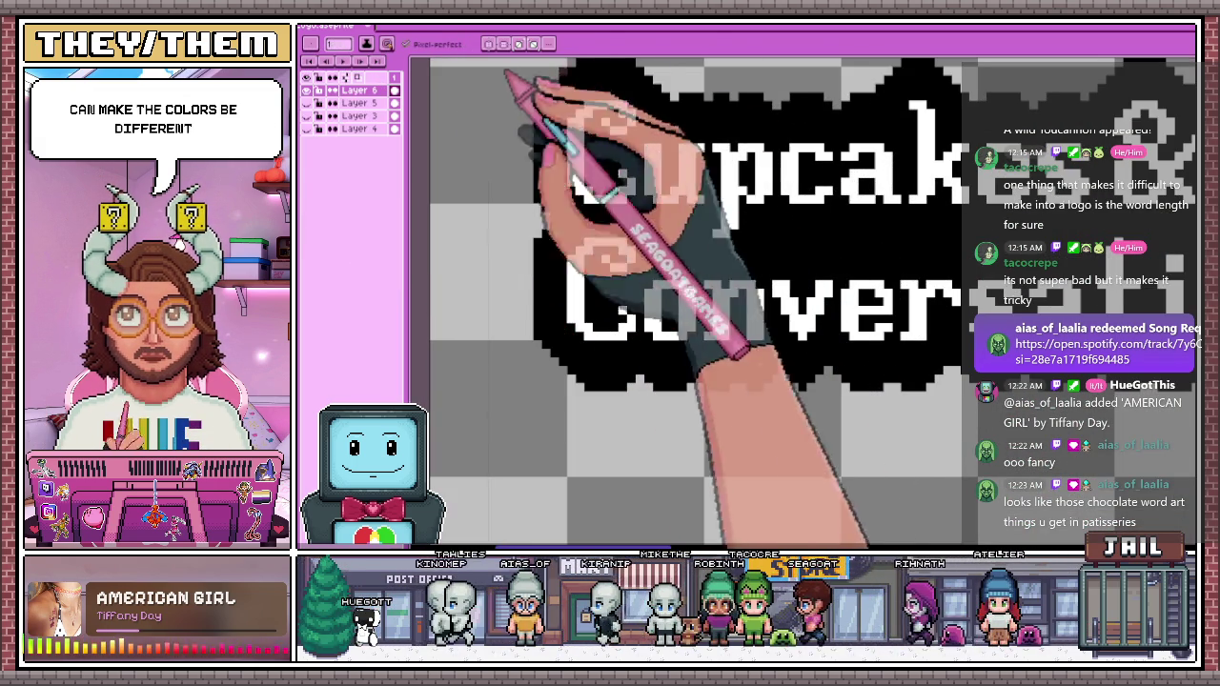
Select the black outline with the Magic Wand and recolour it dark brown
{"action": "key", "text": "w"}
{"action": "left_click", "coordinate": [626, 183]}
{"action": "scroll", "coordinate": [629, 186], "scroll_direction": "down", "scroll_amount": 2}
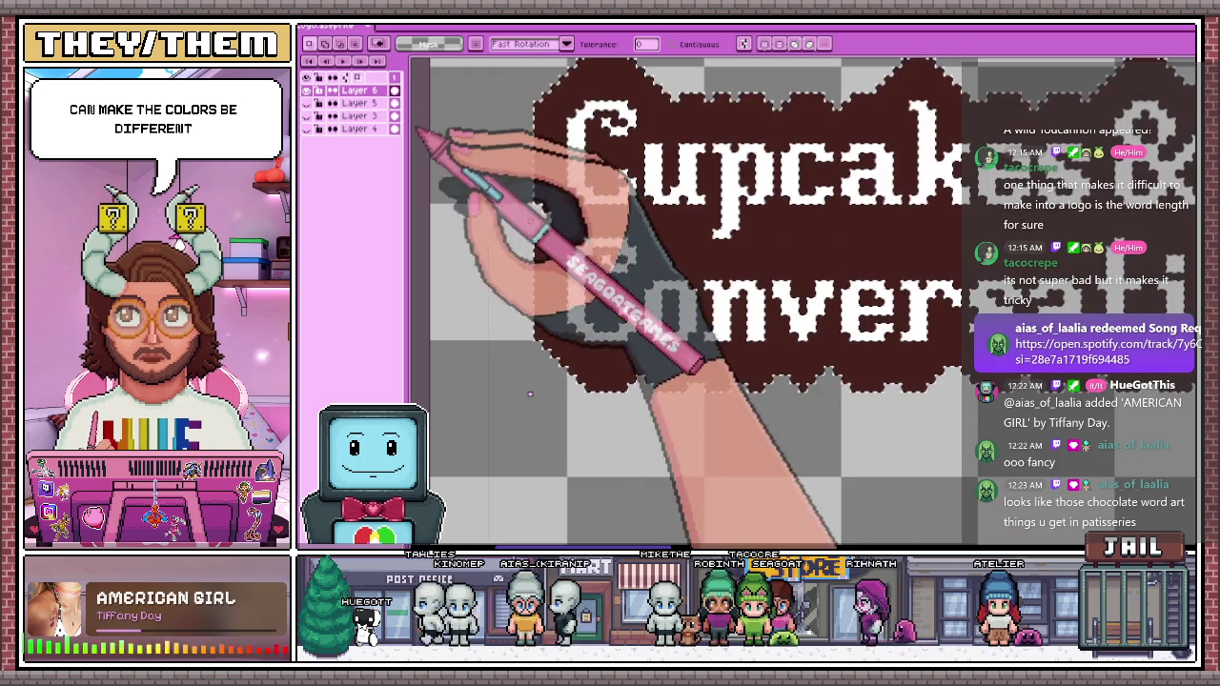
{"action": "scroll", "coordinate": [433, 208], "scroll_direction": "down", "scroll_amount": 1}
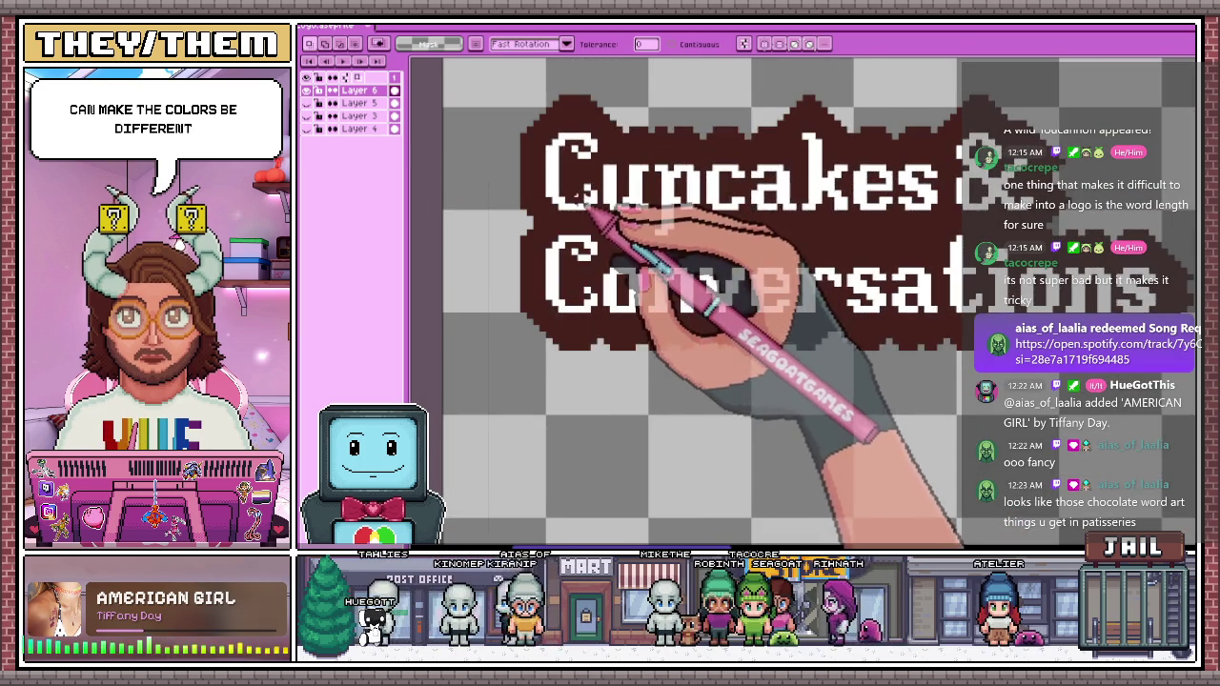
{"action": "scroll", "coordinate": [621, 102], "scroll_direction": "up", "scroll_amount": 1}
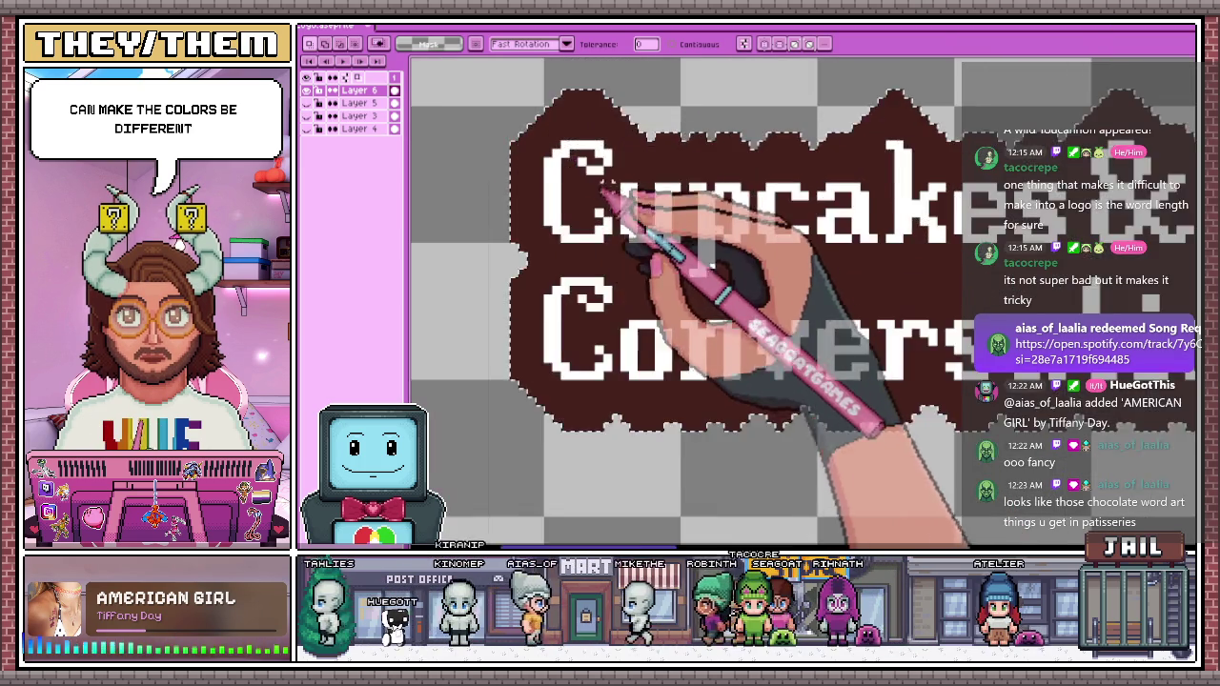
{"action": "scroll", "coordinate": [622, 102], "scroll_direction": "up", "scroll_amount": 1}
{"action": "scroll", "coordinate": [621, 102], "scroll_direction": "up", "scroll_amount": 1}
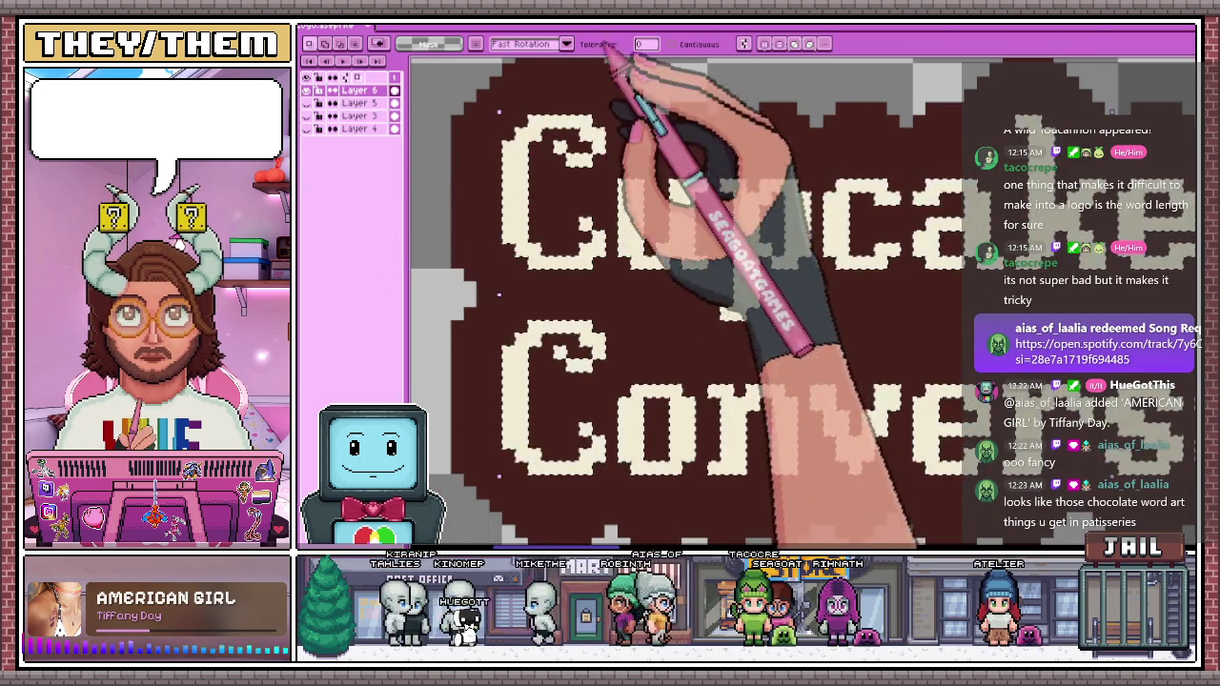
{"action": "scroll", "coordinate": [548, 227], "scroll_direction": "down", "scroll_amount": 3}
{"action": "scroll", "coordinate": [548, 227], "scroll_direction": "down", "scroll_amount": 1}
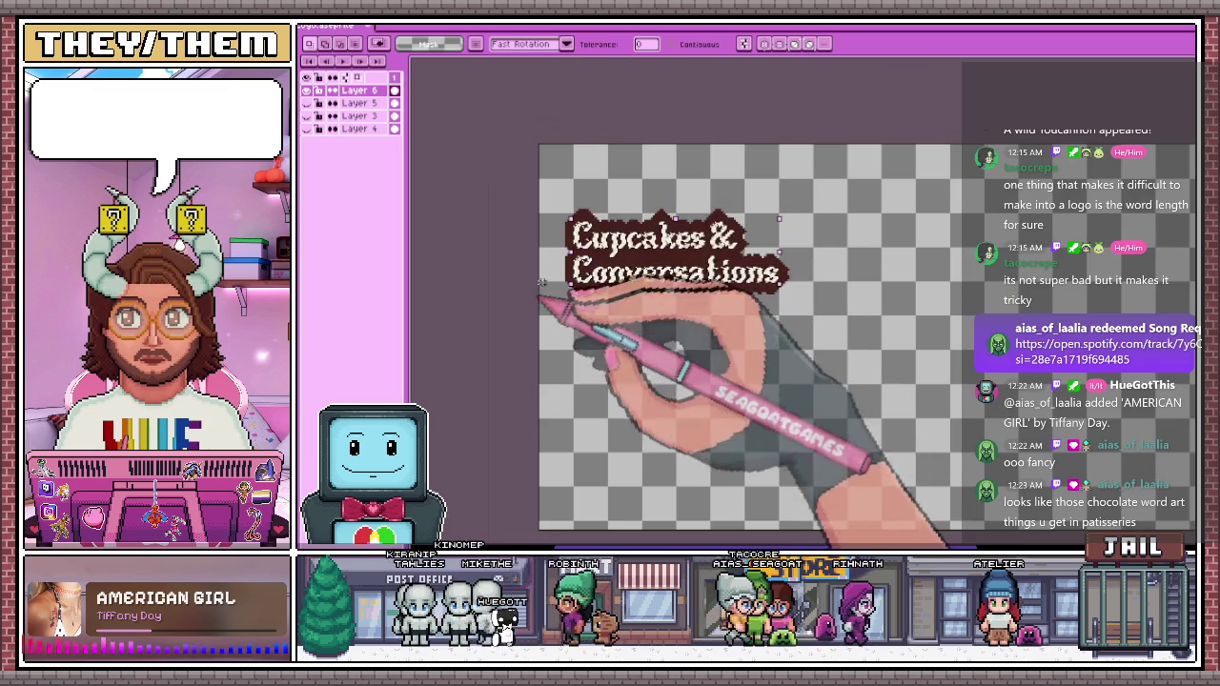
{"action": "scroll", "coordinate": [603, 219], "scroll_direction": "up", "scroll_amount": 1}
{"action": "scroll", "coordinate": [570, 221], "scroll_direction": "up", "scroll_amount": 1}
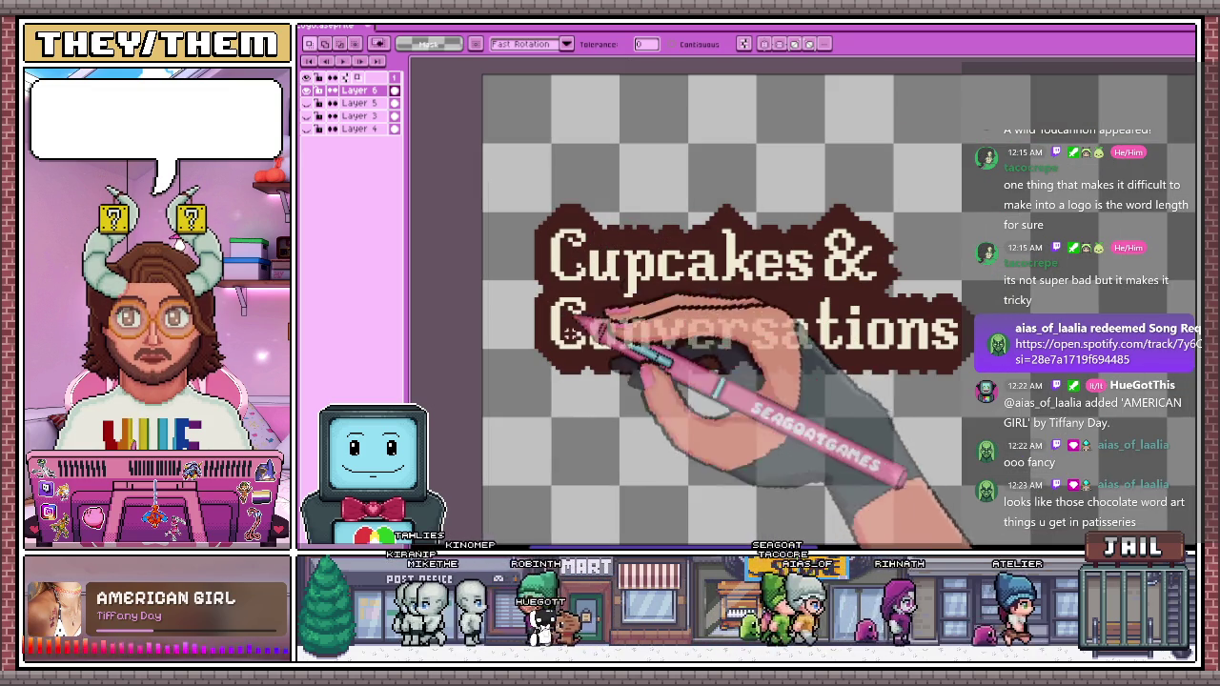
{"action": "scroll", "coordinate": [643, 359], "scroll_direction": "down", "scroll_amount": 1}
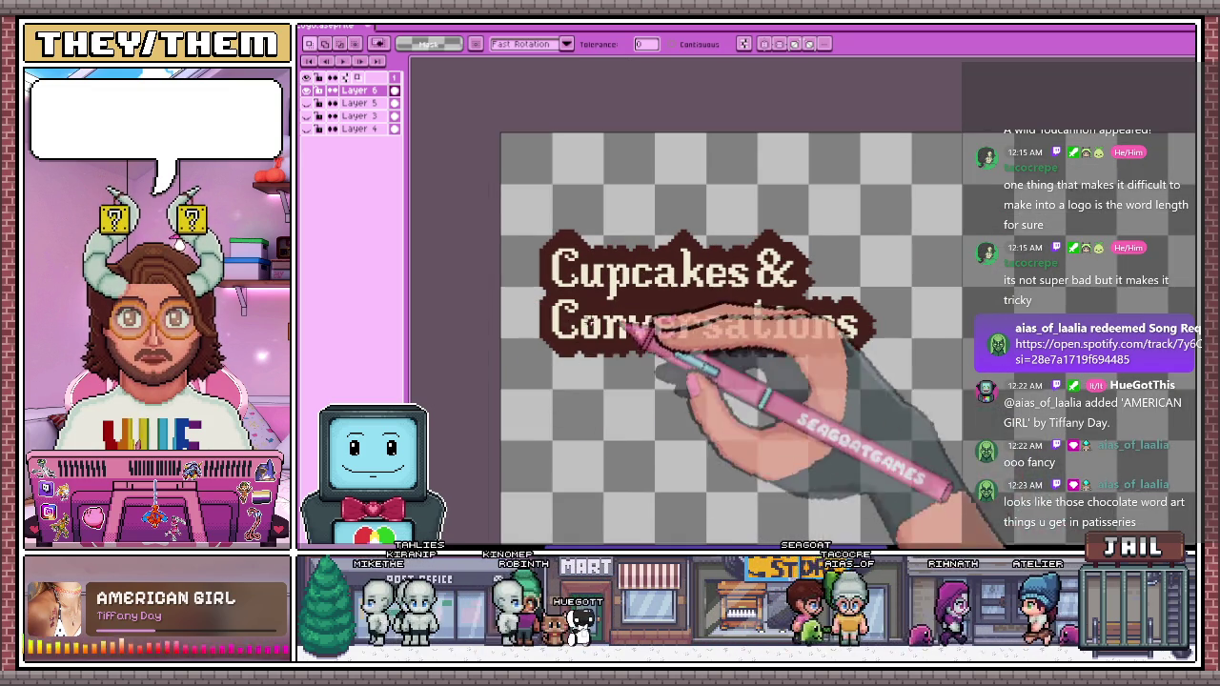
{"action": "scroll", "coordinate": [636, 341], "scroll_direction": "down", "scroll_amount": 1}
{"action": "scroll", "coordinate": [476, 271], "scroll_direction": "up", "scroll_amount": 1}
{"action": "scroll", "coordinate": [495, 257], "scroll_direction": "up", "scroll_amount": 1}
Select the white letters with the Magic Wand and turn them cream
{"action": "key", "text": "w"}
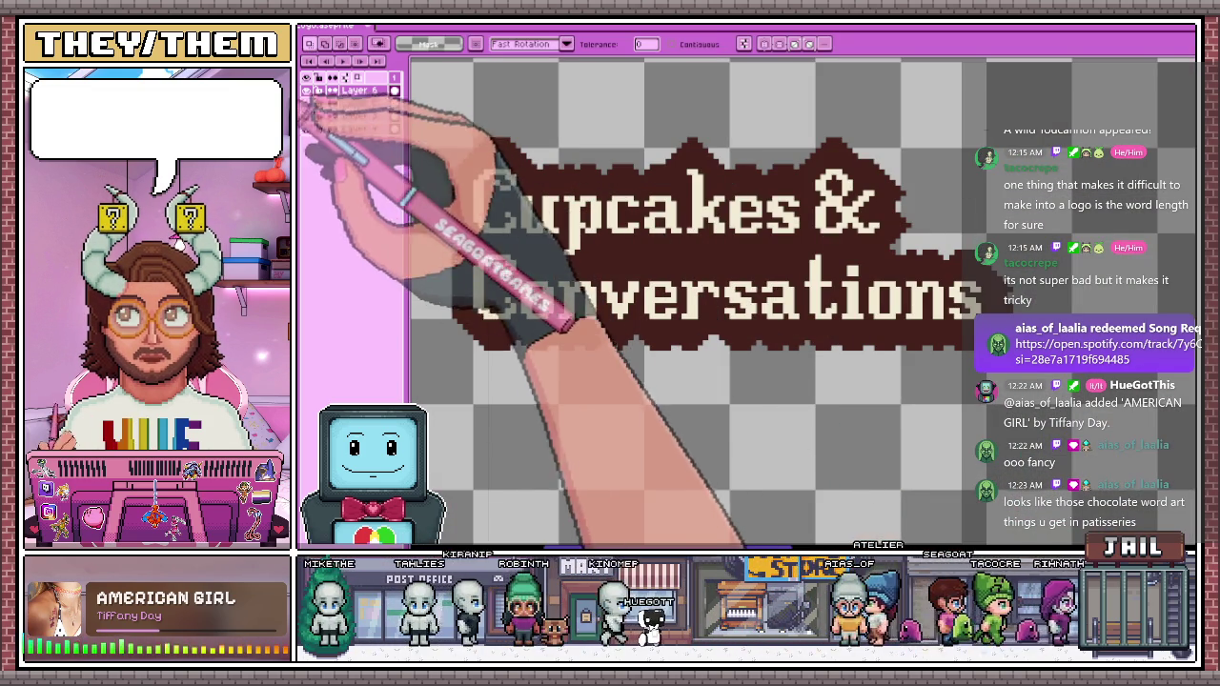
{"action": "scroll", "coordinate": [534, 277], "scroll_direction": "up", "scroll_amount": 1}
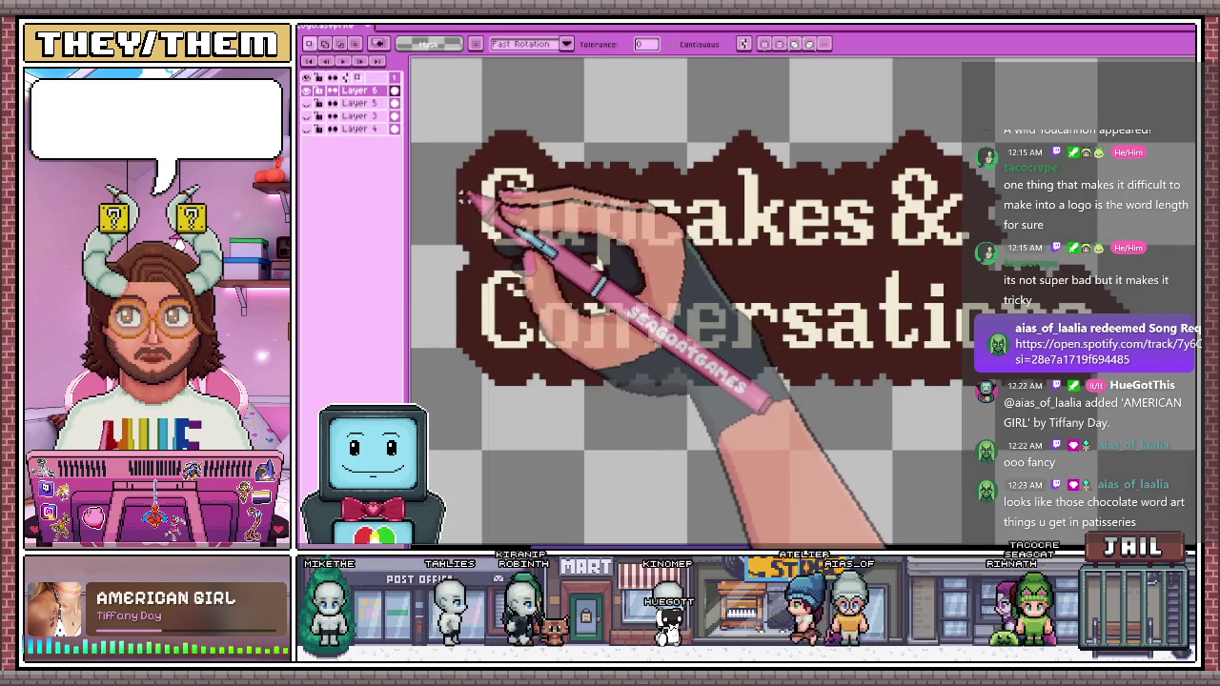
{"action": "scroll", "coordinate": [486, 188], "scroll_direction": "up", "scroll_amount": 1}
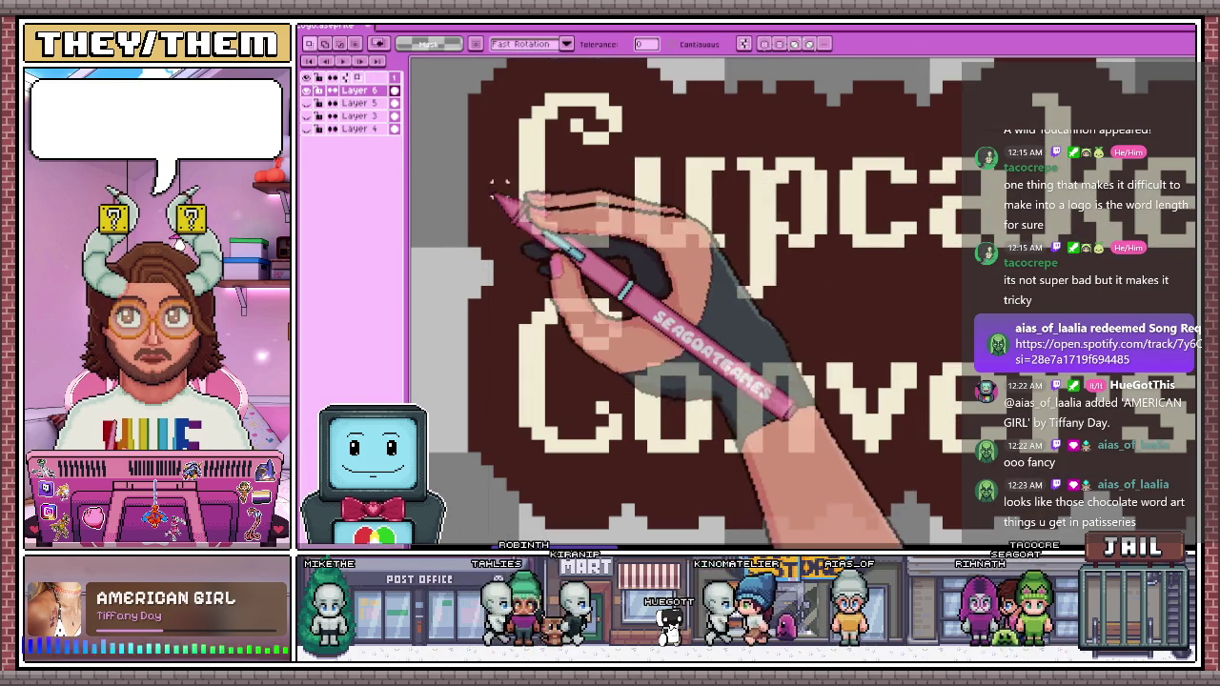
{"action": "scroll", "coordinate": [539, 220], "scroll_direction": "up", "scroll_amount": 1}
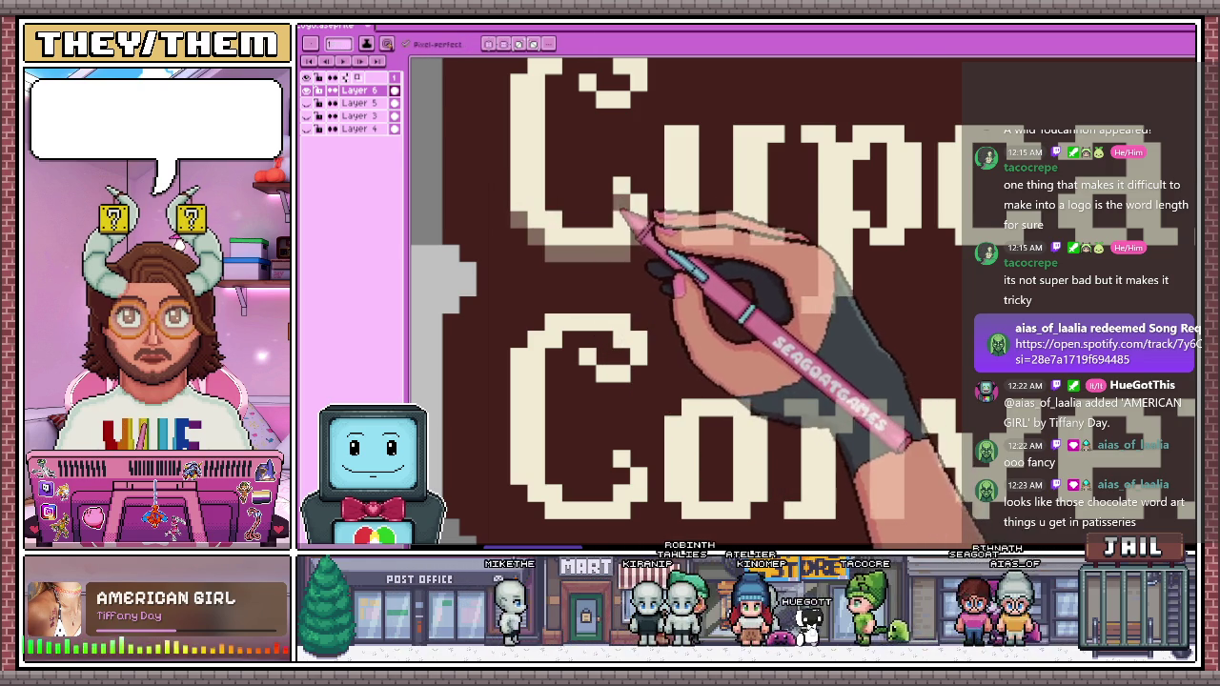
Draw tan shading pixels inside the top of the C in Cupcakes
{"action": "scroll", "coordinate": [615, 205], "scroll_direction": "down", "scroll_amount": 3}
{"action": "scroll", "coordinate": [586, 181], "scroll_direction": "up", "scroll_amount": 1}
{"action": "scroll", "coordinate": [581, 190], "scroll_direction": "up", "scroll_amount": 3}
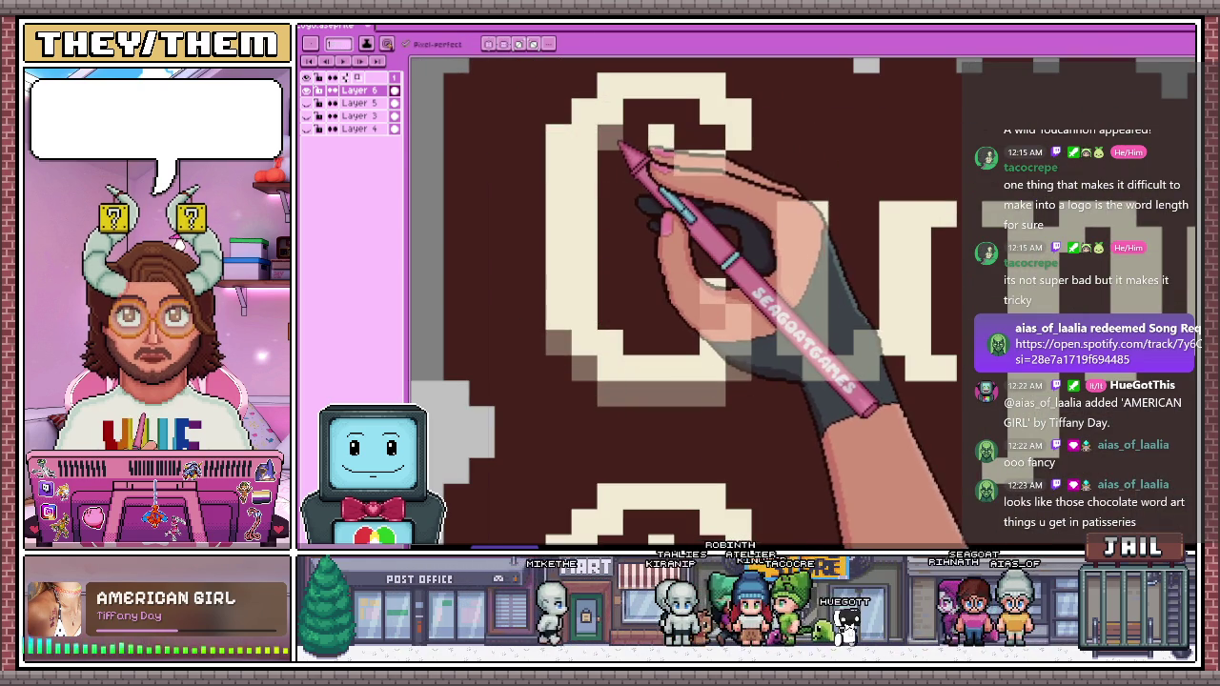
{"action": "left_click_drag", "start_coordinate": [624, 139], "coordinate": [691, 196]}
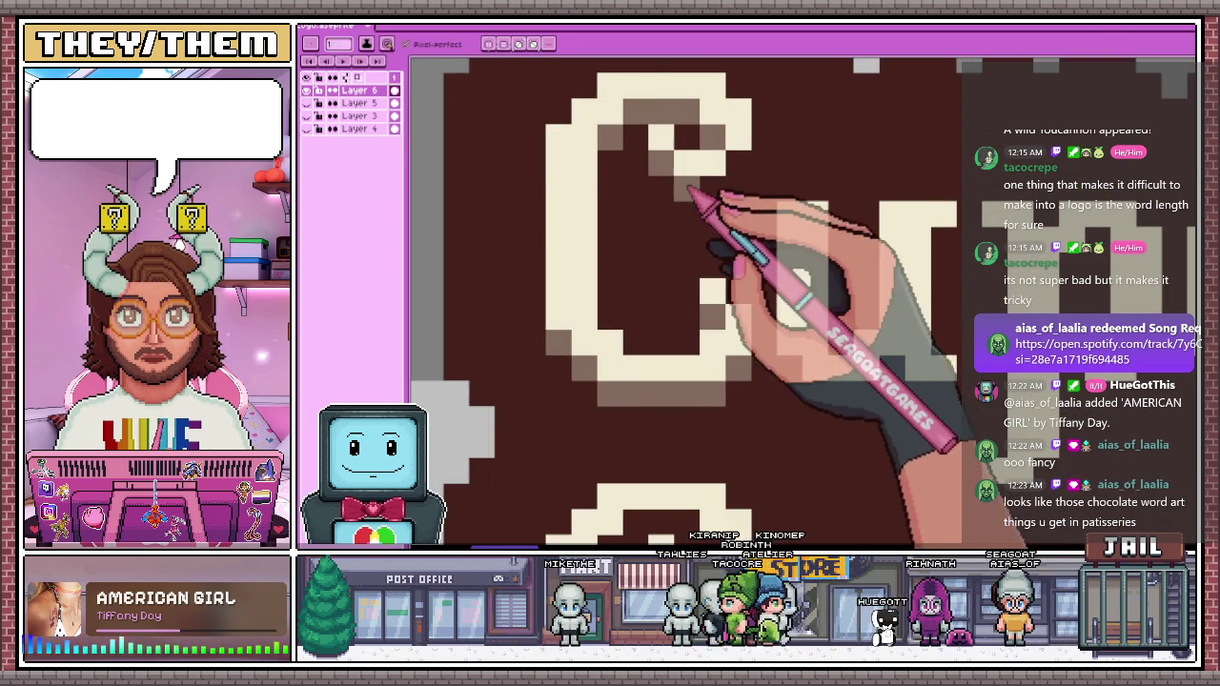
{"action": "scroll", "coordinate": [740, 196], "scroll_direction": "down", "scroll_amount": 2}
{"action": "scroll", "coordinate": [667, 272], "scroll_direction": "down", "scroll_amount": 1}
{"action": "scroll", "coordinate": [688, 326], "scroll_direction": "down", "scroll_amount": 1}
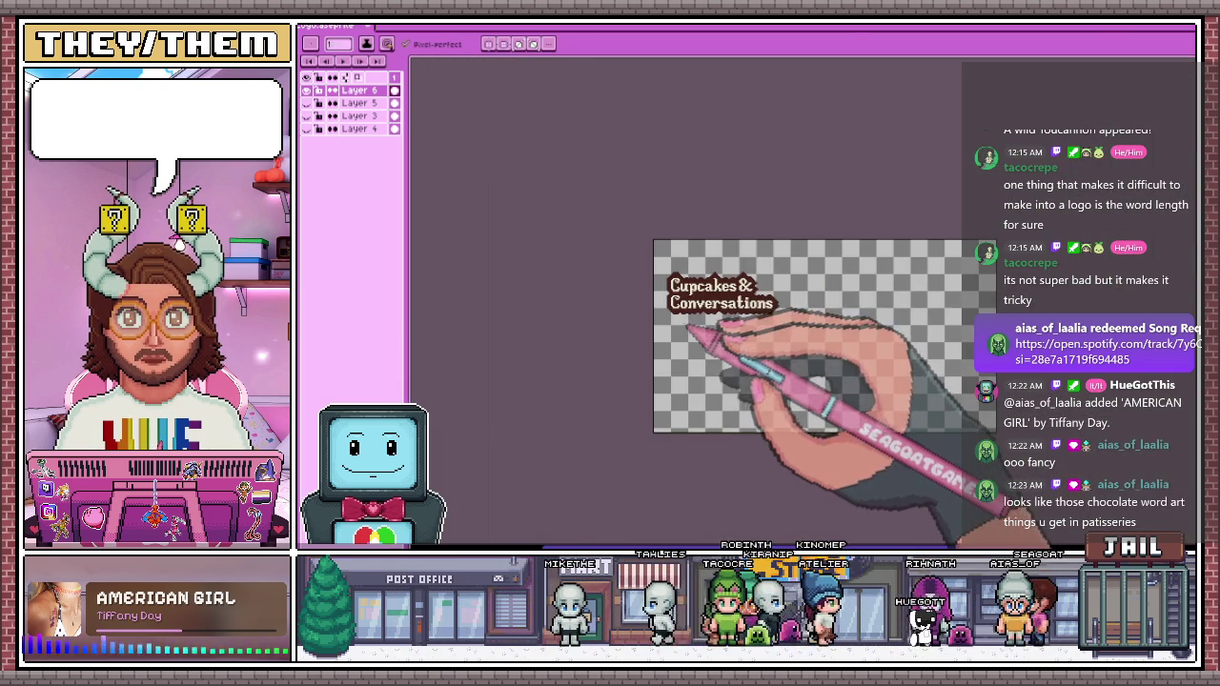
{"action": "scroll", "coordinate": [701, 319], "scroll_direction": "up", "scroll_amount": 1}
{"action": "scroll", "coordinate": [654, 245], "scroll_direction": "up", "scroll_amount": 2}
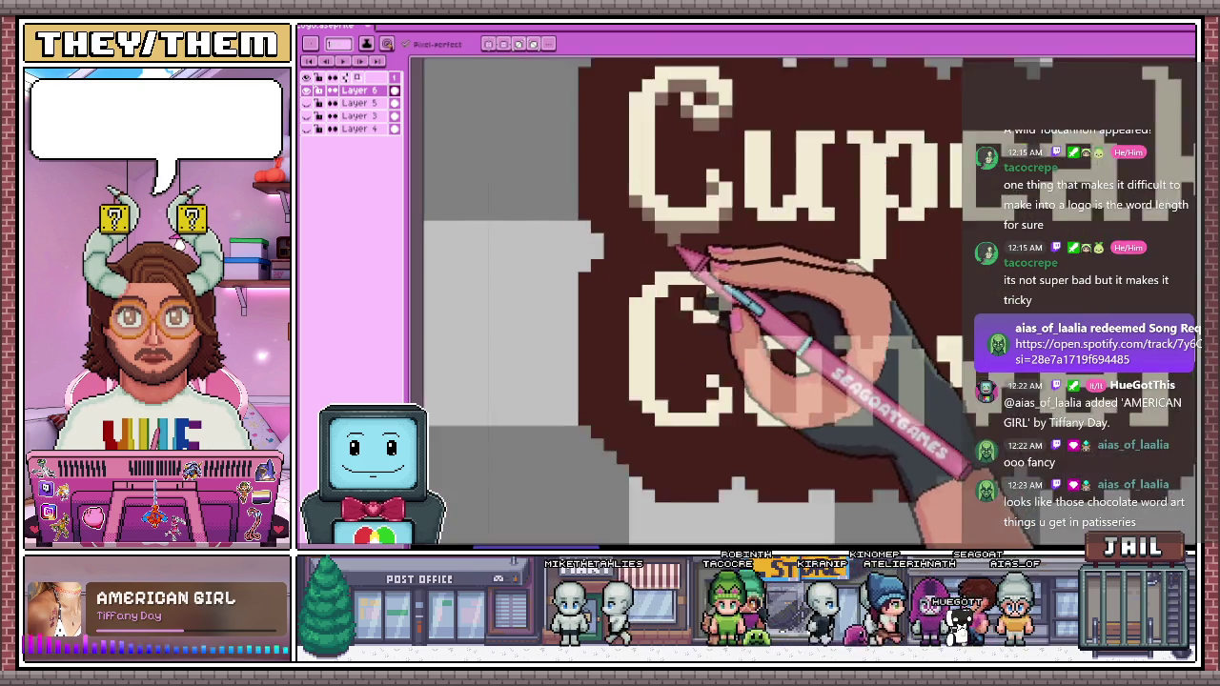
{"action": "scroll", "coordinate": [667, 238], "scroll_direction": "up", "scroll_amount": 1}
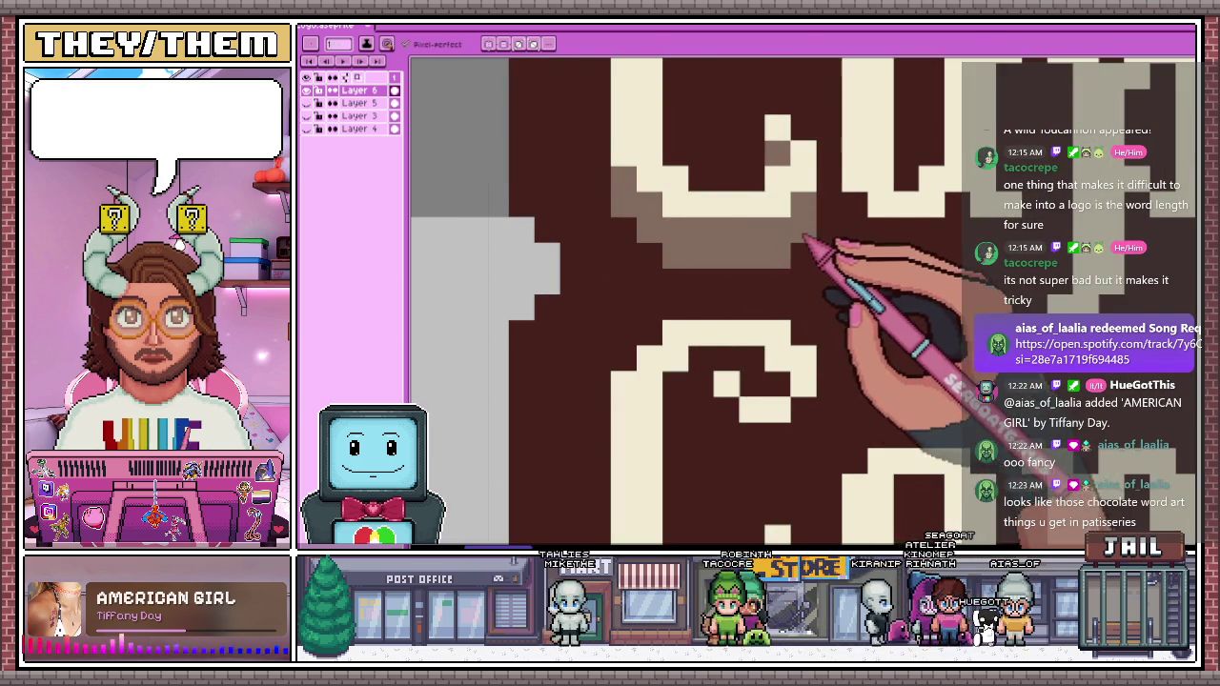
{"action": "scroll", "coordinate": [817, 251], "scroll_direction": "down", "scroll_amount": 3}
{"action": "scroll", "coordinate": [634, 208], "scroll_direction": "up", "scroll_amount": 3}
{"action": "scroll", "coordinate": [636, 203], "scroll_direction": "down", "scroll_amount": 1}
{"action": "scroll", "coordinate": [615, 202], "scroll_direction": "up", "scroll_amount": 1}
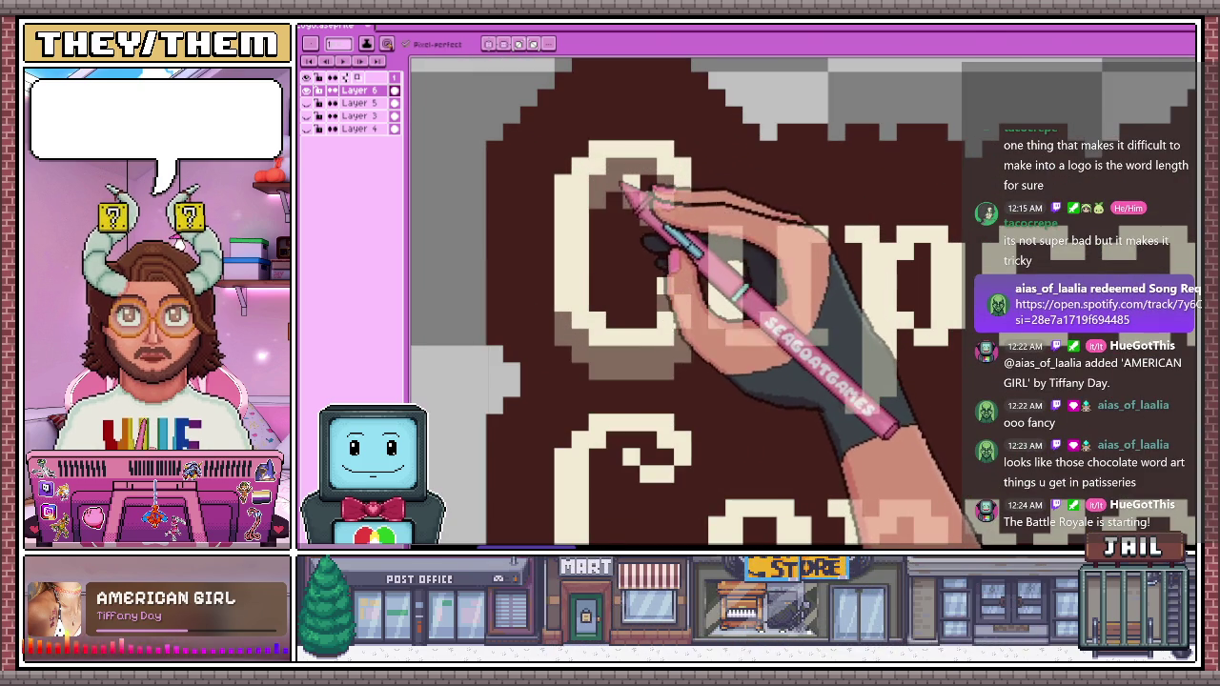
{"action": "scroll", "coordinate": [651, 236], "scroll_direction": "down", "scroll_amount": 1}
{"action": "scroll", "coordinate": [714, 243], "scroll_direction": "down", "scroll_amount": 1}
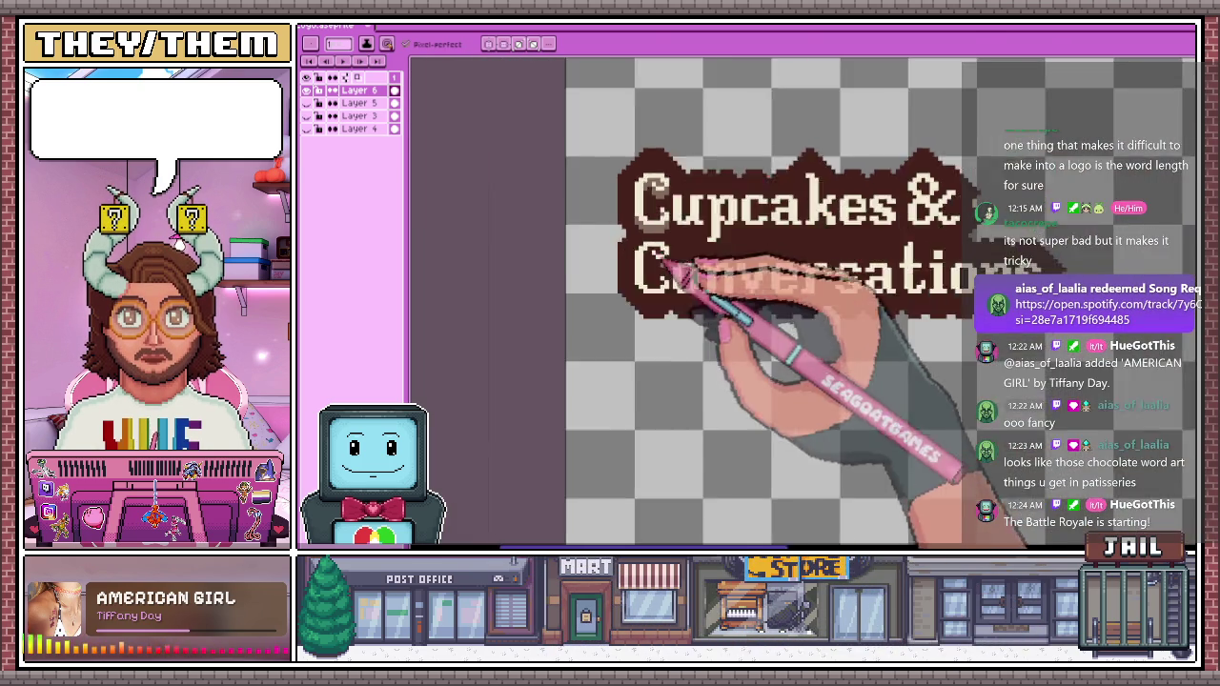
{"action": "scroll", "coordinate": [714, 245], "scroll_direction": "down", "scroll_amount": 2}
{"action": "scroll", "coordinate": [714, 318], "scroll_direction": "up", "scroll_amount": 1}
{"action": "scroll", "coordinate": [675, 349], "scroll_direction": "up", "scroll_amount": 1}
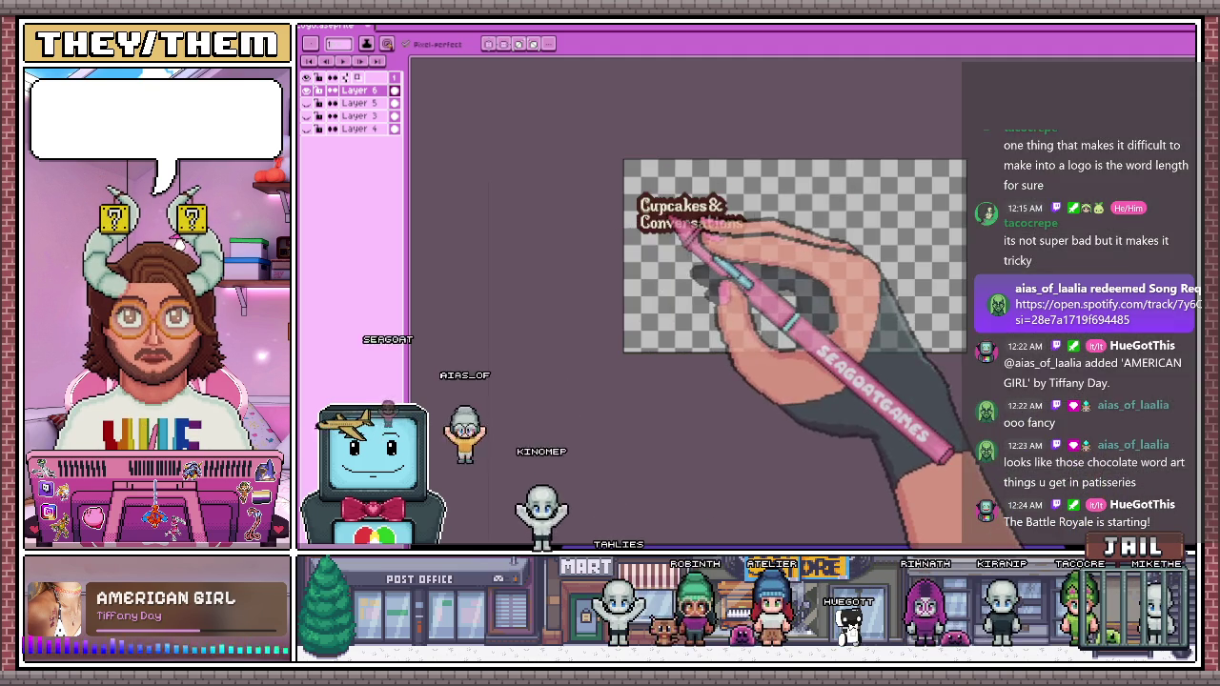
Pan the logo slightly left and zoom back in on the lettering
{"action": "left_click_drag", "start_coordinate": [629, 224], "coordinate": [586, 236]}
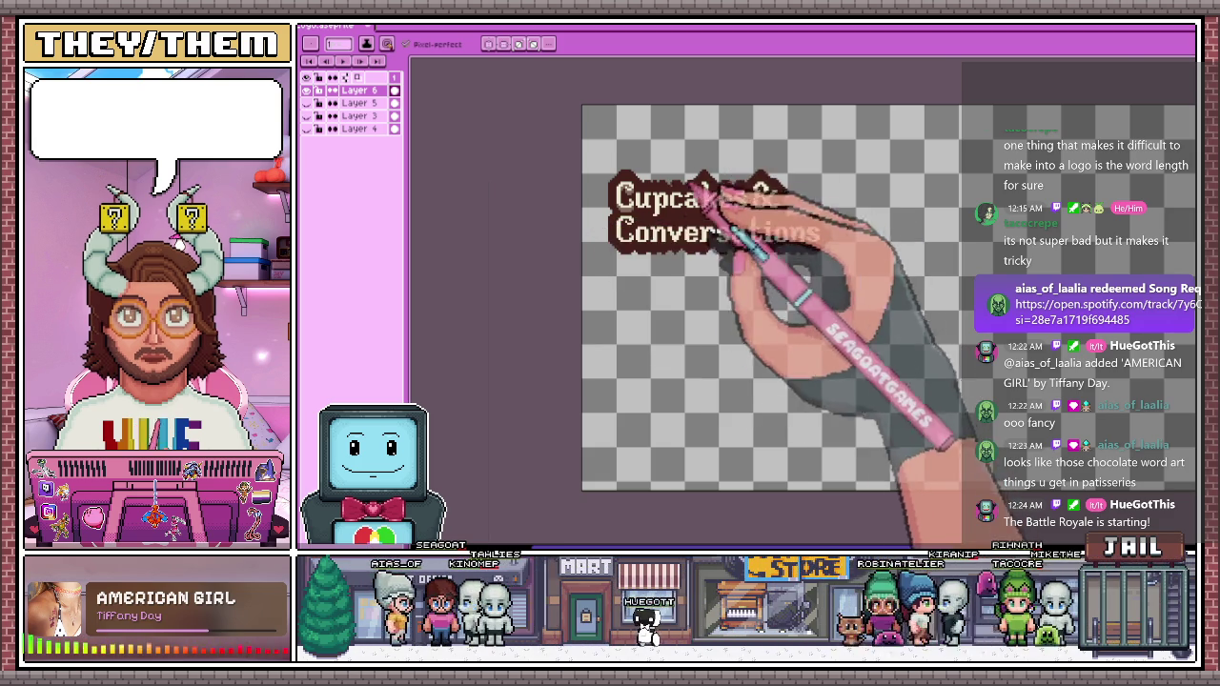
{"action": "scroll", "coordinate": [591, 233], "scroll_direction": "up", "scroll_amount": 1}
{"action": "scroll", "coordinate": [661, 196], "scroll_direction": "up", "scroll_amount": 1}
{"action": "scroll", "coordinate": [604, 169], "scroll_direction": "up", "scroll_amount": 1}
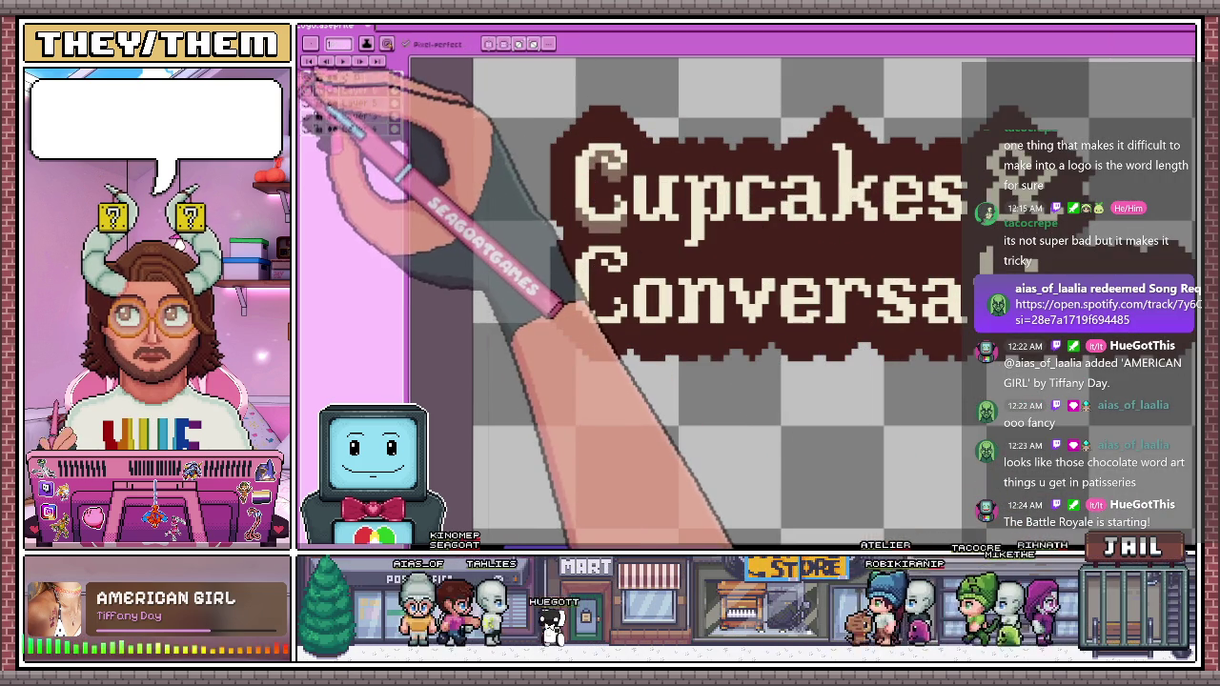
{"action": "scroll", "coordinate": [572, 195], "scroll_direction": "up", "scroll_amount": 2}
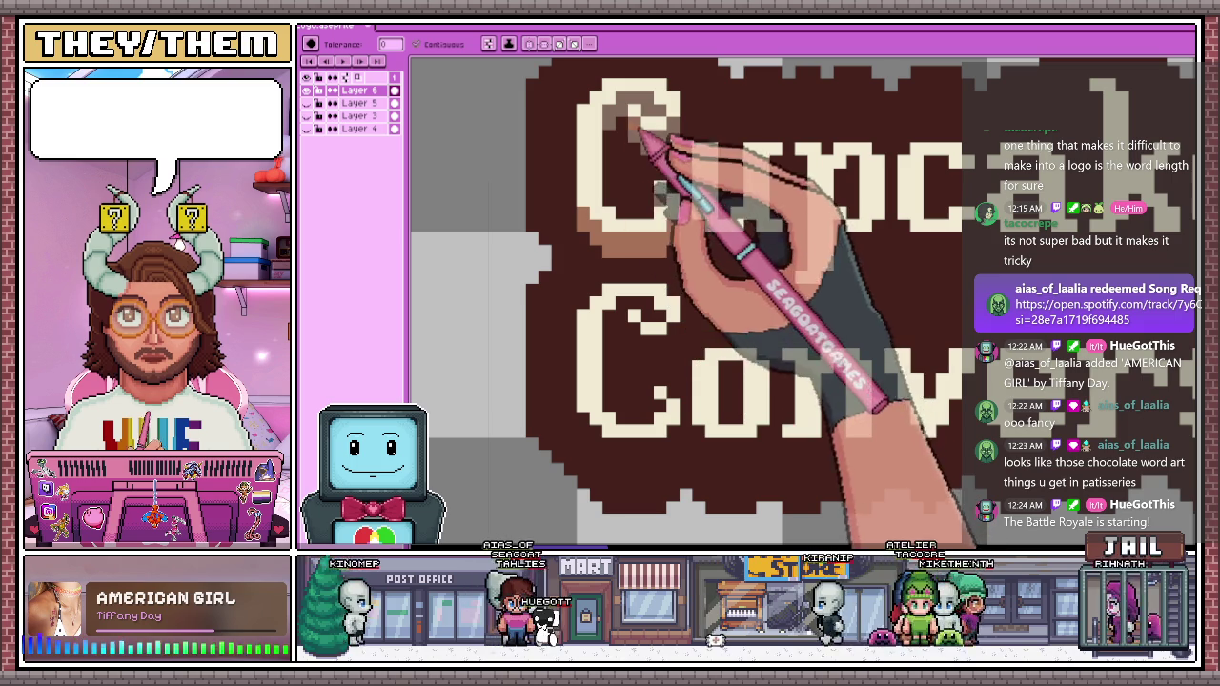
{"action": "scroll", "coordinate": [657, 238], "scroll_direction": "down", "scroll_amount": 1}
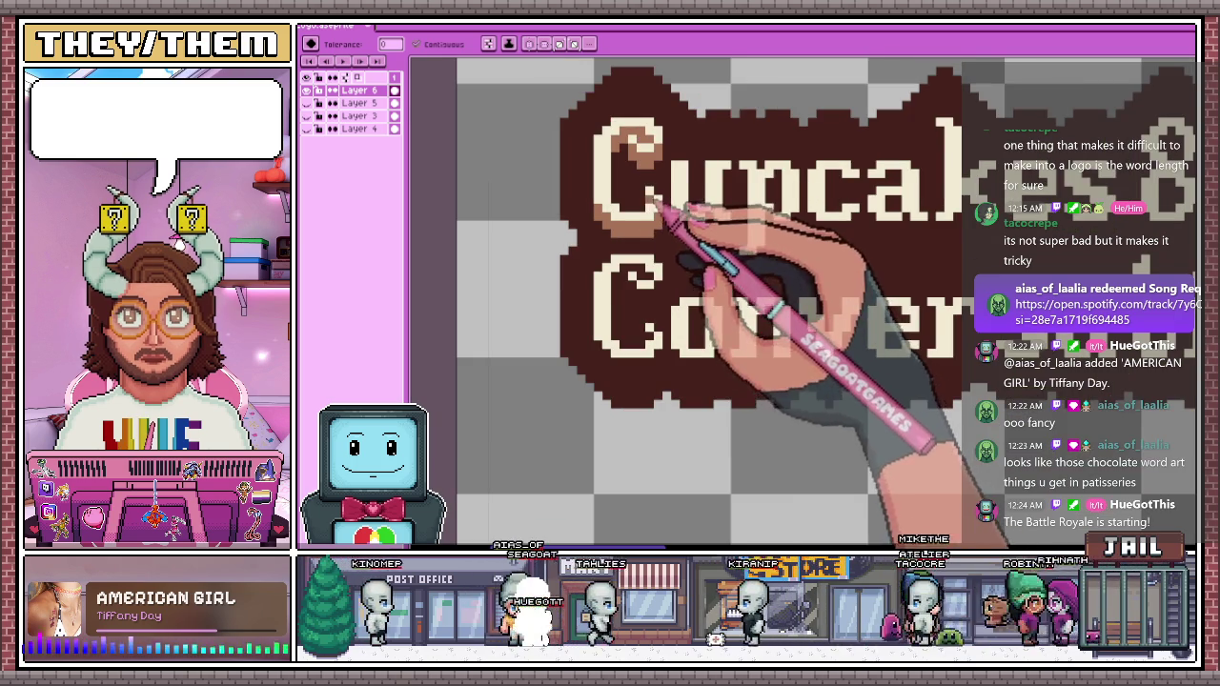
{"action": "scroll", "coordinate": [657, 205], "scroll_direction": "down", "scroll_amount": 3}
{"action": "scroll", "coordinate": [634, 252], "scroll_direction": "up", "scroll_amount": 1}
{"action": "scroll", "coordinate": [633, 229], "scroll_direction": "up", "scroll_amount": 3}
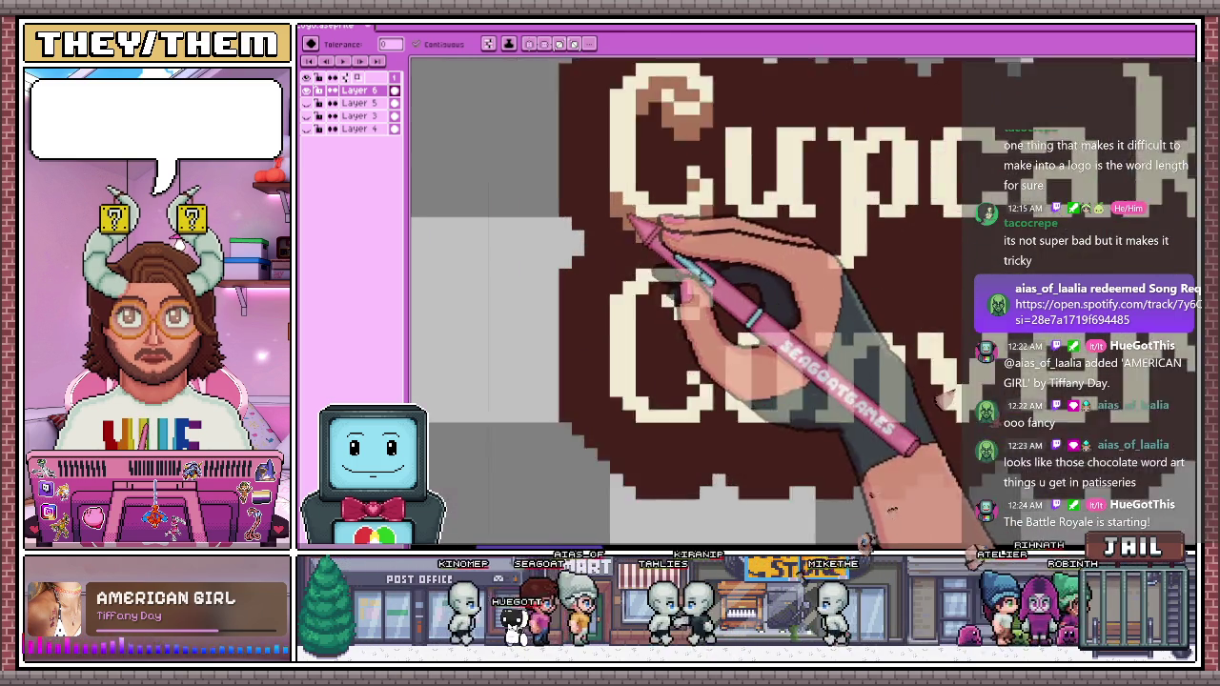
{"action": "scroll", "coordinate": [631, 218], "scroll_direction": "up", "scroll_amount": 1}
{"action": "scroll", "coordinate": [667, 228], "scroll_direction": "down", "scroll_amount": 2}
{"action": "scroll", "coordinate": [724, 186], "scroll_direction": "up", "scroll_amount": 1}
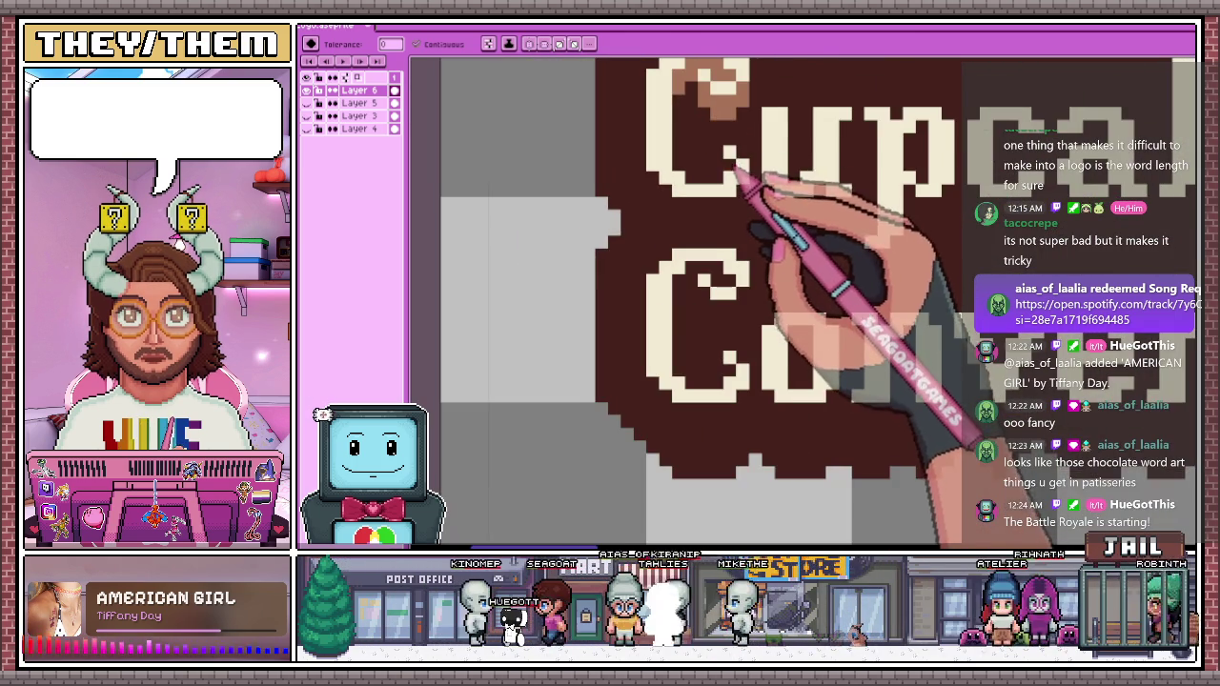
{"action": "scroll", "coordinate": [737, 167], "scroll_direction": "down", "scroll_amount": 2}
{"action": "scroll", "coordinate": [741, 150], "scroll_direction": "up", "scroll_amount": 2}
{"action": "scroll", "coordinate": [725, 129], "scroll_direction": "down", "scroll_amount": 2}
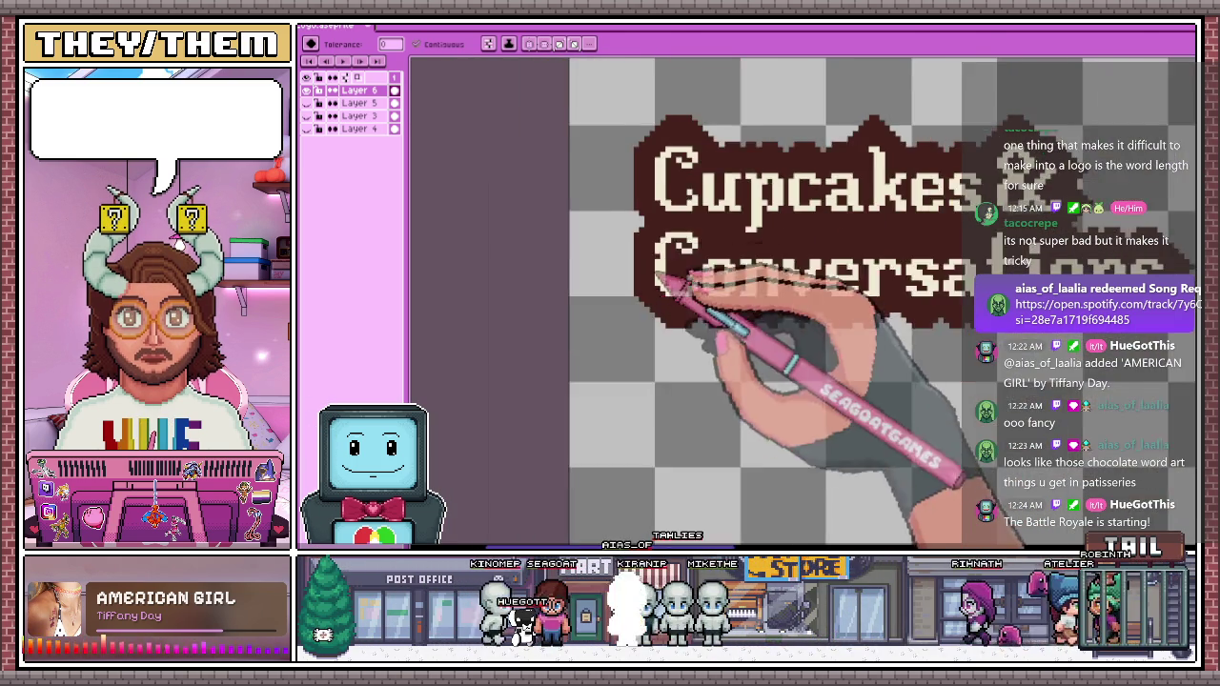
{"action": "scroll", "coordinate": [713, 435], "scroll_direction": "up", "scroll_amount": 1}
{"action": "scroll", "coordinate": [721, 417], "scroll_direction": "up", "scroll_amount": 2}
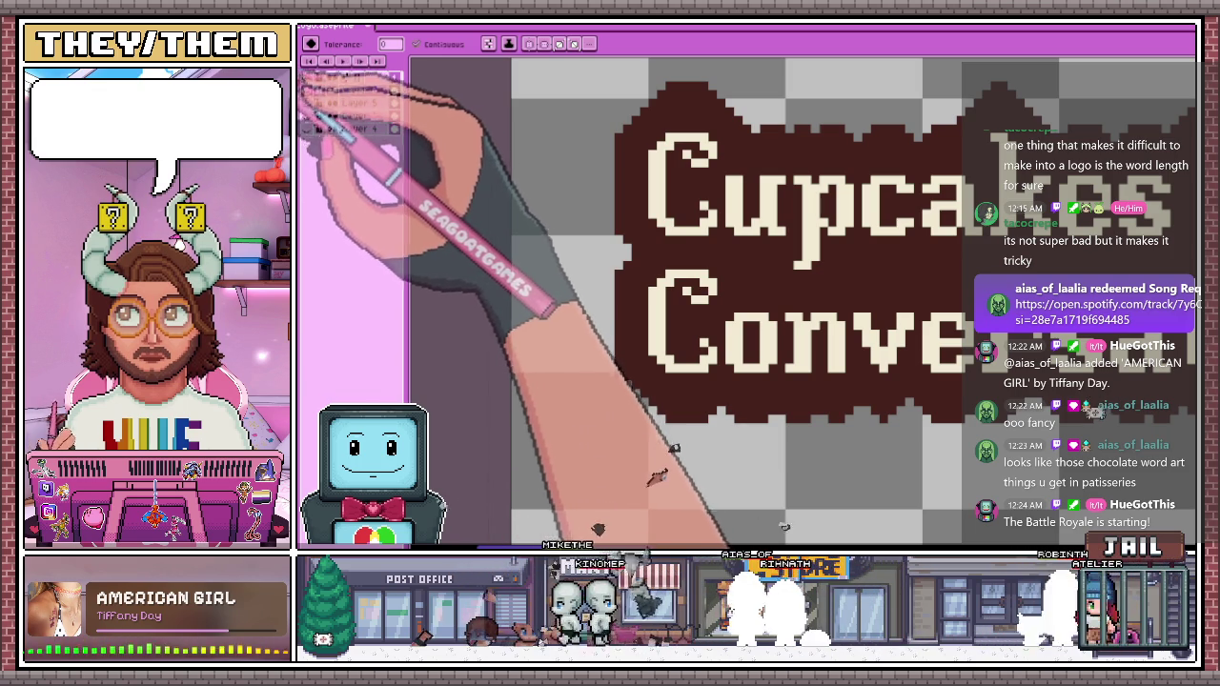
Switch to the Pencil and sample the tan shading colour from the canvas
{"action": "key", "text": "b"}
{"action": "scroll", "coordinate": [658, 229], "scroll_direction": "up", "scroll_amount": 1}
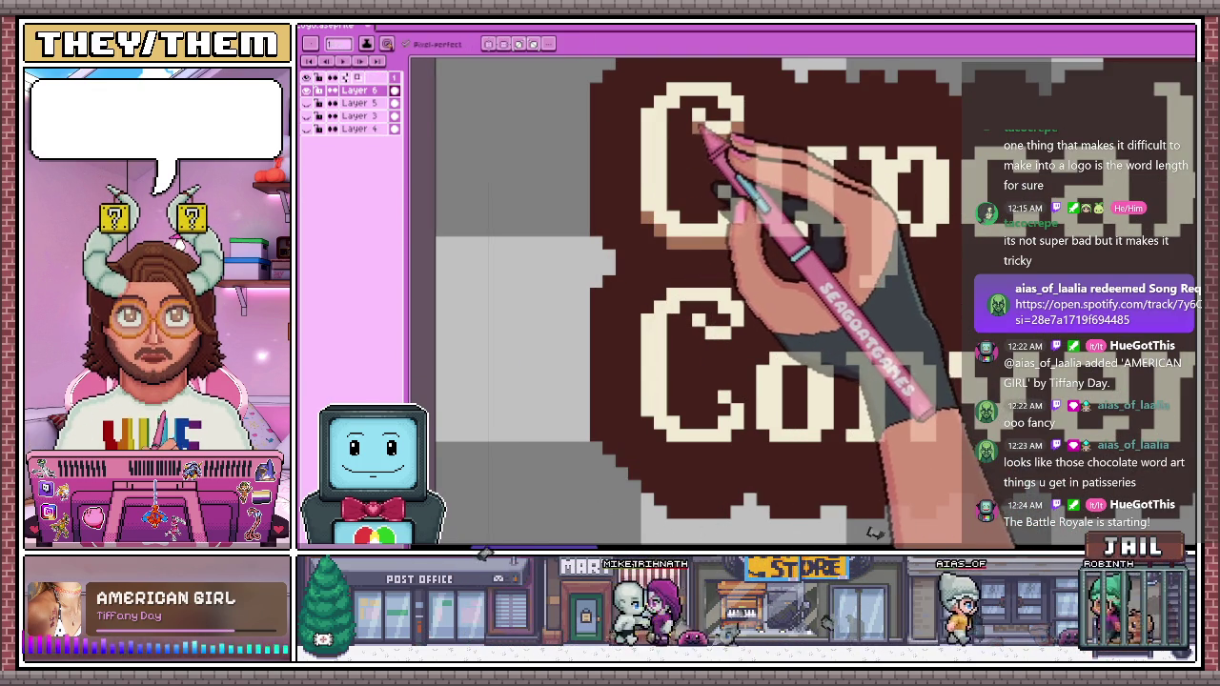
{"action": "scroll", "coordinate": [900, 403], "scroll_direction": "down", "scroll_amount": 3}
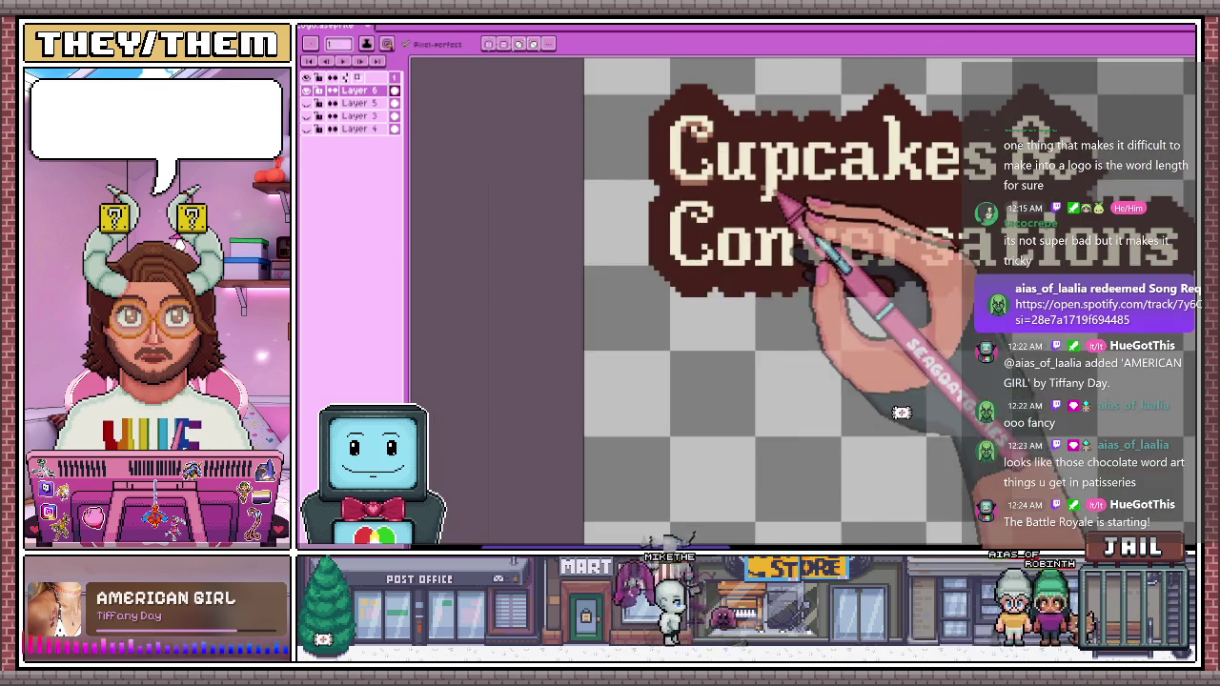
{"action": "scroll", "coordinate": [900, 419], "scroll_direction": "up", "scroll_amount": 4}
{"action": "key", "text": "i"}
{"action": "scroll", "coordinate": [763, 305], "scroll_direction": "down", "scroll_amount": 3}
{"action": "scroll", "coordinate": [763, 305], "scroll_direction": "up", "scroll_amount": 2}
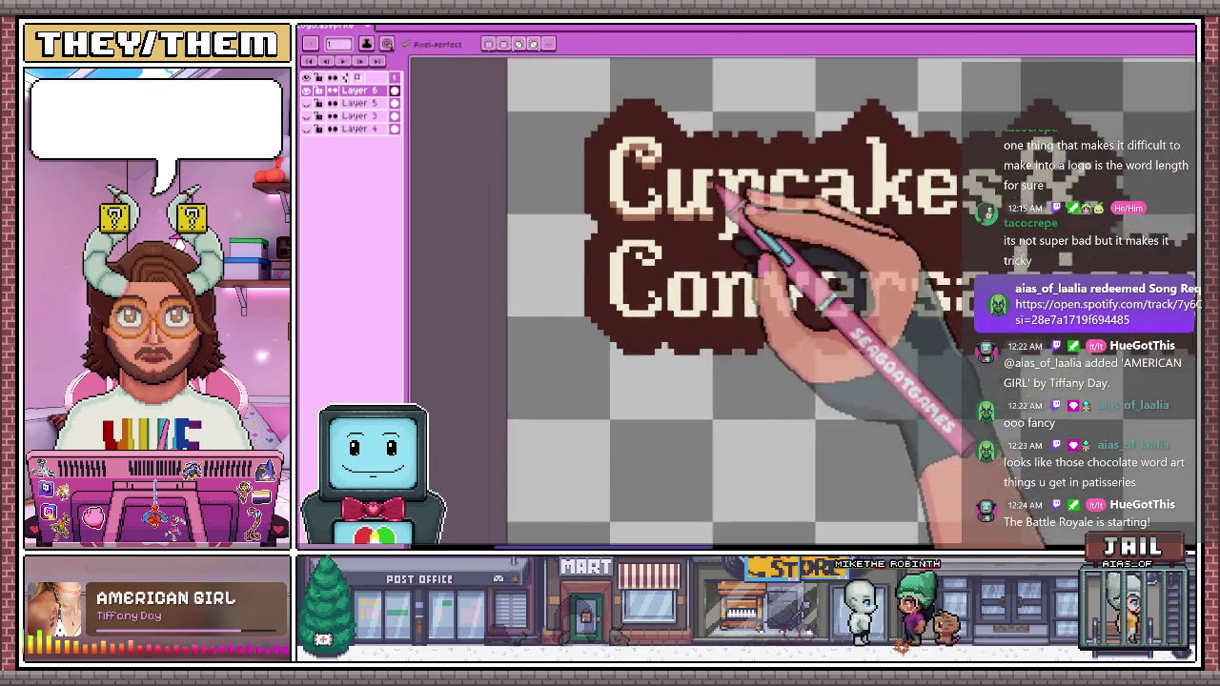
{"action": "scroll", "coordinate": [763, 305], "scroll_direction": "up", "scroll_amount": 1}
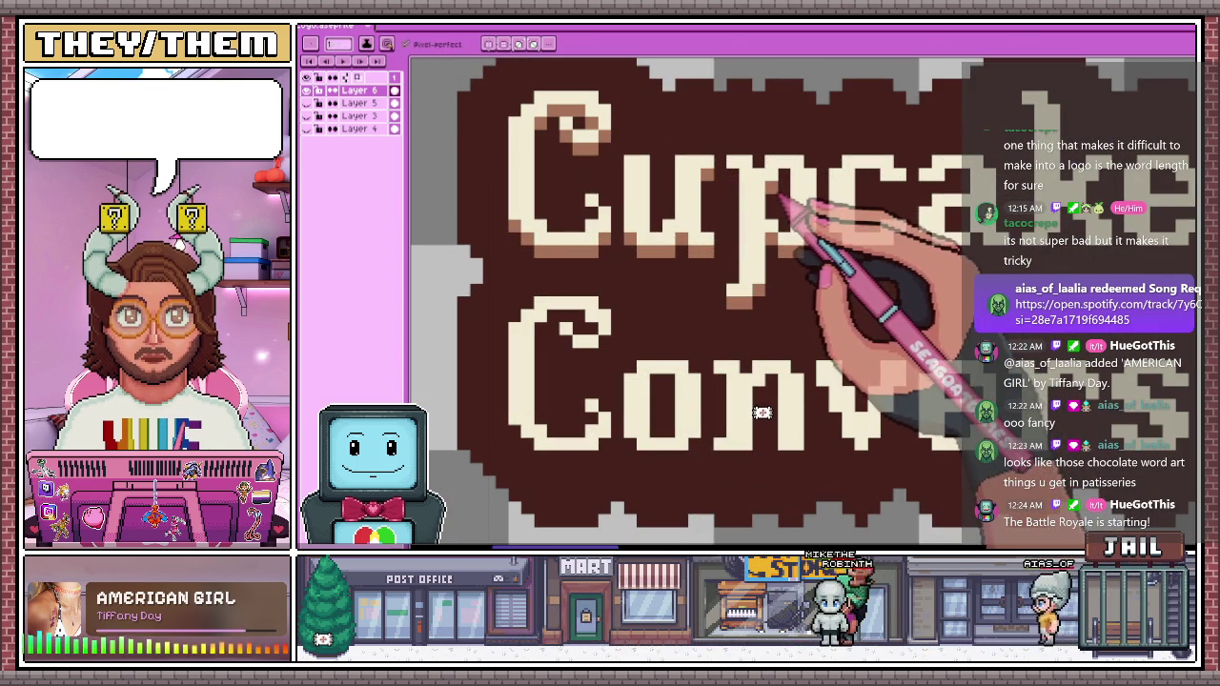
Touch up tan shading along the bottoms of the Cupcakes letters
{"action": "scroll", "coordinate": [763, 436], "scroll_direction": "down", "scroll_amount": 1}
{"action": "scroll", "coordinate": [762, 436], "scroll_direction": "up", "scroll_amount": 2}
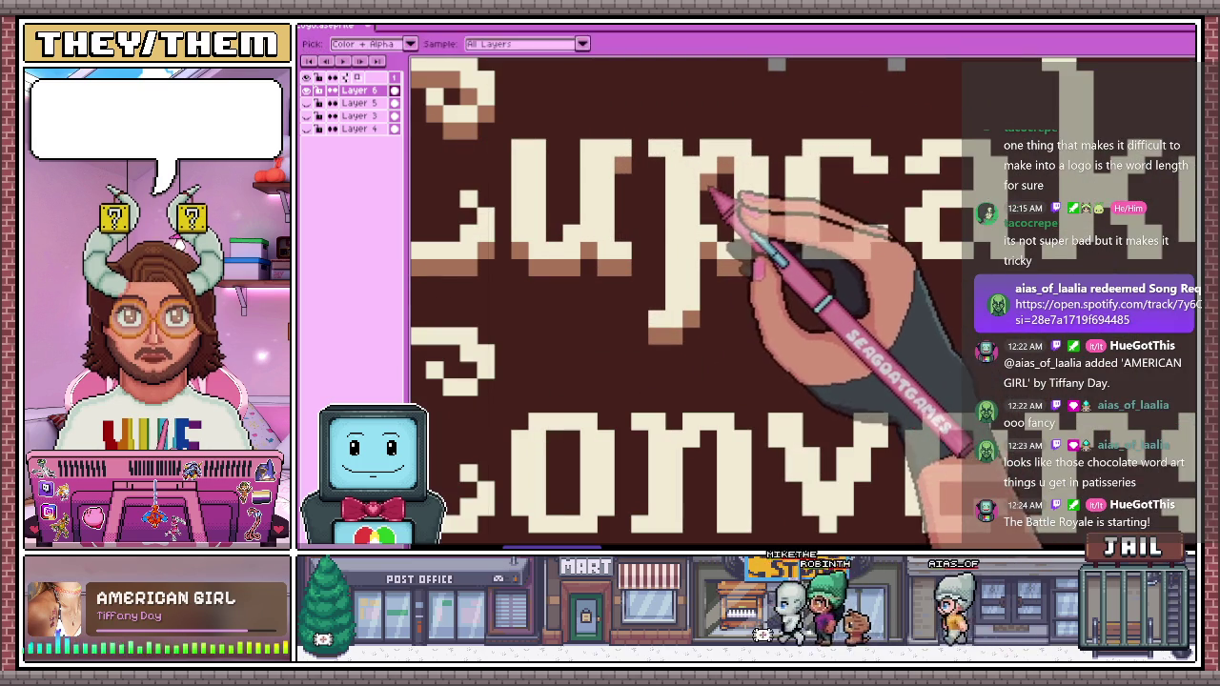
{"action": "scroll", "coordinate": [667, 181], "scroll_direction": "down", "scroll_amount": 2}
{"action": "scroll", "coordinate": [691, 248], "scroll_direction": "up", "scroll_amount": 2}
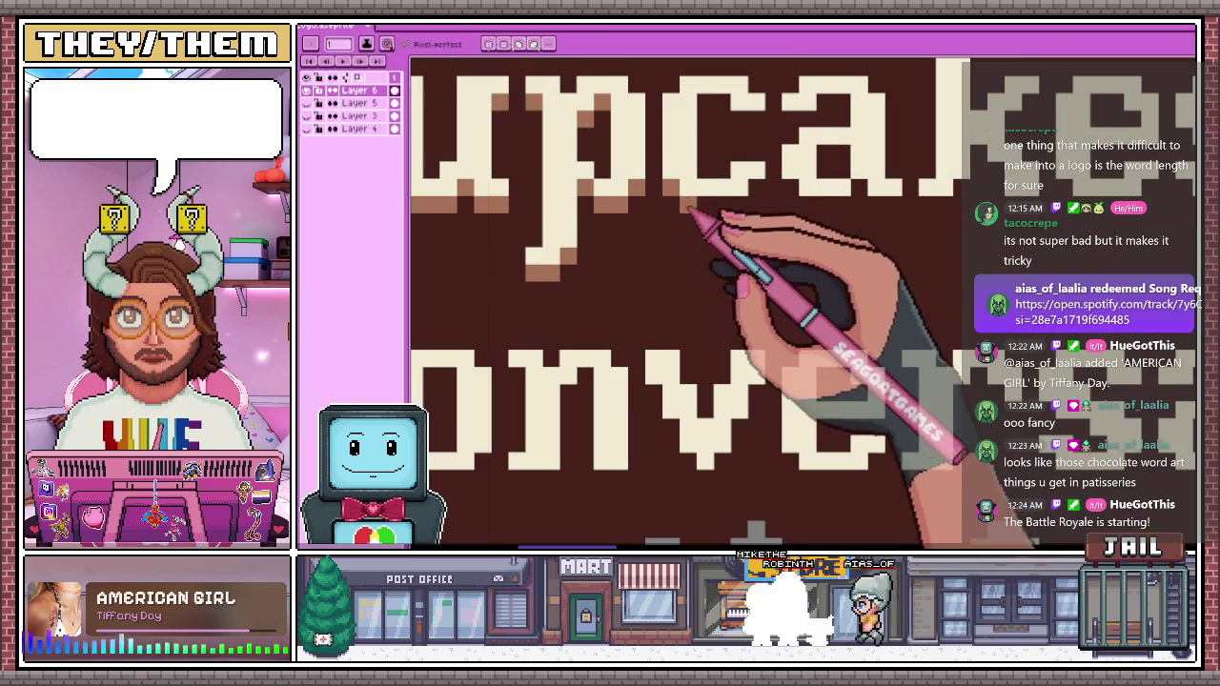
{"action": "scroll", "coordinate": [730, 113], "scroll_direction": "down", "scroll_amount": 2}
{"action": "scroll", "coordinate": [767, 144], "scroll_direction": "up", "scroll_amount": 2}
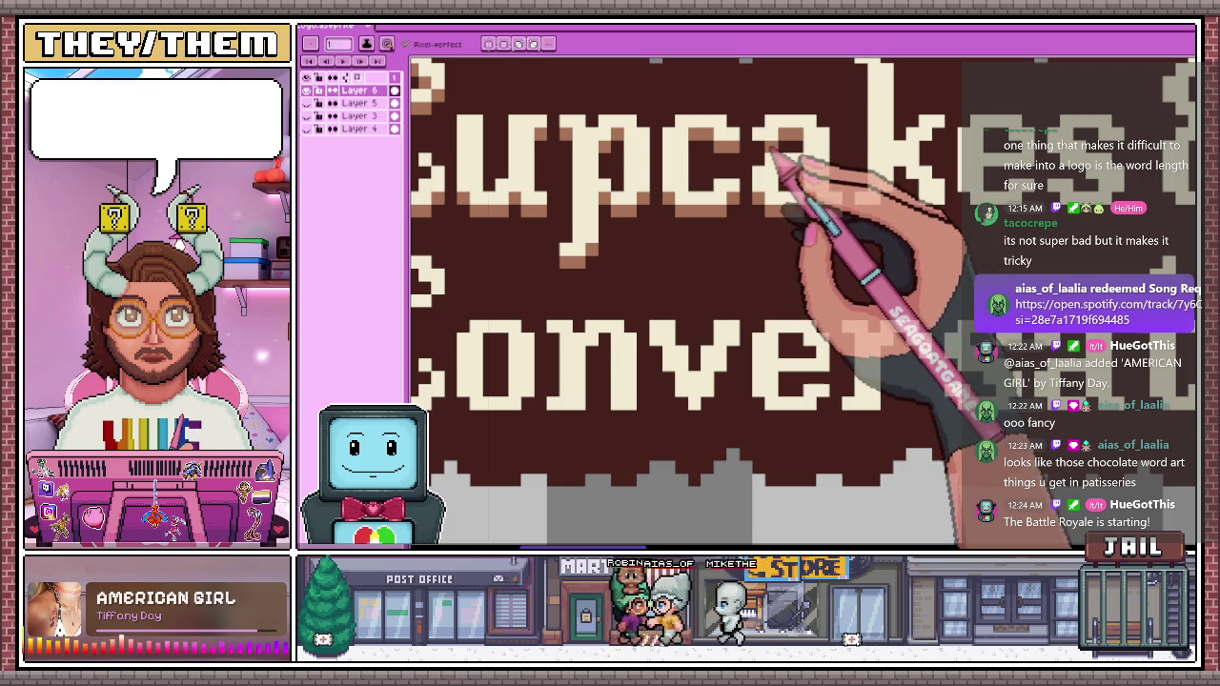
{"action": "scroll", "coordinate": [772, 190], "scroll_direction": "down", "scroll_amount": 2}
{"action": "scroll", "coordinate": [771, 191], "scroll_direction": "down", "scroll_amount": 1}
{"action": "scroll", "coordinate": [772, 190], "scroll_direction": "down", "scroll_amount": 1}
{"action": "scroll", "coordinate": [772, 190], "scroll_direction": "up", "scroll_amount": 2}
{"action": "scroll", "coordinate": [762, 219], "scroll_direction": "up", "scroll_amount": 2}
{"action": "scroll", "coordinate": [762, 219], "scroll_direction": "up", "scroll_amount": 1}
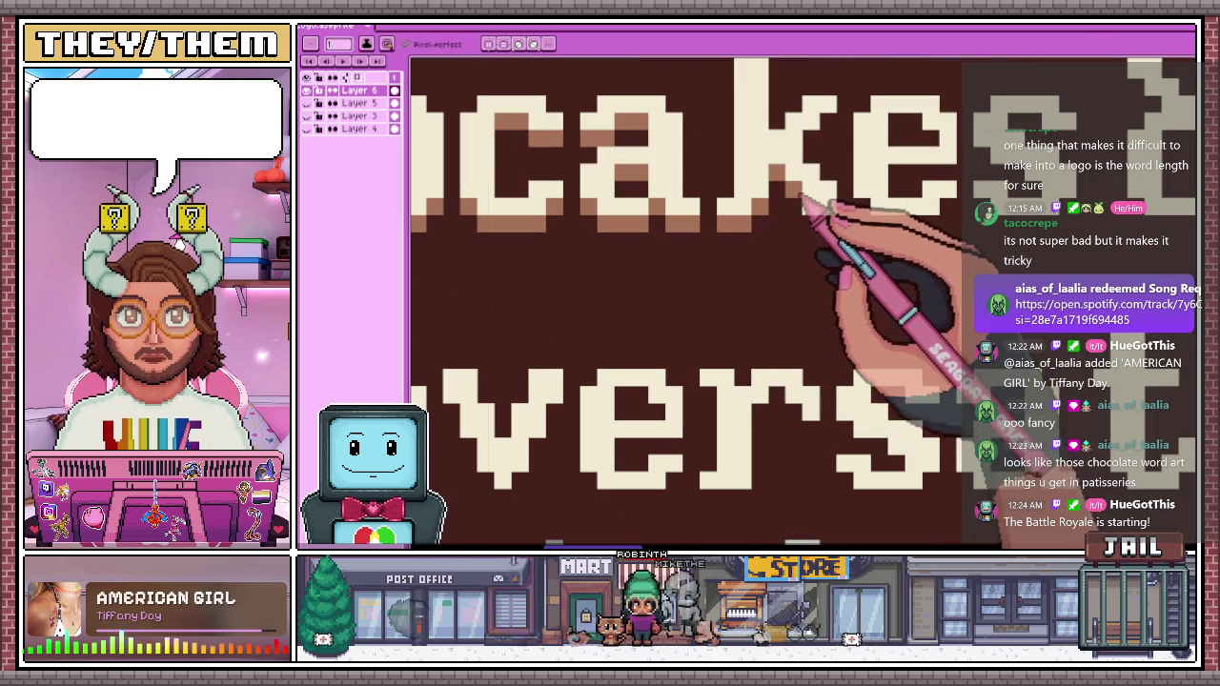
{"action": "scroll", "coordinate": [829, 133], "scroll_direction": "down", "scroll_amount": 3}
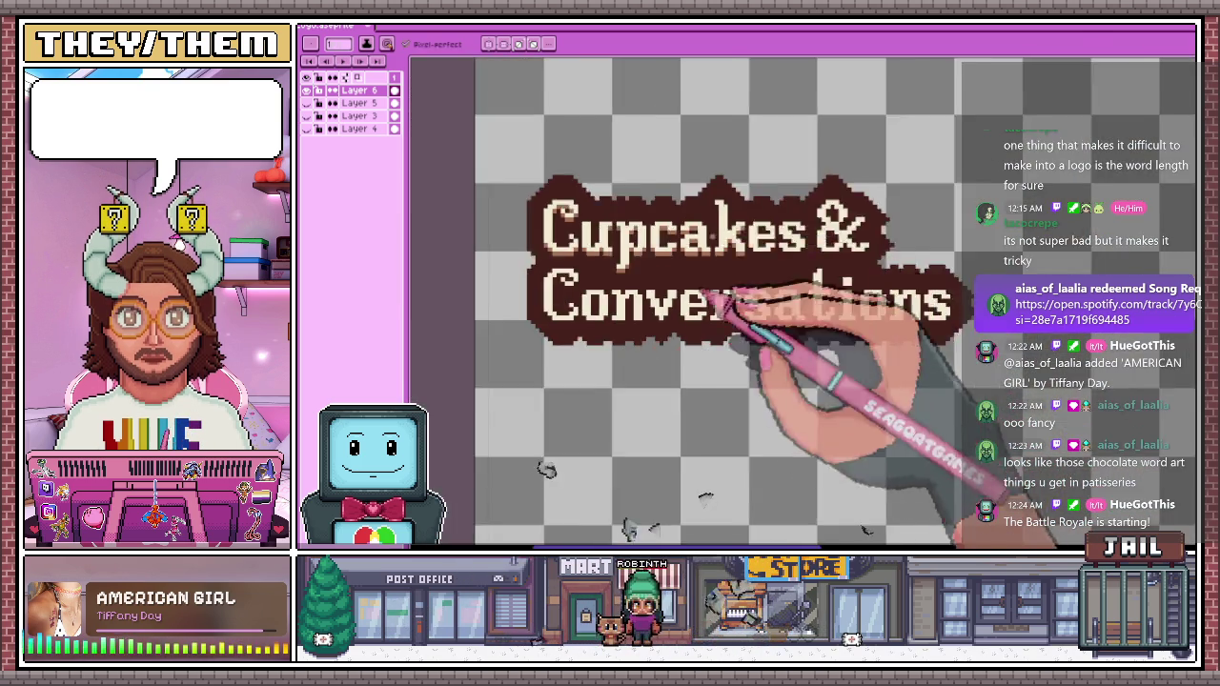
{"action": "scroll", "coordinate": [735, 299], "scroll_direction": "up", "scroll_amount": 2}
{"action": "scroll", "coordinate": [734, 239], "scroll_direction": "up", "scroll_amount": 1}
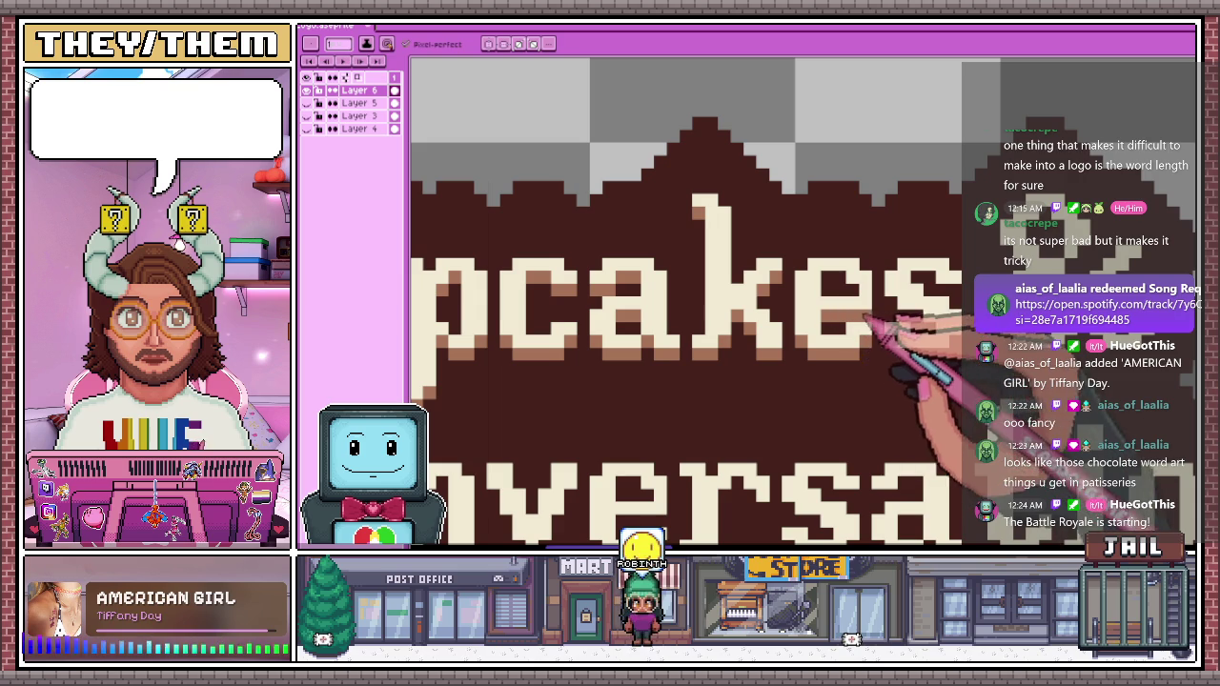
Zoom in on the C and o at the start of Conversations
{"action": "scroll", "coordinate": [857, 276], "scroll_direction": "down", "scroll_amount": 2}
{"action": "scroll", "coordinate": [817, 273], "scroll_direction": "down", "scroll_amount": 1}
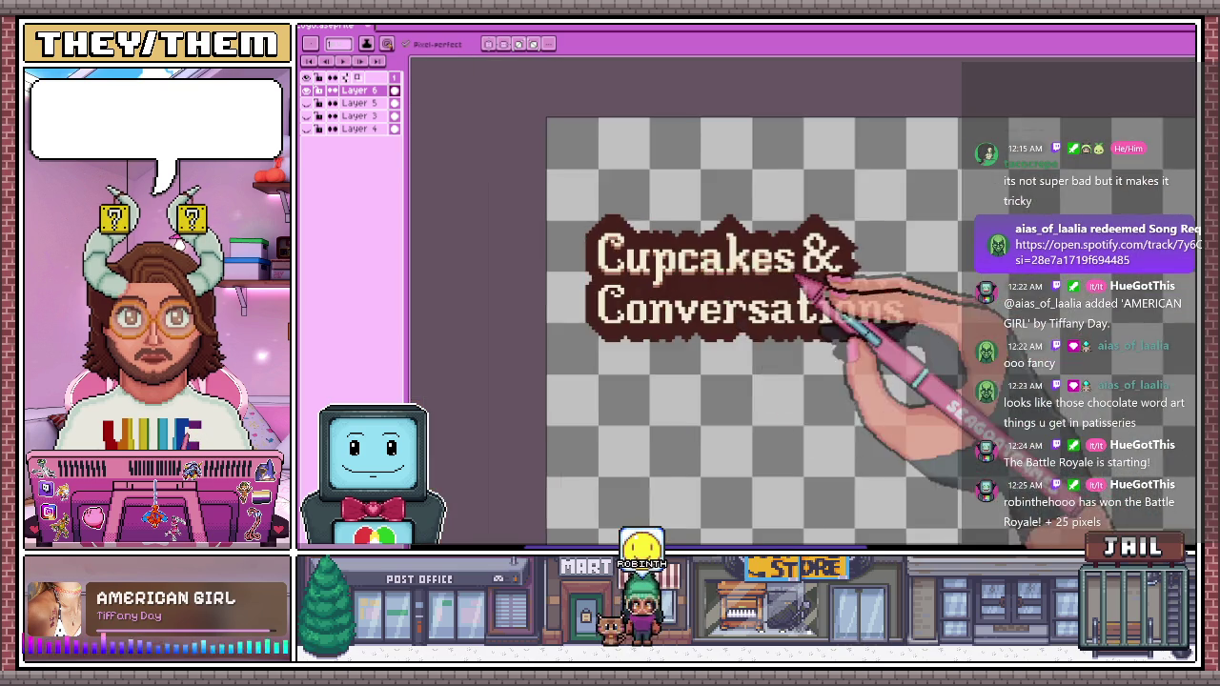
{"action": "scroll", "coordinate": [772, 277], "scroll_direction": "up", "scroll_amount": 2}
{"action": "scroll", "coordinate": [774, 277], "scroll_direction": "up", "scroll_amount": 1}
{"action": "scroll", "coordinate": [784, 280], "scroll_direction": "up", "scroll_amount": 1}
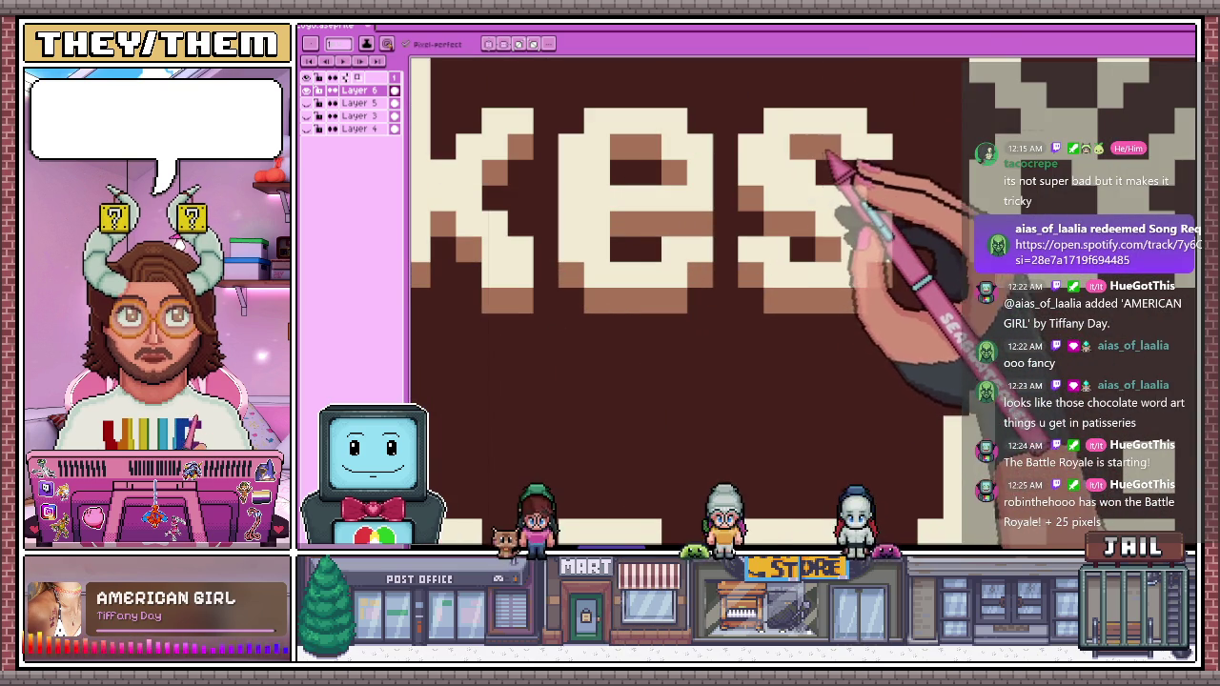
{"action": "scroll", "coordinate": [775, 272], "scroll_direction": "down", "scroll_amount": 2}
{"action": "scroll", "coordinate": [762, 267], "scroll_direction": "up", "scroll_amount": 1}
{"action": "scroll", "coordinate": [758, 266], "scroll_direction": "up", "scroll_amount": 1}
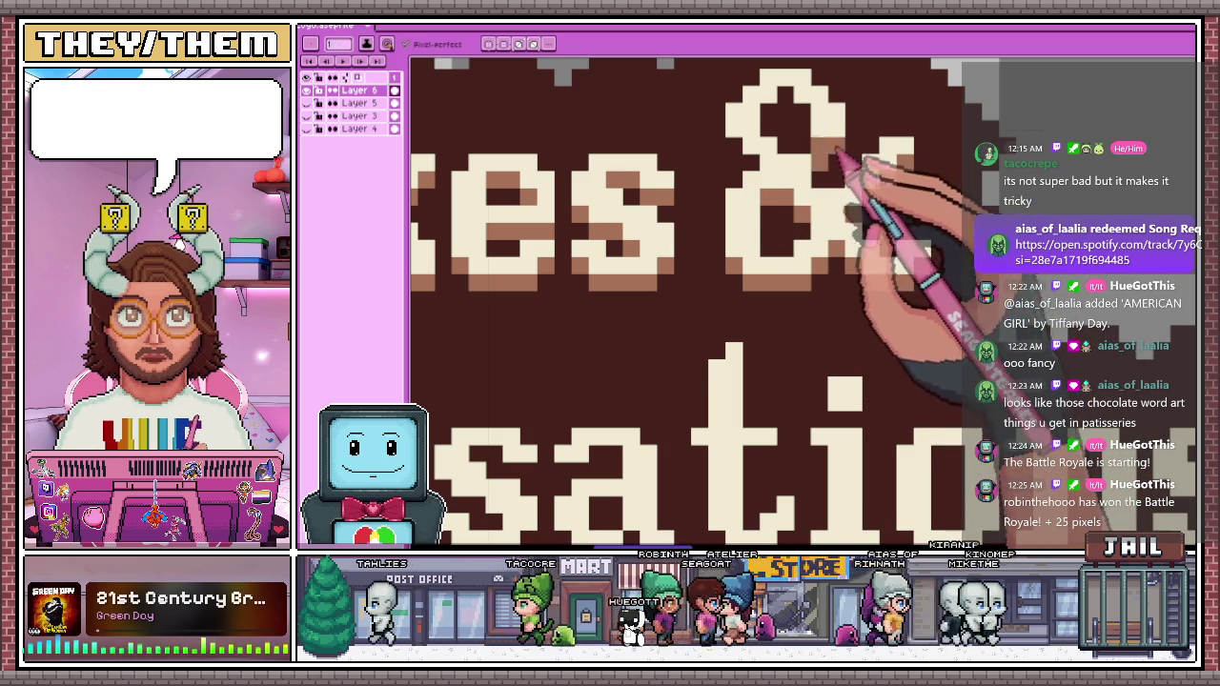
{"action": "scroll", "coordinate": [805, 152], "scroll_direction": "down", "scroll_amount": 2}
{"action": "scroll", "coordinate": [762, 219], "scroll_direction": "down", "scroll_amount": 2}
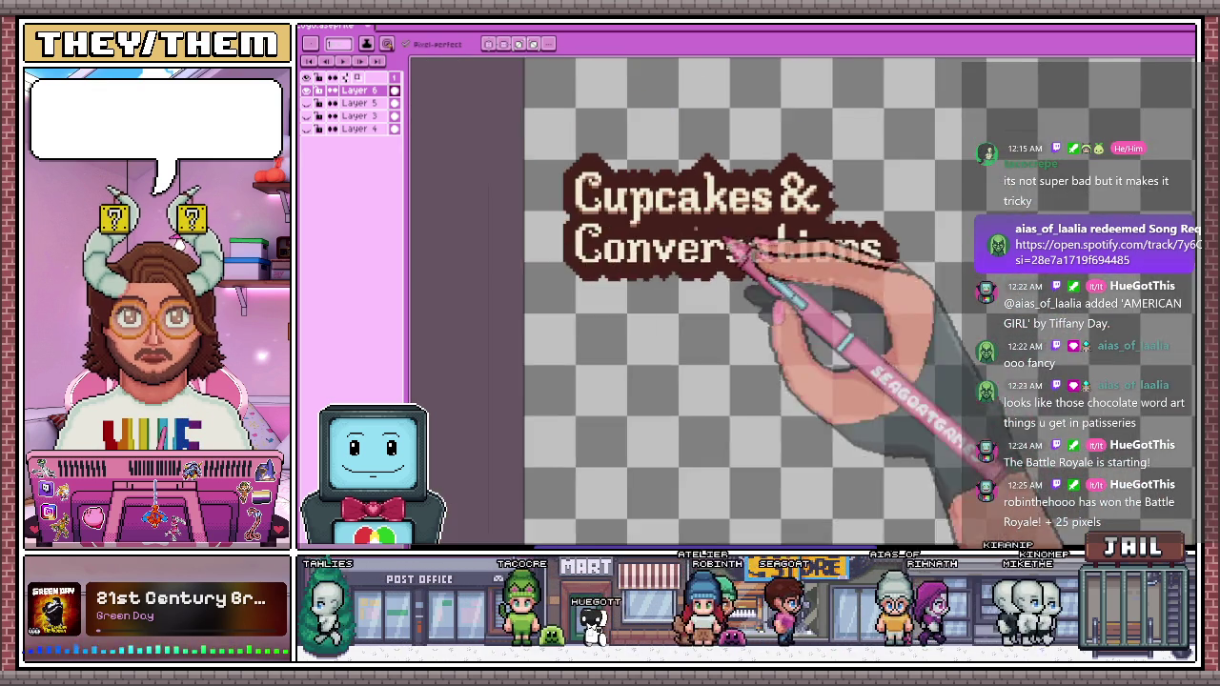
{"action": "scroll", "coordinate": [667, 257], "scroll_direction": "up", "scroll_amount": 1}
{"action": "scroll", "coordinate": [620, 276], "scroll_direction": "up", "scroll_amount": 2}
Draw a row of tan shading pixels under the Co of Conversations
{"action": "left_click_drag", "start_coordinate": [618, 290], "coordinate": [717, 298]}
{"action": "scroll", "coordinate": [733, 238], "scroll_direction": "down", "scroll_amount": 2}
{"action": "scroll", "coordinate": [706, 324], "scroll_direction": "up", "scroll_amount": 2}
{"action": "scroll", "coordinate": [676, 229], "scroll_direction": "up", "scroll_amount": 2}
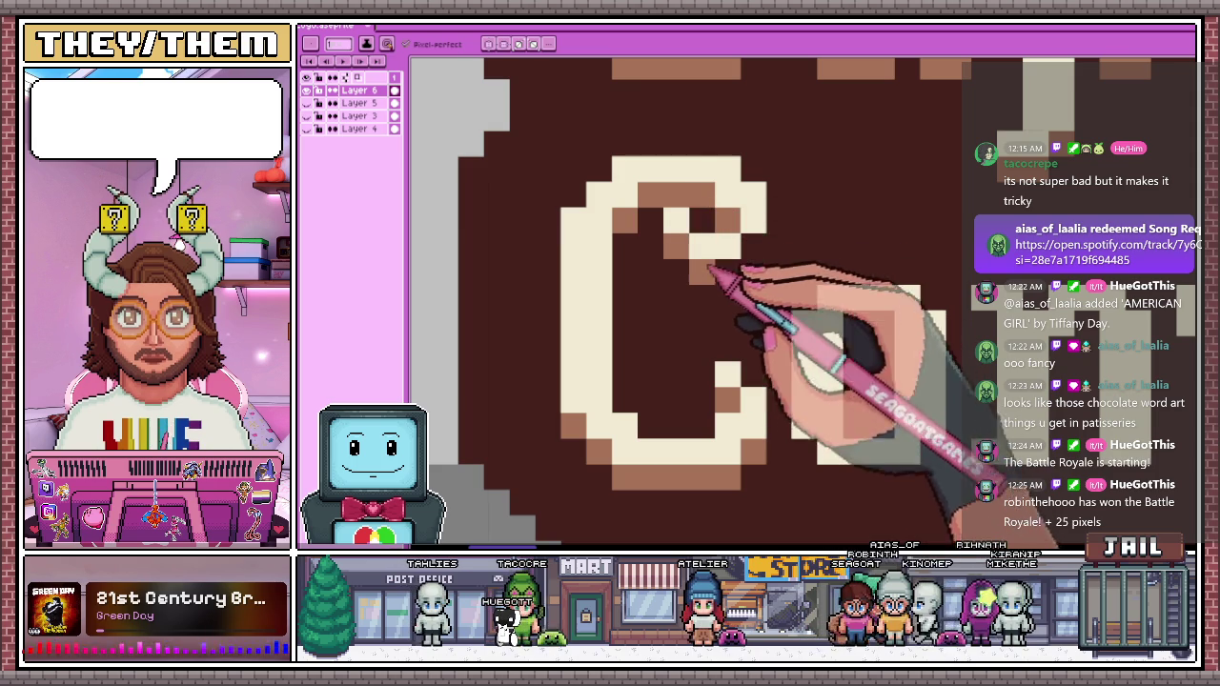
{"action": "scroll", "coordinate": [724, 219], "scroll_direction": "down", "scroll_amount": 2}
{"action": "scroll", "coordinate": [791, 272], "scroll_direction": "down", "scroll_amount": 1}
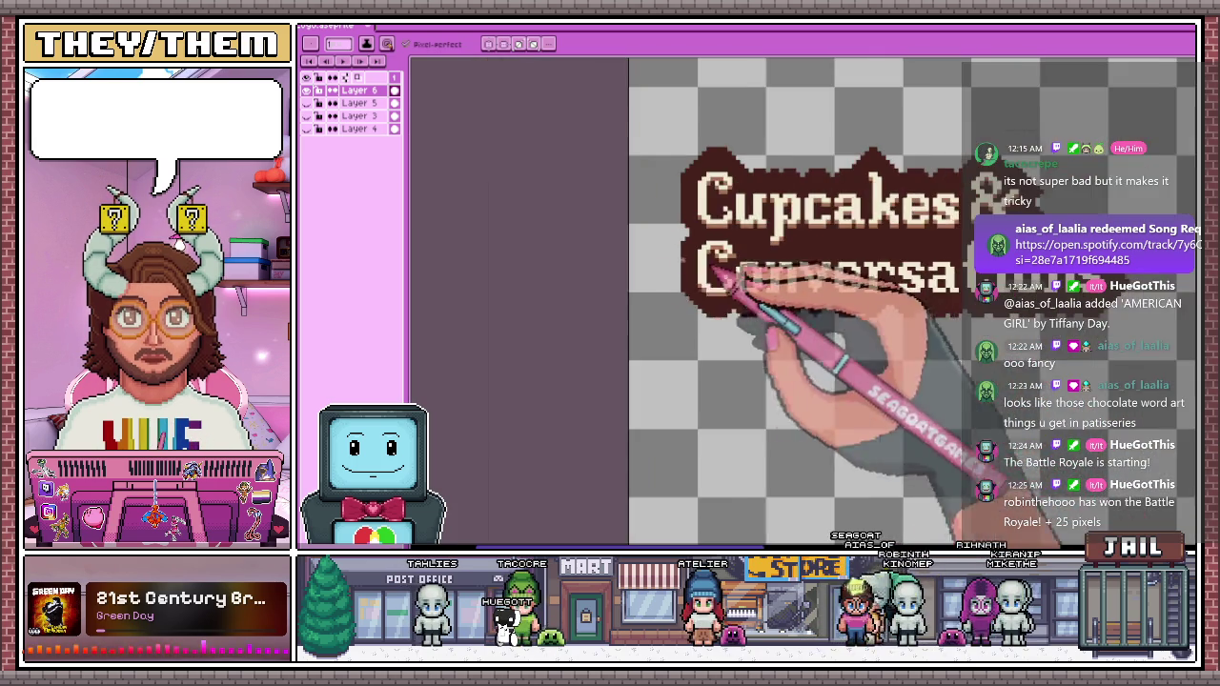
{"action": "scroll", "coordinate": [730, 275], "scroll_direction": "up", "scroll_amount": 1}
{"action": "scroll", "coordinate": [695, 286], "scroll_direction": "up", "scroll_amount": 2}
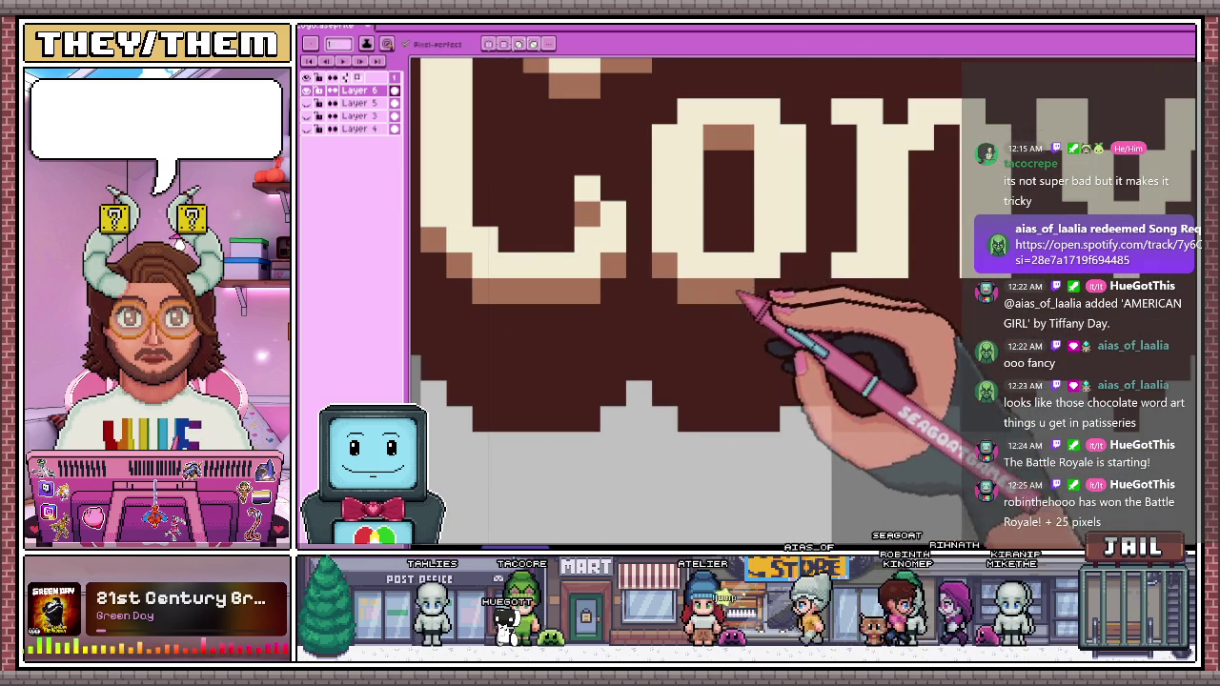
Shade the top-right arm of the r in Conversations
{"action": "scroll", "coordinate": [799, 276], "scroll_direction": "down", "scroll_amount": 2}
{"action": "scroll", "coordinate": [776, 272], "scroll_direction": "up", "scroll_amount": 2}
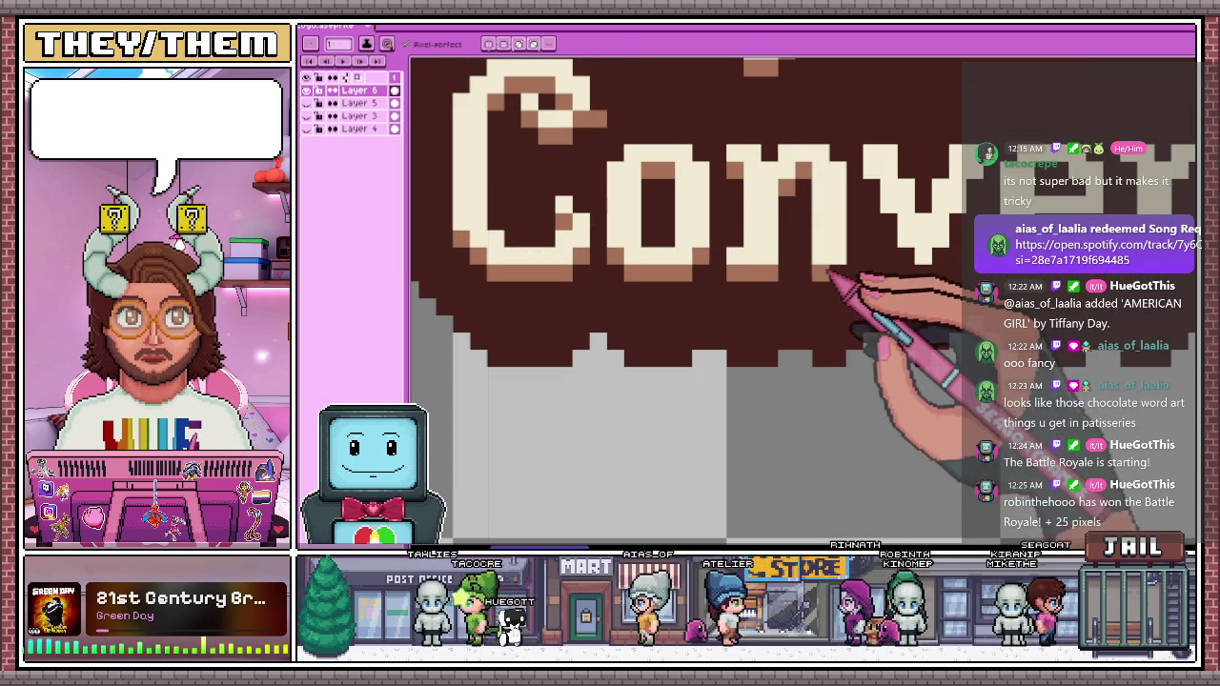
{"action": "scroll", "coordinate": [667, 257], "scroll_direction": "down", "scroll_amount": 2}
{"action": "scroll", "coordinate": [817, 273], "scroll_direction": "down", "scroll_amount": 1}
{"action": "scroll", "coordinate": [639, 261], "scroll_direction": "up", "scroll_amount": 2}
{"action": "scroll", "coordinate": [639, 261], "scroll_direction": "up", "scroll_amount": 1}
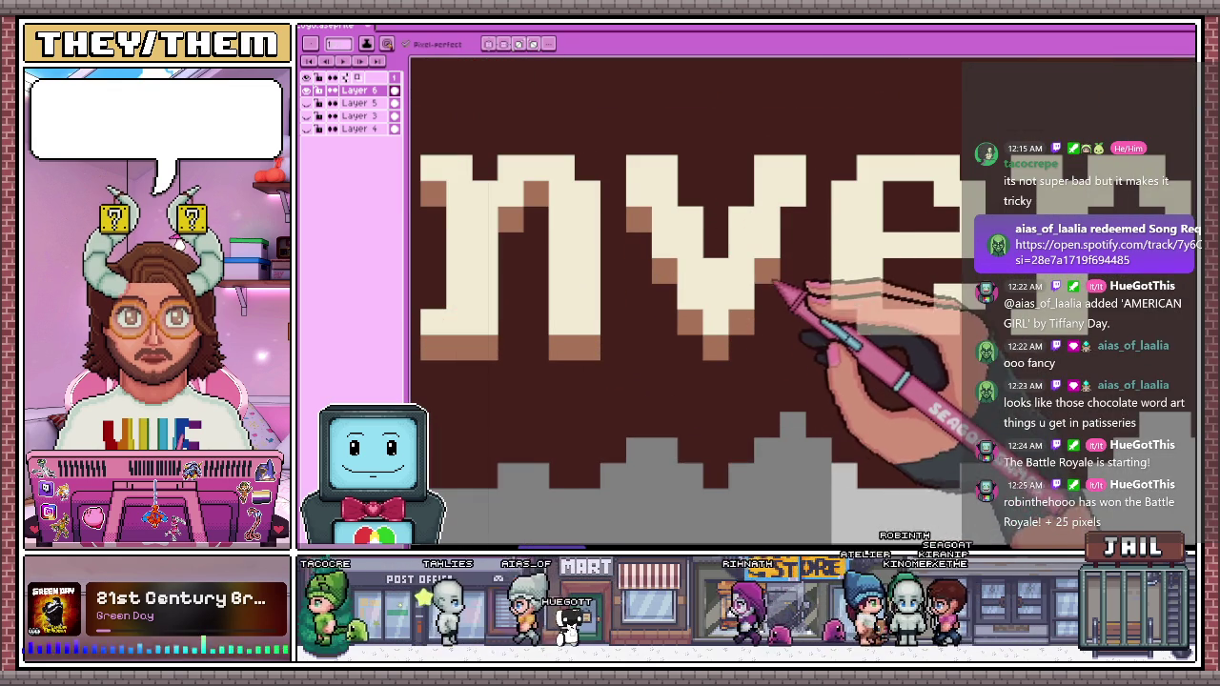
{"action": "scroll", "coordinate": [762, 248], "scroll_direction": "down", "scroll_amount": 1}
{"action": "scroll", "coordinate": [725, 262], "scroll_direction": "down", "scroll_amount": 2}
{"action": "scroll", "coordinate": [743, 238], "scroll_direction": "up", "scroll_amount": 1}
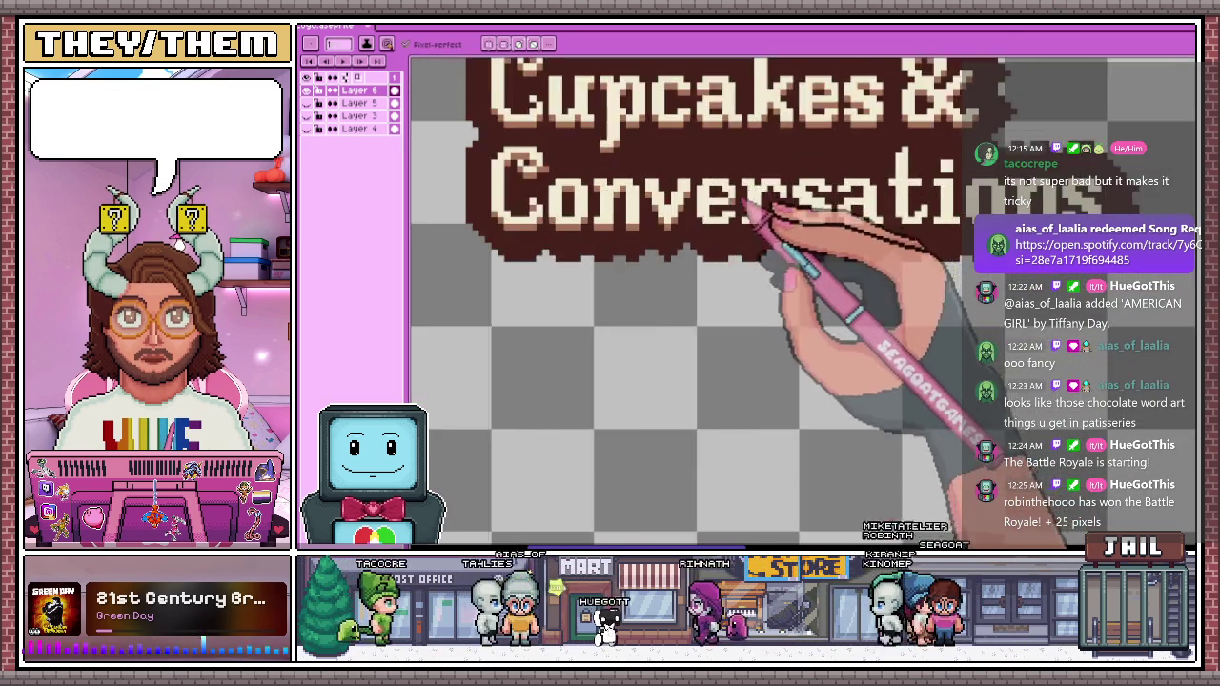
{"action": "scroll", "coordinate": [714, 229], "scroll_direction": "up", "scroll_amount": 2}
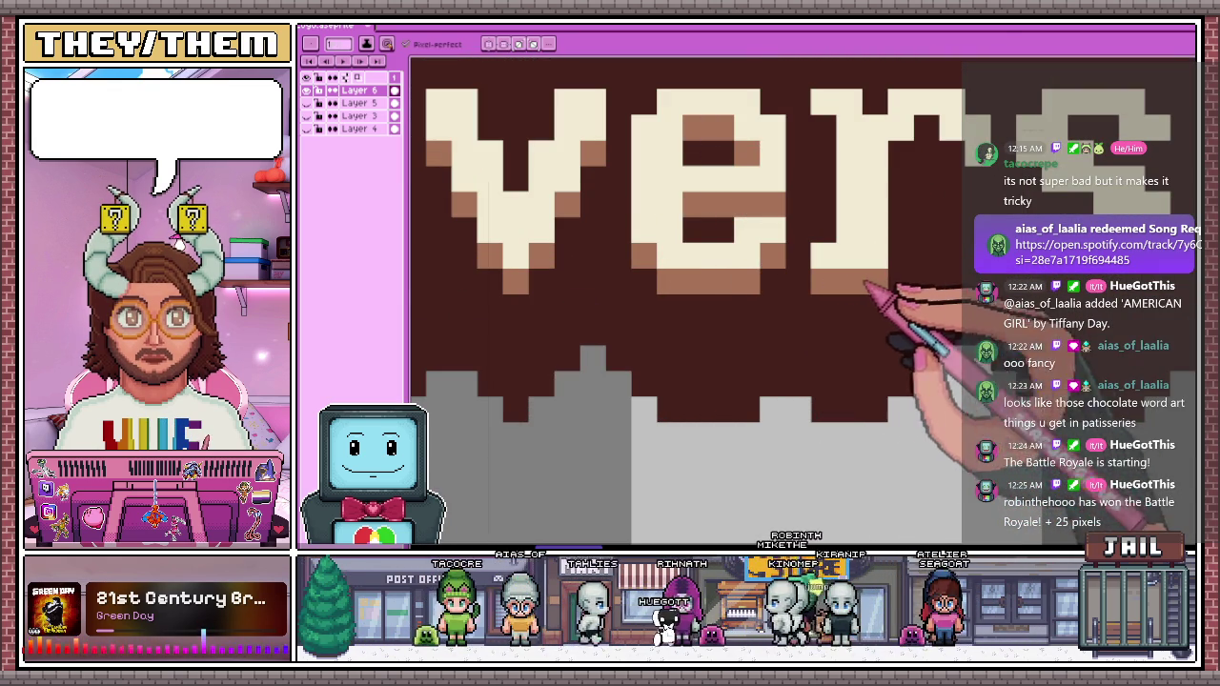
{"action": "left_click_drag", "start_coordinate": [872, 153], "coordinate": [944, 129]}
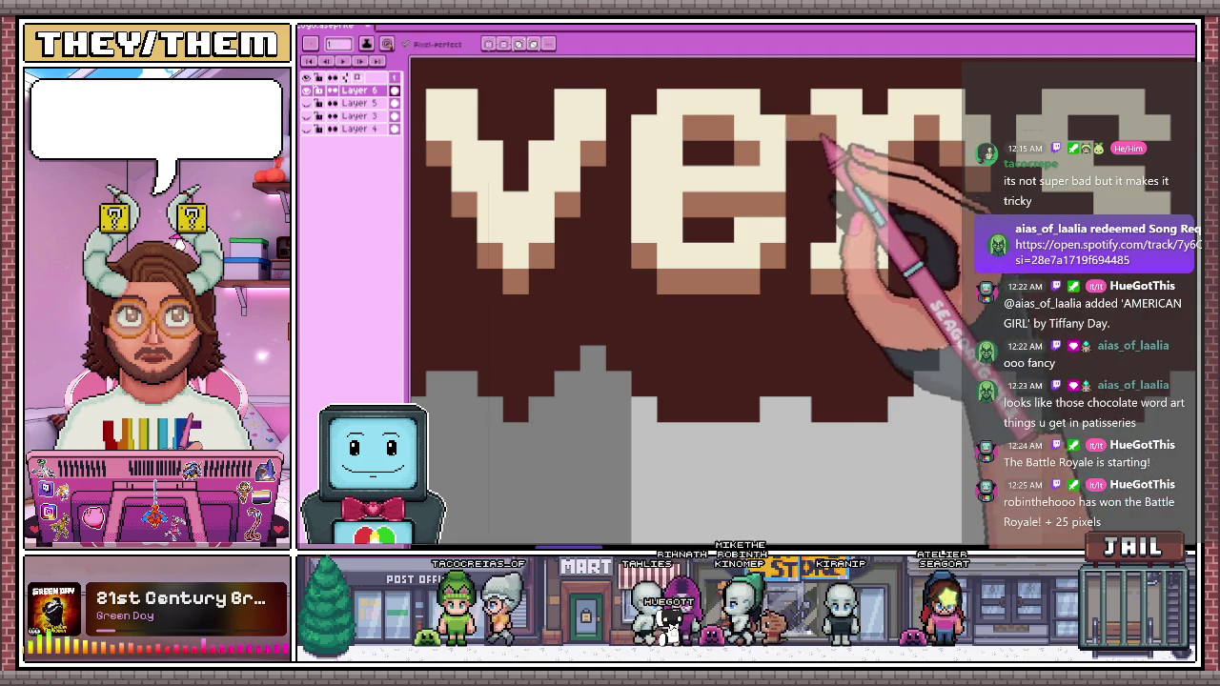
Shade inside the tops of the o and n, adding a final pixel to the n
{"action": "scroll", "coordinate": [743, 258], "scroll_direction": "down", "scroll_amount": 2}
{"action": "scroll", "coordinate": [780, 242], "scroll_direction": "down", "scroll_amount": 1}
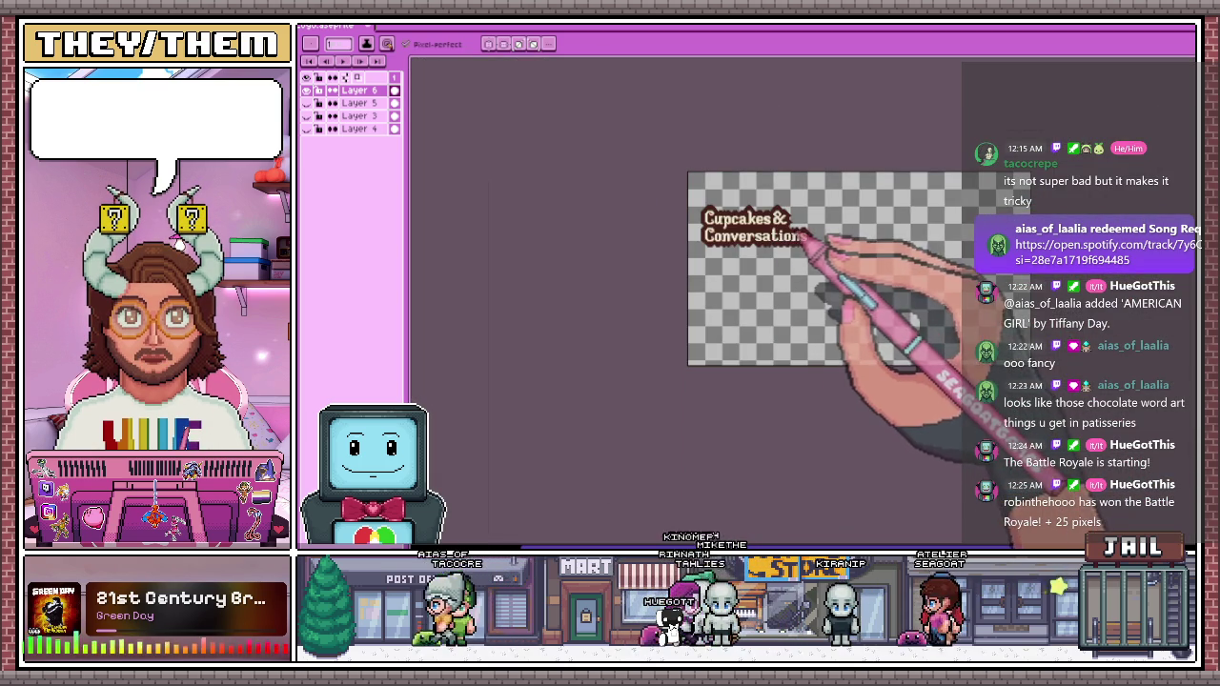
{"action": "scroll", "coordinate": [796, 238], "scroll_direction": "up", "scroll_amount": 2}
{"action": "scroll", "coordinate": [767, 267], "scroll_direction": "up", "scroll_amount": 1}
{"action": "scroll", "coordinate": [743, 276], "scroll_direction": "up", "scroll_amount": 1}
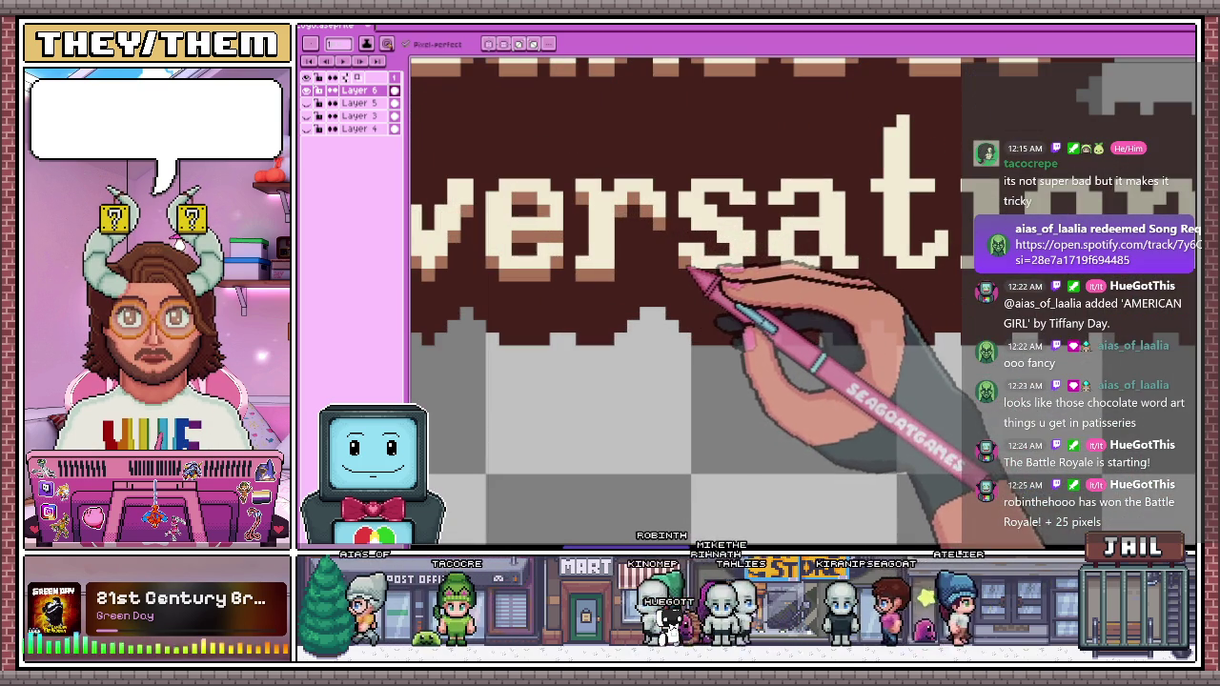
{"action": "scroll", "coordinate": [721, 282], "scroll_direction": "up", "scroll_amount": 1}
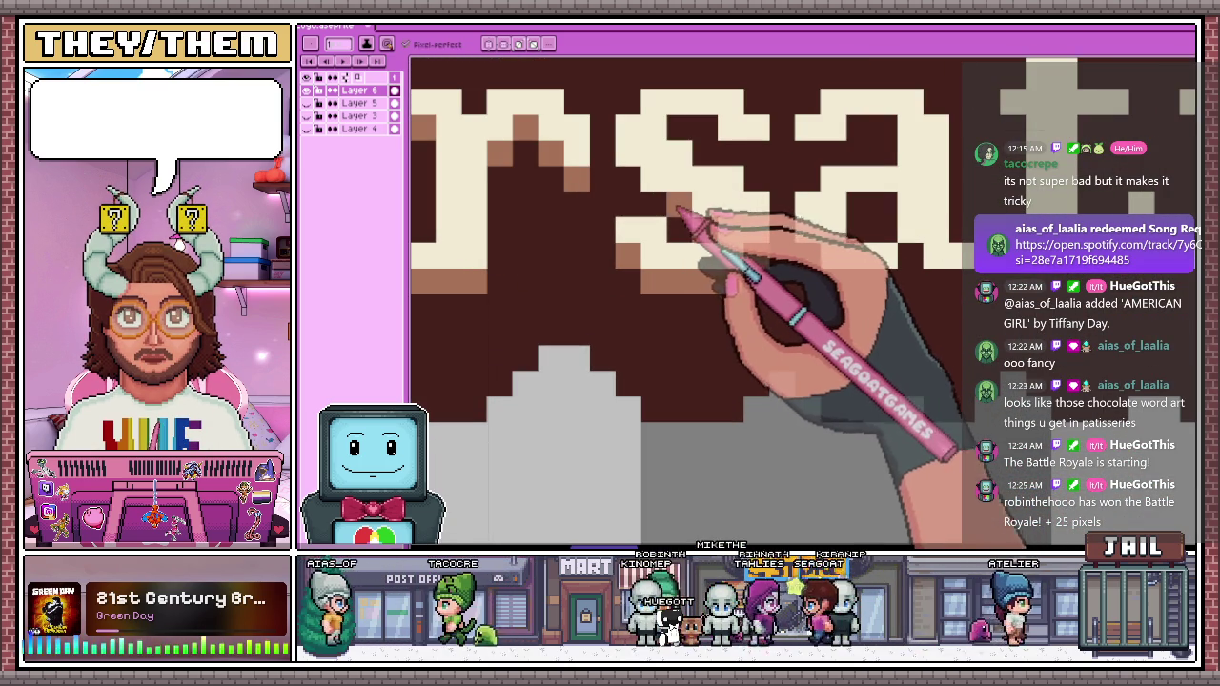
{"action": "scroll", "coordinate": [763, 219], "scroll_direction": "down", "scroll_amount": 2}
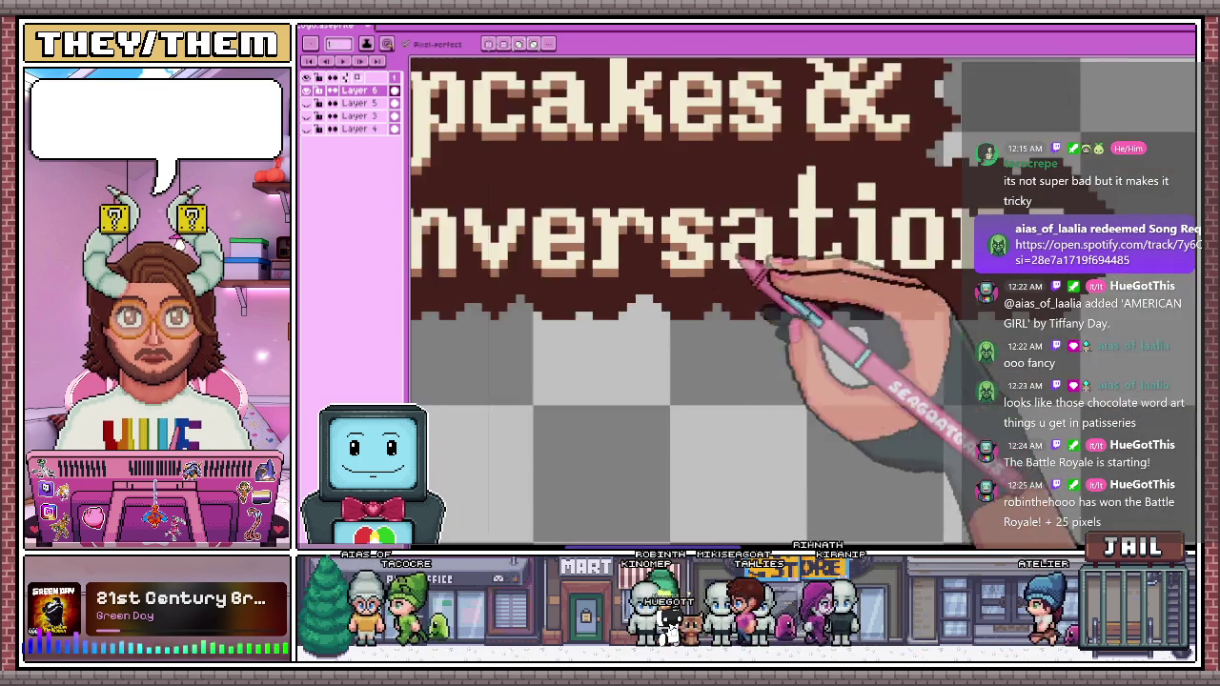
{"action": "scroll", "coordinate": [781, 296], "scroll_direction": "up", "scroll_amount": 1}
{"action": "scroll", "coordinate": [696, 269], "scroll_direction": "up", "scroll_amount": 1}
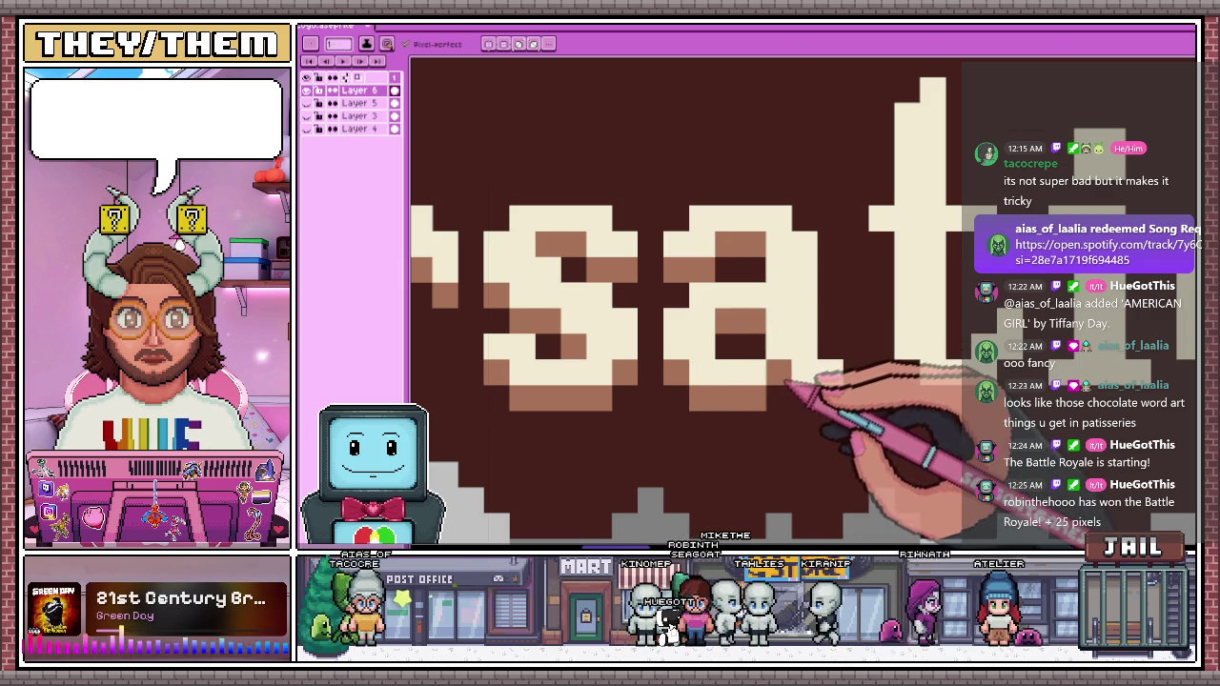
{"action": "scroll", "coordinate": [786, 386], "scroll_direction": "down", "scroll_amount": 1}
{"action": "scroll", "coordinate": [817, 349], "scroll_direction": "down", "scroll_amount": 2}
{"action": "scroll", "coordinate": [809, 259], "scroll_direction": "up", "scroll_amount": 3}
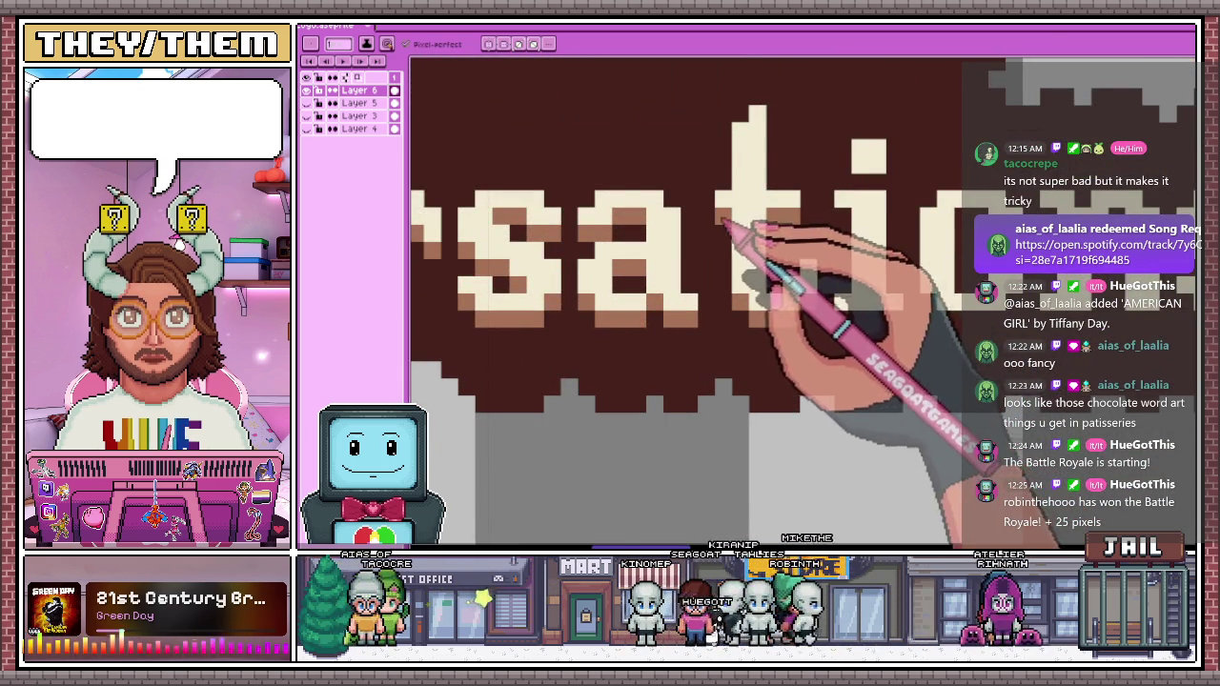
{"action": "scroll", "coordinate": [725, 221], "scroll_direction": "down", "scroll_amount": 2}
{"action": "scroll", "coordinate": [776, 202], "scroll_direction": "up", "scroll_amount": 3}
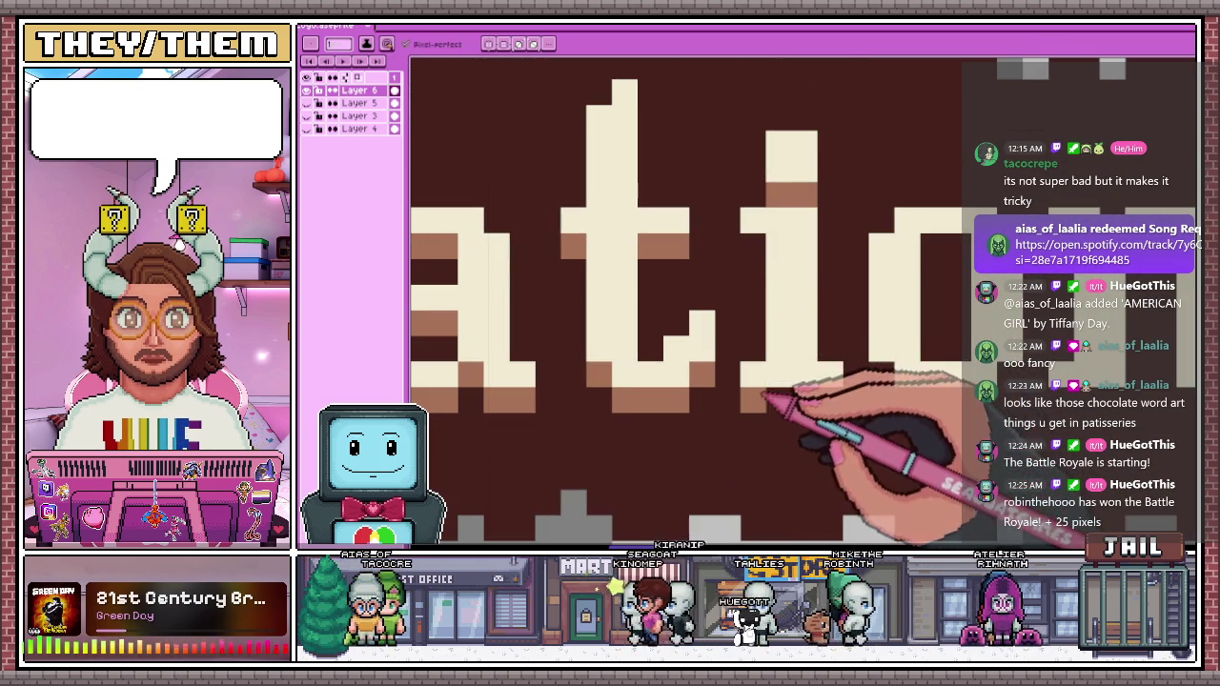
{"action": "scroll", "coordinate": [758, 243], "scroll_direction": "down", "scroll_amount": 2}
{"action": "scroll", "coordinate": [719, 271], "scroll_direction": "up", "scroll_amount": 2}
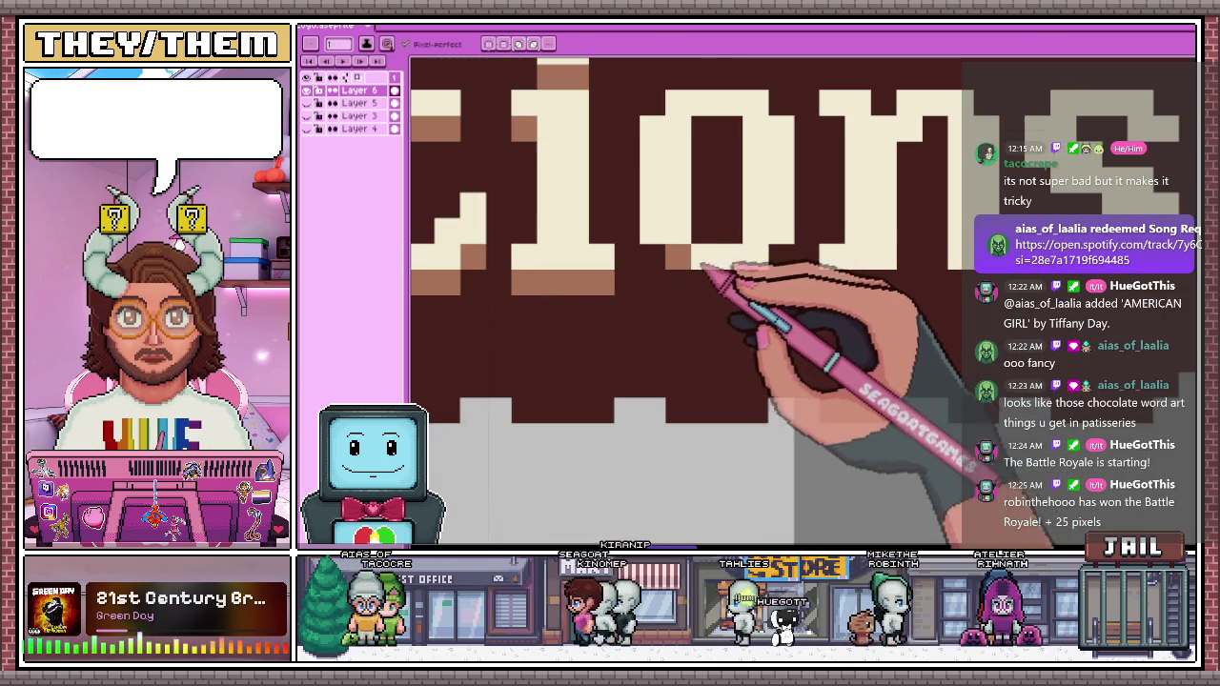
{"action": "left_click_drag", "start_coordinate": [704, 129], "coordinate": [730, 128]}
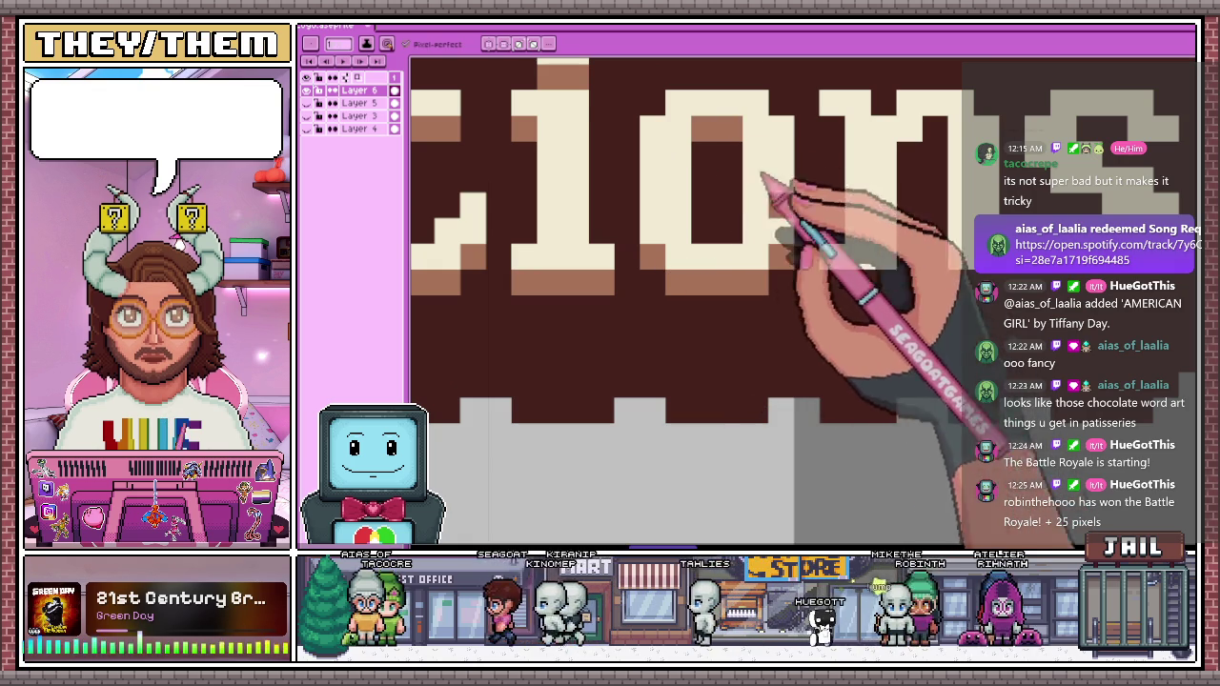
{"action": "left_click", "coordinate": [908, 153]}
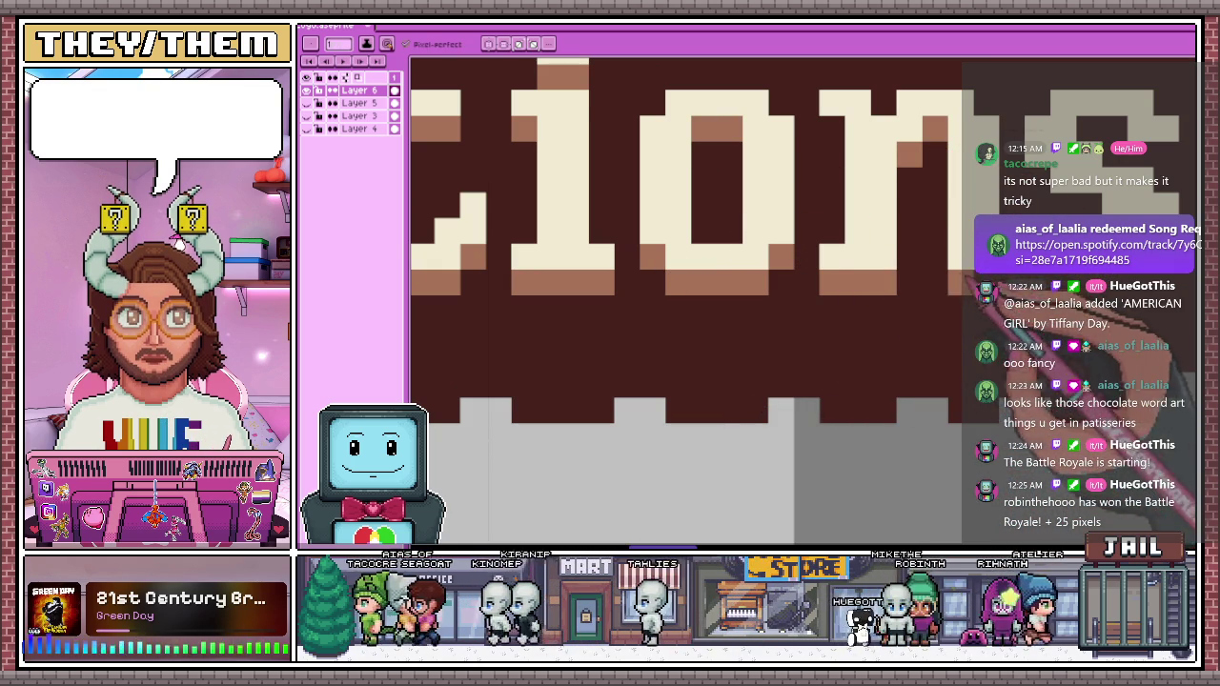
Zoom out to check the finished shading across the title
{"action": "scroll", "coordinate": [703, 178], "scroll_direction": "down", "scroll_amount": 2}
{"action": "scroll", "coordinate": [858, 190], "scroll_direction": "up", "scroll_amount": 2}
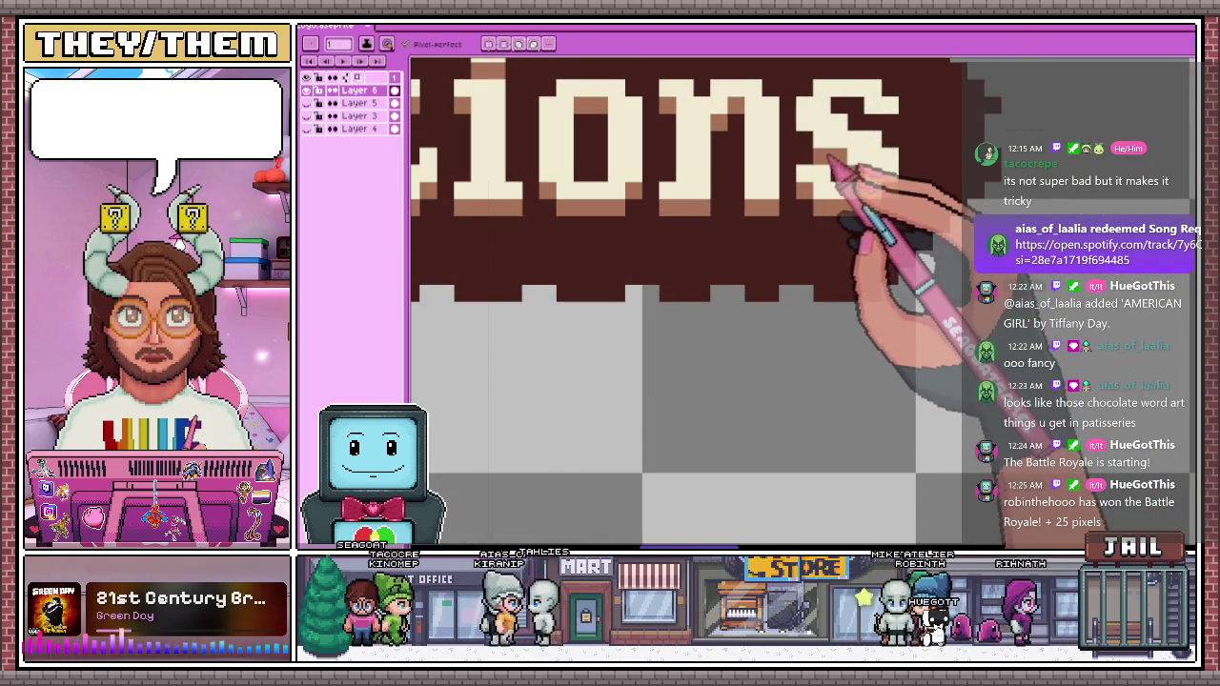
{"action": "scroll", "coordinate": [854, 114], "scroll_direction": "down", "scroll_amount": 2}
{"action": "scroll", "coordinate": [858, 220], "scroll_direction": "down", "scroll_amount": 1}
{"action": "scroll", "coordinate": [667, 219], "scroll_direction": "down", "scroll_amount": 3}
{"action": "scroll", "coordinate": [610, 205], "scroll_direction": "down", "scroll_amount": 1}
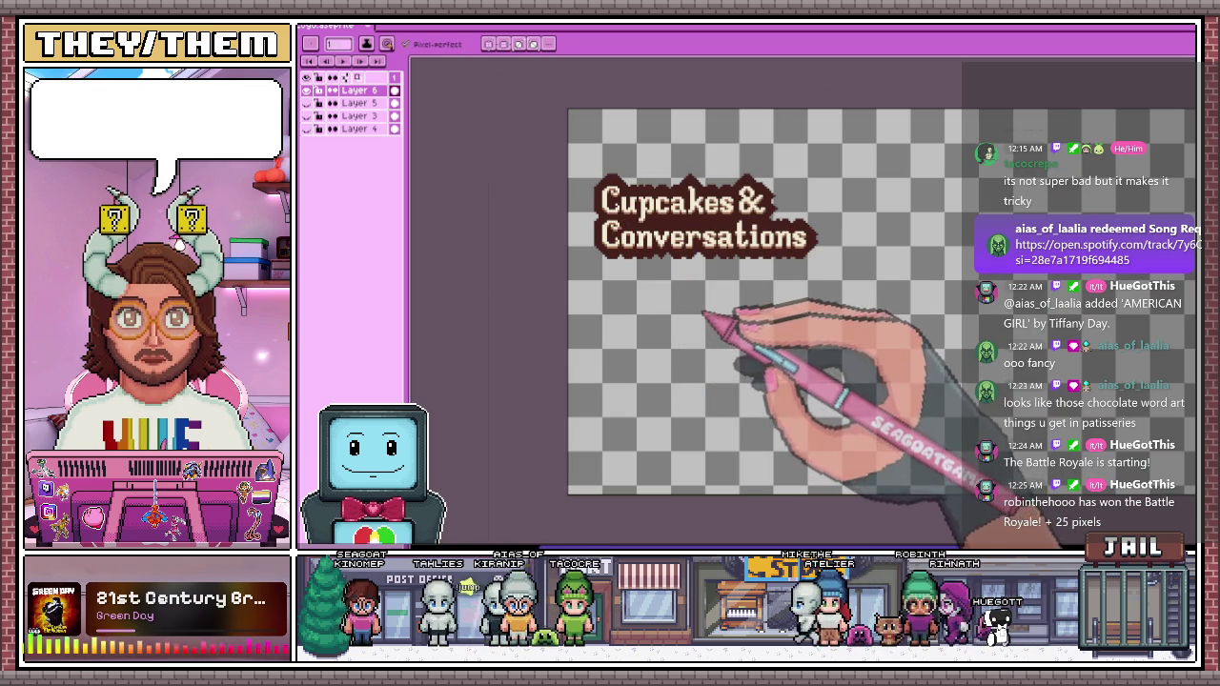
Zoom in on the left side and pencil a vertical dark brown stroke along the outline's left edge
{"action": "scroll", "coordinate": [777, 229], "scroll_direction": "up", "scroll_amount": 1}
{"action": "scroll", "coordinate": [790, 258], "scroll_direction": "up", "scroll_amount": 2}
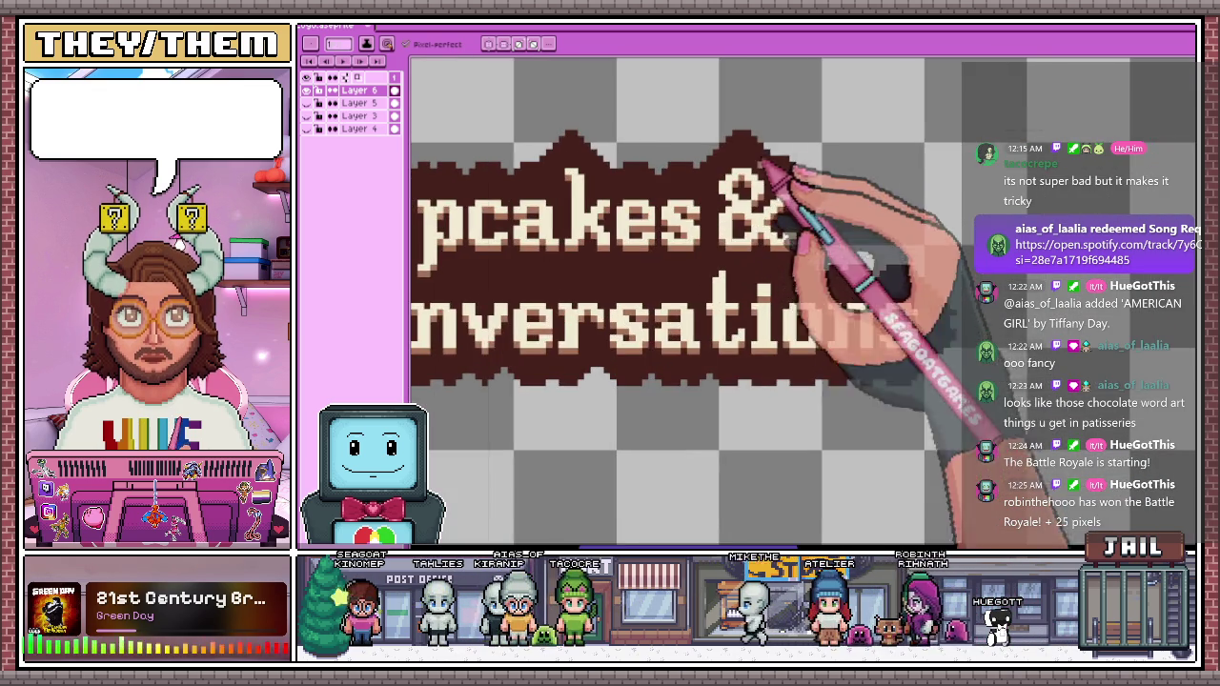
{"action": "scroll", "coordinate": [735, 232], "scroll_direction": "down", "scroll_amount": 1}
{"action": "scroll", "coordinate": [749, 257], "scroll_direction": "up", "scroll_amount": 1}
{"action": "scroll", "coordinate": [735, 243], "scroll_direction": "down", "scroll_amount": 1}
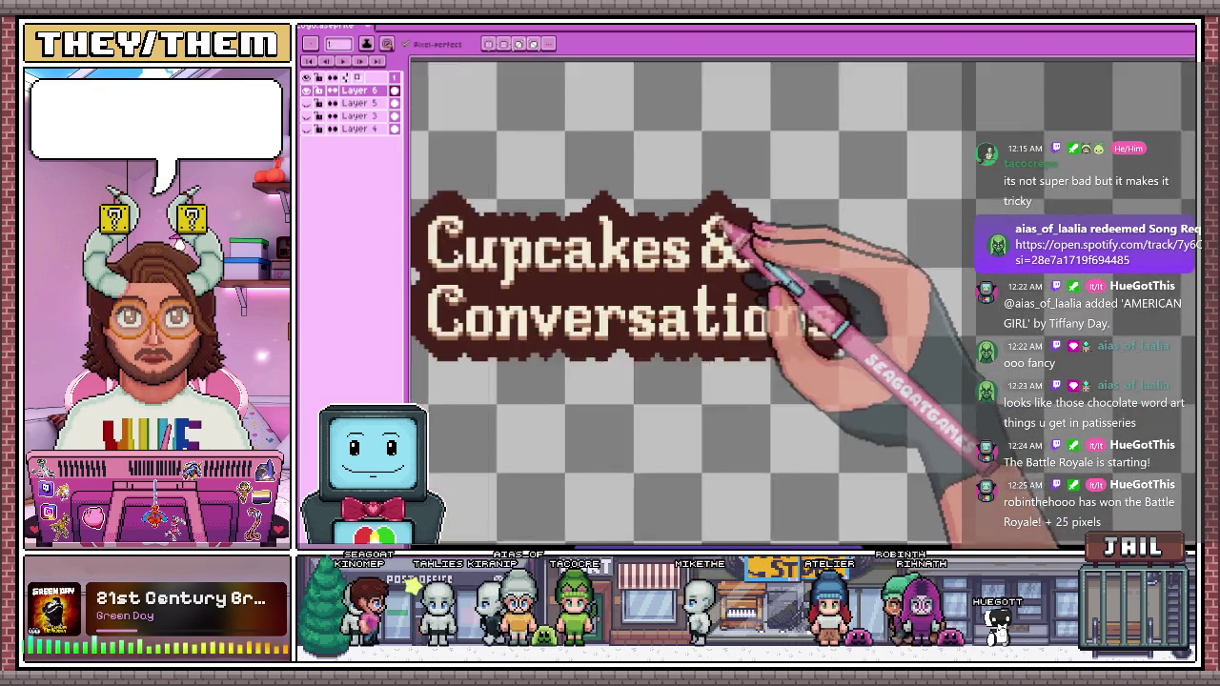
{"action": "scroll", "coordinate": [705, 229], "scroll_direction": "up", "scroll_amount": 2}
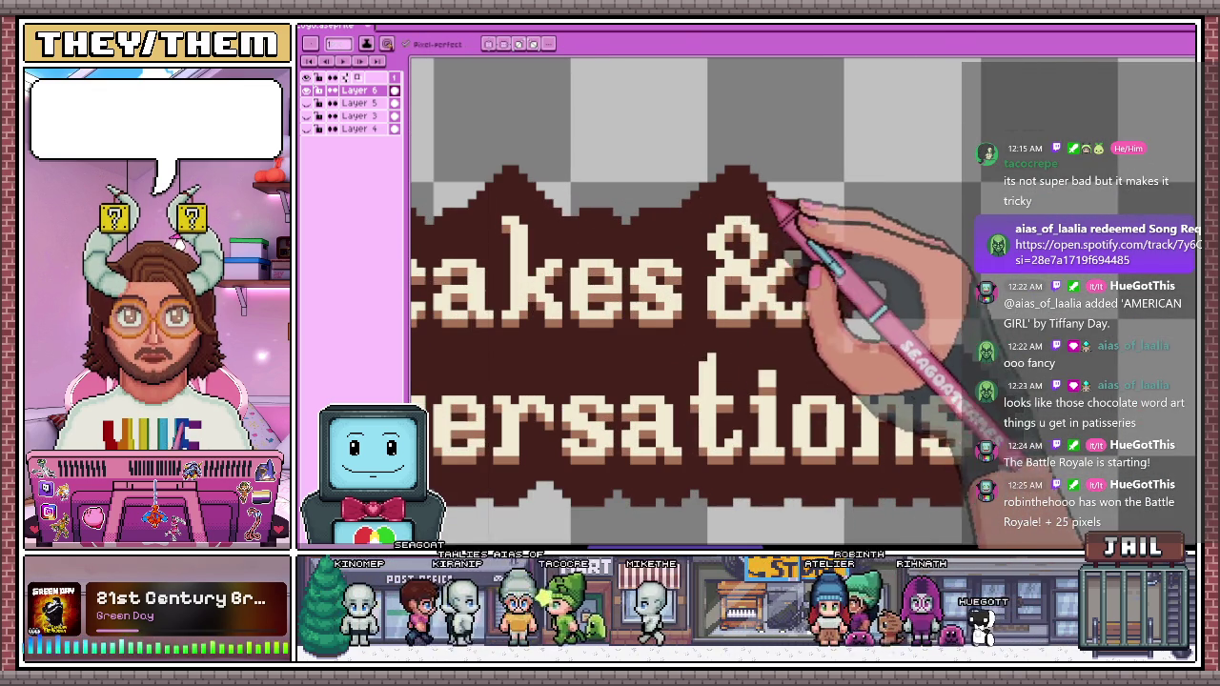
{"action": "scroll", "coordinate": [783, 195], "scroll_direction": "up", "scroll_amount": 1}
{"action": "scroll", "coordinate": [719, 162], "scroll_direction": "up", "scroll_amount": 1}
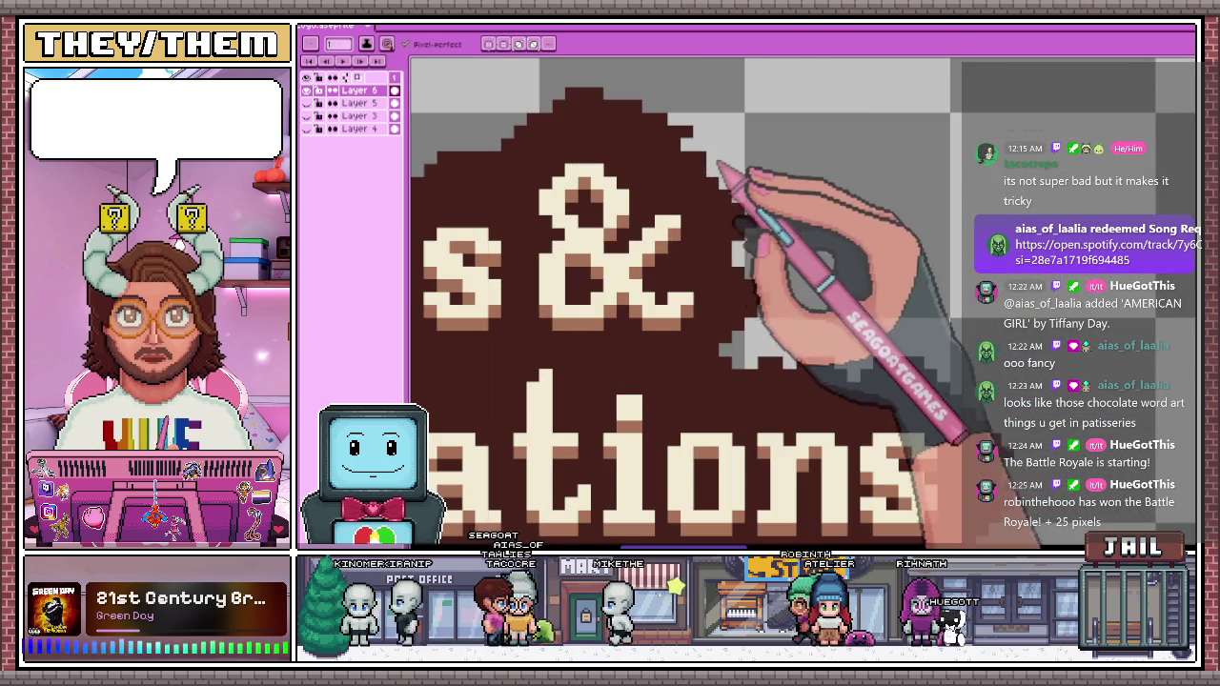
{"action": "scroll", "coordinate": [747, 262], "scroll_direction": "down", "scroll_amount": 1}
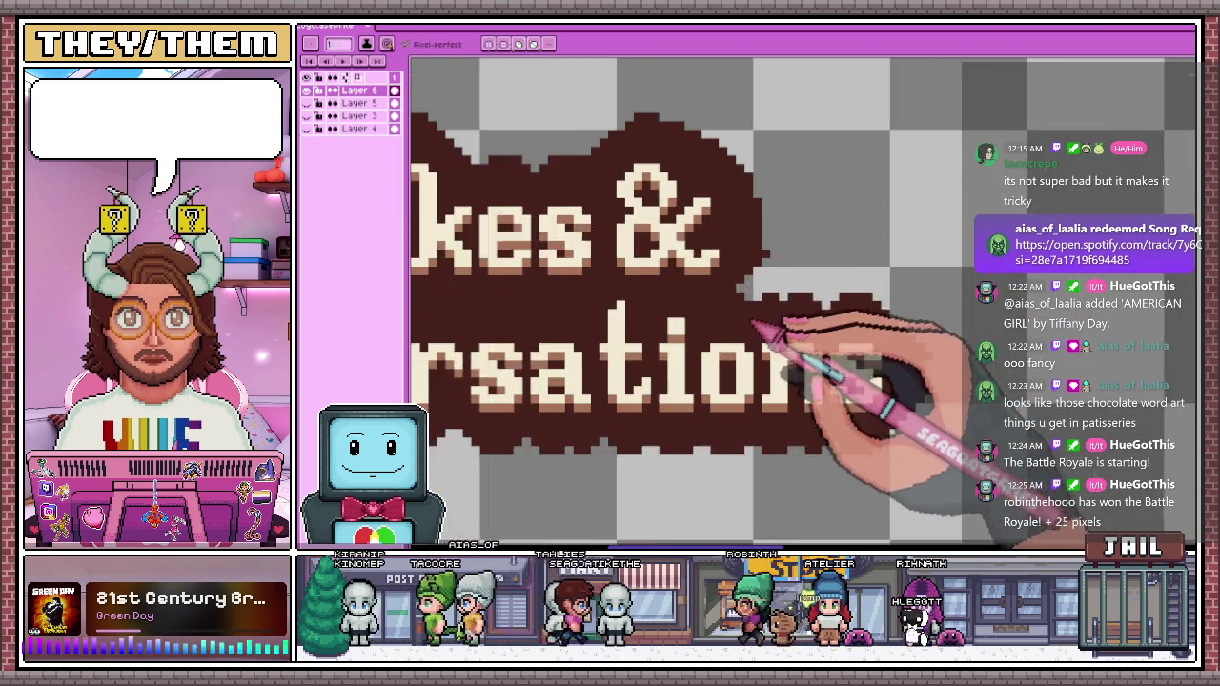
{"action": "scroll", "coordinate": [776, 259], "scroll_direction": "up", "scroll_amount": 1}
{"action": "scroll", "coordinate": [790, 271], "scroll_direction": "down", "scroll_amount": 2}
{"action": "scroll", "coordinate": [810, 277], "scroll_direction": "down", "scroll_amount": 1}
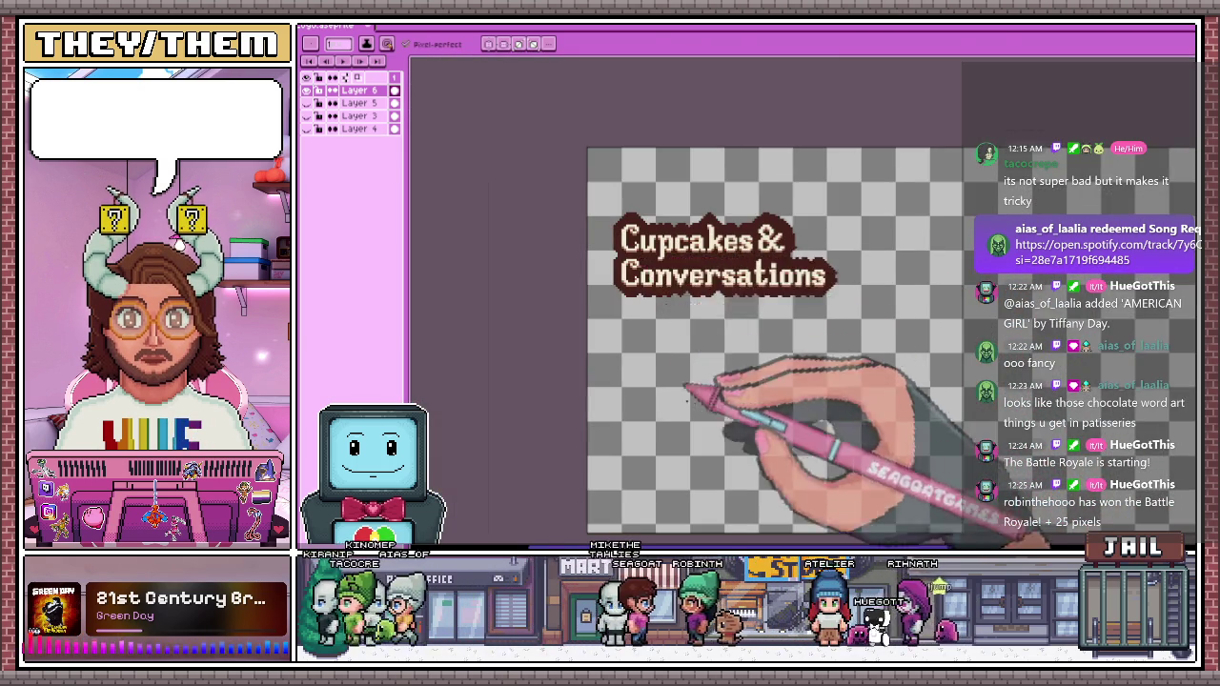
{"action": "scroll", "coordinate": [698, 415], "scroll_direction": "down", "scroll_amount": 1}
{"action": "scroll", "coordinate": [615, 262], "scroll_direction": "up", "scroll_amount": 2}
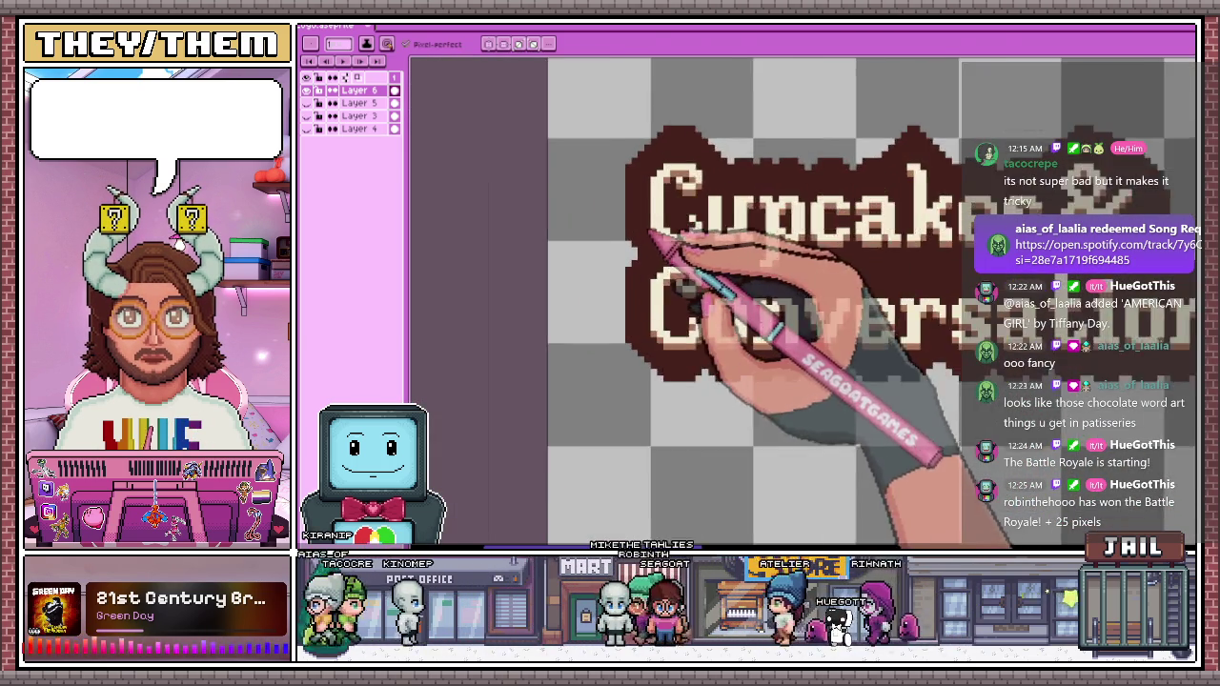
{"action": "scroll", "coordinate": [624, 265], "scroll_direction": "up", "scroll_amount": 1}
{"action": "left_click_drag", "start_coordinate": [628, 171], "coordinate": [621, 331]}
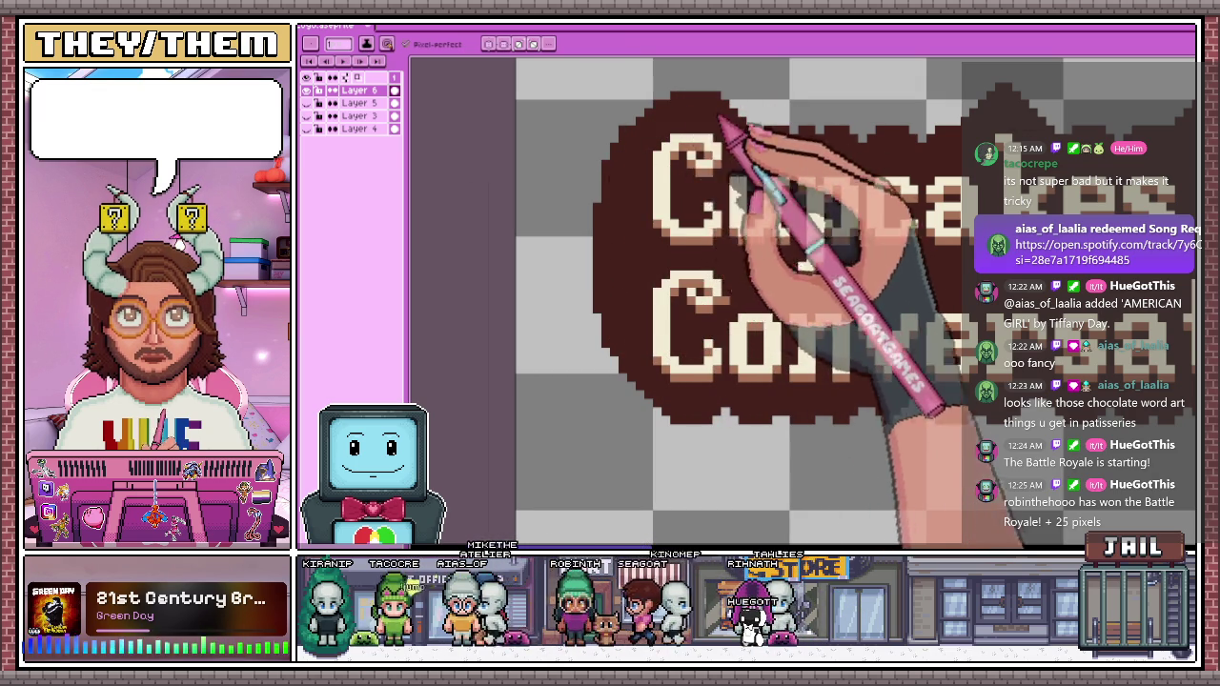
Zoom in and out around the lettering to check the thickened left outline
{"action": "scroll", "coordinate": [825, 142], "scroll_direction": "down", "scroll_amount": 3}
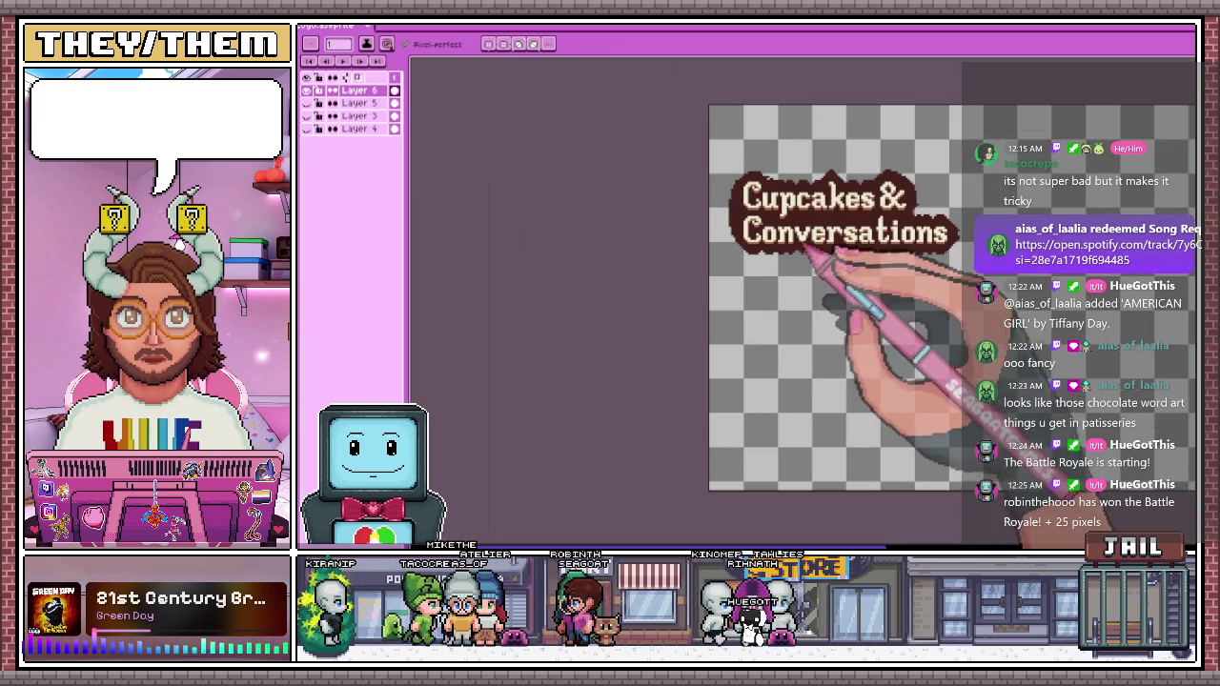
{"action": "scroll", "coordinate": [800, 250], "scroll_direction": "up", "scroll_amount": 1}
{"action": "scroll", "coordinate": [749, 169], "scroll_direction": "up", "scroll_amount": 1}
{"action": "scroll", "coordinate": [722, 218], "scroll_direction": "up", "scroll_amount": 1}
{"action": "scroll", "coordinate": [749, 204], "scroll_direction": "up", "scroll_amount": 2}
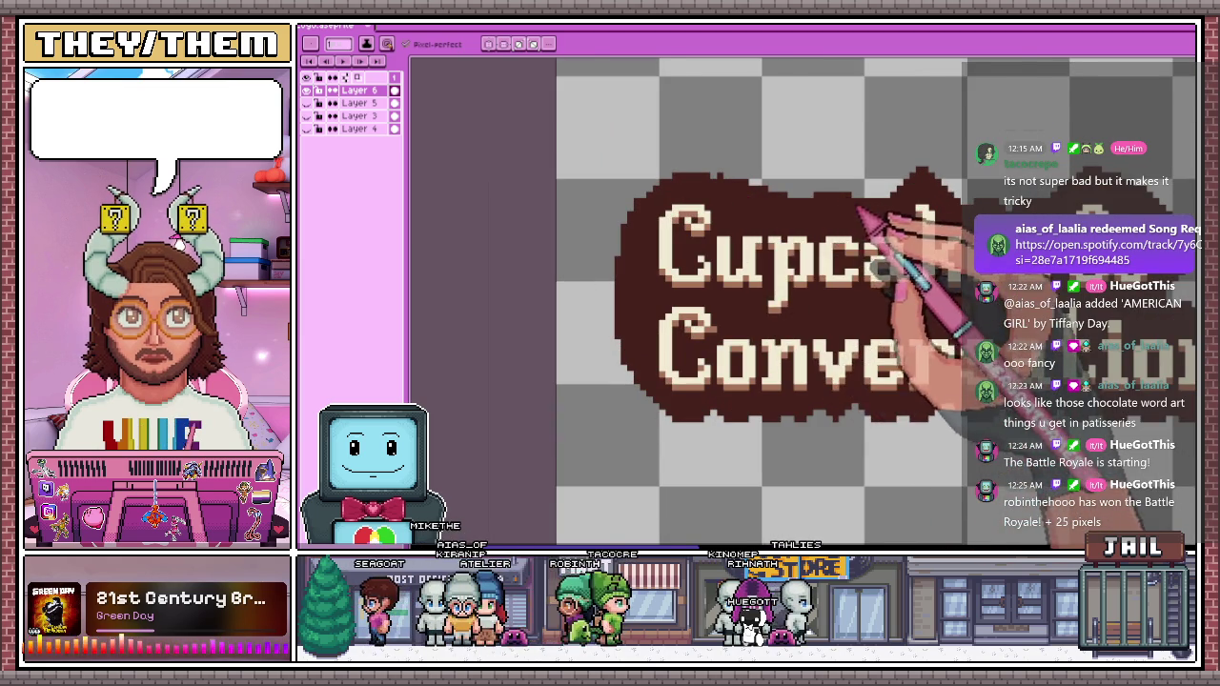
{"action": "scroll", "coordinate": [886, 209], "scroll_direction": "down", "scroll_amount": 1}
{"action": "scroll", "coordinate": [816, 258], "scroll_direction": "up", "scroll_amount": 1}
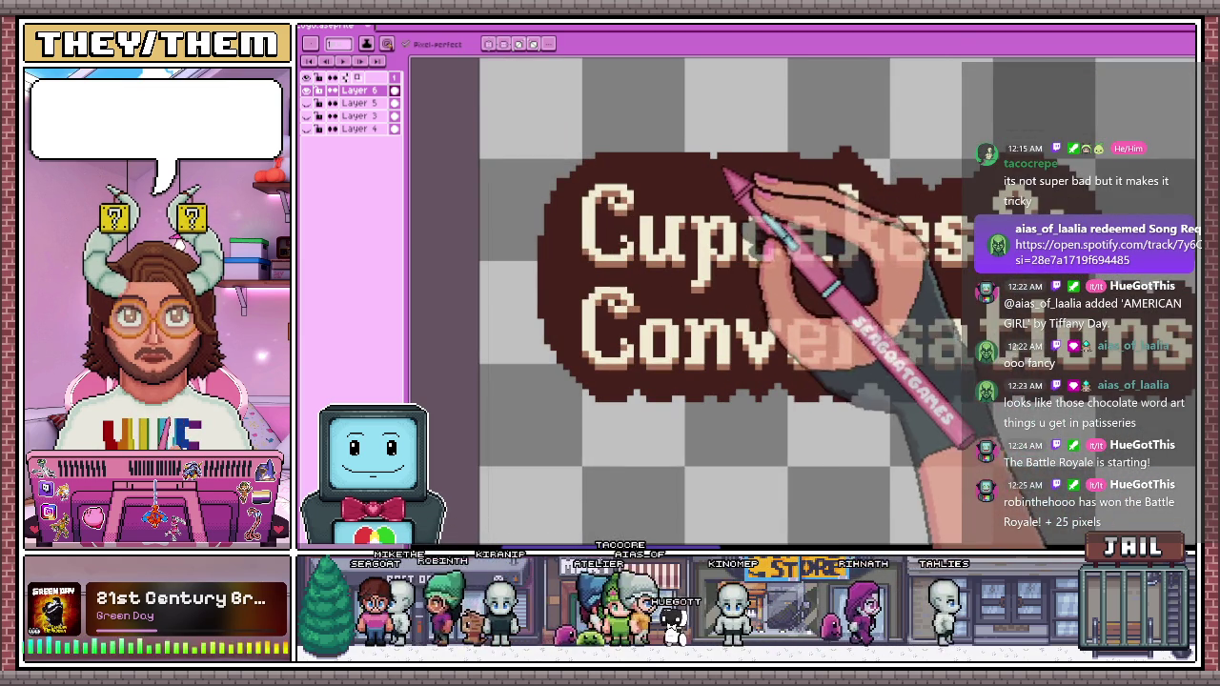
{"action": "scroll", "coordinate": [757, 181], "scroll_direction": "down", "scroll_amount": 1}
{"action": "scroll", "coordinate": [758, 181], "scroll_direction": "down", "scroll_amount": 1}
{"action": "scroll", "coordinate": [686, 200], "scroll_direction": "up", "scroll_amount": 1}
{"action": "scroll", "coordinate": [672, 204], "scroll_direction": "up", "scroll_amount": 1}
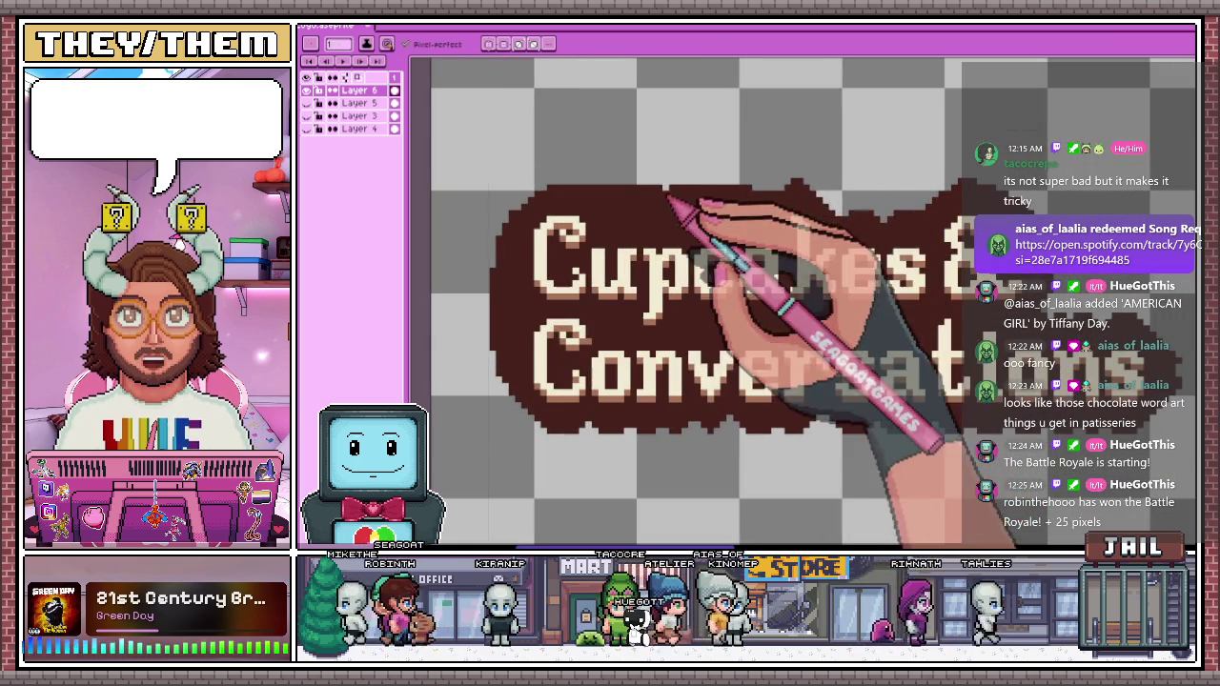
{"action": "scroll", "coordinate": [676, 190], "scroll_direction": "up", "scroll_amount": 1}
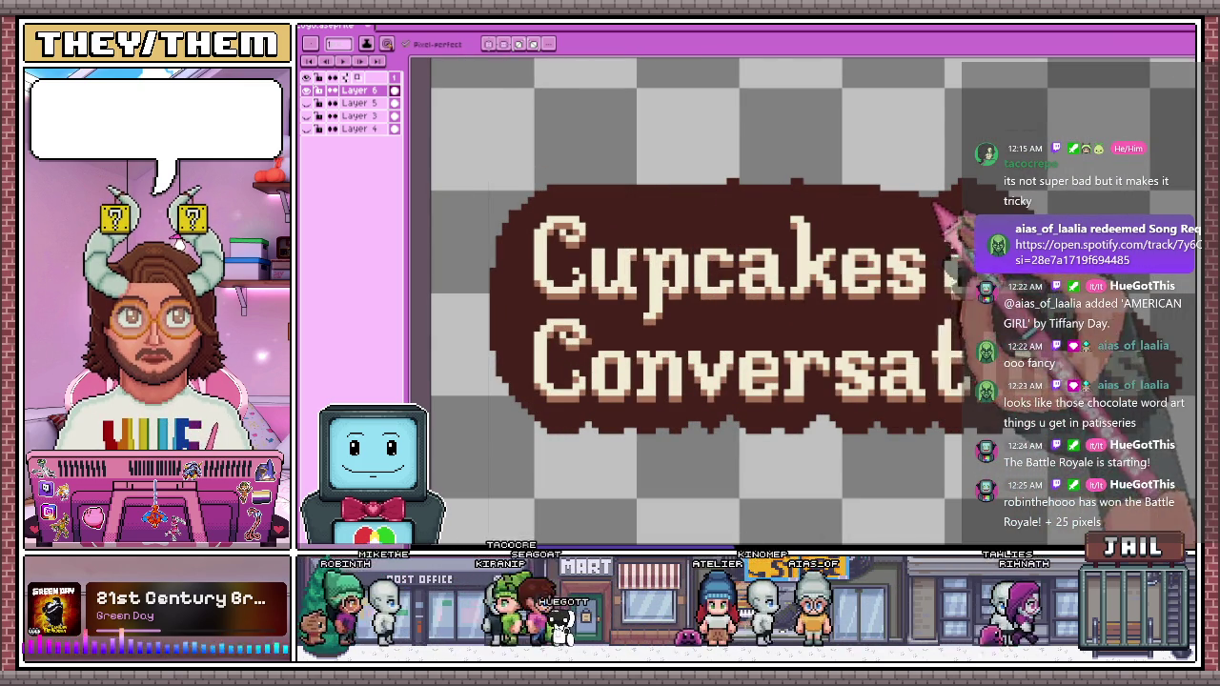
{"action": "scroll", "coordinate": [654, 245], "scroll_direction": "up", "scroll_amount": 1}
{"action": "scroll", "coordinate": [620, 251], "scroll_direction": "up", "scroll_amount": 1}
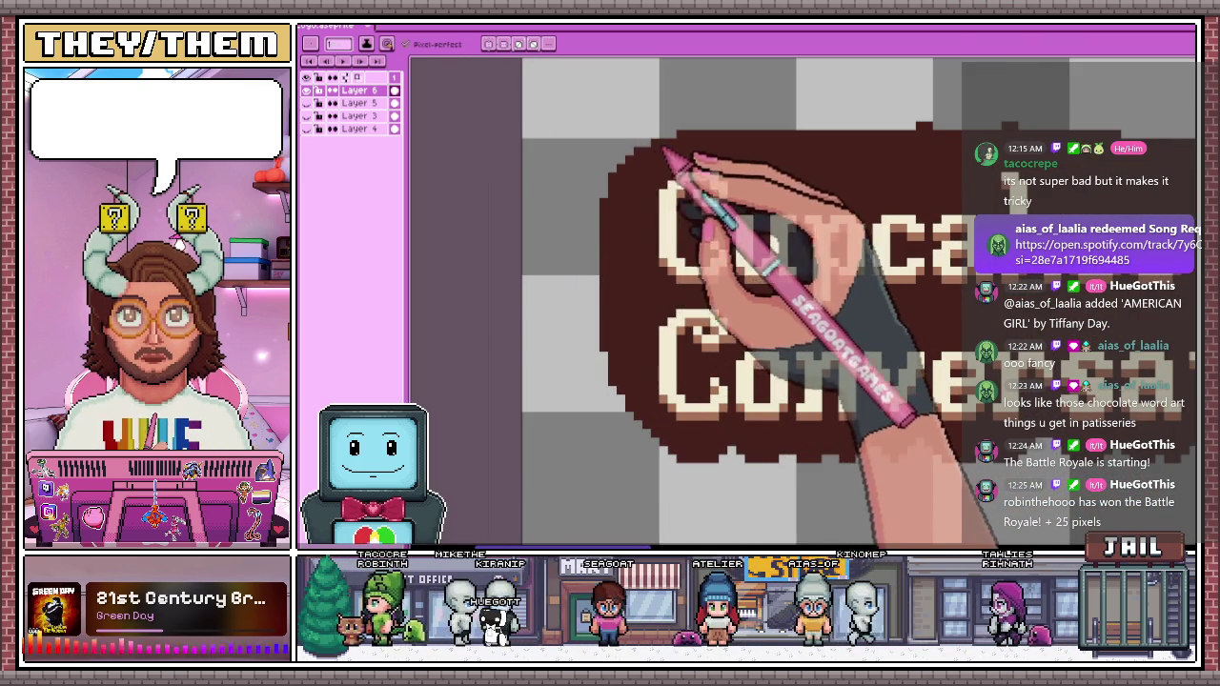
{"action": "scroll", "coordinate": [591, 225], "scroll_direction": "down", "scroll_amount": 2}
{"action": "scroll", "coordinate": [571, 228], "scroll_direction": "down", "scroll_amount": 1}
{"action": "scroll", "coordinate": [618, 277], "scroll_direction": "up", "scroll_amount": 1}
{"action": "scroll", "coordinate": [624, 190], "scroll_direction": "up", "scroll_amount": 1}
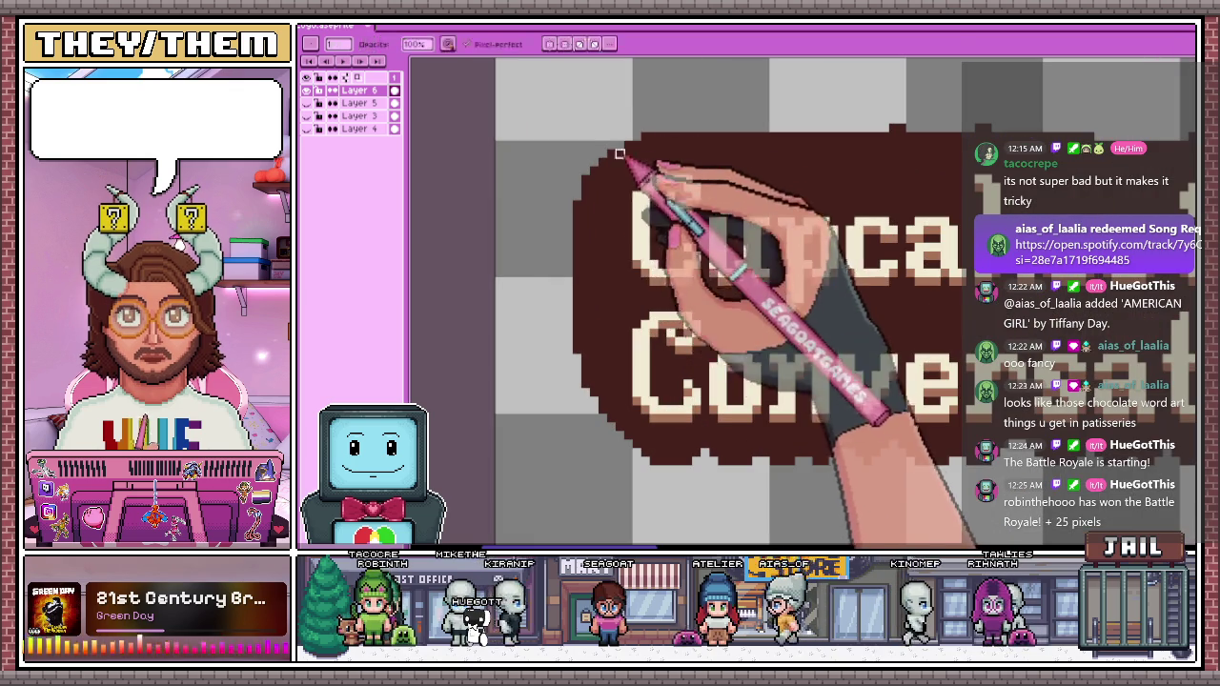
{"action": "scroll", "coordinate": [624, 220], "scroll_direction": "down", "scroll_amount": 1}
{"action": "scroll", "coordinate": [648, 381], "scroll_direction": "down", "scroll_amount": 1}
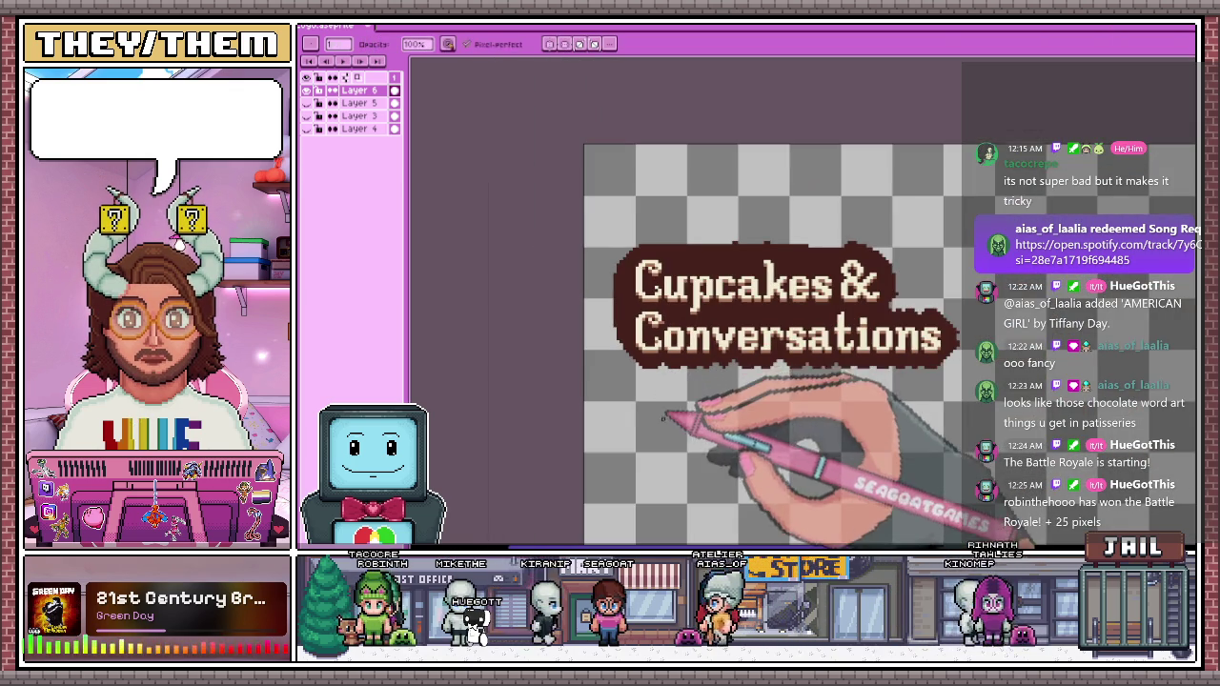
Zoom in near the ampersand to inspect the outline's upper right edge, then zoom back out
{"action": "scroll", "coordinate": [749, 463], "scroll_direction": "down", "scroll_amount": 1}
{"action": "scroll", "coordinate": [753, 400], "scroll_direction": "up", "scroll_amount": 2}
{"action": "scroll", "coordinate": [809, 245], "scroll_direction": "up", "scroll_amount": 1}
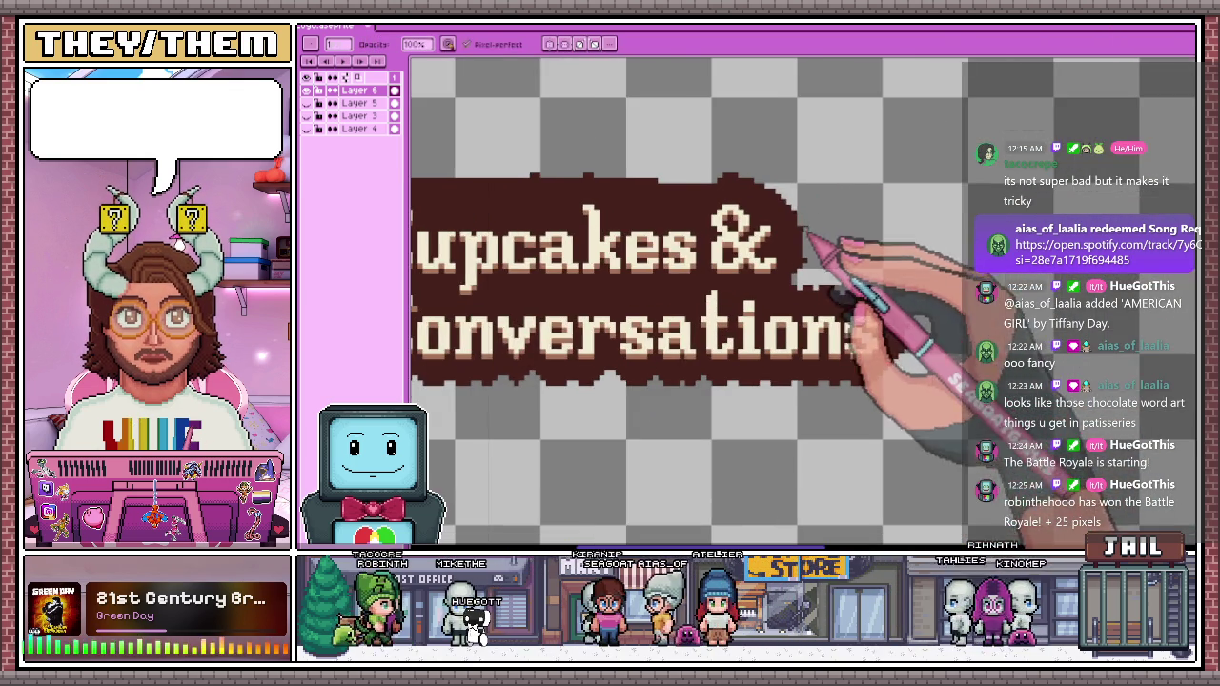
{"action": "scroll", "coordinate": [787, 205], "scroll_direction": "up", "scroll_amount": 1}
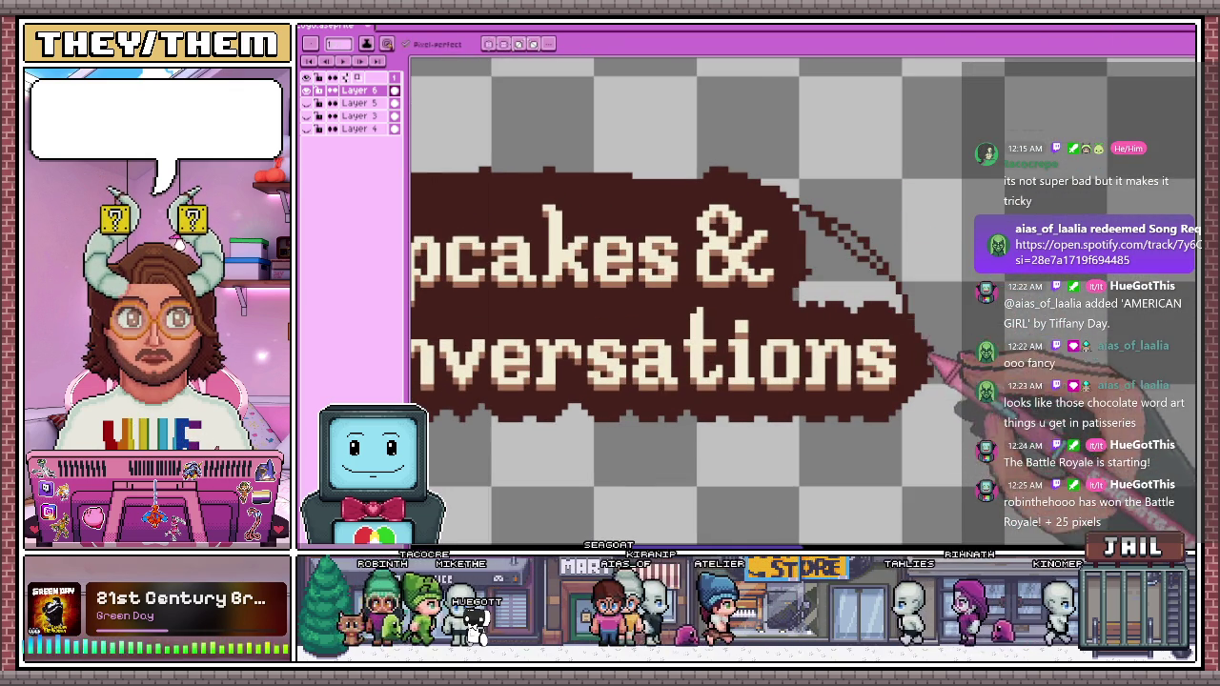
{"action": "scroll", "coordinate": [874, 274], "scroll_direction": "down", "scroll_amount": 2}
{"action": "scroll", "coordinate": [887, 281], "scroll_direction": "up", "scroll_amount": 3}
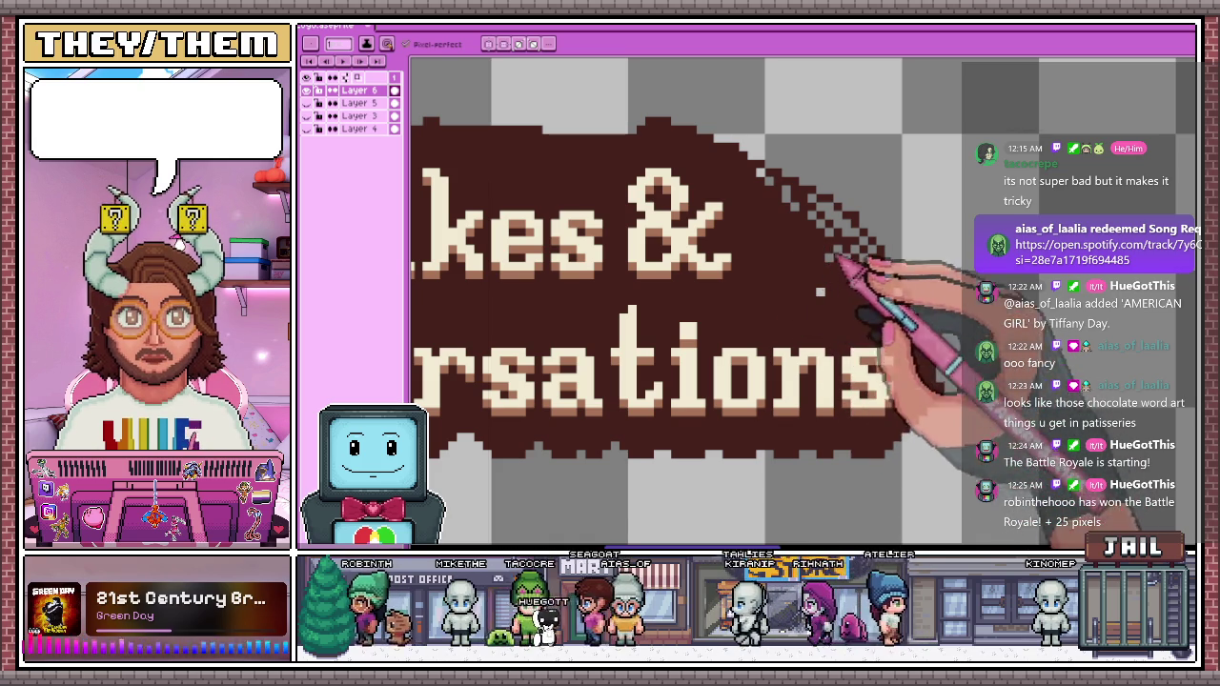
{"action": "scroll", "coordinate": [638, 124], "scroll_direction": "down", "scroll_amount": 3}
{"action": "scroll", "coordinate": [632, 124], "scroll_direction": "up", "scroll_amount": 2}
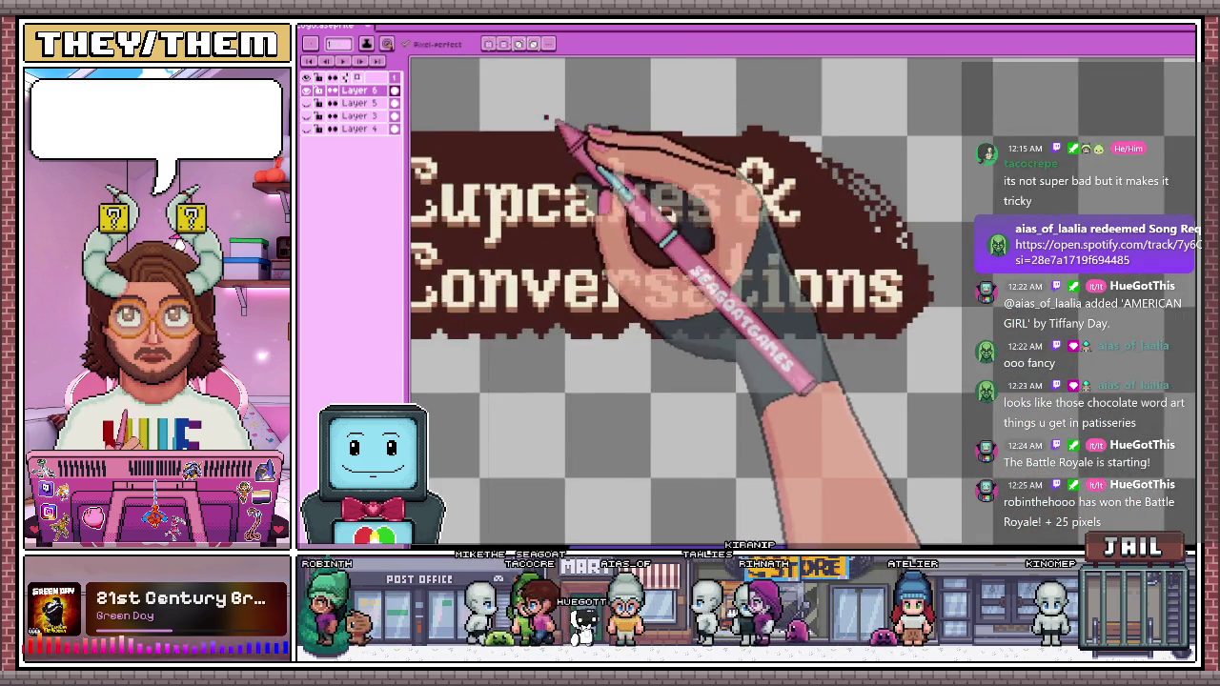
{"action": "scroll", "coordinate": [544, 123], "scroll_direction": "down", "scroll_amount": 1}
{"action": "scroll", "coordinate": [502, 143], "scroll_direction": "up", "scroll_amount": 1}
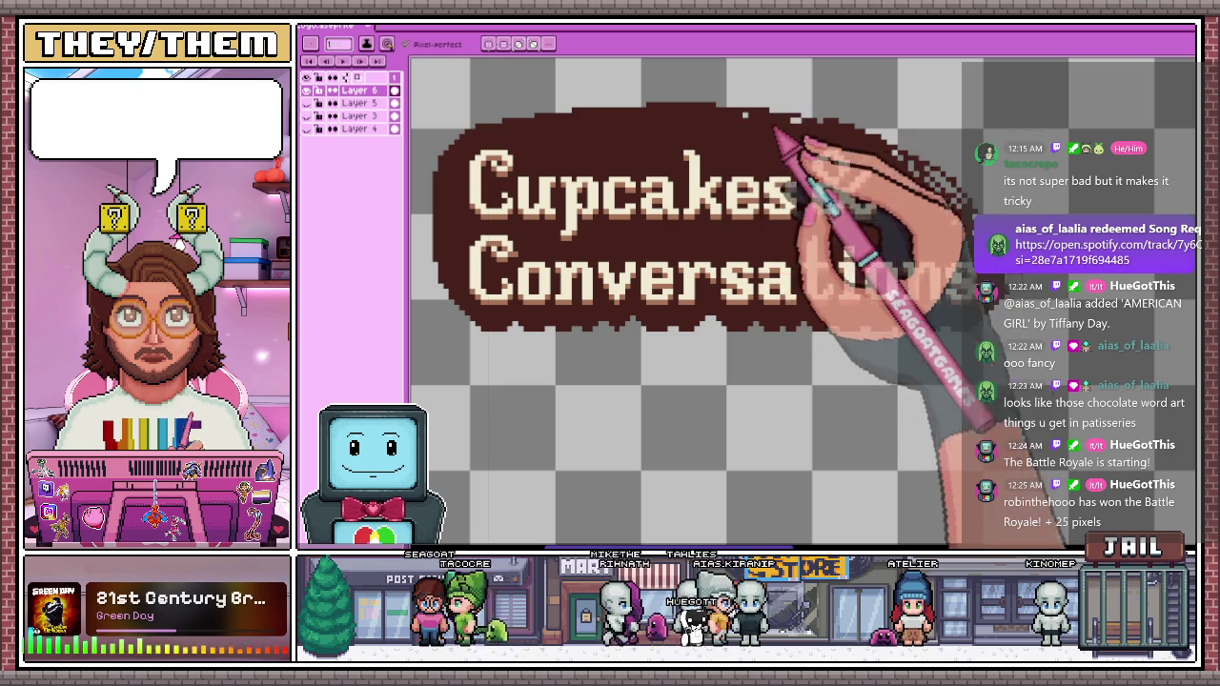
{"action": "scroll", "coordinate": [729, 122], "scroll_direction": "down", "scroll_amount": 1}
{"action": "scroll", "coordinate": [800, 143], "scroll_direction": "down", "scroll_amount": 1}
{"action": "scroll", "coordinate": [791, 160], "scroll_direction": "up", "scroll_amount": 2}
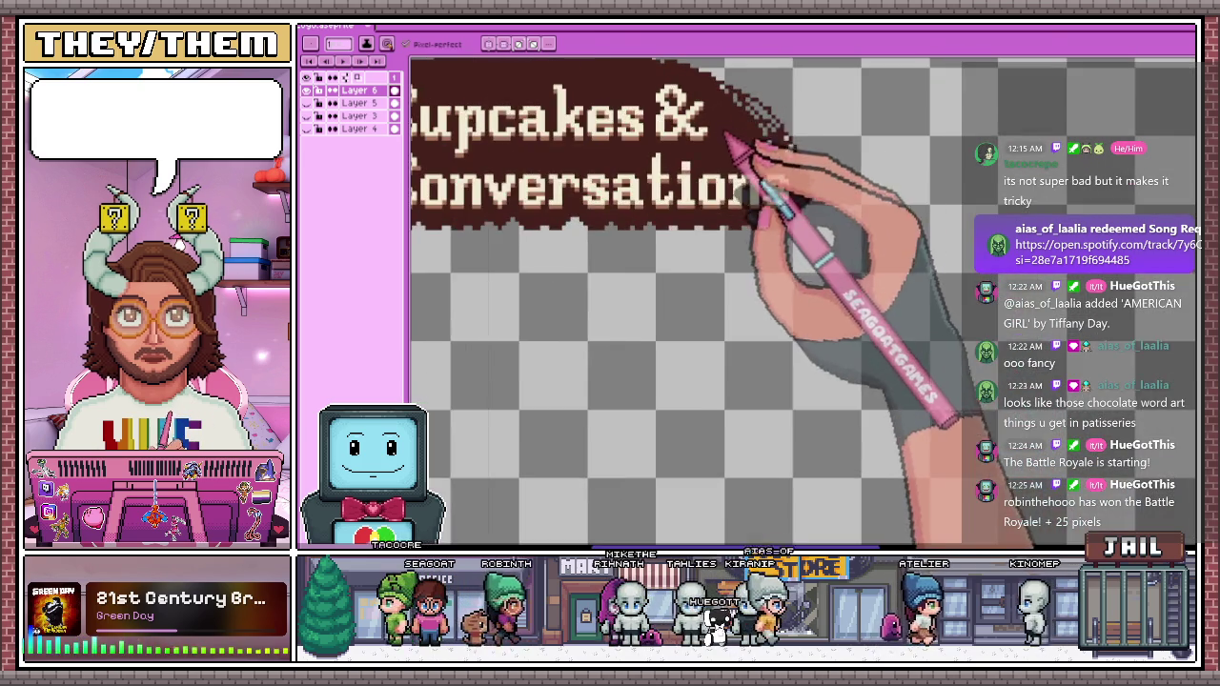
{"action": "scroll", "coordinate": [724, 176], "scroll_direction": "down", "scroll_amount": 2}
{"action": "scroll", "coordinate": [710, 162], "scroll_direction": "up", "scroll_amount": 1}
{"action": "scroll", "coordinate": [572, 134], "scroll_direction": "down", "scroll_amount": 1}
{"action": "scroll", "coordinate": [496, 162], "scroll_direction": "down", "scroll_amount": 2}
{"action": "scroll", "coordinate": [559, 186], "scroll_direction": "up", "scroll_amount": 2}
{"action": "scroll", "coordinate": [577, 129], "scroll_direction": "up", "scroll_amount": 1}
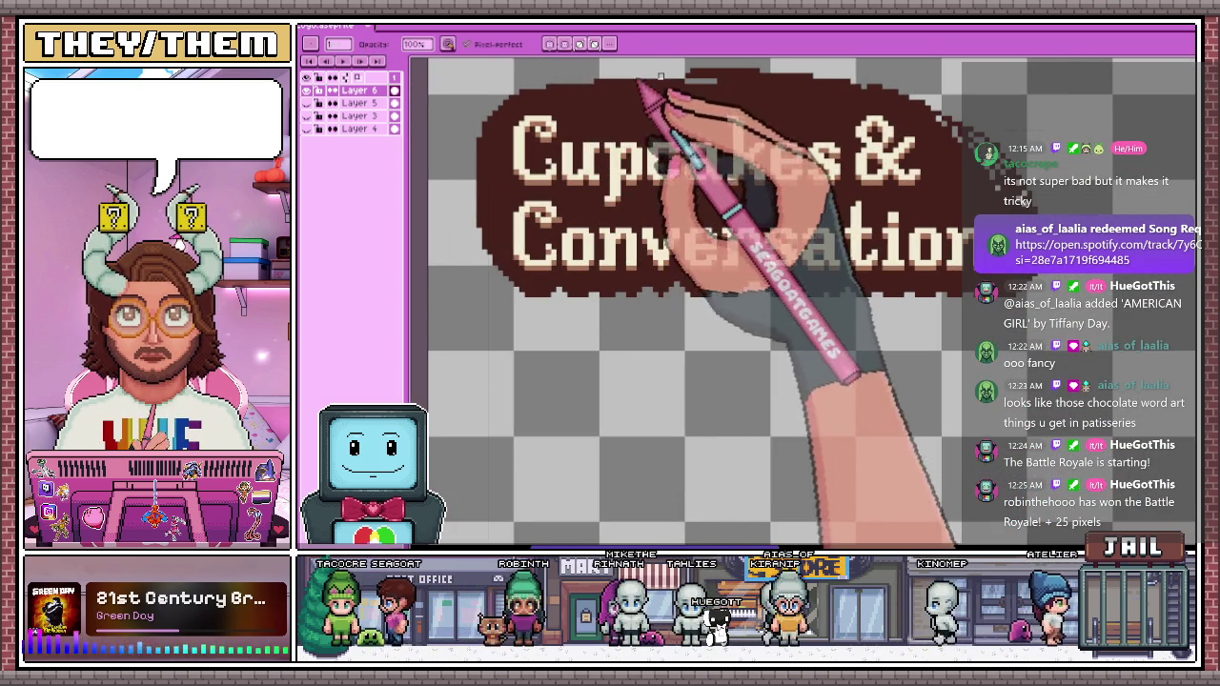
{"action": "scroll", "coordinate": [772, 91], "scroll_direction": "down", "scroll_amount": 2}
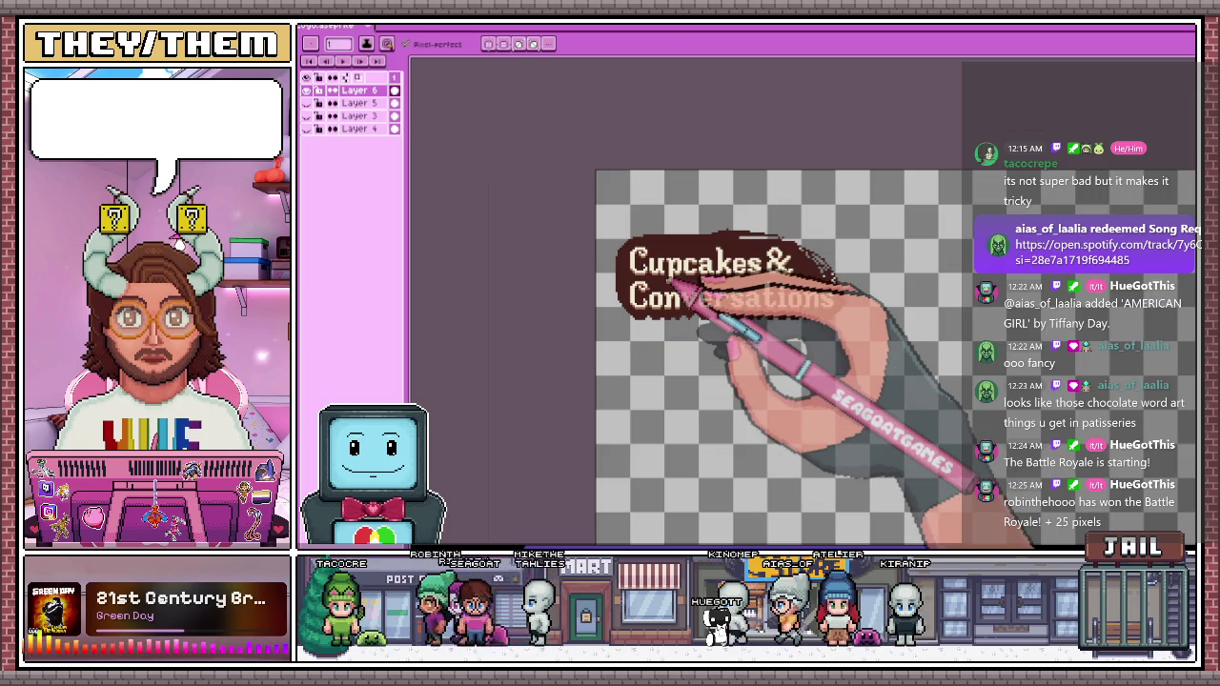
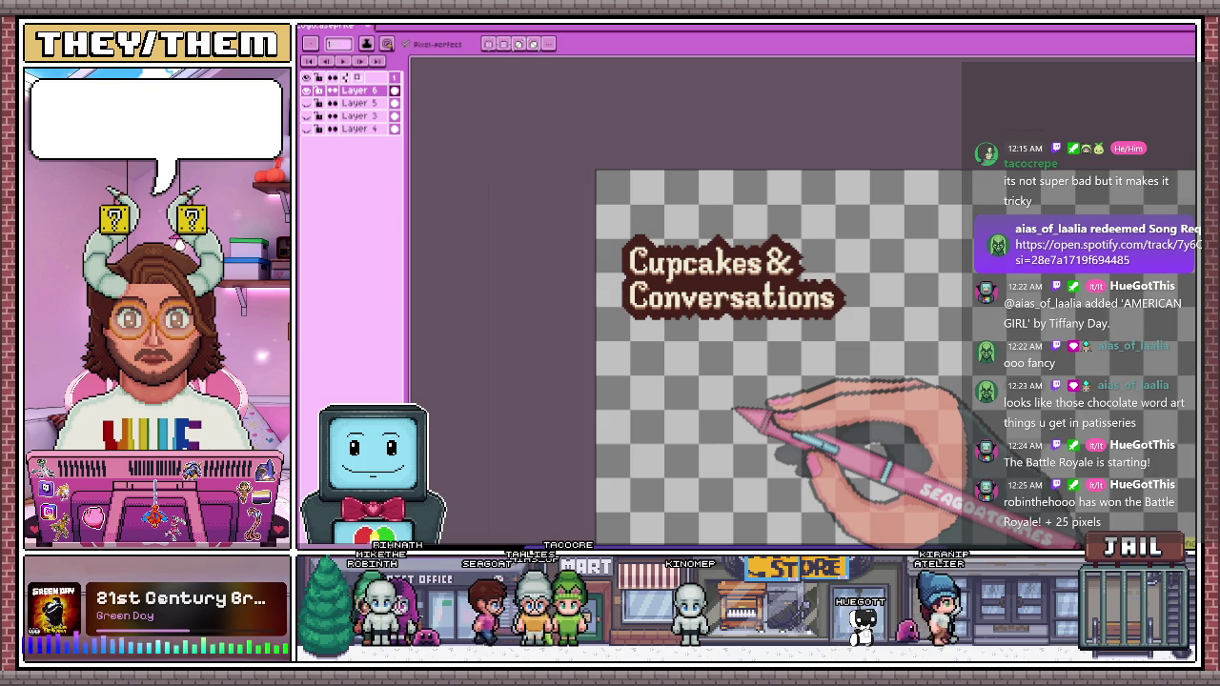
With the Pencil, place cream highlight pixels at the C's top-left and along its top edge
{"action": "key", "text": "w"}
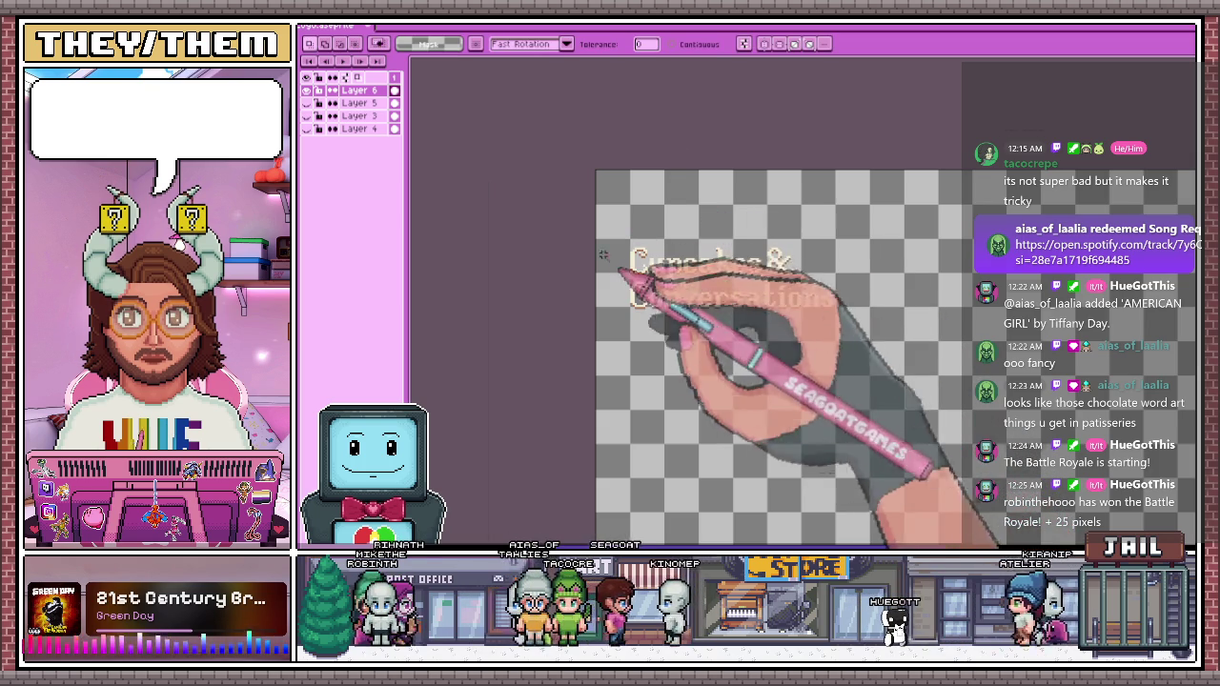
{"action": "scroll", "coordinate": [619, 253], "scroll_direction": "up", "scroll_amount": 2}
{"action": "scroll", "coordinate": [615, 249], "scroll_direction": "up", "scroll_amount": 2}
{"action": "scroll", "coordinate": [615, 249], "scroll_direction": "up", "scroll_amount": 2}
{"action": "scroll", "coordinate": [615, 250], "scroll_direction": "down", "scroll_amount": 3}
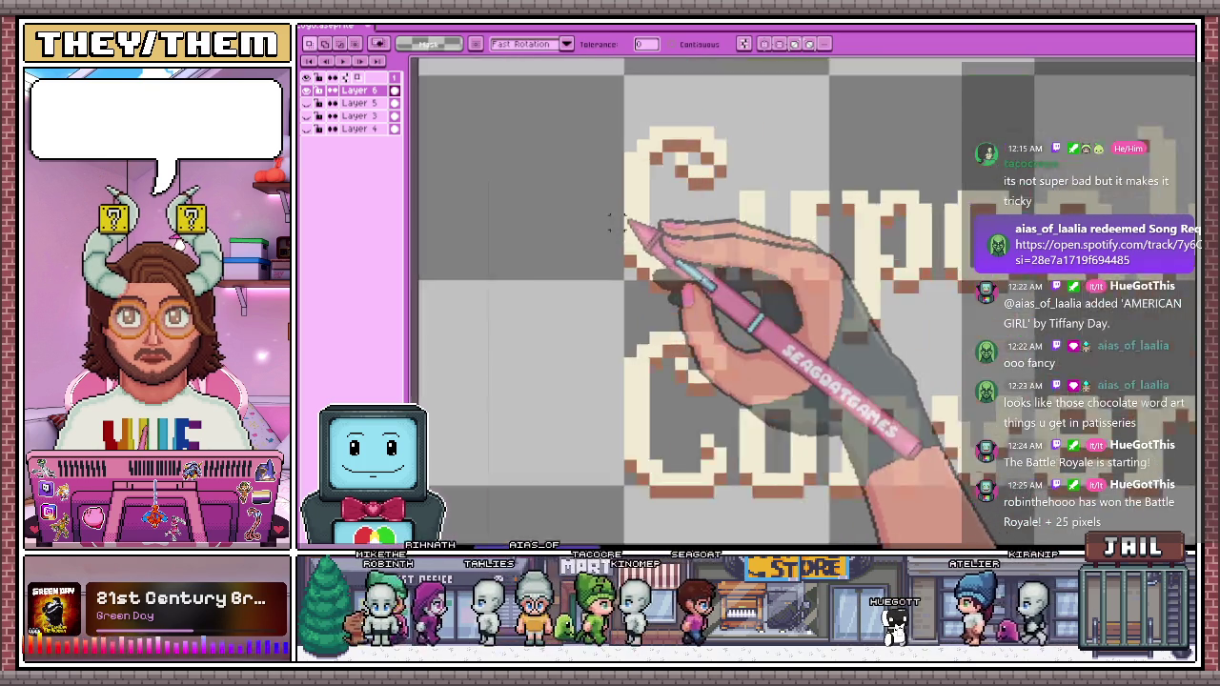
{"action": "scroll", "coordinate": [619, 238], "scroll_direction": "down", "scroll_amount": 1}
{"action": "scroll", "coordinate": [625, 222], "scroll_direction": "up", "scroll_amount": 2}
{"action": "key", "text": "b"}
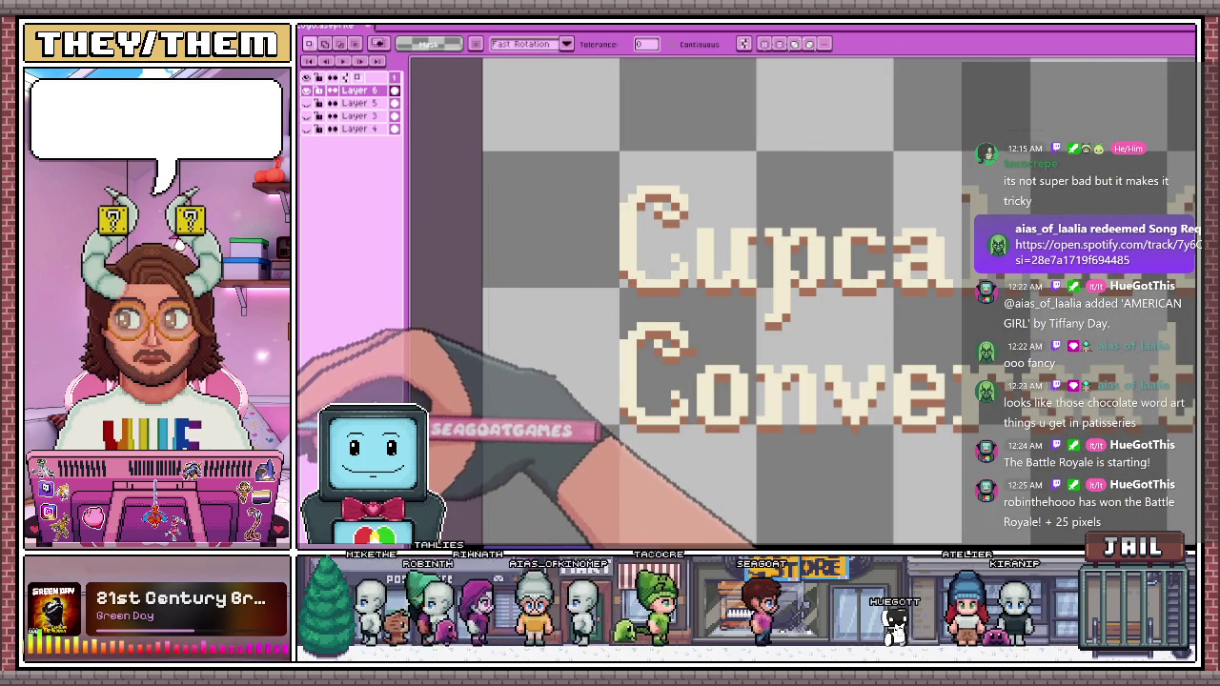
{"action": "scroll", "coordinate": [657, 250], "scroll_direction": "up", "scroll_amount": 2}
{"action": "scroll", "coordinate": [638, 229], "scroll_direction": "up", "scroll_amount": 1}
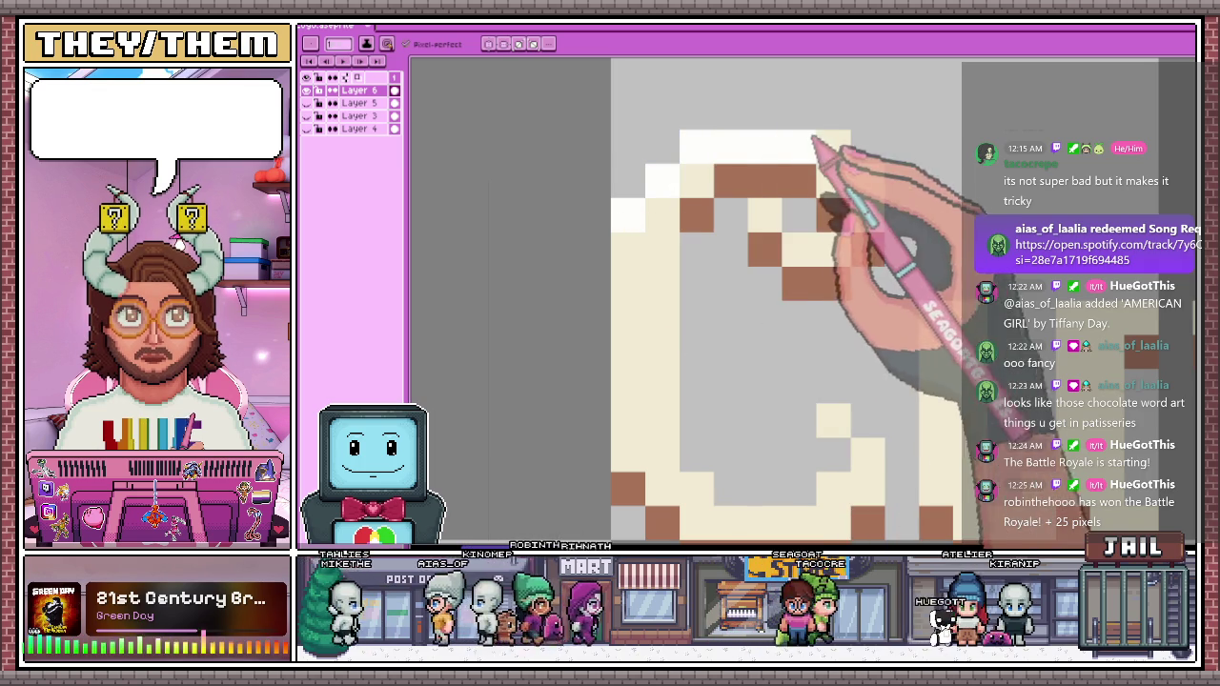
{"action": "left_click", "coordinate": [662, 147]}
{"action": "left_click", "coordinate": [631, 179]}
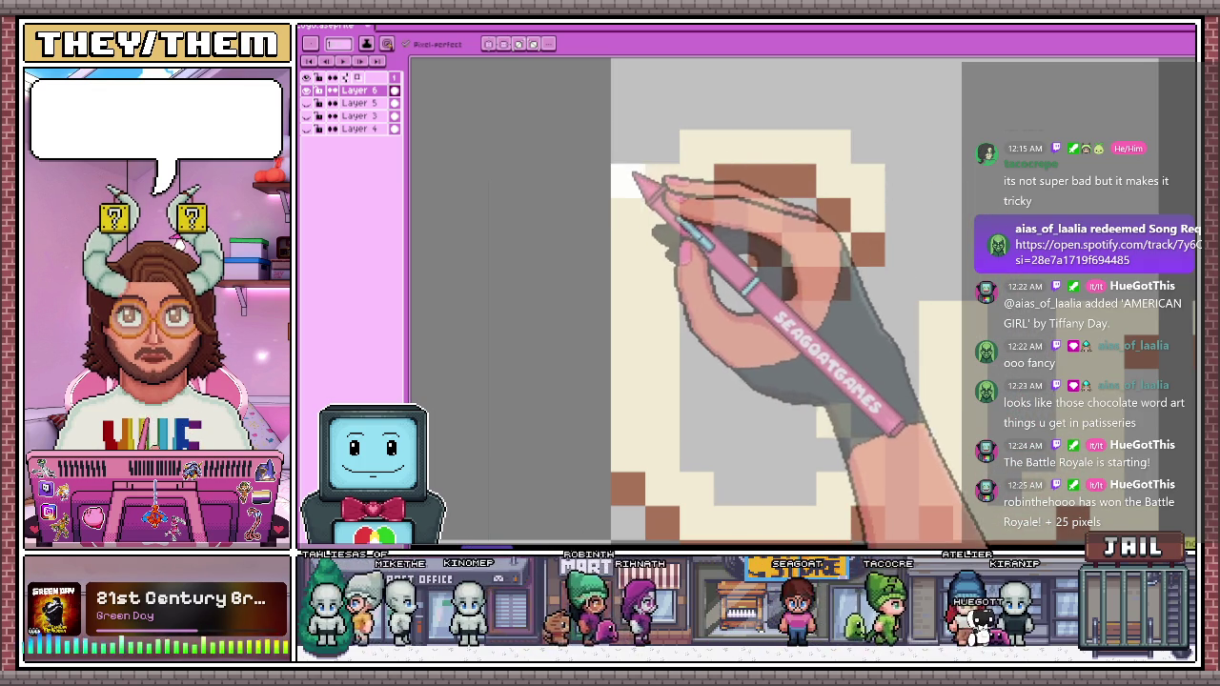
{"action": "left_click", "coordinate": [710, 116]}
{"action": "scroll", "coordinate": [791, 172], "scroll_direction": "down", "scroll_amount": 1}
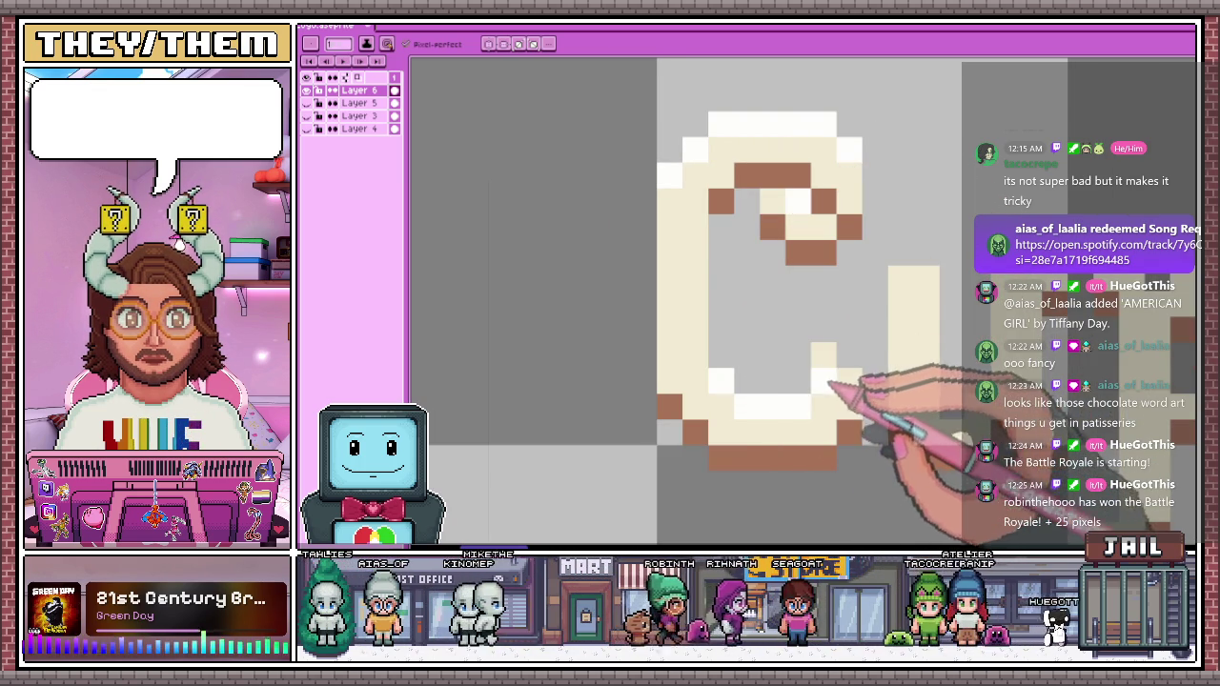
{"action": "scroll", "coordinate": [843, 355], "scroll_direction": "down", "scroll_amount": 3}
{"action": "scroll", "coordinate": [629, 324], "scroll_direction": "down", "scroll_amount": 2}
{"action": "scroll", "coordinate": [734, 381], "scroll_direction": "down", "scroll_amount": 2}
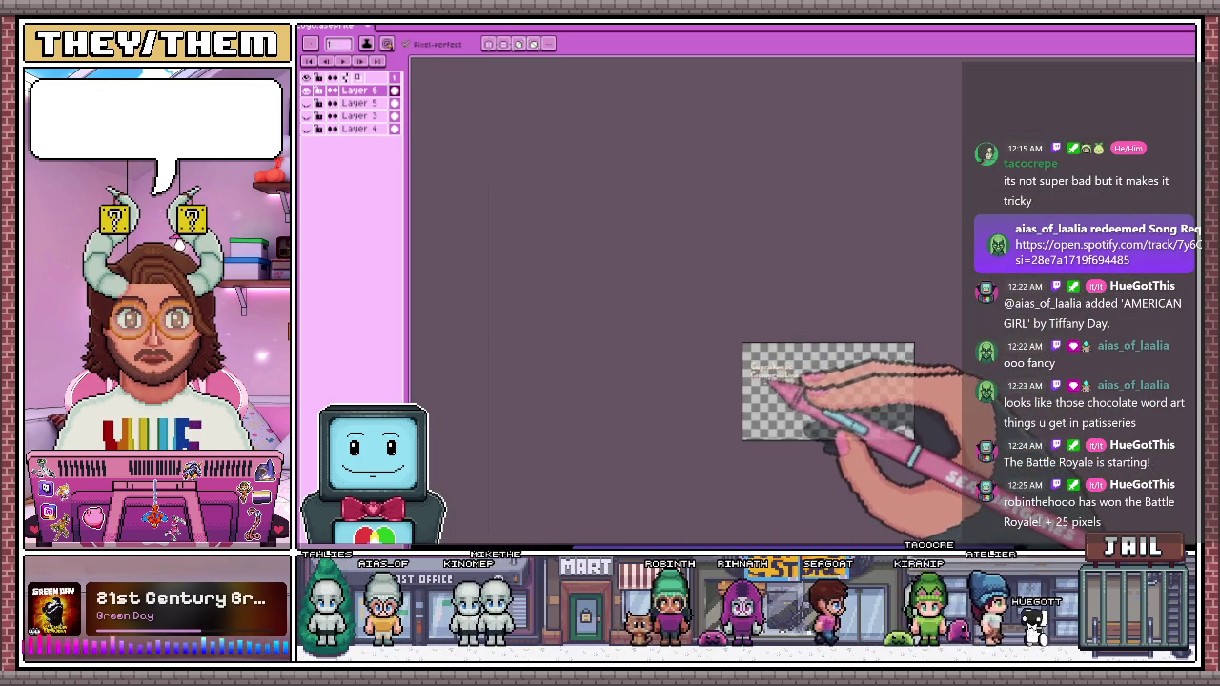
{"action": "scroll", "coordinate": [770, 355], "scroll_direction": "up", "scroll_amount": 3}
{"action": "scroll", "coordinate": [743, 314], "scroll_direction": "up", "scroll_amount": 3}
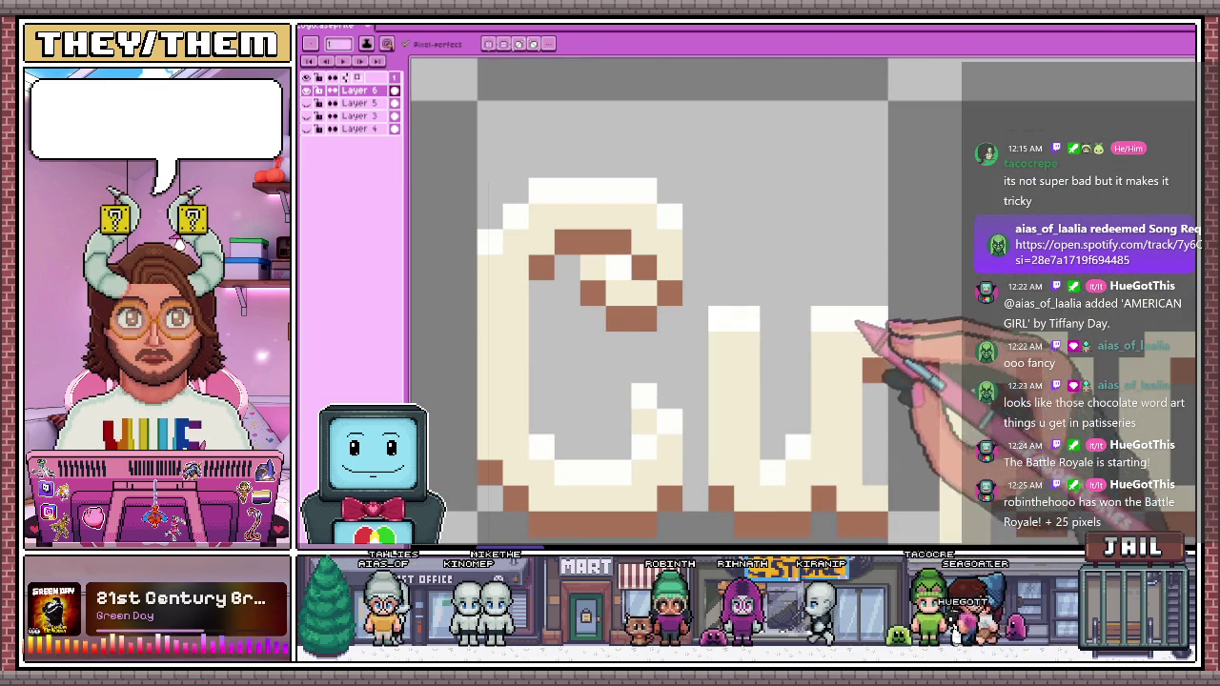
{"action": "scroll", "coordinate": [844, 340], "scroll_direction": "down", "scroll_amount": 3}
{"action": "scroll", "coordinate": [730, 309], "scroll_direction": "up", "scroll_amount": 3}
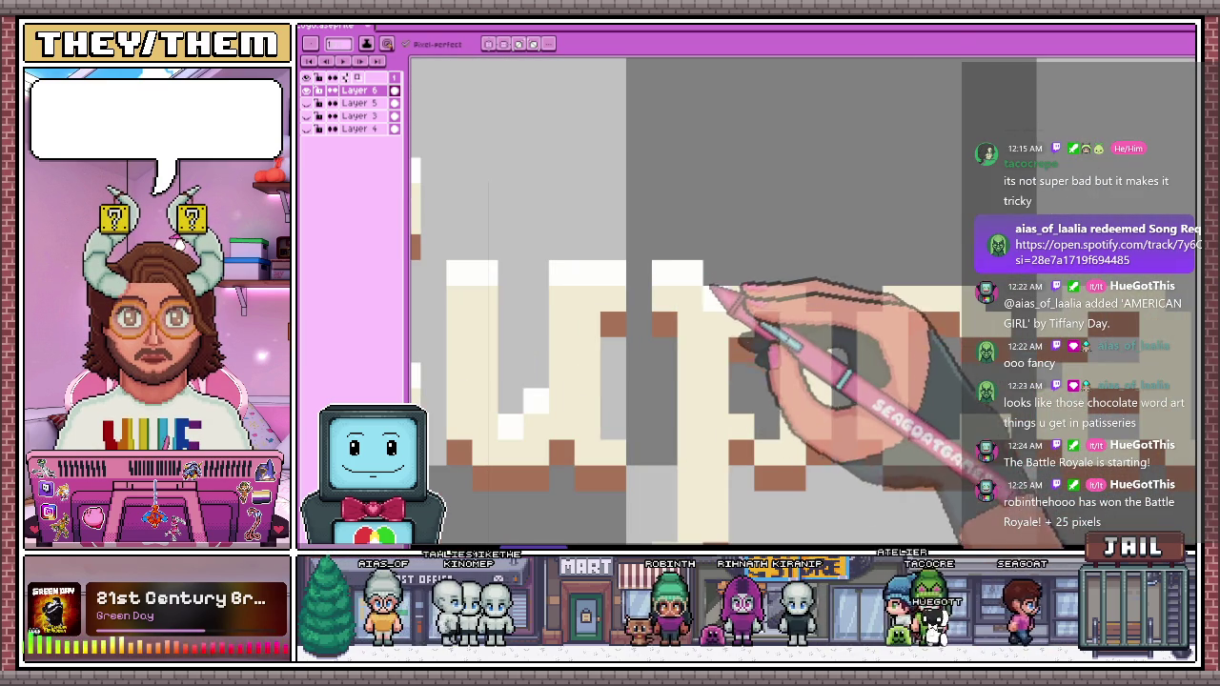
{"action": "scroll", "coordinate": [815, 298], "scroll_direction": "down", "scroll_amount": 3}
{"action": "scroll", "coordinate": [790, 327], "scroll_direction": "up", "scroll_amount": 3}
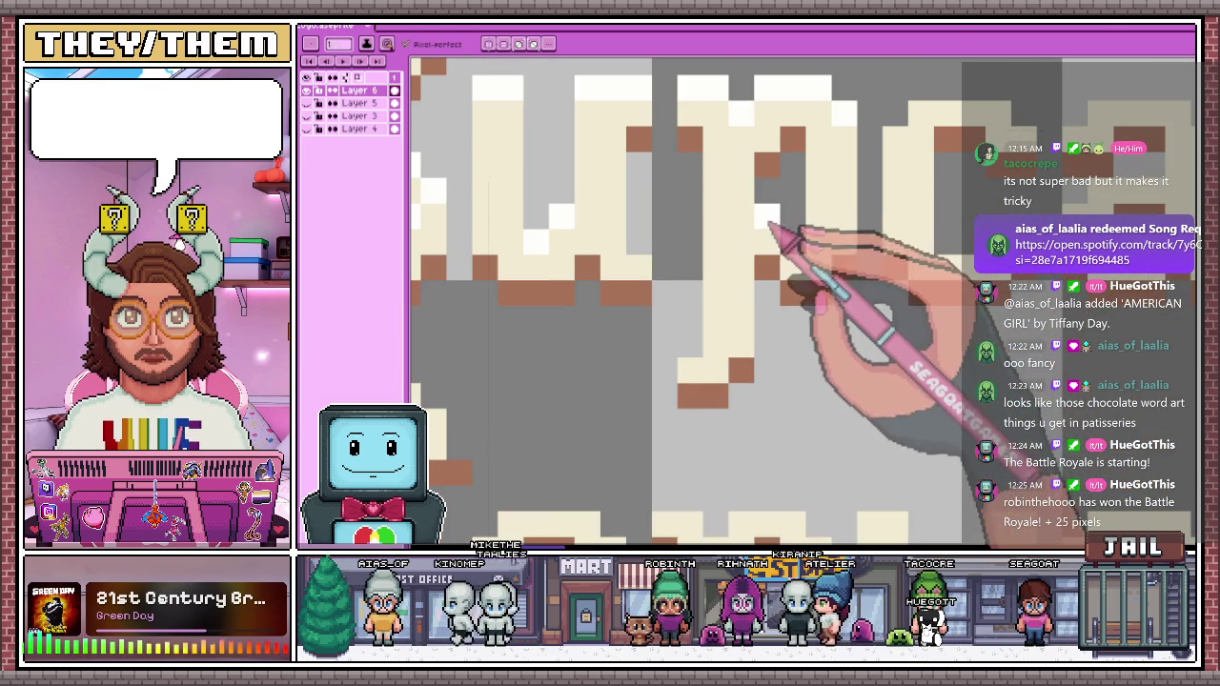
{"action": "scroll", "coordinate": [700, 345], "scroll_direction": "down", "scroll_amount": 3}
{"action": "scroll", "coordinate": [790, 239], "scroll_direction": "up", "scroll_amount": 3}
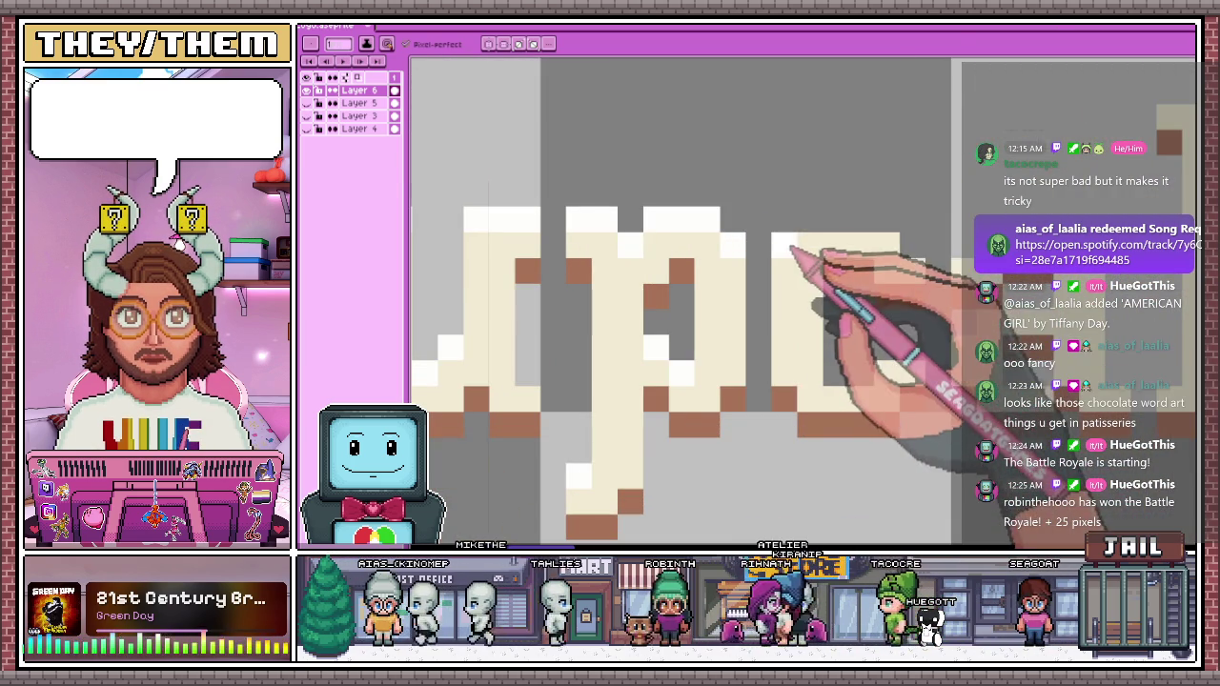
{"action": "scroll", "coordinate": [846, 245], "scroll_direction": "down", "scroll_amount": 3}
{"action": "scroll", "coordinate": [668, 305], "scroll_direction": "up", "scroll_amount": 3}
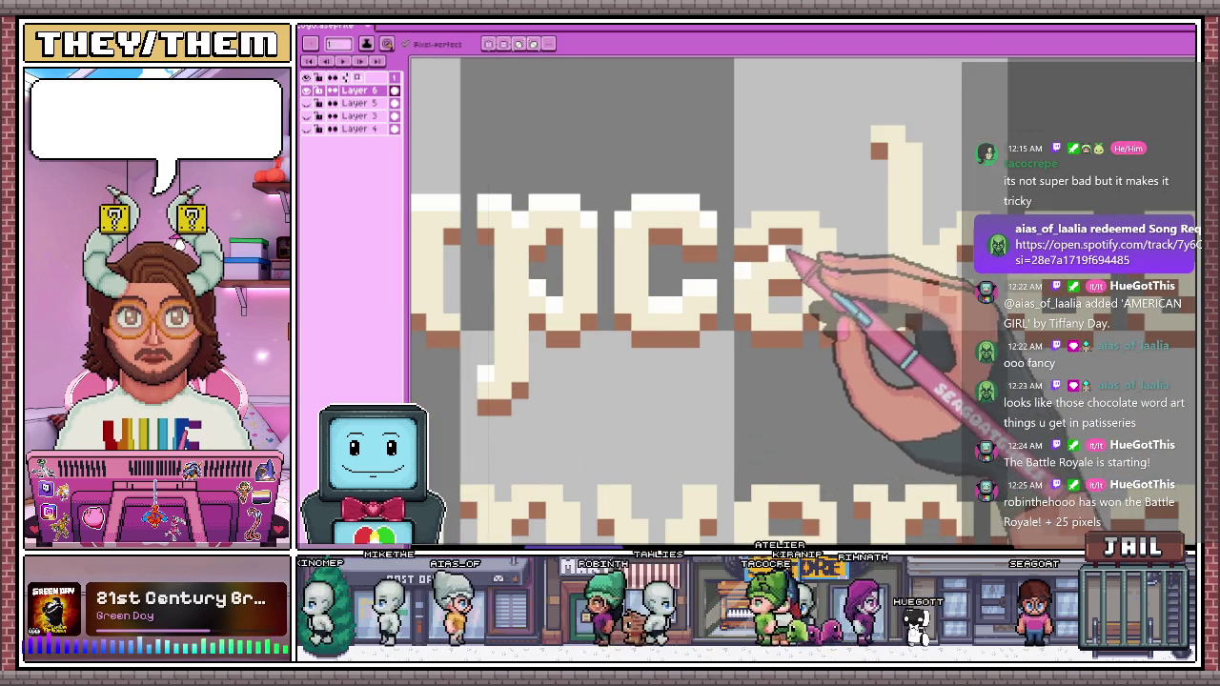
{"action": "scroll", "coordinate": [829, 221], "scroll_direction": "down", "scroll_amount": 3}
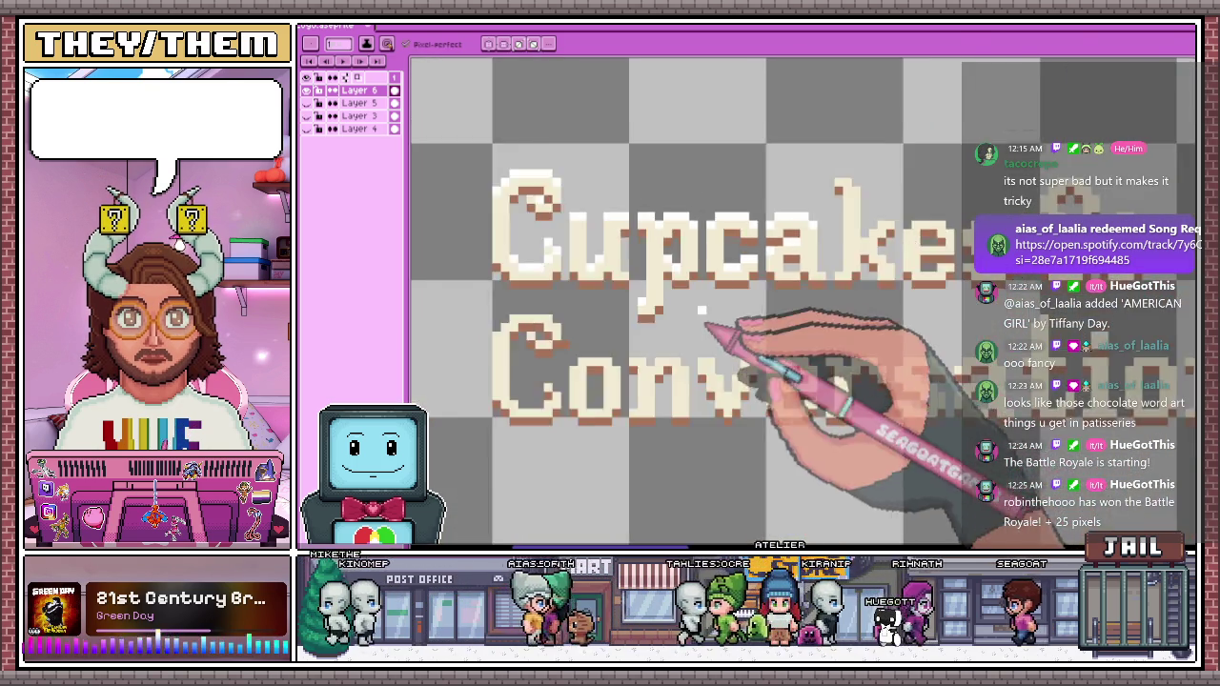
{"action": "scroll", "coordinate": [706, 324], "scroll_direction": "up", "scroll_amount": 2}
{"action": "scroll", "coordinate": [772, 286], "scroll_direction": "up", "scroll_amount": 1}
{"action": "scroll", "coordinate": [739, 285], "scroll_direction": "down", "scroll_amount": 4}
{"action": "scroll", "coordinate": [762, 322], "scroll_direction": "down", "scroll_amount": 3}
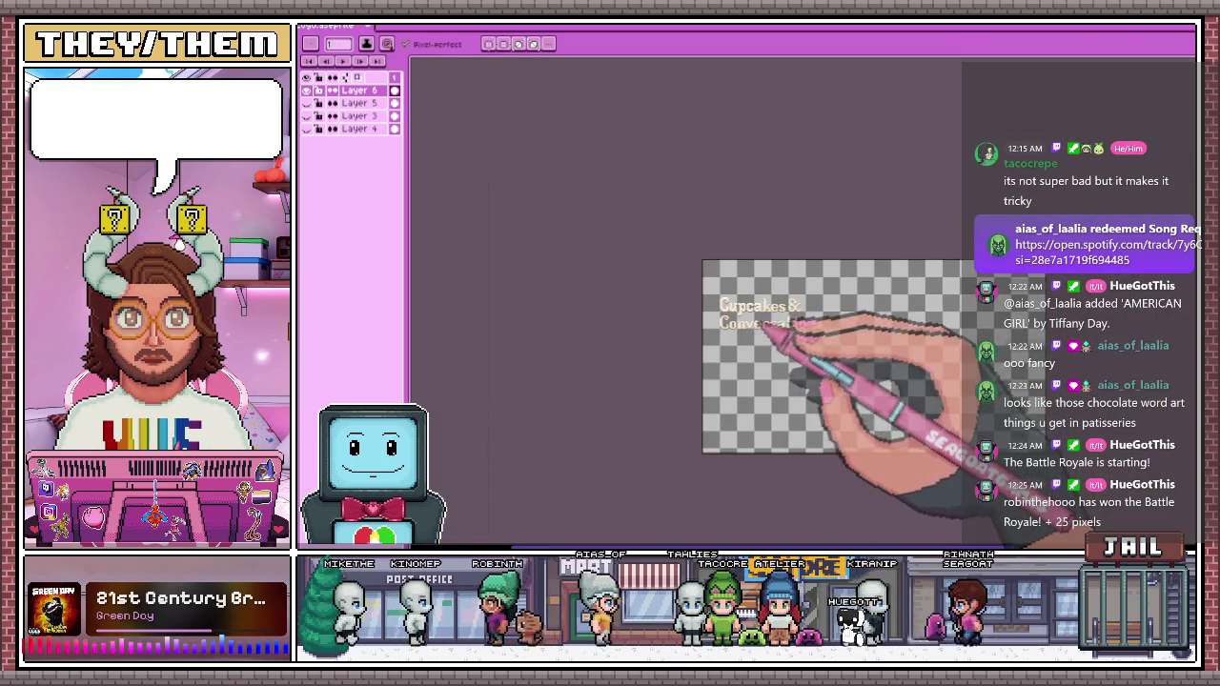
{"action": "scroll", "coordinate": [796, 319], "scroll_direction": "up", "scroll_amount": 1}
{"action": "scroll", "coordinate": [789, 321], "scroll_direction": "up", "scroll_amount": 2}
{"action": "scroll", "coordinate": [742, 250], "scroll_direction": "up", "scroll_amount": 2}
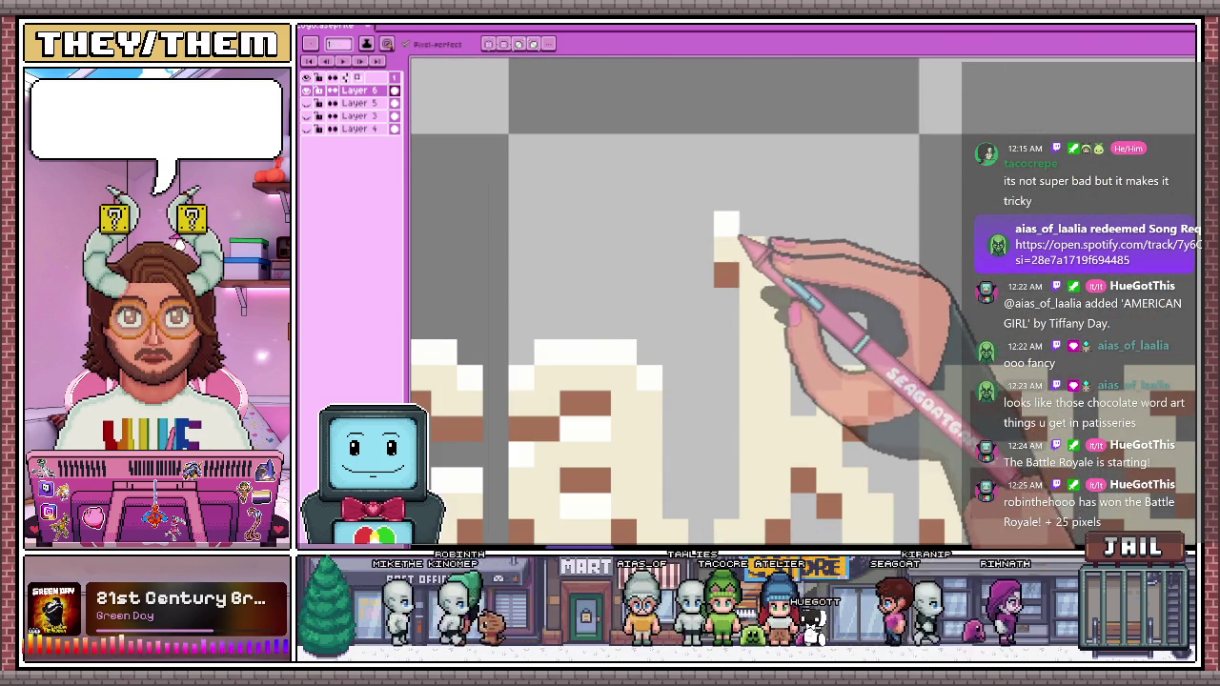
{"action": "scroll", "coordinate": [757, 229], "scroll_direction": "down", "scroll_amount": 2}
{"action": "scroll", "coordinate": [830, 239], "scroll_direction": "up", "scroll_amount": 1}
{"action": "scroll", "coordinate": [762, 273], "scroll_direction": "up", "scroll_amount": 1}
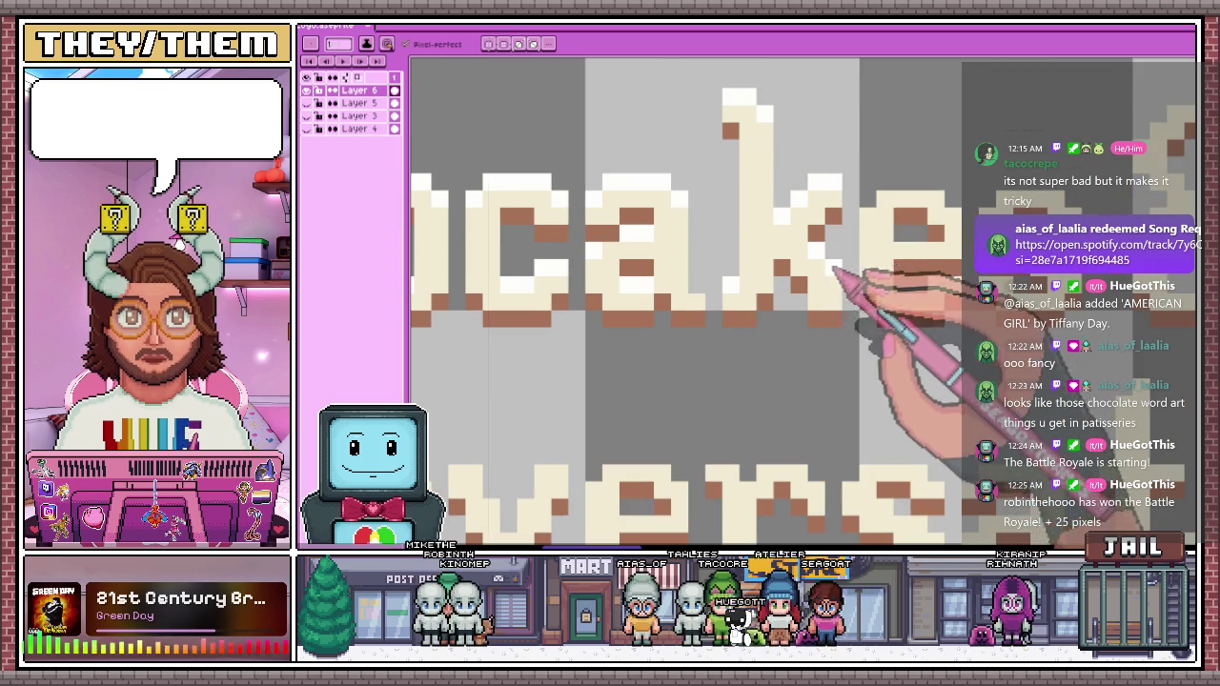
{"action": "scroll", "coordinate": [836, 269], "scroll_direction": "down", "scroll_amount": 3}
{"action": "scroll", "coordinate": [762, 286], "scroll_direction": "up", "scroll_amount": 2}
{"action": "scroll", "coordinate": [716, 284], "scroll_direction": "up", "scroll_amount": 1}
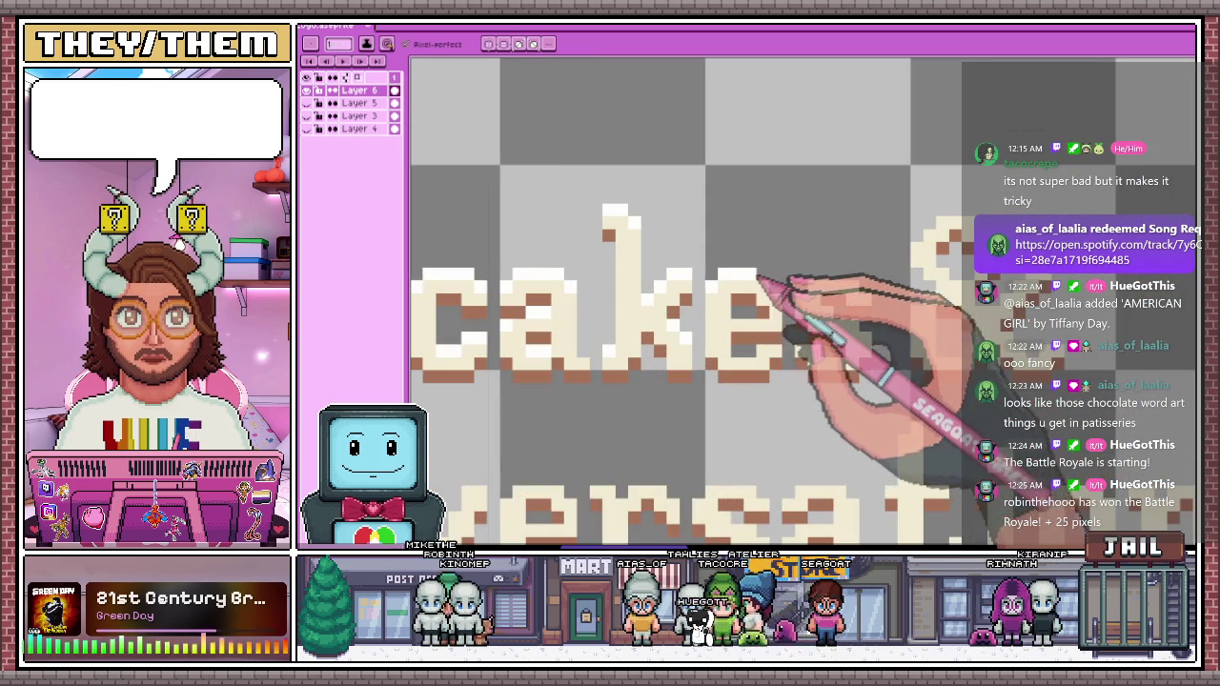
{"action": "scroll", "coordinate": [758, 276], "scroll_direction": "up", "scroll_amount": 1}
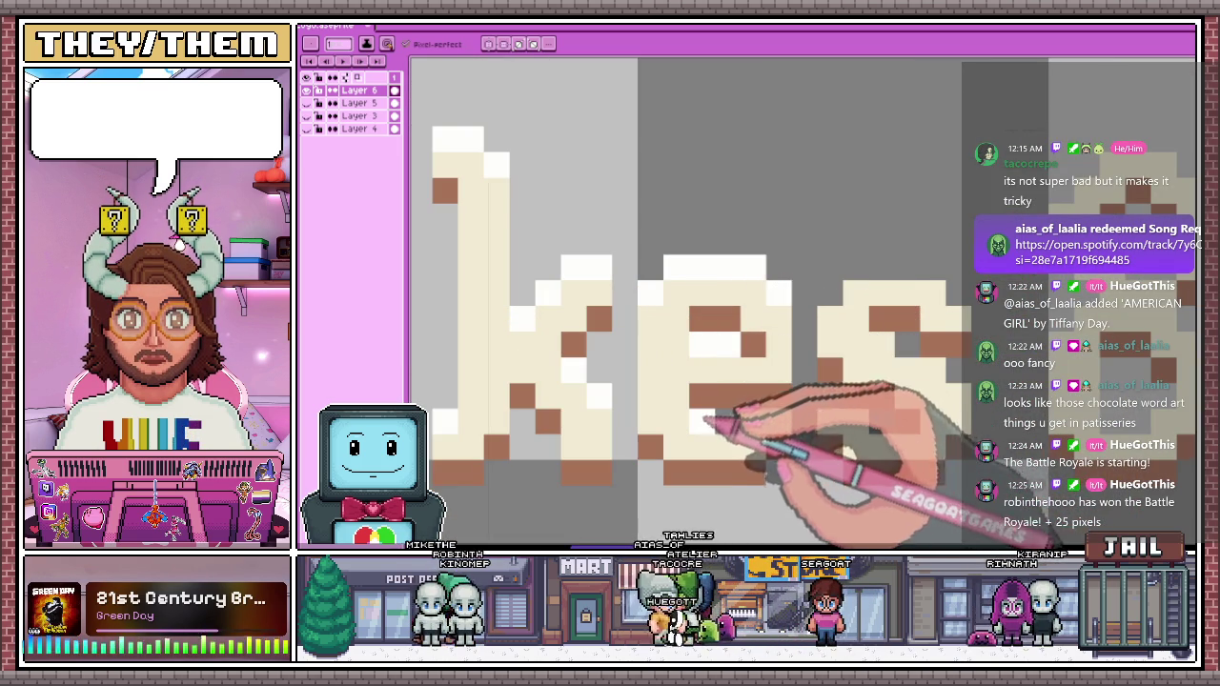
{"action": "scroll", "coordinate": [668, 267], "scroll_direction": "down", "scroll_amount": 2}
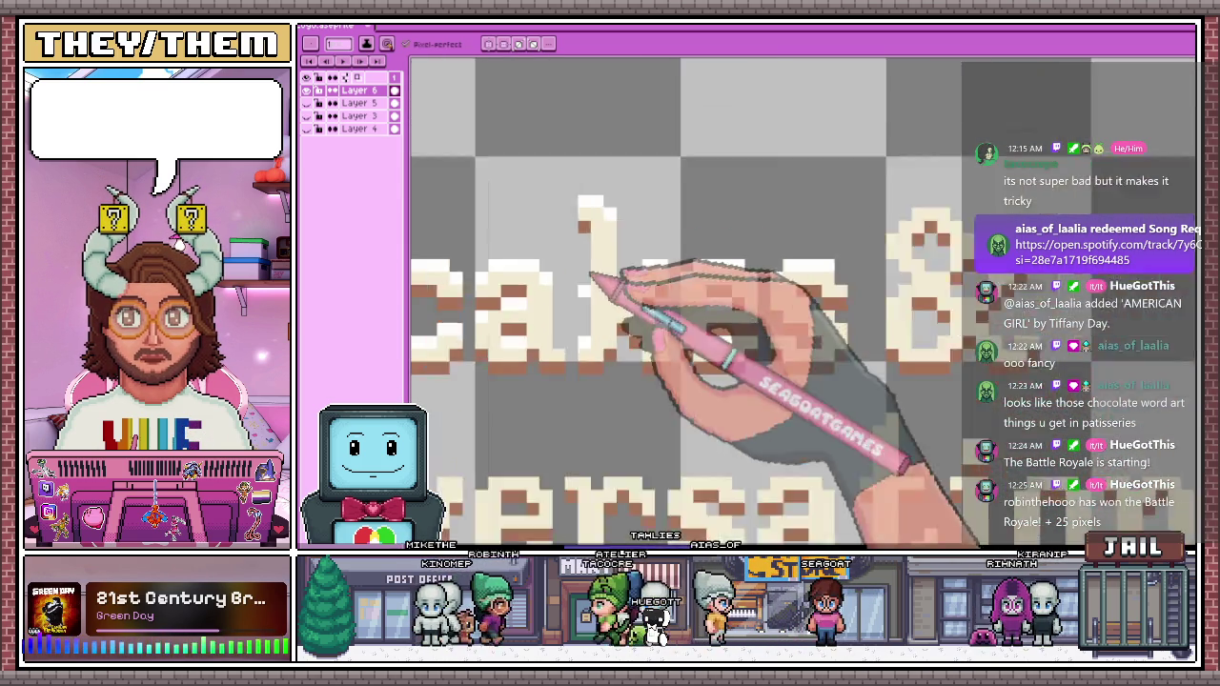
{"action": "scroll", "coordinate": [724, 286], "scroll_direction": "up", "scroll_amount": 2}
{"action": "scroll", "coordinate": [730, 349], "scroll_direction": "up", "scroll_amount": 1}
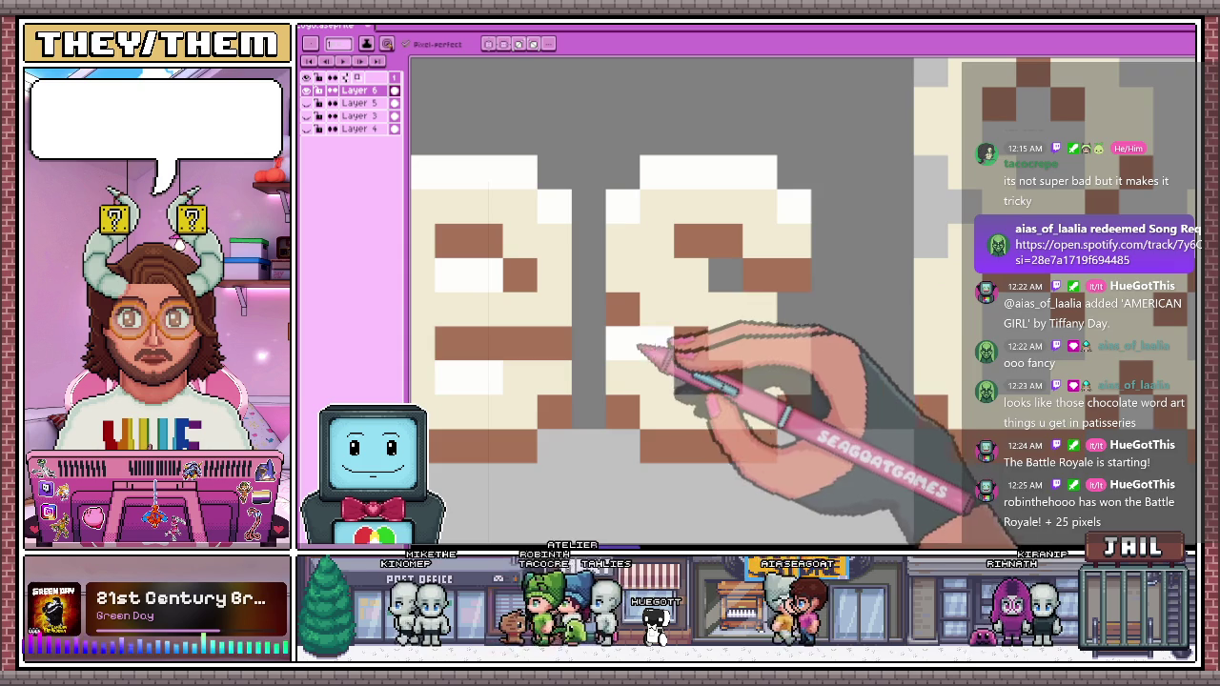
{"action": "scroll", "coordinate": [716, 348], "scroll_direction": "down", "scroll_amount": 1}
{"action": "scroll", "coordinate": [734, 268], "scroll_direction": "down", "scroll_amount": 2}
{"action": "scroll", "coordinate": [800, 305], "scroll_direction": "up", "scroll_amount": 3}
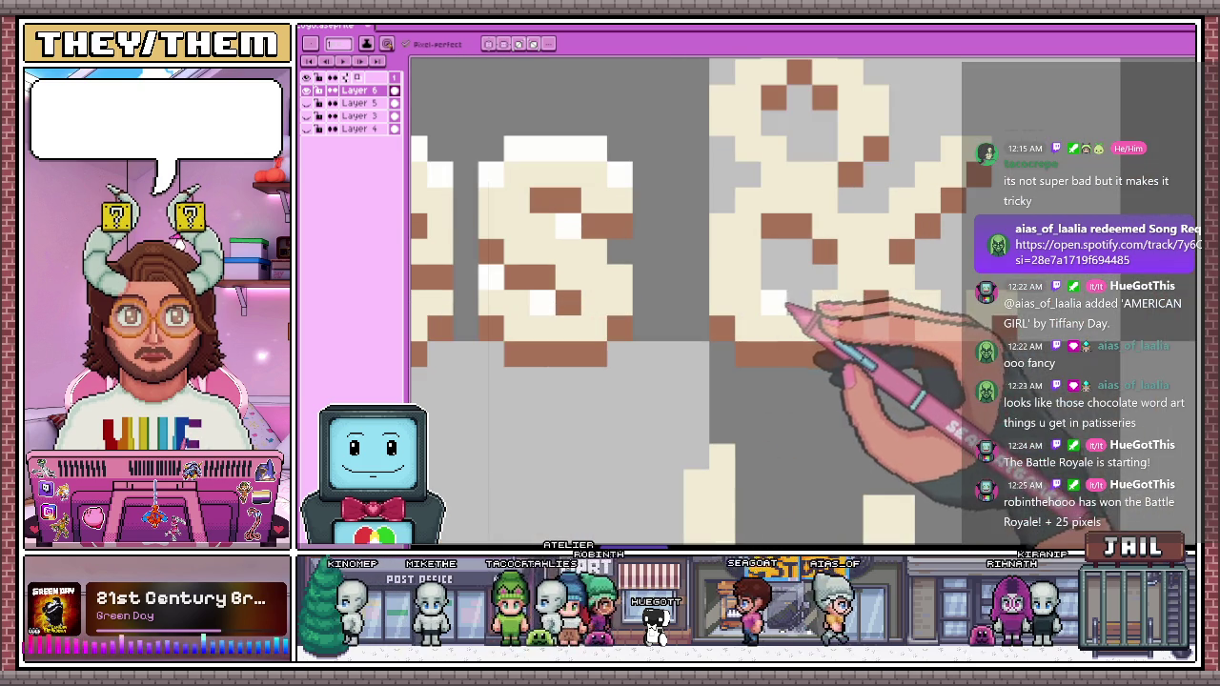
{"action": "scroll", "coordinate": [777, 186], "scroll_direction": "down", "scroll_amount": 1}
{"action": "scroll", "coordinate": [778, 189], "scroll_direction": "up", "scroll_amount": 2}
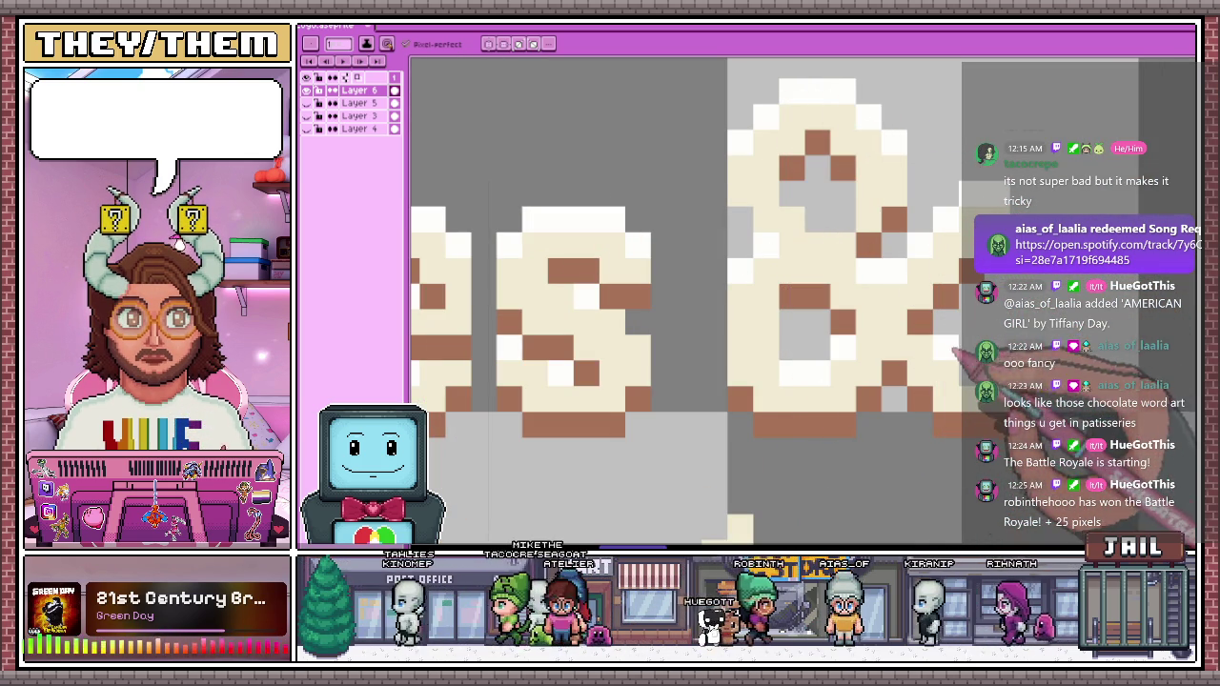
{"action": "scroll", "coordinate": [858, 305], "scroll_direction": "down", "scroll_amount": 2}
{"action": "scroll", "coordinate": [781, 314], "scroll_direction": "down", "scroll_amount": 2}
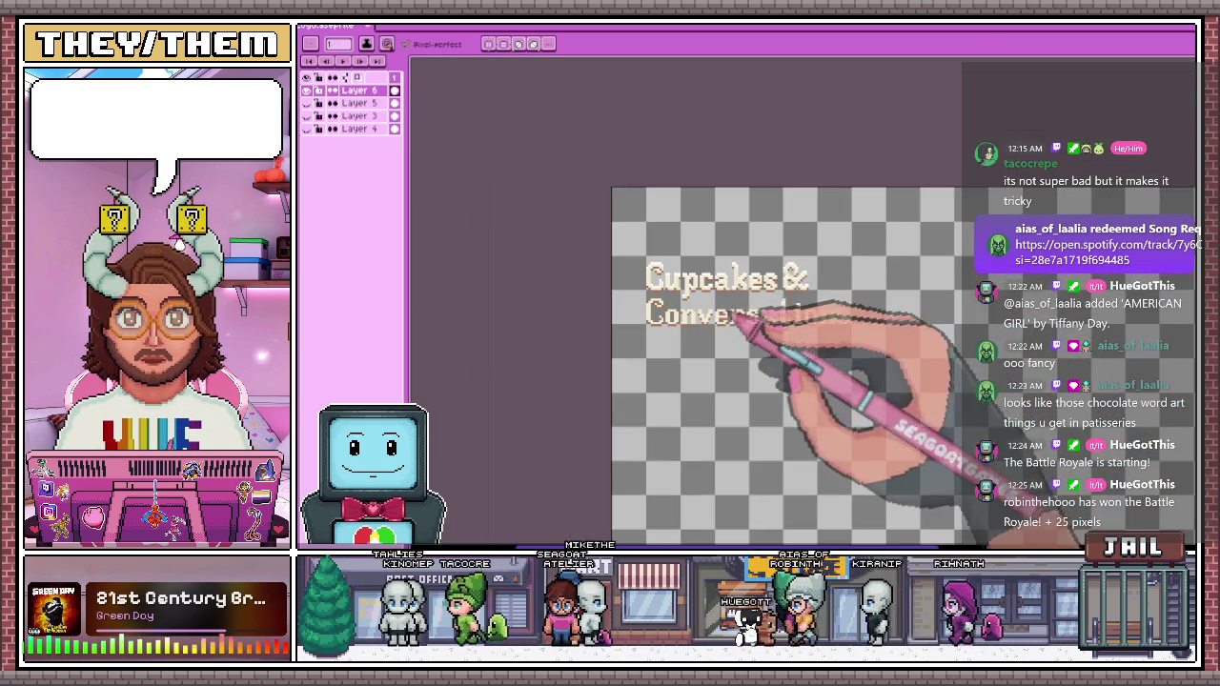
Lighten a pixel inside the top of the C and the pixels along its bottom
{"action": "scroll", "coordinate": [667, 333], "scroll_direction": "up", "scroll_amount": 2}
{"action": "scroll", "coordinate": [572, 324], "scroll_direction": "up", "scroll_amount": 1}
{"action": "scroll", "coordinate": [629, 286], "scroll_direction": "up", "scroll_amount": 3}
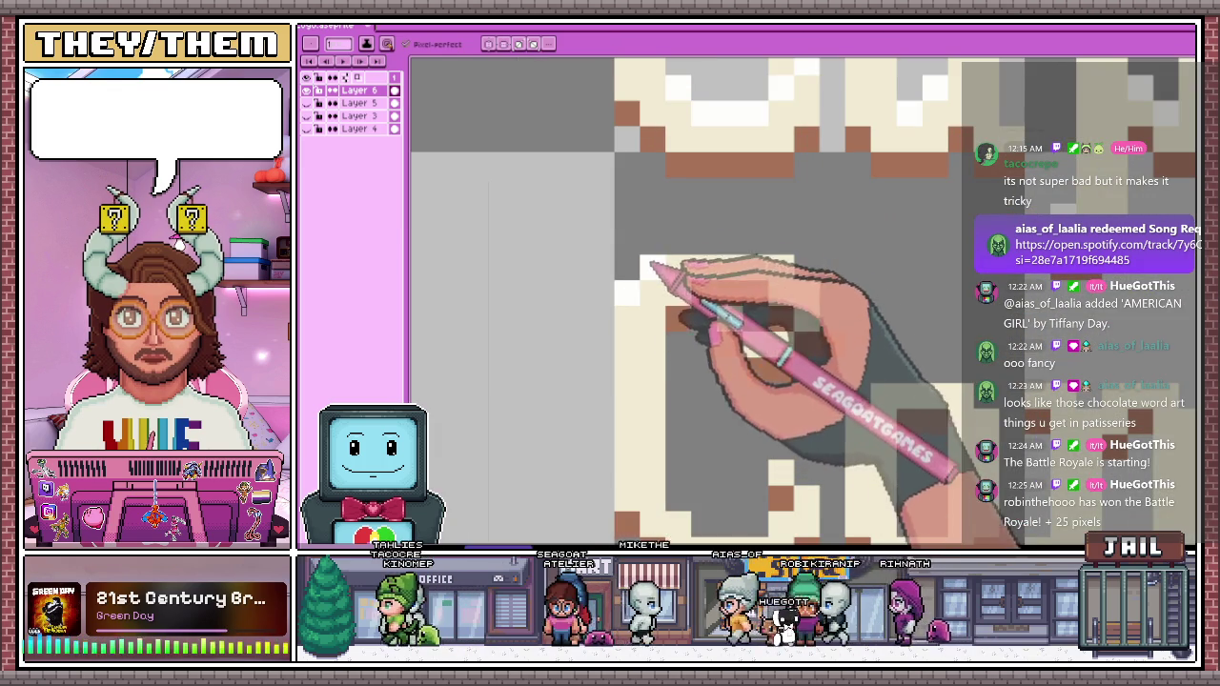
{"action": "left_click_drag", "start_coordinate": [806, 268], "coordinate": [829, 305]}
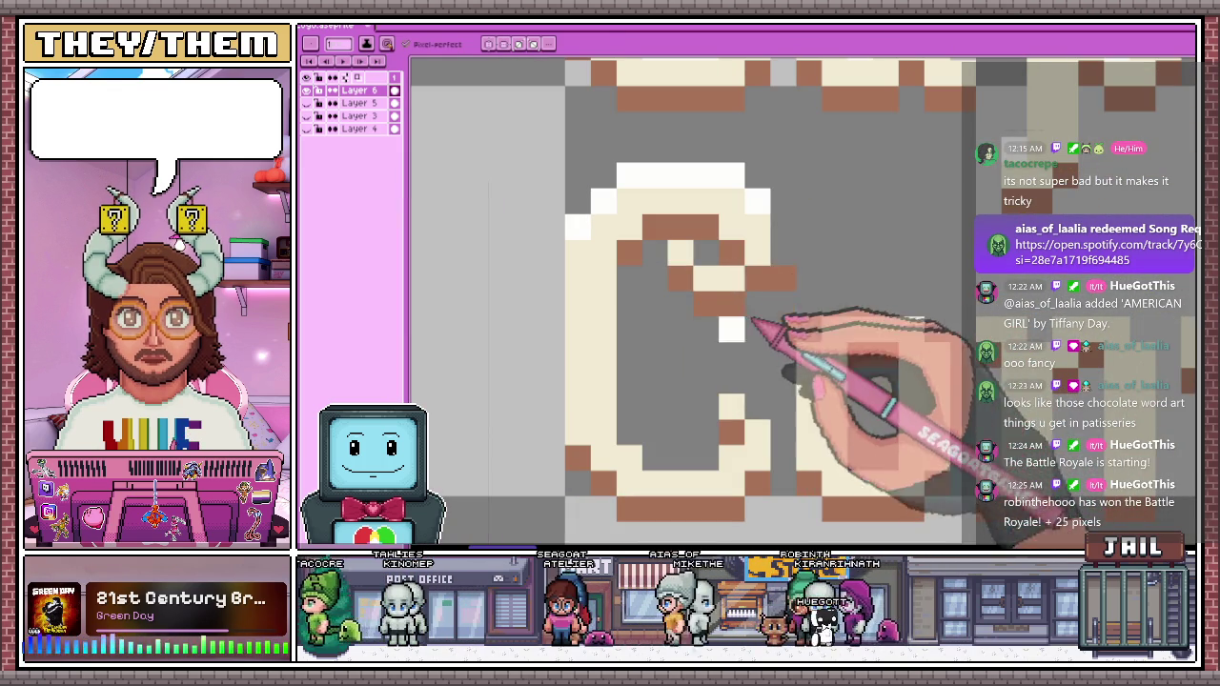
{"action": "key", "text": "e"}
{"action": "left_click", "coordinate": [706, 253]}
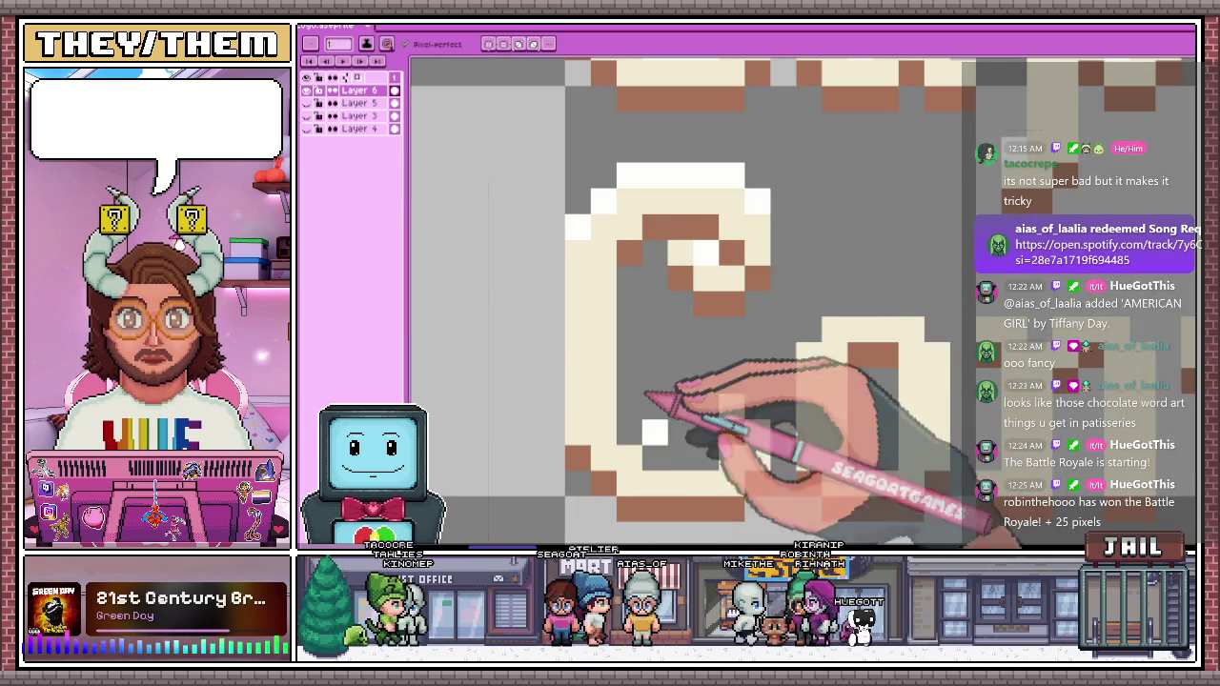
{"action": "left_click_drag", "start_coordinate": [629, 434], "coordinate": [734, 458]}
Extend the cream top stroke of the r in Conversations
{"action": "scroll", "coordinate": [736, 385], "scroll_direction": "down", "scroll_amount": 1}
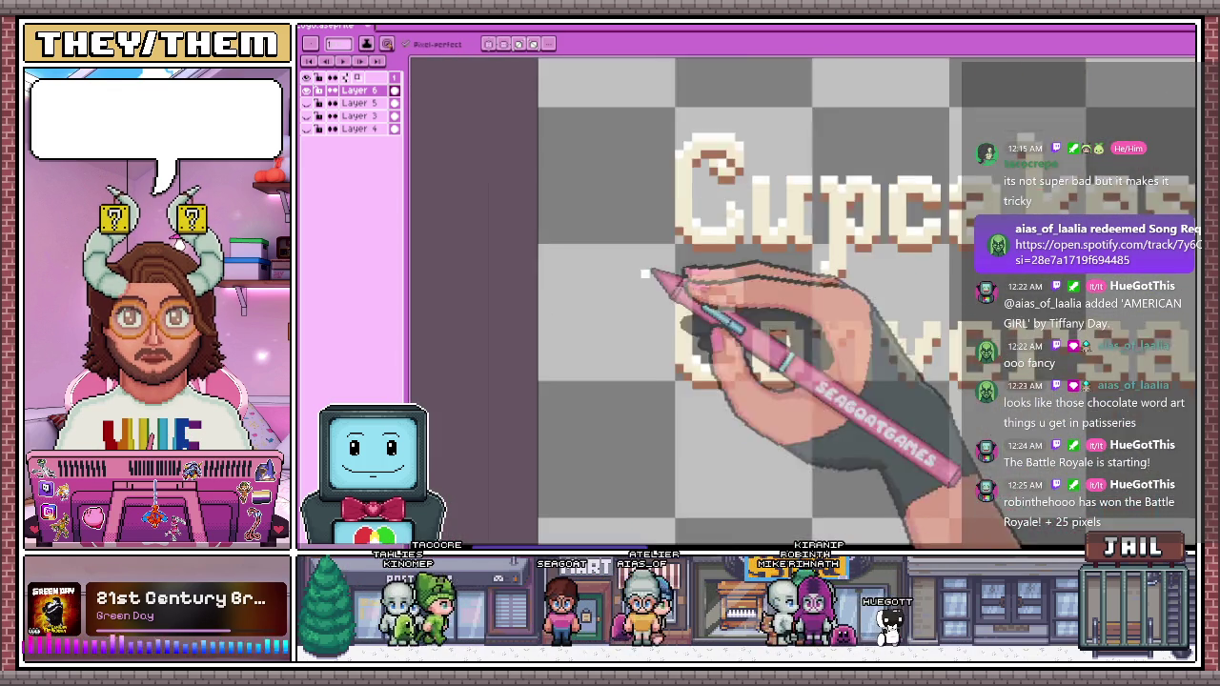
{"action": "scroll", "coordinate": [725, 372], "scroll_direction": "down", "scroll_amount": 1}
{"action": "scroll", "coordinate": [715, 358], "scroll_direction": "up", "scroll_amount": 1}
{"action": "scroll", "coordinate": [705, 345], "scroll_direction": "up", "scroll_amount": 1}
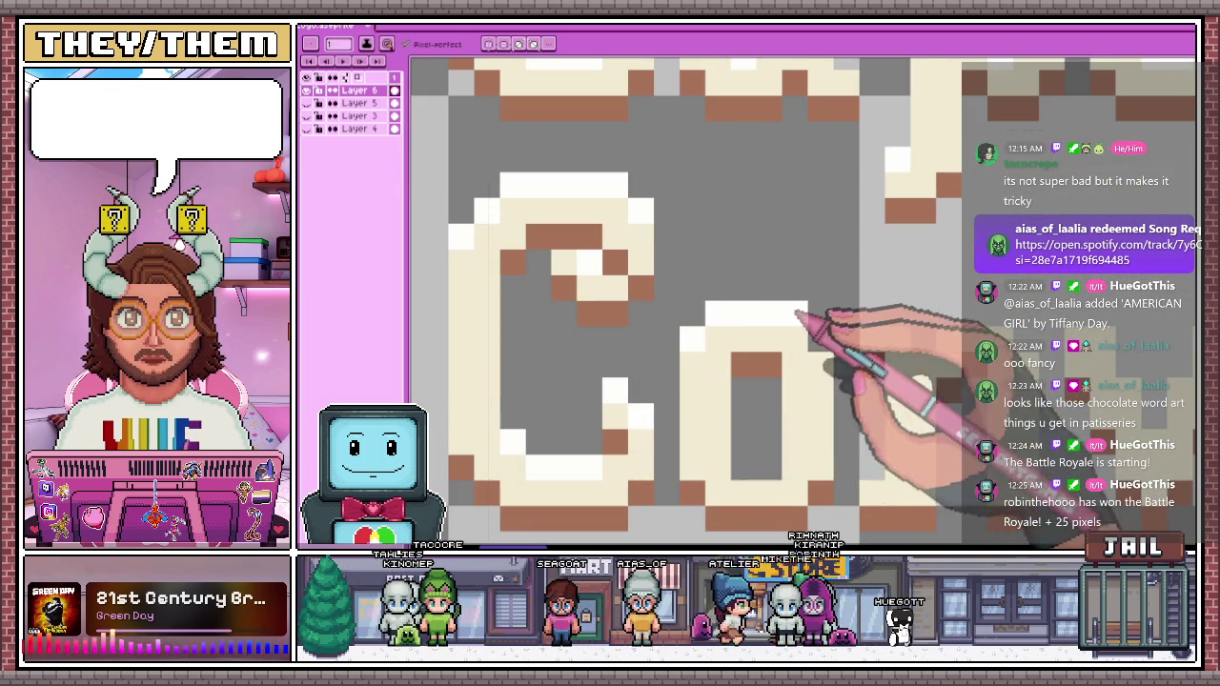
{"action": "scroll", "coordinate": [808, 314], "scroll_direction": "down", "scroll_amount": 1}
{"action": "scroll", "coordinate": [632, 272], "scroll_direction": "up", "scroll_amount": 1}
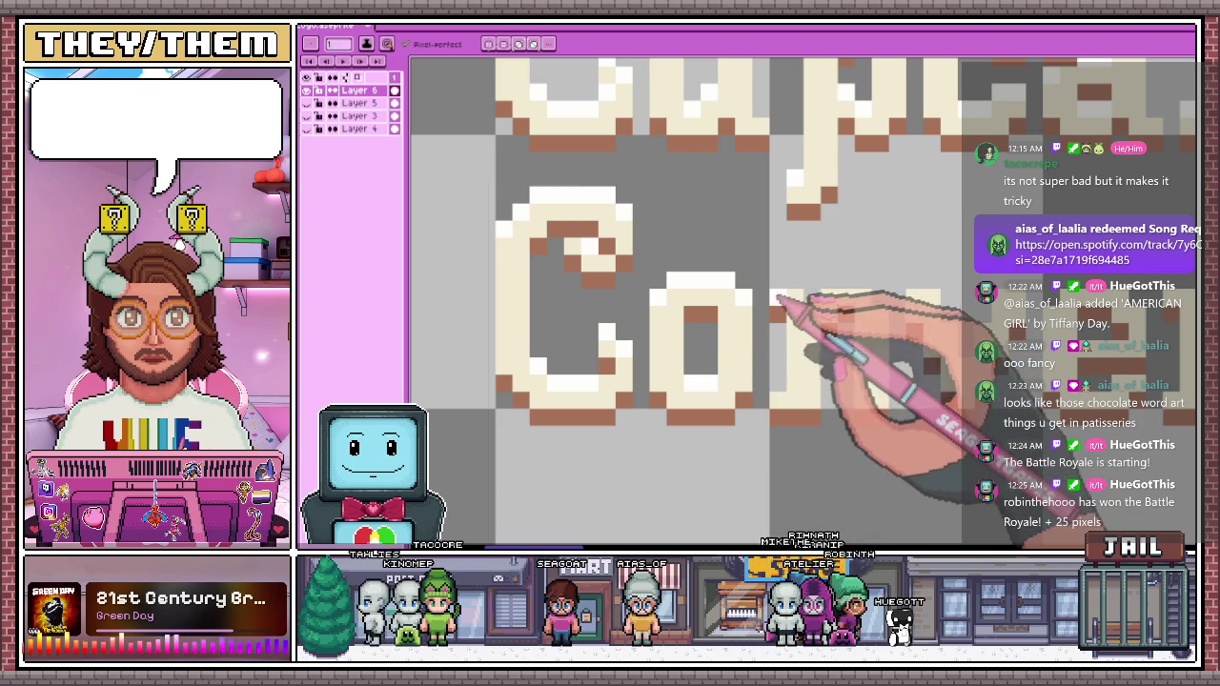
{"action": "scroll", "coordinate": [883, 292], "scroll_direction": "down", "scroll_amount": 1}
{"action": "scroll", "coordinate": [810, 372], "scroll_direction": "up", "scroll_amount": 1}
{"action": "scroll", "coordinate": [686, 353], "scroll_direction": "down", "scroll_amount": 2}
{"action": "scroll", "coordinate": [739, 314], "scroll_direction": "up", "scroll_amount": 2}
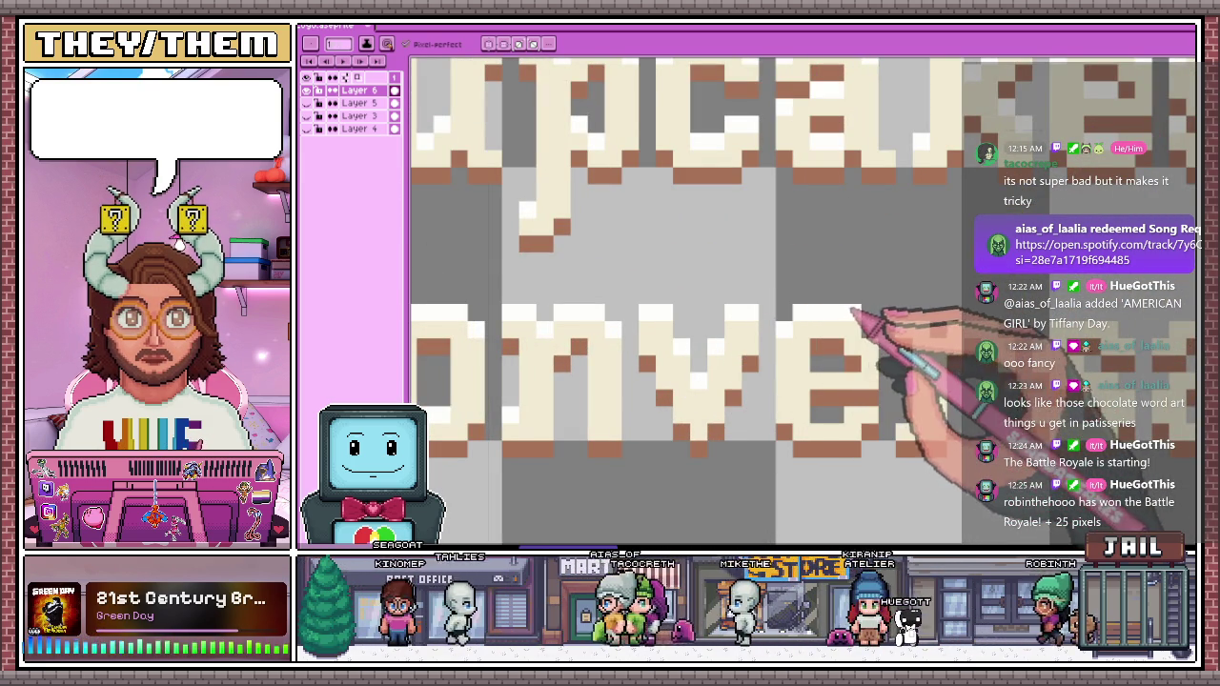
{"action": "scroll", "coordinate": [875, 334], "scroll_direction": "down", "scroll_amount": 2}
{"action": "scroll", "coordinate": [760, 314], "scroll_direction": "up", "scroll_amount": 2}
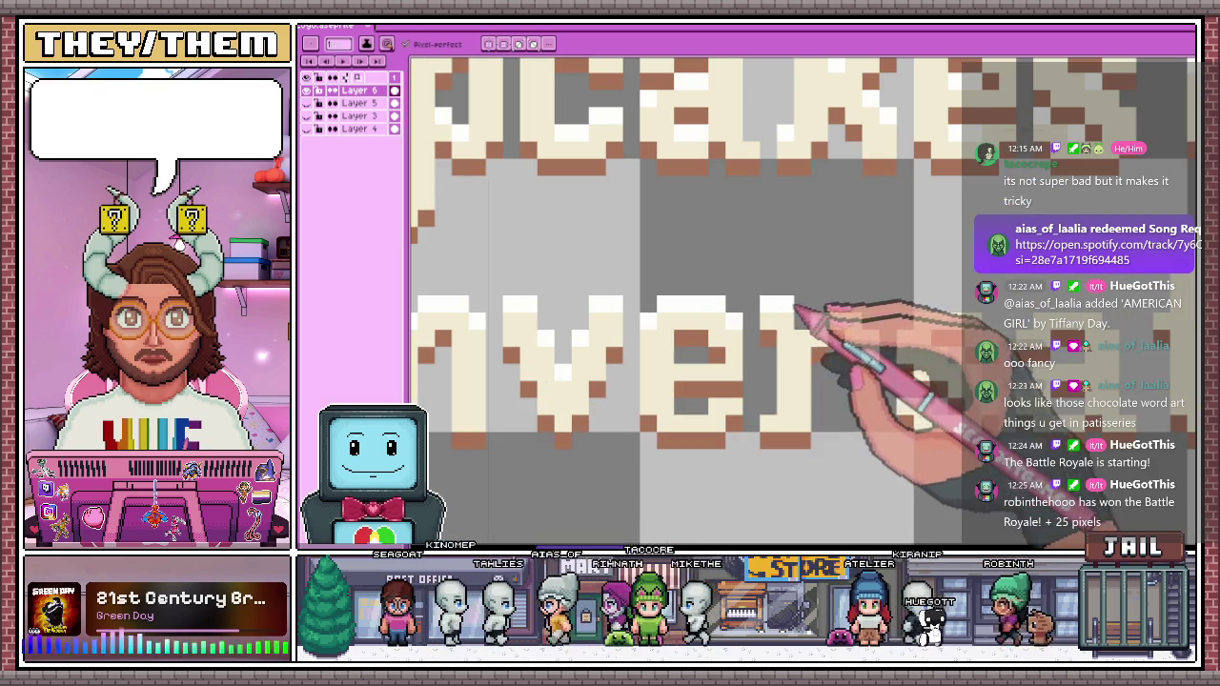
{"action": "left_click_drag", "start_coordinate": [826, 306], "coordinate": [865, 311]}
Fill in one missing cream pixel in the Conversations lettering
{"action": "scroll", "coordinate": [892, 338], "scroll_direction": "down", "scroll_amount": 2}
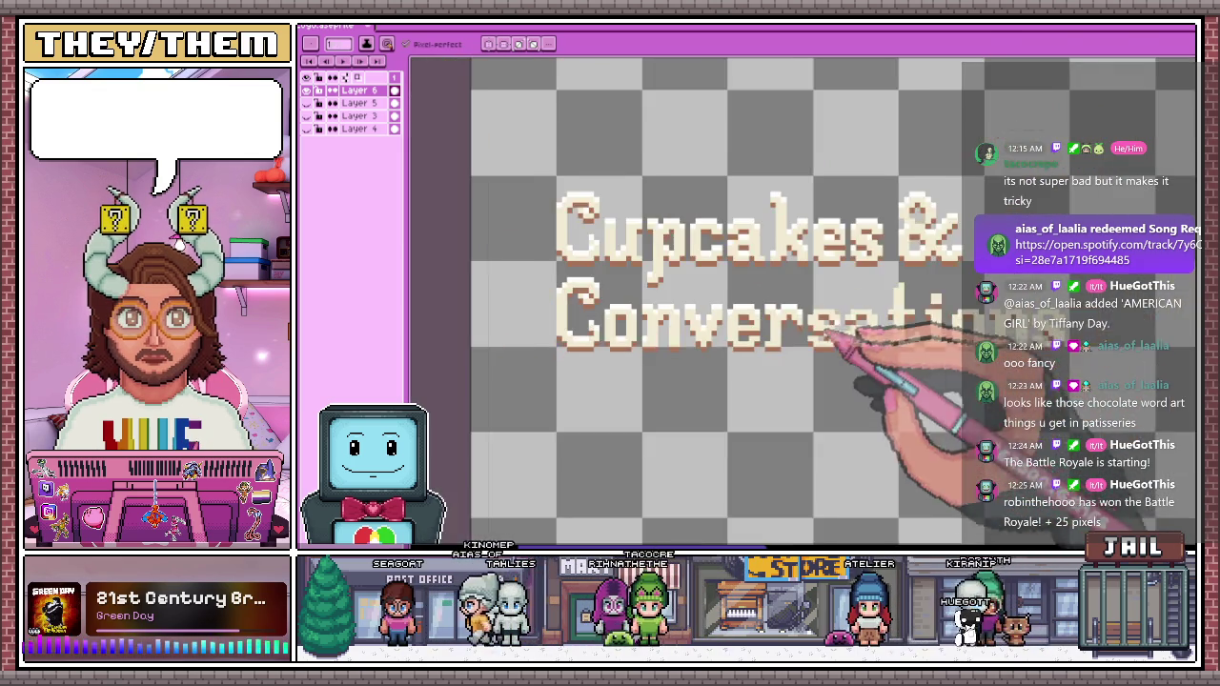
{"action": "scroll", "coordinate": [816, 321], "scroll_direction": "up", "scroll_amount": 2}
{"action": "scroll", "coordinate": [791, 312], "scroll_direction": "up", "scroll_amount": 1}
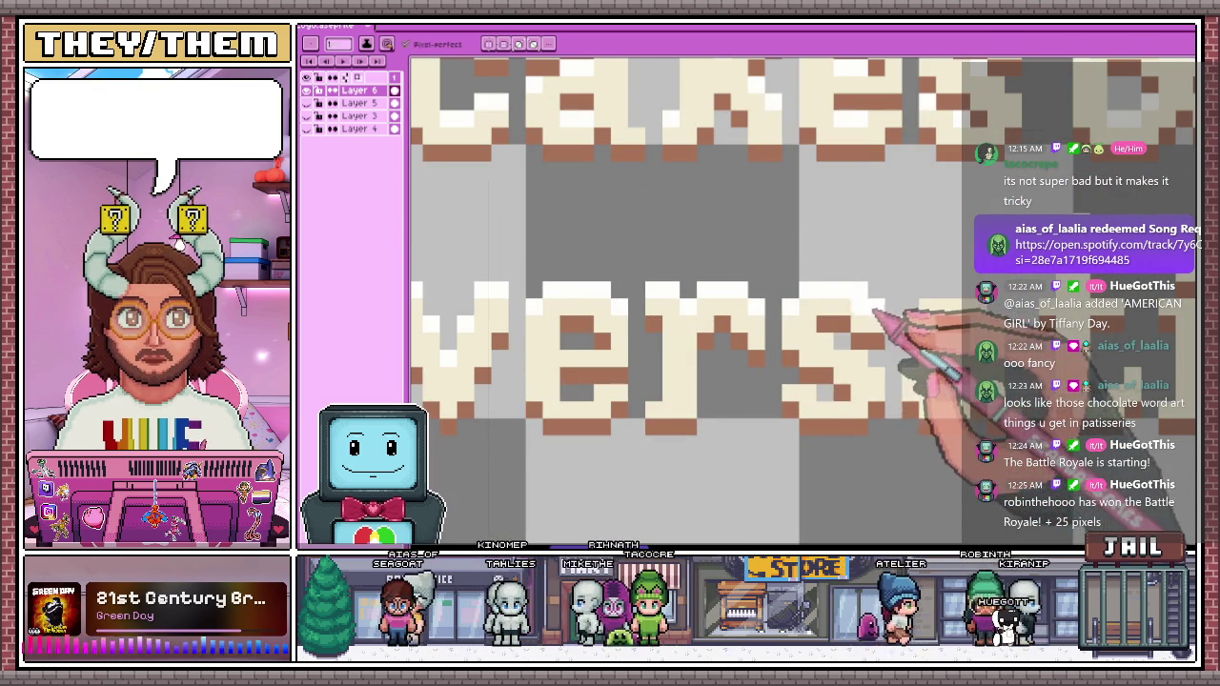
{"action": "scroll", "coordinate": [872, 310], "scroll_direction": "down", "scroll_amount": 2}
{"action": "scroll", "coordinate": [770, 336], "scroll_direction": "up", "scroll_amount": 2}
{"action": "scroll", "coordinate": [805, 345], "scroll_direction": "down", "scroll_amount": 2}
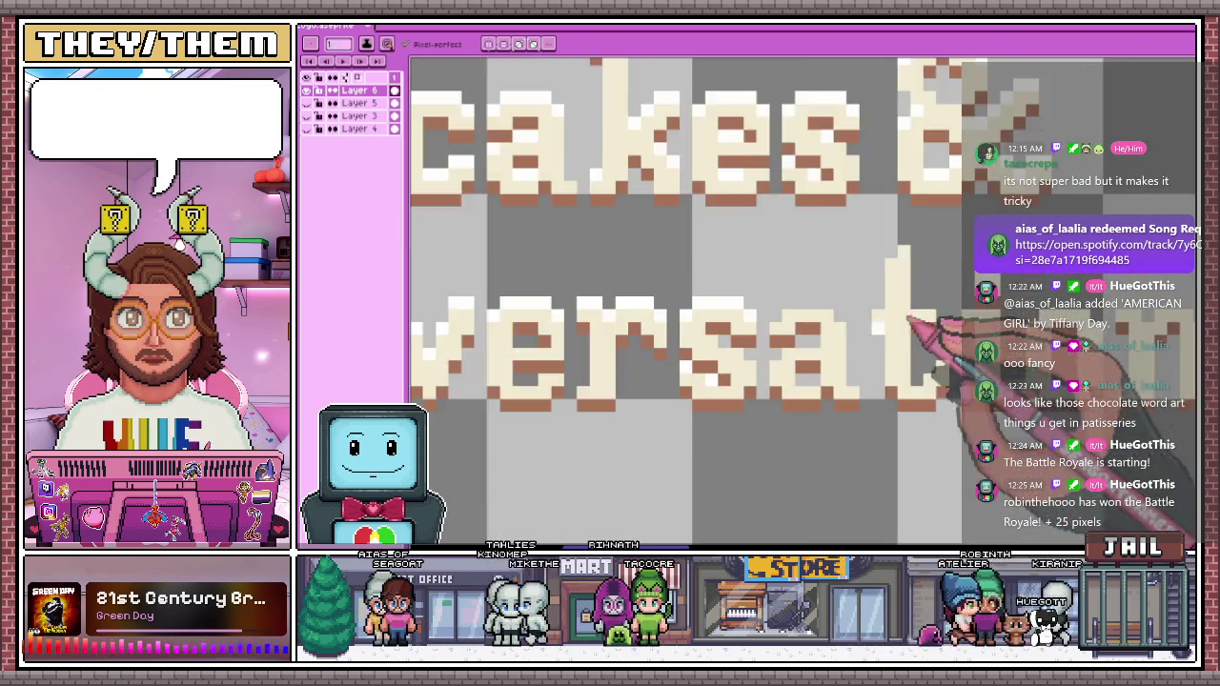
{"action": "scroll", "coordinate": [720, 334], "scroll_direction": "up", "scroll_amount": 3}
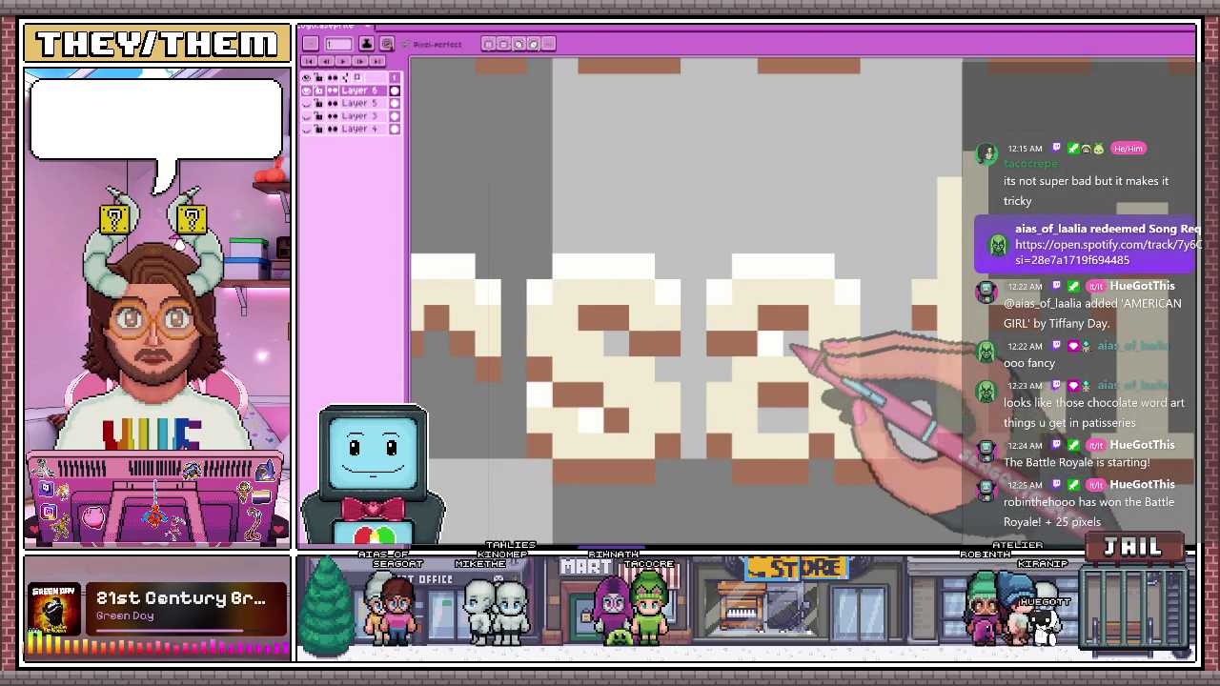
{"action": "scroll", "coordinate": [885, 424], "scroll_direction": "down", "scroll_amount": 2}
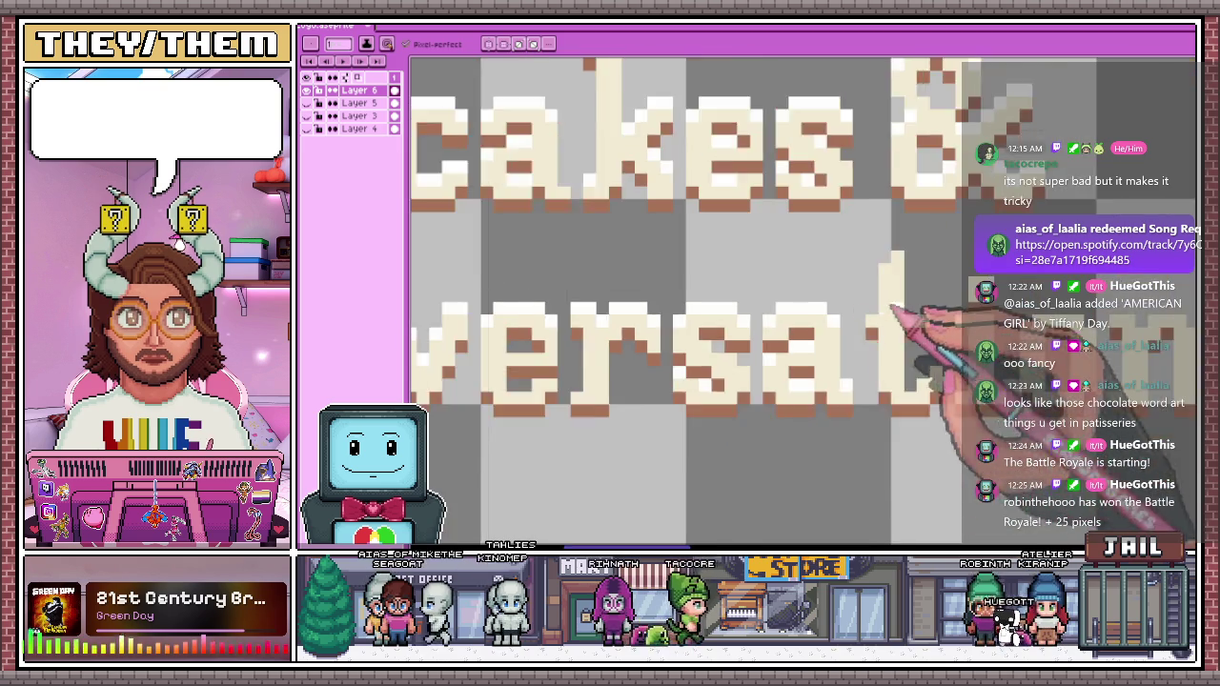
{"action": "scroll", "coordinate": [866, 322], "scroll_direction": "up", "scroll_amount": 2}
{"action": "scroll", "coordinate": [885, 321], "scroll_direction": "down", "scroll_amount": 2}
{"action": "scroll", "coordinate": [844, 272], "scroll_direction": "up", "scroll_amount": 1}
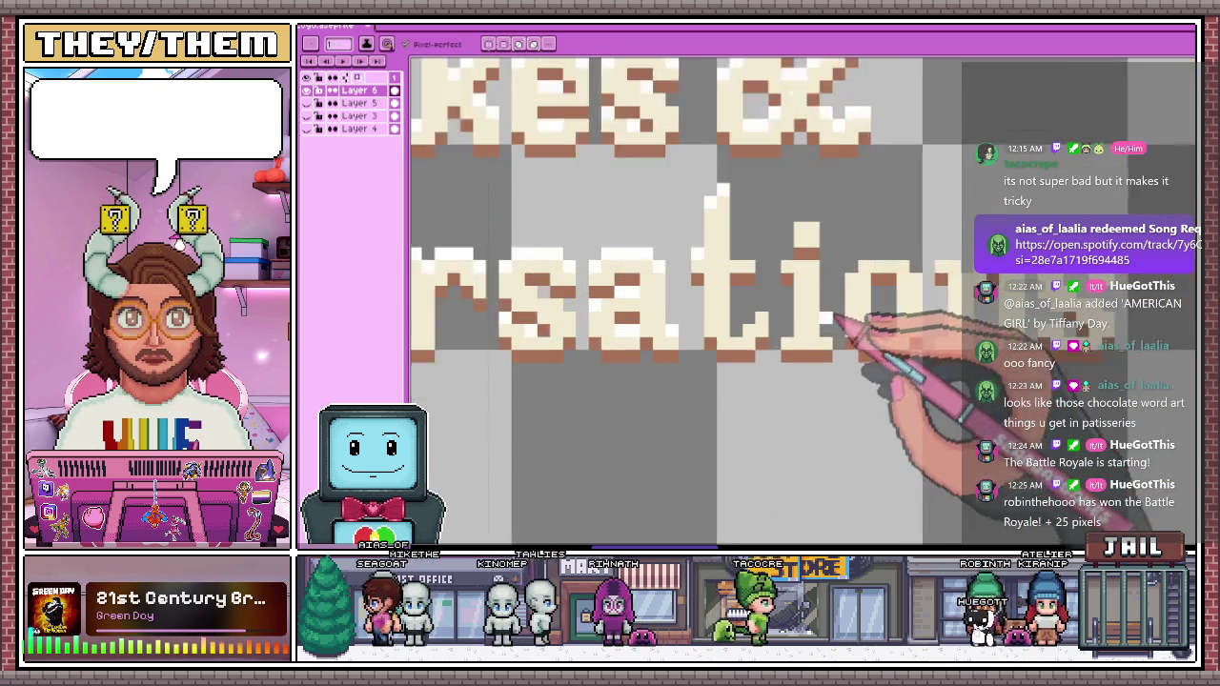
{"action": "scroll", "coordinate": [790, 348], "scroll_direction": "up", "scroll_amount": 1}
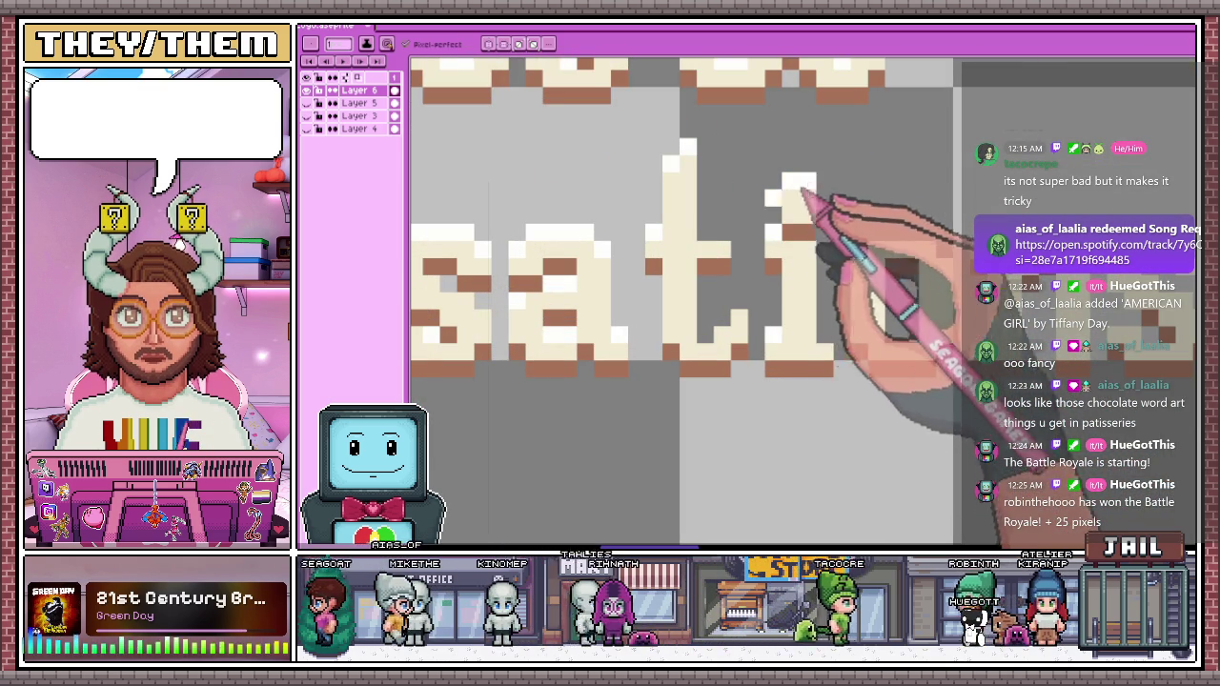
{"action": "scroll", "coordinate": [720, 315], "scroll_direction": "up", "scroll_amount": 1}
{"action": "scroll", "coordinate": [710, 355], "scroll_direction": "up", "scroll_amount": 1}
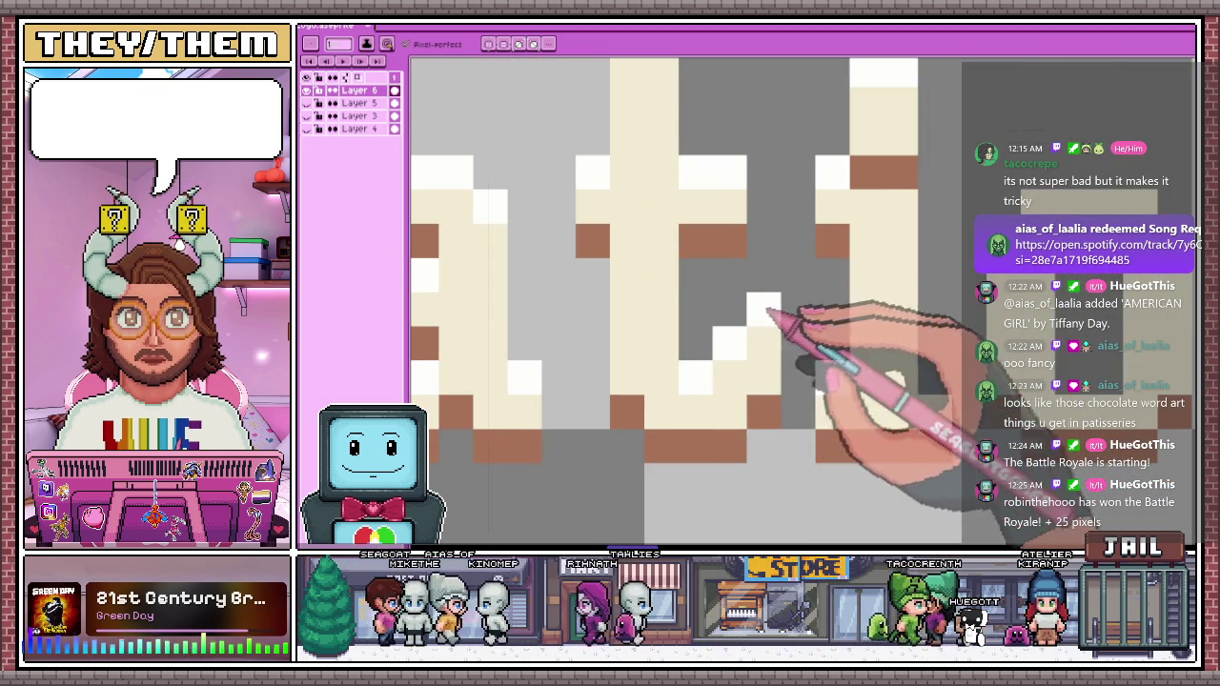
{"action": "scroll", "coordinate": [766, 312], "scroll_direction": "down", "scroll_amount": 2}
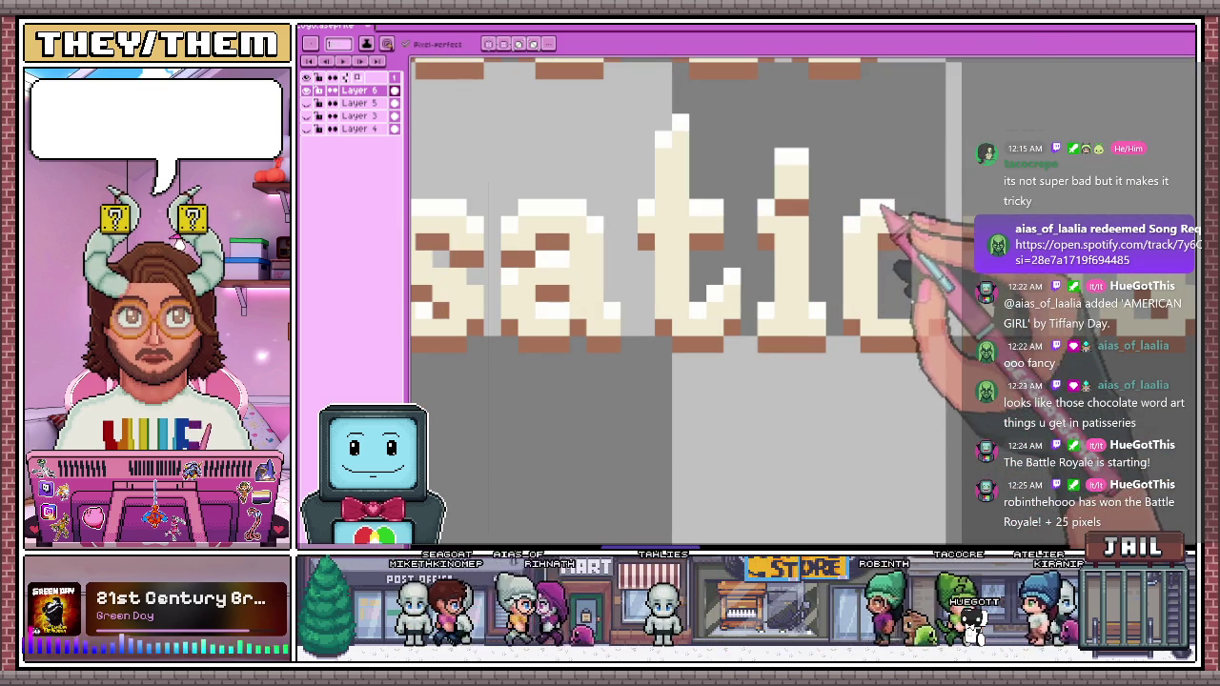
{"action": "scroll", "coordinate": [899, 315], "scroll_direction": "down", "scroll_amount": 2}
{"action": "scroll", "coordinate": [834, 364], "scroll_direction": "up", "scroll_amount": 3}
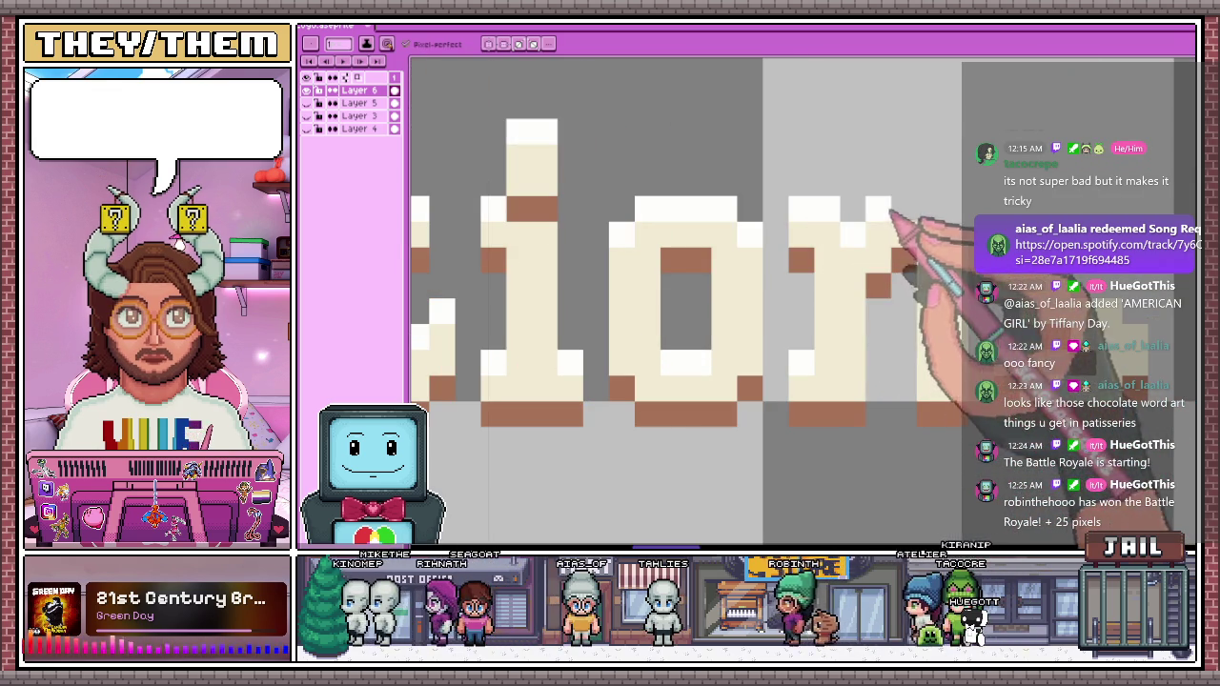
{"action": "scroll", "coordinate": [891, 214], "scroll_direction": "down", "scroll_amount": 2}
{"action": "scroll", "coordinate": [743, 286], "scroll_direction": "up", "scroll_amount": 2}
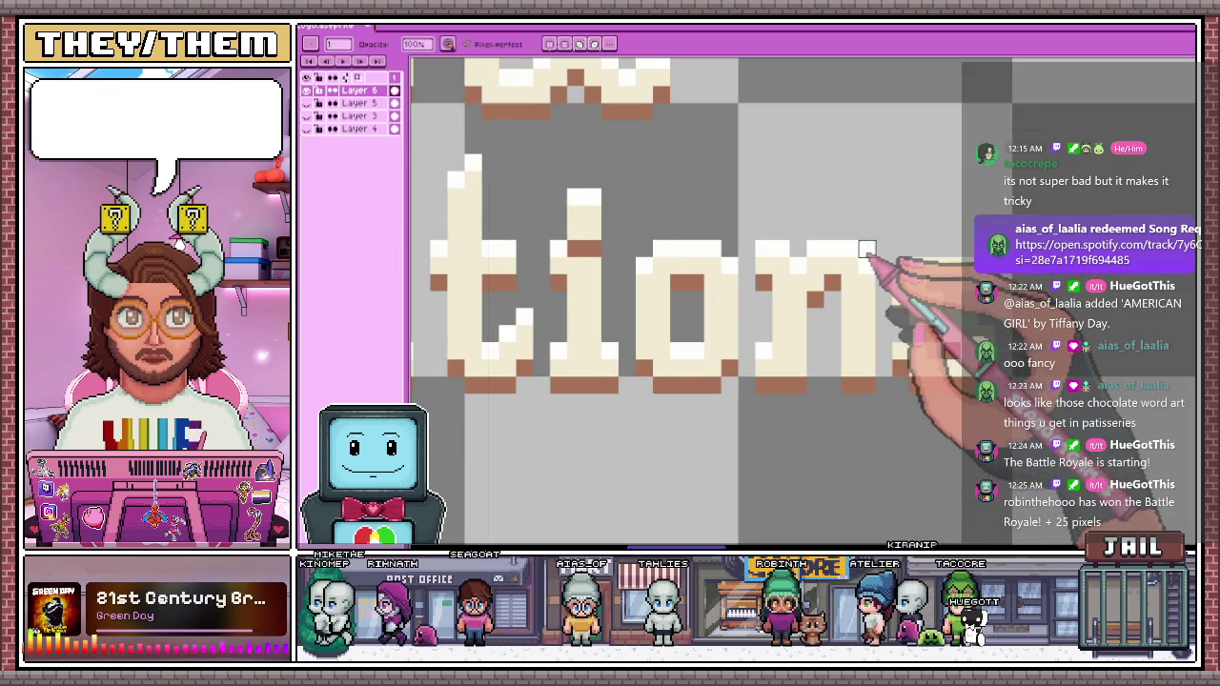
{"action": "scroll", "coordinate": [867, 249], "scroll_direction": "down", "scroll_amount": 2}
{"action": "scroll", "coordinate": [854, 288], "scroll_direction": "up", "scroll_amount": 3}
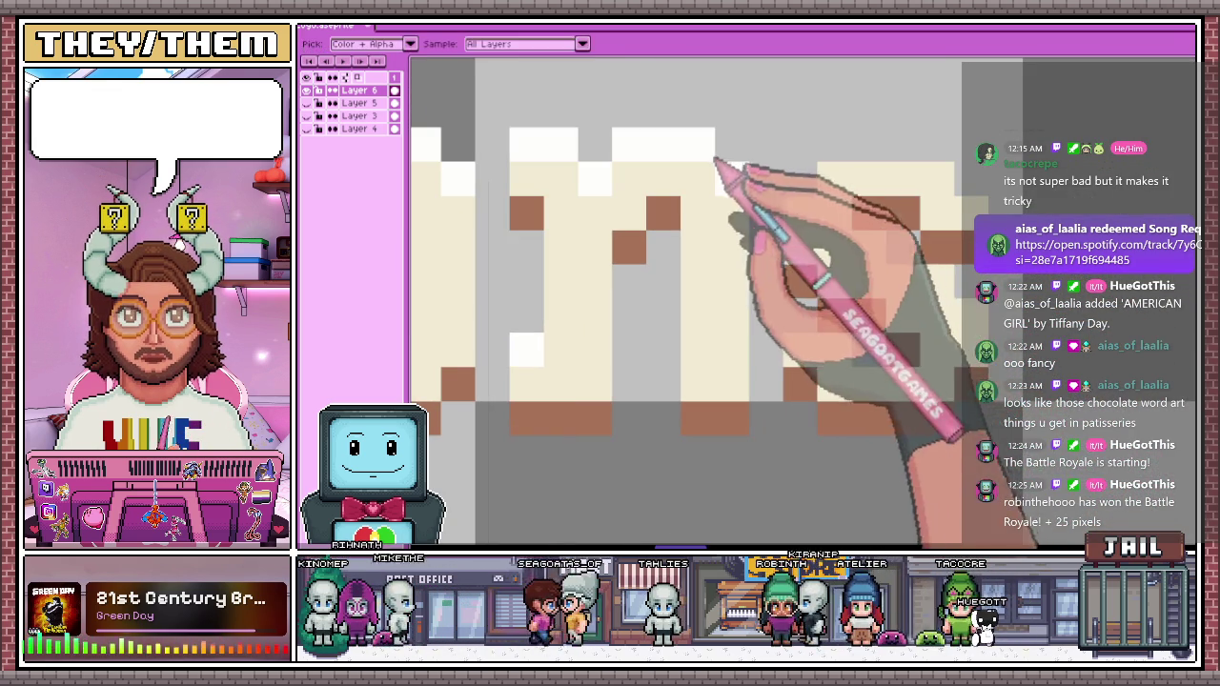
{"action": "left_click", "coordinate": [801, 315]}
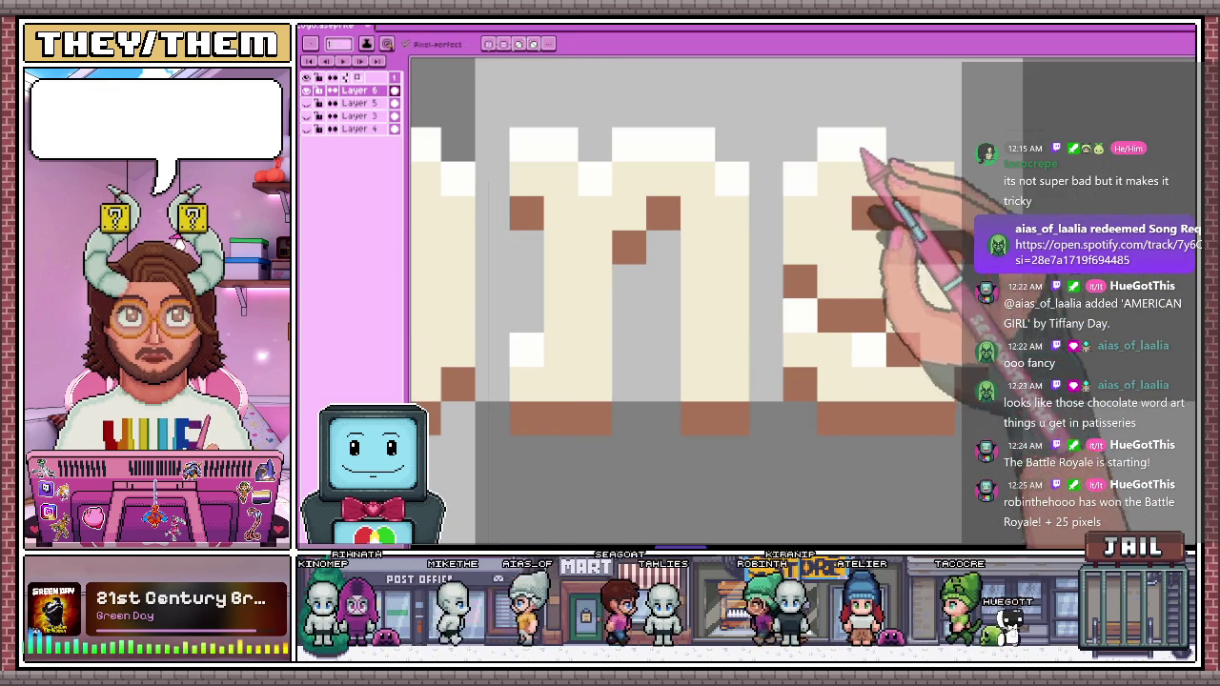
{"action": "scroll", "coordinate": [939, 277], "scroll_direction": "down", "scroll_amount": 2}
{"action": "scroll", "coordinate": [943, 250], "scroll_direction": "down", "scroll_amount": 2}
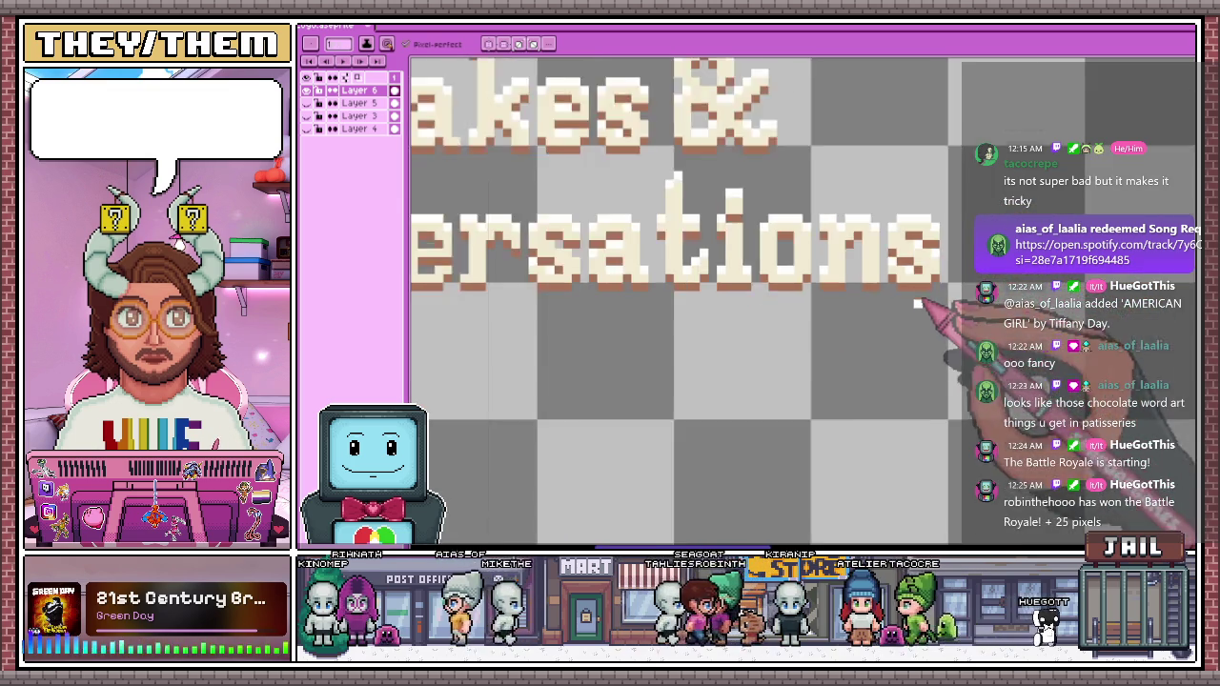
{"action": "scroll", "coordinate": [915, 286], "scroll_direction": "down", "scroll_amount": 1}
{"action": "scroll", "coordinate": [857, 286], "scroll_direction": "down", "scroll_amount": 1}
Marquee-select the area around the title lettering, then drop the selection
{"action": "key", "text": "m"}
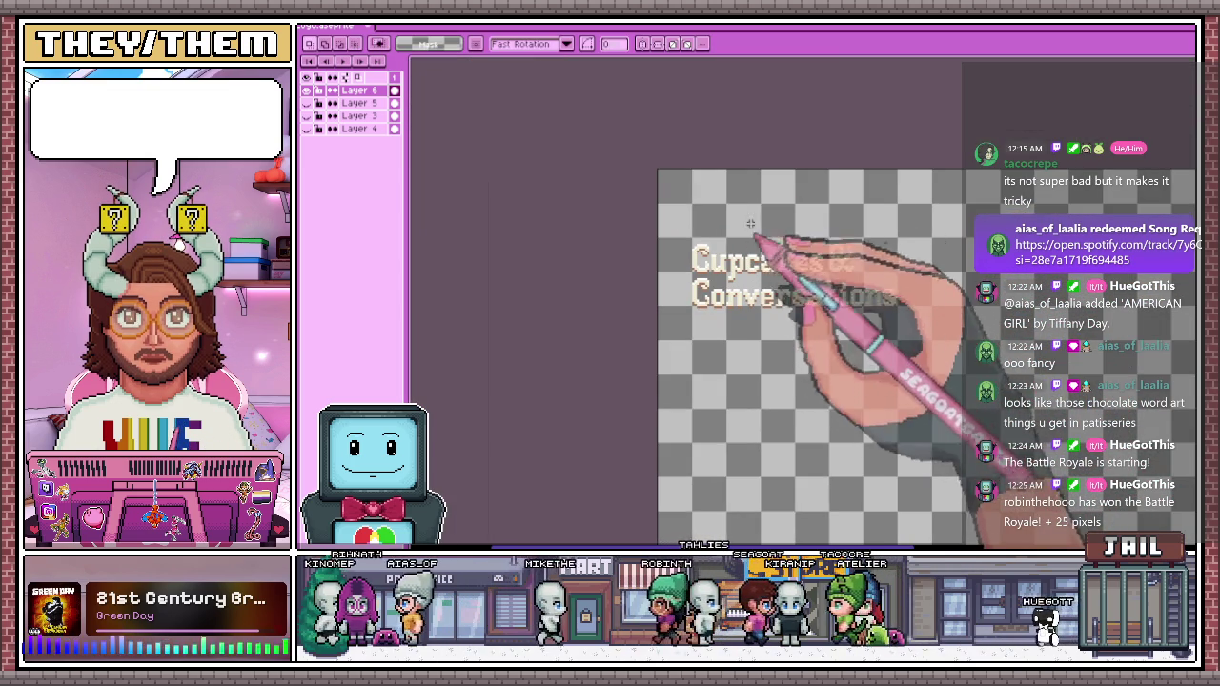
{"action": "left_click_drag", "start_coordinate": [669, 230], "coordinate": [898, 319]}
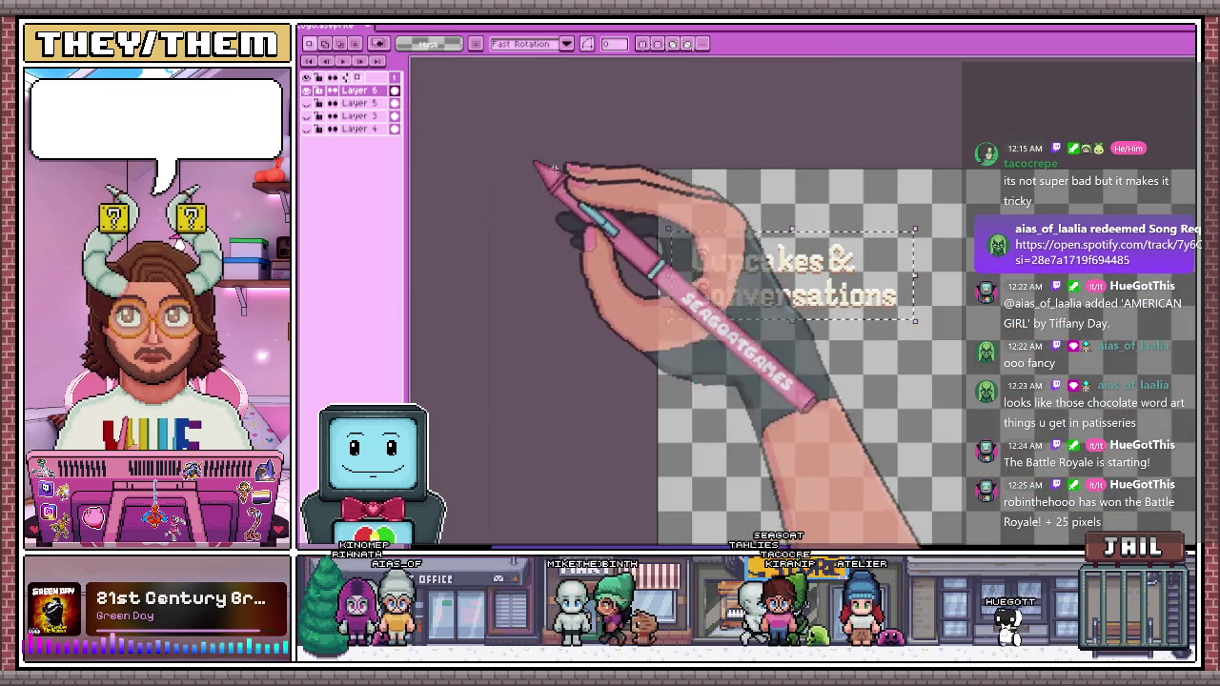
{"action": "left_click", "coordinate": [620, 258]}
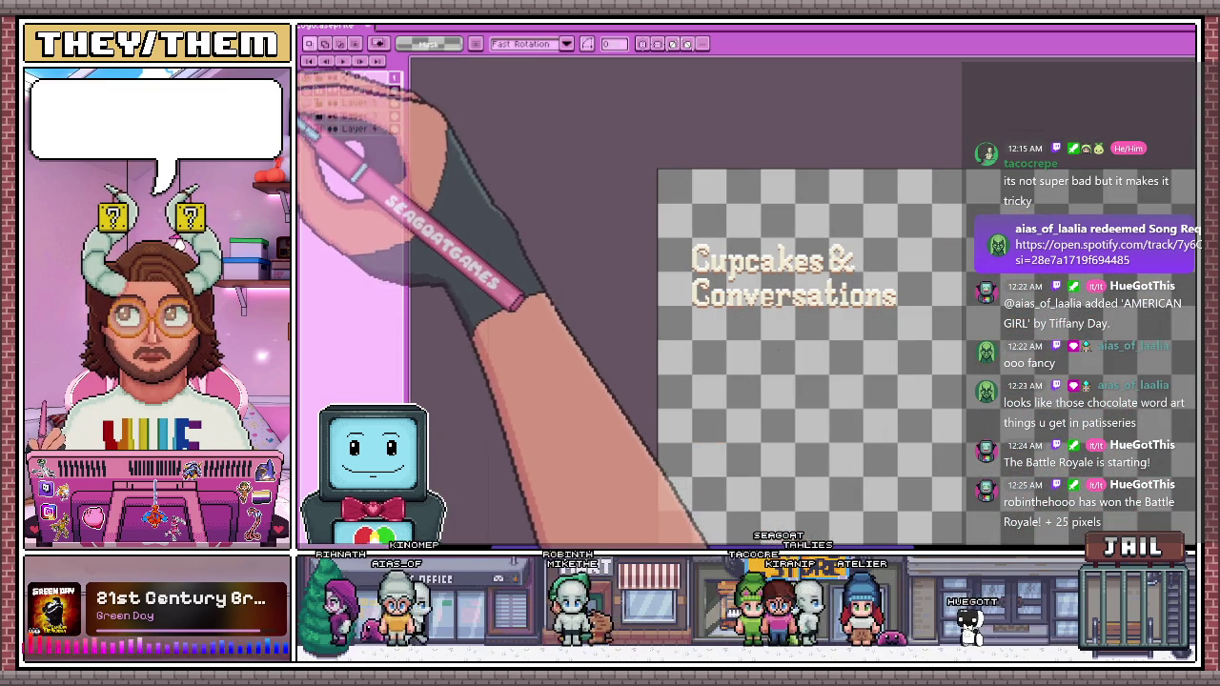
Apply the Outline effect to surround the lettering with dark brown
{"action": "key", "text": "shift+o"}
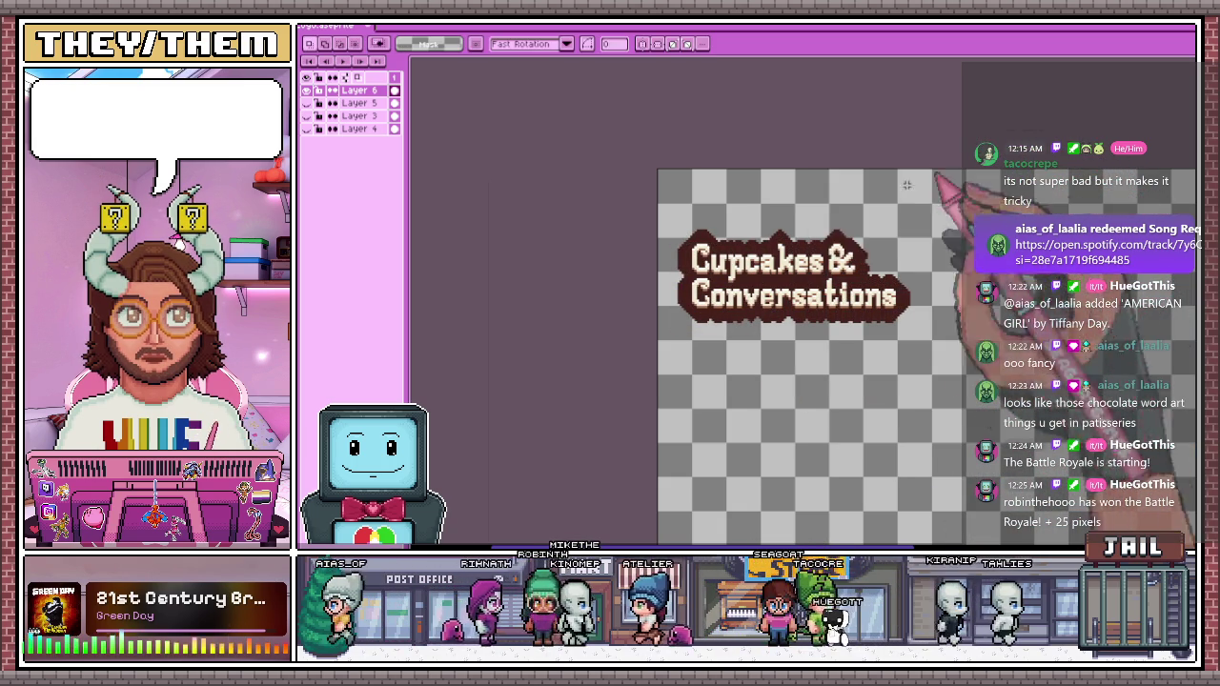
{"action": "scroll", "coordinate": [791, 336], "scroll_direction": "up", "scroll_amount": 1}
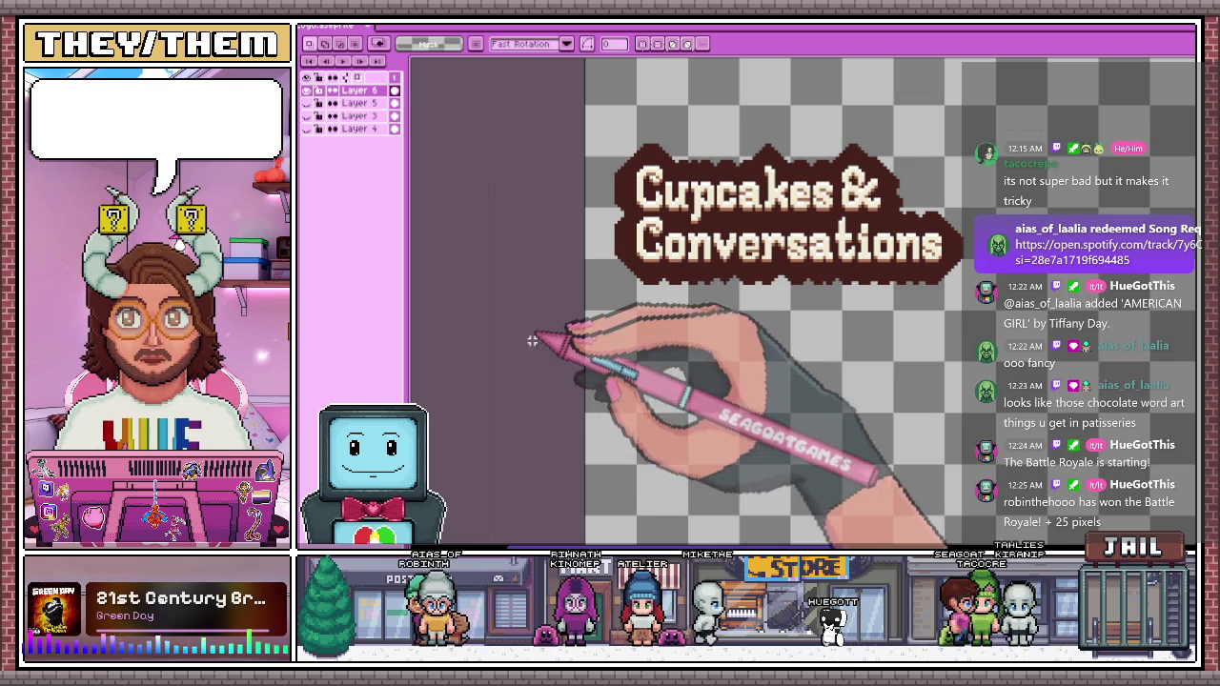
{"action": "scroll", "coordinate": [743, 349], "scroll_direction": "down", "scroll_amount": 1}
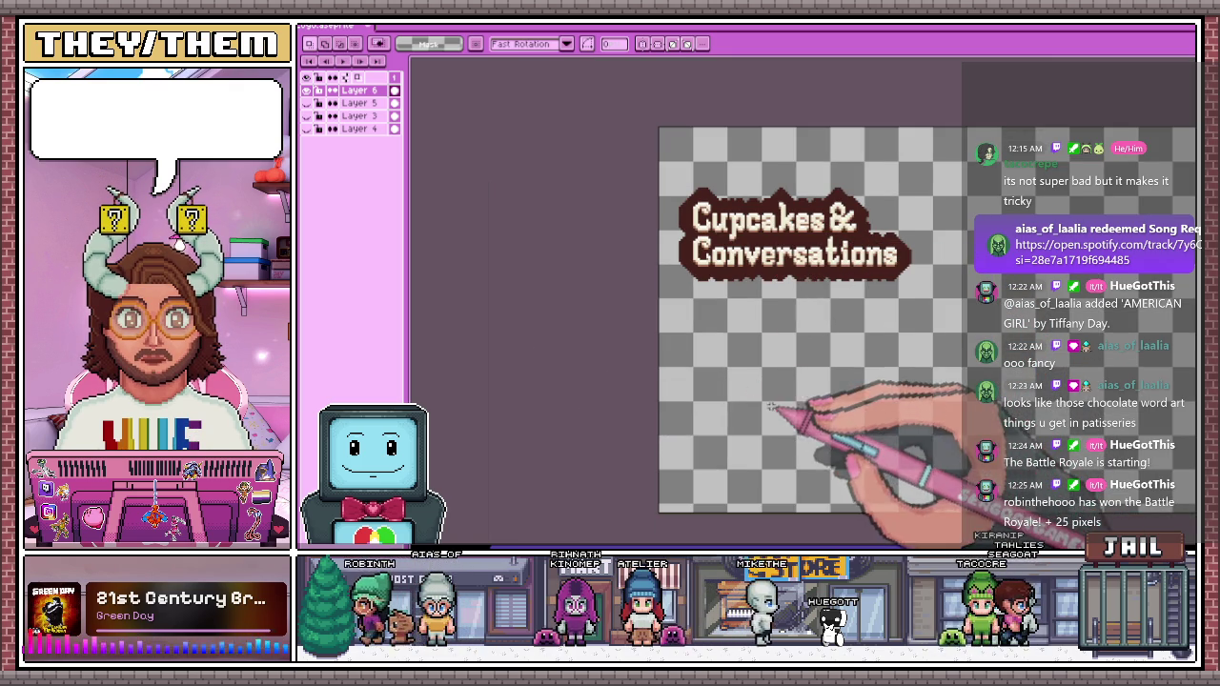
{"action": "scroll", "coordinate": [776, 190], "scroll_direction": "up", "scroll_amount": 1}
{"action": "scroll", "coordinate": [559, 272], "scroll_direction": "up", "scroll_amount": 1}
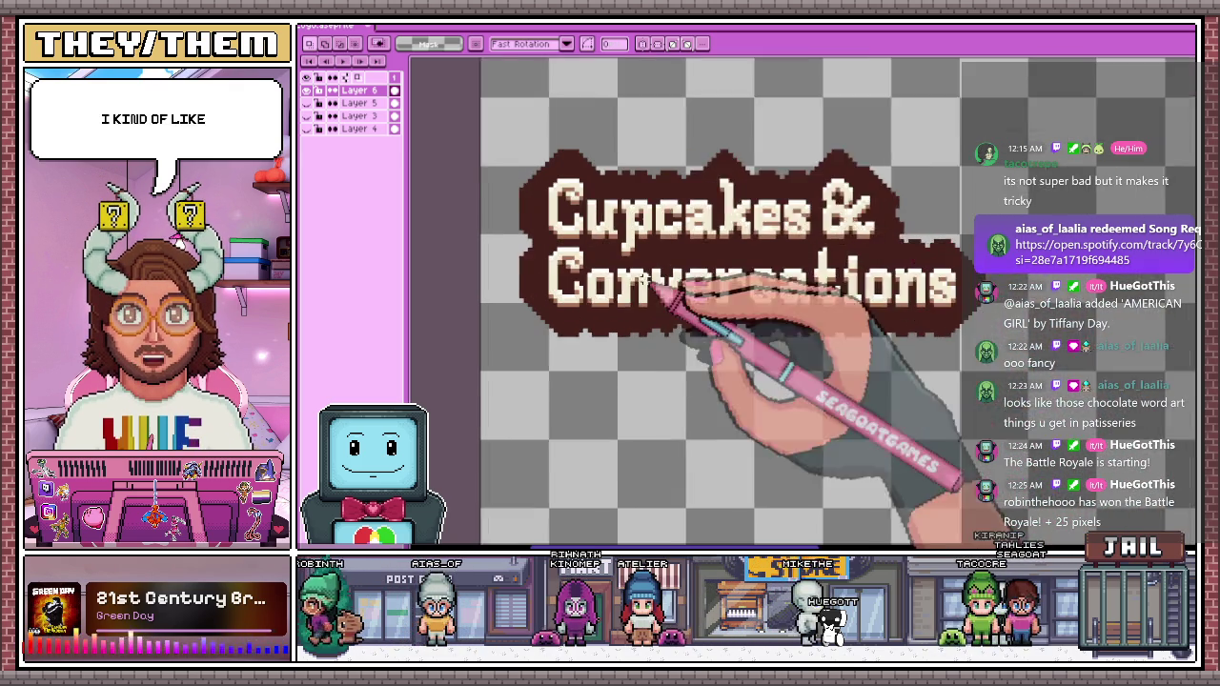
{"action": "scroll", "coordinate": [540, 273], "scroll_direction": "up", "scroll_amount": 1}
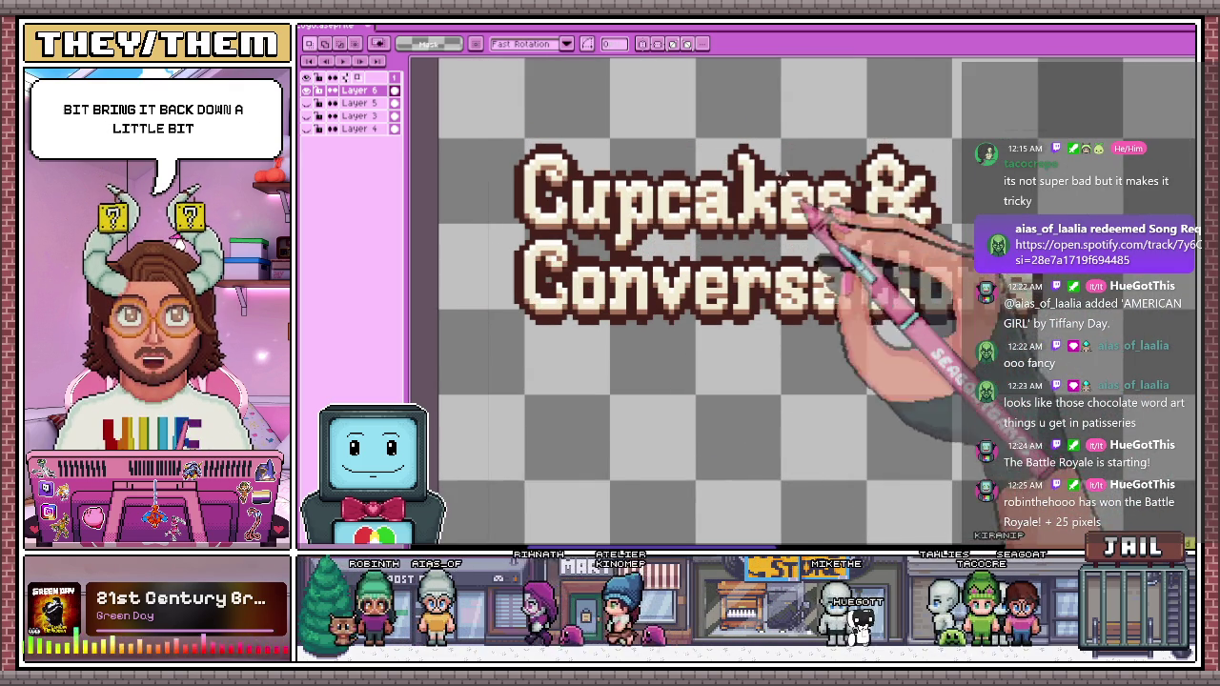
{"action": "scroll", "coordinate": [643, 286], "scroll_direction": "up", "scroll_amount": 1}
{"action": "scroll", "coordinate": [776, 448], "scroll_direction": "down", "scroll_amount": 2}
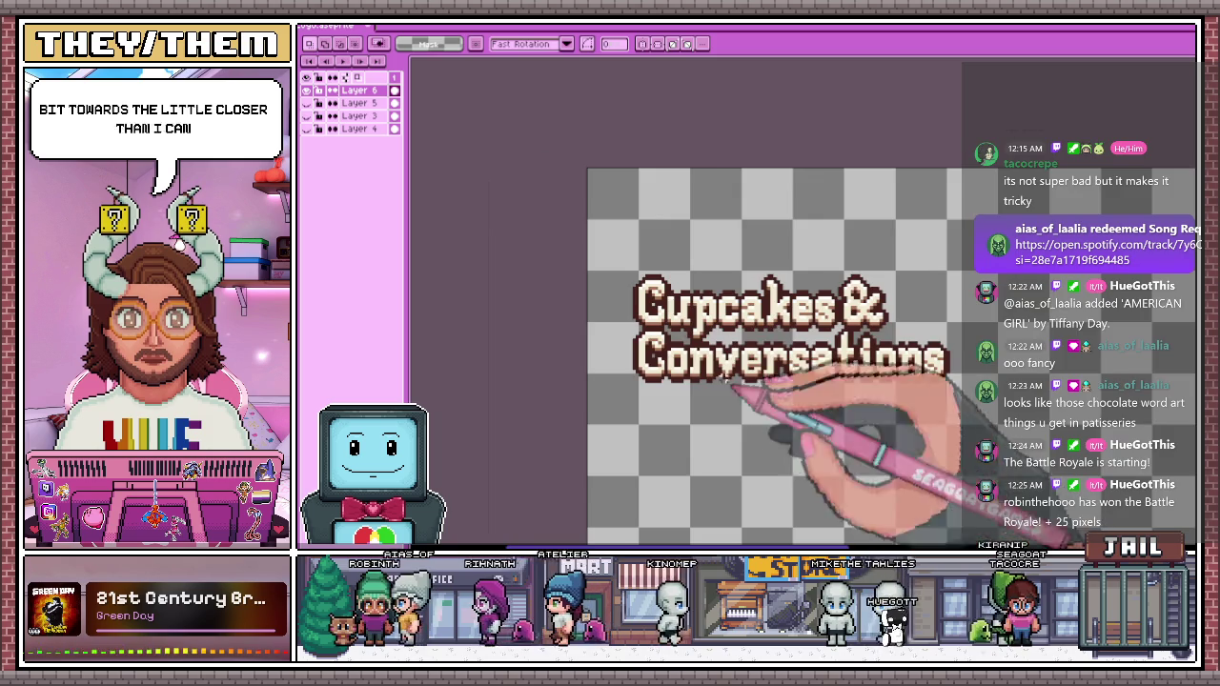
{"action": "key", "text": "g"}
{"action": "scroll", "coordinate": [667, 348], "scroll_direction": "up", "scroll_amount": 3}
{"action": "scroll", "coordinate": [667, 347], "scroll_direction": "up", "scroll_amount": 2}
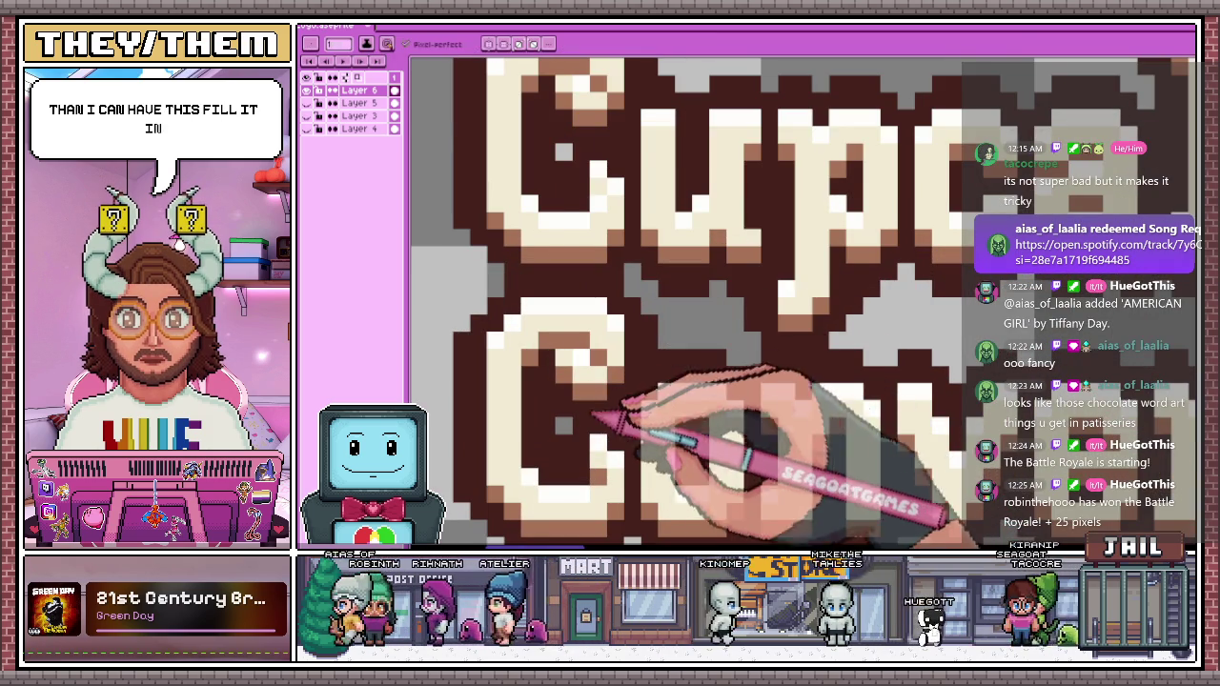
Run the Outline effect a second time to thicken the dark-brown border around the title
{"action": "key", "text": "b"}
{"action": "scroll", "coordinate": [634, 305], "scroll_direction": "down", "scroll_amount": 1}
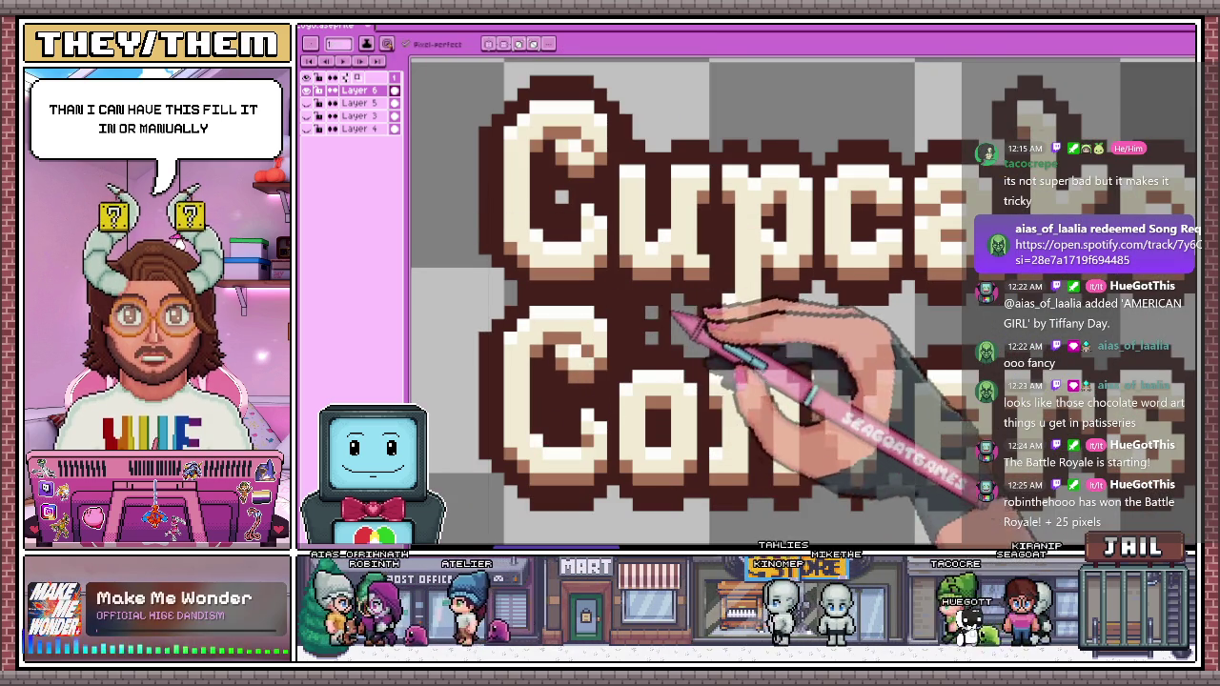
{"action": "scroll", "coordinate": [705, 305], "scroll_direction": "down", "scroll_amount": 2}
{"action": "scroll", "coordinate": [706, 305], "scroll_direction": "up", "scroll_amount": 1}
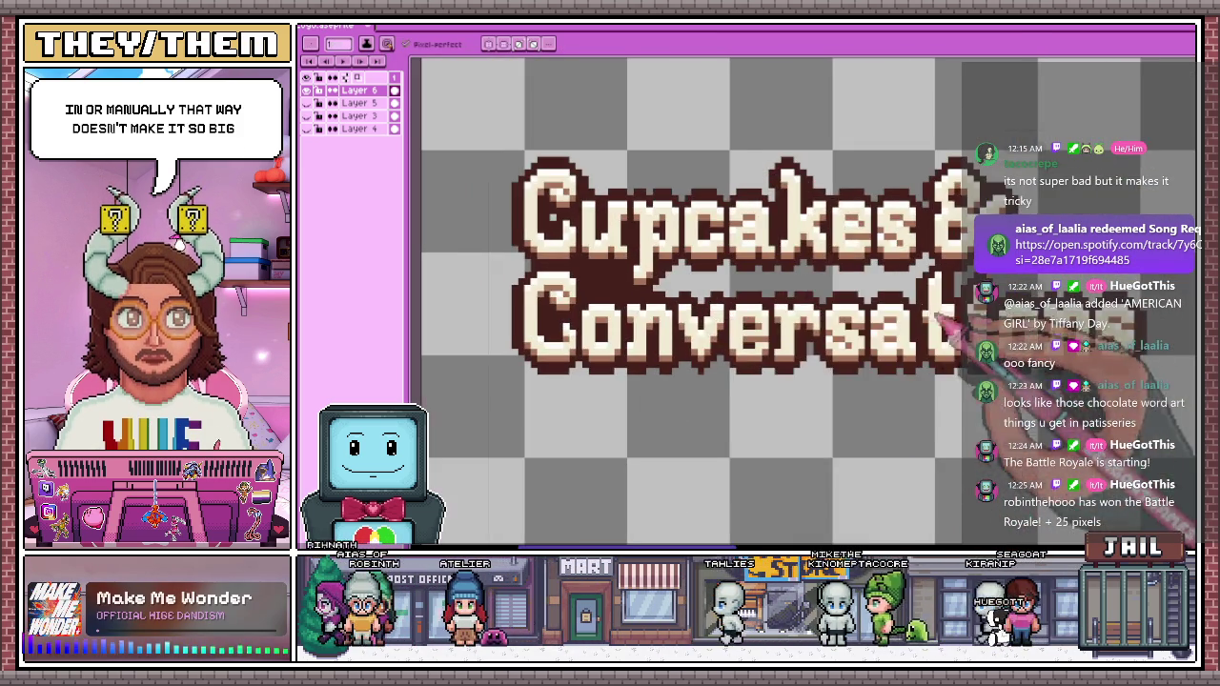
{"action": "scroll", "coordinate": [705, 305], "scroll_direction": "up", "scroll_amount": 1}
{"action": "scroll", "coordinate": [706, 305], "scroll_direction": "up", "scroll_amount": 2}
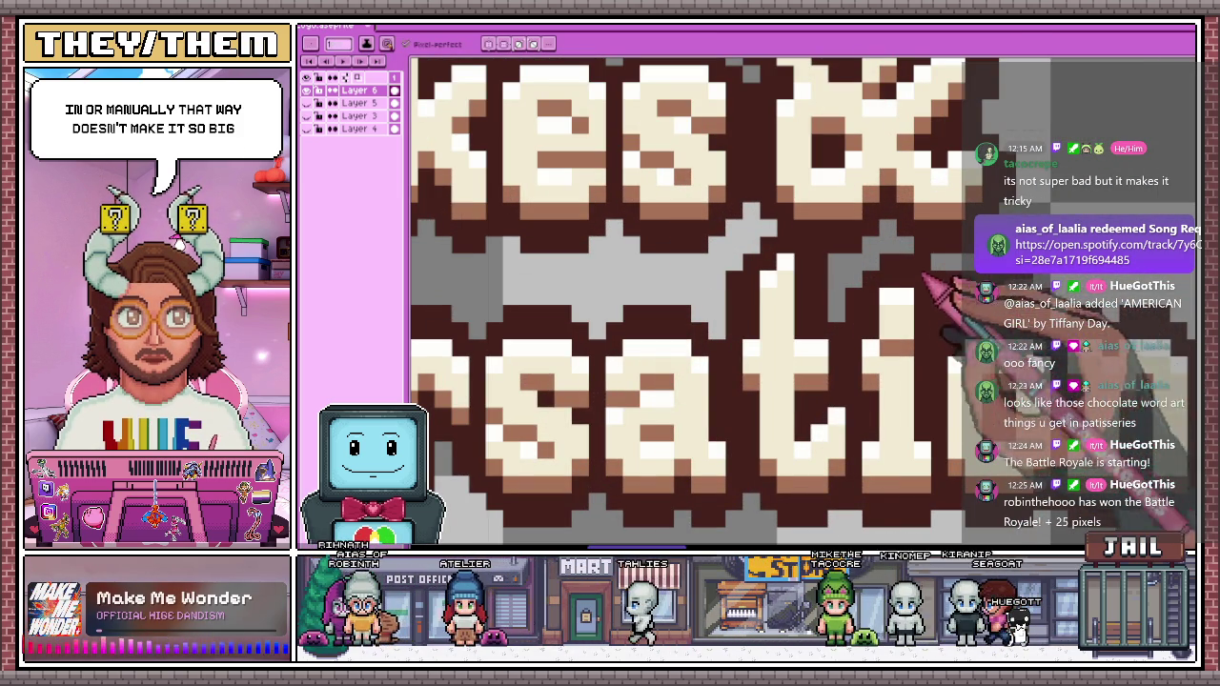
{"action": "key", "text": "minus"}
{"action": "key", "text": "minus"}
{"action": "key", "text": "minus"}
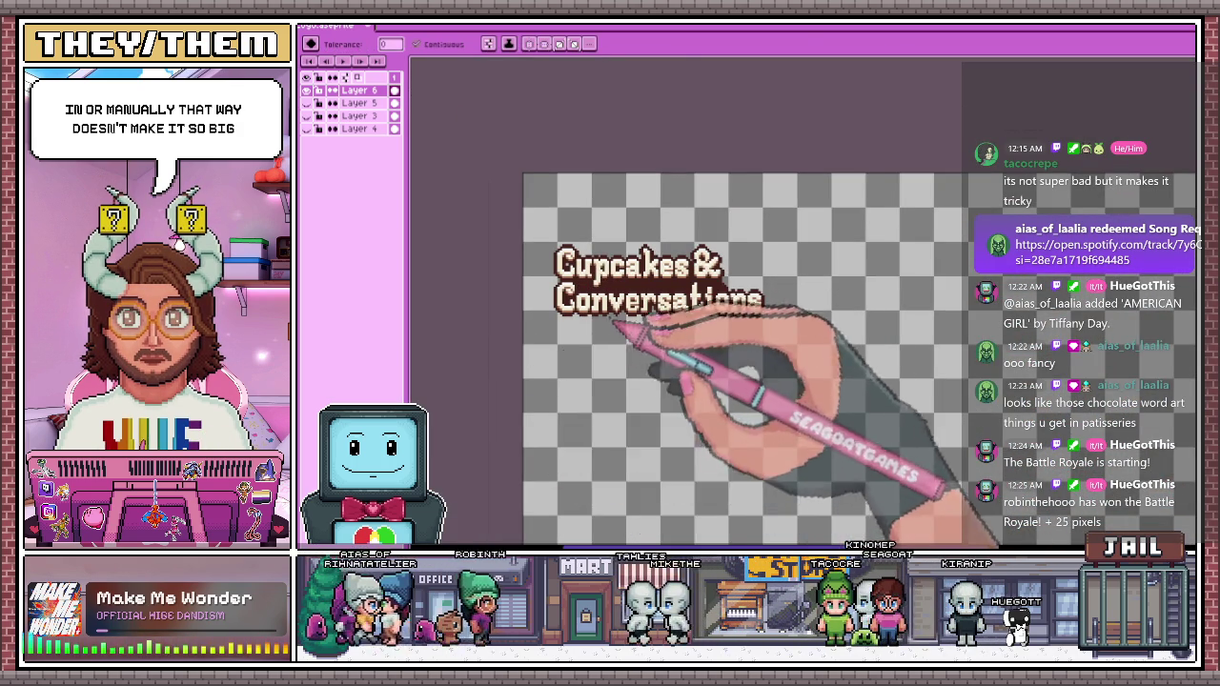
{"action": "key", "text": "plus"}
{"action": "key", "text": "plus"}
{"action": "key", "text": "minus"}
{"action": "key", "text": "minus"}
{"action": "key", "text": "minus"}
{"action": "key", "text": "plus"}
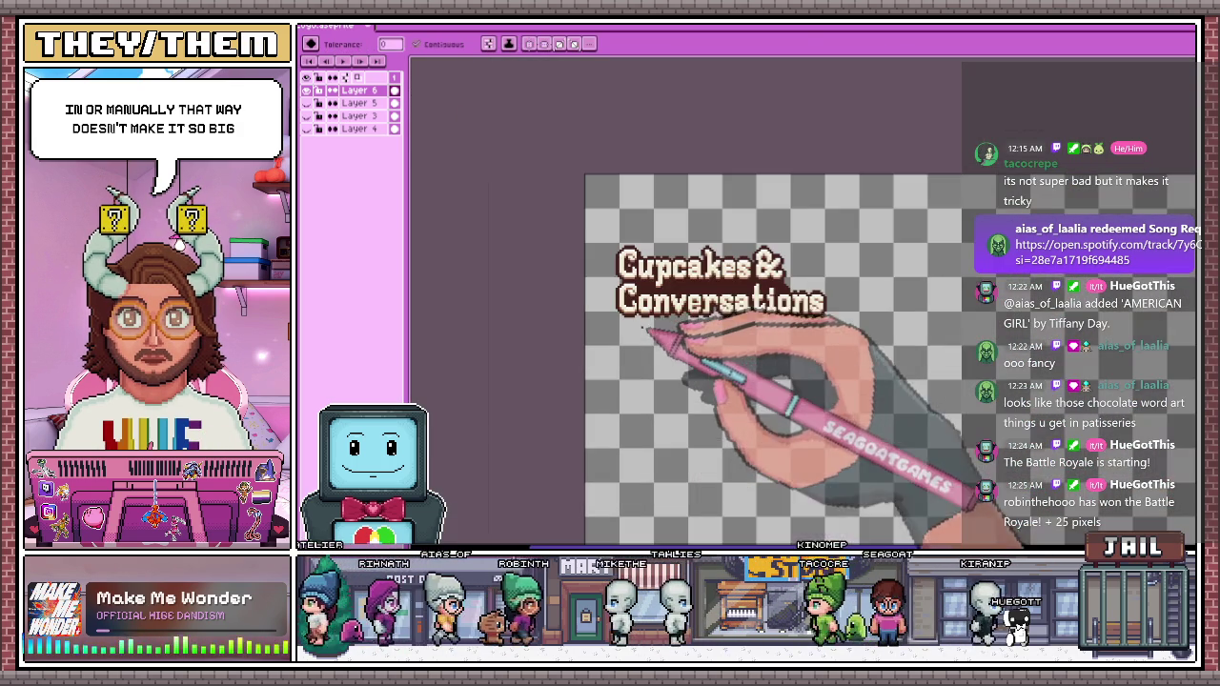
{"action": "key", "text": "shift+o"}
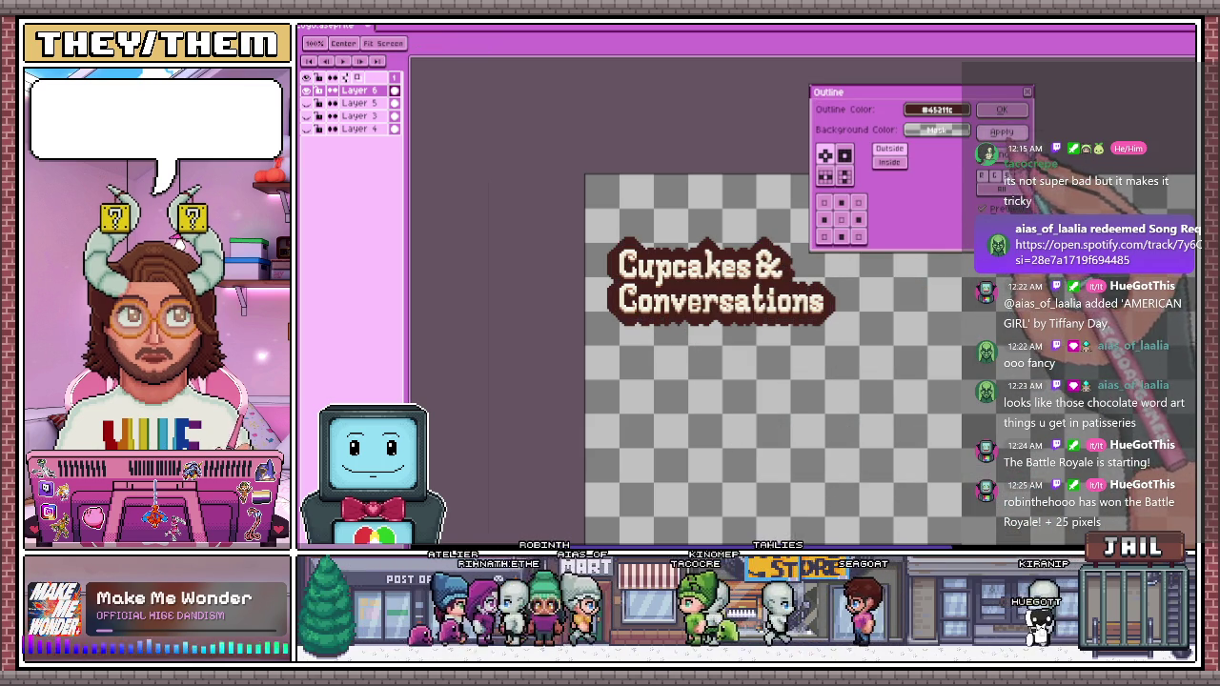
{"action": "key", "text": "Return"}
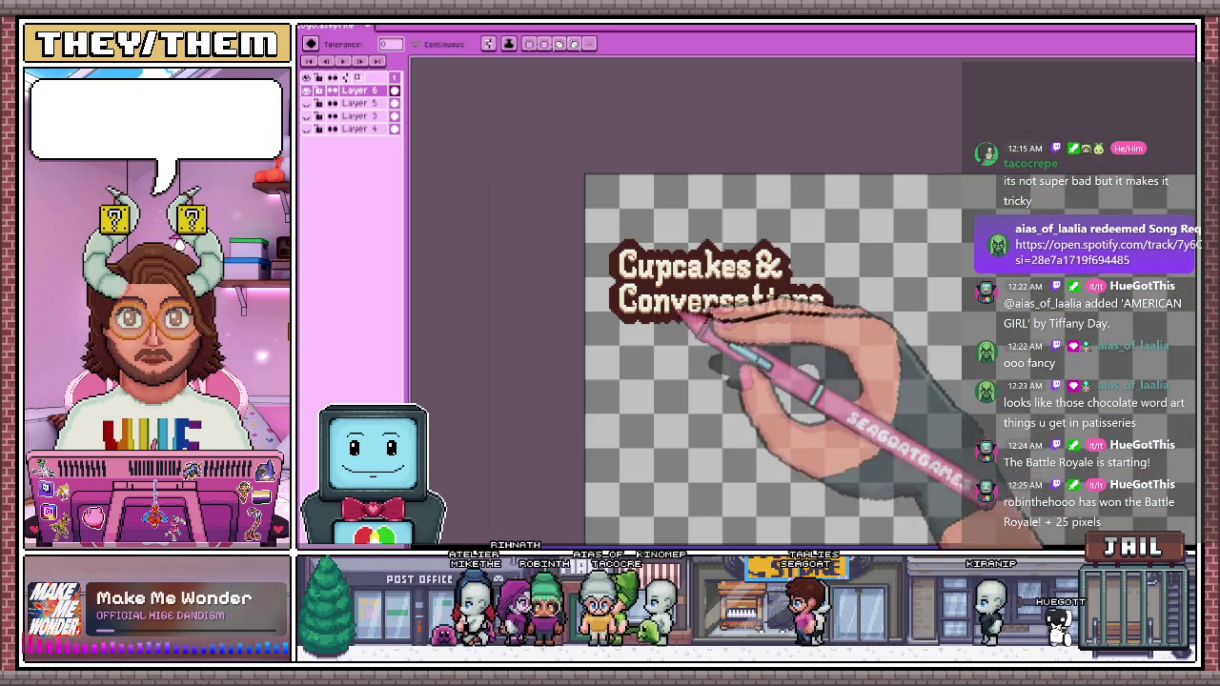
{"action": "scroll", "coordinate": [686, 348], "scroll_direction": "up", "scroll_amount": 1}
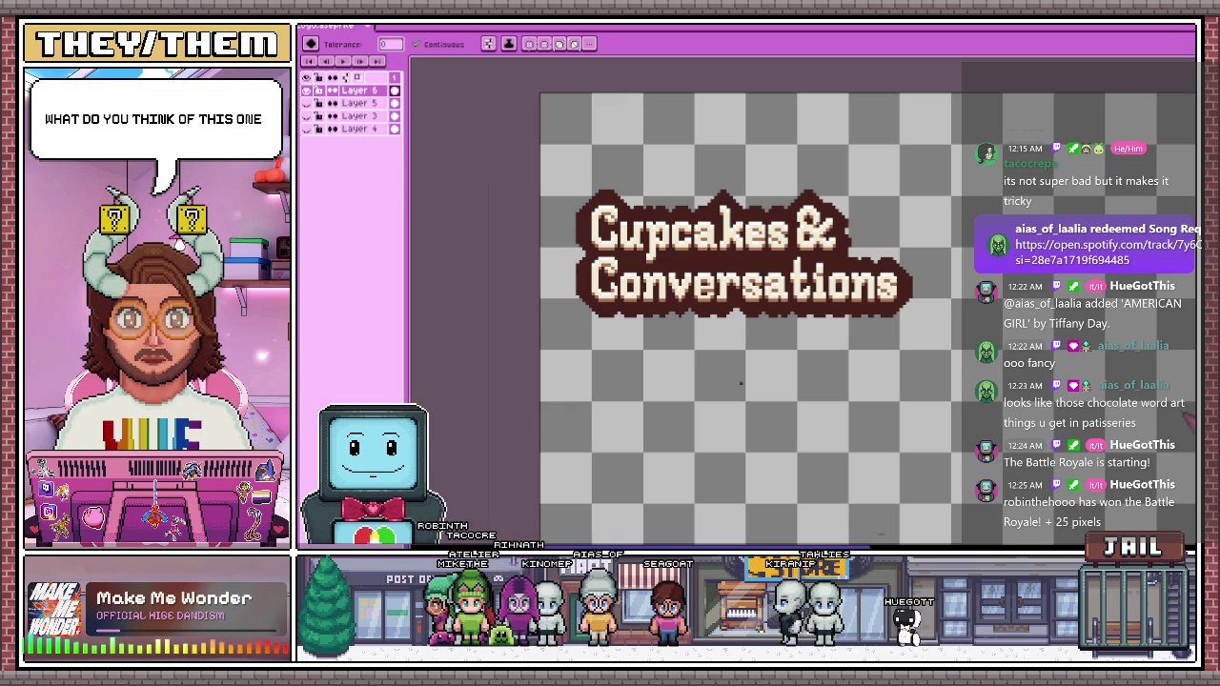
{"action": "scroll", "coordinate": [749, 356], "scroll_direction": "down", "scroll_amount": 1}
{"action": "scroll", "coordinate": [816, 307], "scroll_direction": "up", "scroll_amount": 1}
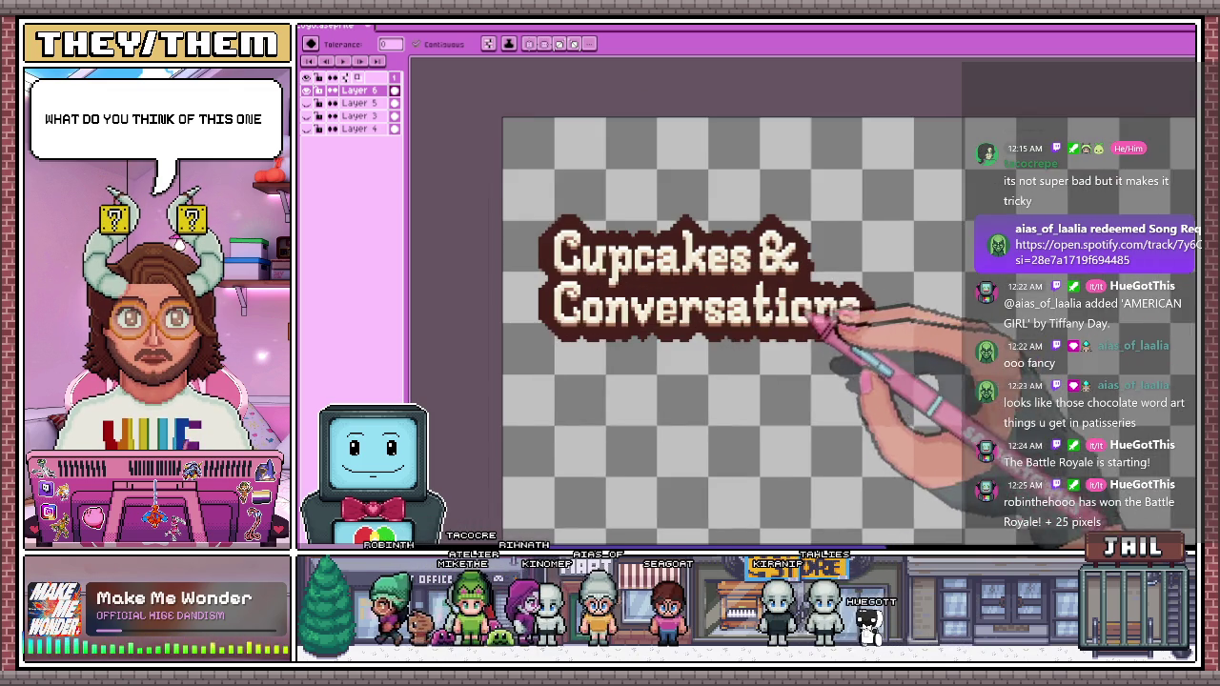
{"action": "scroll", "coordinate": [858, 315], "scroll_direction": "up", "scroll_amount": 1}
{"action": "scroll", "coordinate": [735, 403], "scroll_direction": "up", "scroll_amount": 1}
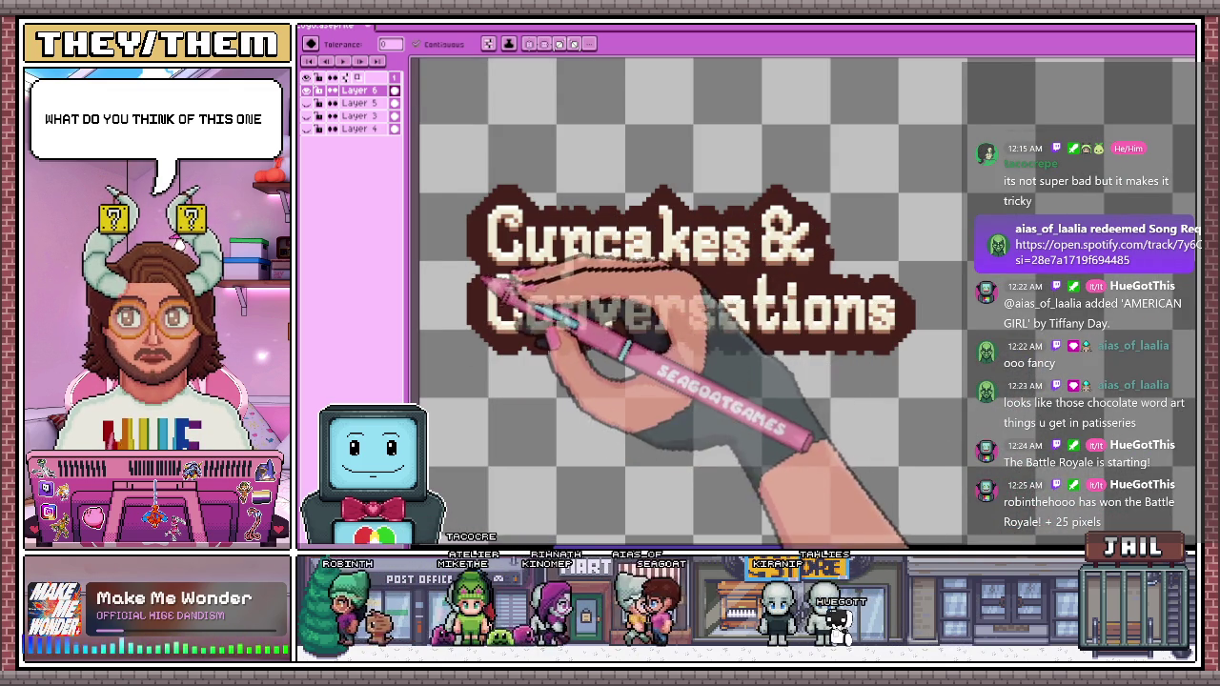
{"action": "scroll", "coordinate": [515, 286], "scroll_direction": "down", "scroll_amount": 1}
{"action": "scroll", "coordinate": [686, 358], "scroll_direction": "down", "scroll_amount": 2}
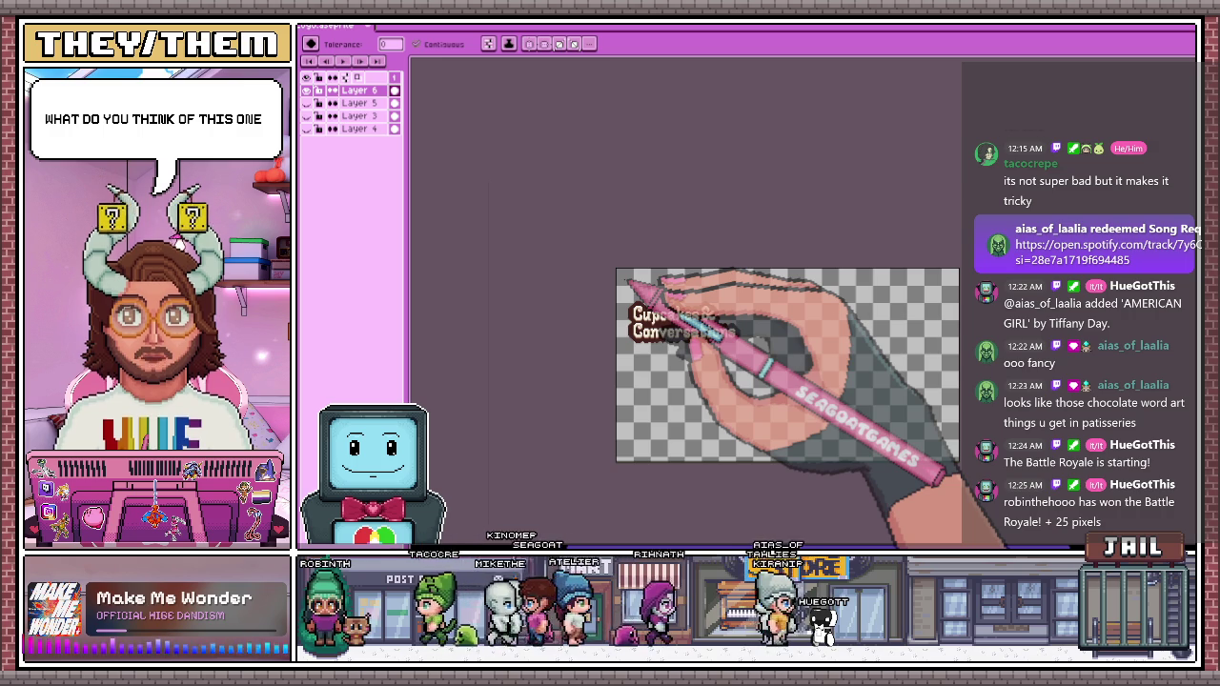
{"action": "scroll", "coordinate": [715, 324], "scroll_direction": "up", "scroll_amount": 1}
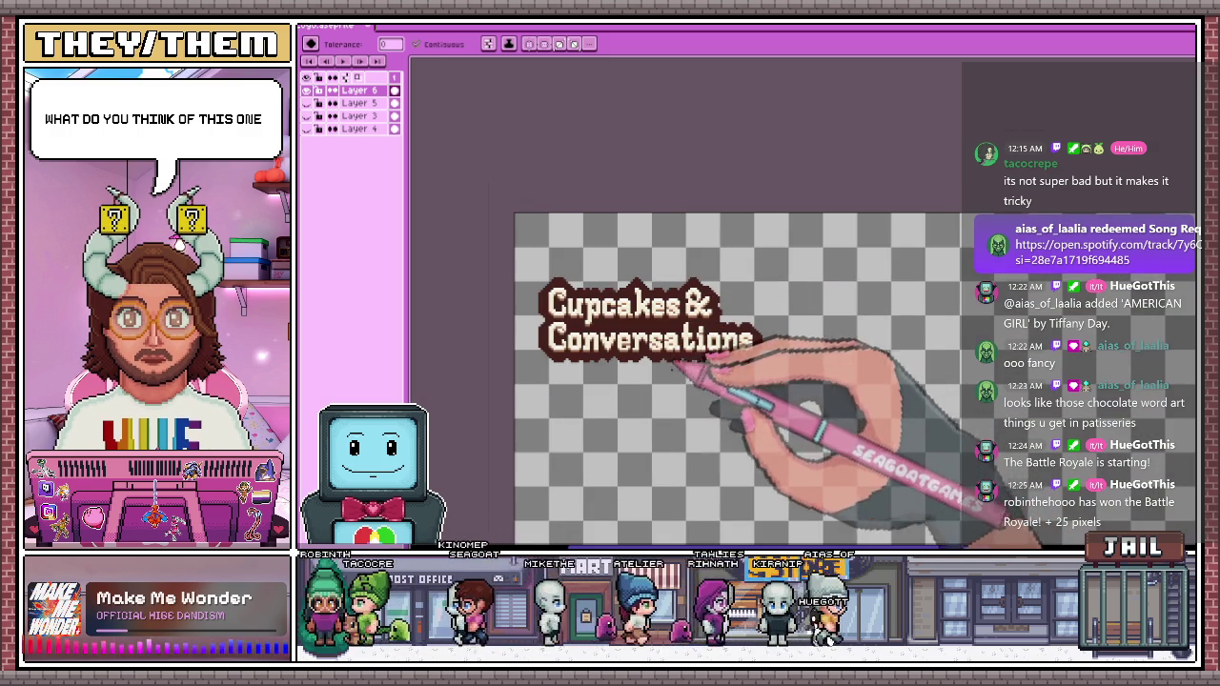
{"action": "scroll", "coordinate": [524, 296], "scroll_direction": "up", "scroll_amount": 1}
{"action": "scroll", "coordinate": [548, 301], "scroll_direction": "up", "scroll_amount": 1}
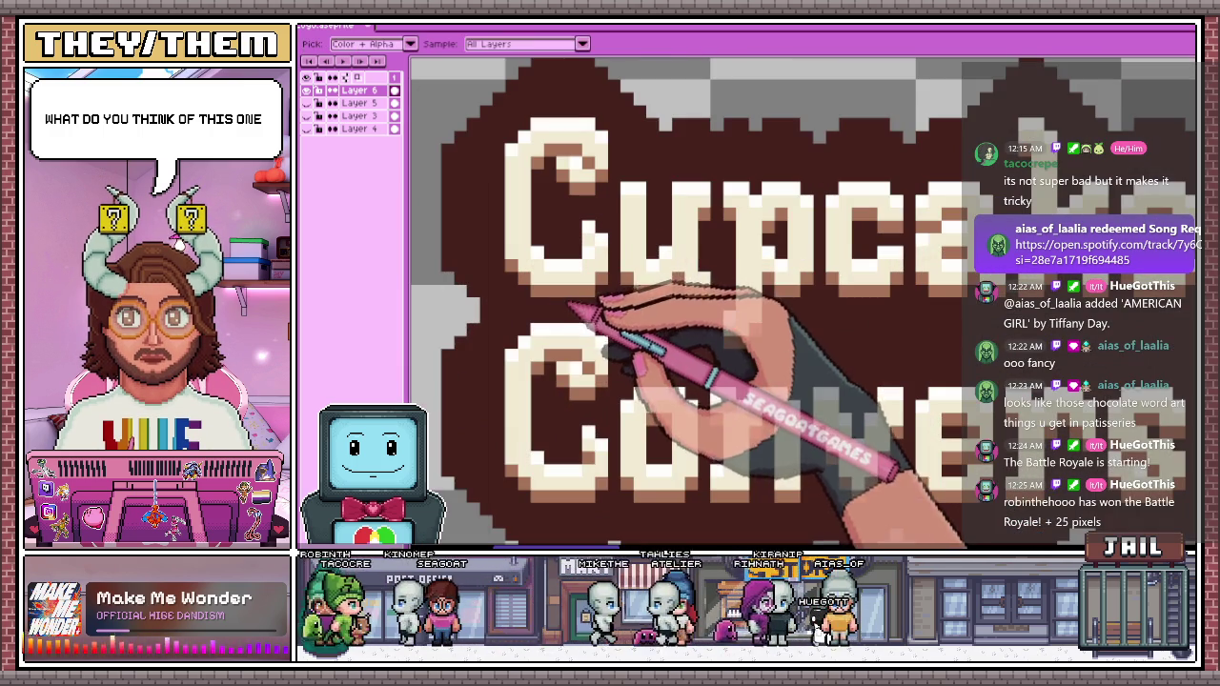
Switch from the Magic Wand to the Rectangular Marquee to prepare to move the title
{"action": "scroll", "coordinate": [570, 291], "scroll_direction": "down", "scroll_amount": 1}
{"action": "scroll", "coordinate": [591, 286], "scroll_direction": "up", "scroll_amount": 1}
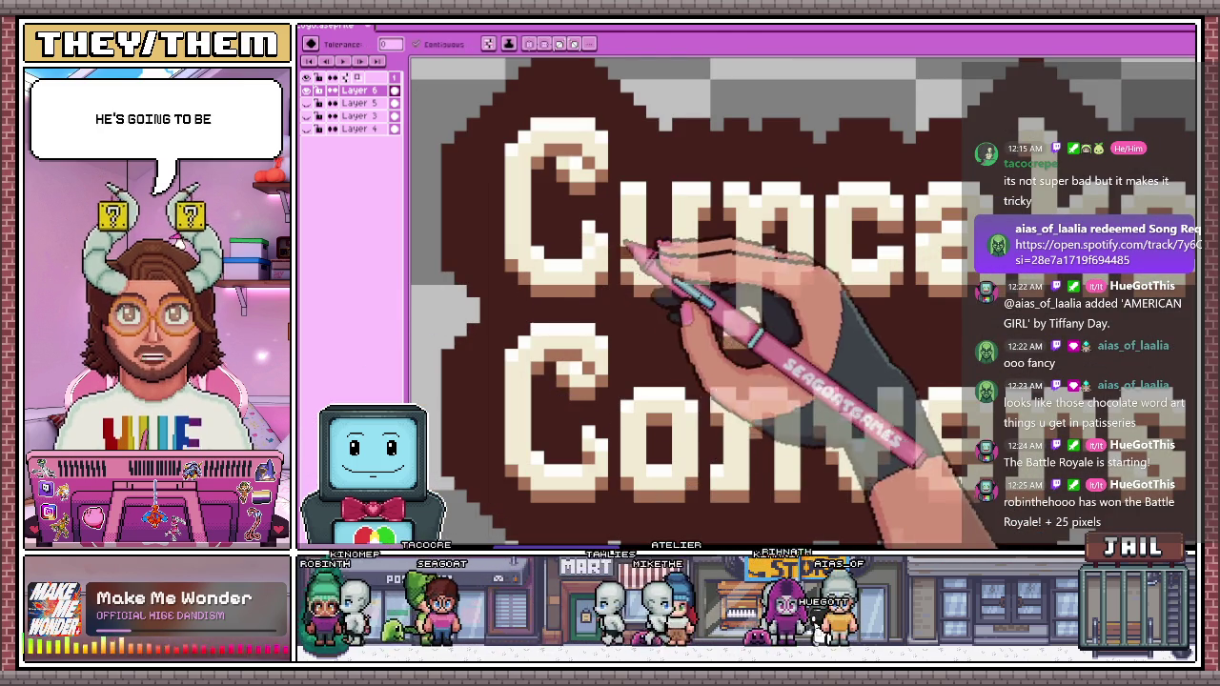
{"action": "key", "text": "m"}
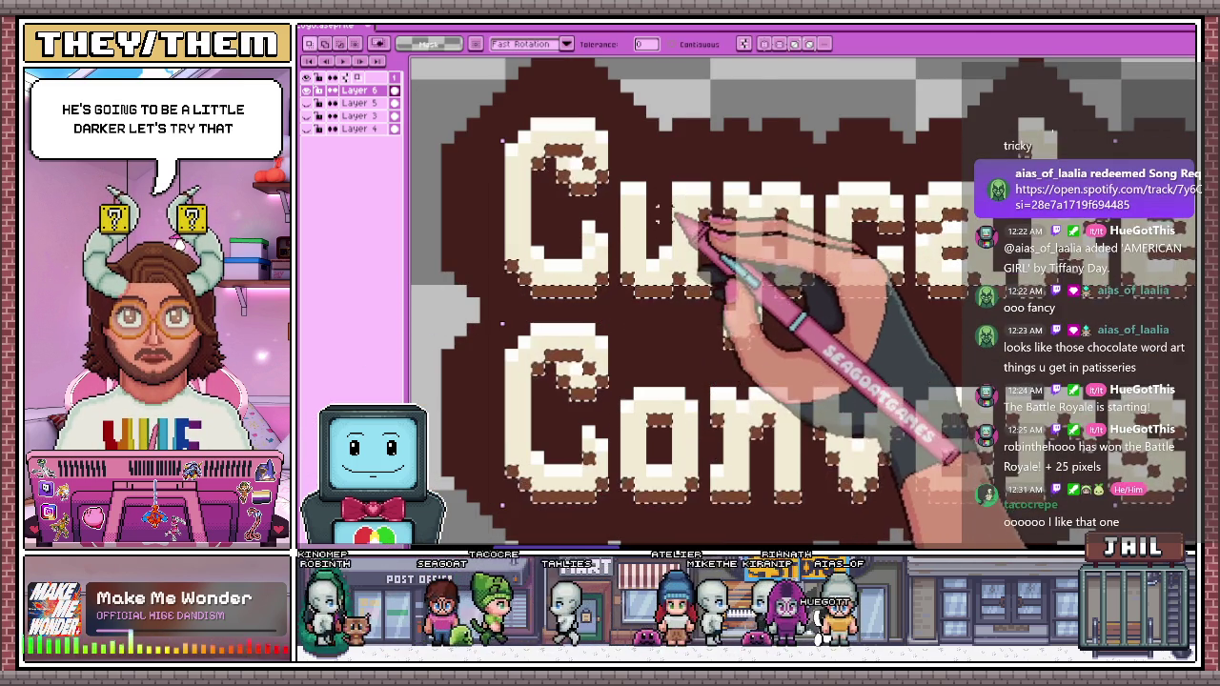
{"action": "scroll", "coordinate": [667, 229], "scroll_direction": "down", "scroll_amount": 1}
{"action": "scroll", "coordinate": [657, 229], "scroll_direction": "down", "scroll_amount": 1}
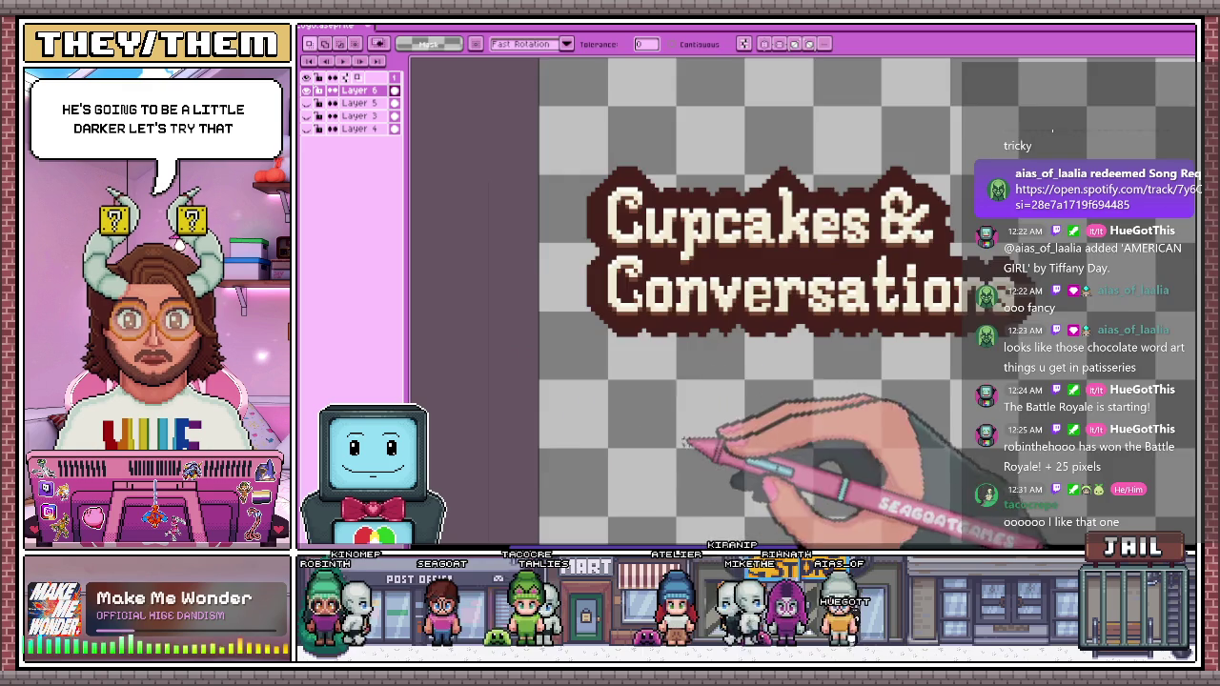
{"action": "scroll", "coordinate": [724, 438], "scroll_direction": "down", "scroll_amount": 1}
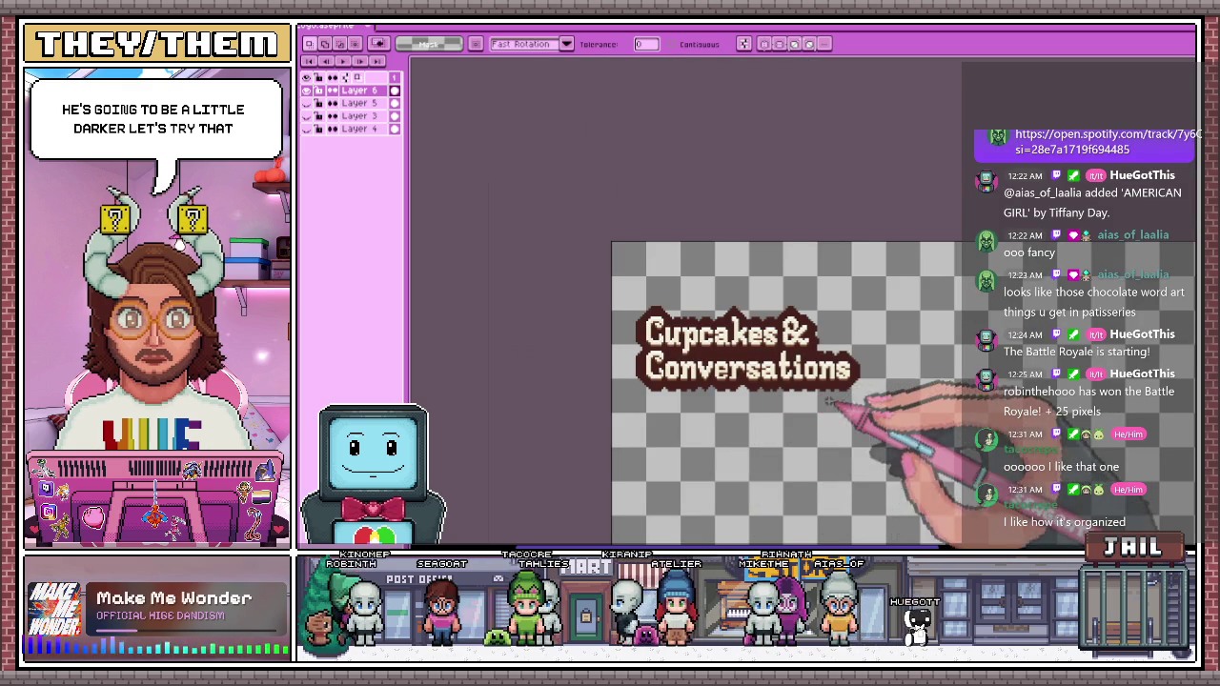
{"action": "scroll", "coordinate": [816, 405], "scroll_direction": "up", "scroll_amount": 1}
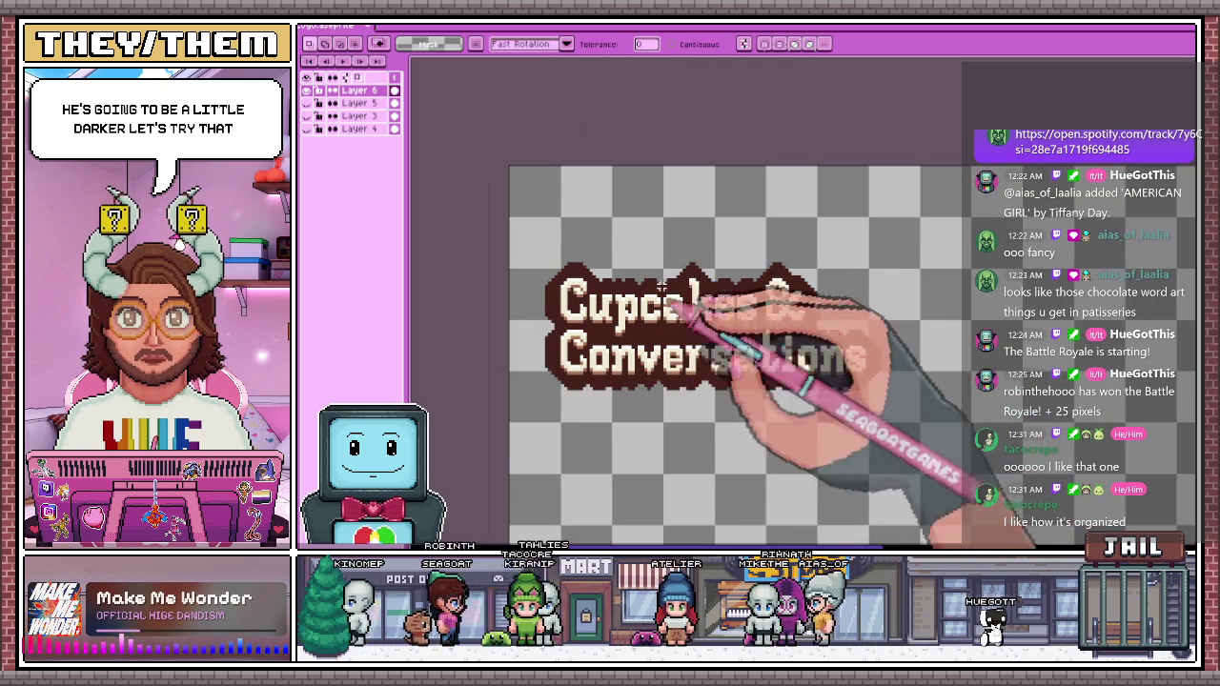
{"action": "scroll", "coordinate": [698, 424], "scroll_direction": "down", "scroll_amount": 3}
{"action": "scroll", "coordinate": [726, 448], "scroll_direction": "up", "scroll_amount": 2}
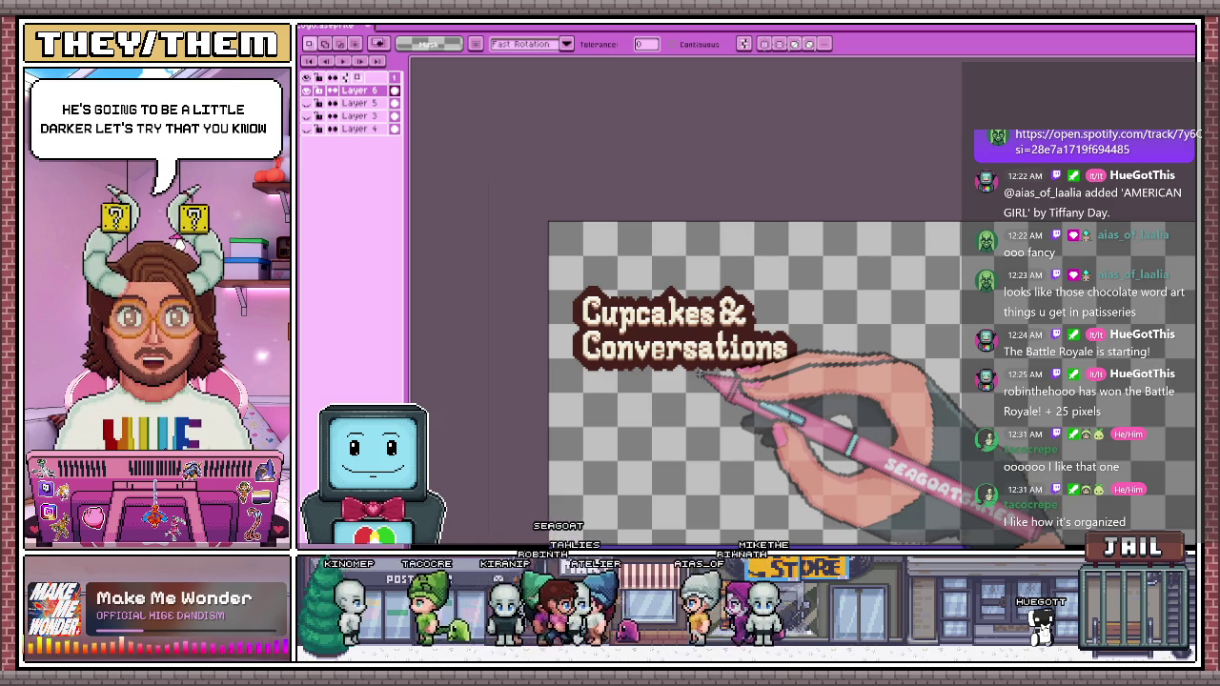
{"action": "scroll", "coordinate": [773, 340], "scroll_direction": "up", "scroll_amount": 1}
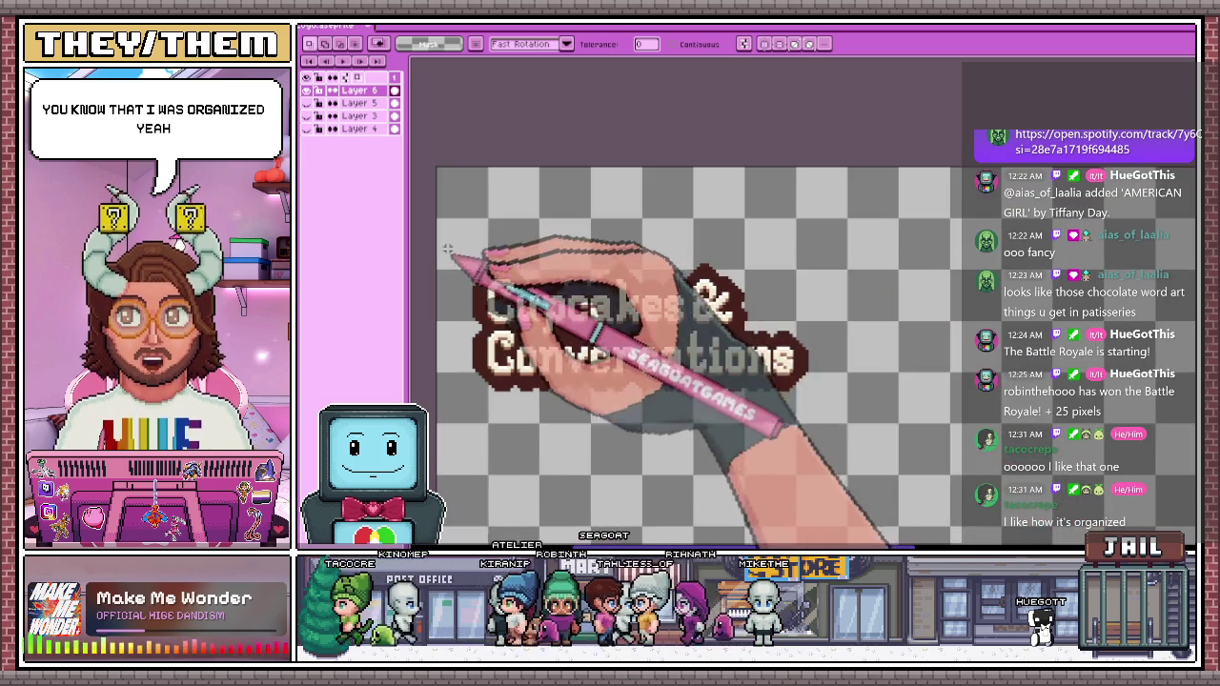
{"action": "scroll", "coordinate": [602, 304], "scroll_direction": "down", "scroll_amount": 2}
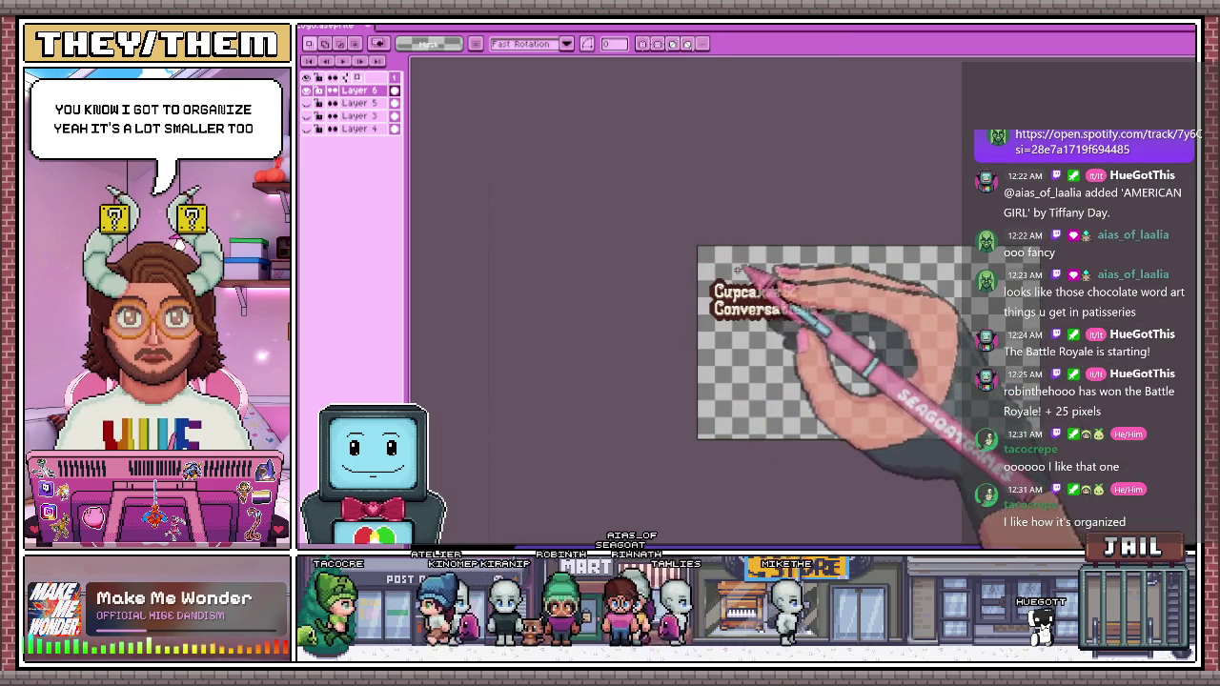
Drag the outlined Cupcakes & Conversations title into the canvas's top-left corner and drop the selection
{"action": "left_click_drag", "start_coordinate": [799, 328], "coordinate": [814, 308]}
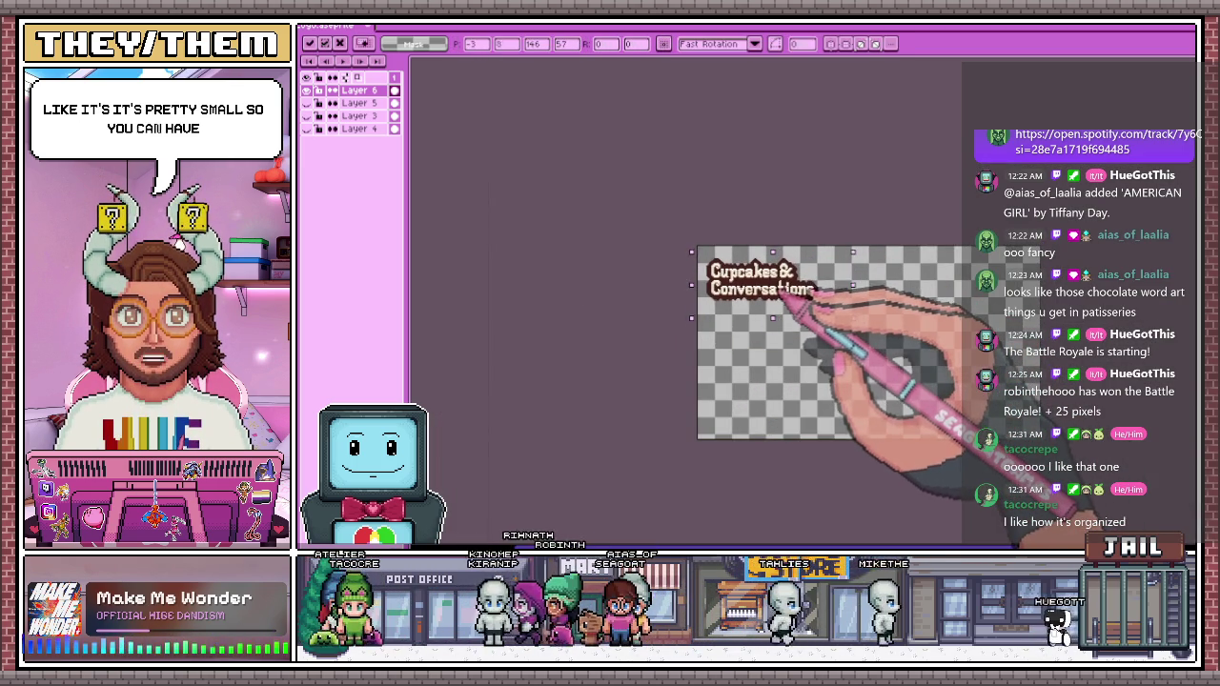
{"action": "left_click", "coordinate": [827, 403]}
{"action": "scroll", "coordinate": [762, 362], "scroll_direction": "down", "scroll_amount": 1}
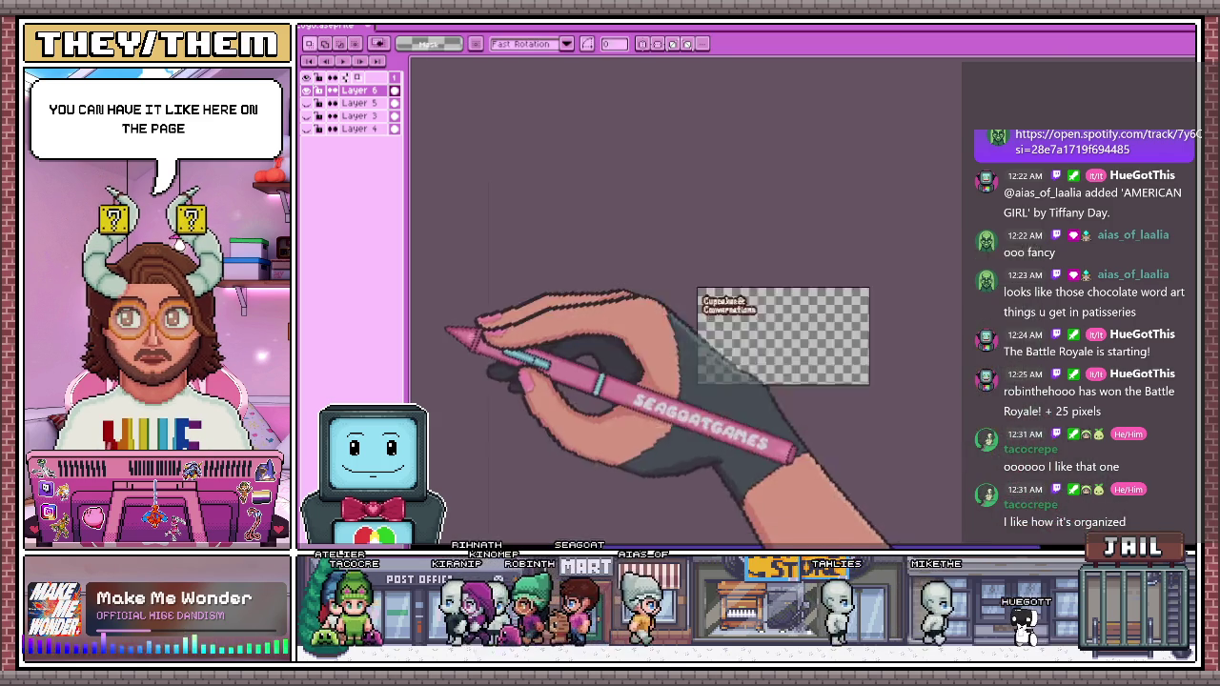
{"action": "scroll", "coordinate": [729, 305], "scroll_direction": "up", "scroll_amount": 1}
{"action": "scroll", "coordinate": [729, 276], "scroll_direction": "up", "scroll_amount": 2}
{"action": "scroll", "coordinate": [734, 248], "scroll_direction": "down", "scroll_amount": 2}
{"action": "scroll", "coordinate": [781, 264], "scroll_direction": "up", "scroll_amount": 2}
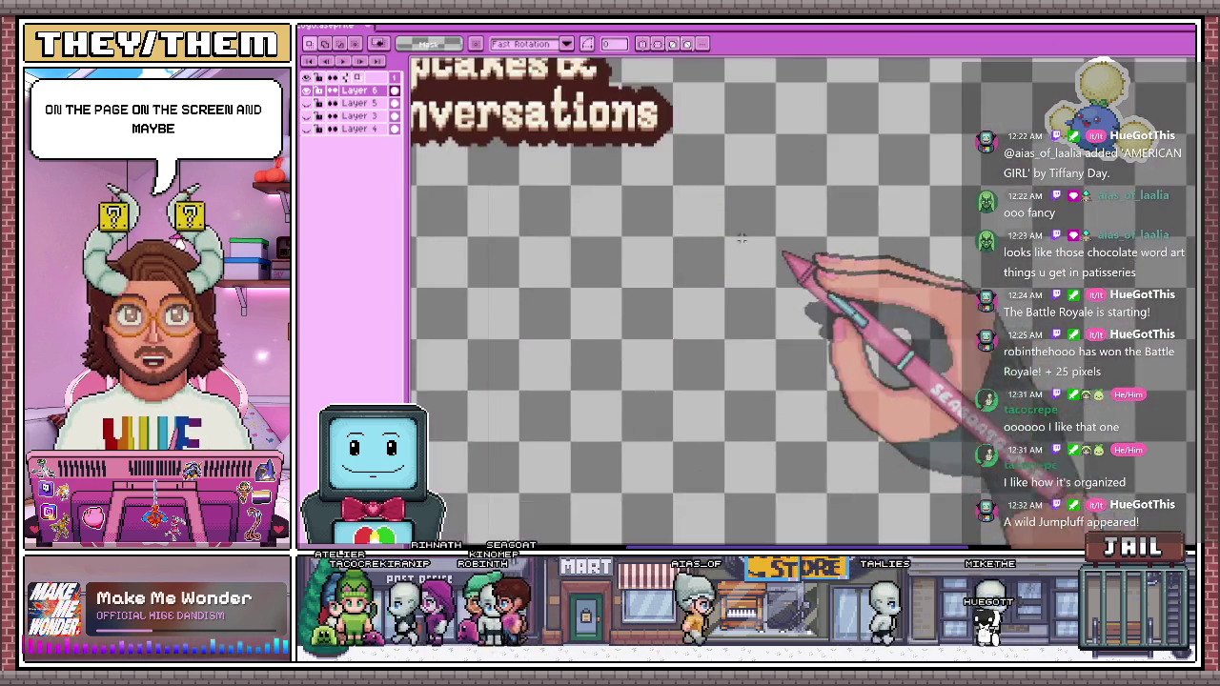
{"action": "scroll", "coordinate": [436, 143], "scroll_direction": "down", "scroll_amount": 1}
{"action": "scroll", "coordinate": [419, 208], "scroll_direction": "down", "scroll_amount": 1}
{"action": "scroll", "coordinate": [476, 291], "scroll_direction": "up", "scroll_amount": 1}
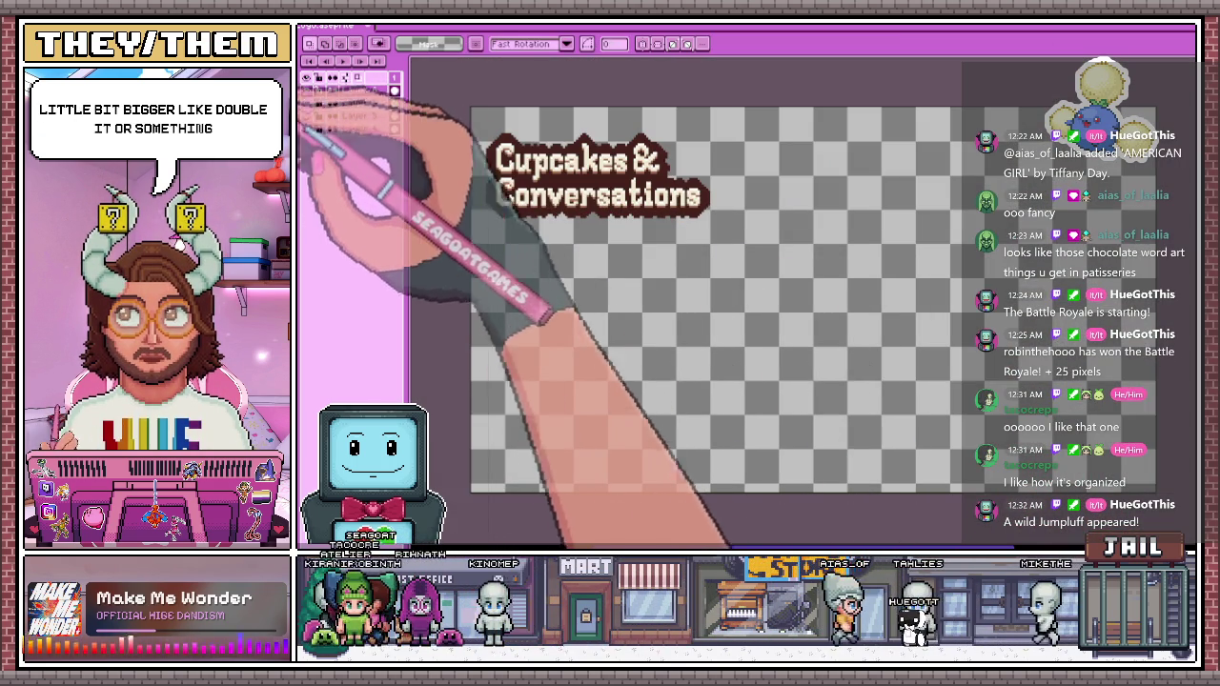
{"action": "scroll", "coordinate": [696, 212], "scroll_direction": "down", "scroll_amount": 1}
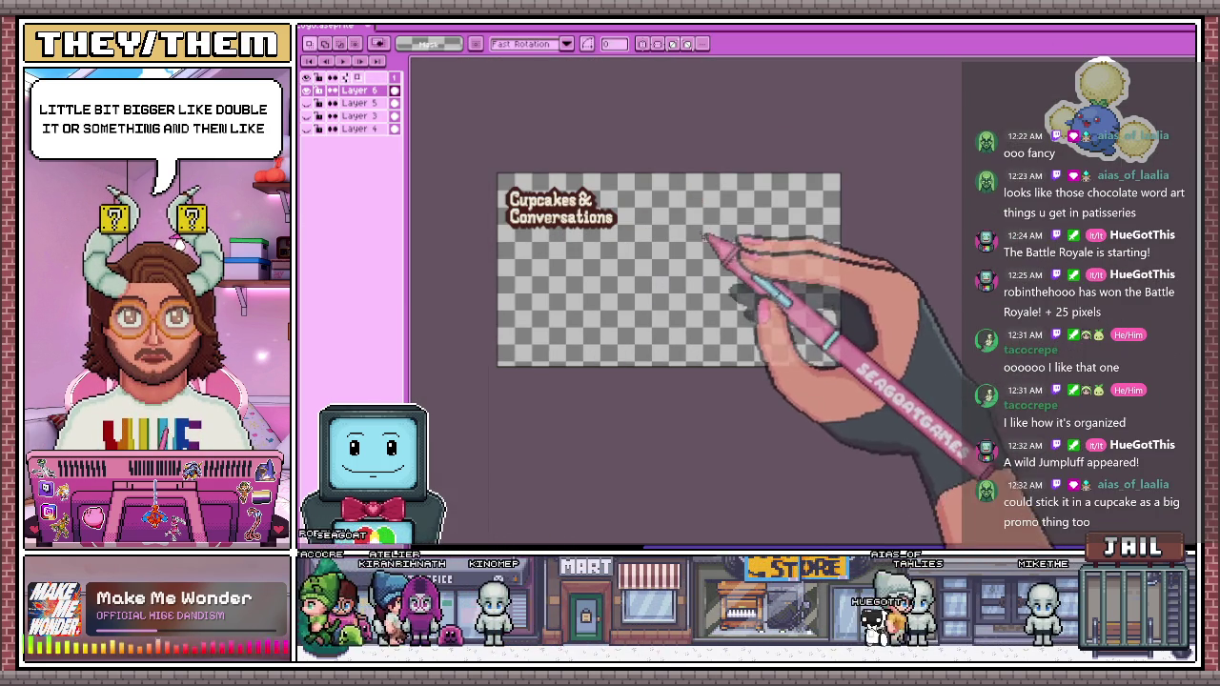
{"action": "scroll", "coordinate": [709, 319], "scroll_direction": "up", "scroll_amount": 1}
{"action": "scroll", "coordinate": [706, 276], "scroll_direction": "down", "scroll_amount": 2}
{"action": "scroll", "coordinate": [753, 220], "scroll_direction": "up", "scroll_amount": 1}
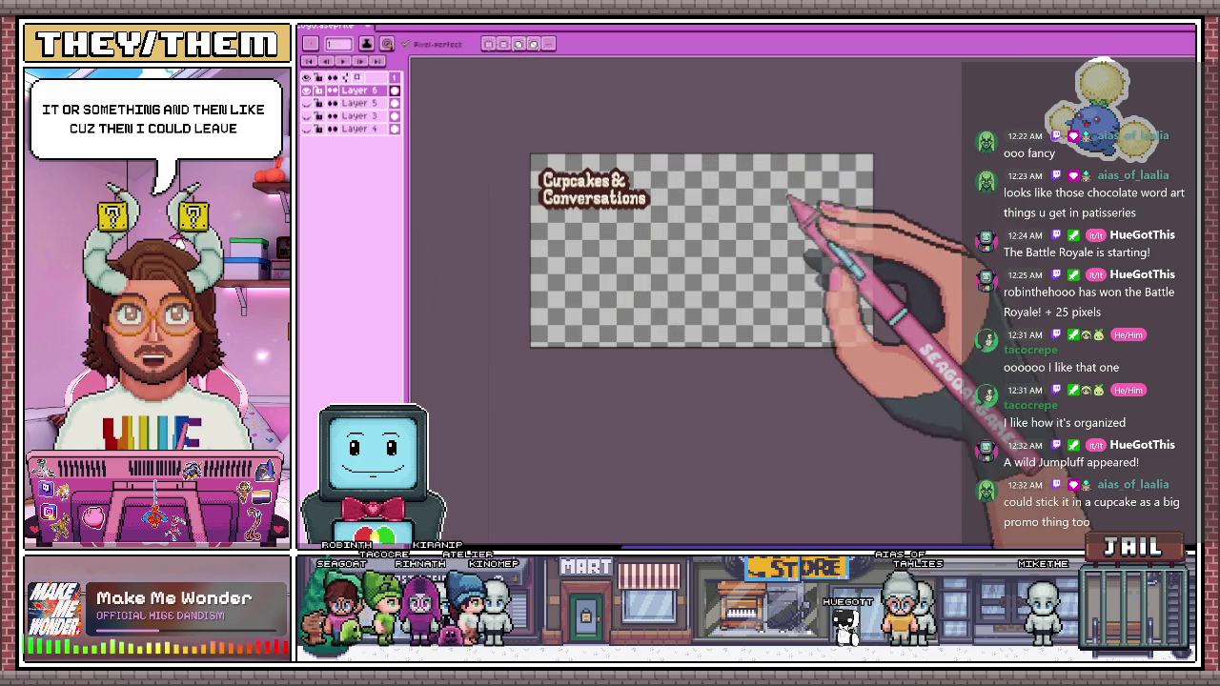
{"action": "left_click_drag", "start_coordinate": [725, 217], "coordinate": [779, 248]}
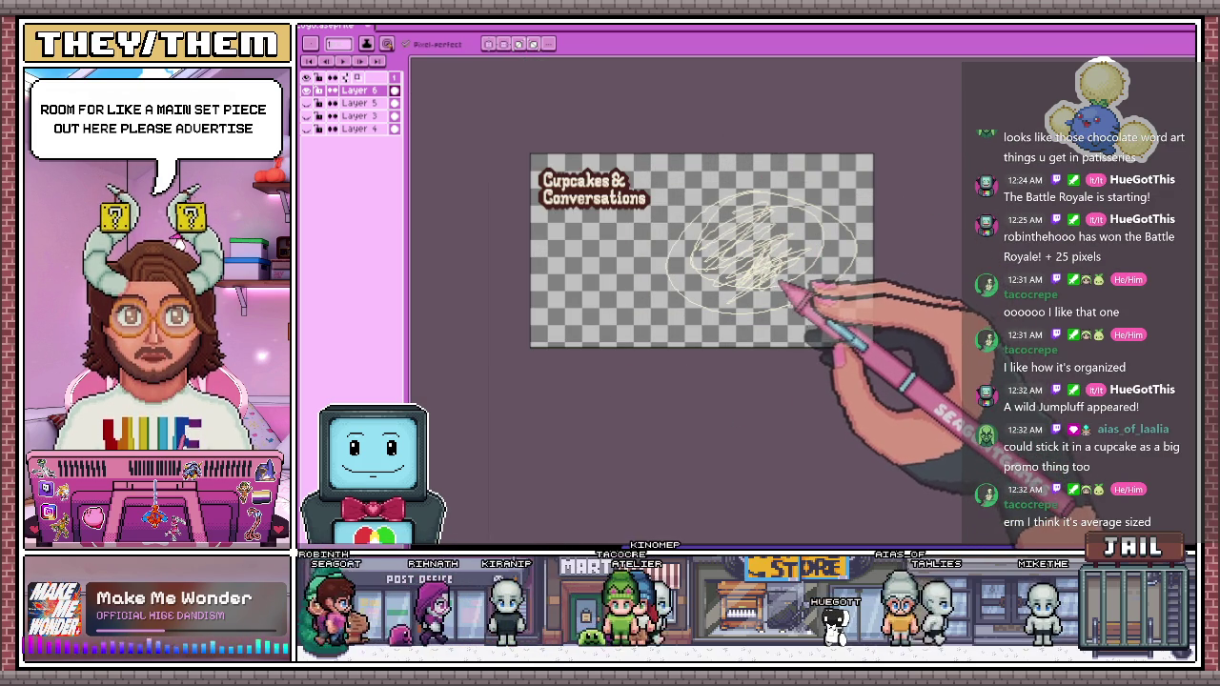
{"action": "scroll", "coordinate": [698, 303], "scroll_direction": "up", "scroll_amount": 3}
{"action": "left_click_drag", "start_coordinate": [545, 168], "coordinate": [813, 149]}
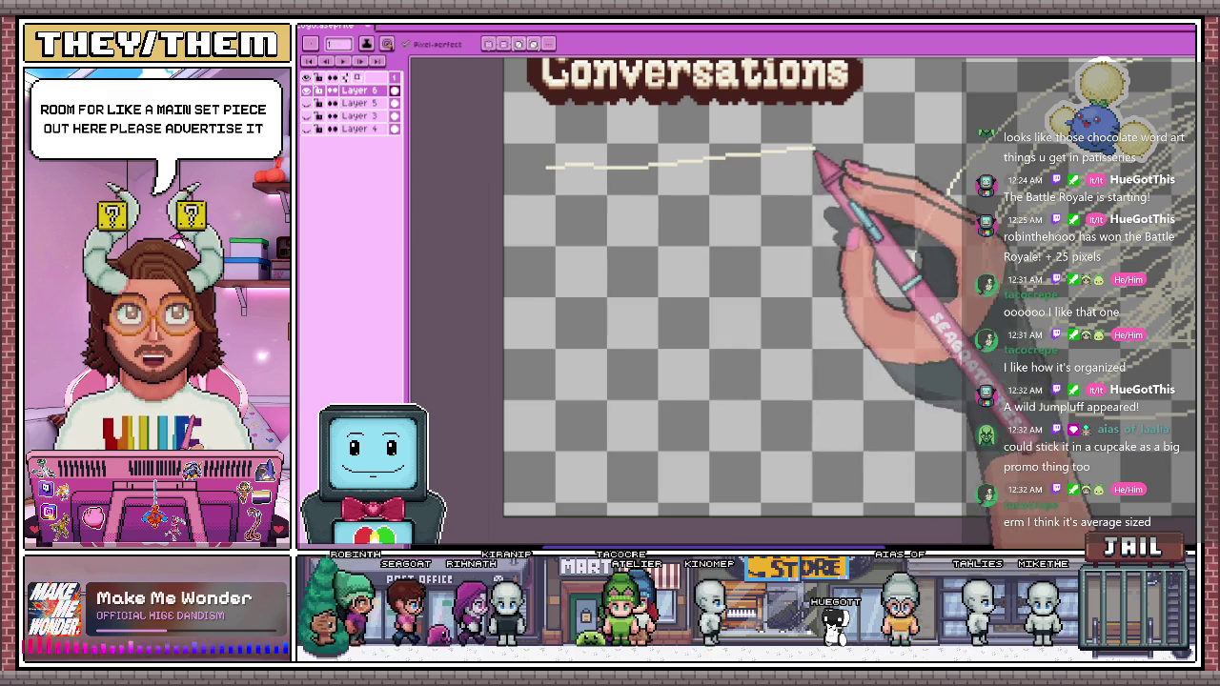
{"action": "left_click_drag", "start_coordinate": [582, 270], "coordinate": [738, 257]}
{"action": "left_click_drag", "start_coordinate": [585, 352], "coordinate": [762, 349]}
{"action": "left_click_drag", "start_coordinate": [585, 422], "coordinate": [702, 436]}
{"action": "scroll", "coordinate": [629, 401], "scroll_direction": "down", "scroll_amount": 2}
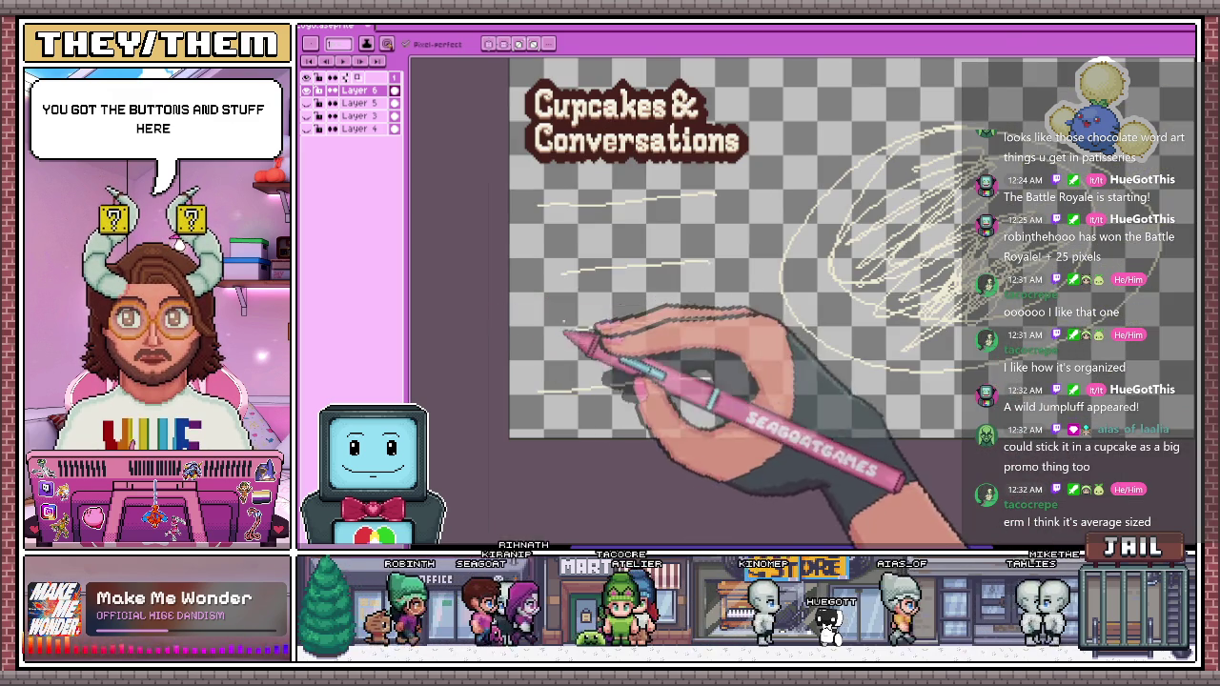
{"action": "scroll", "coordinate": [533, 410], "scroll_direction": "down", "scroll_amount": 3}
{"action": "scroll", "coordinate": [681, 409], "scroll_direction": "up", "scroll_amount": 1}
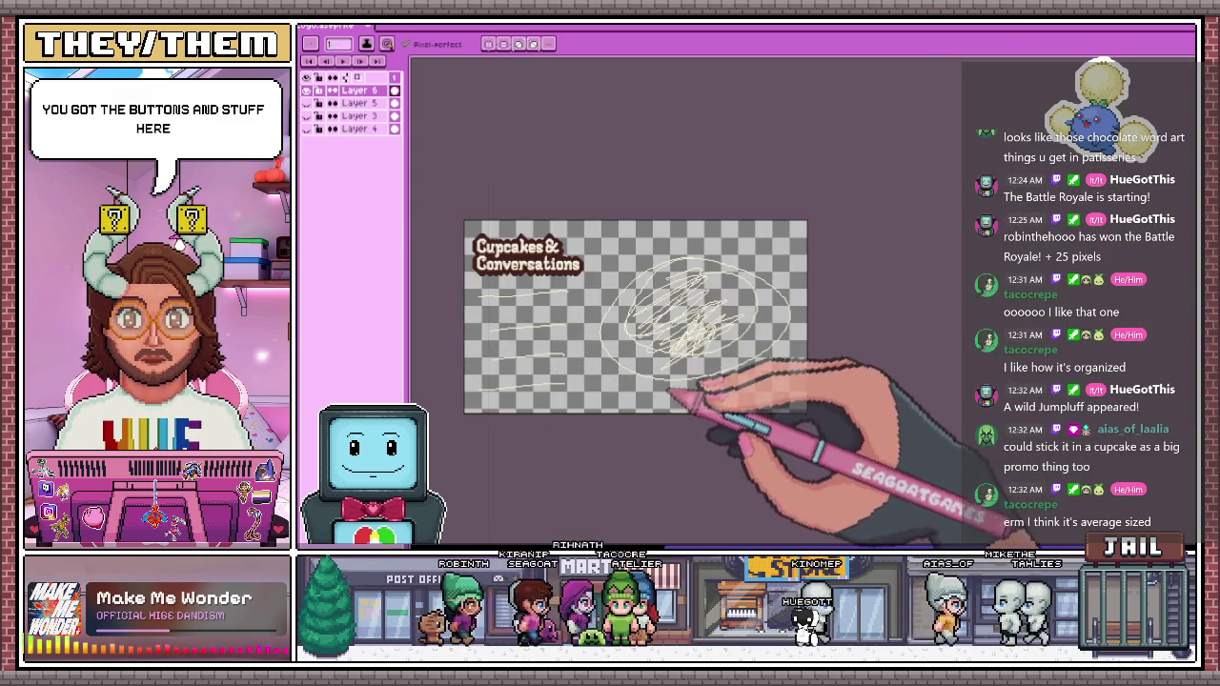
{"action": "scroll", "coordinate": [690, 410], "scroll_direction": "up", "scroll_amount": 2}
{"action": "scroll", "coordinate": [684, 387], "scroll_direction": "down", "scroll_amount": 2}
{"action": "scroll", "coordinate": [739, 300], "scroll_direction": "up", "scroll_amount": 2}
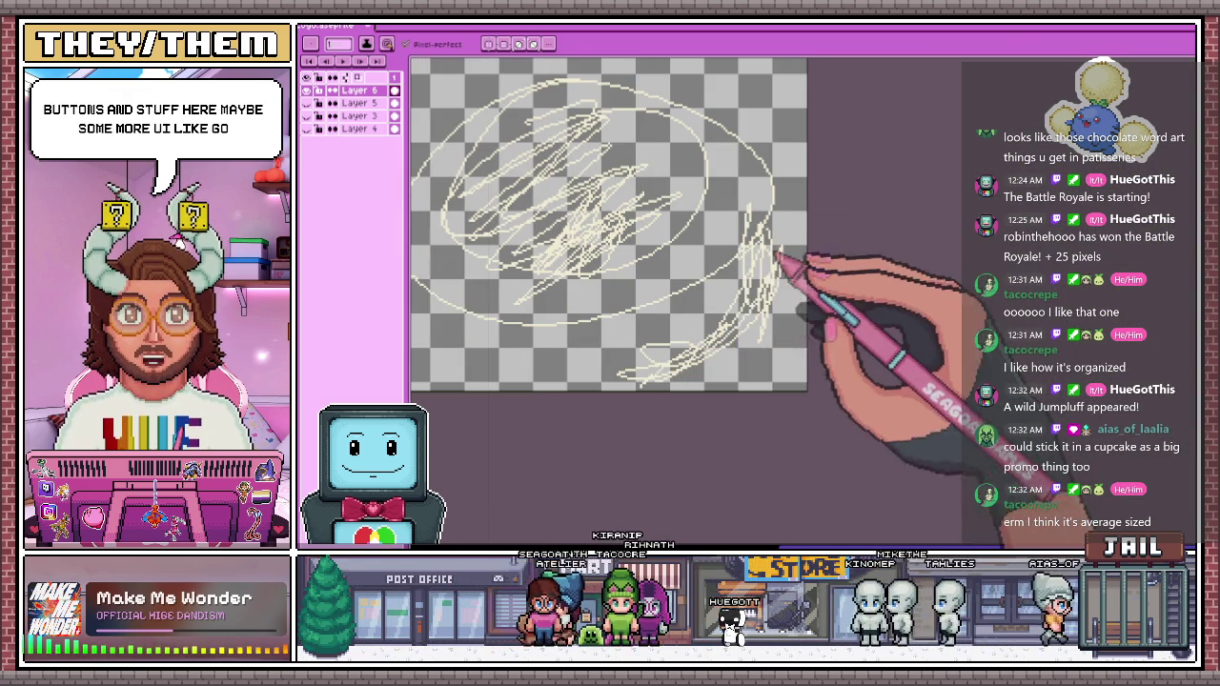
{"action": "scroll", "coordinate": [688, 339], "scroll_direction": "down", "scroll_amount": 2}
{"action": "scroll", "coordinate": [740, 327], "scroll_direction": "up", "scroll_amount": 1}
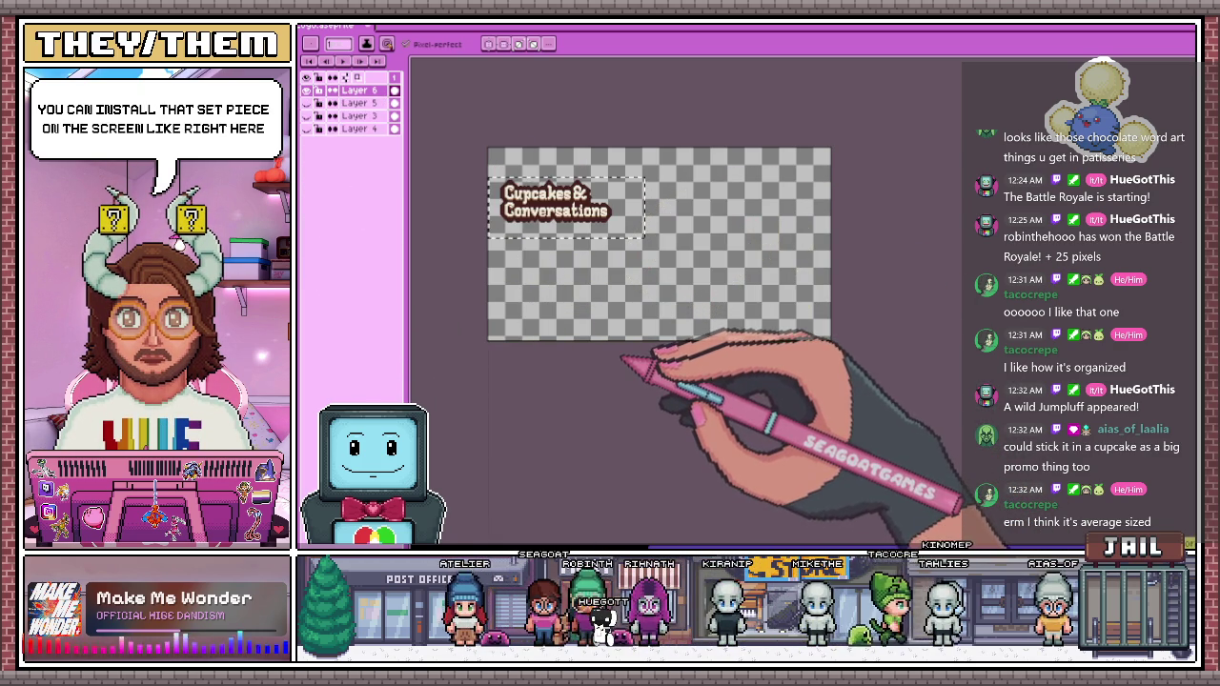
{"action": "scroll", "coordinate": [488, 232], "scroll_direction": "up", "scroll_amount": 1}
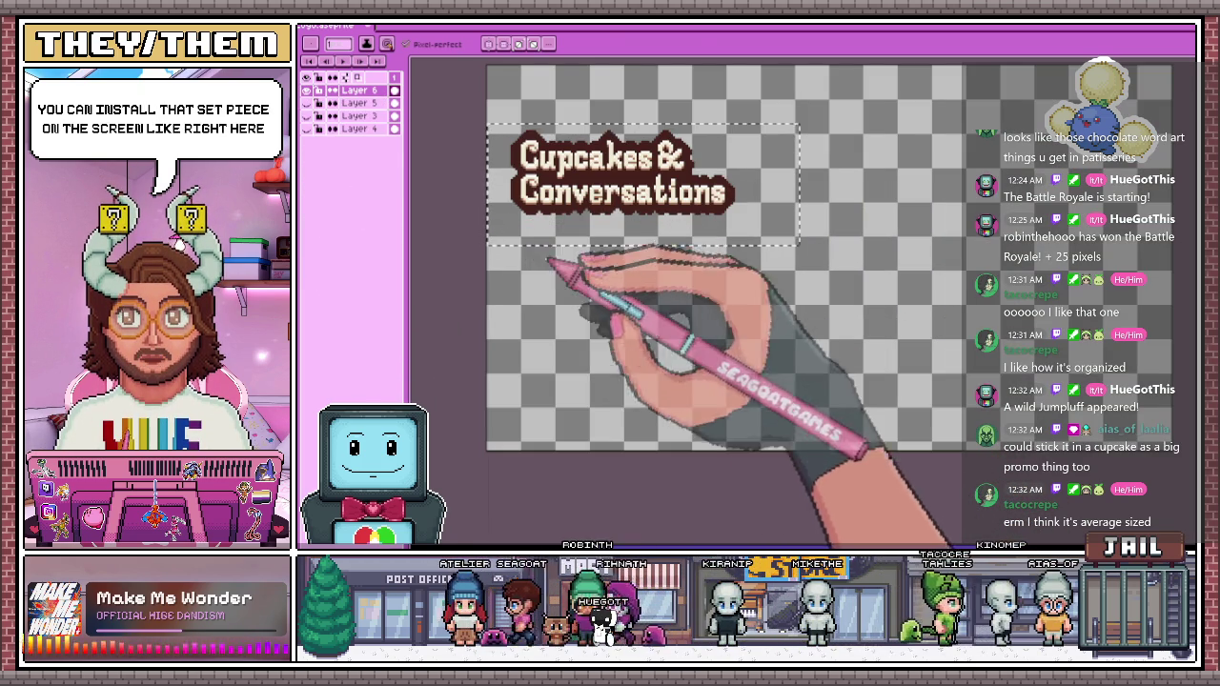
{"action": "key", "text": "m"}
{"action": "key", "text": "ctrl+d"}
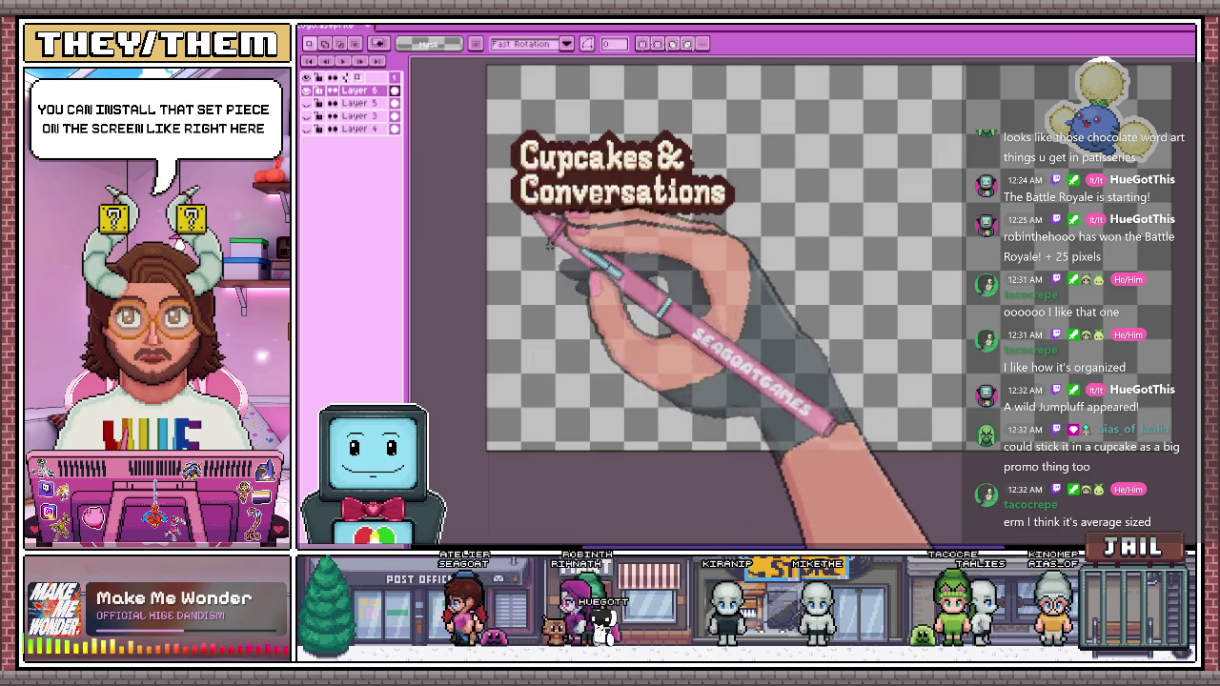
{"action": "scroll", "coordinate": [540, 216], "scroll_direction": "up", "scroll_amount": 1}
{"action": "left_click_drag", "start_coordinate": [561, 198], "coordinate": [950, 359]}
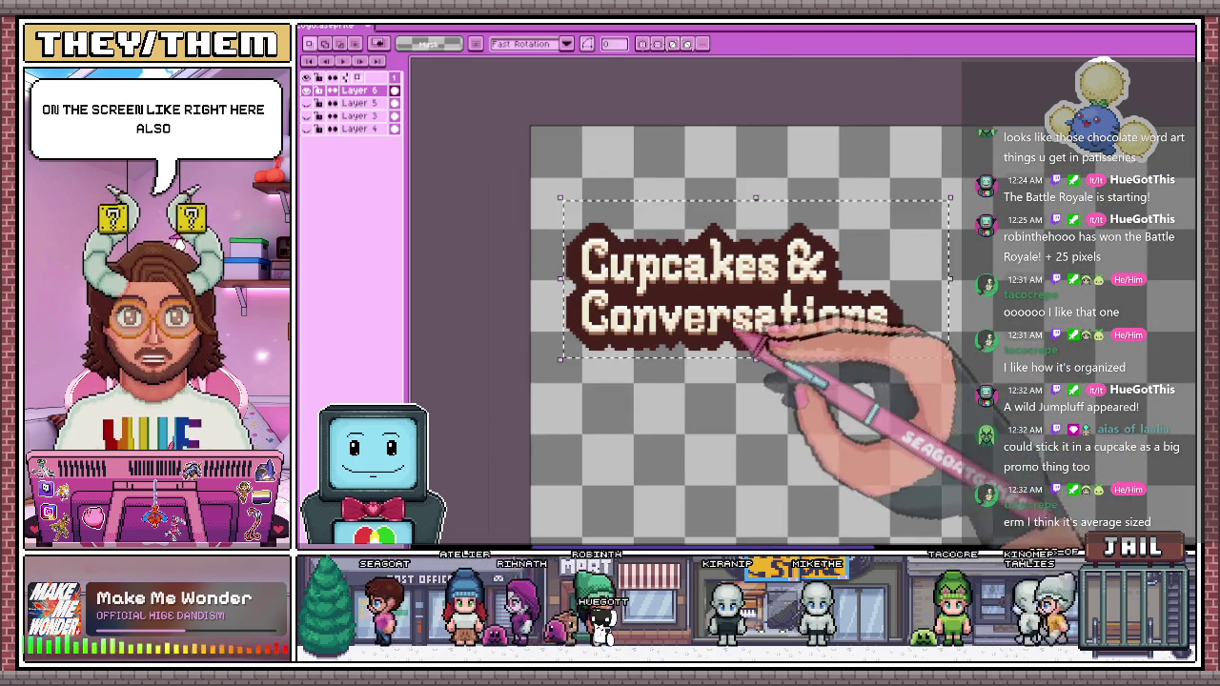
{"action": "left_click_drag", "start_coordinate": [748, 332], "coordinate": [730, 263]}
{"action": "left_click", "coordinate": [565, 364]}
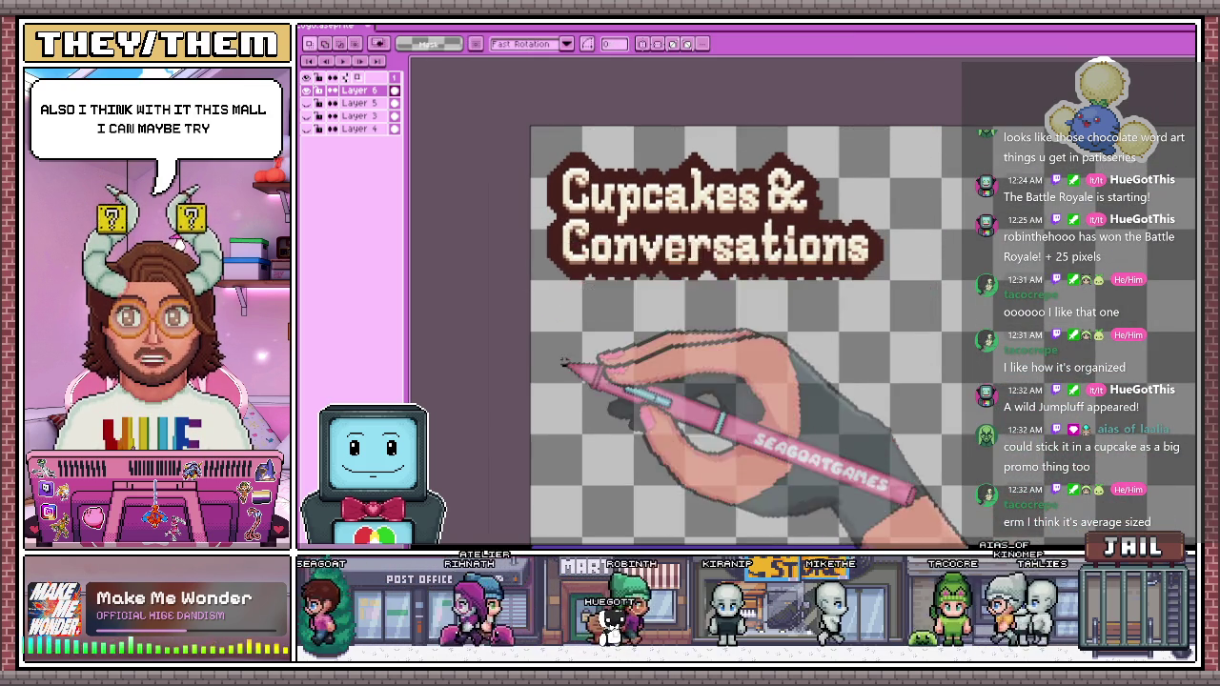
{"action": "scroll", "coordinate": [564, 364], "scroll_direction": "up", "scroll_amount": 1}
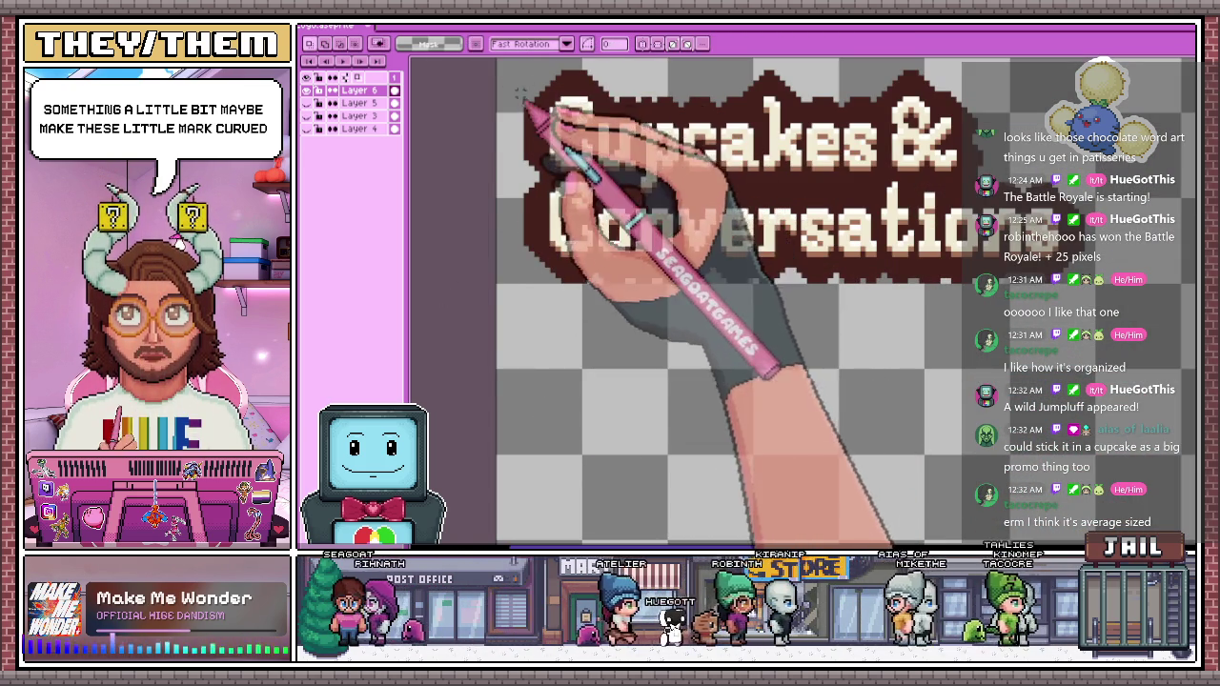
{"action": "scroll", "coordinate": [576, 177], "scroll_direction": "up", "scroll_amount": 2}
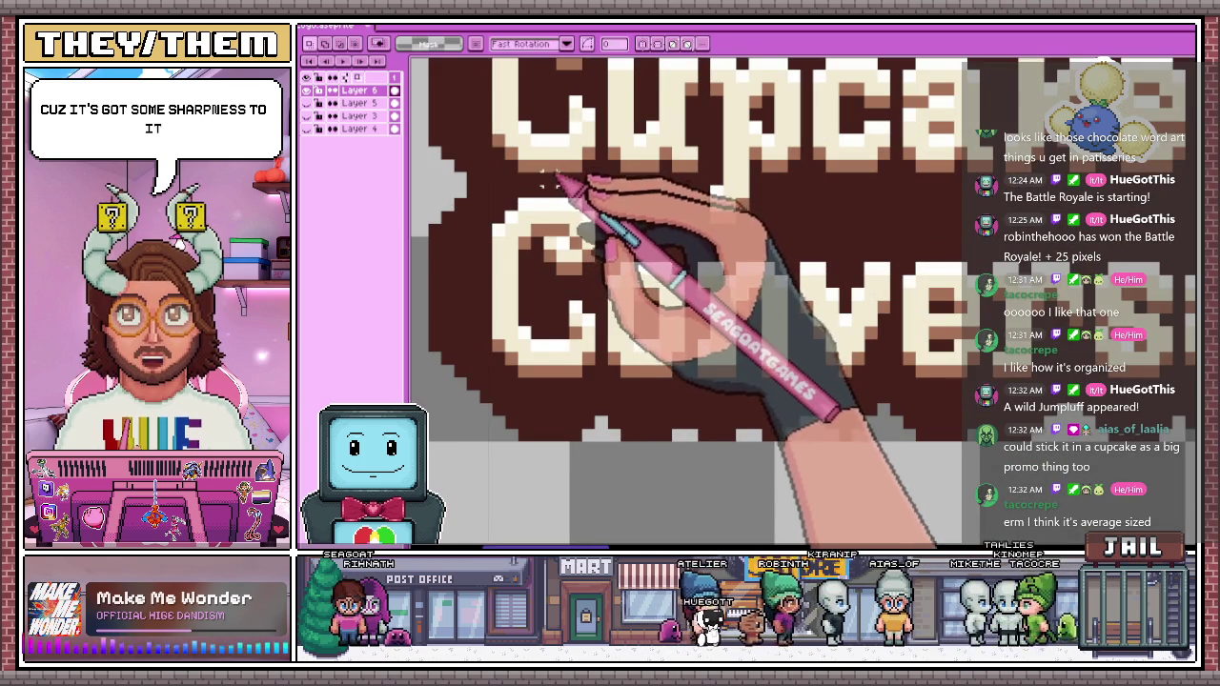
{"action": "scroll", "coordinate": [776, 258], "scroll_direction": "down", "scroll_amount": 2}
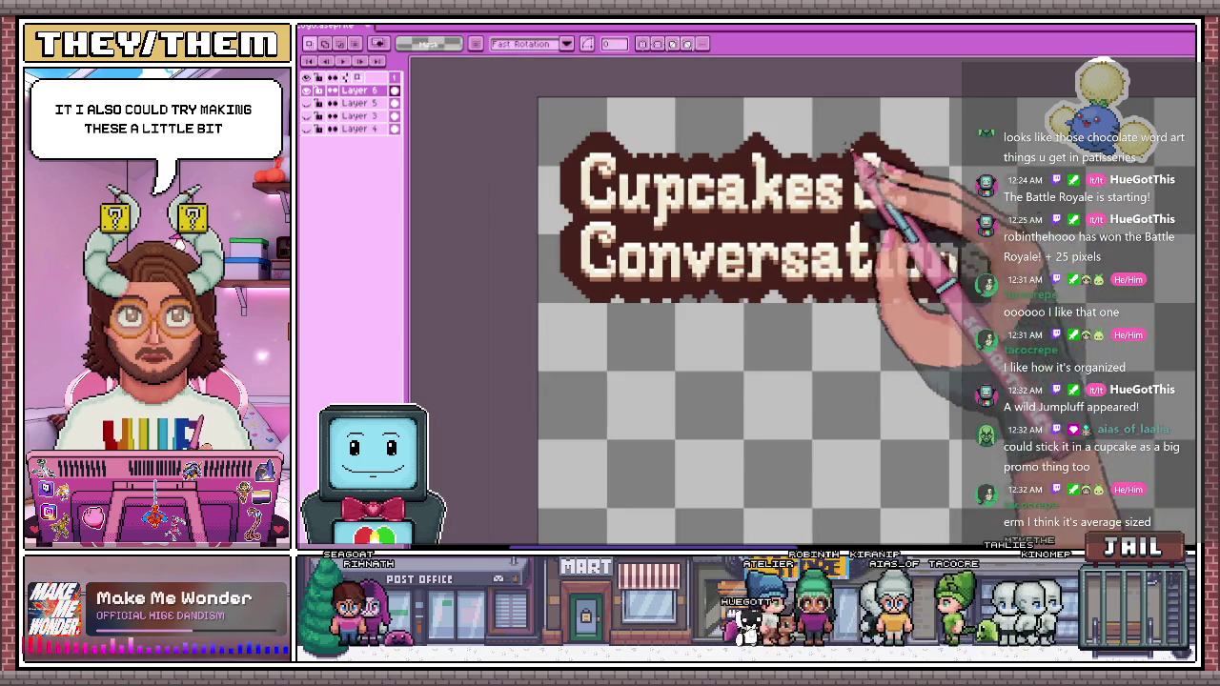
{"action": "scroll", "coordinate": [585, 232], "scroll_direction": "down", "scroll_amount": 1}
{"action": "scroll", "coordinate": [710, 234], "scroll_direction": "down", "scroll_amount": 2}
{"action": "scroll", "coordinate": [708, 229], "scroll_direction": "up", "scroll_amount": 3}
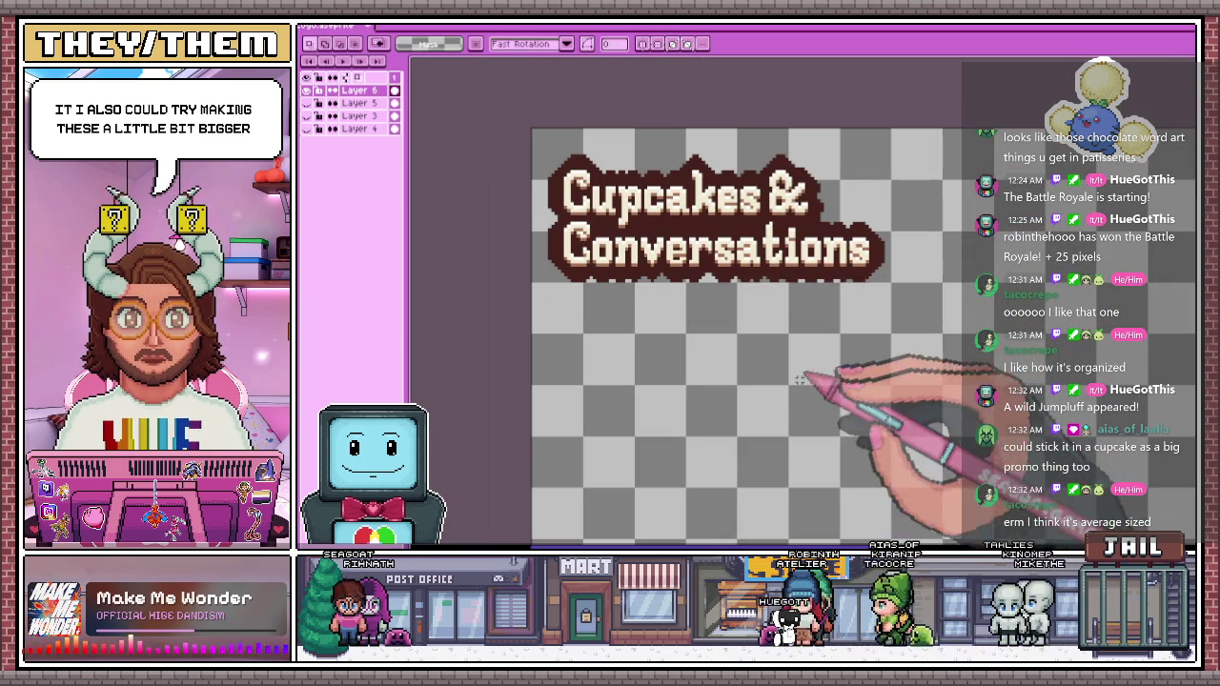
{"action": "scroll", "coordinate": [523, 334], "scroll_direction": "down", "scroll_amount": 1}
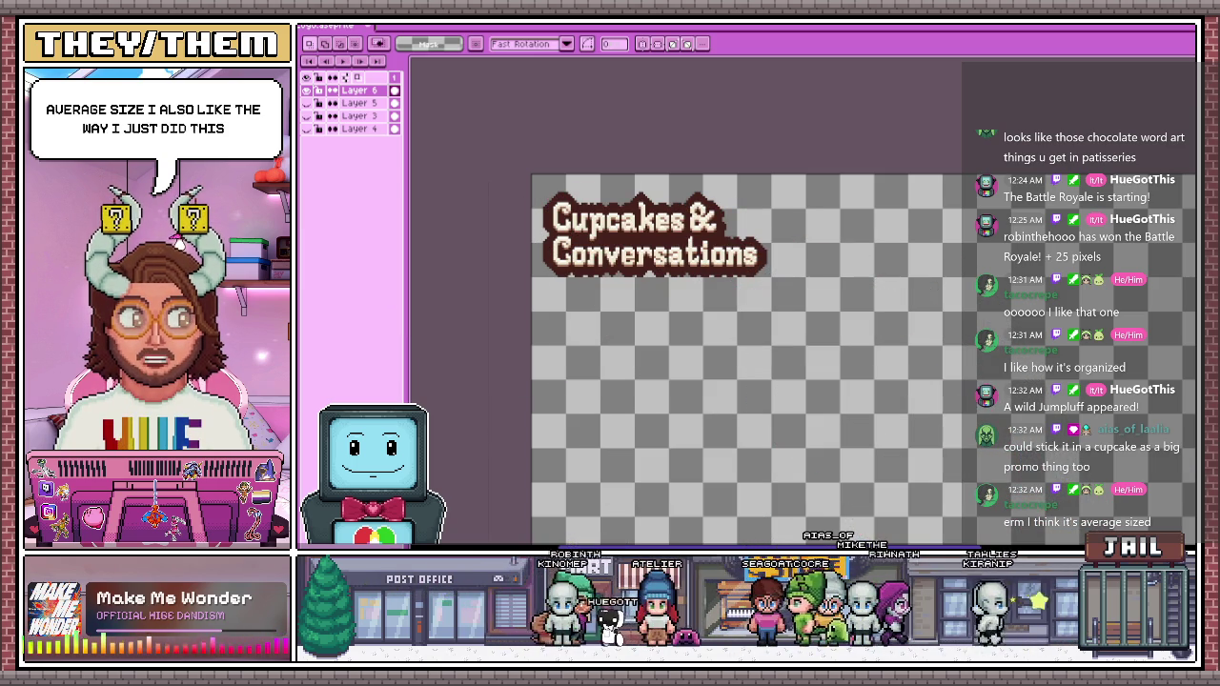
Bring up the GDD in the browser and zoom the page in to read it
{"action": "key", "text": "alt+Tab"}
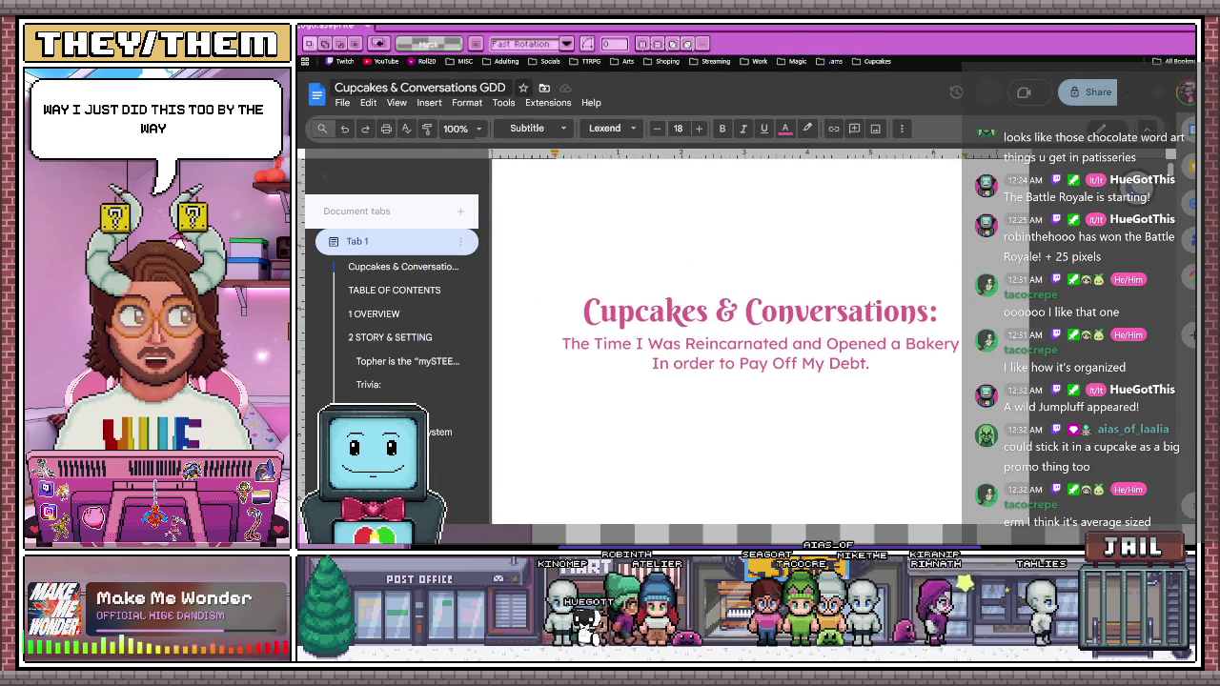
{"action": "key", "text": "ctrl+plus"}
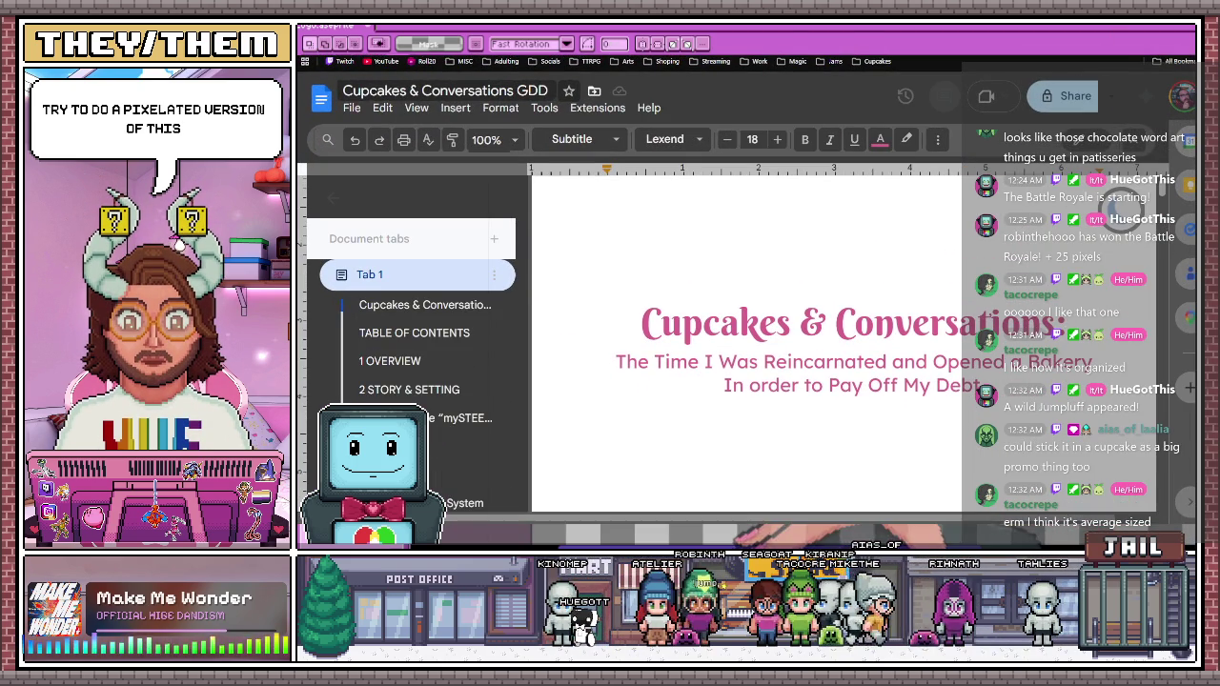
{"action": "scroll", "coordinate": [803, 509], "scroll_direction": "right", "scroll_amount": 1}
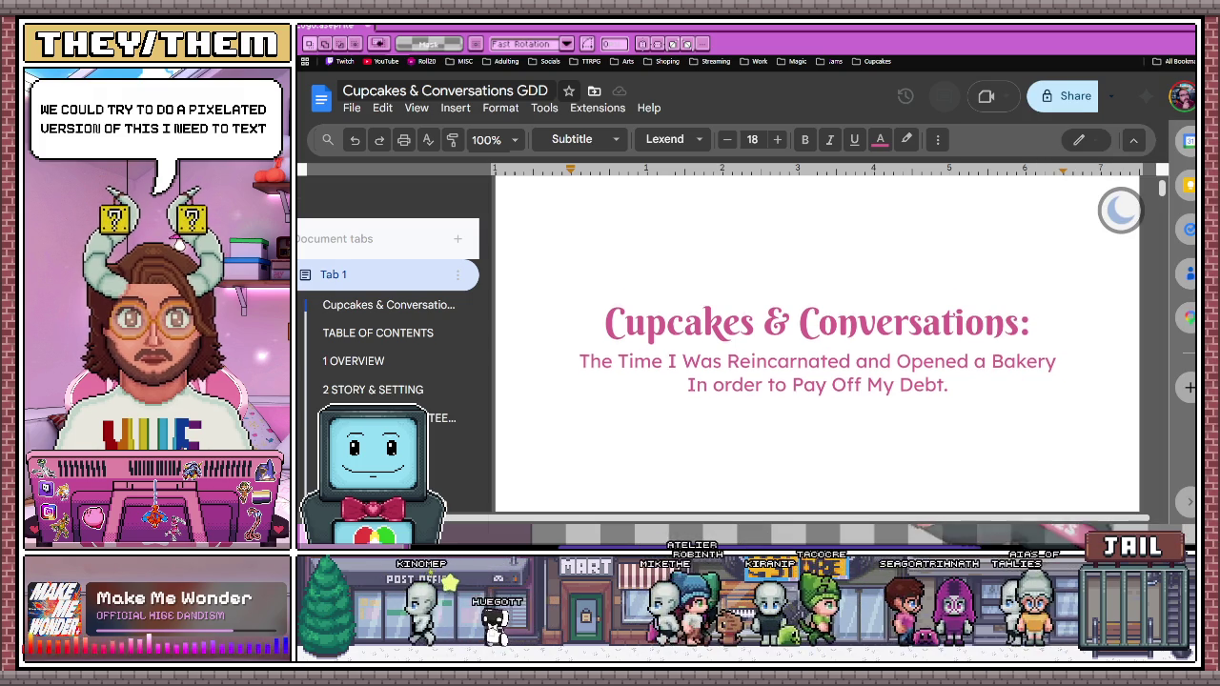
{"action": "key", "text": "ctrl+plus"}
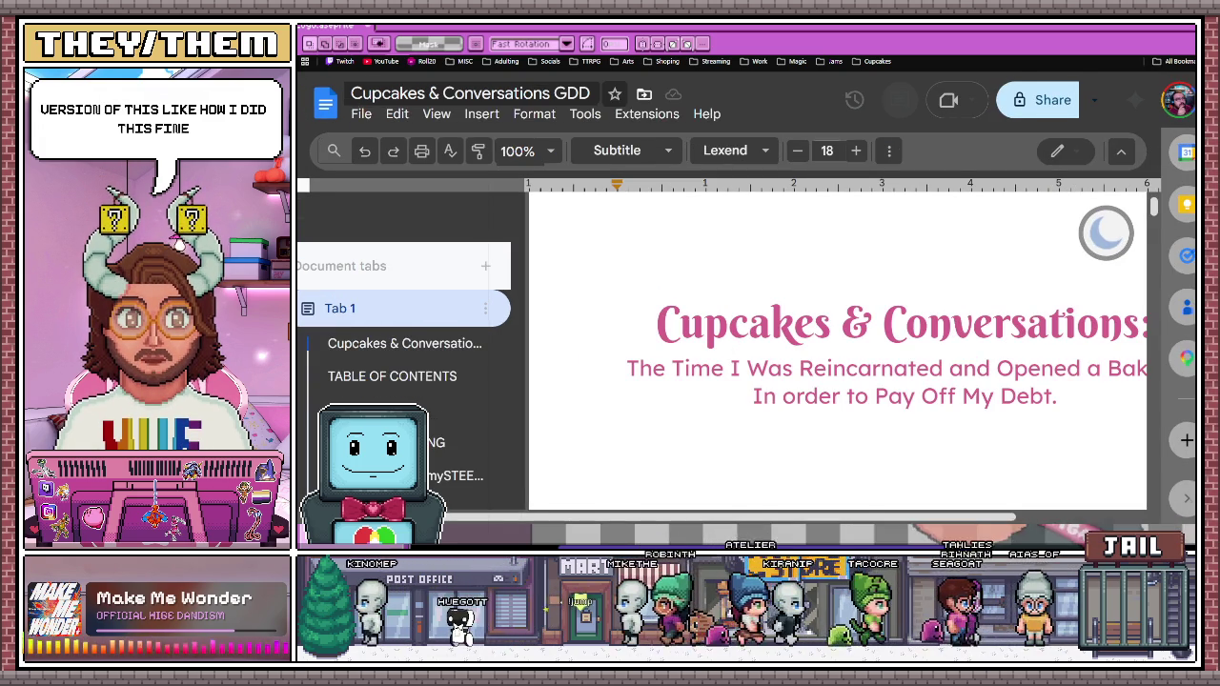
{"action": "key", "text": "ctrl+minus"}
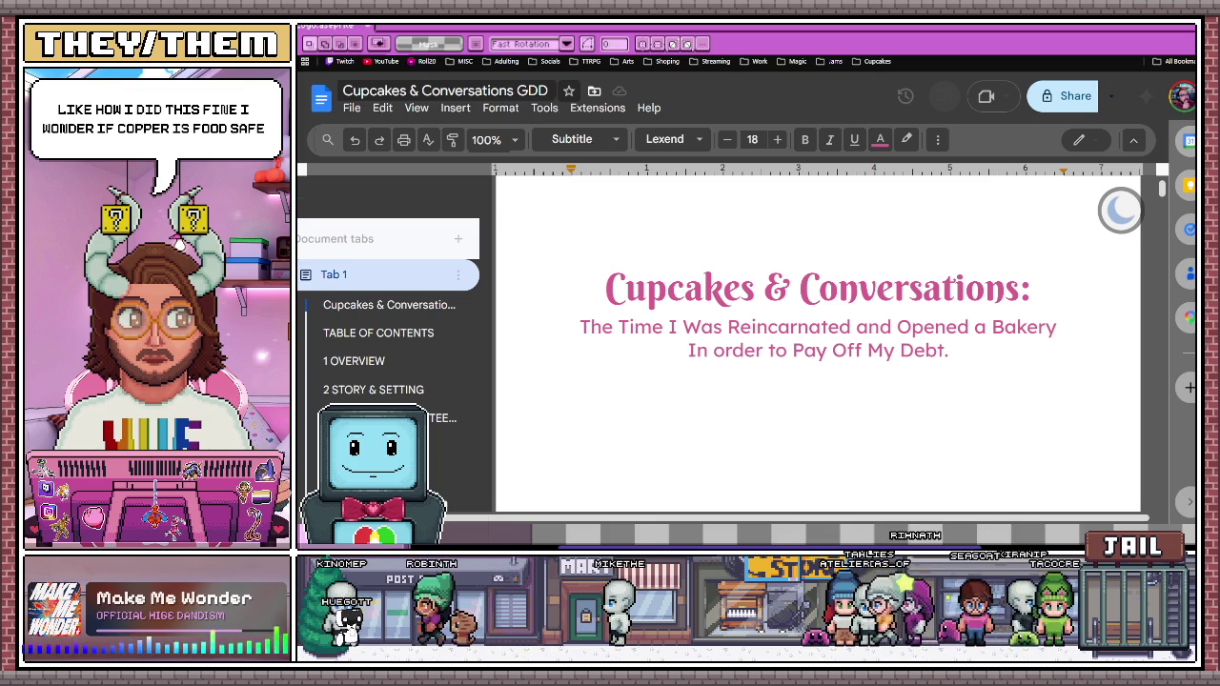
Check the title and subtitle fonts, select the whole two-line subtitle, and return to Aseprite
{"action": "left_click", "coordinate": [825, 290]}
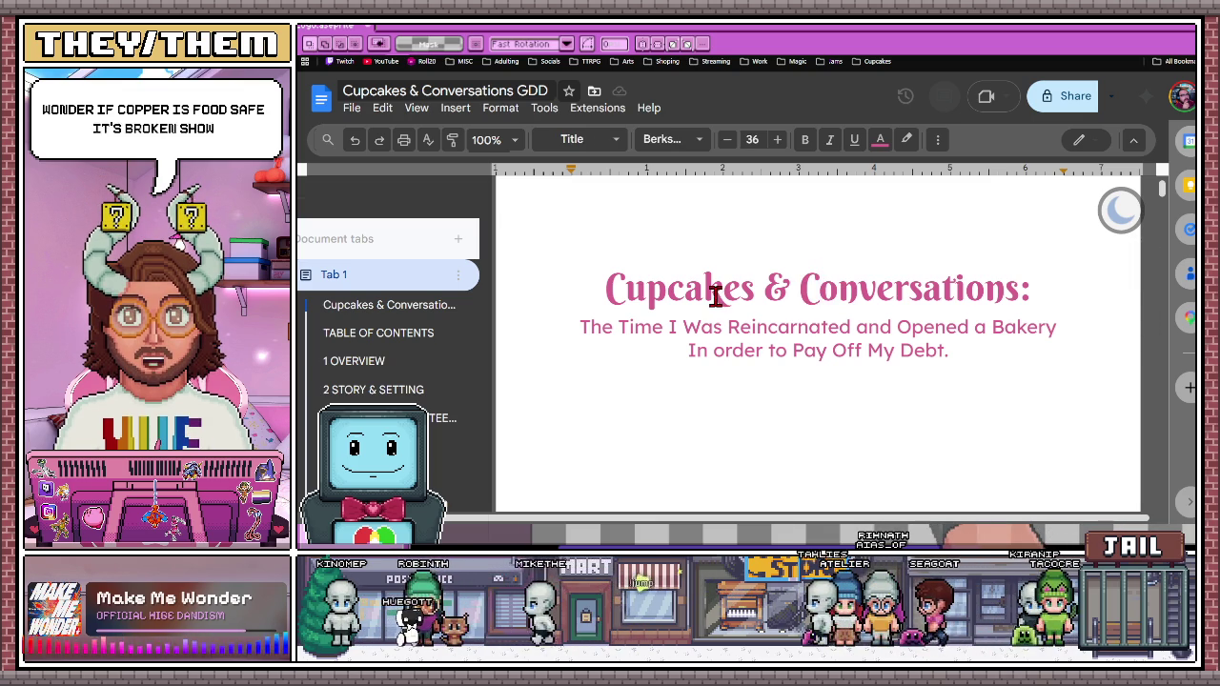
{"action": "scroll", "coordinate": [714, 297], "scroll_direction": "down", "scroll_amount": 1}
{"action": "left_click", "coordinate": [805, 371]}
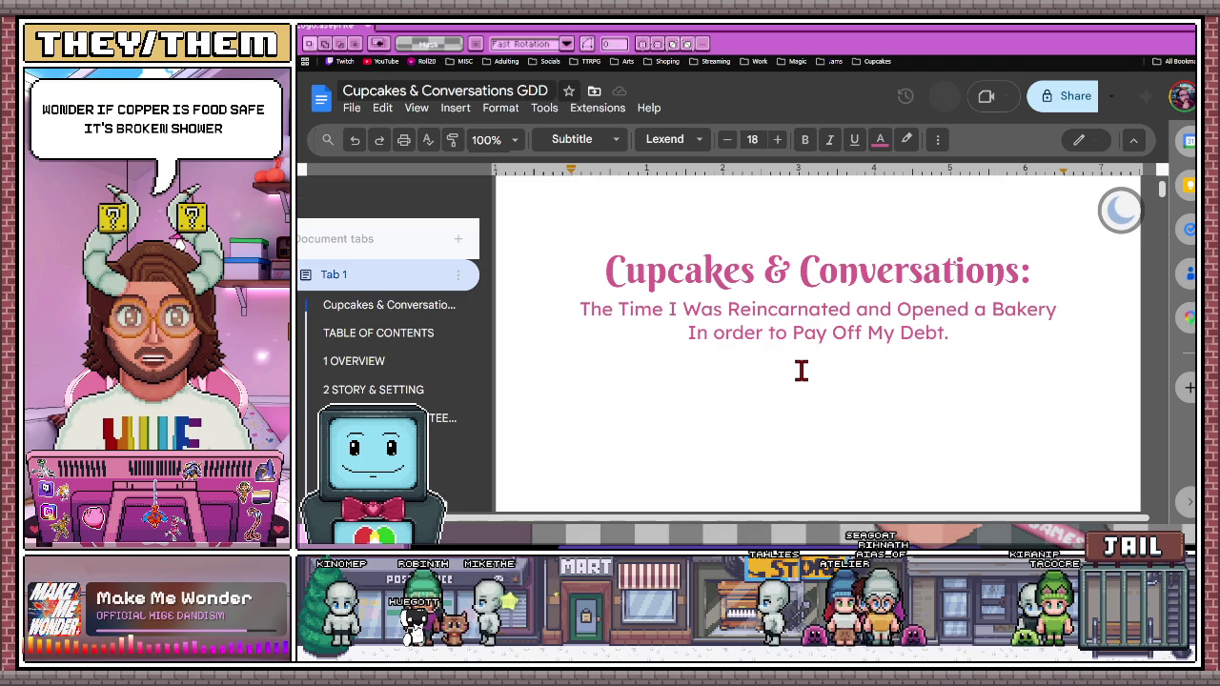
{"action": "scroll", "coordinate": [800, 371], "scroll_direction": "up", "scroll_amount": 1}
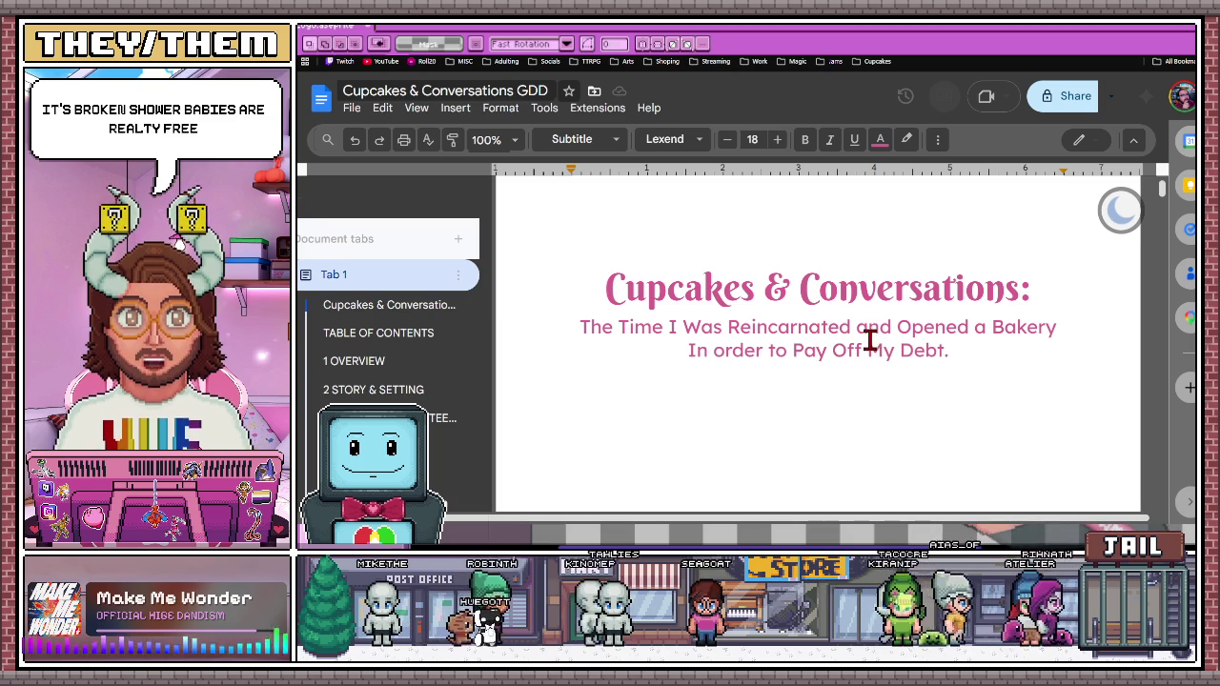
{"action": "left_click_drag", "start_coordinate": [941, 357], "coordinate": [586, 327]}
{"action": "key", "text": "ctrl+c"}
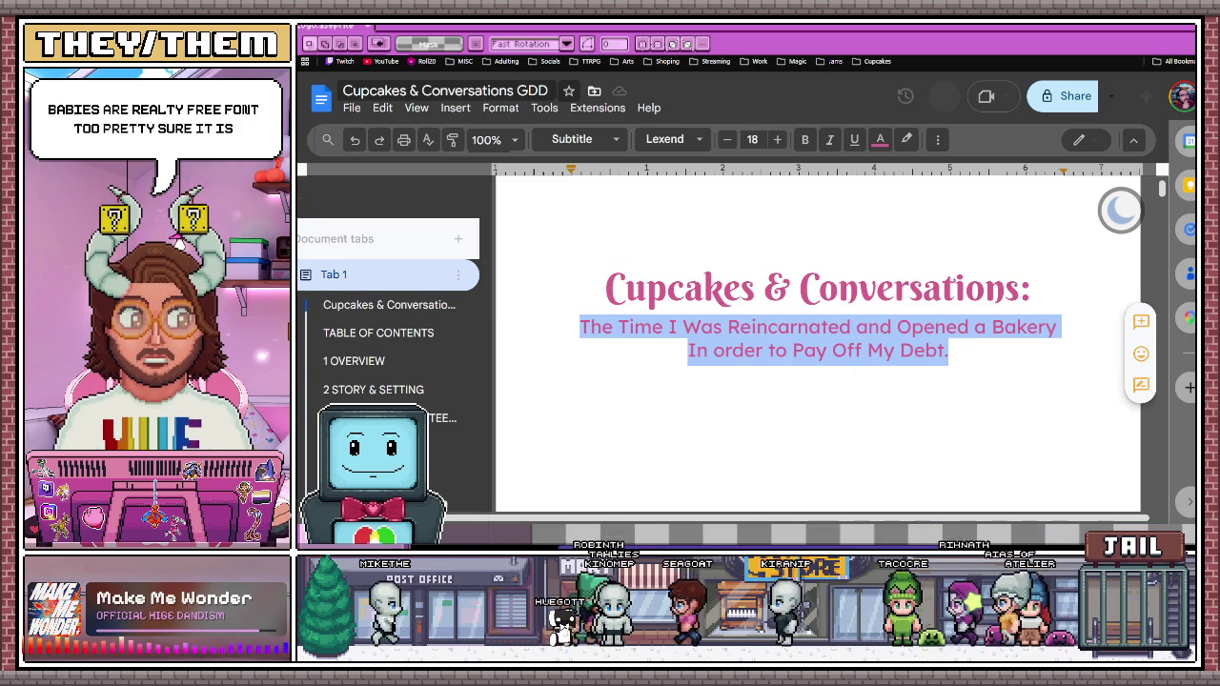
{"action": "key", "text": "super+Down"}
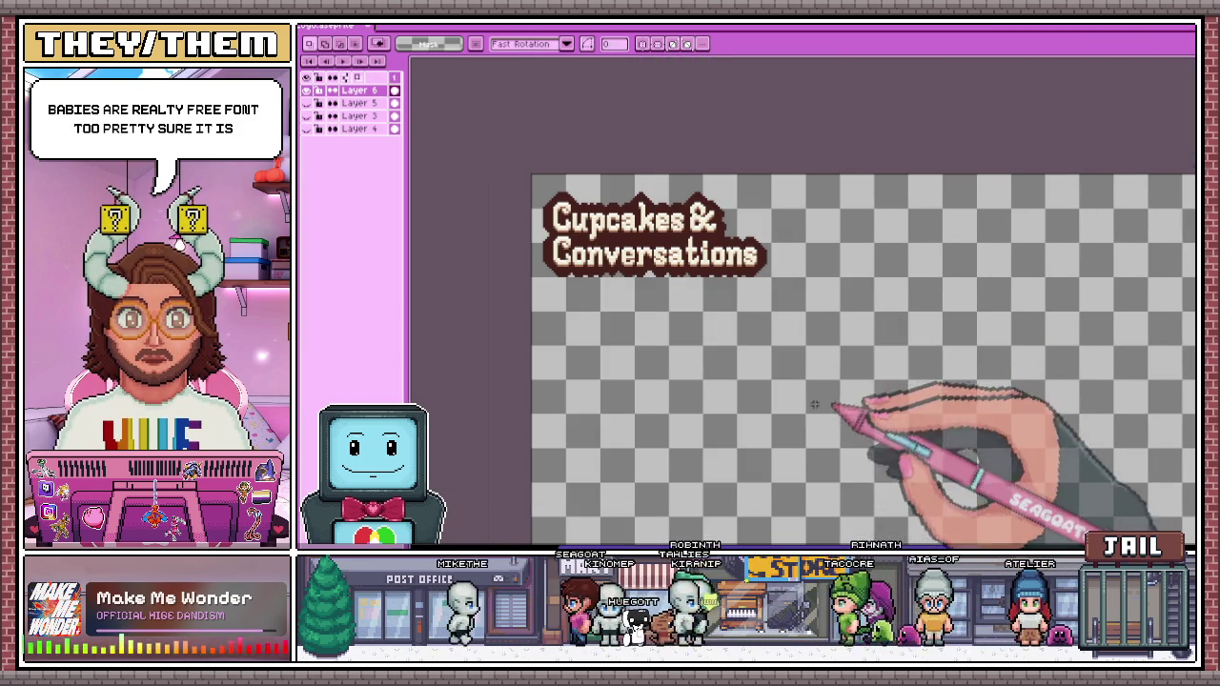
Insert the pasted subtitle as cream one-line text, then discard that attempt
{"action": "key", "text": "b"}
{"action": "key", "text": "ctrl+t"}
{"action": "left_click", "coordinate": [839, 327]}
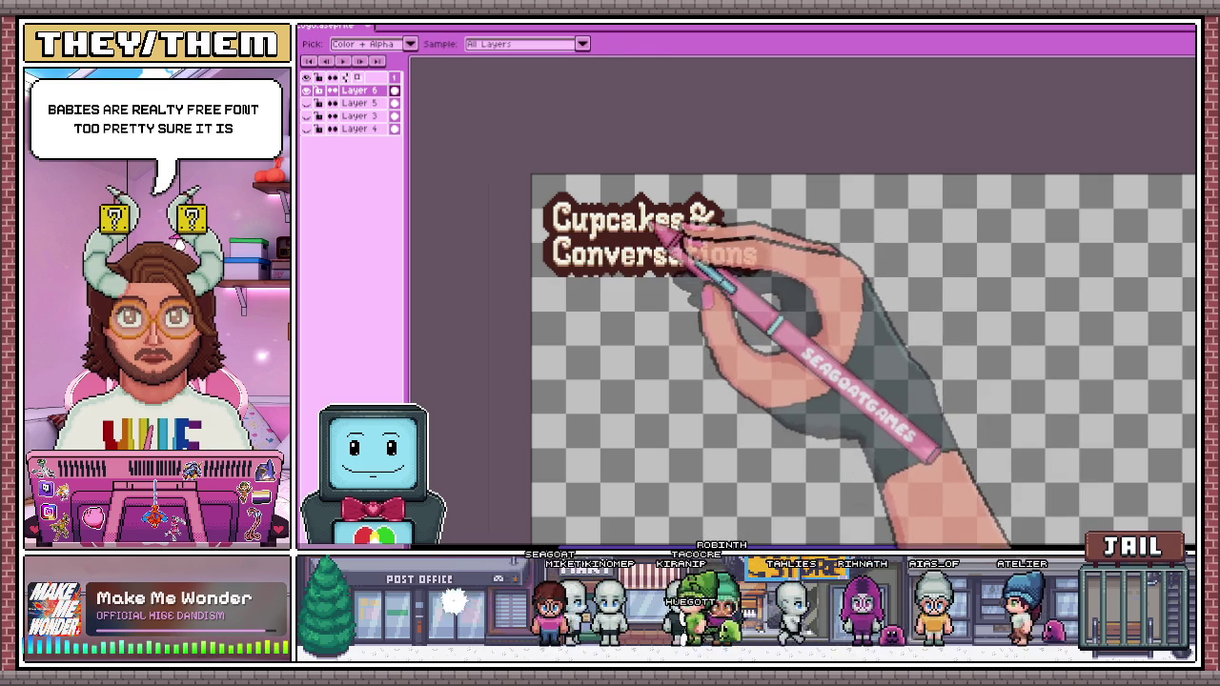
{"action": "key", "text": "ctrl+t"}
{"action": "key", "text": "ctrl+v"}
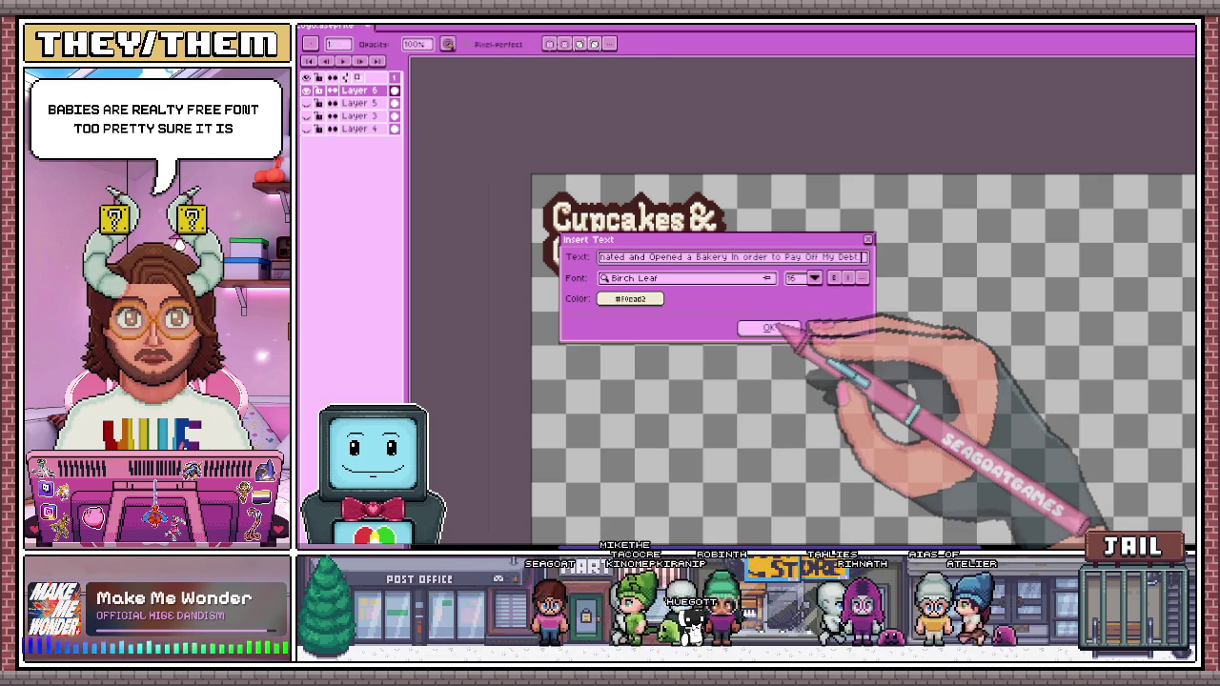
{"action": "left_click", "coordinate": [768, 328]}
{"action": "scroll", "coordinate": [772, 329], "scroll_direction": "down", "scroll_amount": 2}
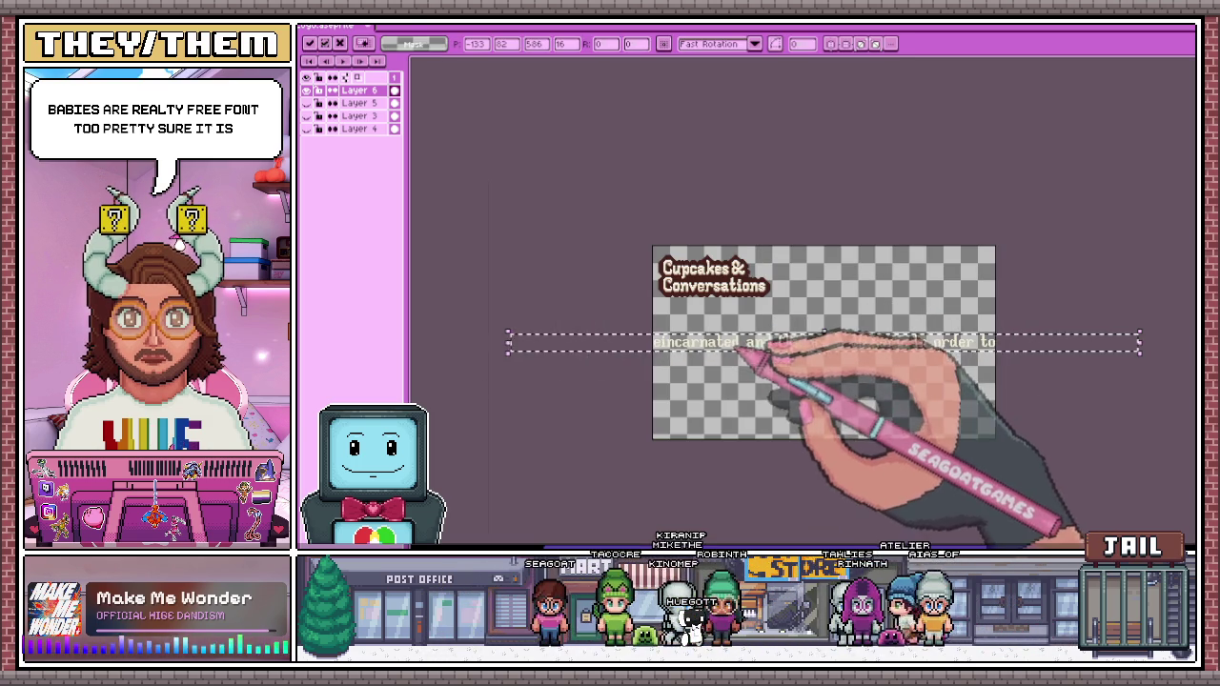
{"action": "left_click_drag", "start_coordinate": [896, 324], "coordinate": [887, 322]}
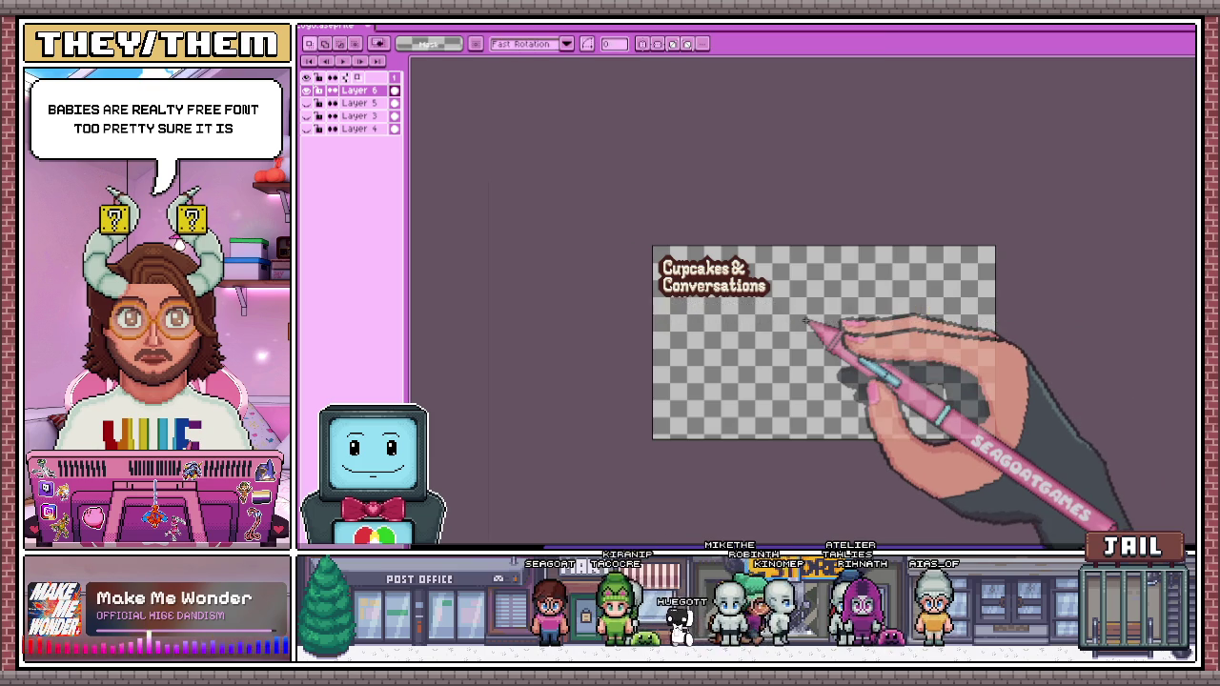
{"action": "key", "text": "ctrl+t"}
{"action": "left_click", "coordinate": [835, 325]}
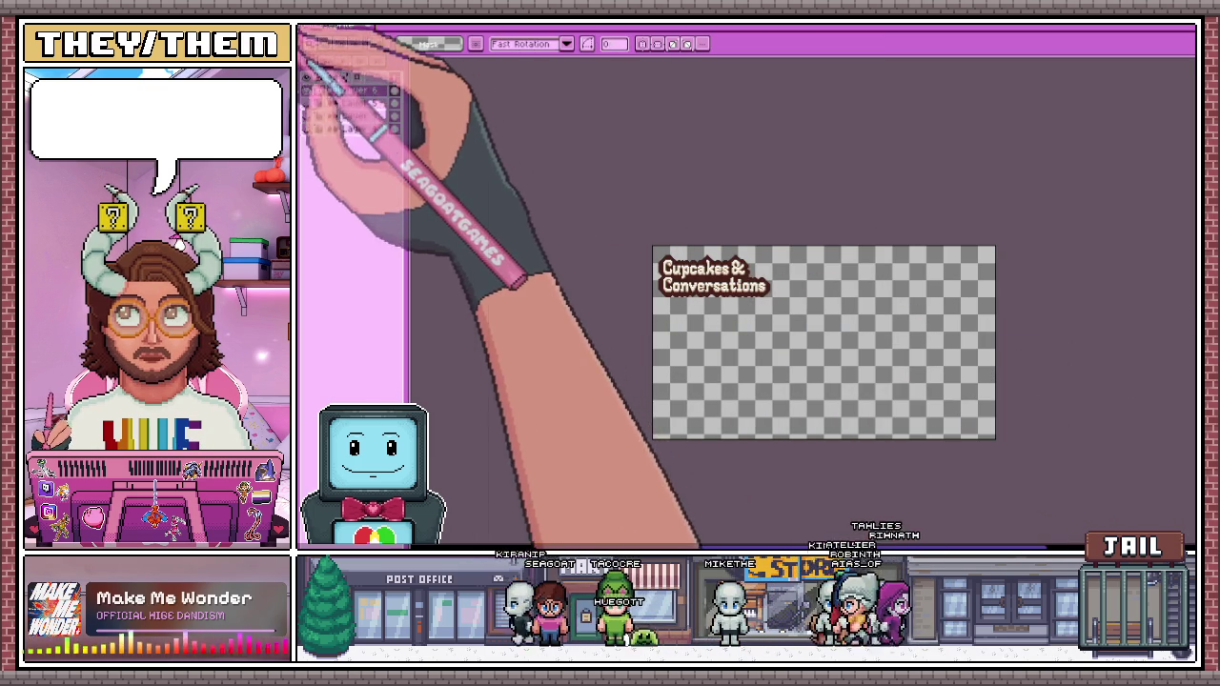
Scale the sprite to 200% in Sprite Size, making the canvas 640×360
{"action": "left_click", "coordinate": [303, 43]}
{"action": "left_click", "coordinate": [319, 83]}
{"action": "left_click", "coordinate": [477, 220]}
{"action": "type", "text": "200"}
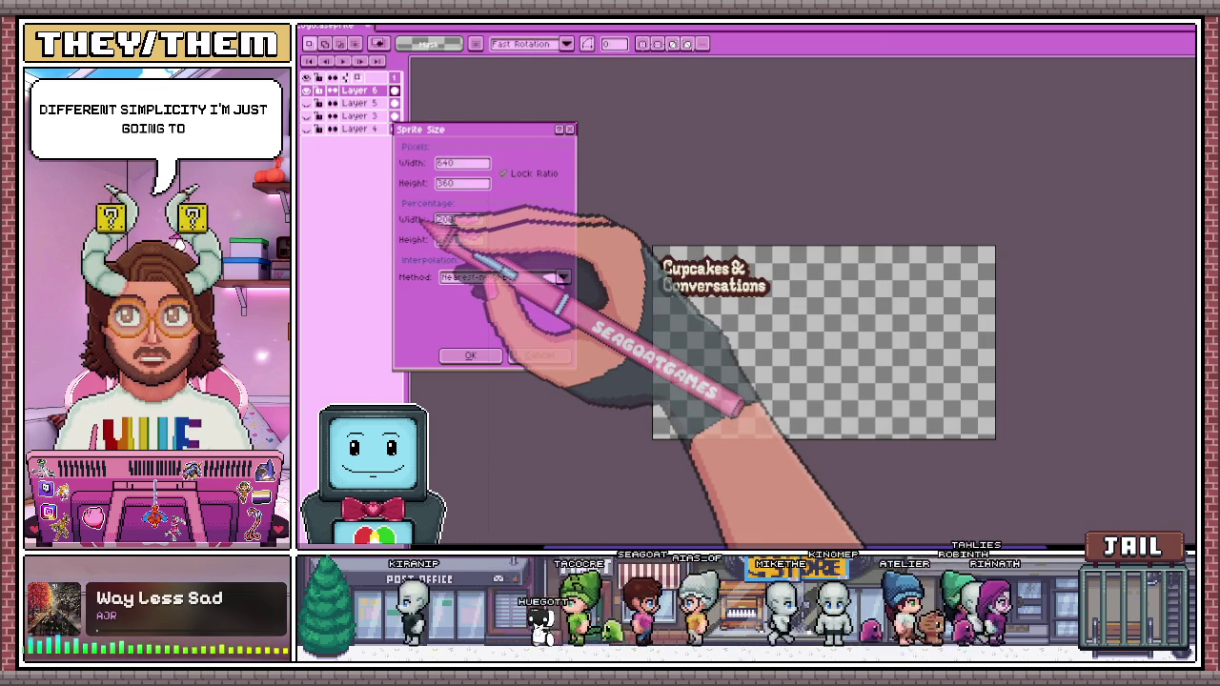
{"action": "left_click", "coordinate": [470, 355]}
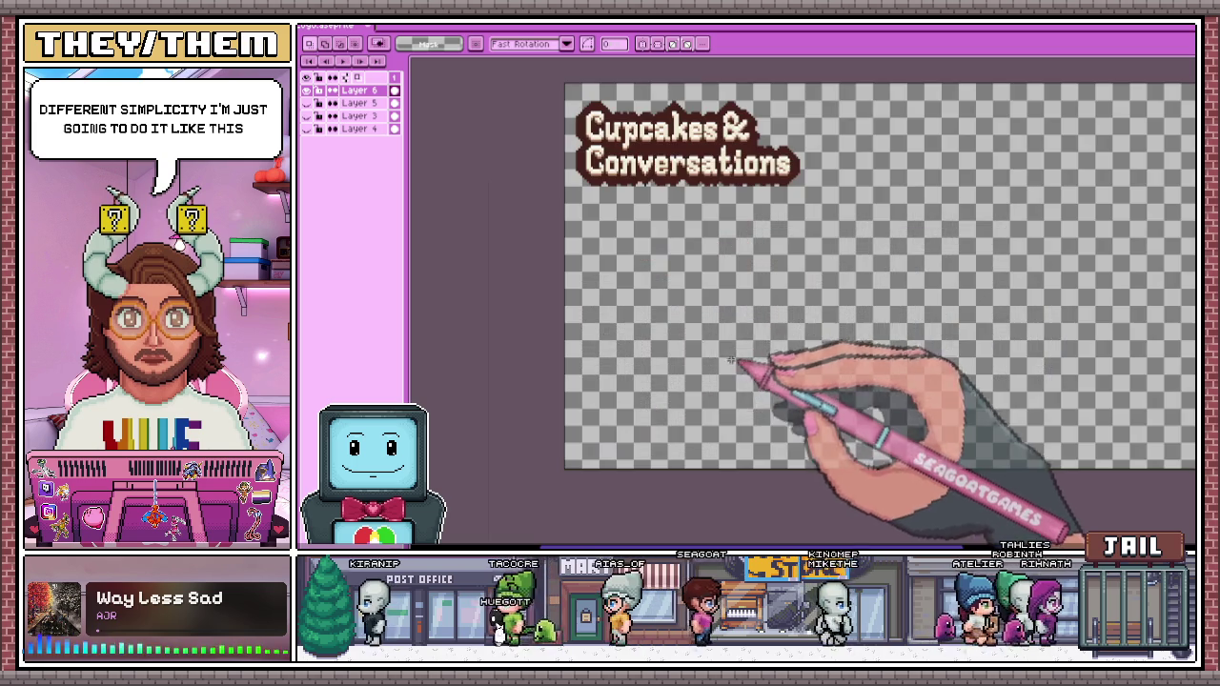
Insert the pasted cream subtitle and move it just under the title
{"action": "key", "text": "t"}
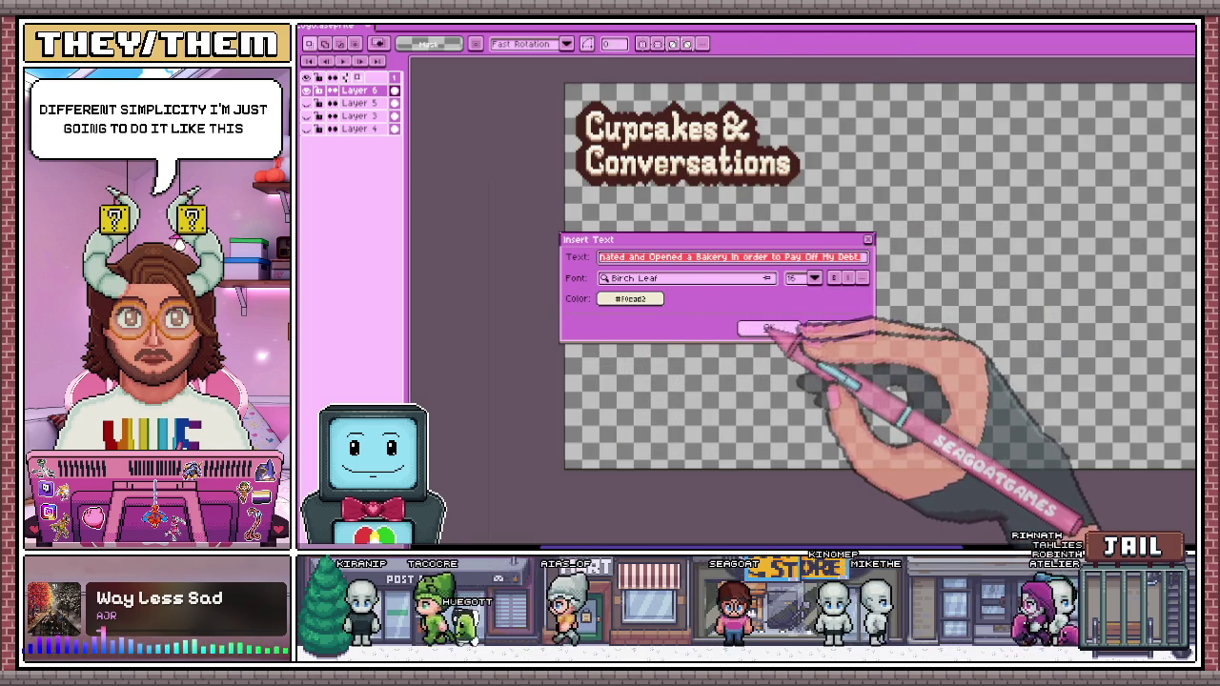
{"action": "key", "text": "Return"}
{"action": "left_click_drag", "start_coordinate": [717, 319], "coordinate": [702, 250]}
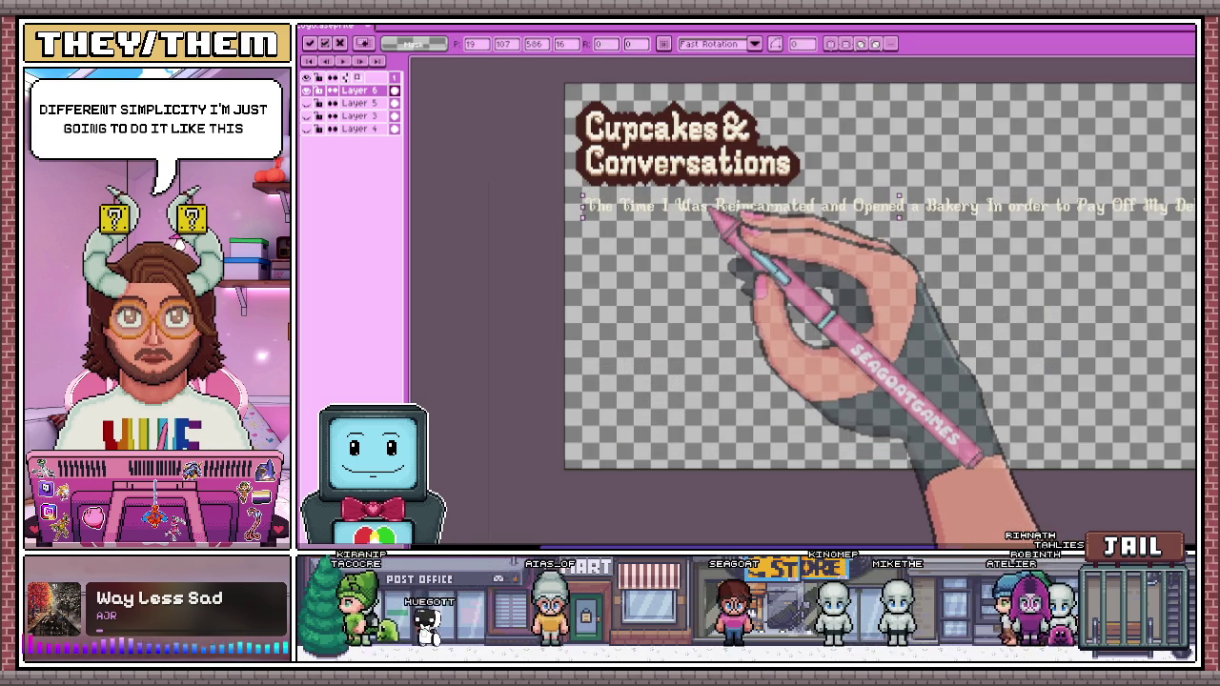
{"action": "scroll", "coordinate": [713, 273], "scroll_direction": "down", "scroll_amount": 1}
{"action": "scroll", "coordinate": [784, 251], "scroll_direction": "up", "scroll_amount": 1}
Select the subtitle's second half and move it onto its own line, aligned with 'Reincarnated'
{"action": "left_click_drag", "start_coordinate": [712, 229], "coordinate": [1152, 255]}
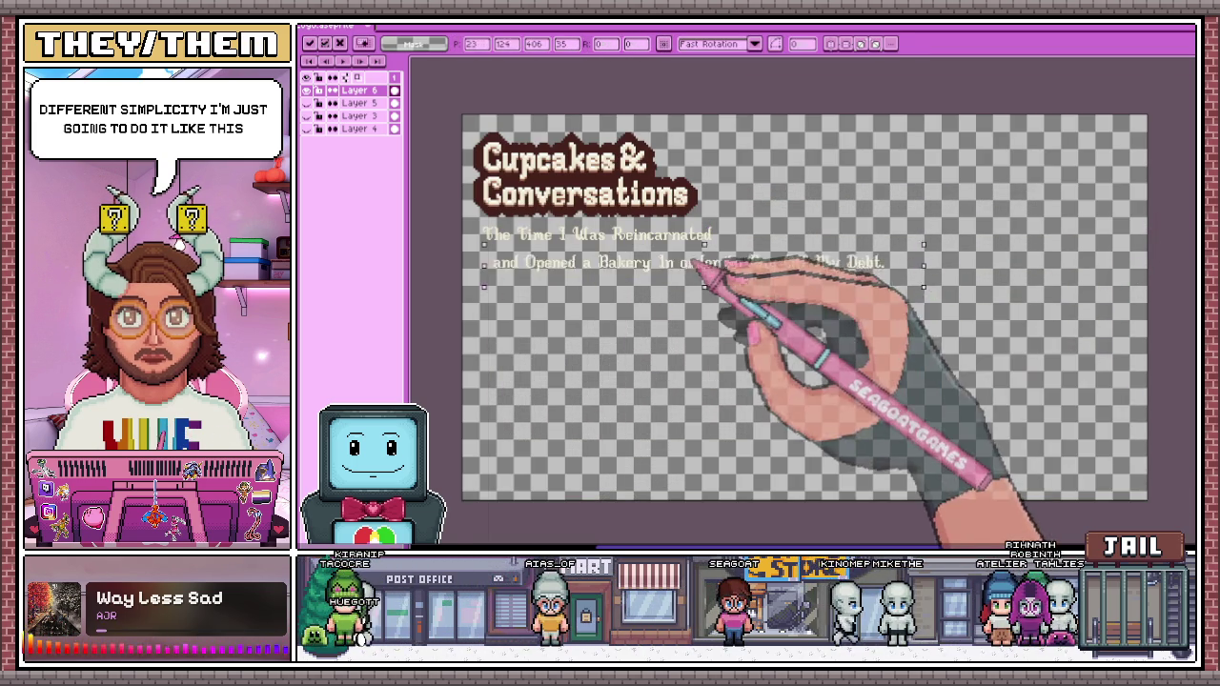
{"action": "left_click_drag", "start_coordinate": [938, 241], "coordinate": [940, 239]}
{"action": "left_click", "coordinate": [852, 286]}
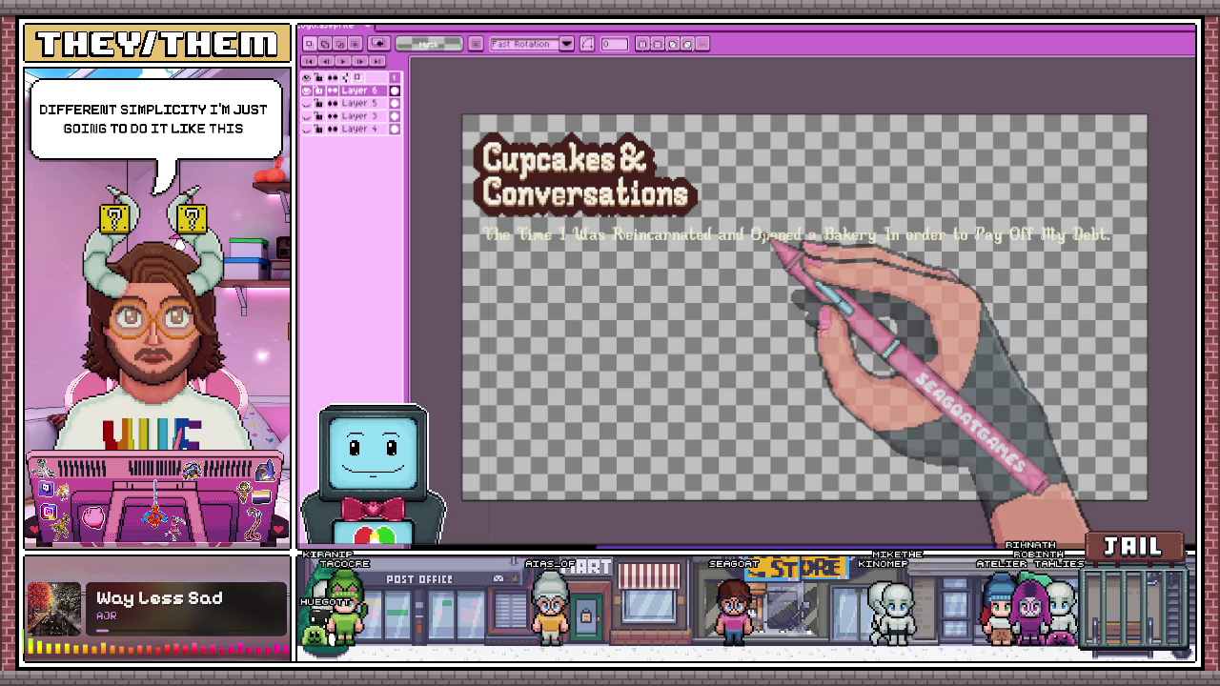
{"action": "left_click_drag", "start_coordinate": [746, 208], "coordinate": [1167, 258]}
{"action": "left_click_drag", "start_coordinate": [993, 237], "coordinate": [721, 271]}
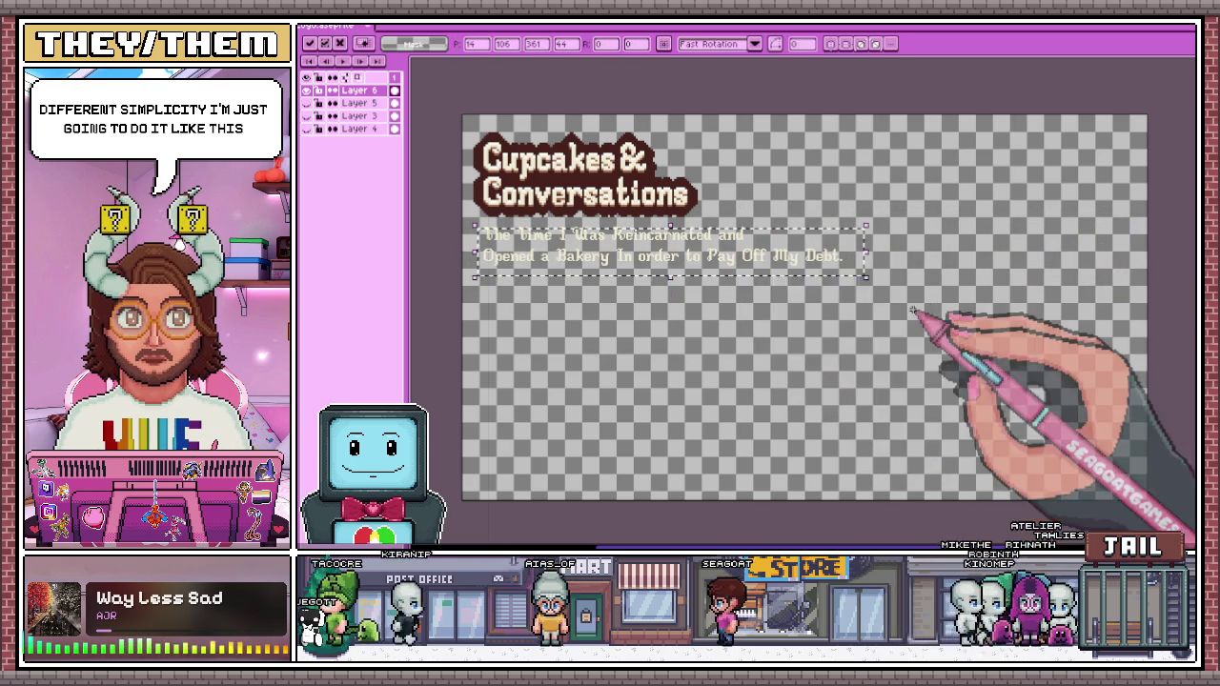
{"action": "left_click", "coordinate": [838, 318]}
Select the words 'Pay Off My Debt.' to break them onto a third line
{"action": "scroll", "coordinate": [762, 269], "scroll_direction": "up", "scroll_amount": 2}
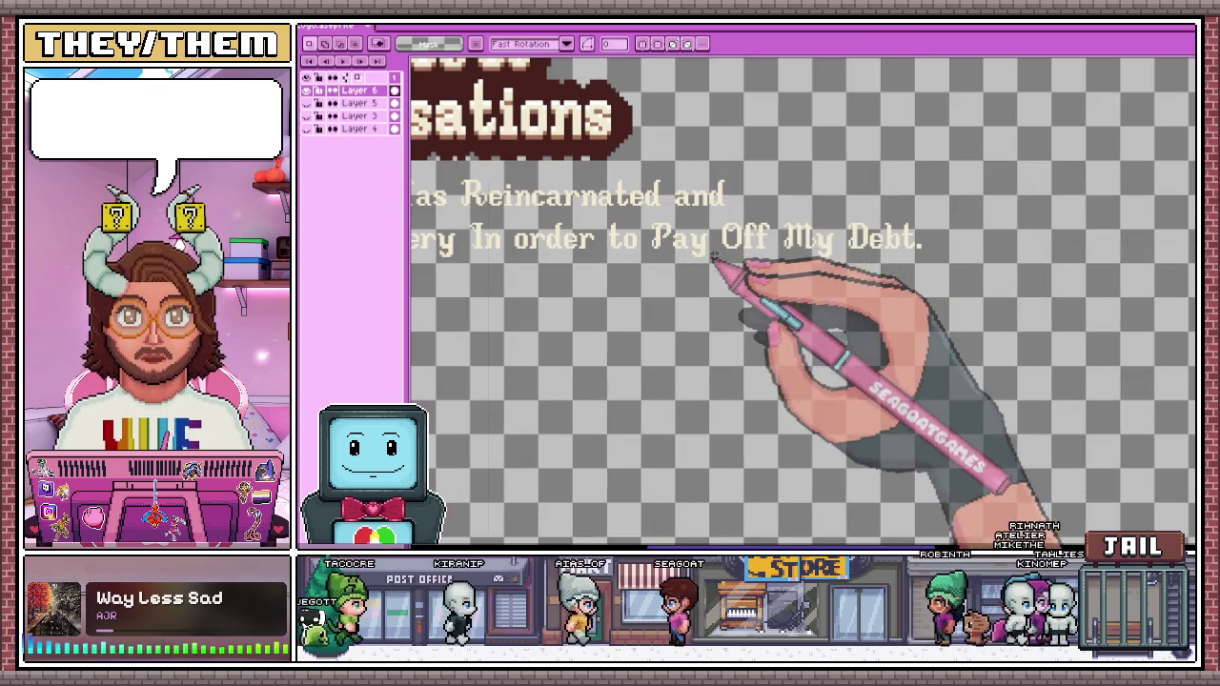
{"action": "left_click_drag", "start_coordinate": [644, 221], "coordinate": [952, 286]}
{"action": "scroll", "coordinate": [846, 238], "scroll_direction": "down", "scroll_amount": 3}
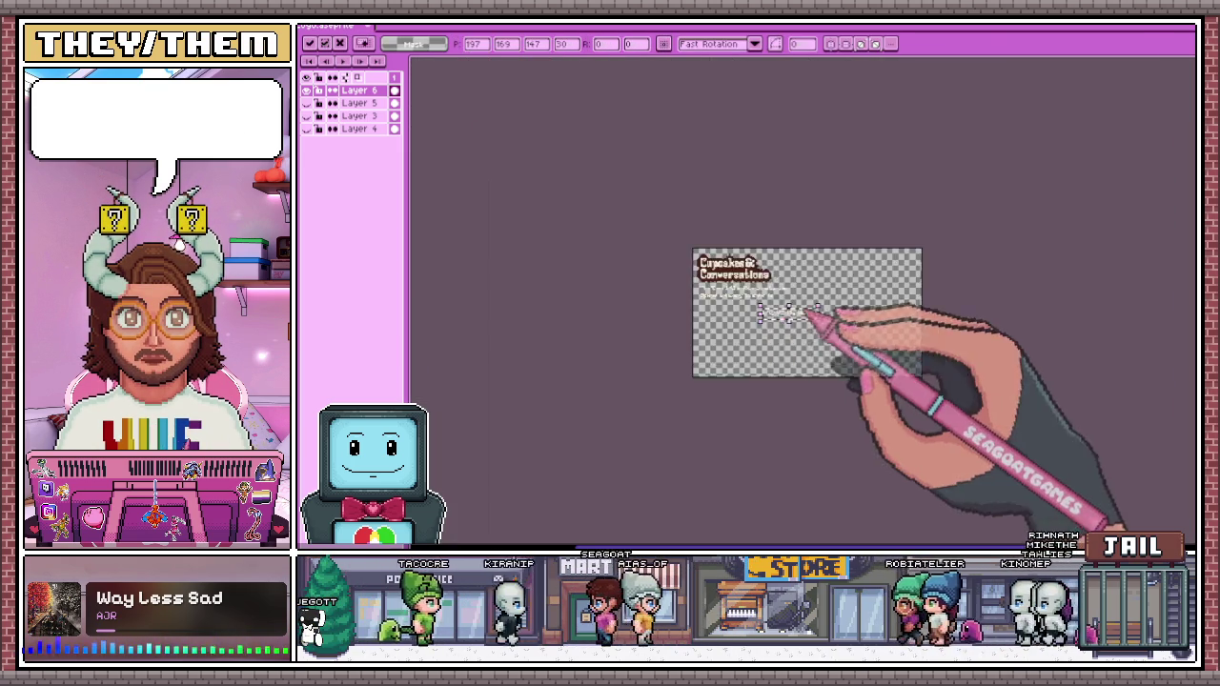
{"action": "scroll", "coordinate": [713, 302], "scroll_direction": "up", "scroll_amount": 3}
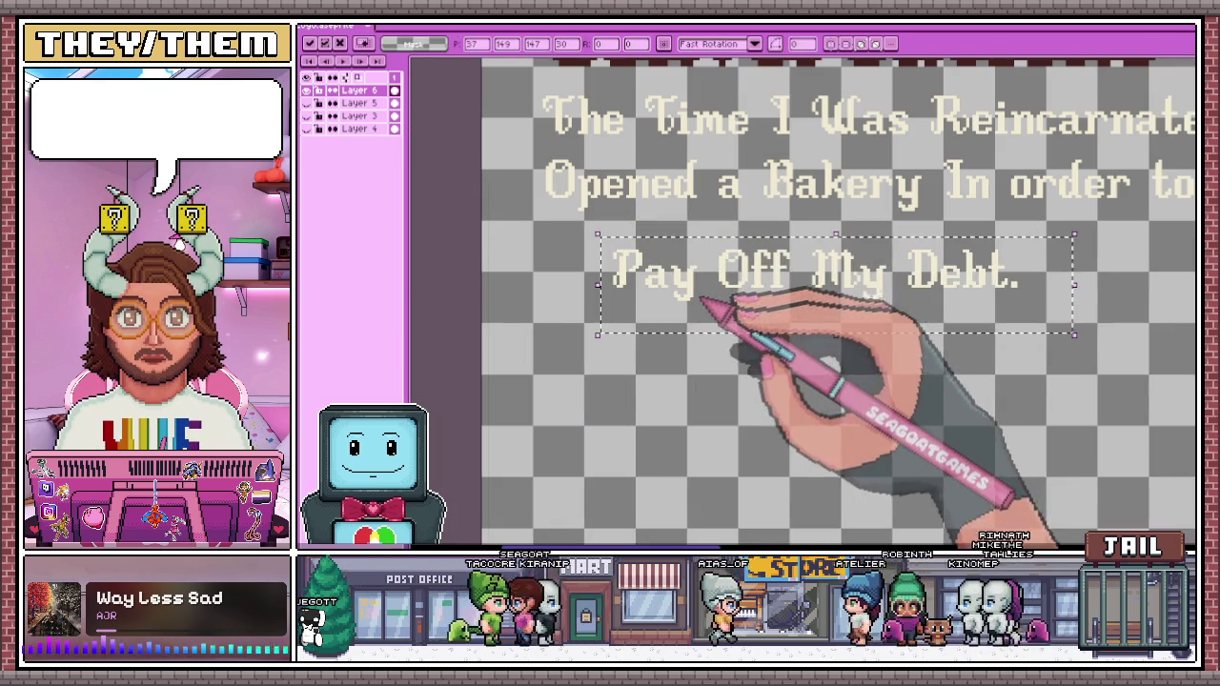
{"action": "scroll", "coordinate": [681, 301], "scroll_direction": "down", "scroll_amount": 2}
{"action": "scroll", "coordinate": [763, 410], "scroll_direction": "down", "scroll_amount": 2}
Select the whole three-line subtitle and apply a dark-brown Outline effect to it
{"action": "left_click_drag", "start_coordinate": [635, 289], "coordinate": [956, 388]}
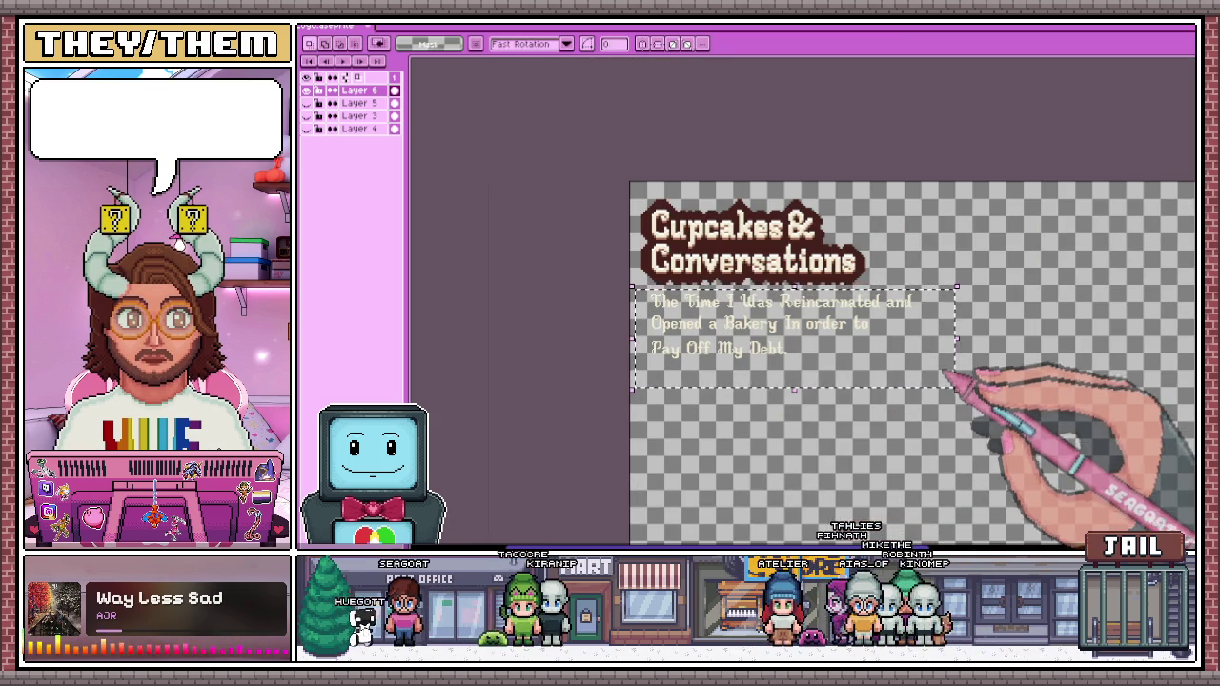
{"action": "key", "text": "shift+o"}
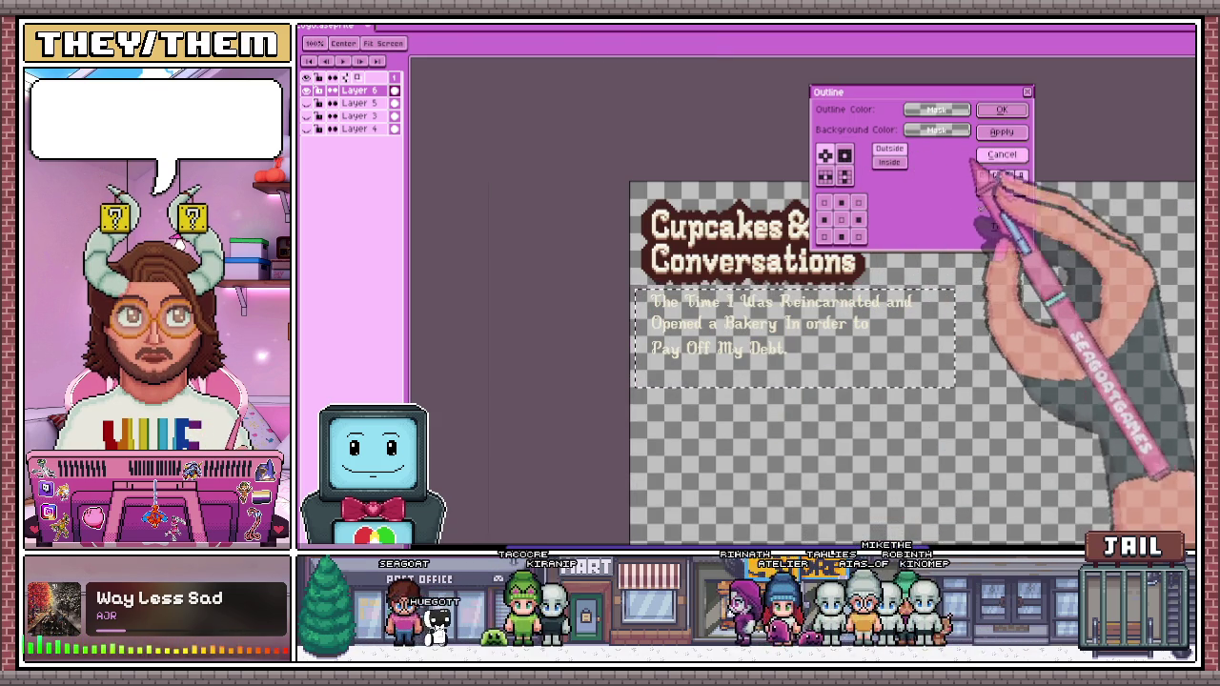
{"action": "left_click", "coordinate": [1000, 154]}
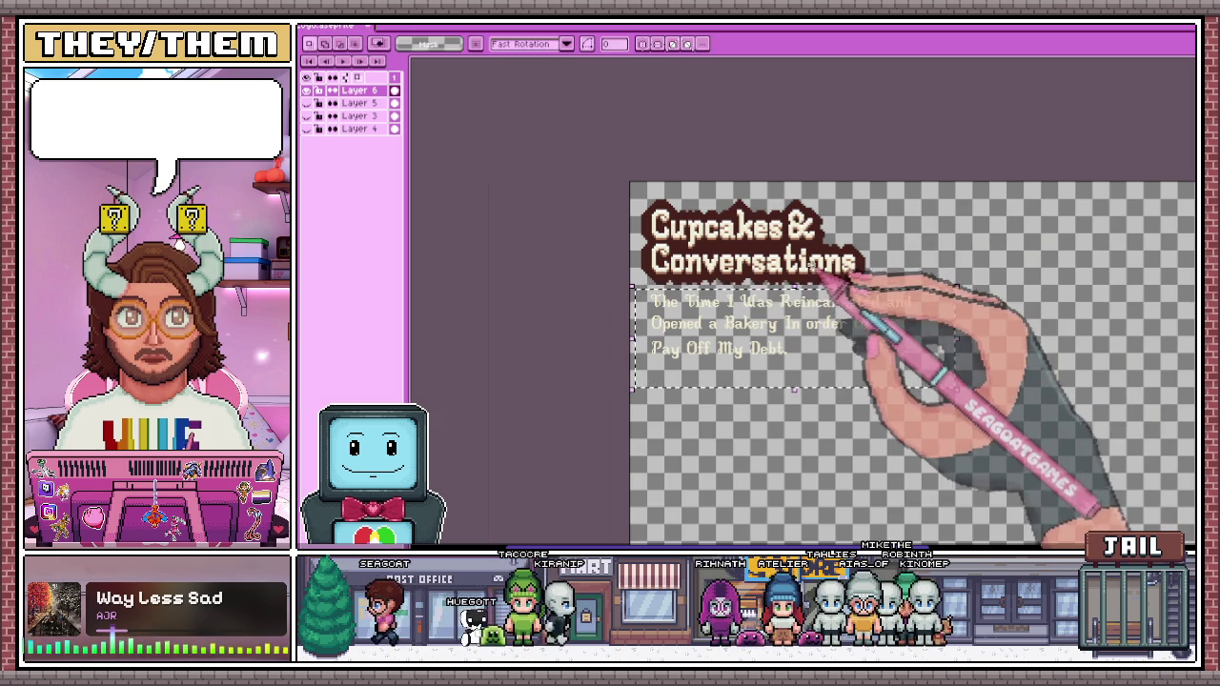
{"action": "key", "text": "shift+o"}
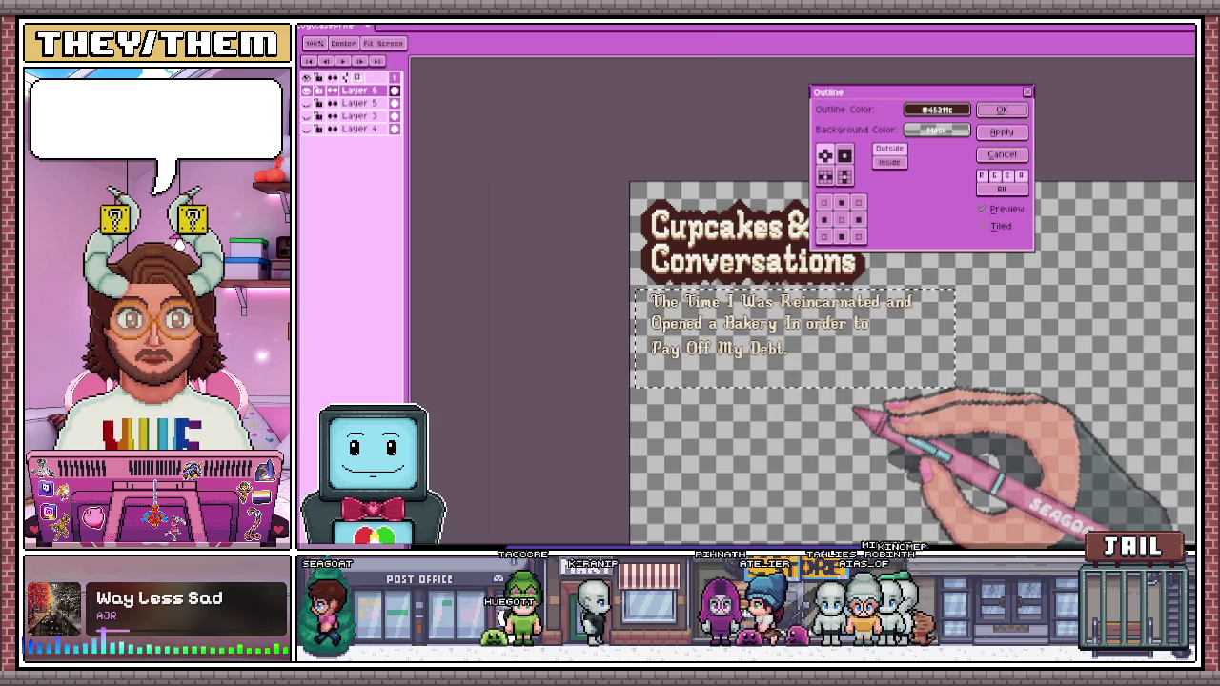
{"action": "left_click", "coordinate": [1000, 132]}
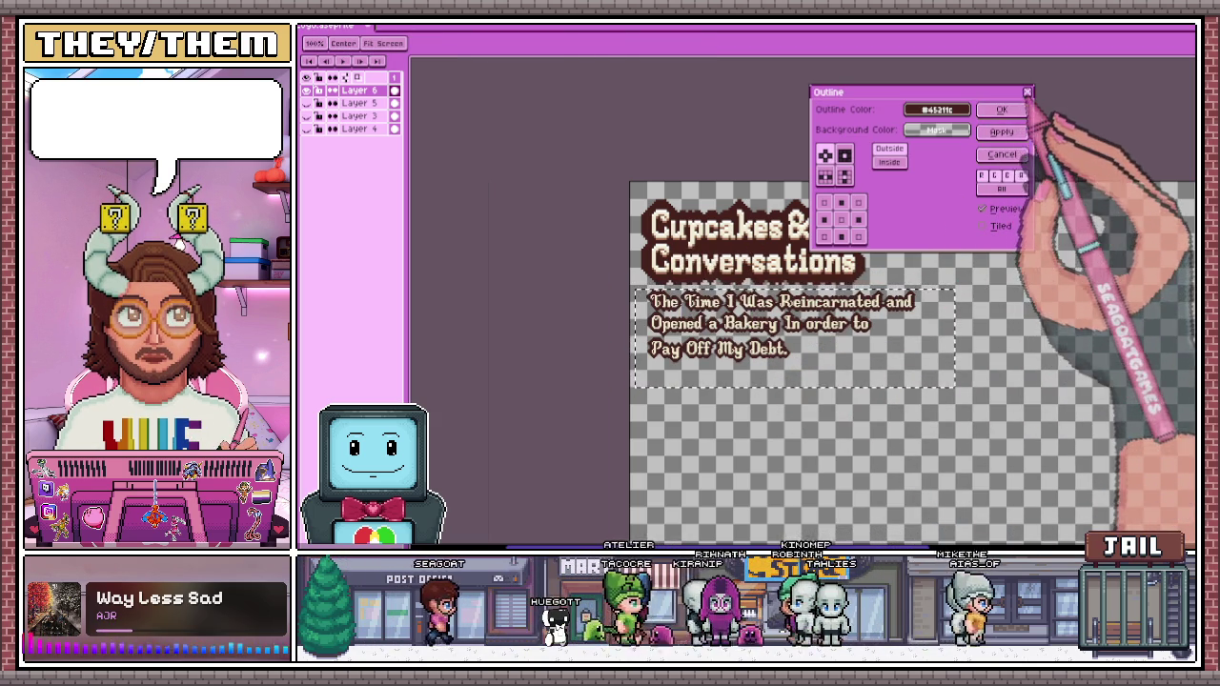
{"action": "left_click", "coordinate": [1028, 93]}
{"action": "scroll", "coordinate": [658, 410], "scroll_direction": "down", "scroll_amount": 2}
{"action": "scroll", "coordinate": [706, 400], "scroll_direction": "up", "scroll_amount": 2}
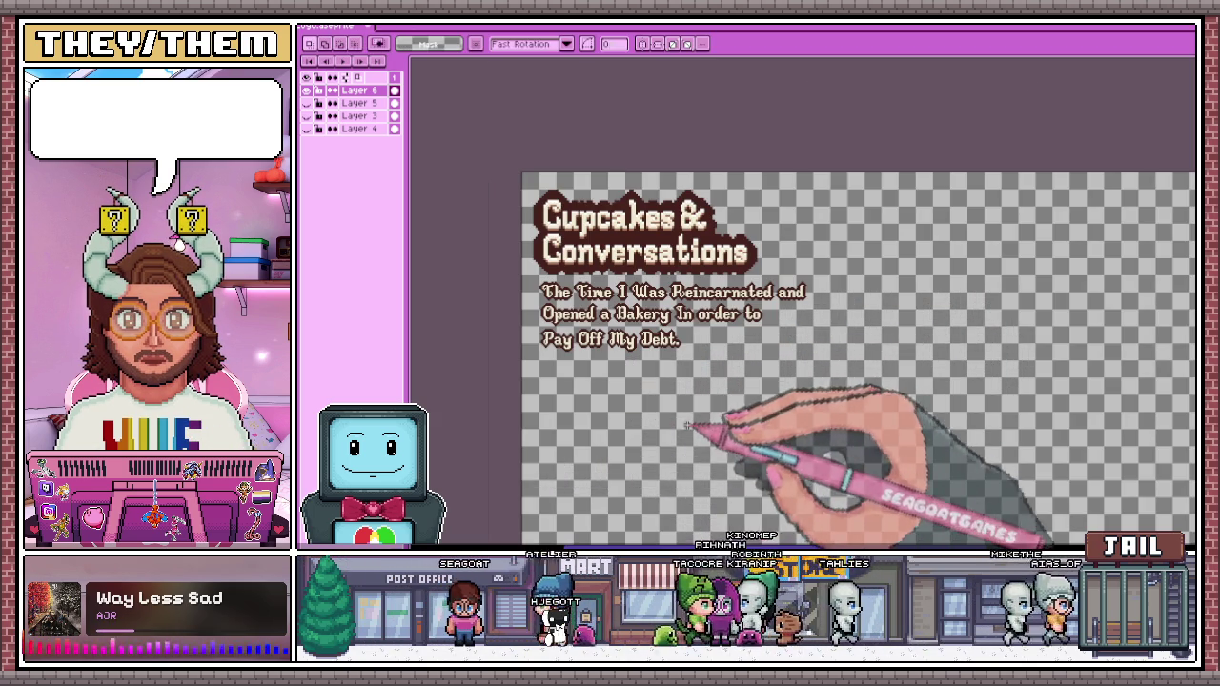
{"action": "scroll", "coordinate": [615, 291], "scroll_direction": "up", "scroll_amount": 2}
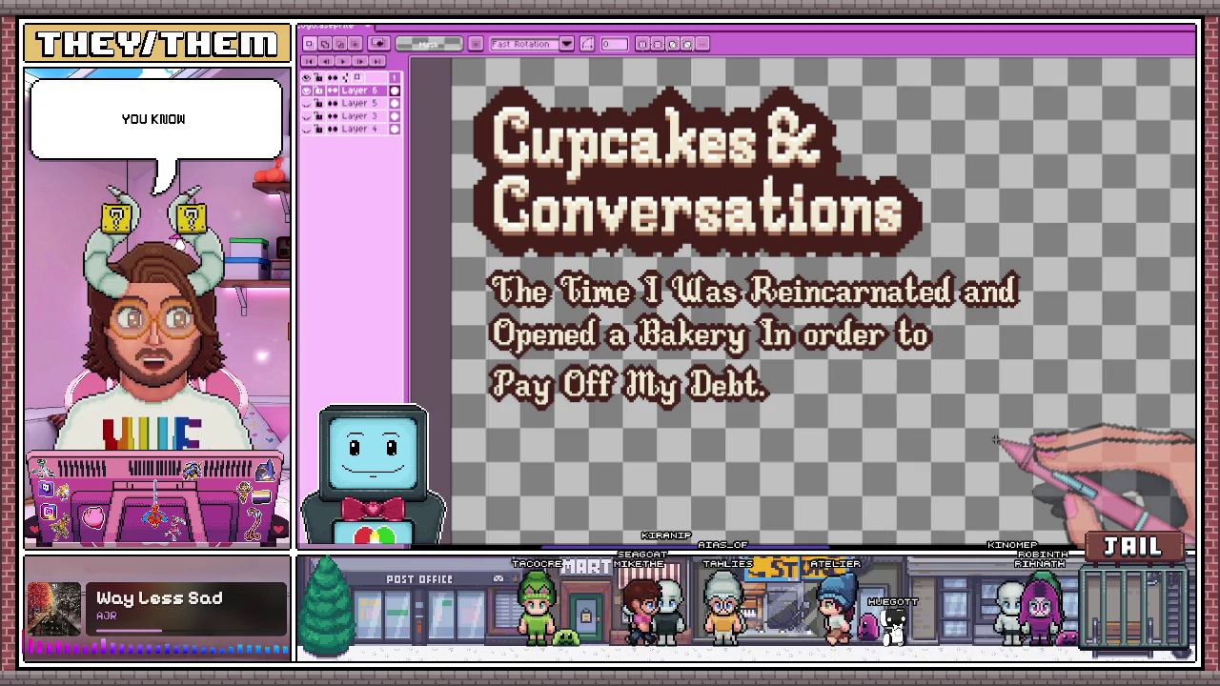
{"action": "scroll", "coordinate": [885, 321], "scroll_direction": "down", "scroll_amount": 3}
{"action": "scroll", "coordinate": [899, 314], "scroll_direction": "up", "scroll_amount": 2}
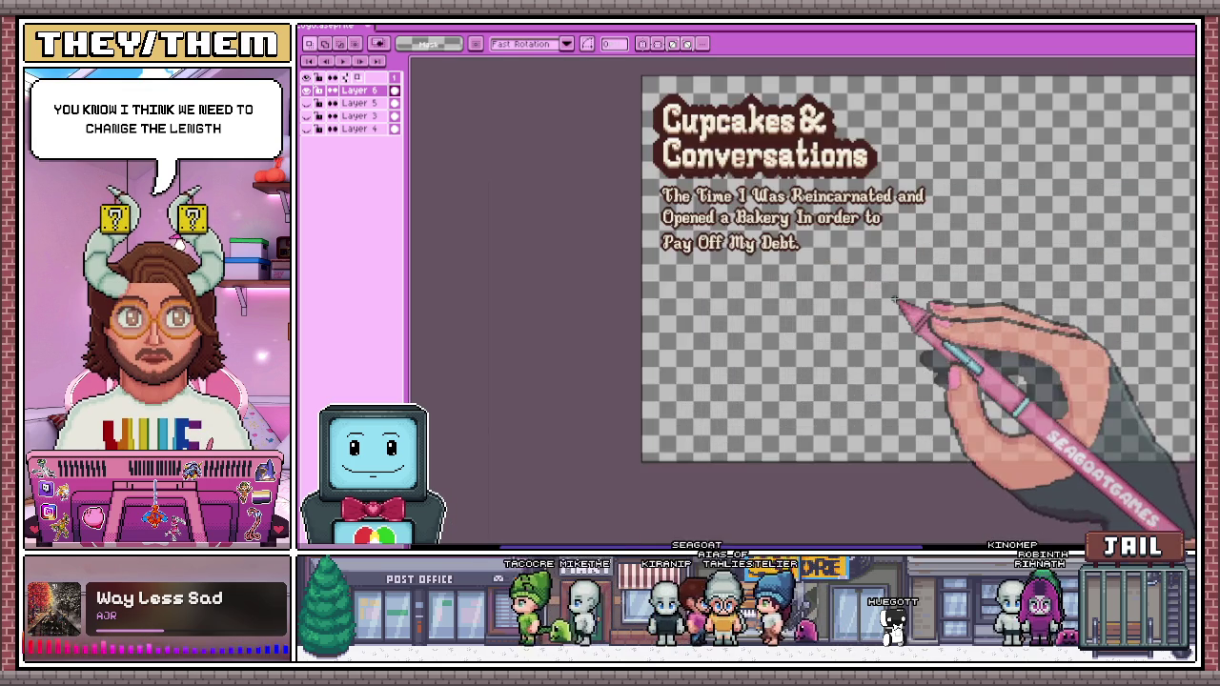
{"action": "scroll", "coordinate": [846, 276], "scroll_direction": "up", "scroll_amount": 1}
{"action": "scroll", "coordinate": [790, 272], "scroll_direction": "down", "scroll_amount": 3}
{"action": "scroll", "coordinate": [763, 286], "scroll_direction": "up", "scroll_amount": 2}
{"action": "scroll", "coordinate": [803, 258], "scroll_direction": "up", "scroll_amount": 1}
{"action": "scroll", "coordinate": [803, 257], "scroll_direction": "down", "scroll_amount": 2}
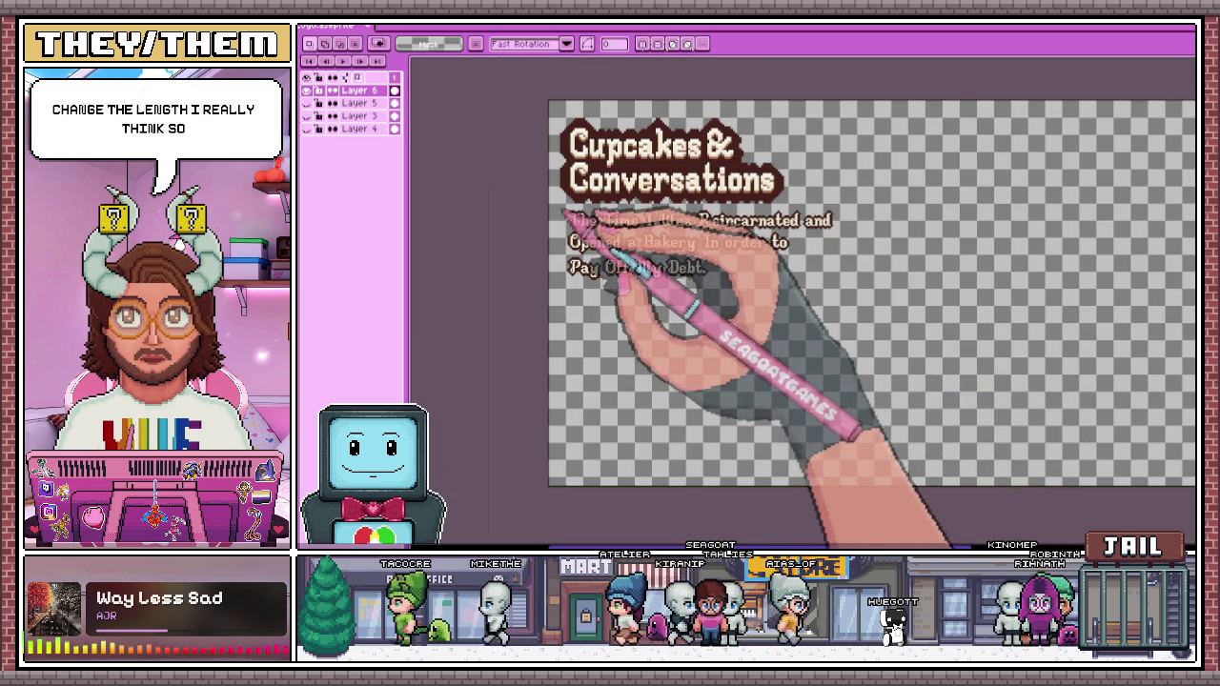
Retype the subtitle in Insert Text with a fourth line ending in killing a Dragon
{"action": "key", "text": "ctrl+t"}
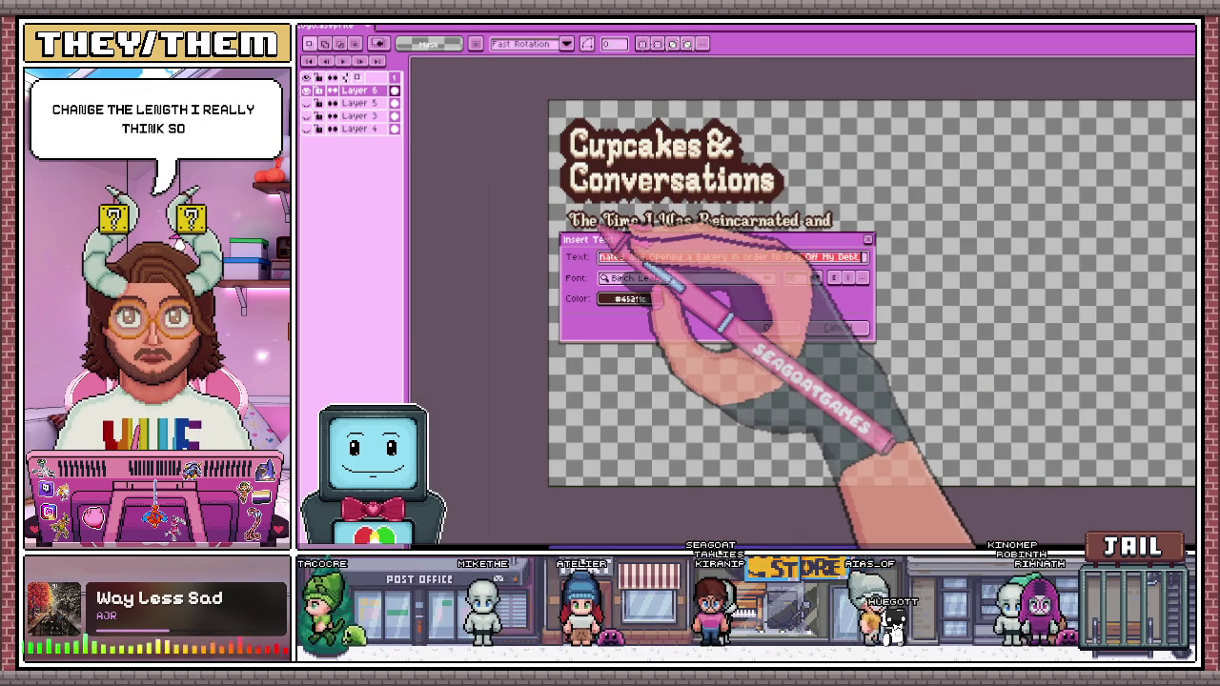
{"action": "type", "text": "B"}
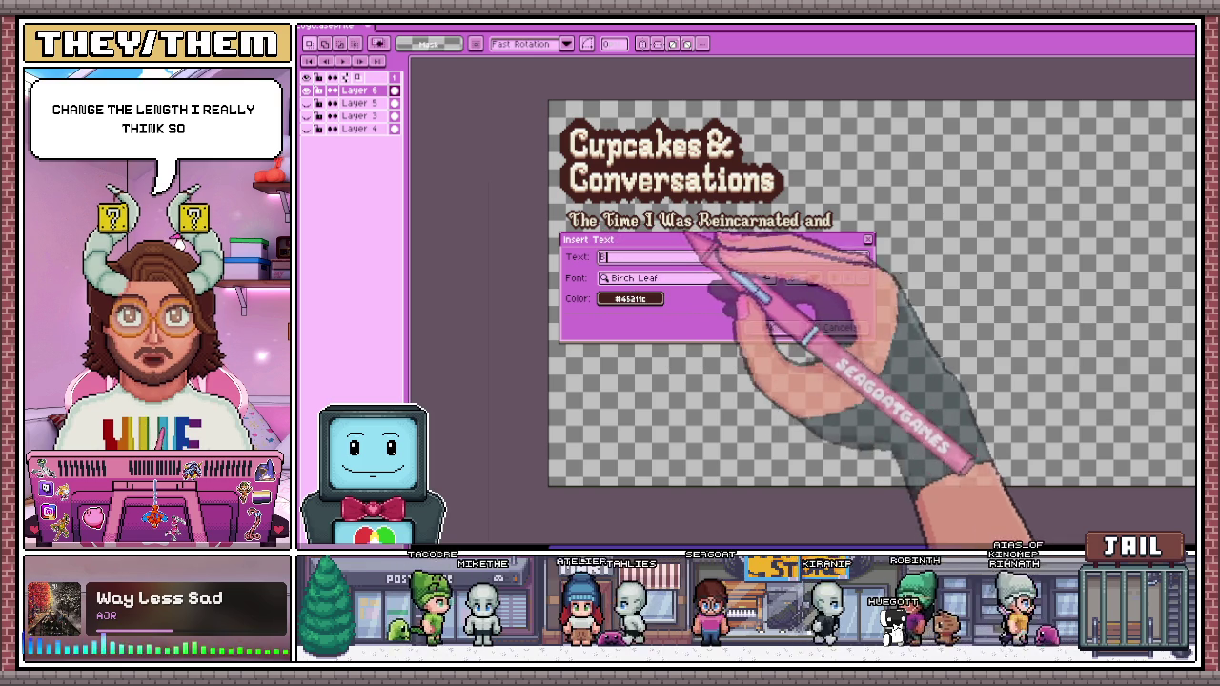
{"action": "key", "text": "Return"}
{"action": "scroll", "coordinate": [800, 305], "scroll_direction": "up", "scroll_amount": 2}
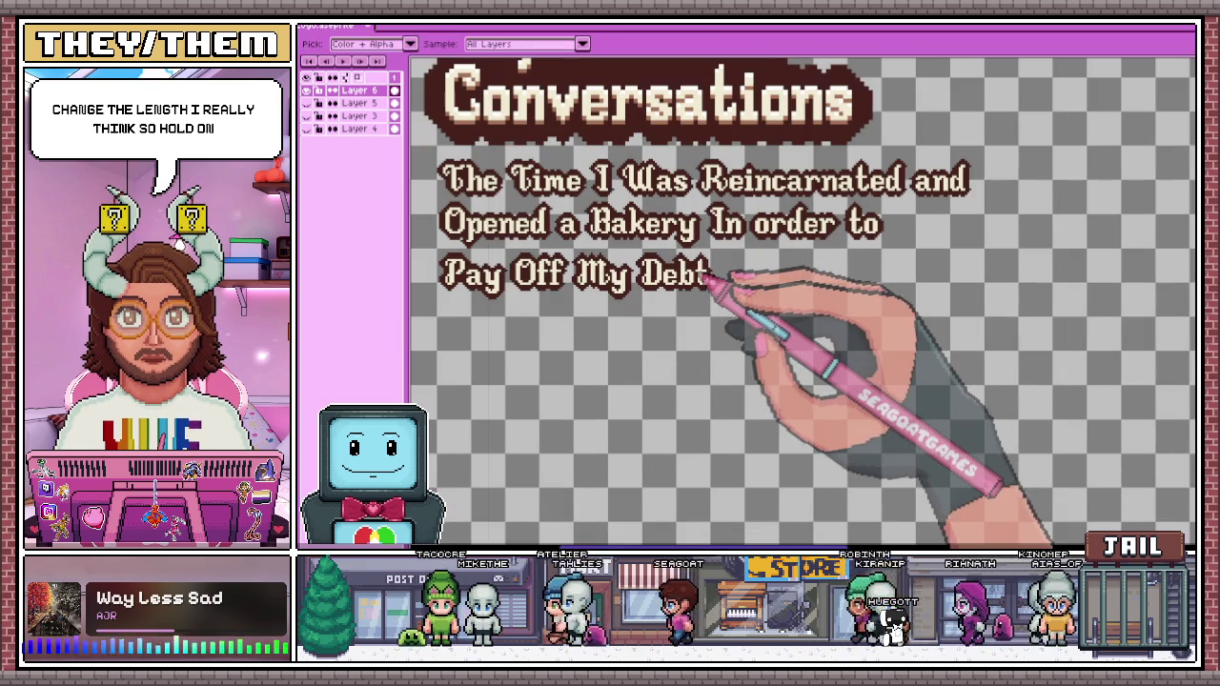
{"action": "key", "text": "ctrl+t"}
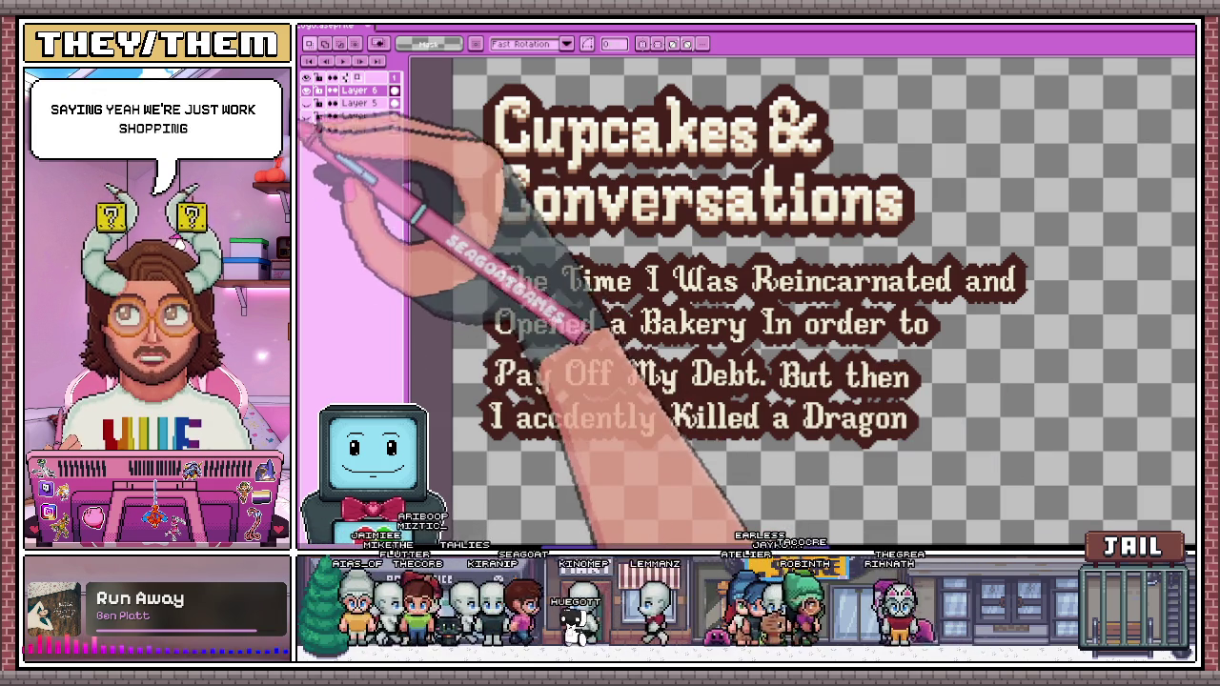
{"action": "left_click", "coordinate": [318, 128]}
Show the older teal logo layer and Paint Bucket the Cupcakes letters and shading pink
{"action": "left_click", "coordinate": [320, 127]}
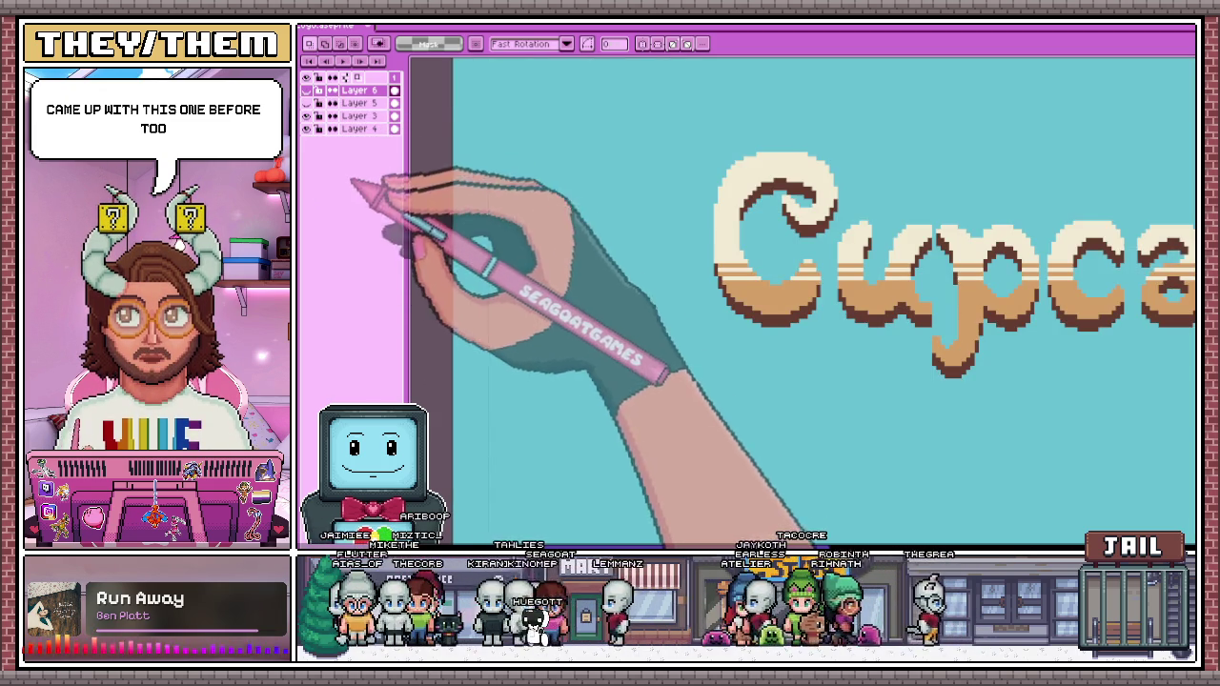
{"action": "scroll", "coordinate": [484, 273], "scroll_direction": "down", "scroll_amount": 3}
{"action": "scroll", "coordinate": [551, 287], "scroll_direction": "up", "scroll_amount": 1}
{"action": "scroll", "coordinate": [515, 284], "scroll_direction": "up", "scroll_amount": 1}
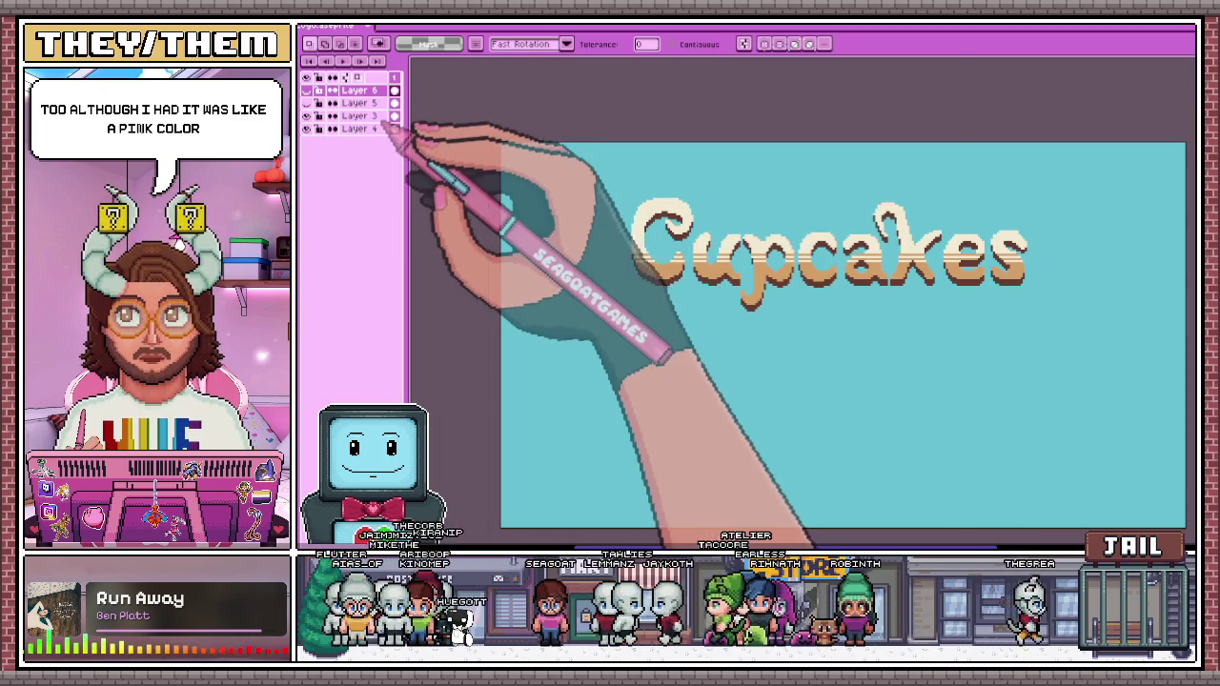
{"action": "left_click", "coordinate": [359, 116], "text": "ctrl"}
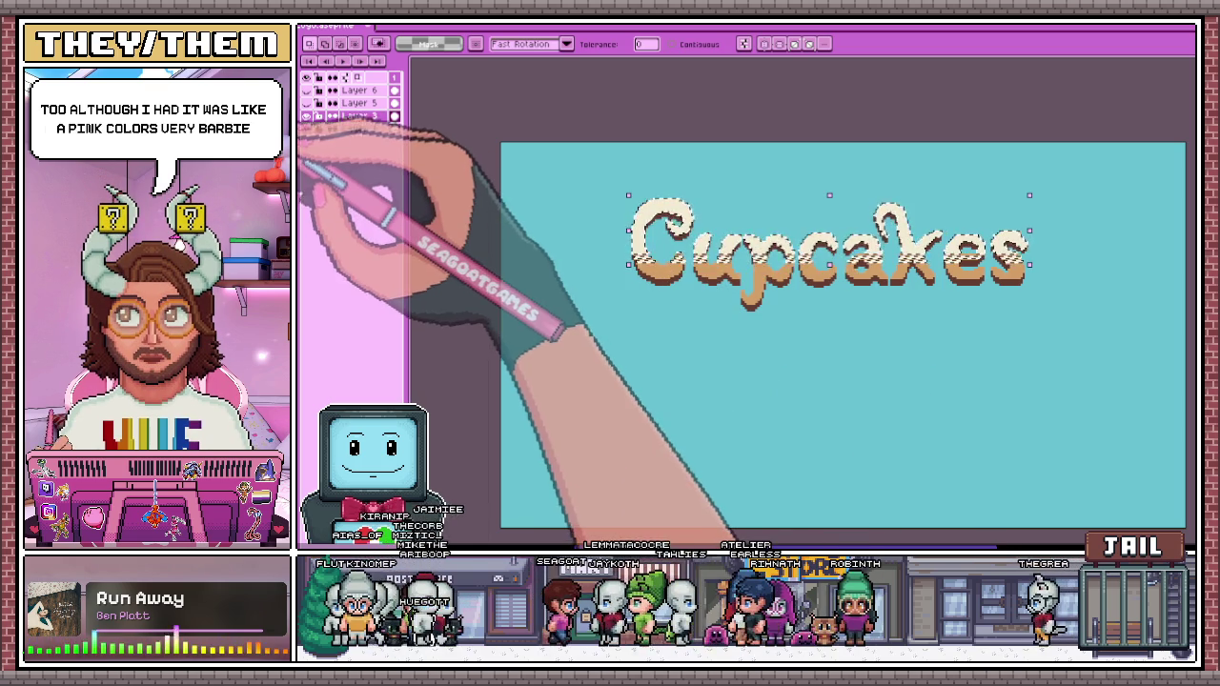
{"action": "left_click", "coordinate": [675, 279]}
{"action": "left_click", "coordinate": [674, 281]}
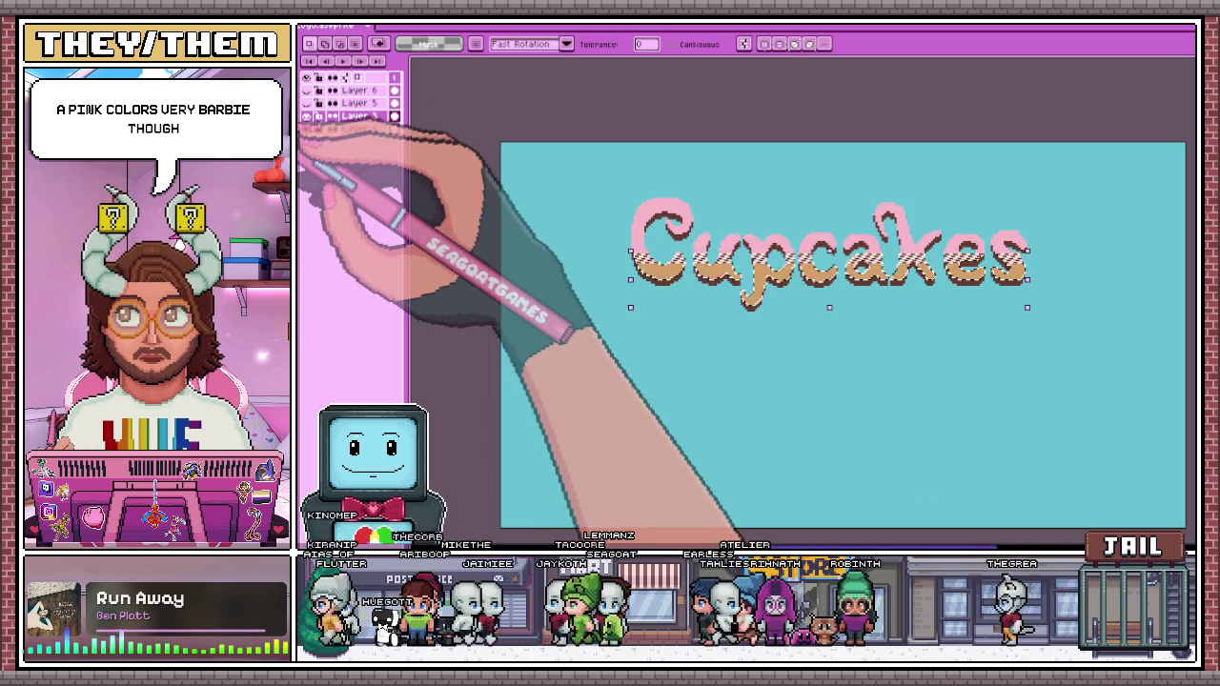
{"action": "scroll", "coordinate": [673, 285], "scroll_direction": "up", "scroll_amount": 1}
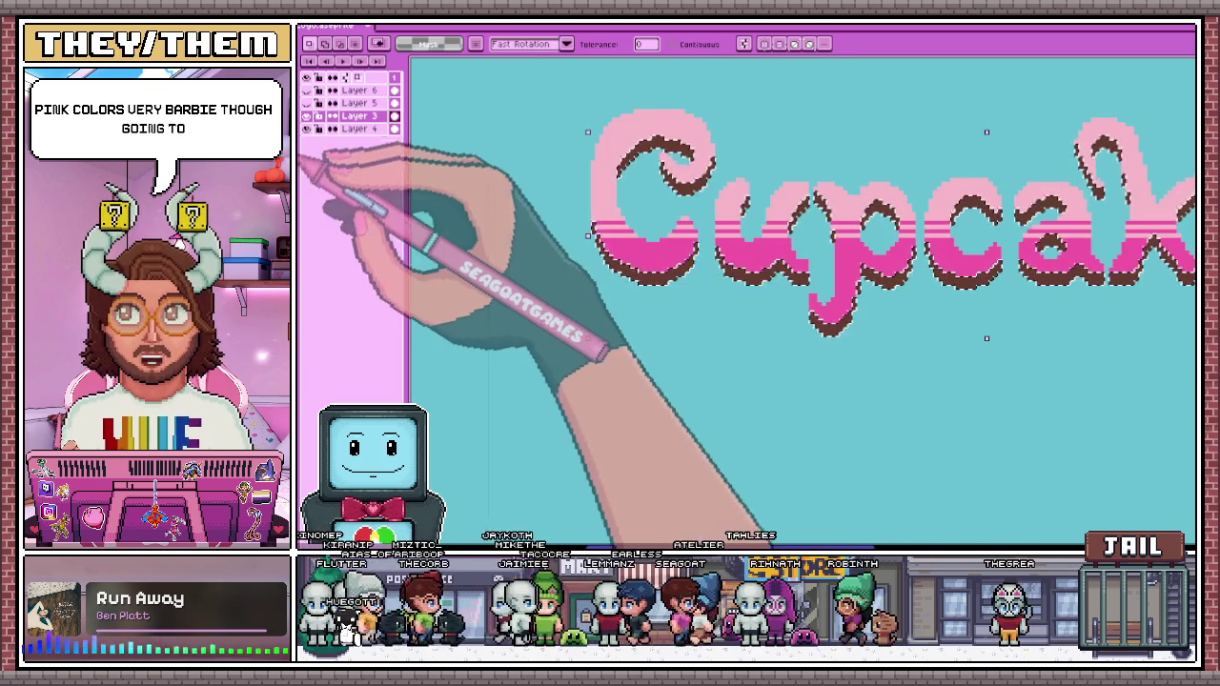
{"action": "scroll", "coordinate": [658, 350], "scroll_direction": "down", "scroll_amount": 1}
{"action": "scroll", "coordinate": [658, 350], "scroll_direction": "down", "scroll_amount": 1}
{"action": "scroll", "coordinate": [745, 410], "scroll_direction": "up", "scroll_amount": 1}
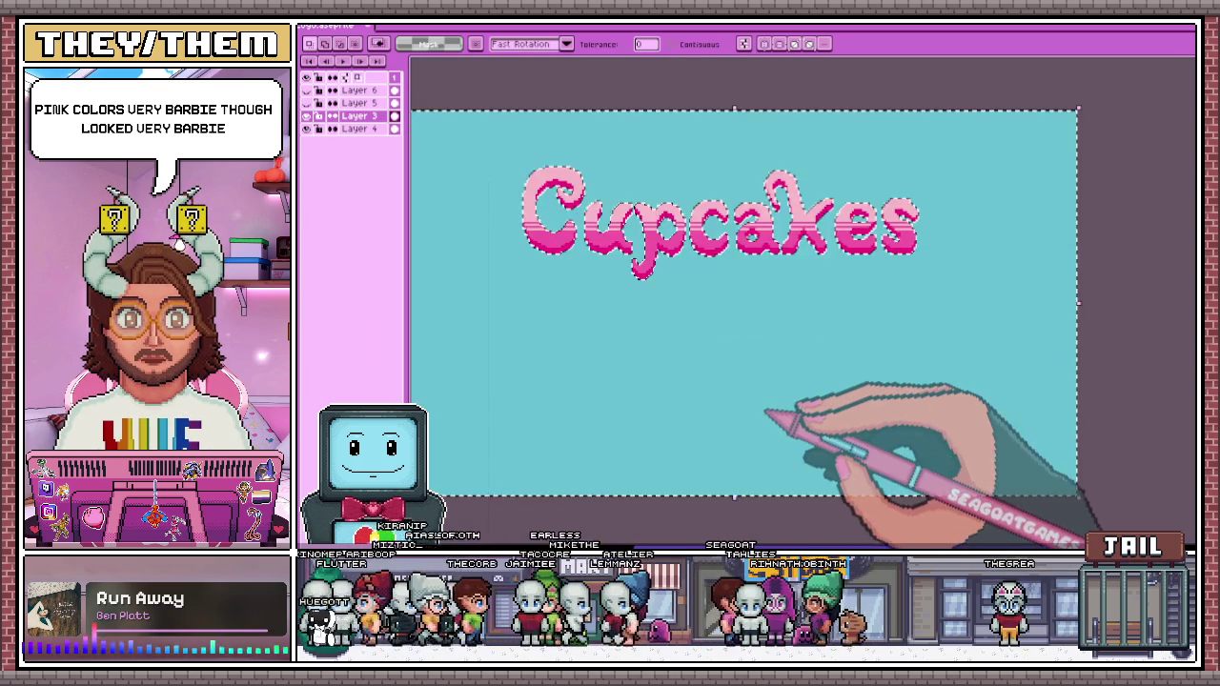
Clear the selections around the Cupcakes letters and start a fresh empty Layer 7
{"action": "key", "text": "ctrl+d"}
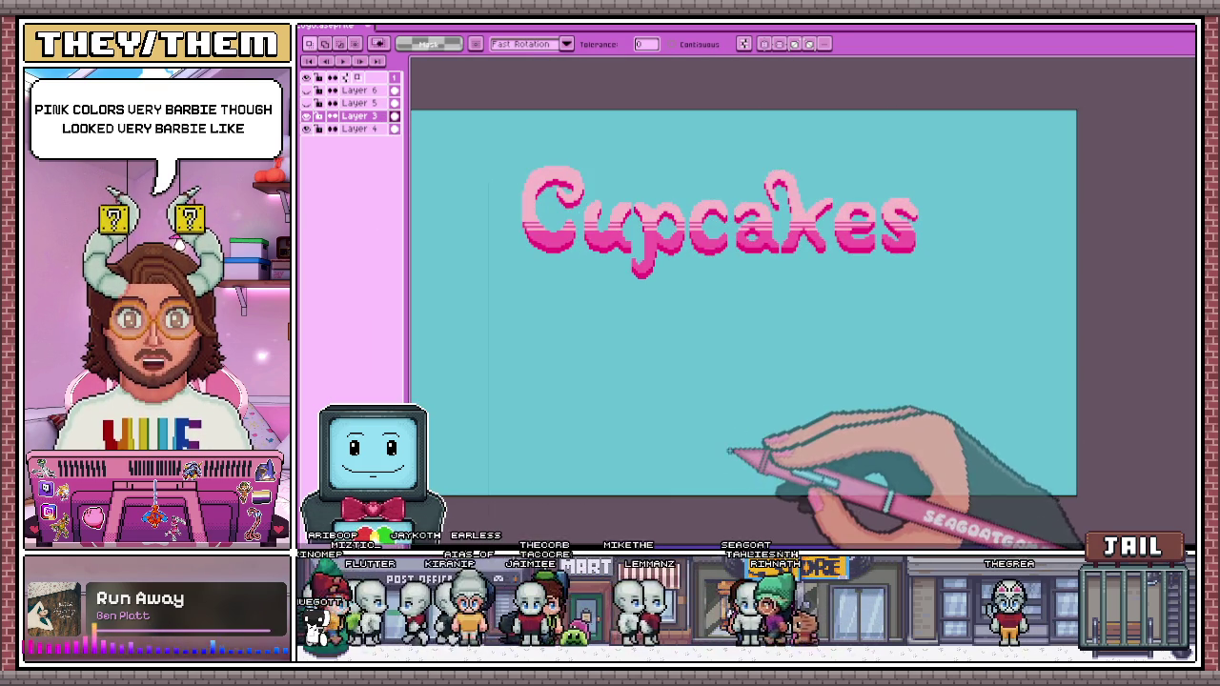
{"action": "key", "text": "w"}
{"action": "left_click", "coordinate": [722, 258]}
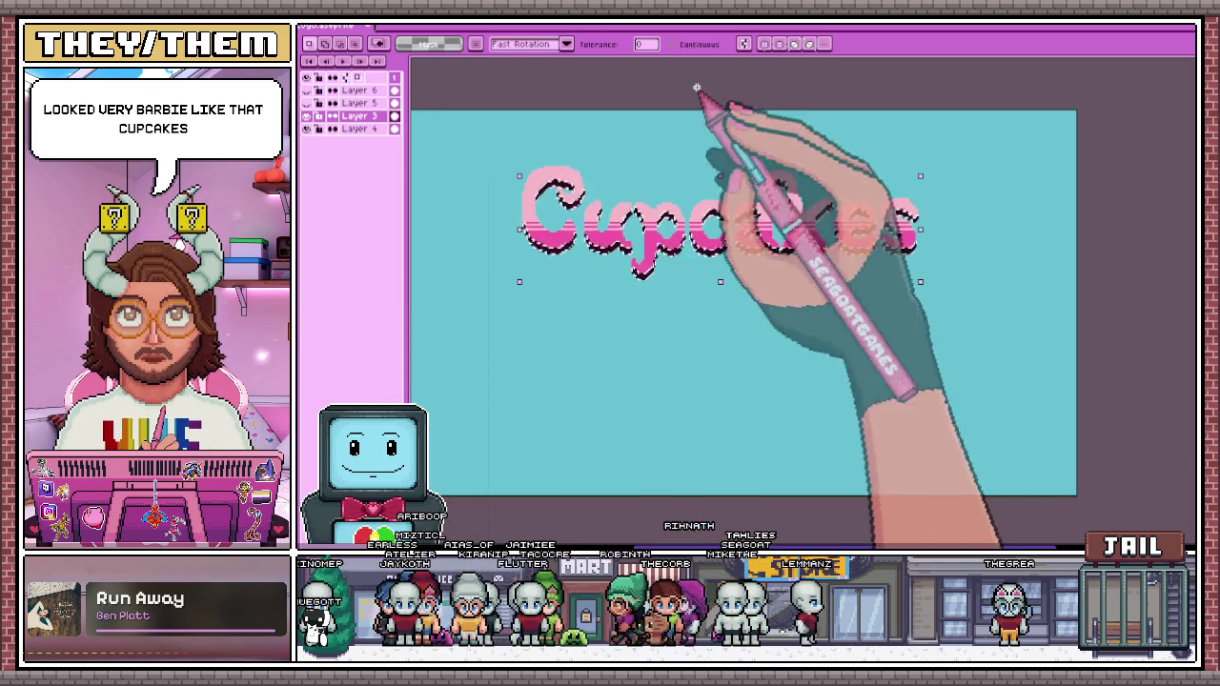
{"action": "key", "text": "ctrl+d"}
{"action": "scroll", "coordinate": [715, 328], "scroll_direction": "down", "scroll_amount": 1}
{"action": "scroll", "coordinate": [700, 348], "scroll_direction": "up", "scroll_amount": 1}
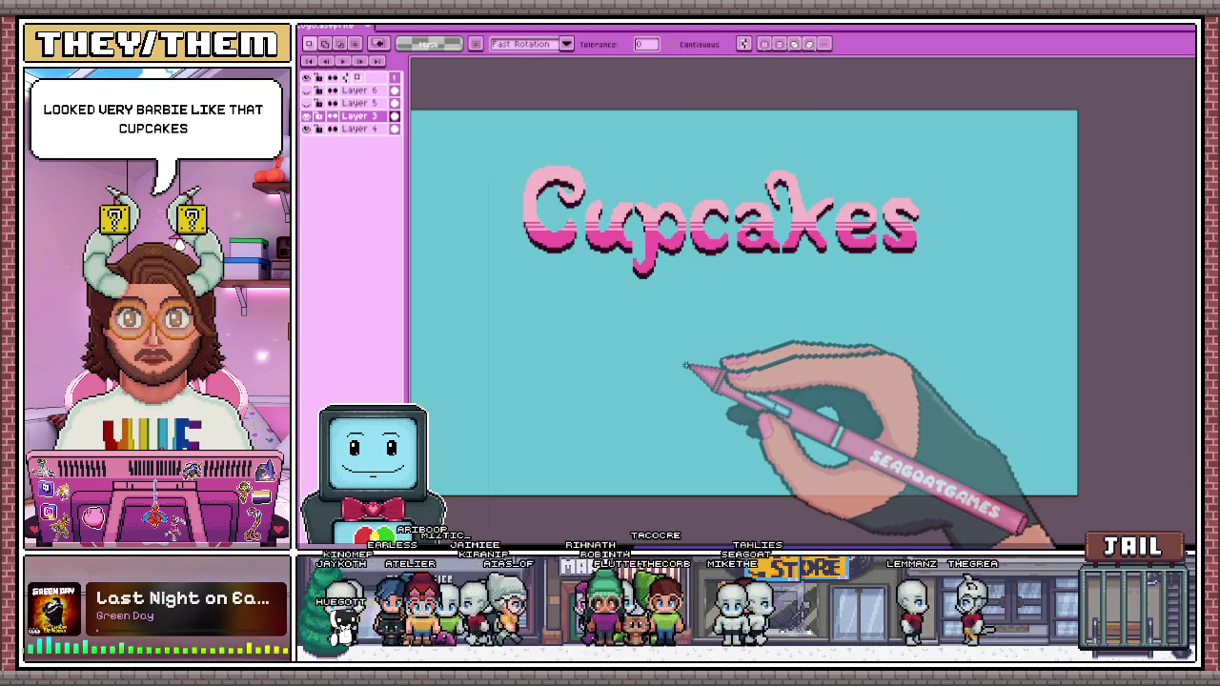
{"action": "key", "text": "ctrl+z"}
{"action": "key", "text": "ctrl+z"}
{"action": "key", "text": "ctrl+z"}
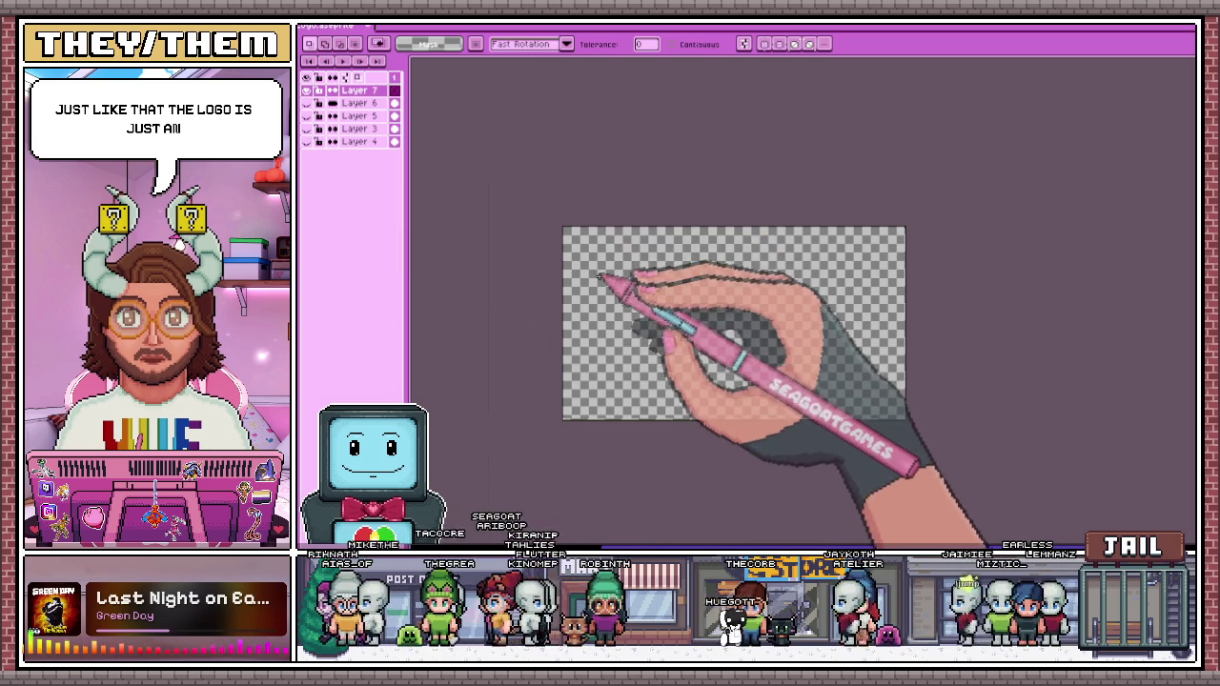
Place a trial 'Kupcakes' text on the canvas with Insert Text
{"action": "scroll", "coordinate": [609, 276], "scroll_direction": "up", "scroll_amount": 1}
{"action": "key", "text": "ctrl+t"}
{"action": "left_click", "coordinate": [839, 327]}
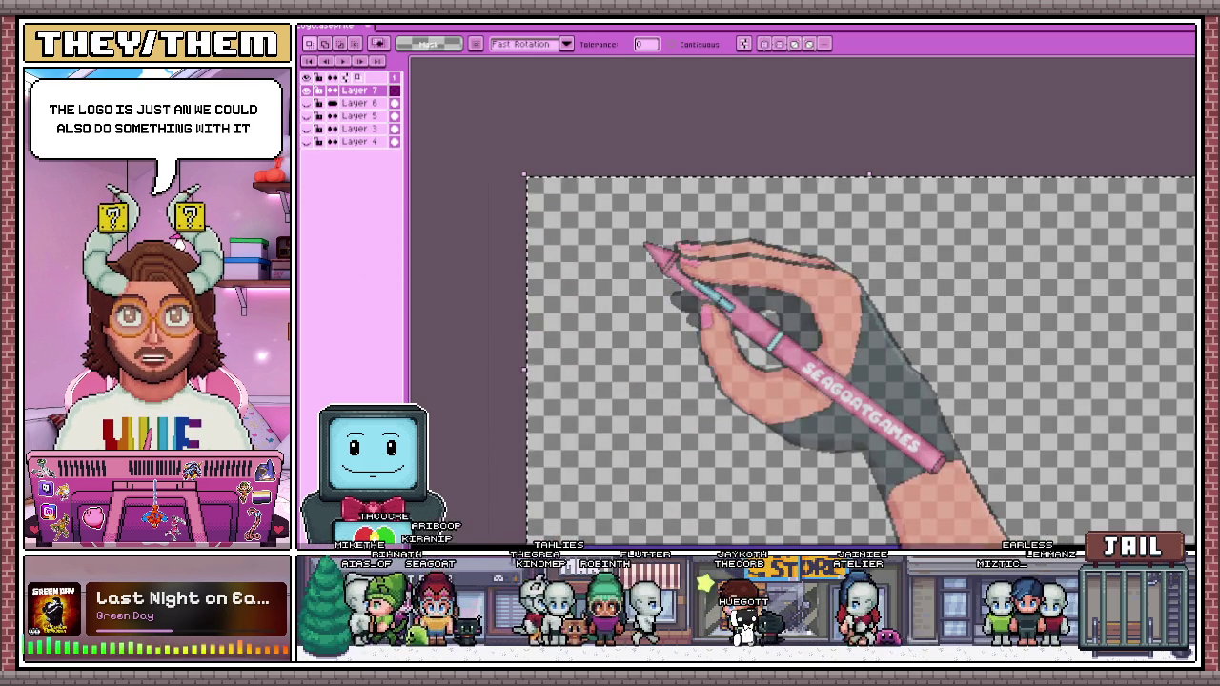
{"action": "key", "text": "ctrl+t"}
{"action": "left_click", "coordinate": [830, 327]}
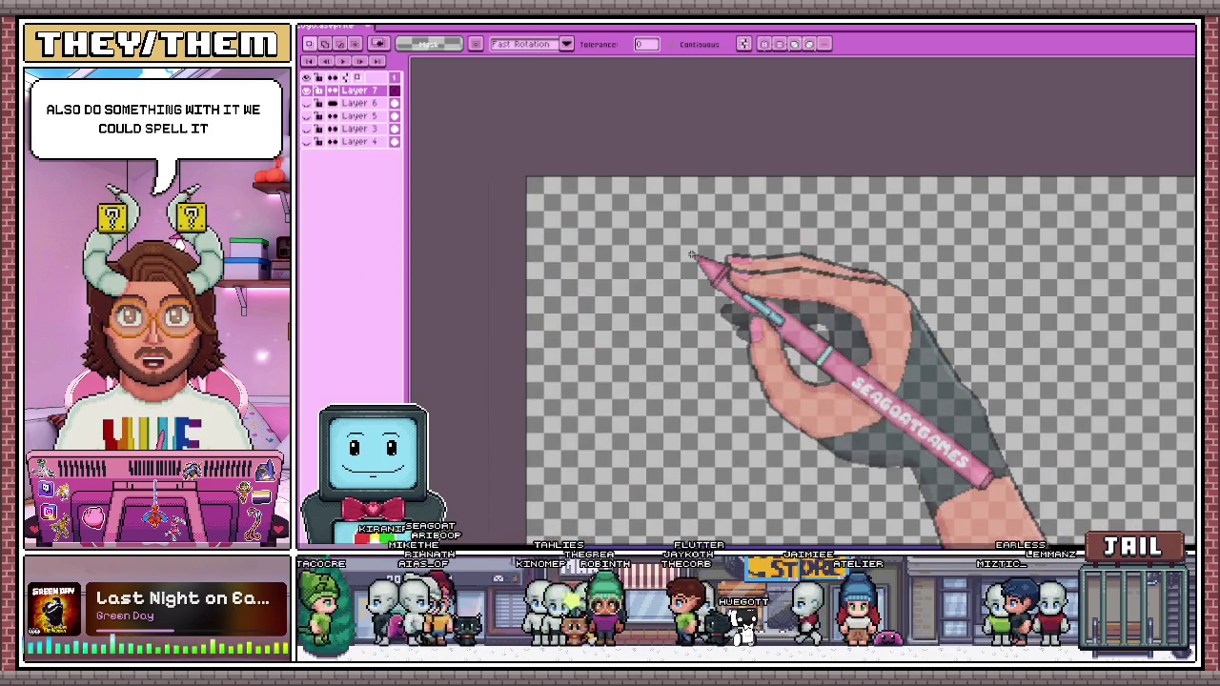
{"action": "key", "text": "ctrl+t"}
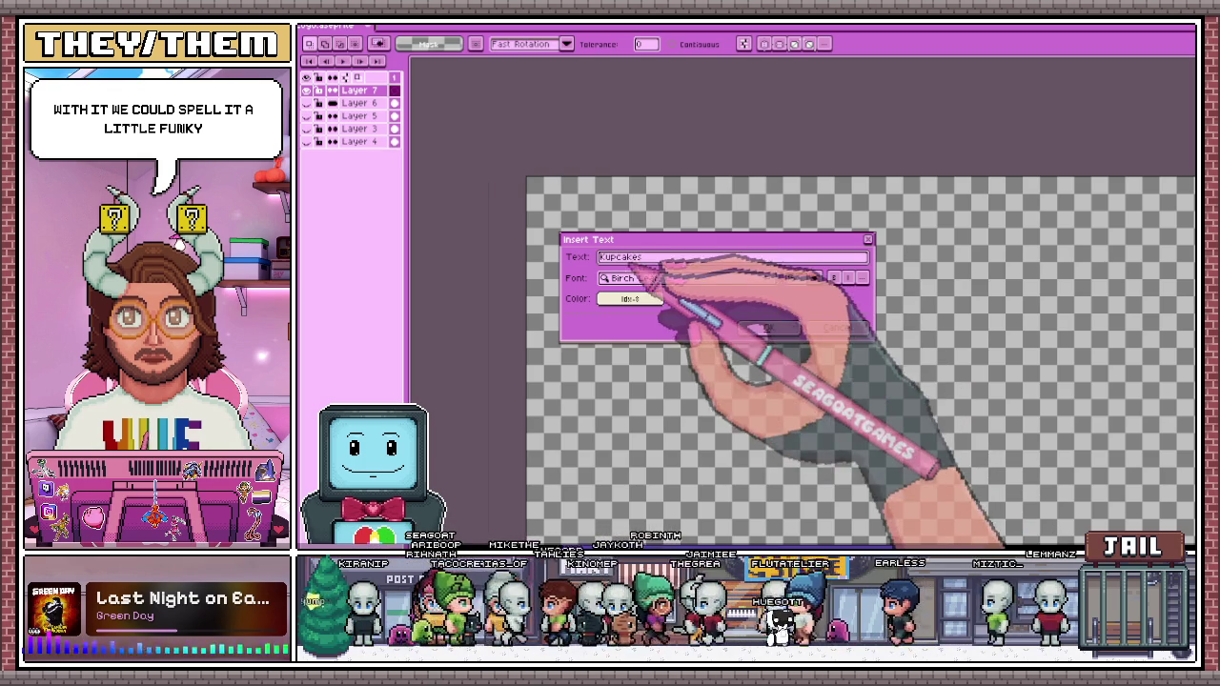
{"action": "left_click", "coordinate": [762, 327]}
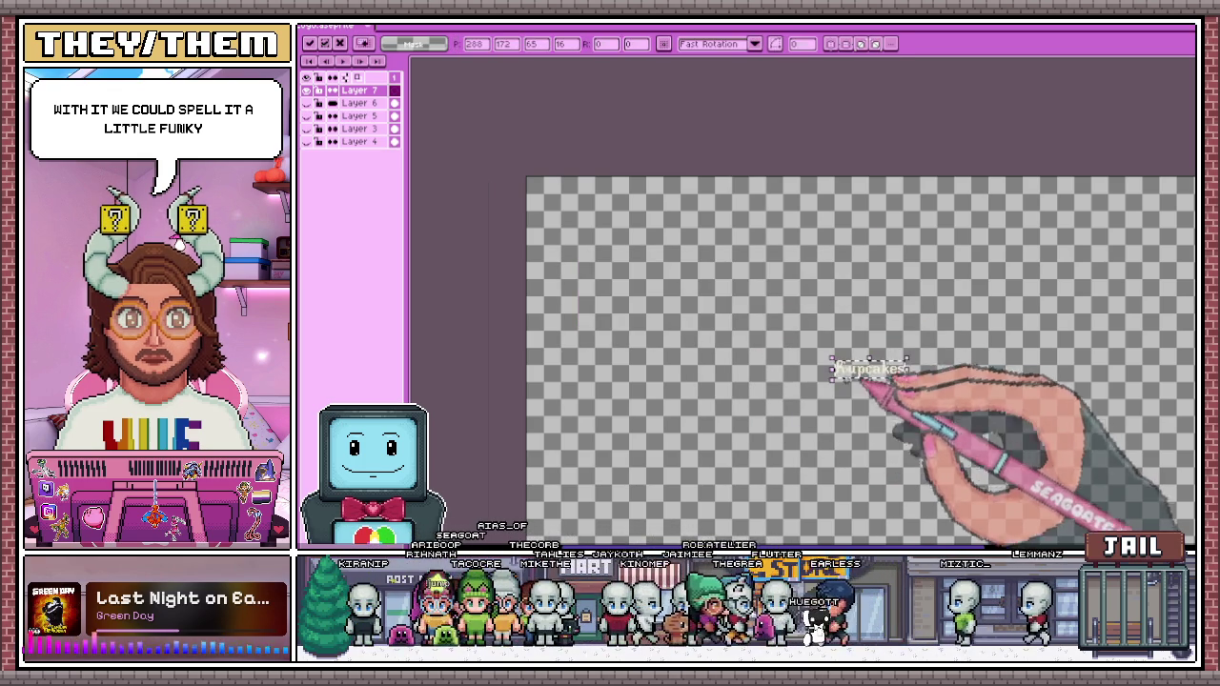
{"action": "key", "text": "Return"}
Re-insert 'Kupcakes' at a larger font size
{"action": "key", "text": "ctrl+t"}
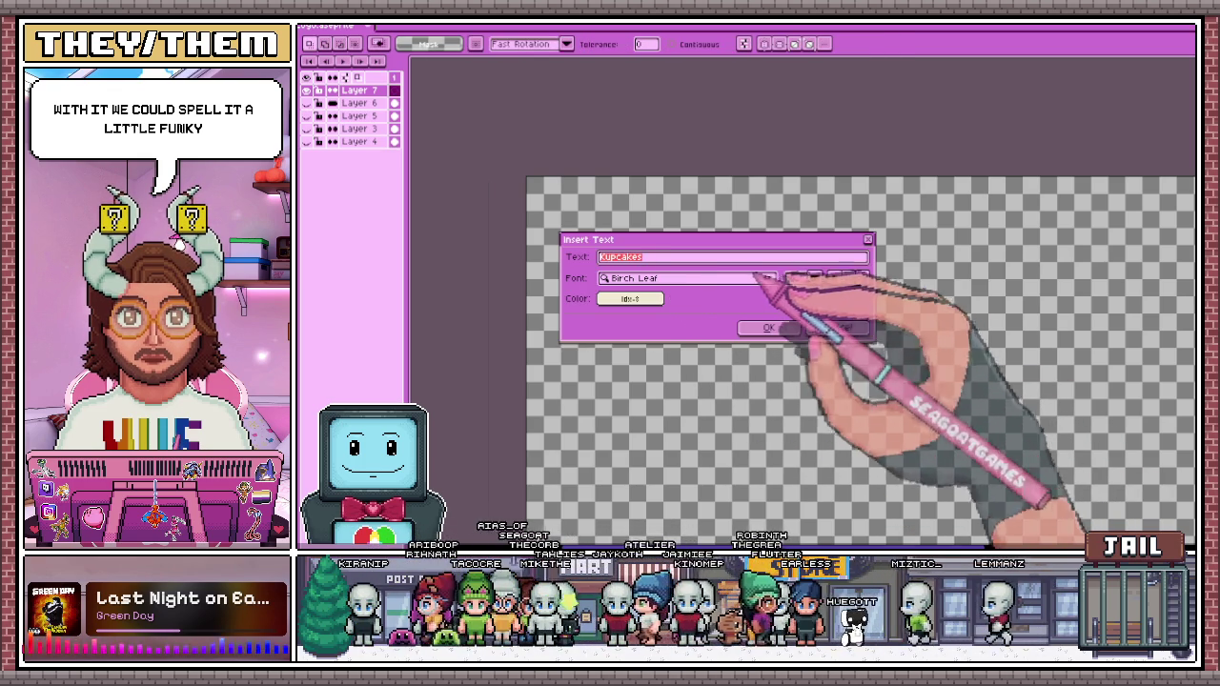
{"action": "left_click", "coordinate": [814, 277]}
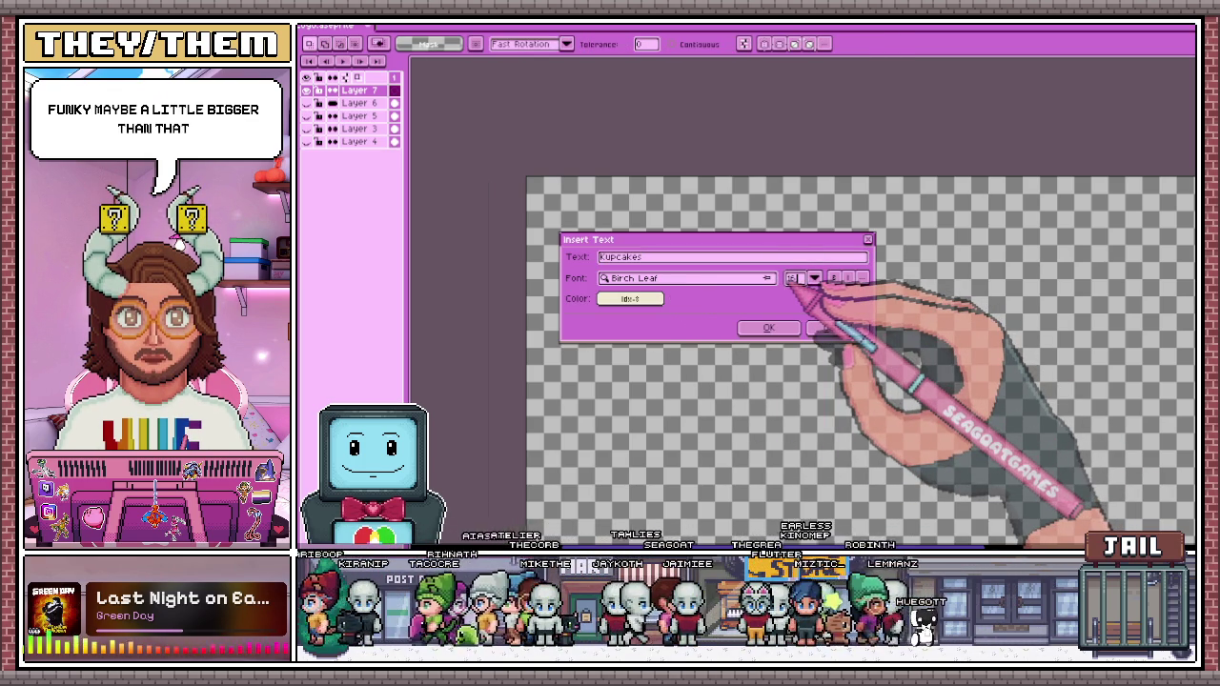
{"action": "left_click", "coordinate": [768, 327]}
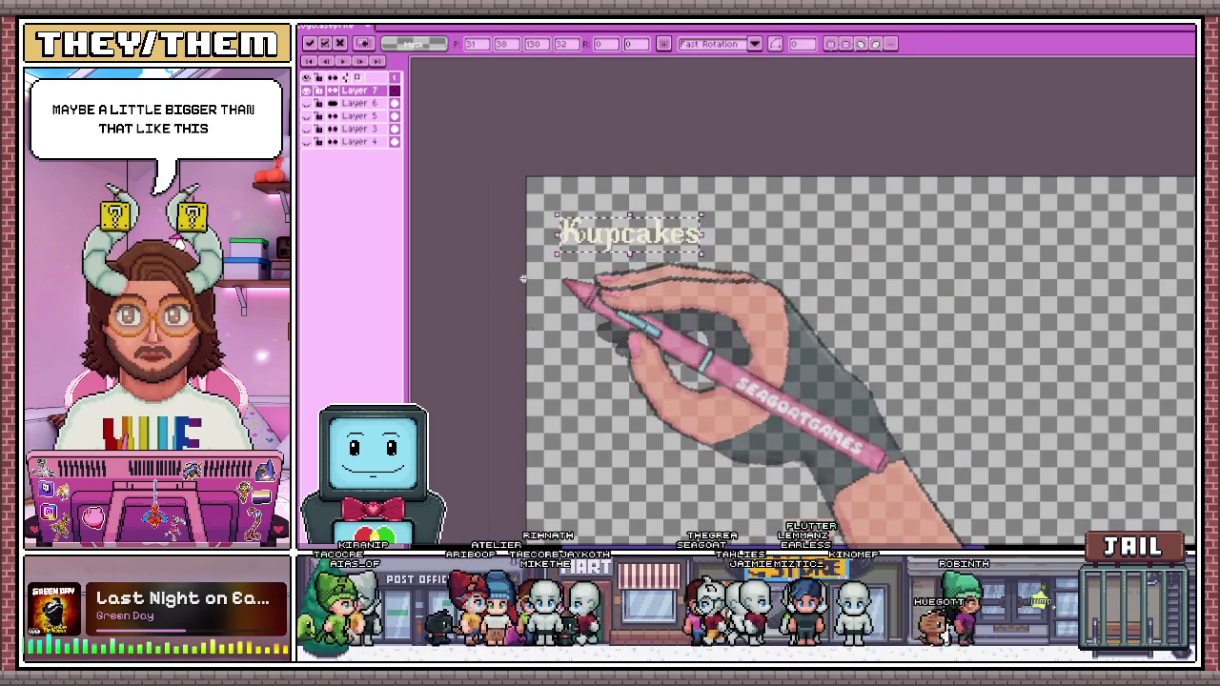
{"action": "key", "text": "Return"}
{"action": "scroll", "coordinate": [602, 257], "scroll_direction": "up", "scroll_amount": 2}
{"action": "scroll", "coordinate": [600, 262], "scroll_direction": "up", "scroll_amount": 1}
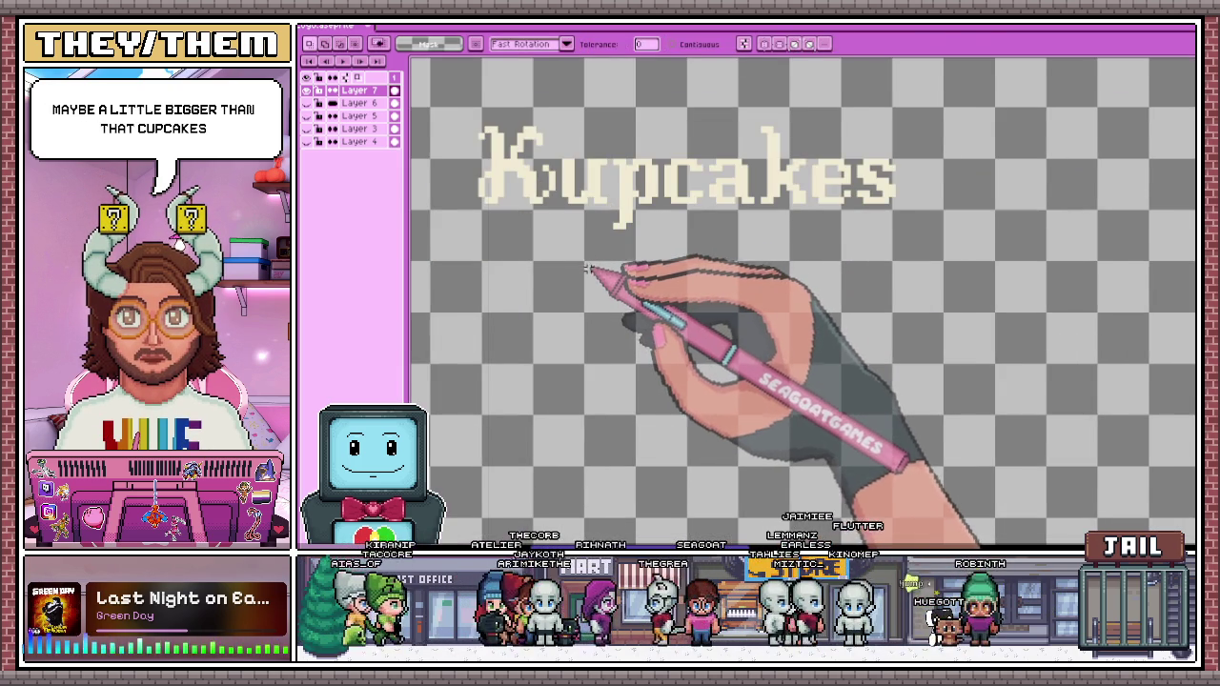
{"action": "scroll", "coordinate": [587, 268], "scroll_direction": "down", "scroll_amount": 1}
{"action": "left_click", "coordinate": [560, 269]}
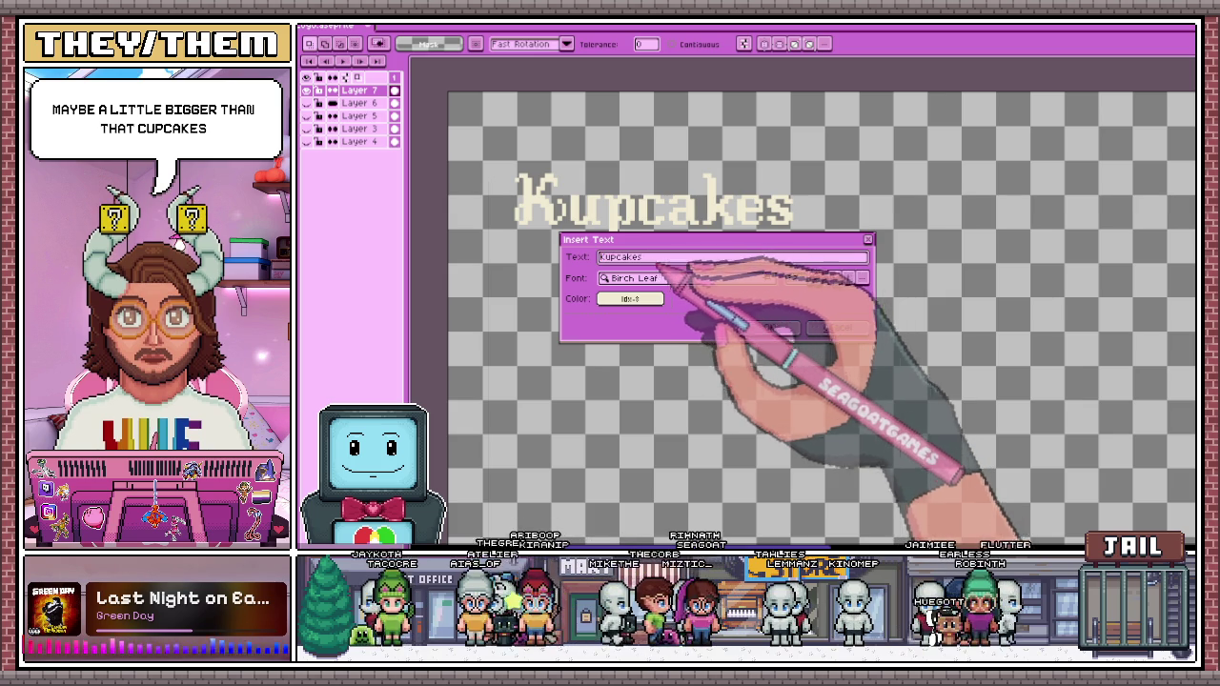
{"action": "left_click", "coordinate": [831, 327]}
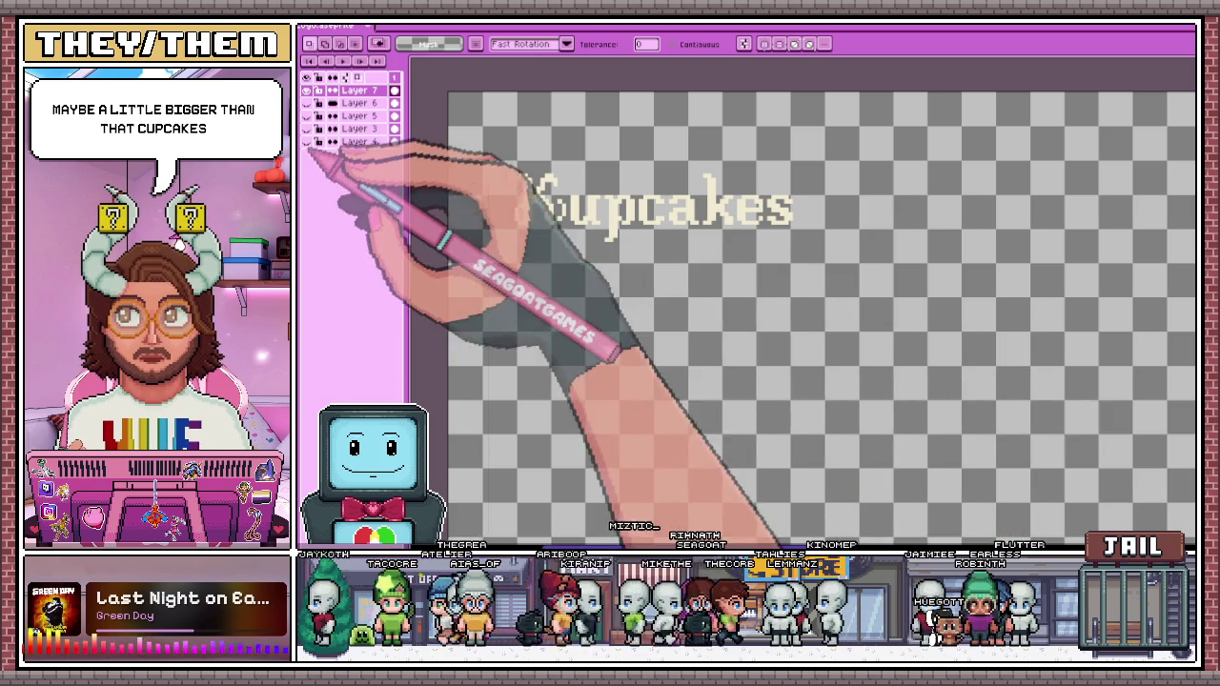
Show the teal background layer, then select and delete the Kupcakes text
{"action": "left_click", "coordinate": [307, 141]}
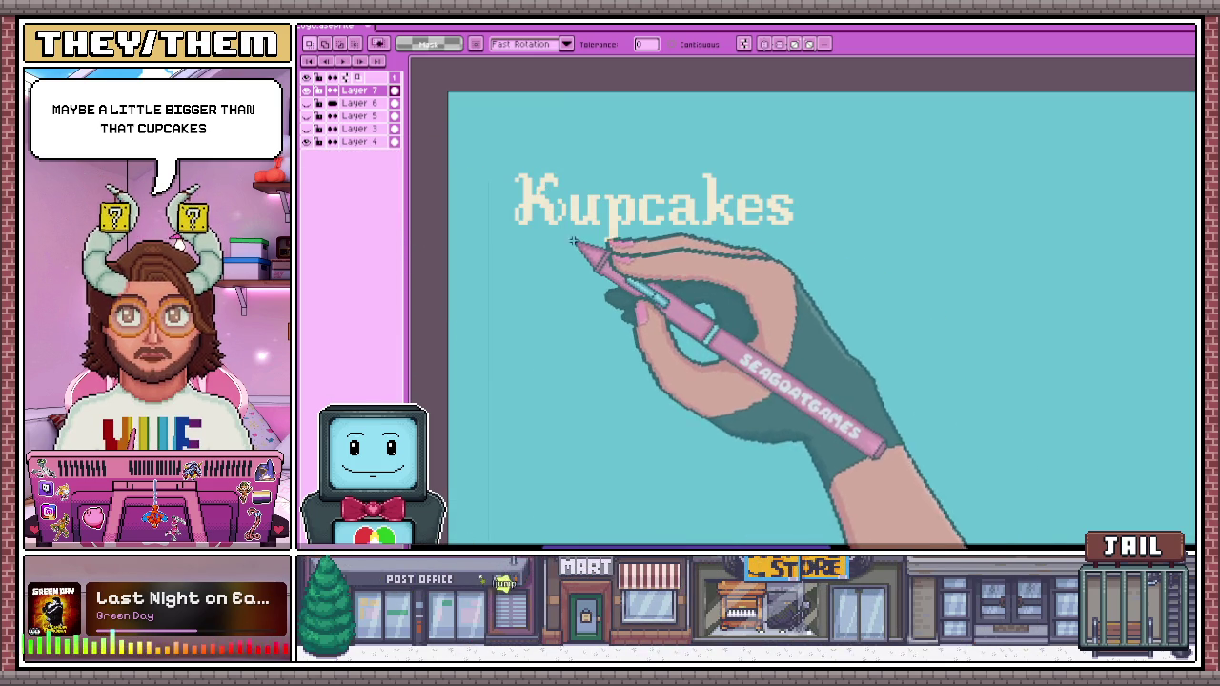
{"action": "left_click", "coordinate": [653, 207]}
{"action": "key", "text": "Delete"}
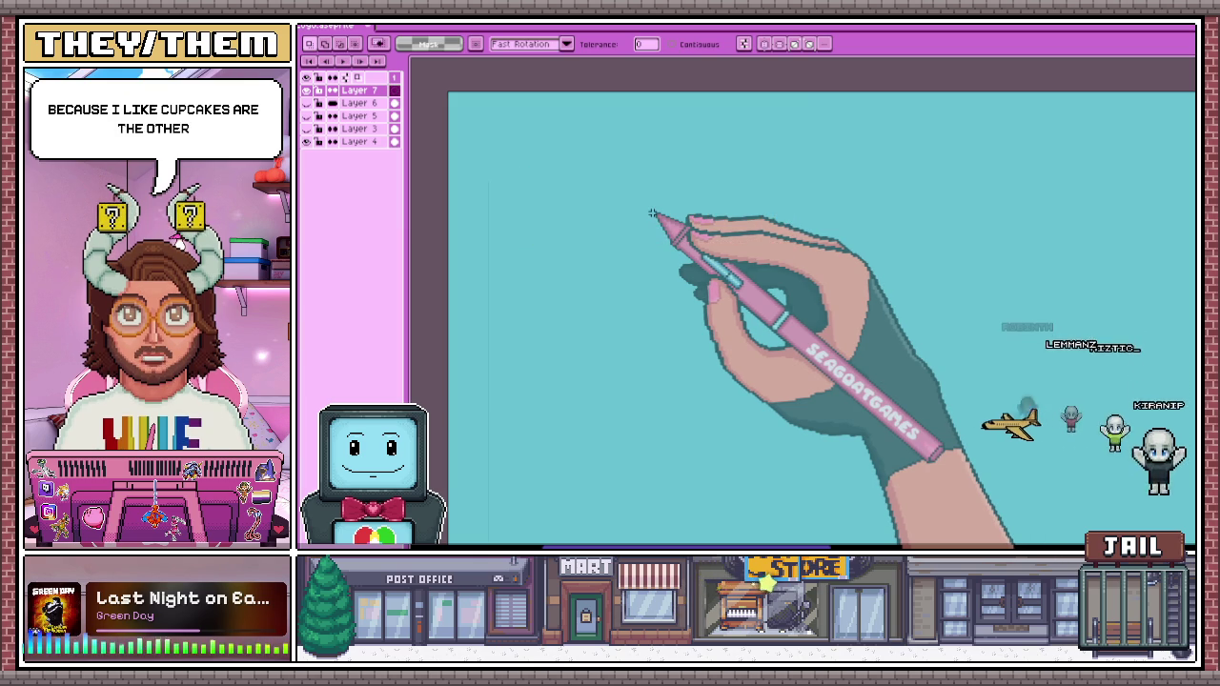
Insert 'Kupkakes' in cream Birch Leaf and commit it at the canvas's top-left
{"action": "key", "text": "ctrl+t"}
{"action": "type", "text": "Kupkat"}
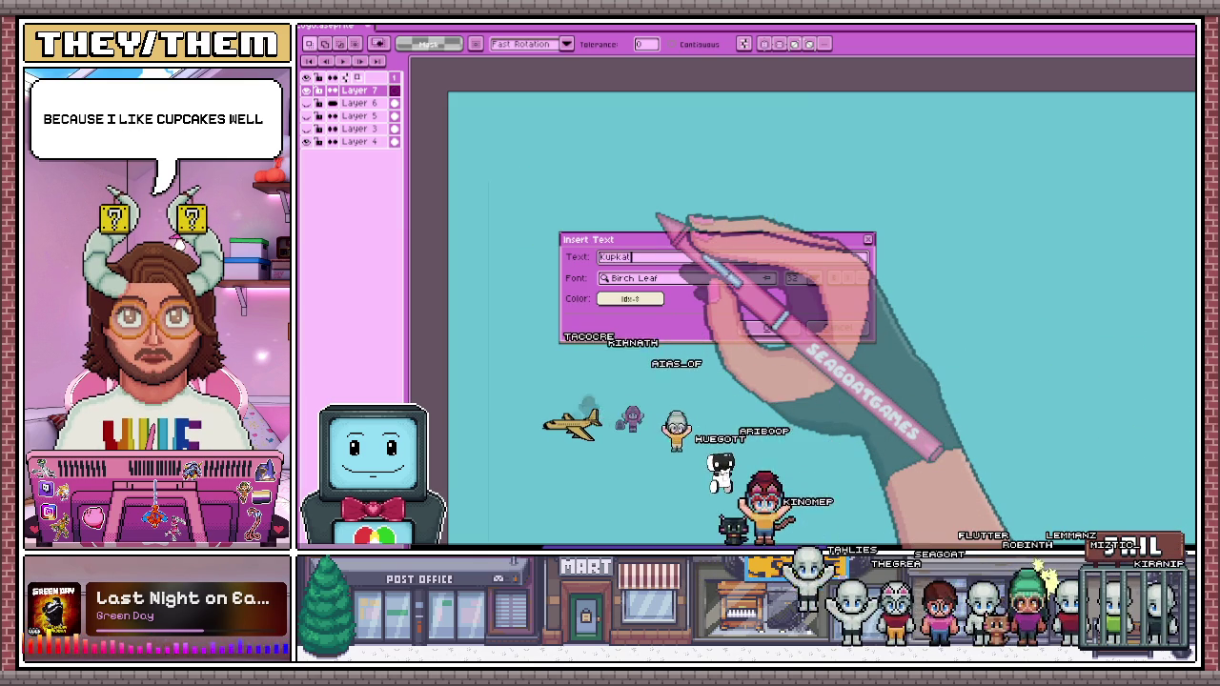
{"action": "type", "text": "kes"}
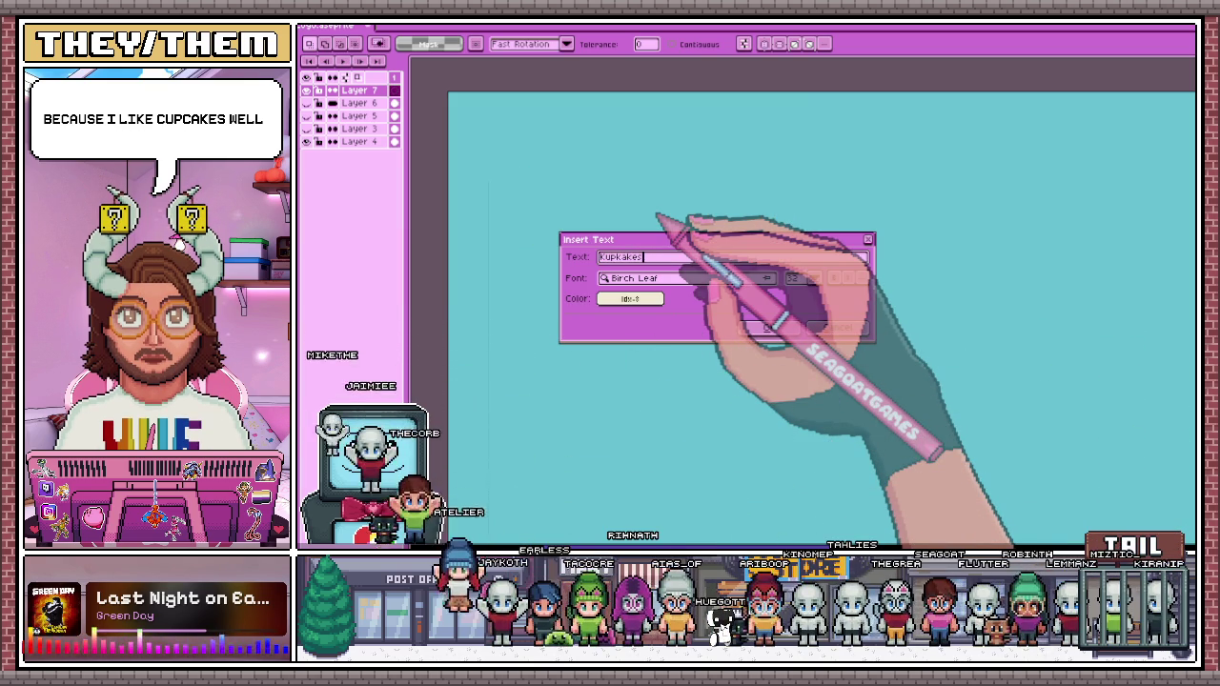
{"action": "left_click", "coordinate": [763, 327]}
{"action": "mouse_move", "coordinate": [1172, 490]}
{"action": "left_mouse_down"}
{"action": "mouse_move", "coordinate": [589, 193]}
{"action": "mouse_move", "coordinate": [620, 239]}
{"action": "left_mouse_up"}
{"action": "key", "text": "Return"}
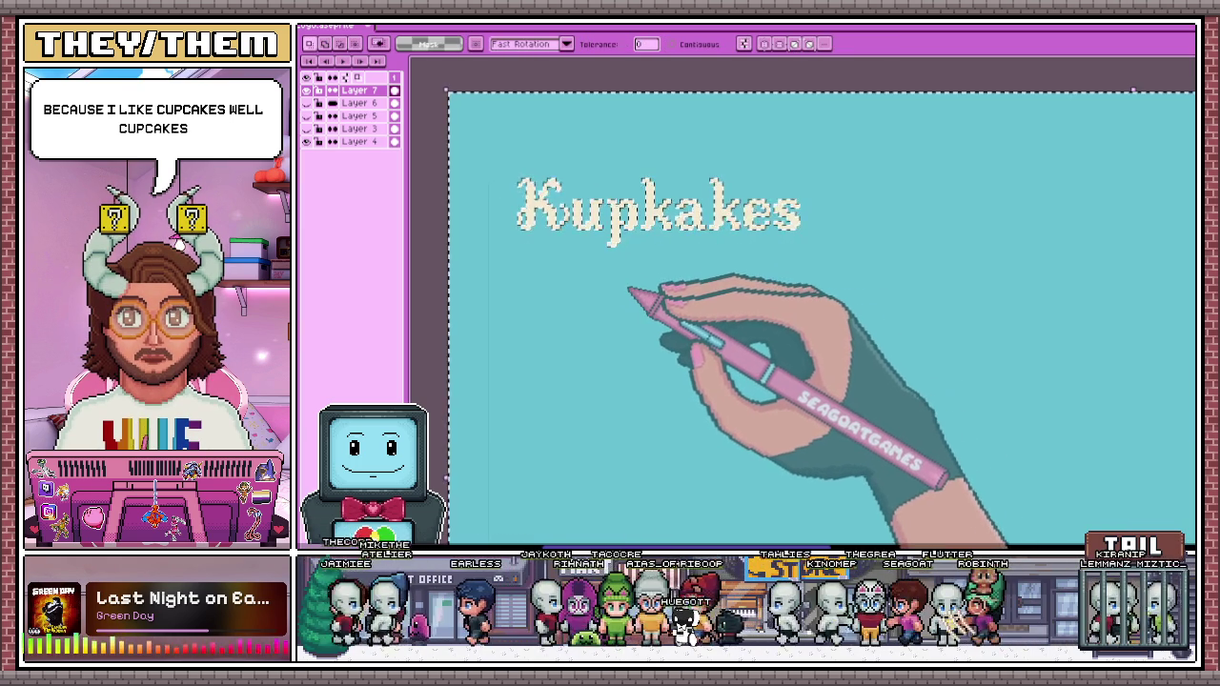
Select all and delete the Kupkakes text, checking with undo/redo, then reopen Insert Text
{"action": "scroll", "coordinate": [618, 286], "scroll_direction": "down", "scroll_amount": 1}
{"action": "scroll", "coordinate": [613, 269], "scroll_direction": "up", "scroll_amount": 2}
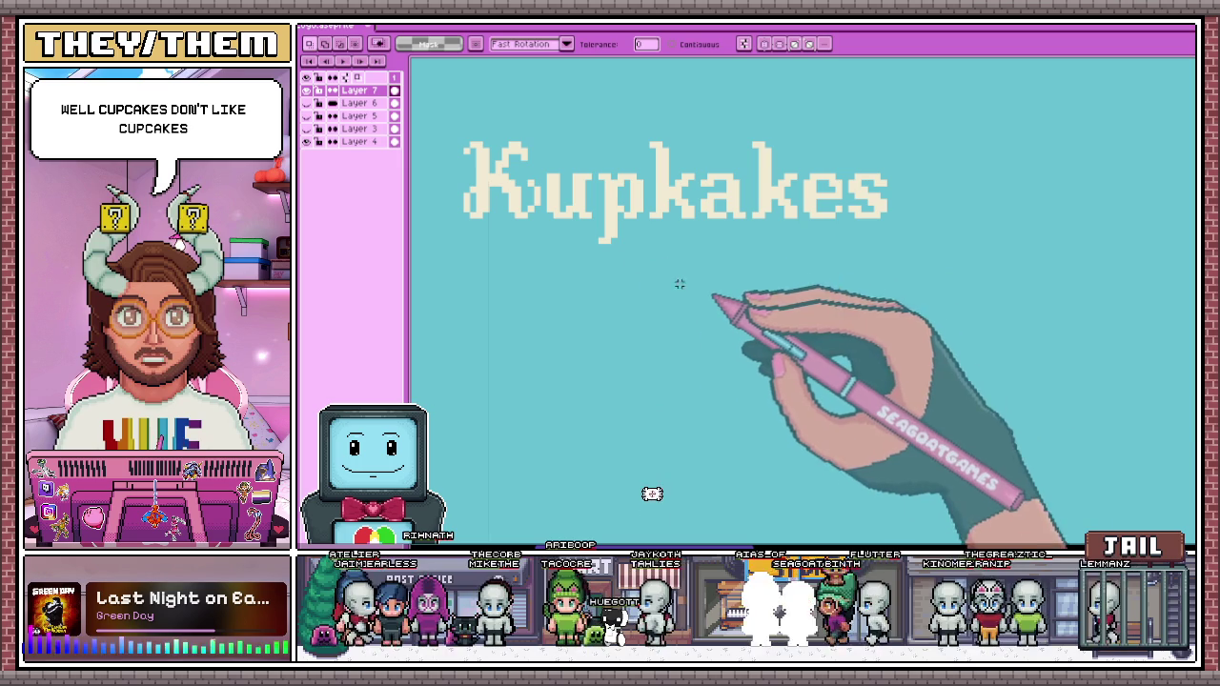
{"action": "key", "text": "ctrl+a"}
{"action": "key", "text": "Delete"}
{"action": "key", "text": "ctrl+z"}
{"action": "key", "text": "ctrl+y"}
{"action": "scroll", "coordinate": [896, 239], "scroll_direction": "down", "scroll_amount": 2}
{"action": "scroll", "coordinate": [765, 228], "scroll_direction": "down", "scroll_amount": 2}
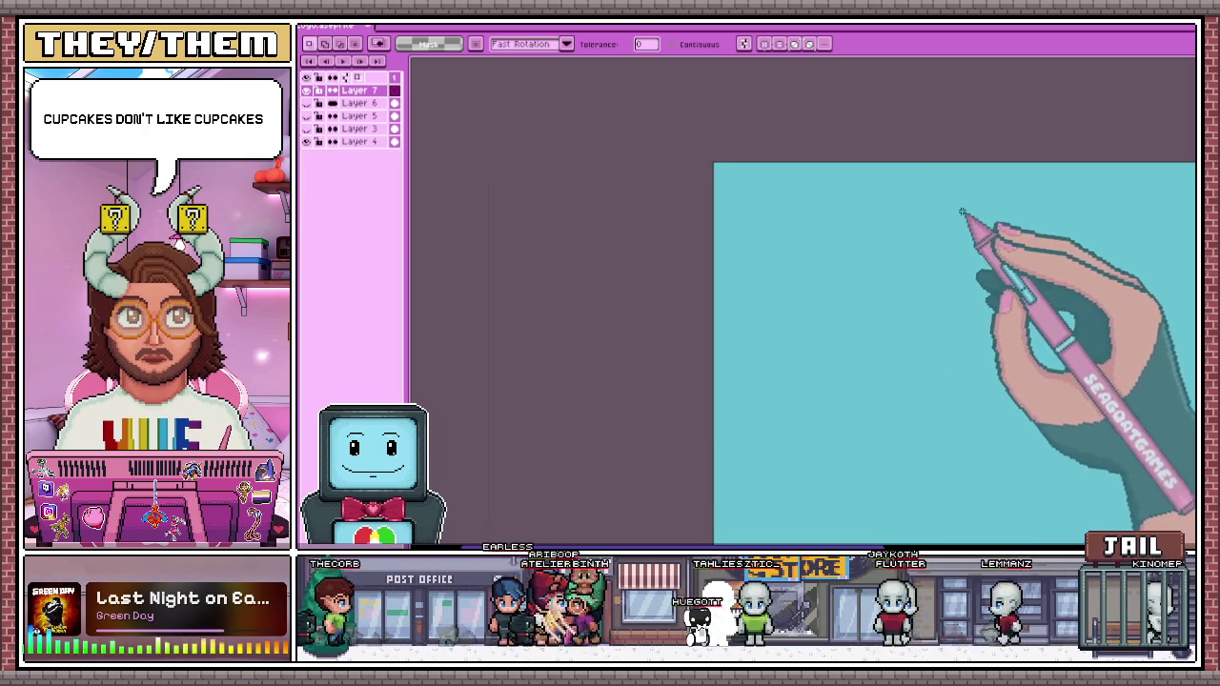
{"action": "scroll", "coordinate": [964, 212], "scroll_direction": "up", "scroll_amount": 2}
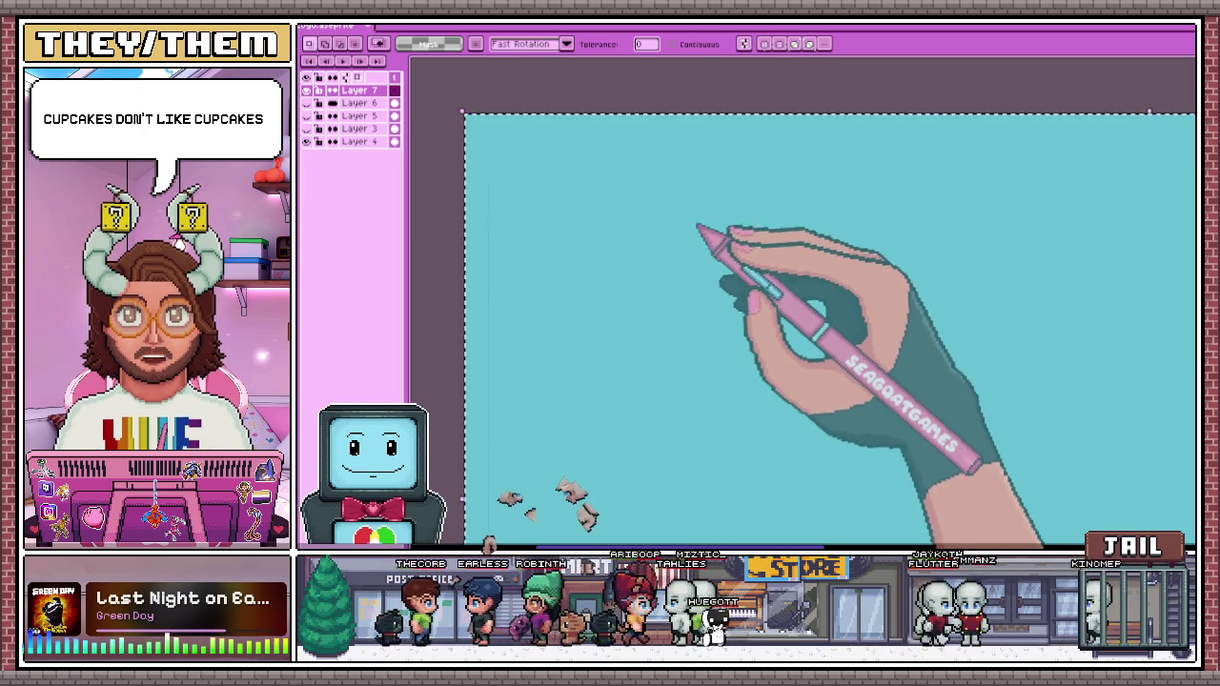
{"action": "left_click", "coordinate": [734, 219]}
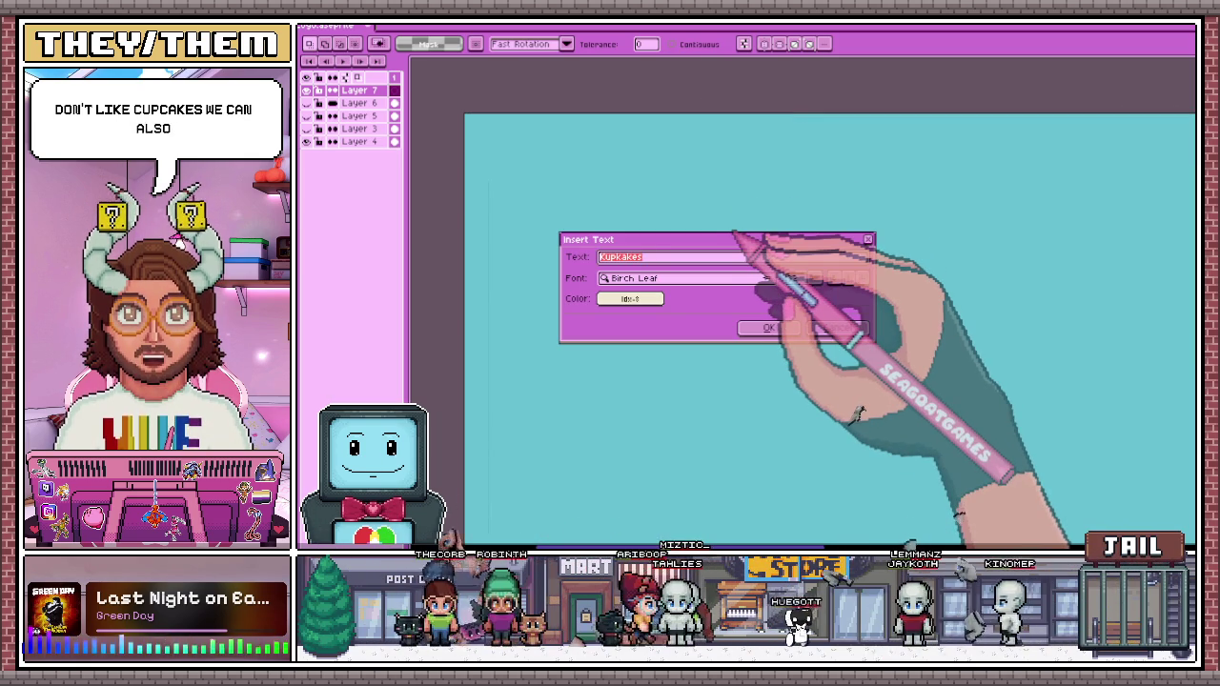
Place the cream 'Cupcakes' lettering near the top-left of the canvas
{"action": "type", "text": "pcak"}
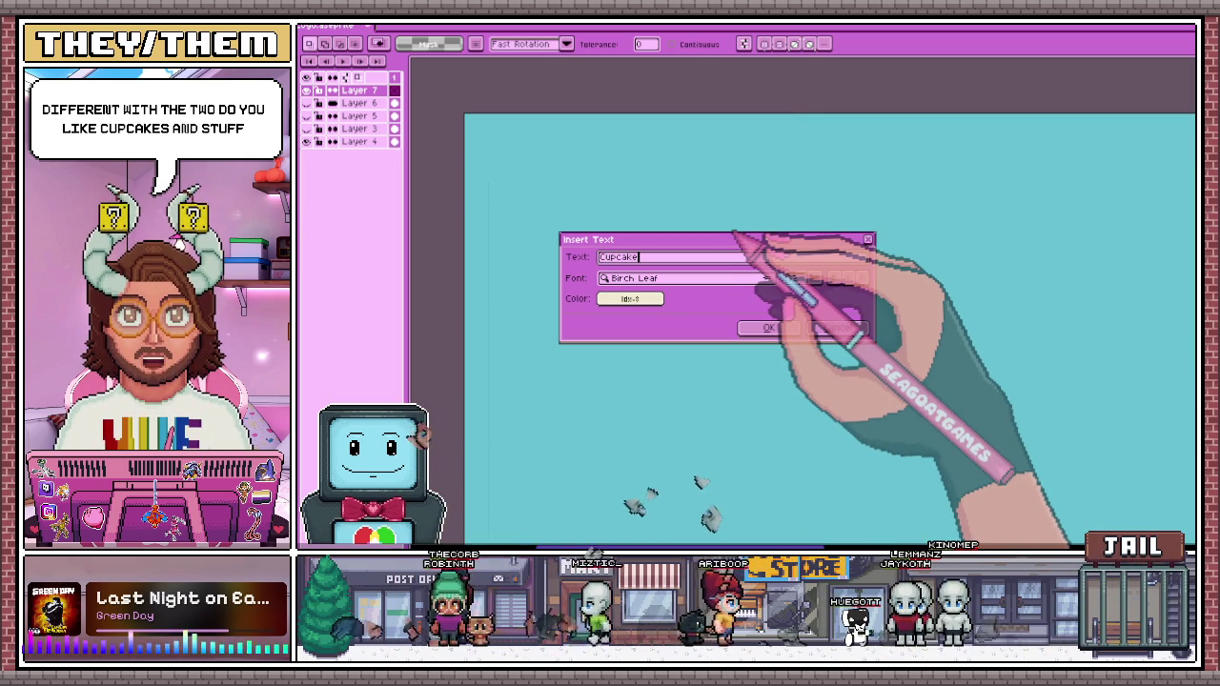
{"action": "left_click", "coordinate": [768, 327]}
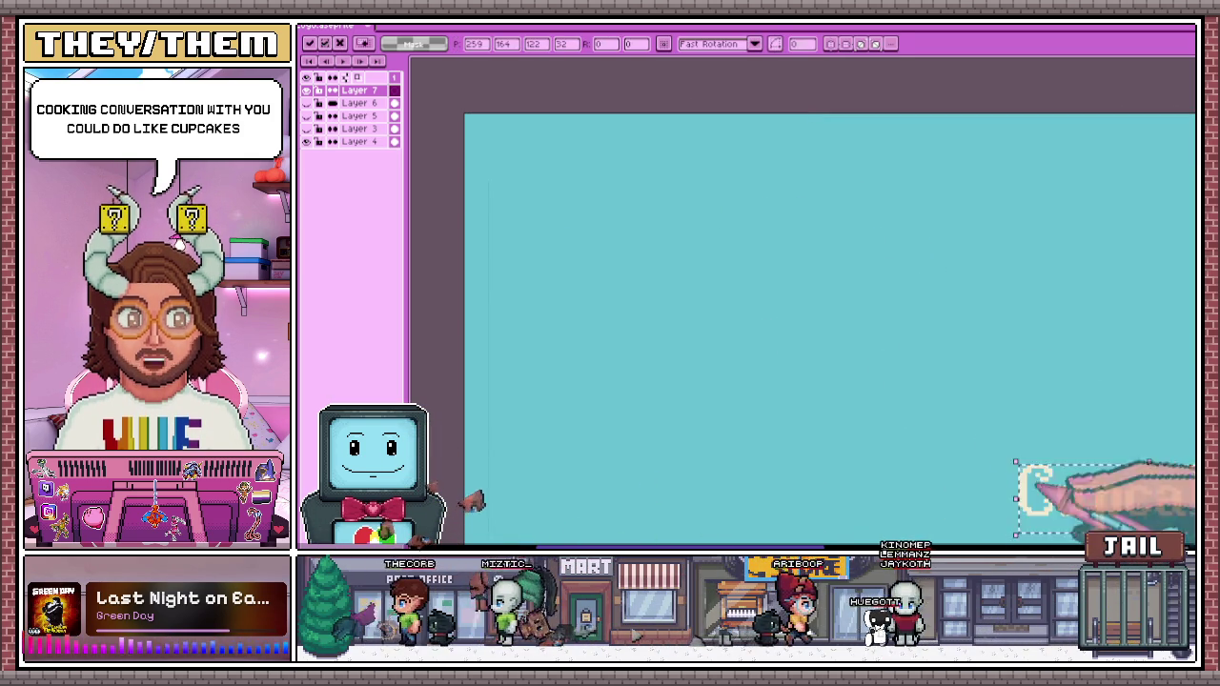
{"action": "key", "text": "Return"}
Add an ampersand and position it right beside 'Cupcakes'
{"action": "key", "text": "ctrl+t"}
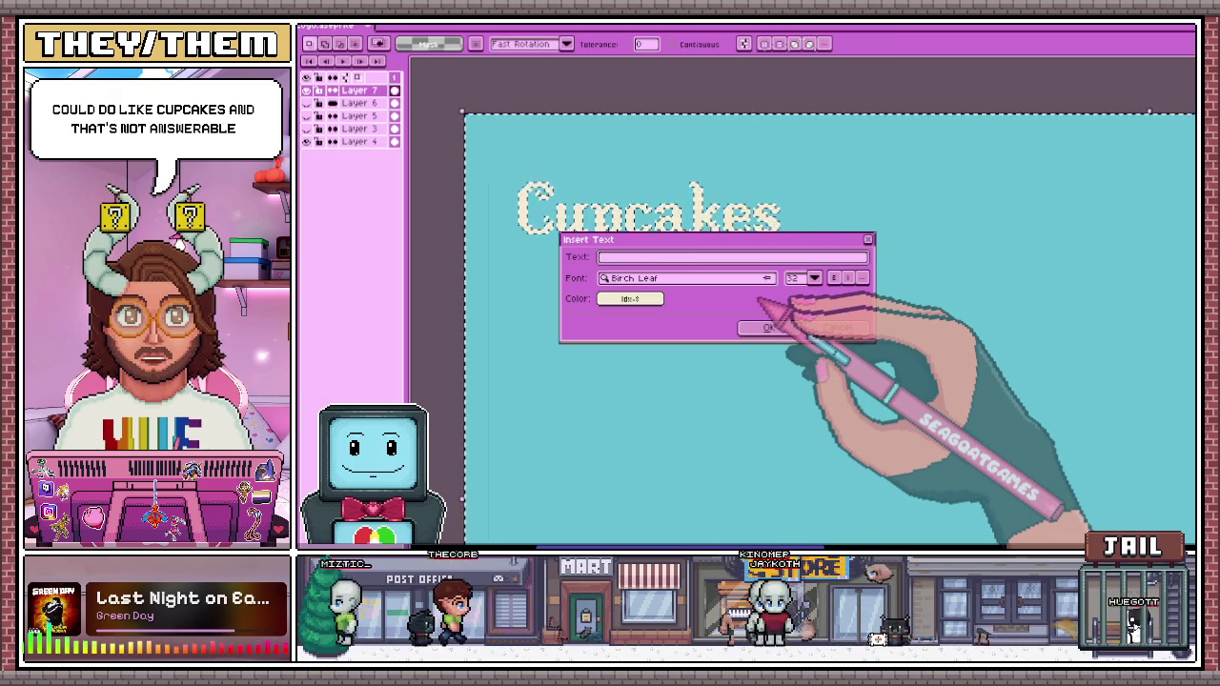
{"action": "left_click", "coordinate": [770, 327]}
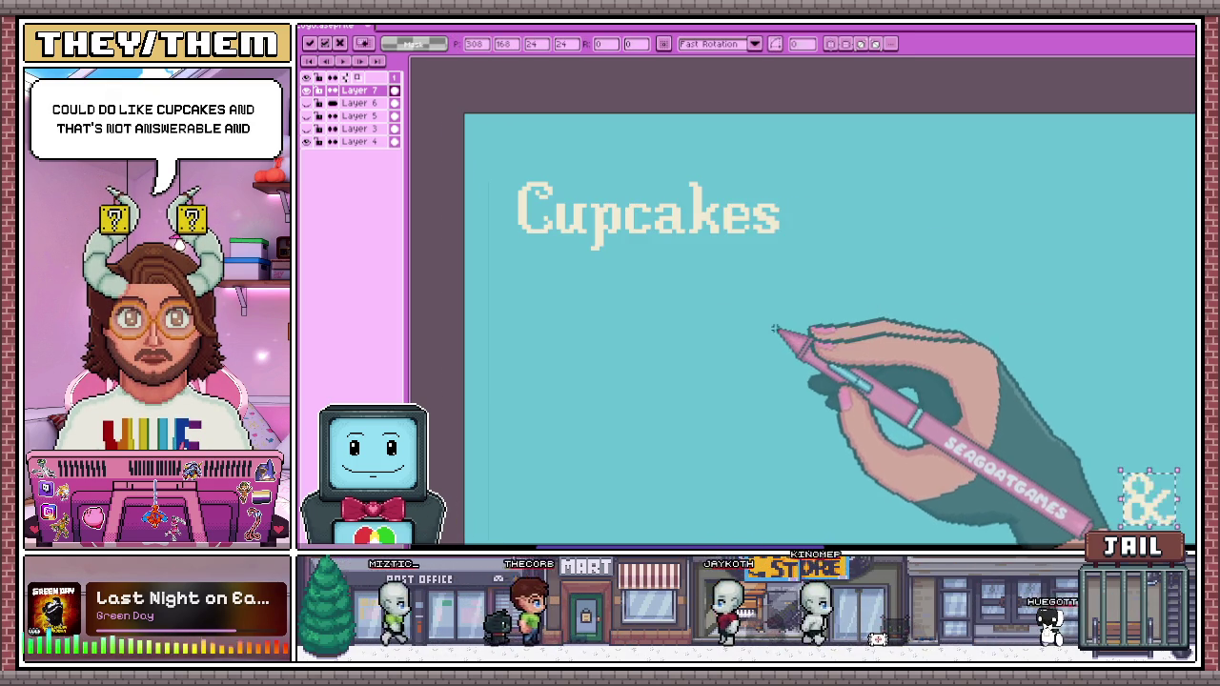
{"action": "left_click_drag", "start_coordinate": [1134, 500], "coordinate": [817, 260]}
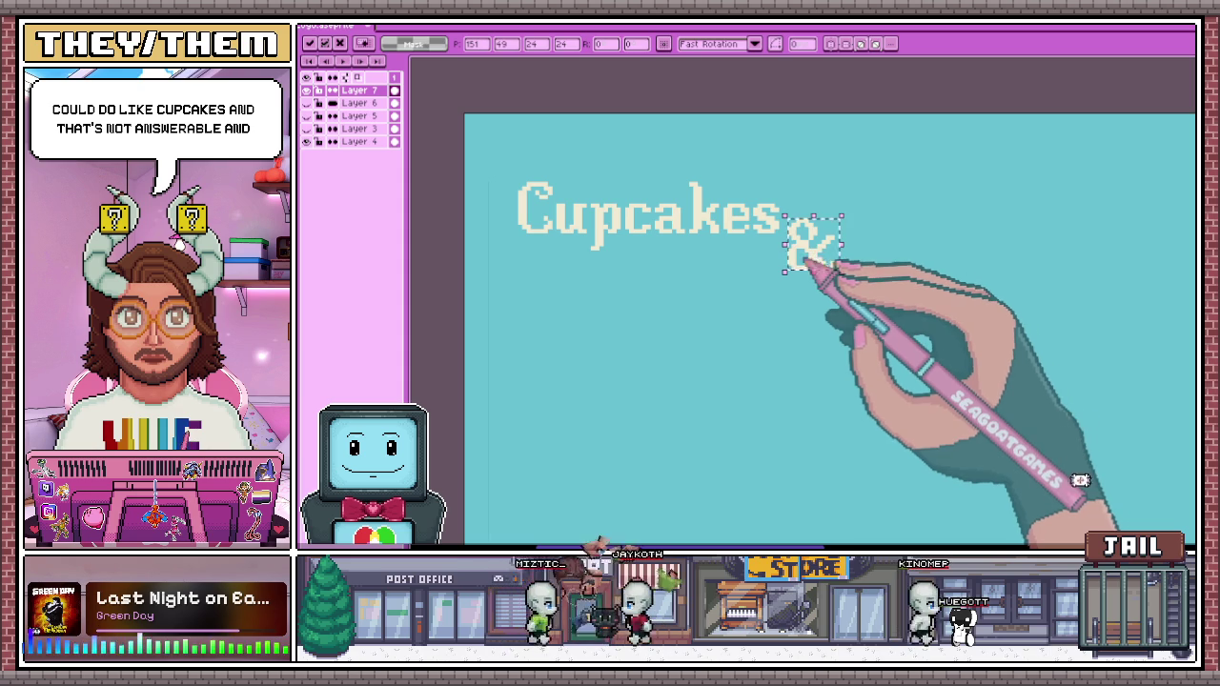
{"action": "key", "text": "w"}
{"action": "left_click", "coordinate": [817, 152]}
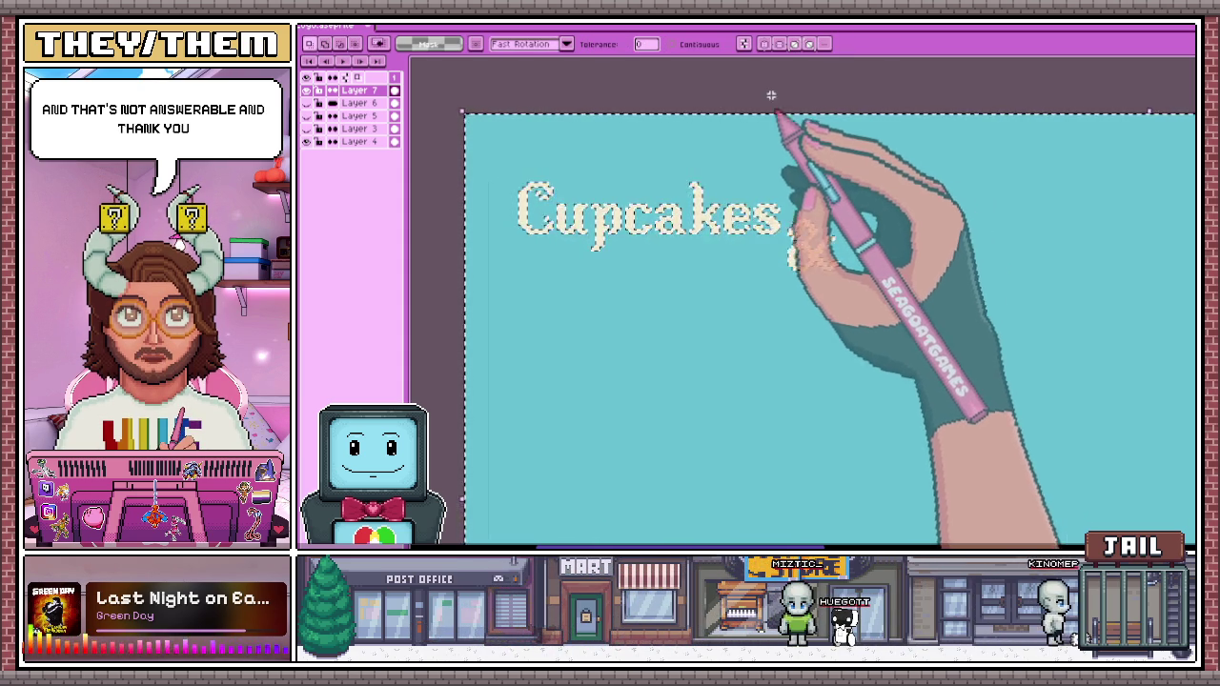
Insert 'Kingdoms' as a second line just under 'Cupcakes &', then deselect
{"action": "key", "text": "t"}
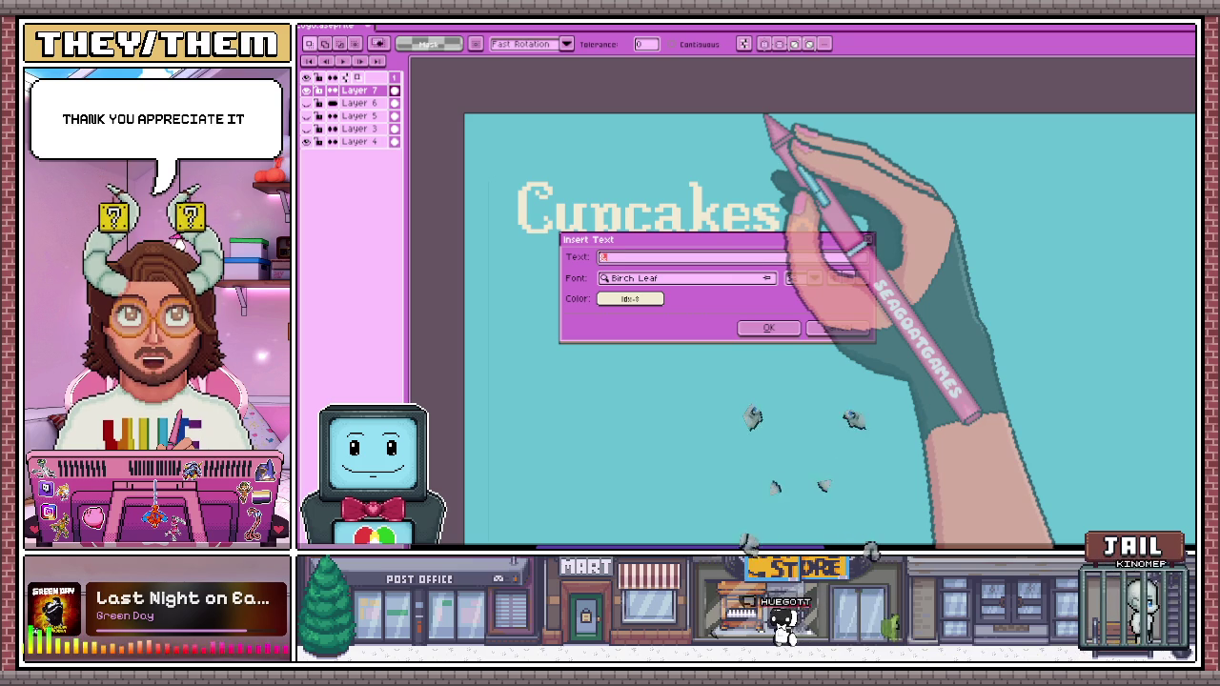
{"action": "type", "text": "Kingdoms"}
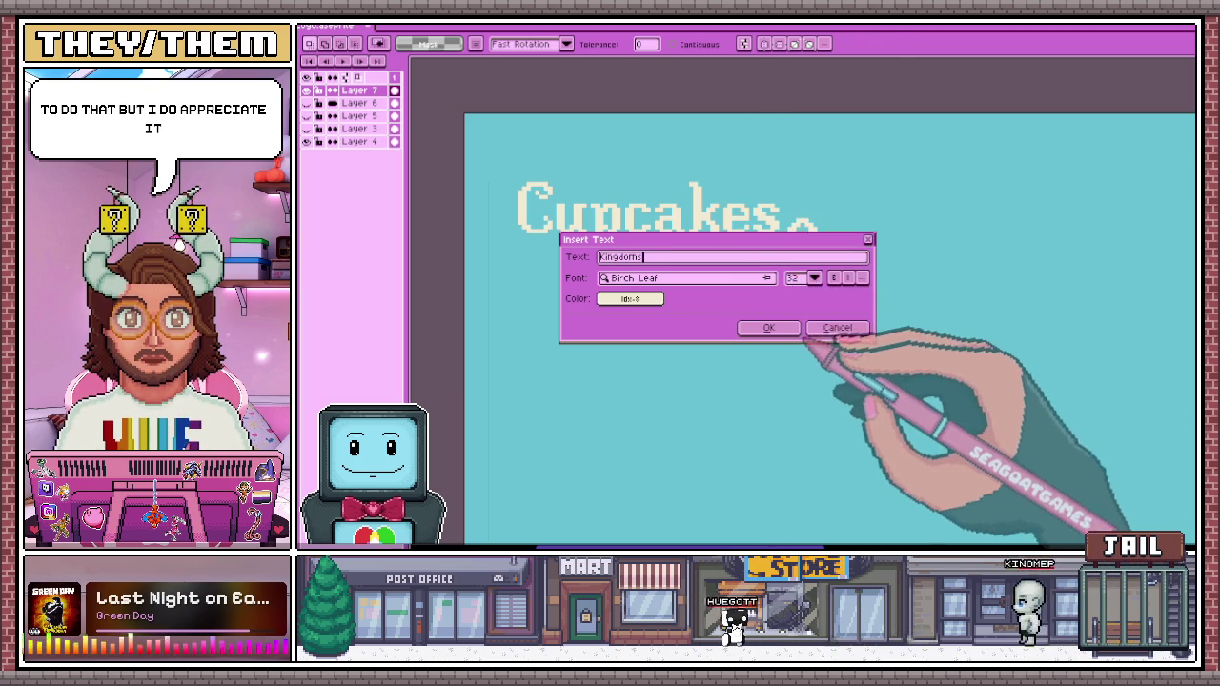
{"action": "left_click", "coordinate": [769, 327]}
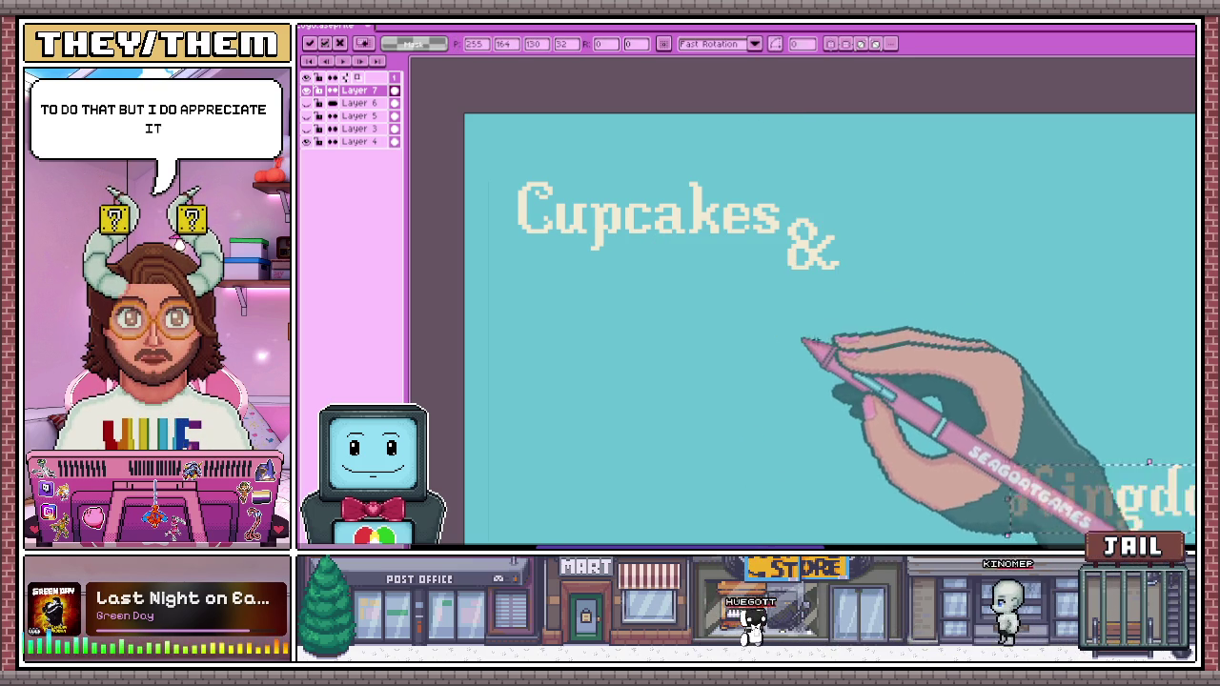
{"action": "left_click_drag", "start_coordinate": [601, 324], "coordinate": [608, 282]}
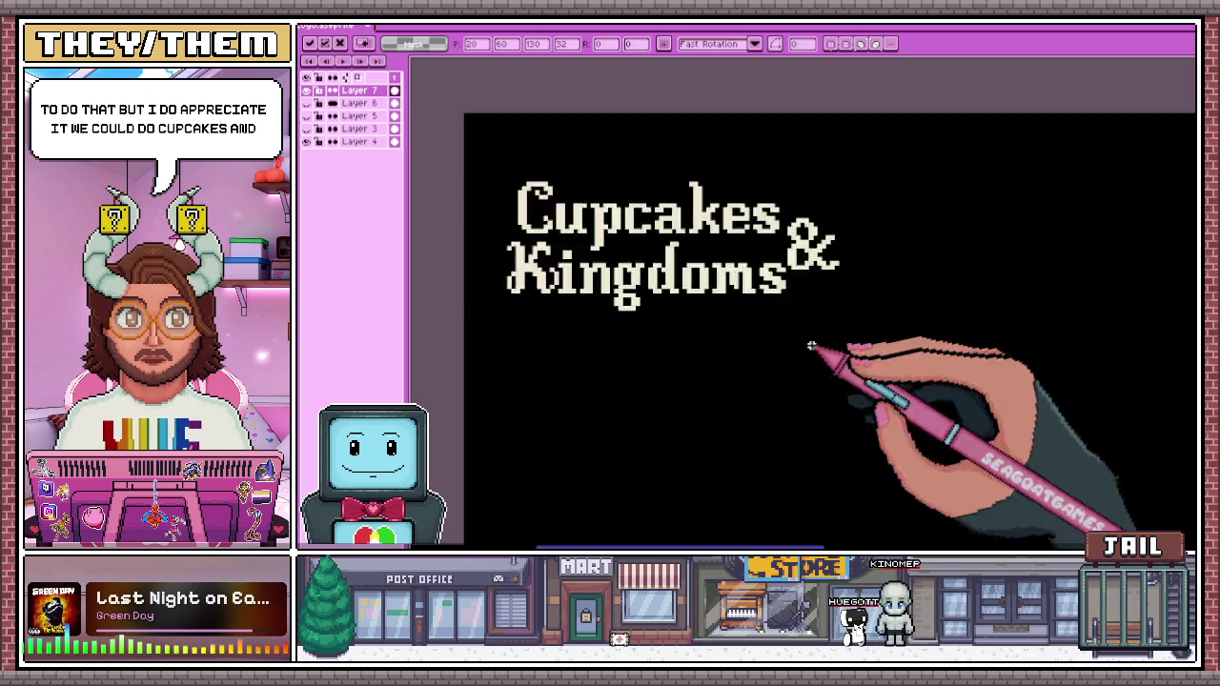
{"action": "key", "text": "w"}
{"action": "left_click", "coordinate": [809, 346]}
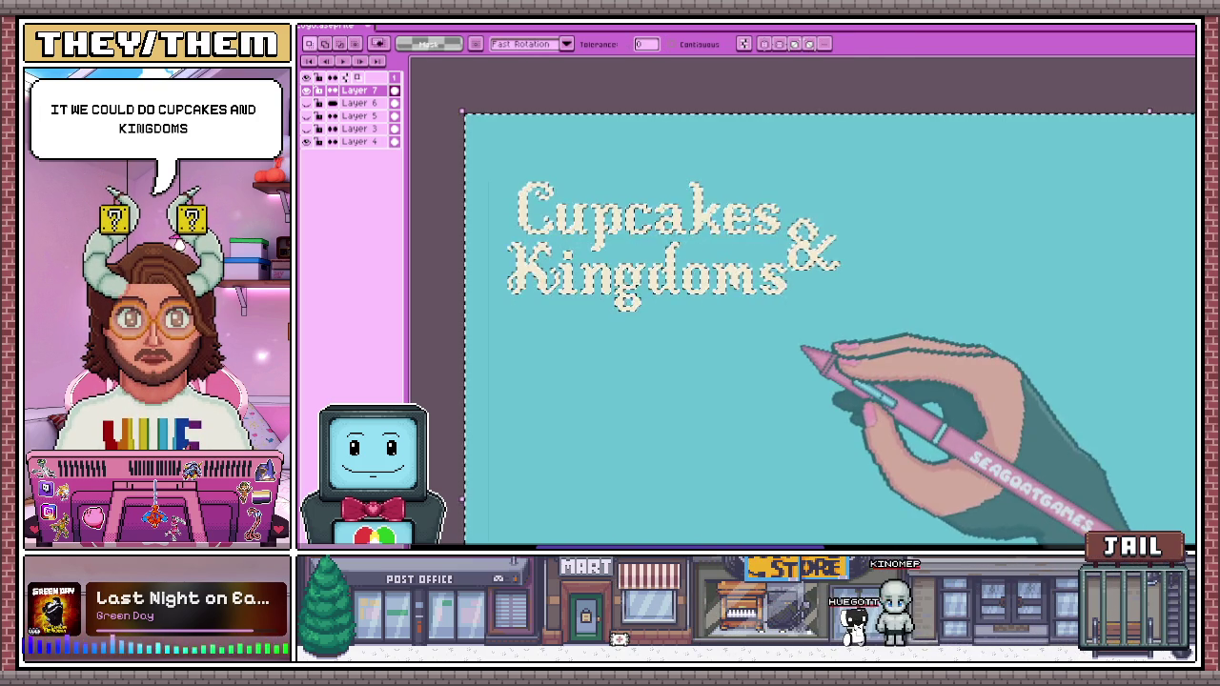
{"action": "key", "text": "ctrl+d"}
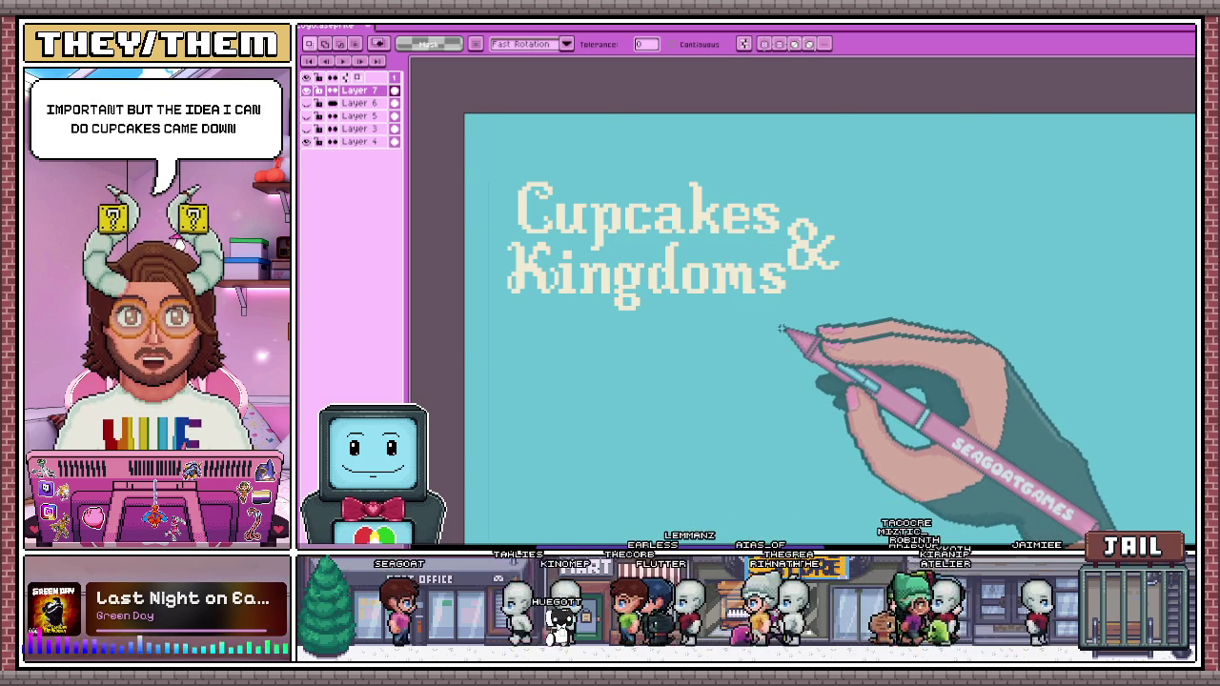
Zoom around the canvas to review the 'Cupcakes &' title, then bring up the Google Docs GDD
{"action": "scroll", "coordinate": [734, 186], "scroll_direction": "down", "scroll_amount": 1}
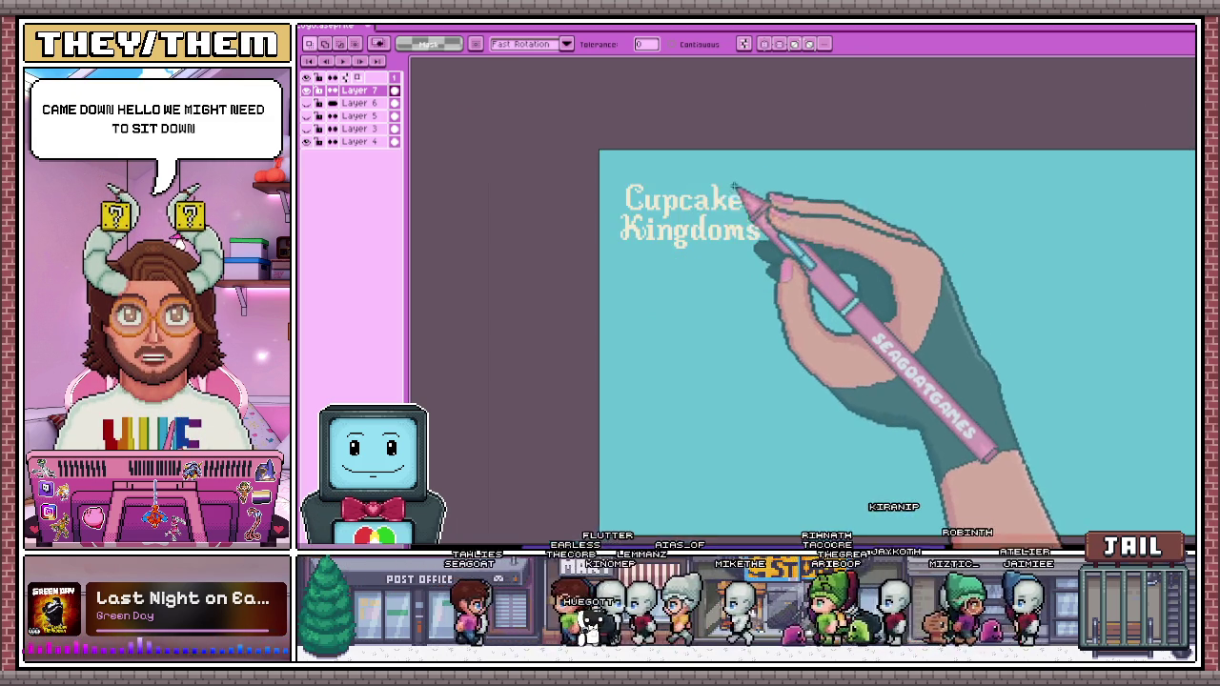
{"action": "scroll", "coordinate": [722, 239], "scroll_direction": "up", "scroll_amount": 2}
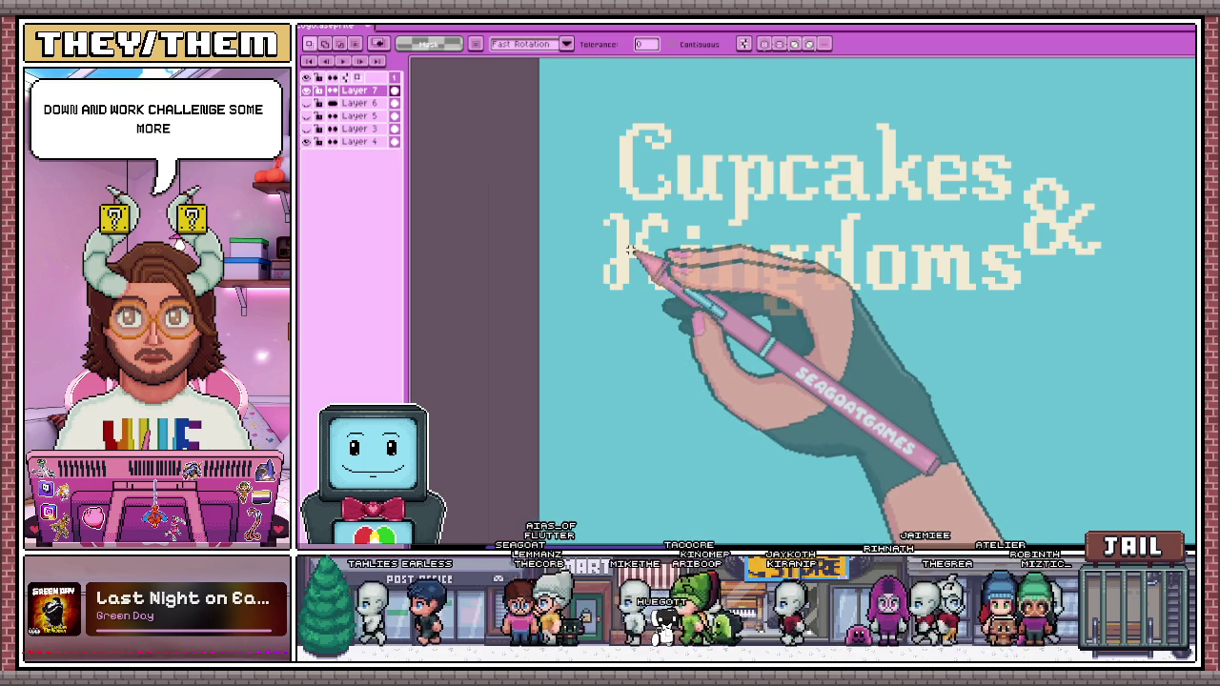
{"action": "scroll", "coordinate": [624, 253], "scroll_direction": "down", "scroll_amount": 1}
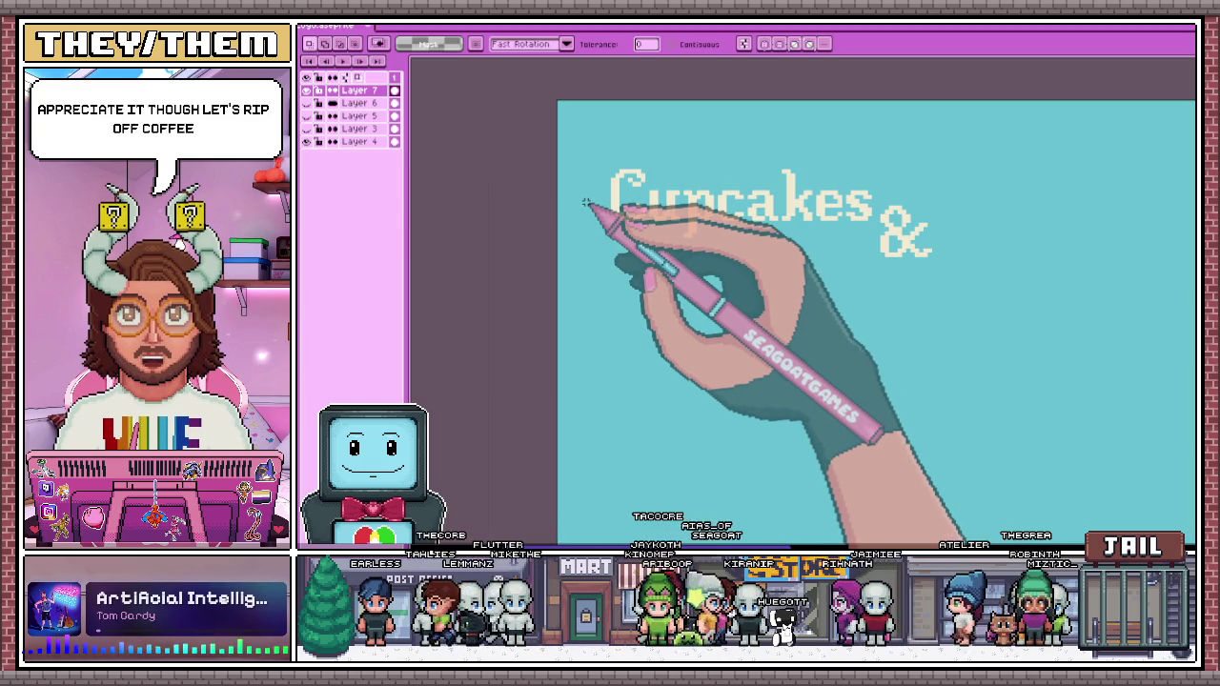
{"action": "scroll", "coordinate": [591, 228], "scroll_direction": "down", "scroll_amount": 2}
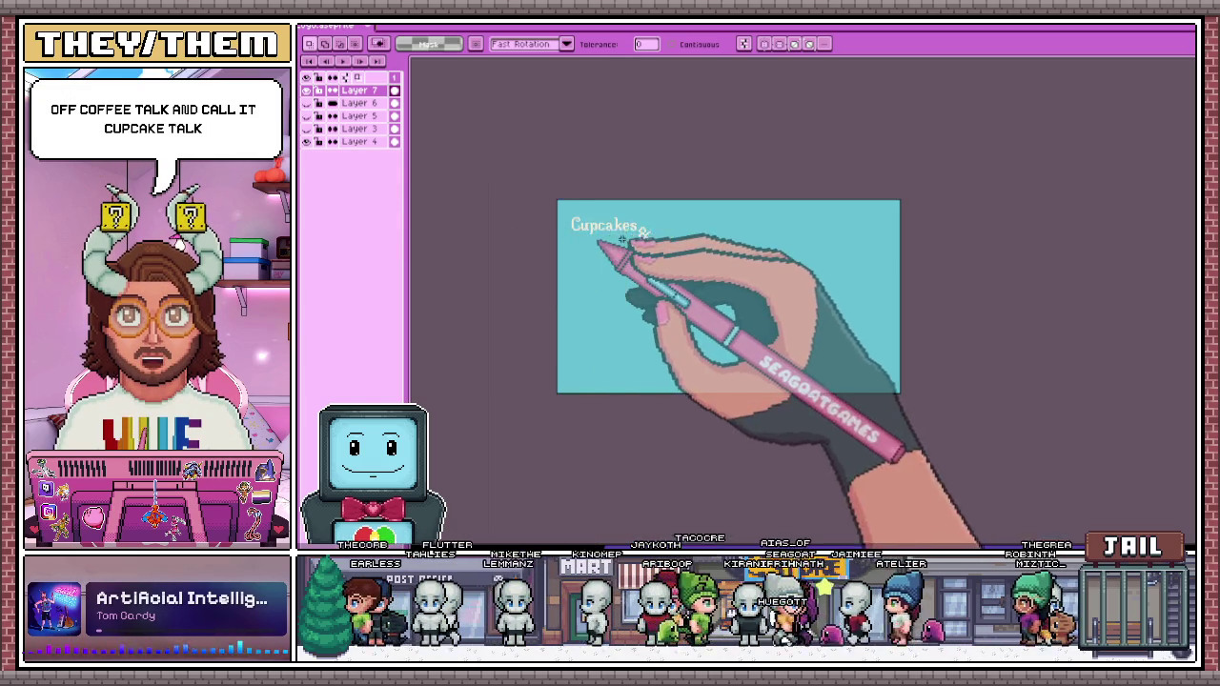
{"action": "scroll", "coordinate": [601, 245], "scroll_direction": "up", "scroll_amount": 1}
{"action": "scroll", "coordinate": [534, 250], "scroll_direction": "up", "scroll_amount": 1}
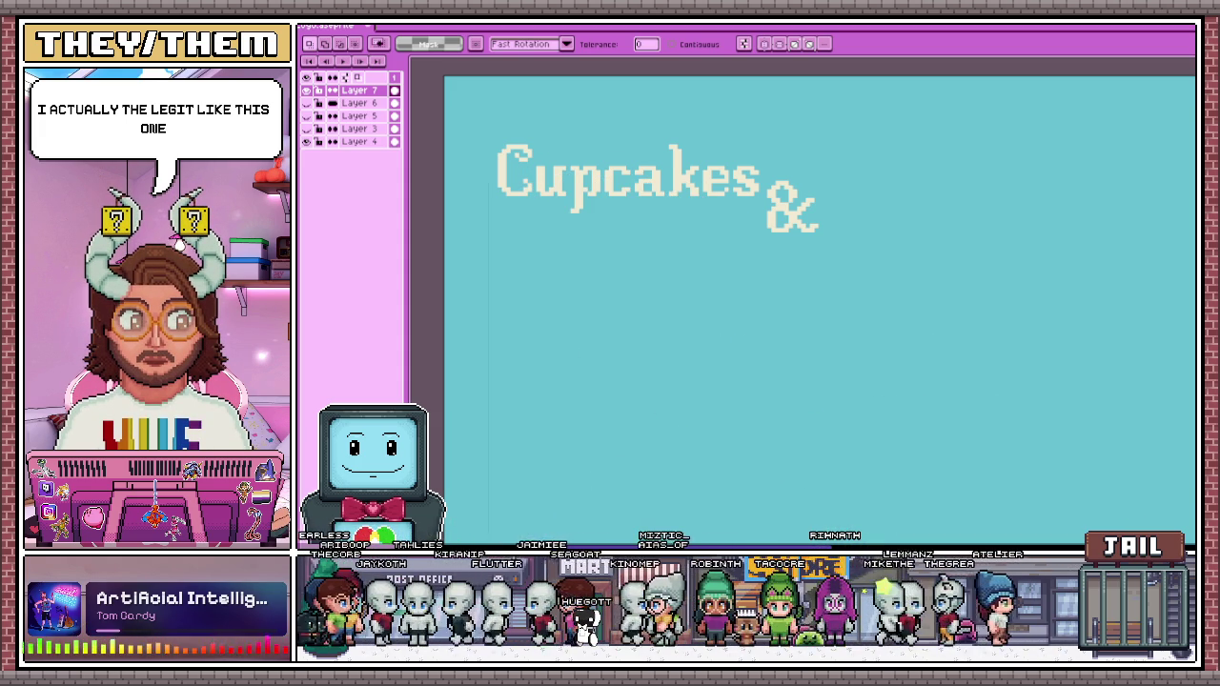
{"action": "key", "text": "alt+Tab"}
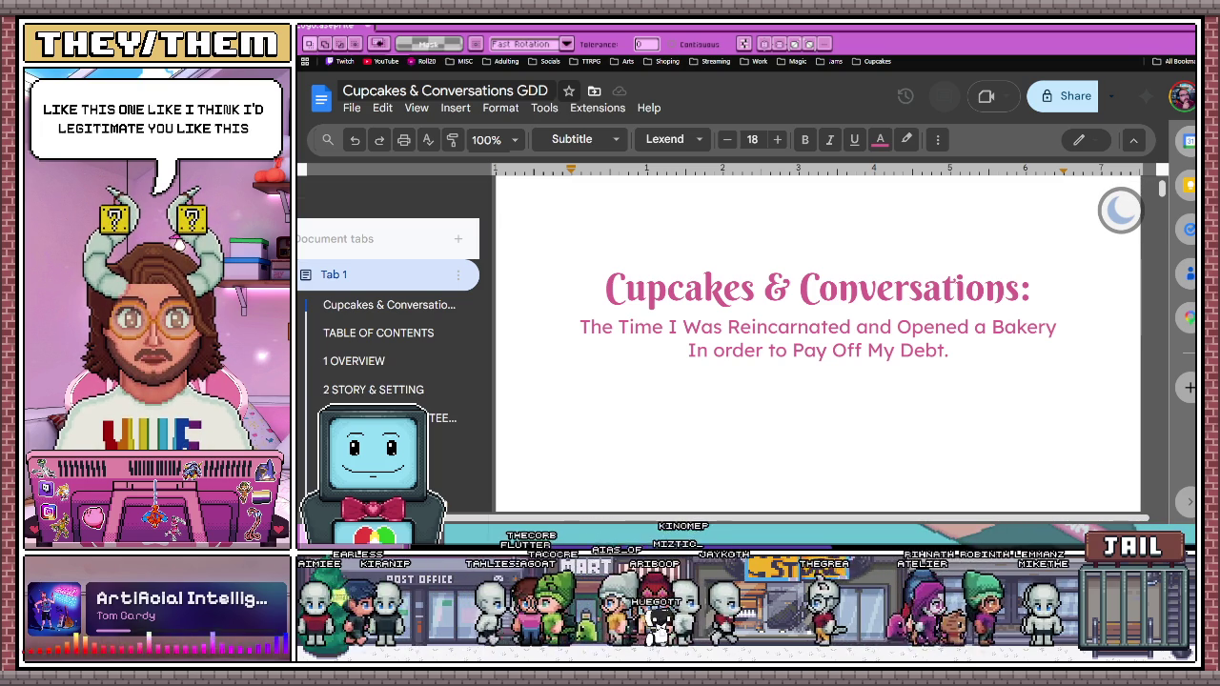
Retype the o in 'Order' and capitalize the c and t in 'Reincarnated'
{"action": "left_click", "coordinate": [791, 355]}
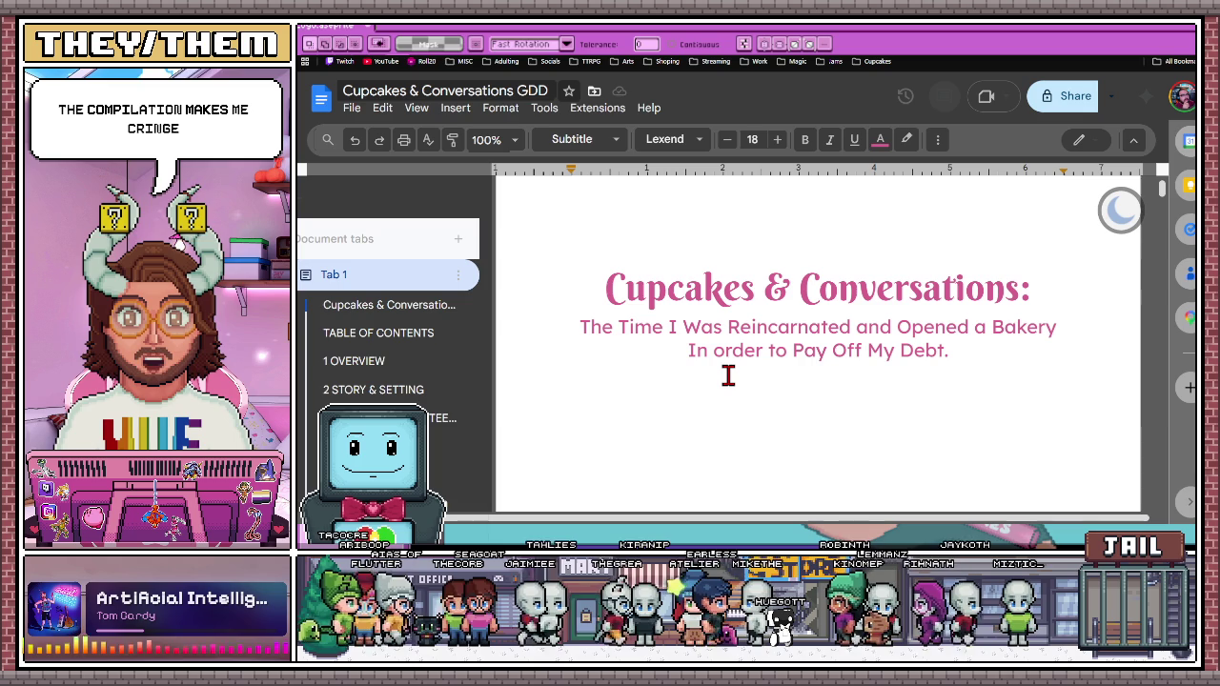
{"action": "key", "text": "BackSpace"}
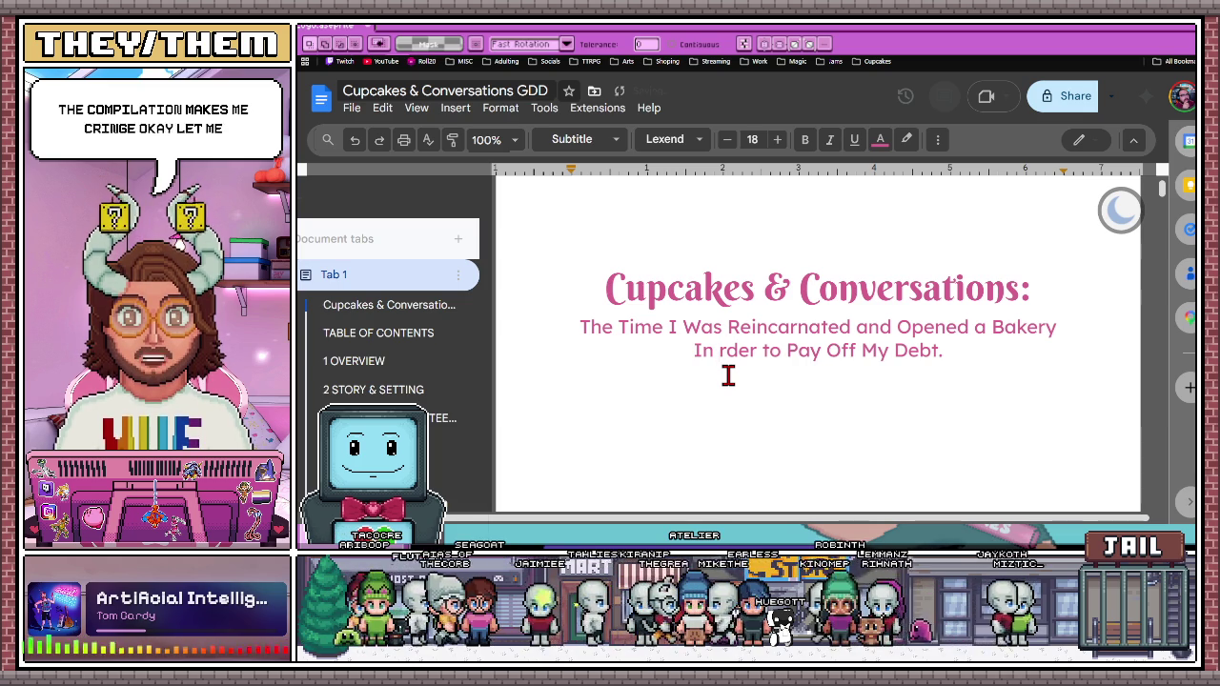
{"action": "type", "text": "o"}
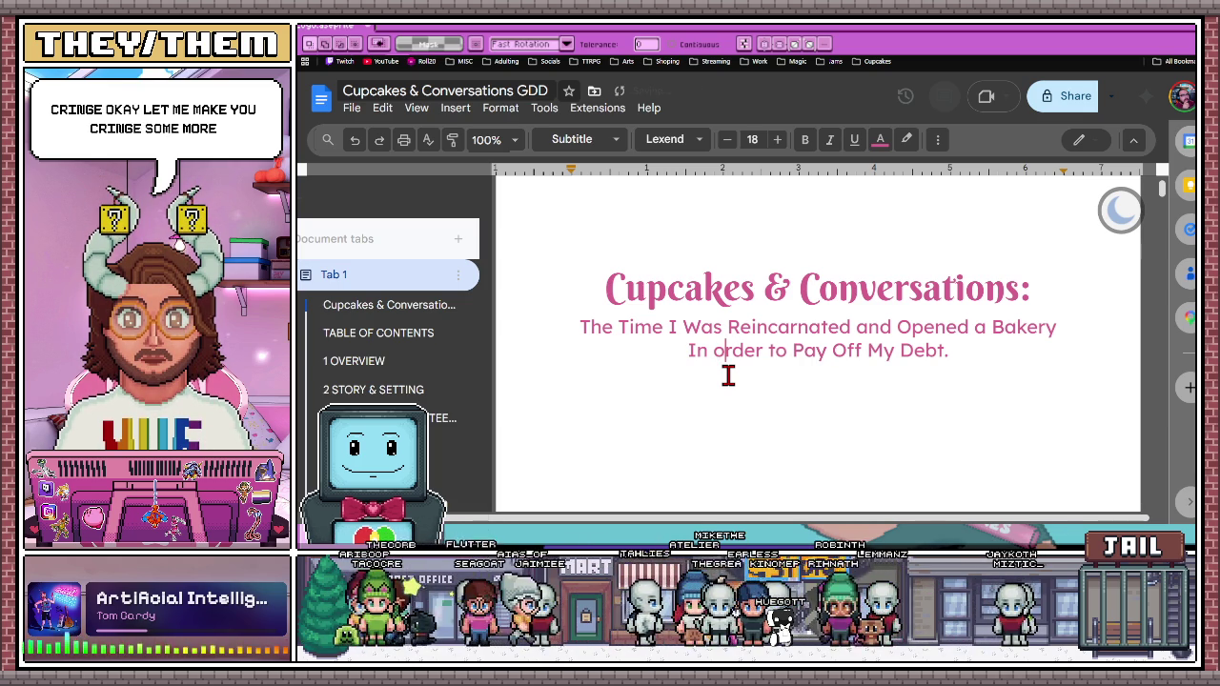
{"action": "left_click", "coordinate": [779, 327]}
{"action": "key", "text": "BackSpace"}
{"action": "type", "text": "C"}
{"action": "left_click", "coordinate": [829, 327]}
{"action": "key", "text": "BackSpace"}
{"action": "type", "text": "T"}
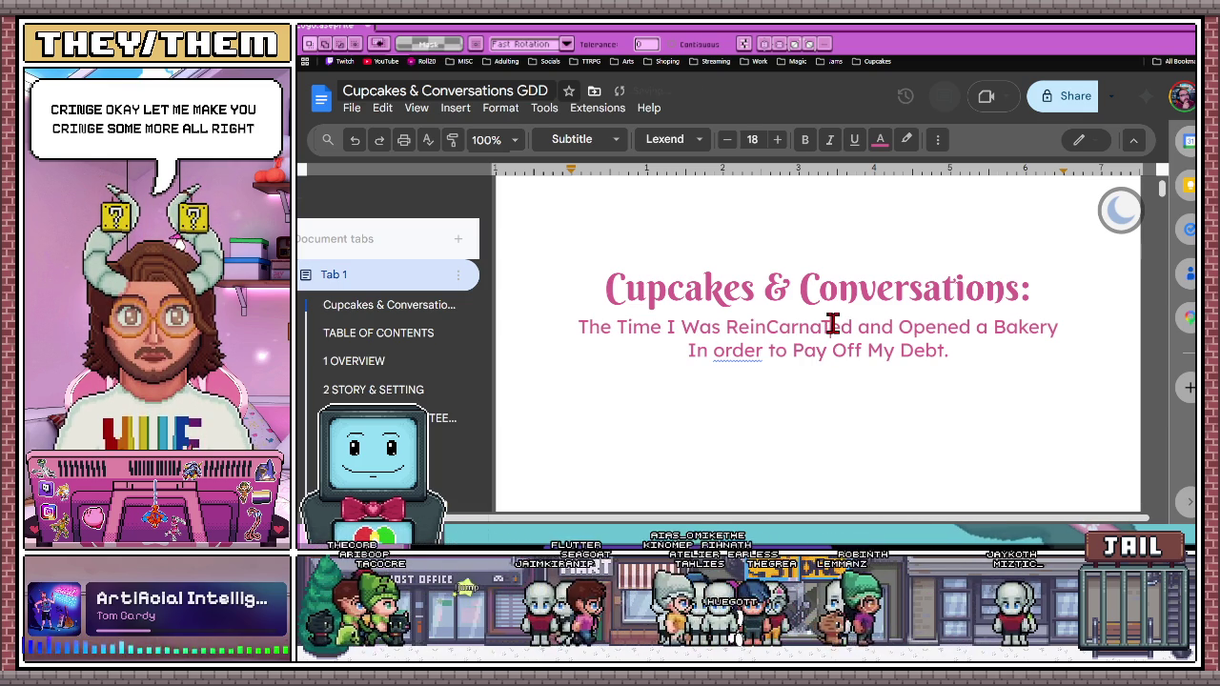
Capitalize letters in 'Opened', 'Bakery' and 'Off', then undo the joke capitals
{"action": "left_click", "coordinate": [939, 327]}
{"action": "key", "text": "BackSpace"}
{"action": "type", "text": "E"}
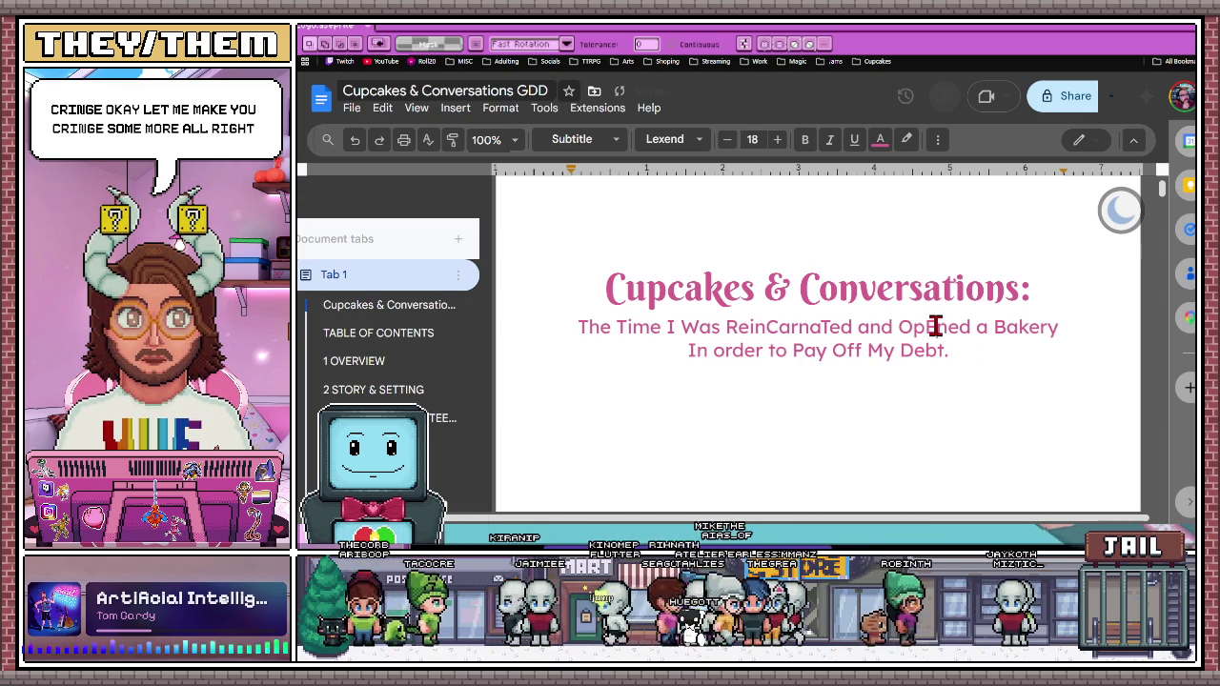
{"action": "left_click", "coordinate": [1021, 327]}
{"action": "key", "text": "BackSpace"}
{"action": "type", "text": "K"}
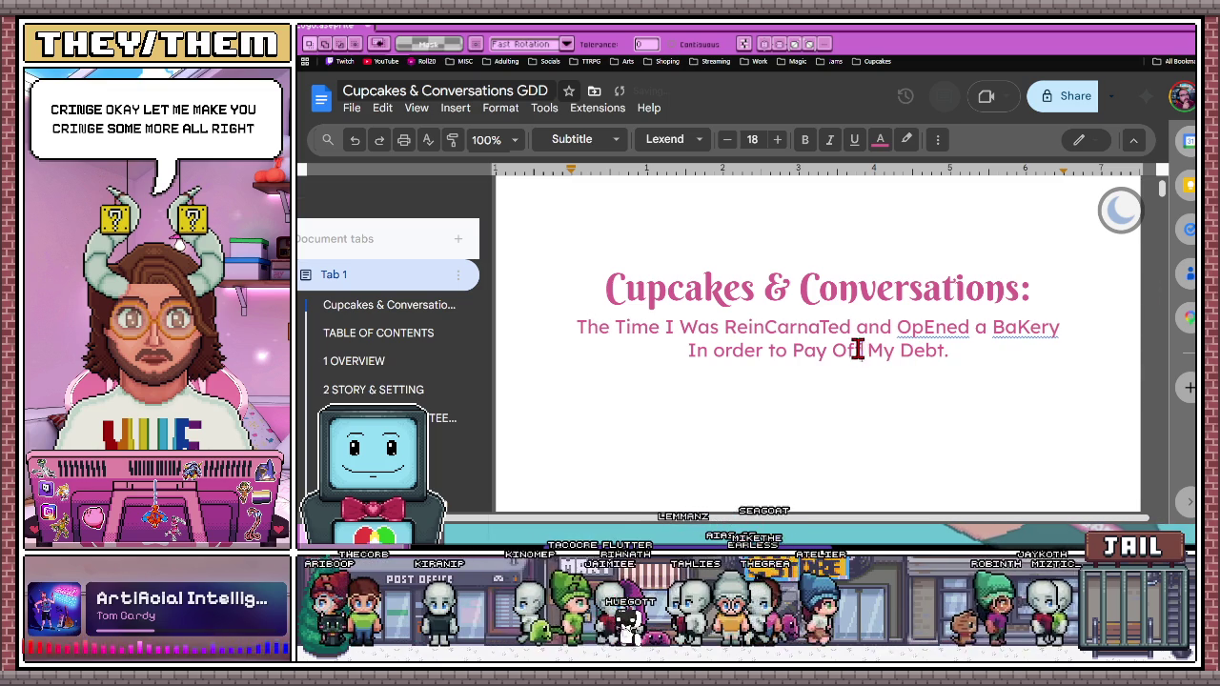
{"action": "left_click", "coordinate": [862, 349]}
{"action": "key", "text": "BackSpace"}
{"action": "type", "text": "F"}
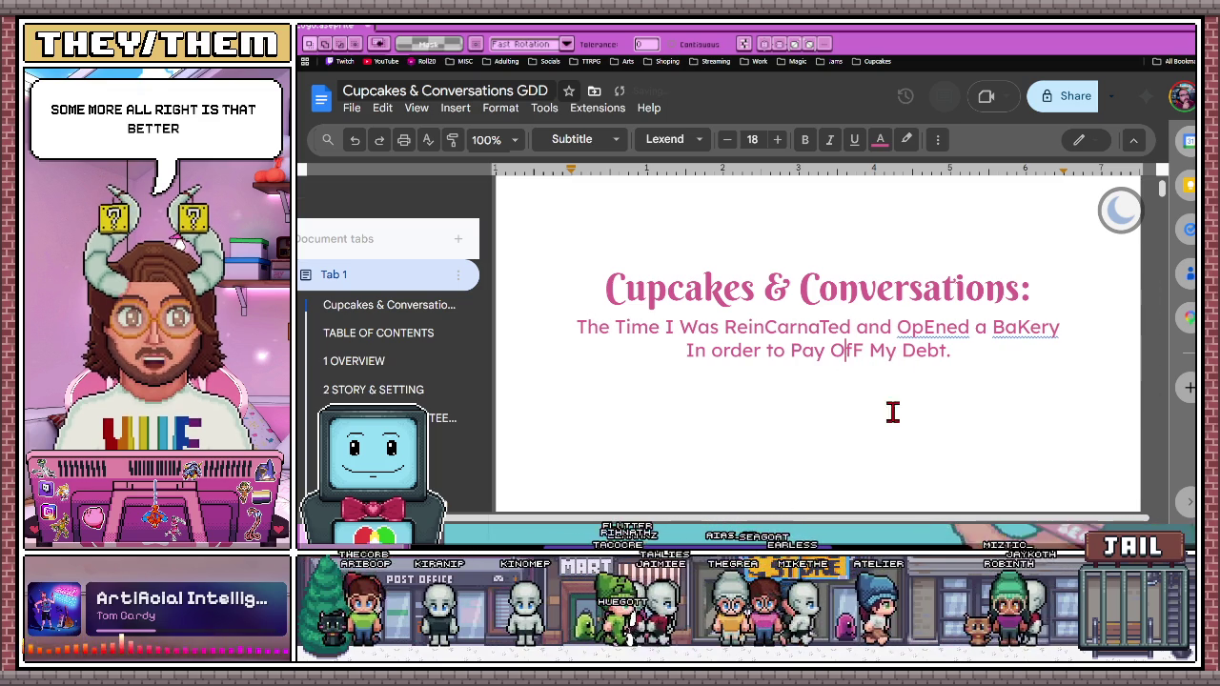
{"action": "left_click", "coordinate": [963, 430]}
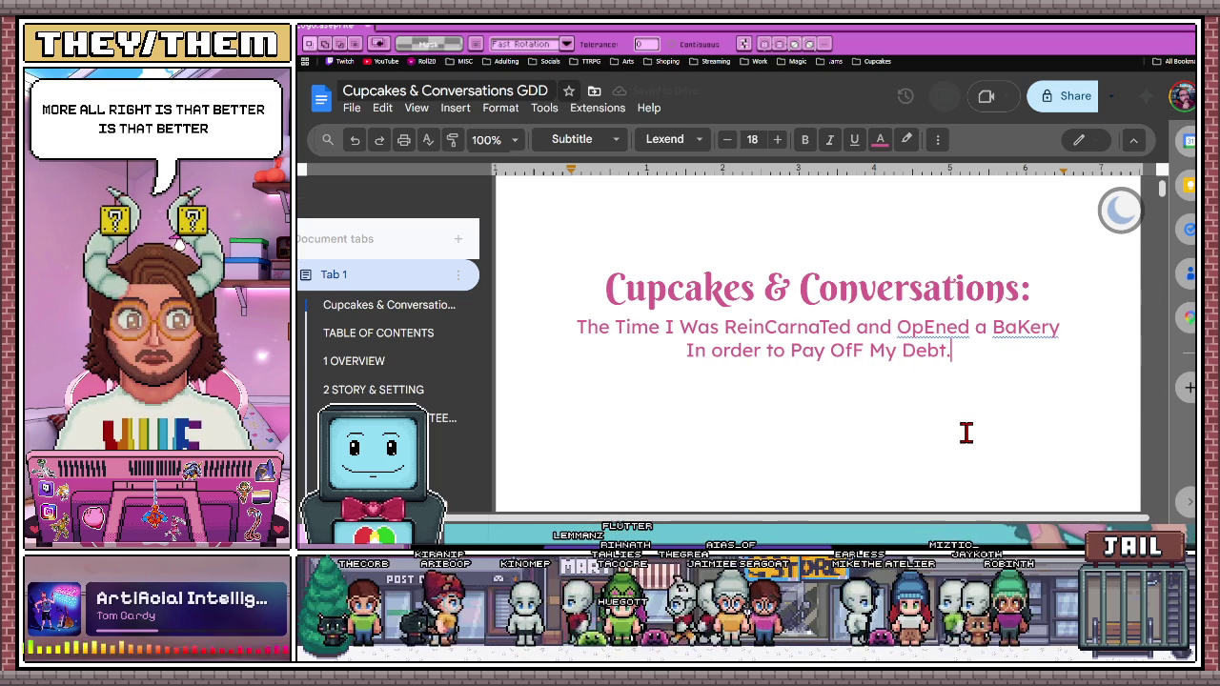
{"action": "key", "text": "ctrl+z"}
{"action": "key", "text": "ctrl+z"}
{"action": "key", "text": "ctrl+z"}
{"action": "key", "text": "ctrl+z"}
{"action": "key", "text": "ctrl+z"}
{"action": "key", "text": "ctrl+z"}
{"action": "key", "text": "ctrl+z"}
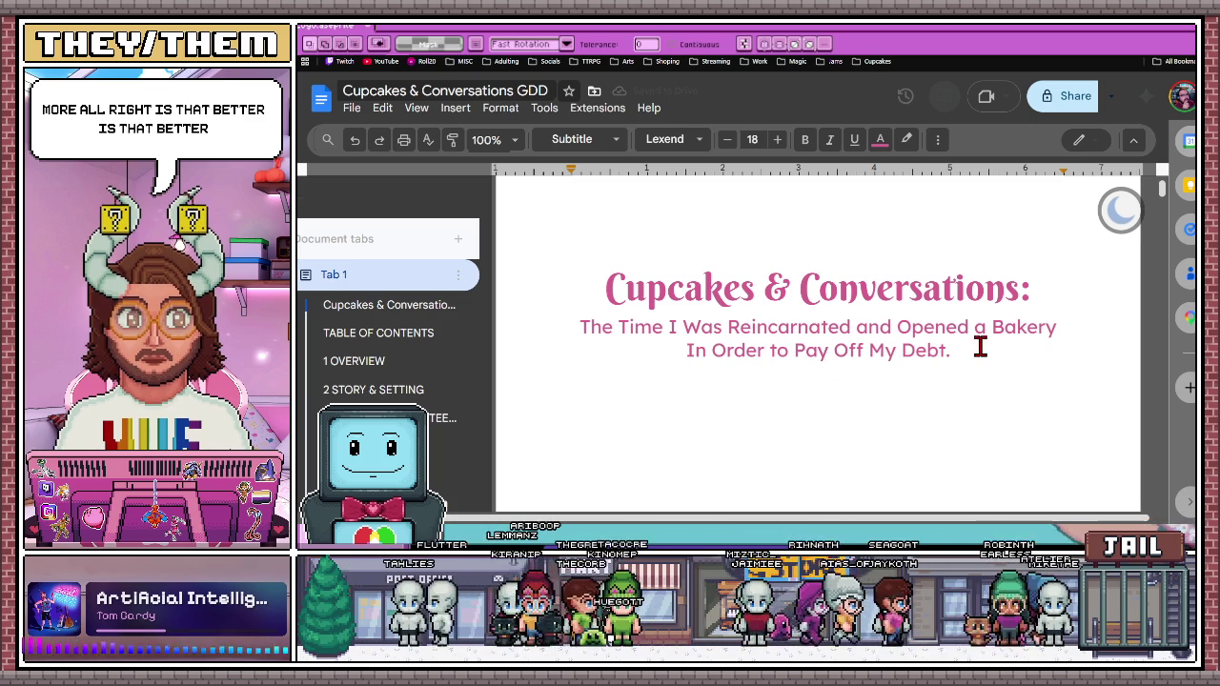
Change 'In' to lowercase 'in' on the subtitle's second line
{"action": "left_click_drag", "start_coordinate": [713, 351], "coordinate": [755, 350]}
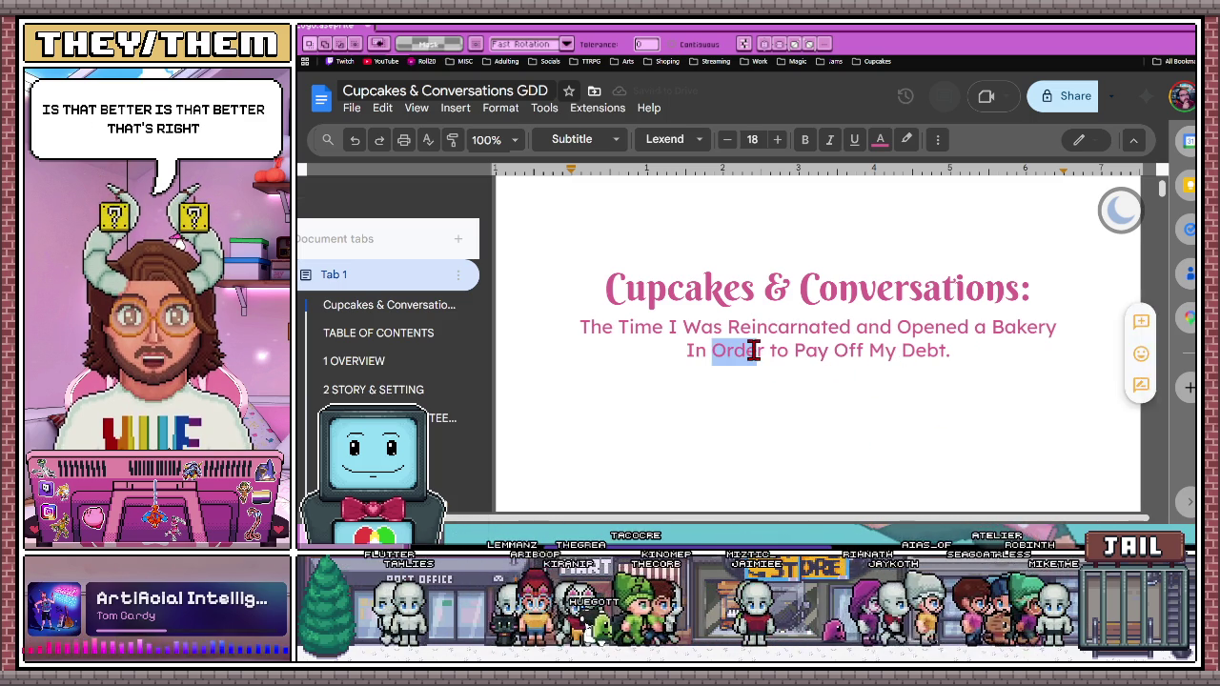
{"action": "key", "text": "Right"}
{"action": "key", "text": "Right"}
{"action": "key", "text": "Right"}
{"action": "key", "text": "Right"}
{"action": "key", "text": "Right"}
{"action": "double_click", "coordinate": [875, 327]}
{"action": "left_click", "coordinate": [867, 349]}
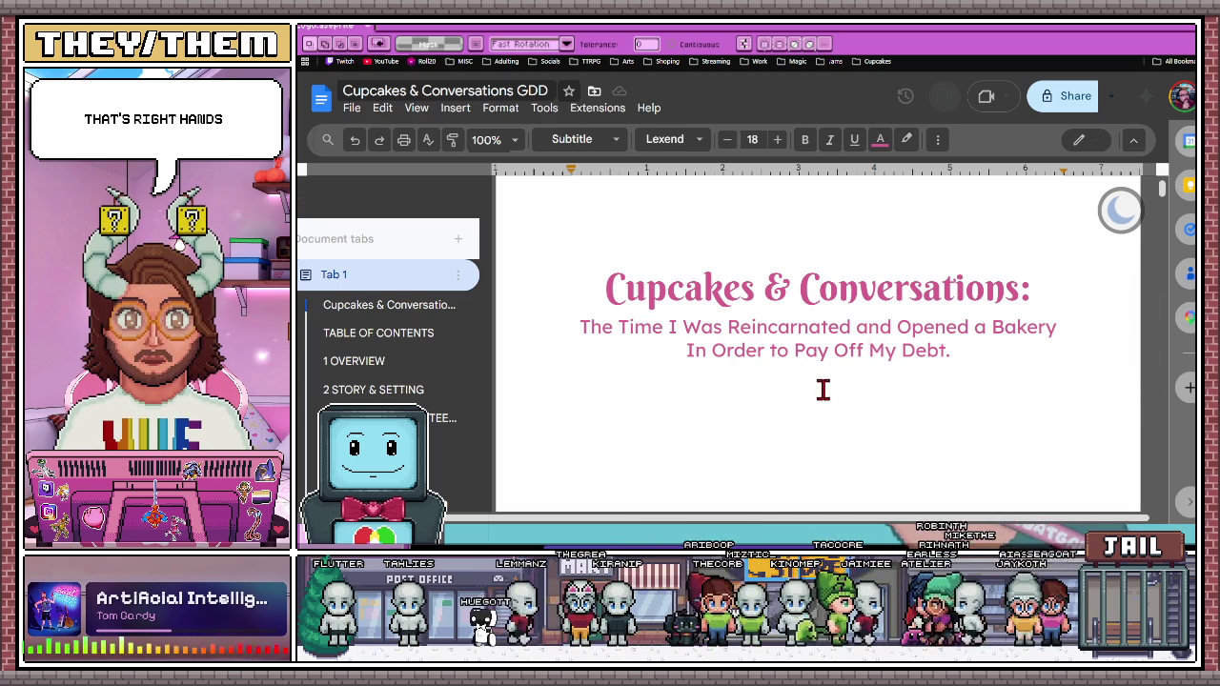
{"action": "key", "text": "BackSpace"}
{"action": "type", "text": "i"}
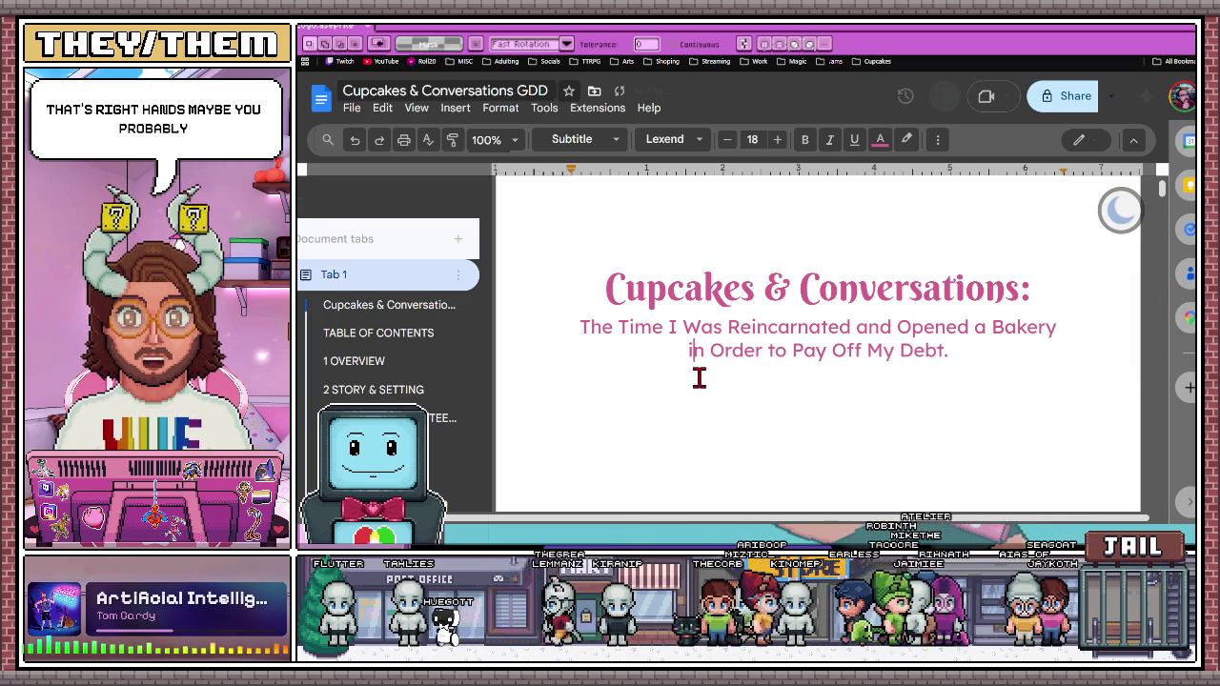
{"action": "left_click", "coordinate": [791, 350]}
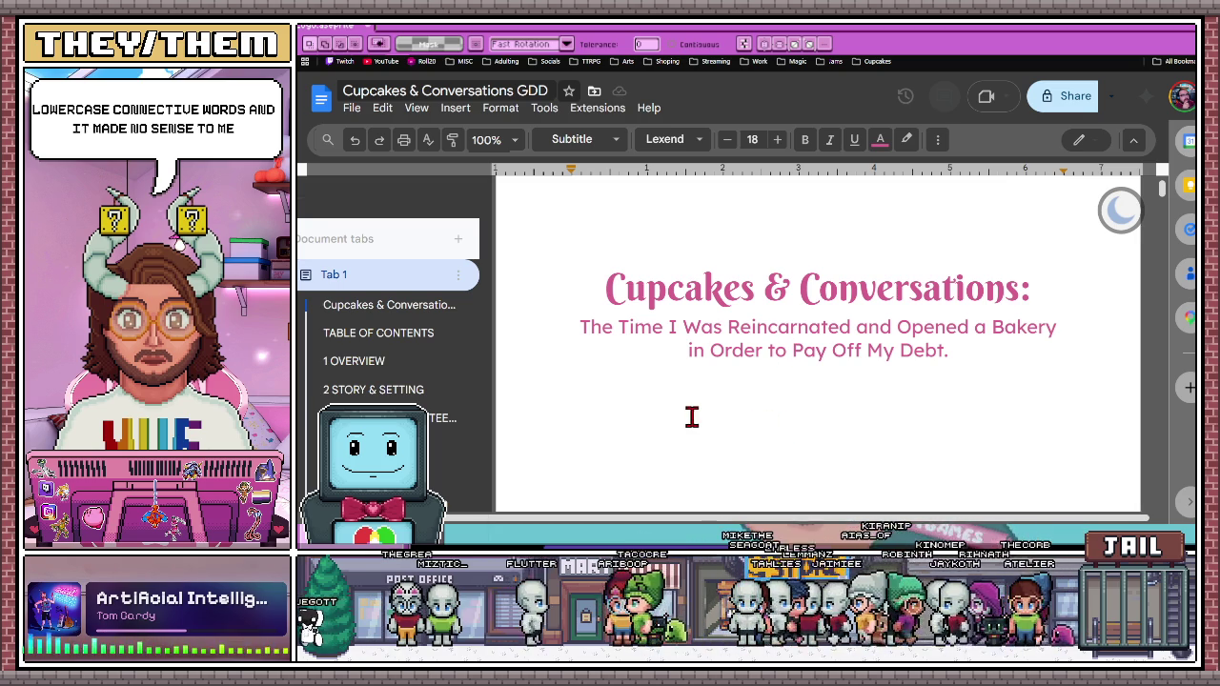
Select the title and subtitle to review them, then clear the selection
{"action": "left_click", "coordinate": [725, 381]}
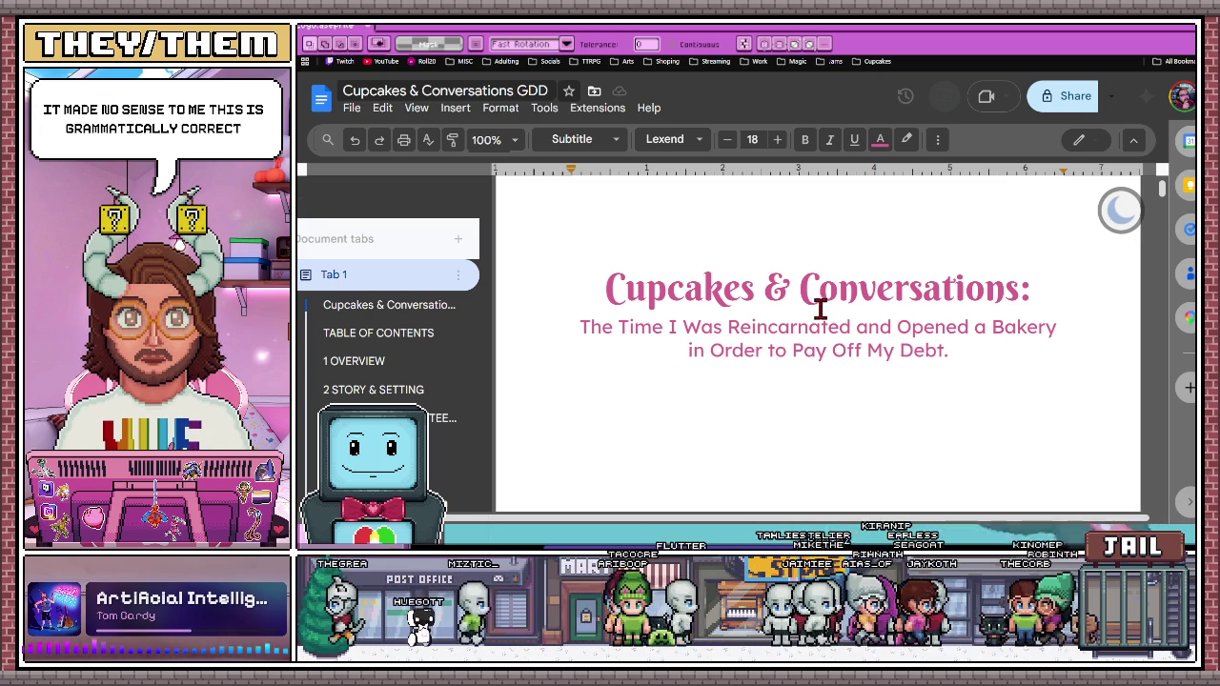
{"action": "mouse_move", "coordinate": [953, 350]}
{"action": "left_mouse_down"}
{"action": "mouse_move", "coordinate": [554, 313]}
{"action": "mouse_move", "coordinate": [569, 324]}
{"action": "left_mouse_up"}
{"action": "left_click", "coordinate": [953, 351]}
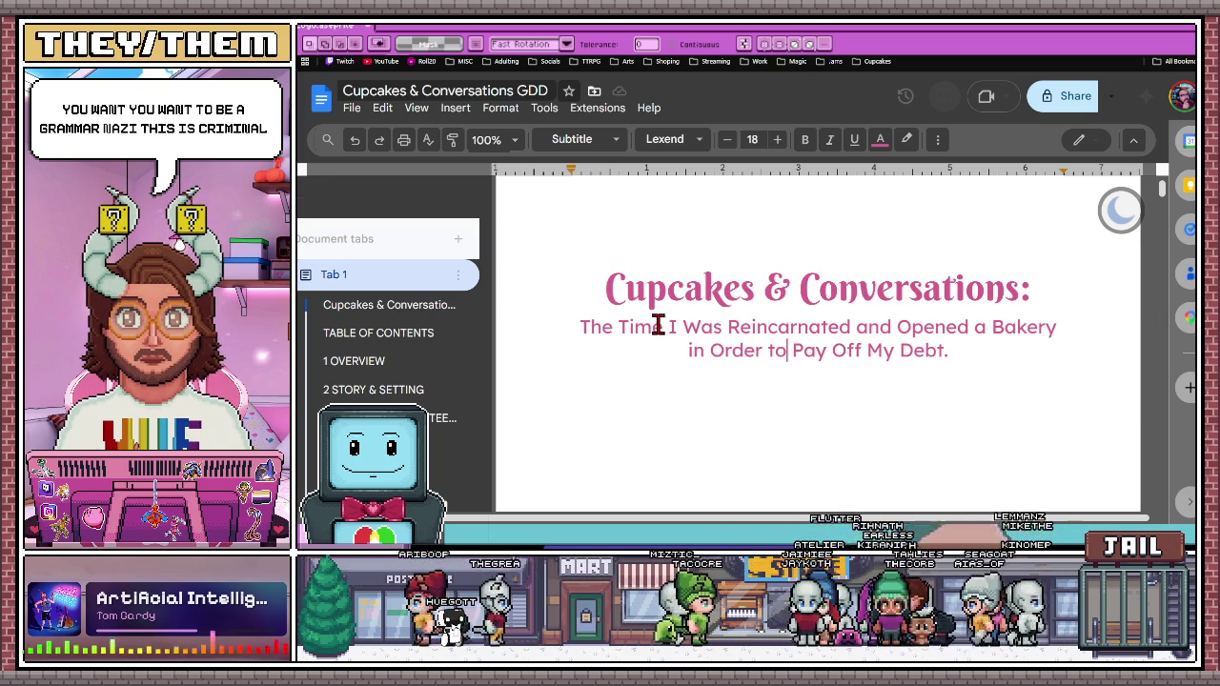
{"action": "left_click_drag", "start_coordinate": [578, 327], "coordinate": [972, 340]}
{"action": "left_click", "coordinate": [853, 393]}
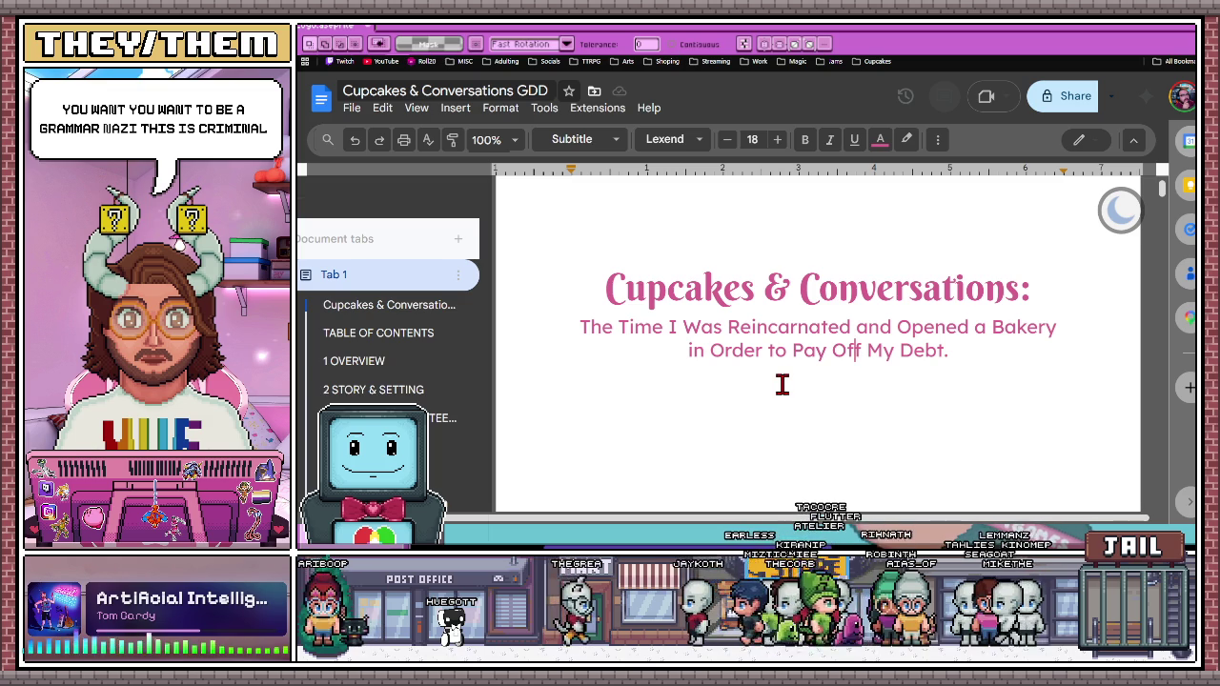
{"action": "scroll", "coordinate": [753, 362], "scroll_direction": "down", "scroll_amount": 1}
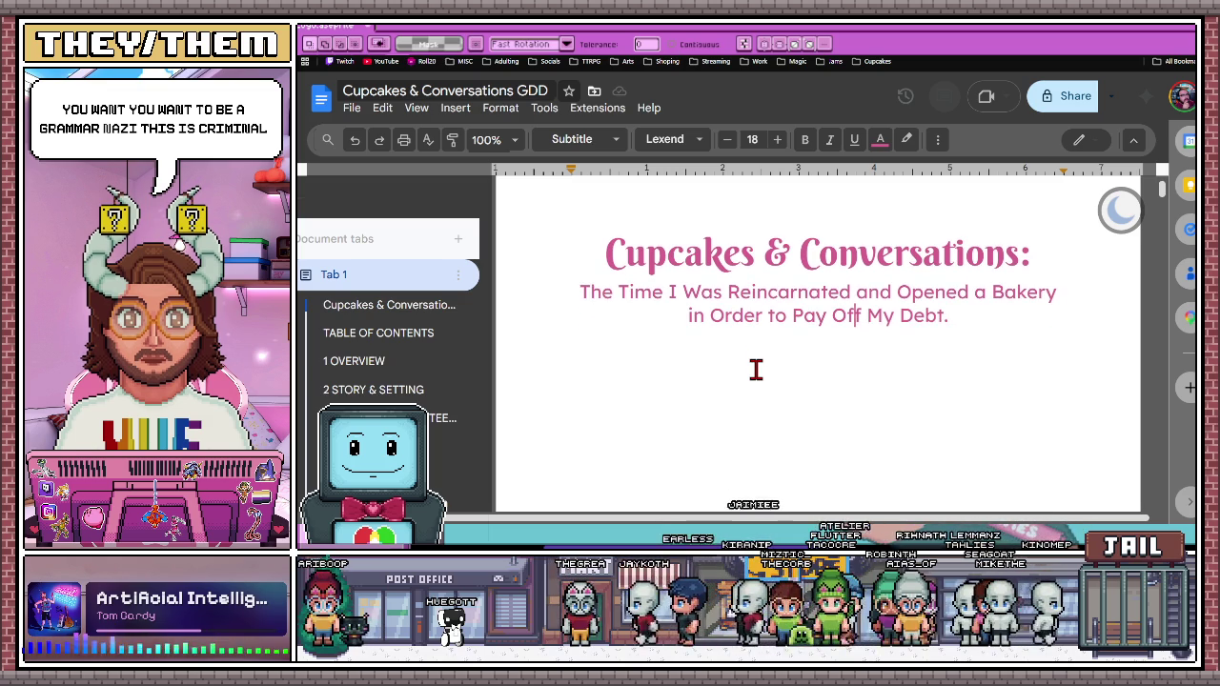
{"action": "scroll", "coordinate": [754, 365], "scroll_direction": "up", "scroll_amount": 1}
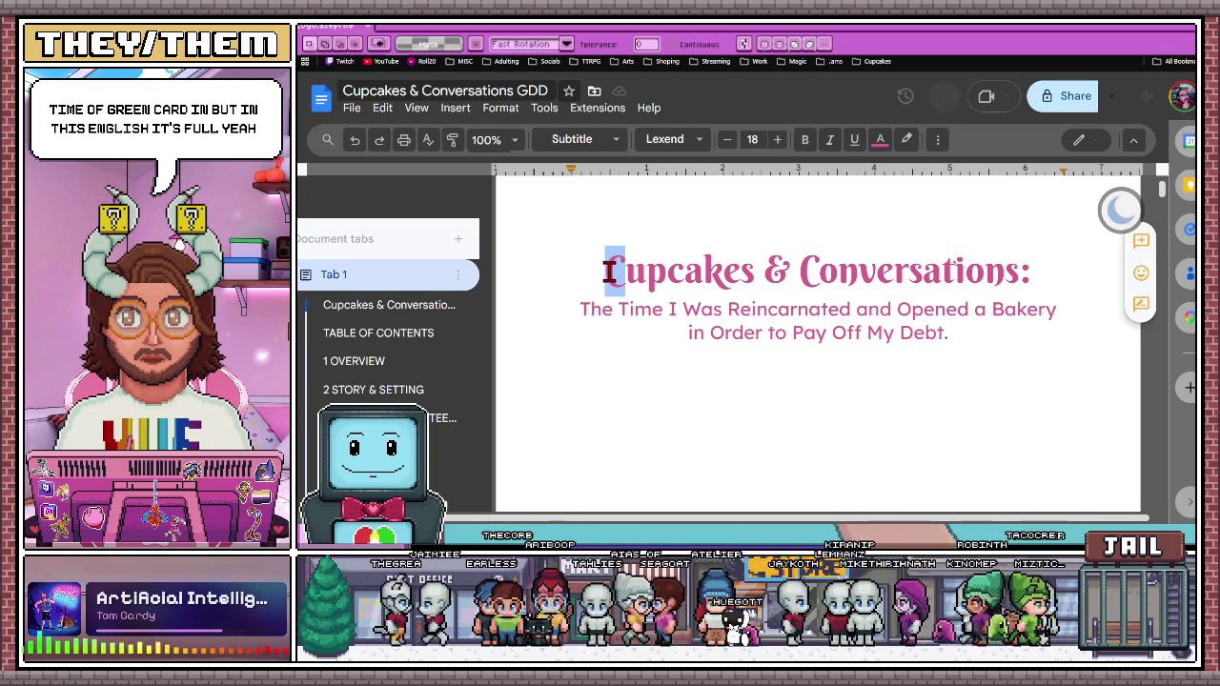
{"action": "left_click", "coordinate": [818, 272]}
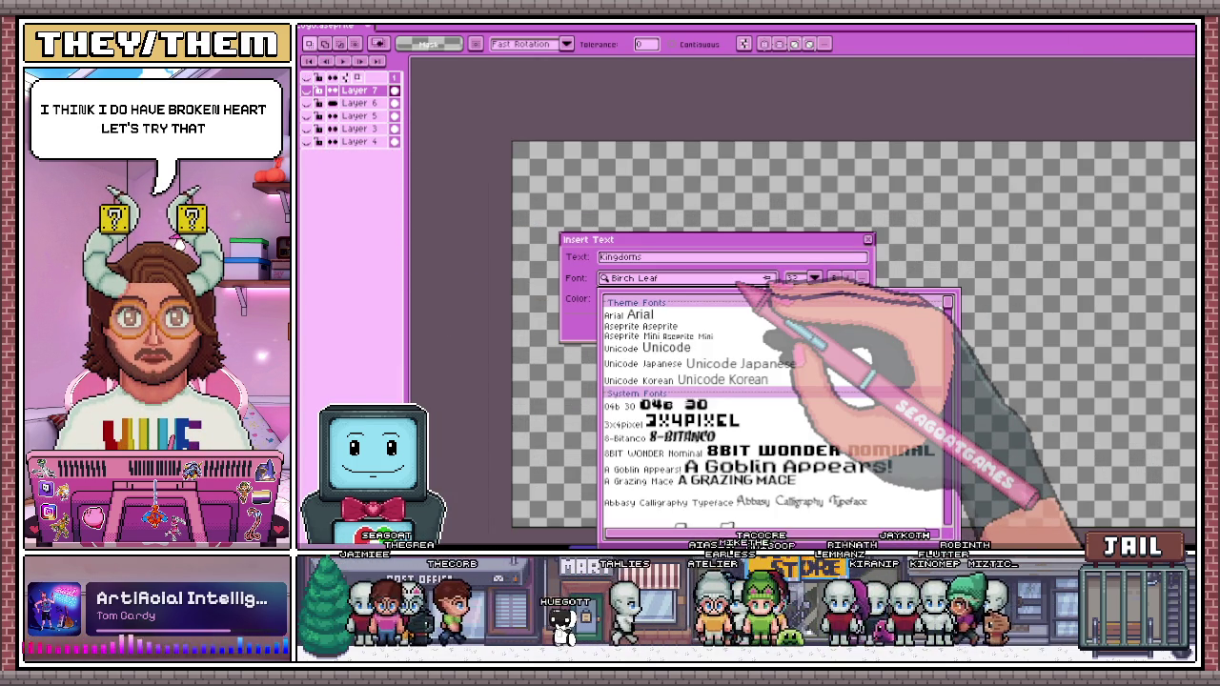
Choose the Berkshire Swash font for the text
{"action": "type", "text": "be"}
{"action": "key", "text": "BackSpace"}
{"action": "key", "text": "BackSpace"}
{"action": "key", "text": "BackSpace"}
{"action": "key", "text": "BackSpace"}
{"action": "key", "text": "BackSpace"}
{"action": "key", "text": "BackSpace"}
{"action": "type", "text": "ber"}
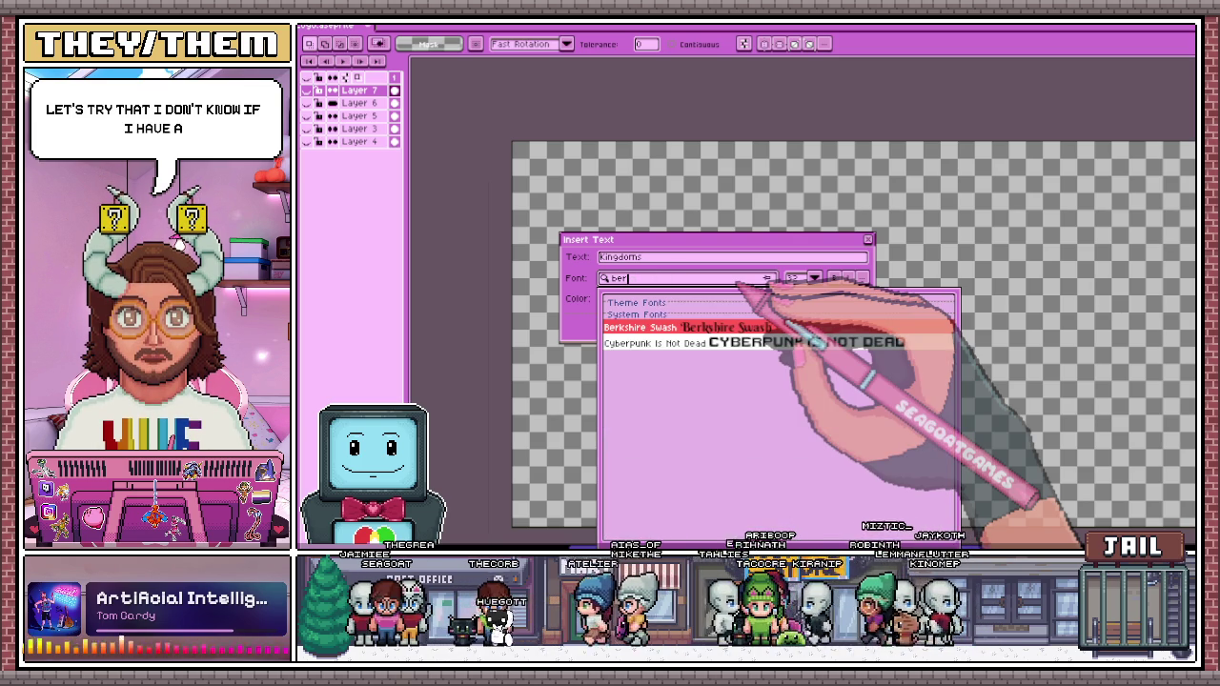
{"action": "key", "text": "Return"}
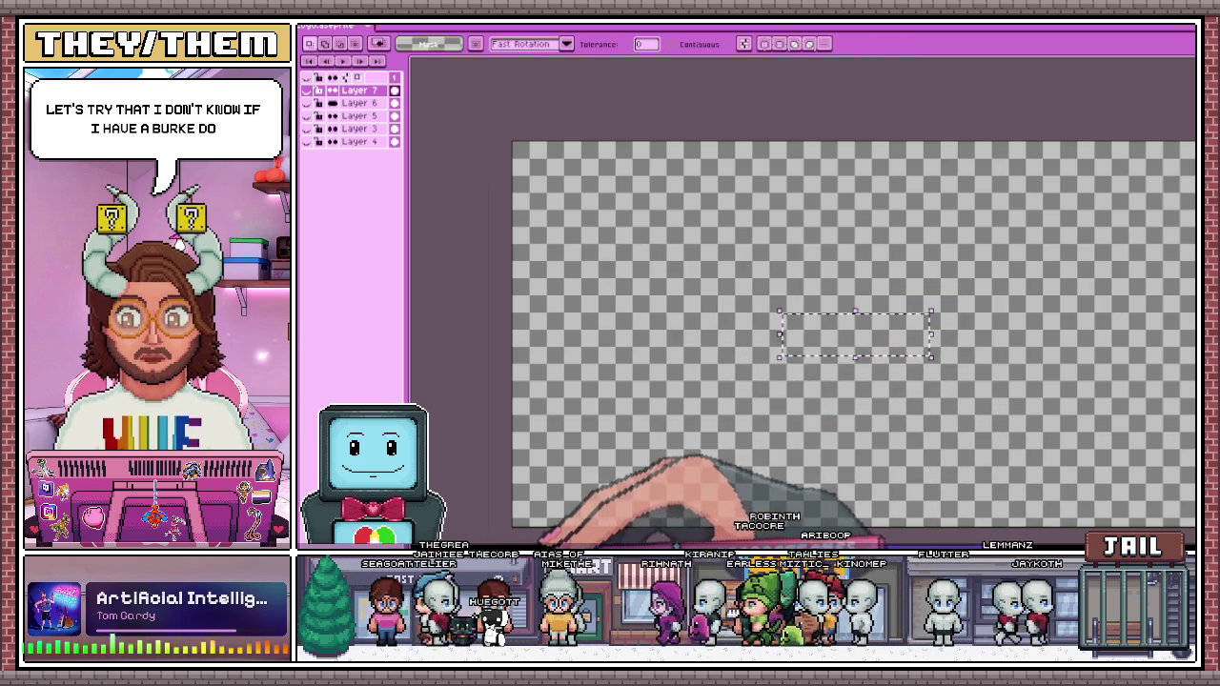
Copy the title 'Cupcakes & Conversations:' from the GDD
{"action": "key", "text": "alt+Tab"}
{"action": "left_click_drag", "start_coordinate": [606, 269], "coordinate": [1029, 255]}
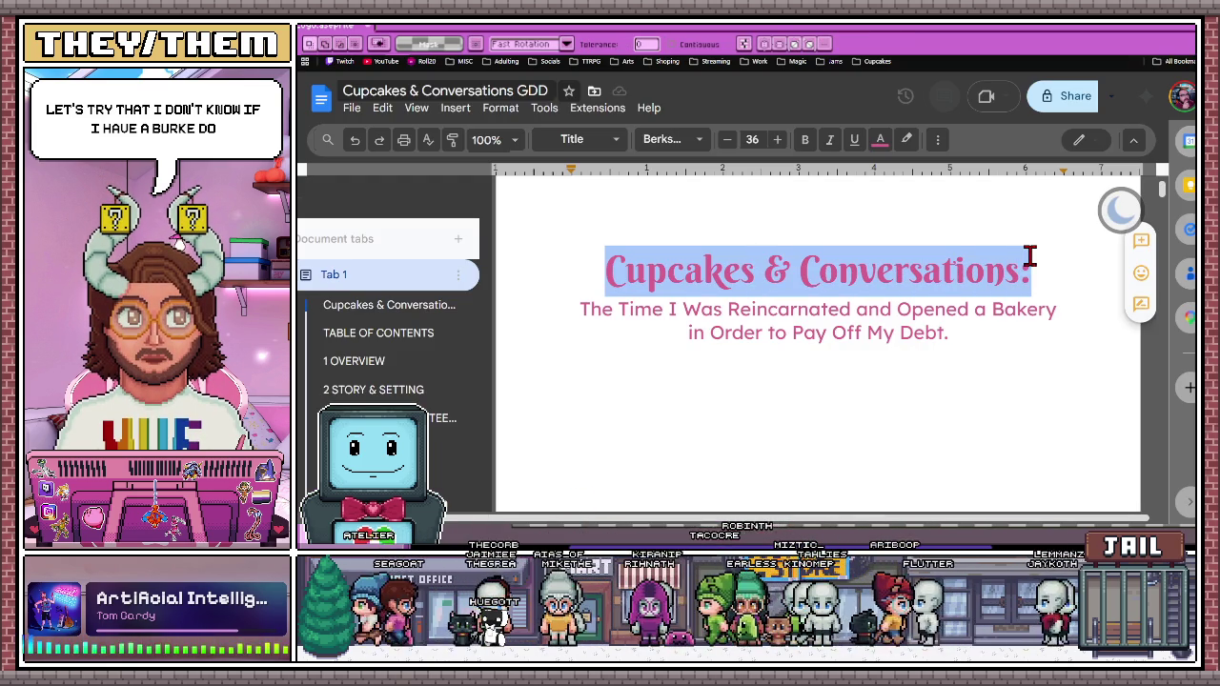
{"action": "key", "text": "alt+Tab"}
{"action": "scroll", "coordinate": [789, 289], "scroll_direction": "down", "scroll_amount": 3}
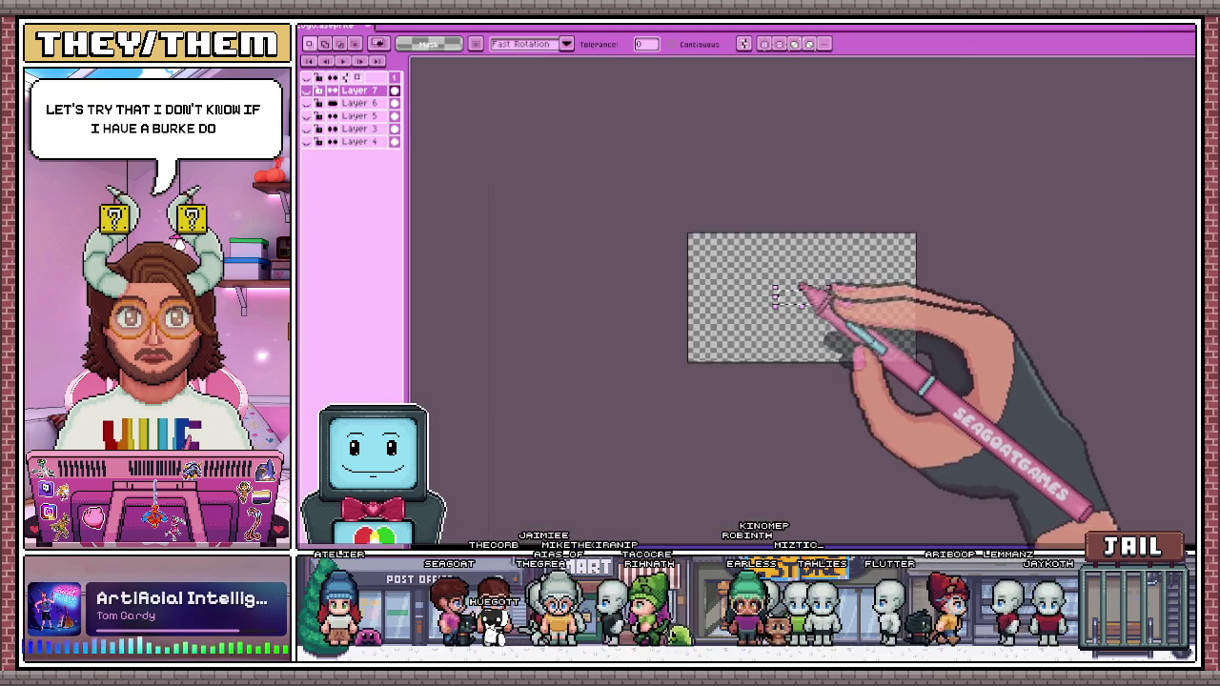
{"action": "scroll", "coordinate": [808, 282], "scroll_direction": "up", "scroll_amount": 1}
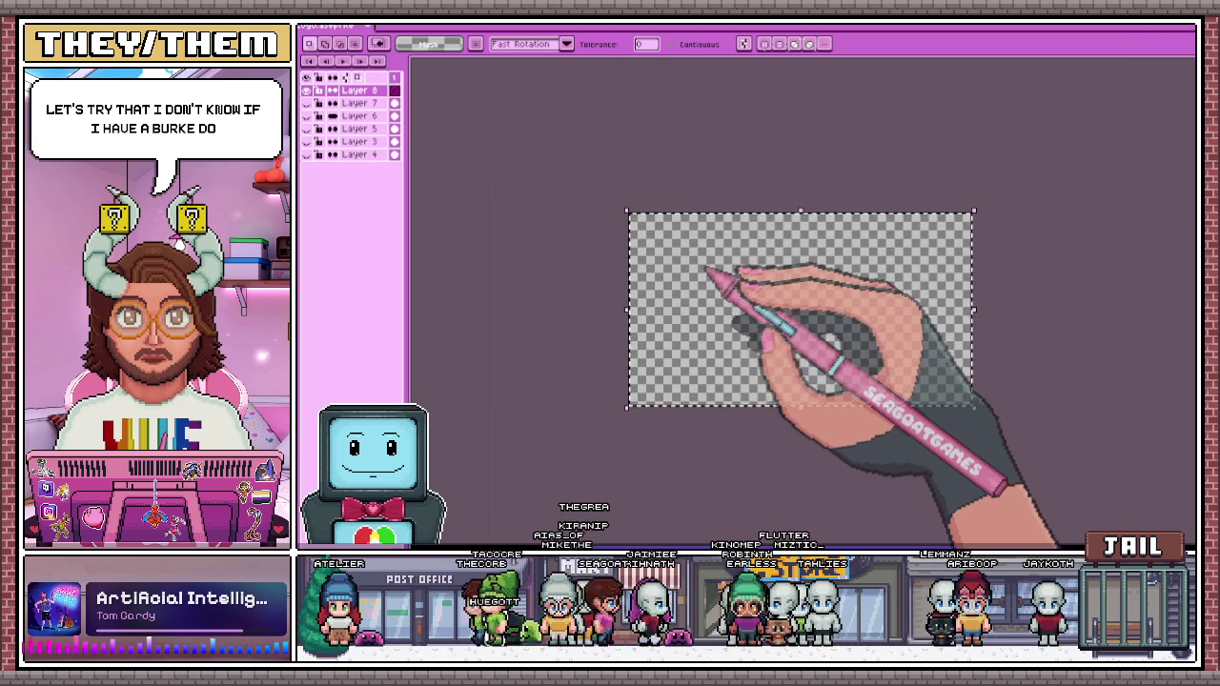
Insert 'Cupcakes & Conversations' on the canvas and move it near the top
{"action": "key", "text": "ctrl+t"}
{"action": "type", "text": "Cupcakes & Conversations"}
{"action": "left_click", "coordinate": [768, 327]}
{"action": "scroll", "coordinate": [787, 329], "scroll_direction": "up", "scroll_amount": 2}
{"action": "scroll", "coordinate": [783, 324], "scroll_direction": "up", "scroll_amount": 1}
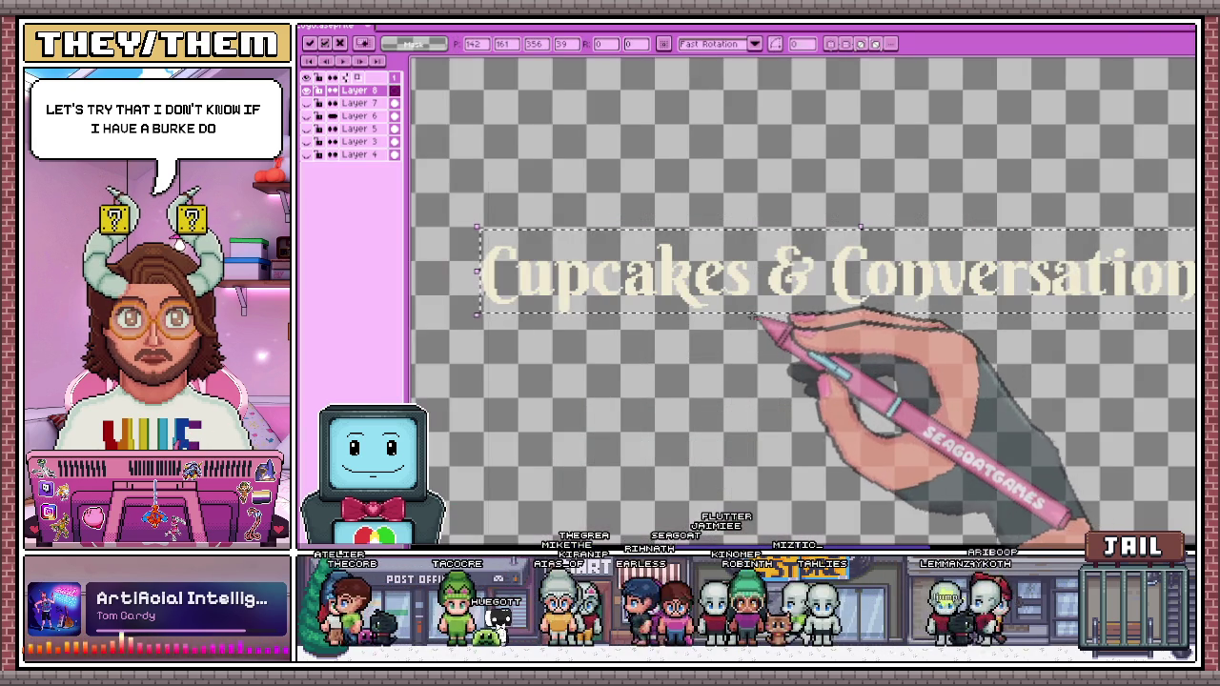
{"action": "scroll", "coordinate": [774, 324], "scroll_direction": "down", "scroll_amount": 1}
{"action": "left_click_drag", "start_coordinate": [771, 321], "coordinate": [768, 168]}
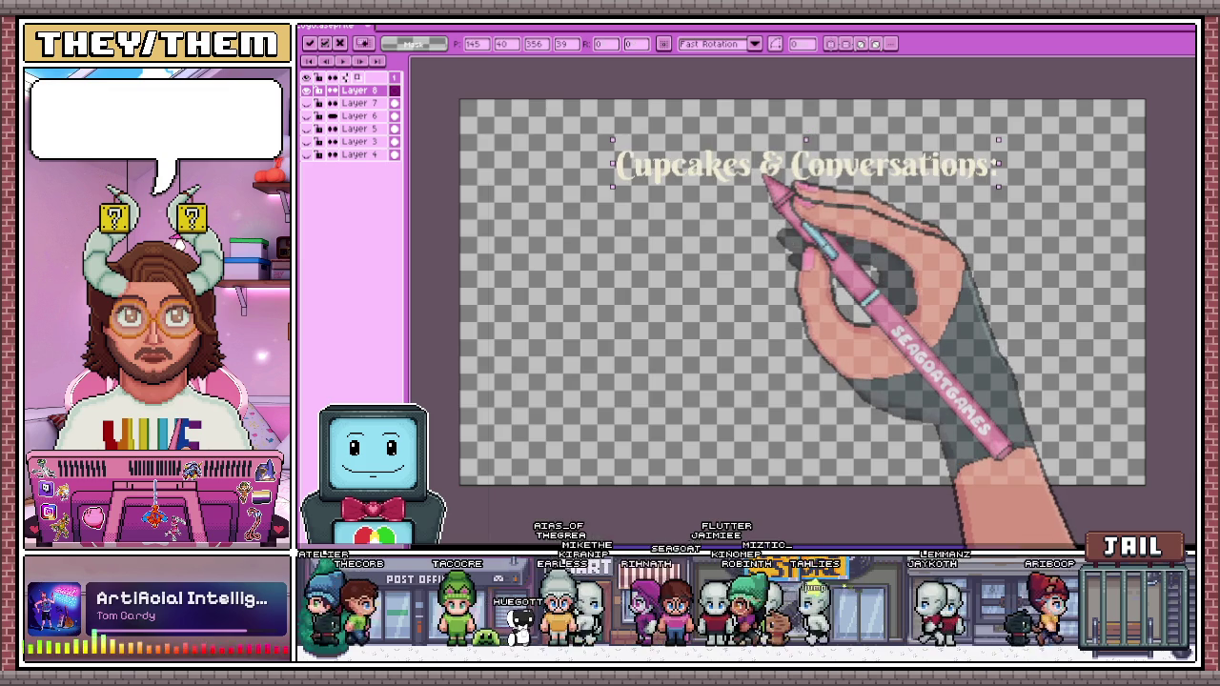
{"action": "scroll", "coordinate": [770, 174], "scroll_direction": "up", "scroll_amount": 2}
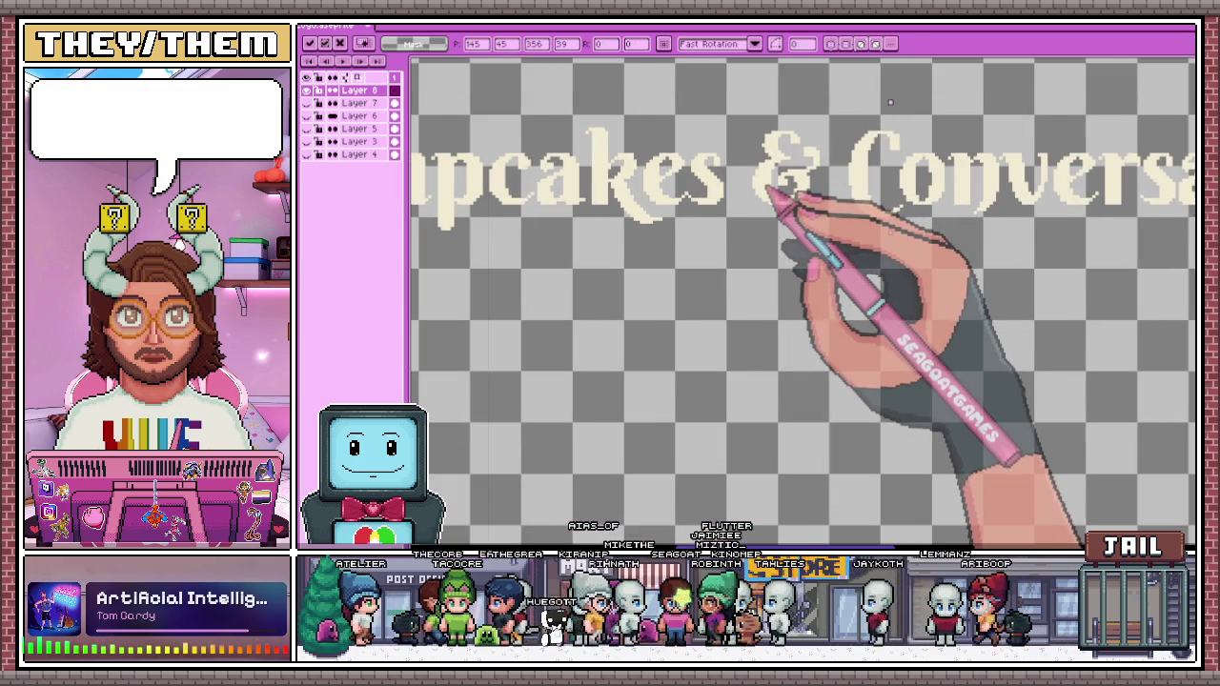
{"action": "scroll", "coordinate": [775, 195], "scroll_direction": "down", "scroll_amount": 1}
{"action": "scroll", "coordinate": [815, 247], "scroll_direction": "down", "scroll_amount": 2}
{"action": "key", "text": "Return"}
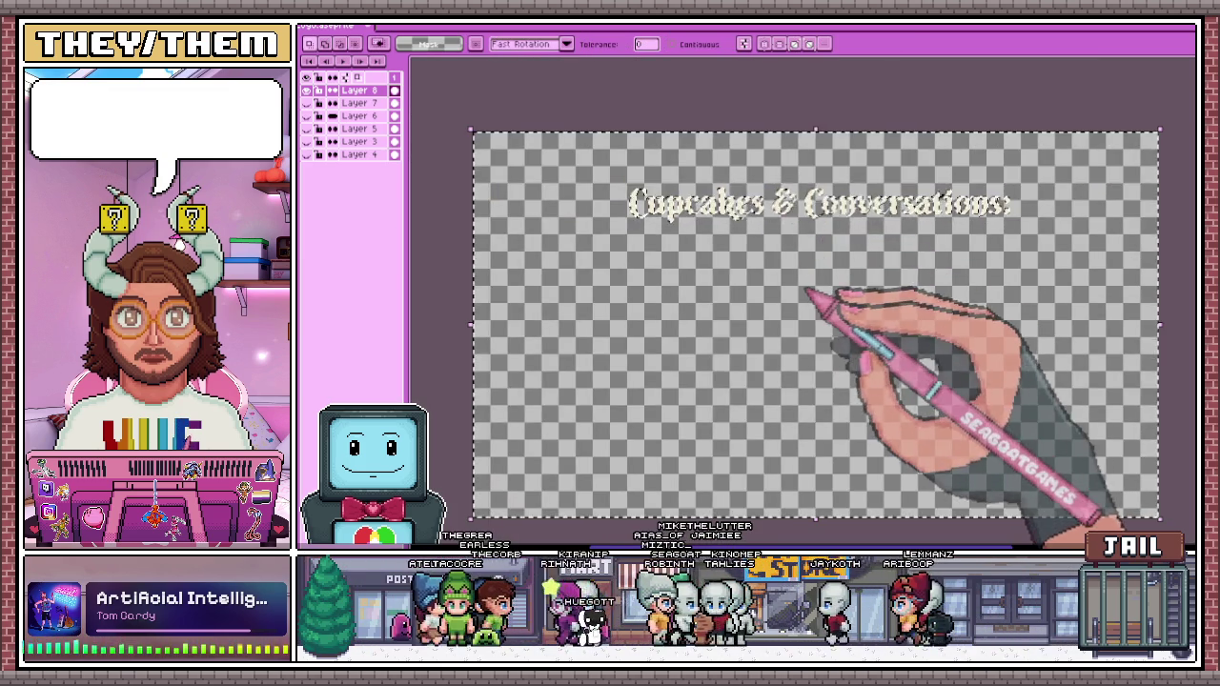
{"action": "key", "text": "ctrl+t"}
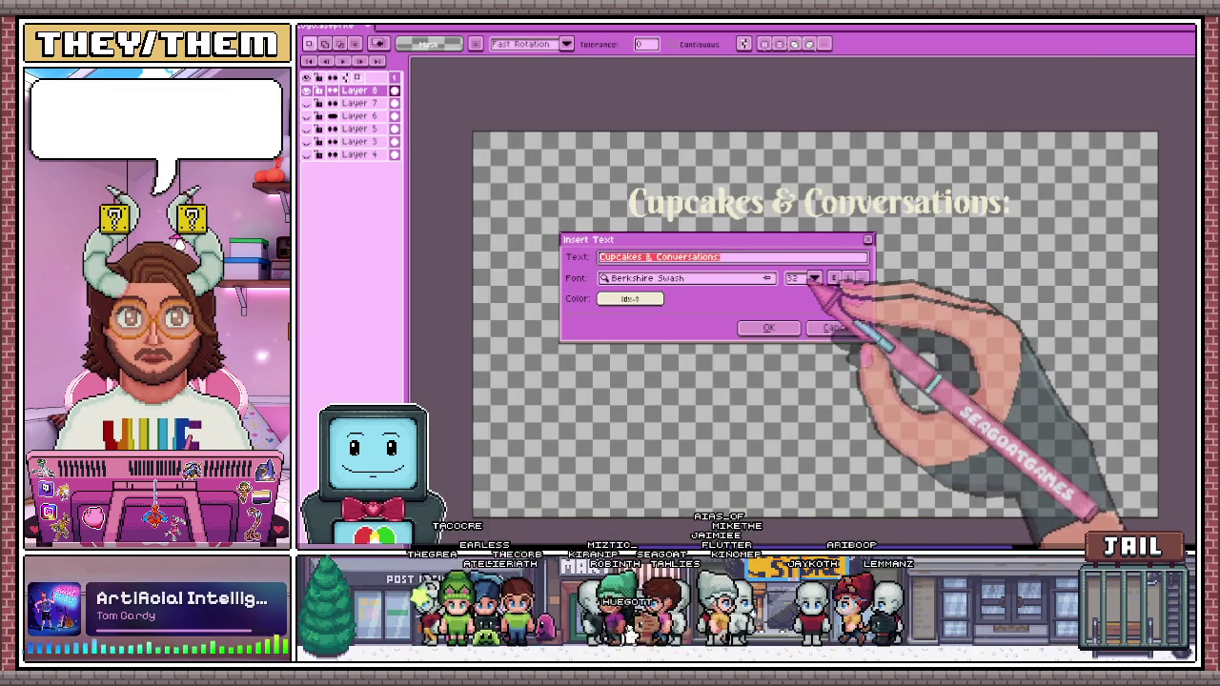
Set the text size to 16 and the font to BoldPixels
{"action": "left_click", "coordinate": [801, 278]}
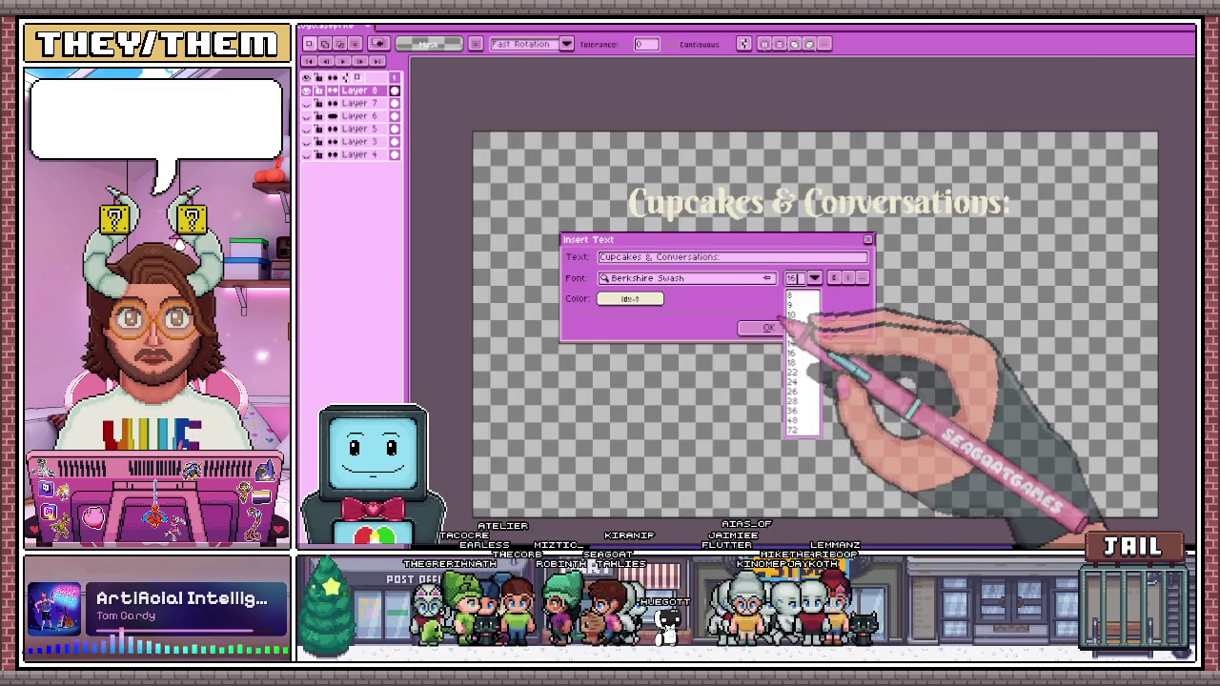
{"action": "left_click", "coordinate": [792, 291]}
{"action": "left_click", "coordinate": [764, 280]}
{"action": "type", "text": "b"}
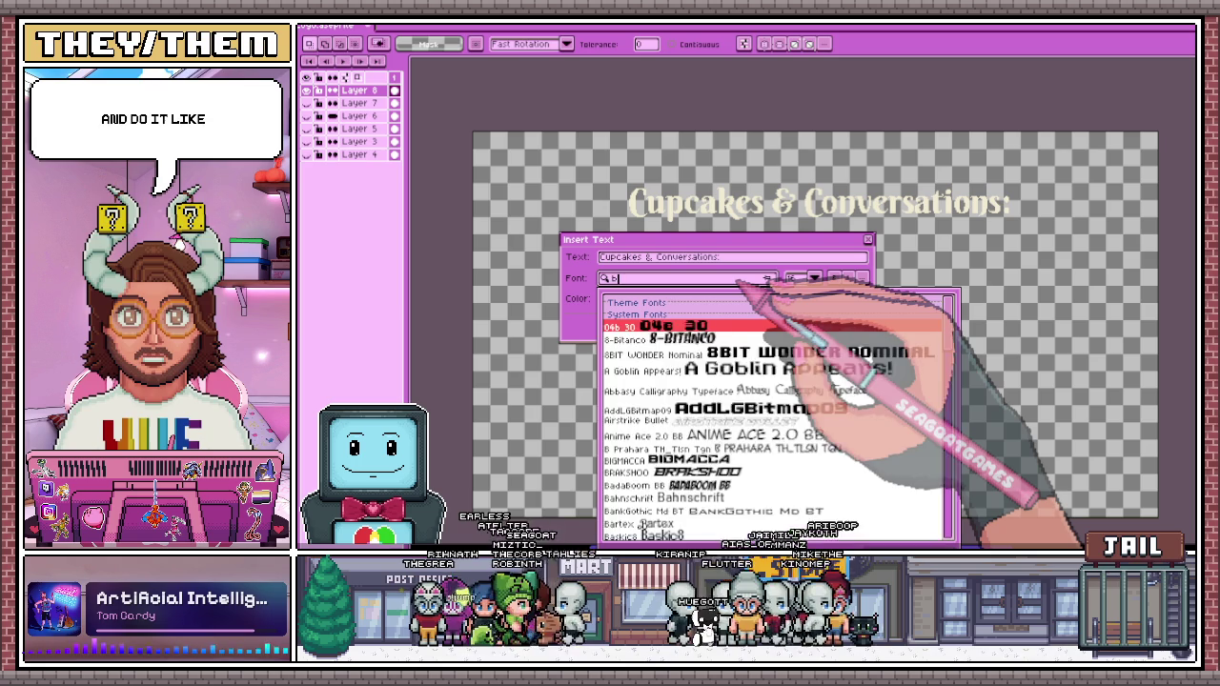
{"action": "type", "text": "ol"}
{"action": "left_click", "coordinate": [725, 325]}
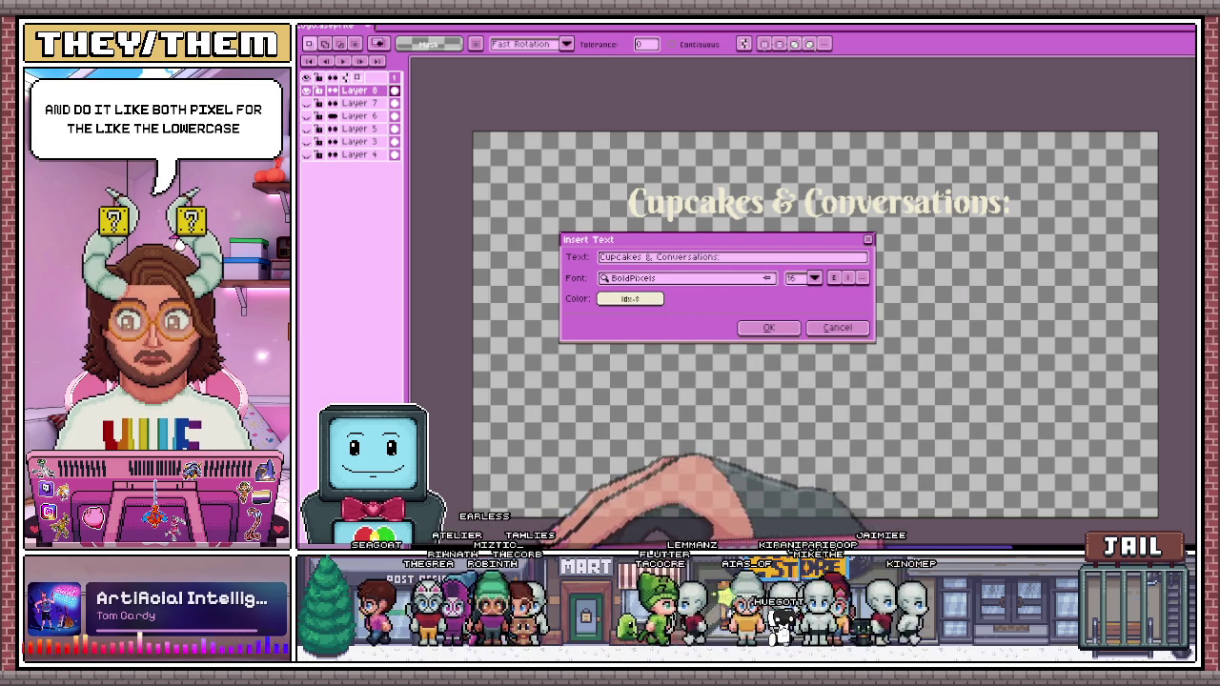
Copy the subtitle from the GDD, paste it as text and place it below the title
{"action": "key", "text": "alt+Tab"}
{"action": "left_click", "coordinate": [899, 315]}
{"action": "mouse_move", "coordinate": [958, 334]}
{"action": "left_mouse_down"}
{"action": "mouse_move", "coordinate": [553, 316]}
{"action": "mouse_move", "coordinate": [586, 307]}
{"action": "mouse_move", "coordinate": [939, 334]}
{"action": "left_mouse_up"}
{"action": "left_click", "coordinate": [611, 312]}
{"action": "key", "text": "alt+Tab"}
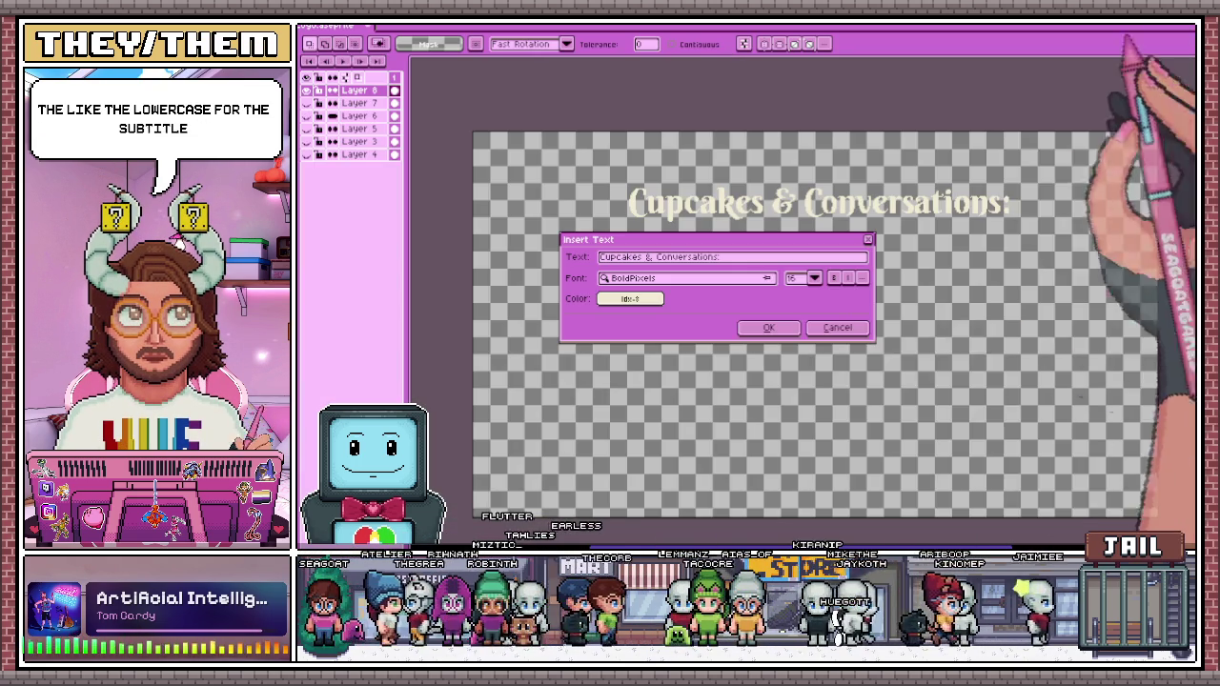
{"action": "left_click", "coordinate": [776, 257]}
{"action": "key", "text": "ctrl+v"}
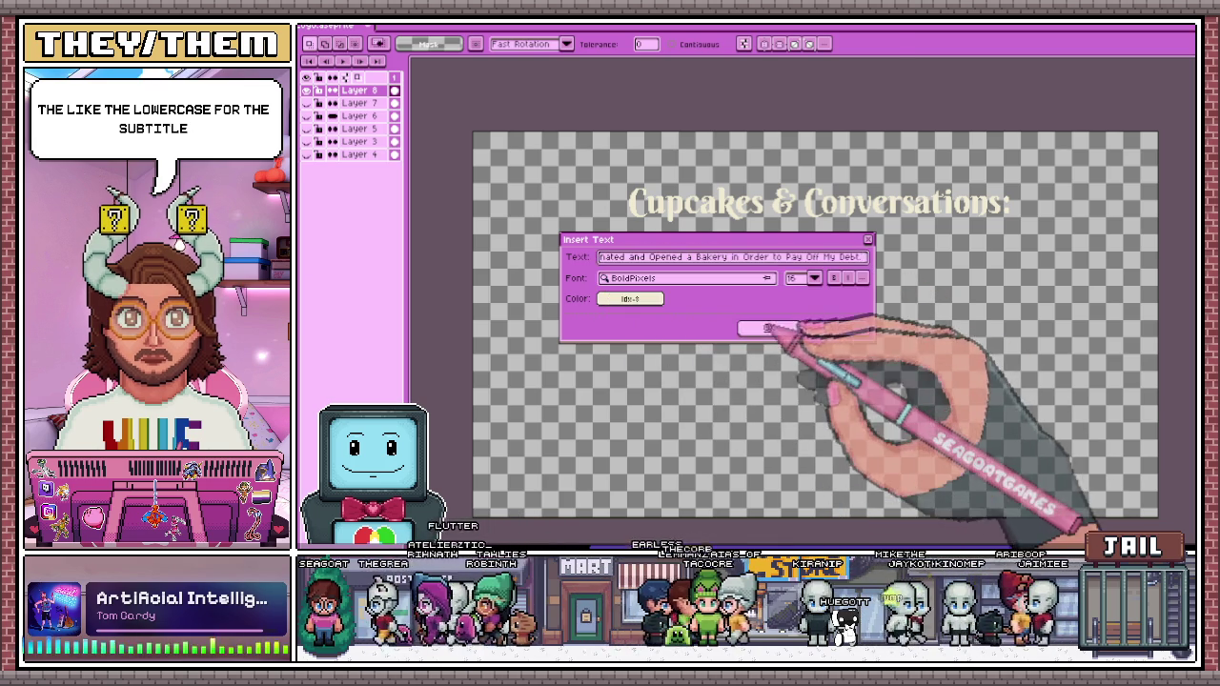
{"action": "left_click", "coordinate": [774, 327]}
{"action": "left_click_drag", "start_coordinate": [775, 333], "coordinate": [876, 241]}
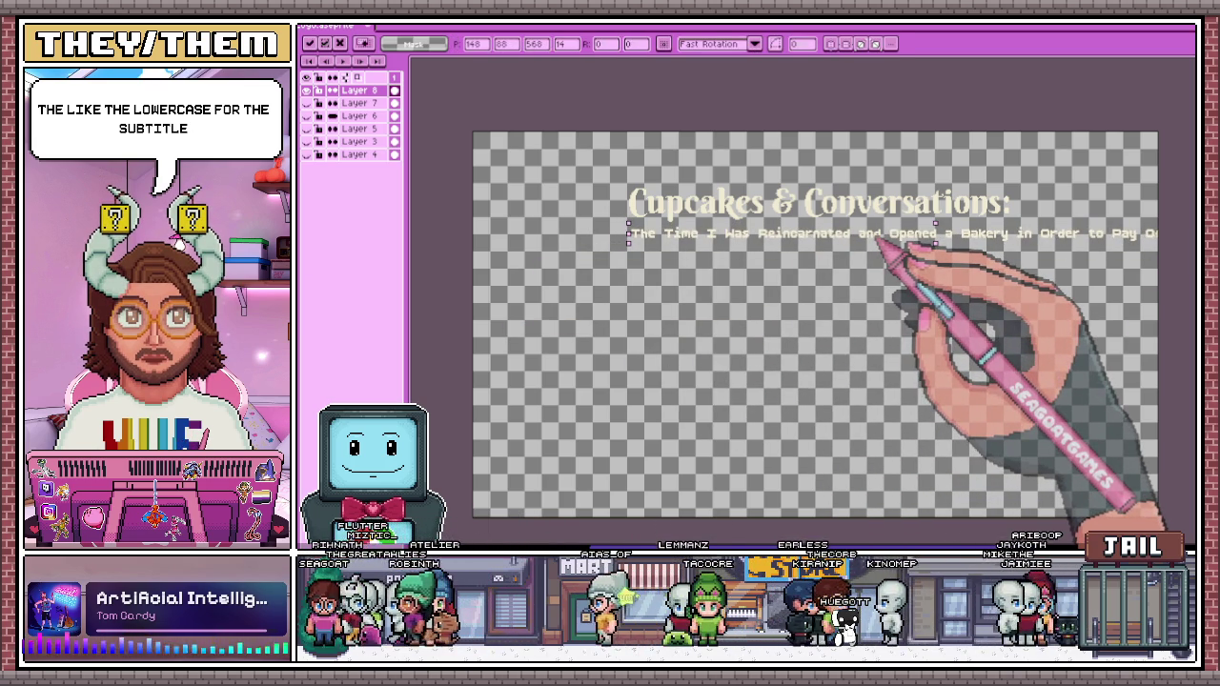
Try the fill tool on the canvas and undo the accidental black fills
{"action": "scroll", "coordinate": [896, 305], "scroll_direction": "down", "scroll_amount": 2}
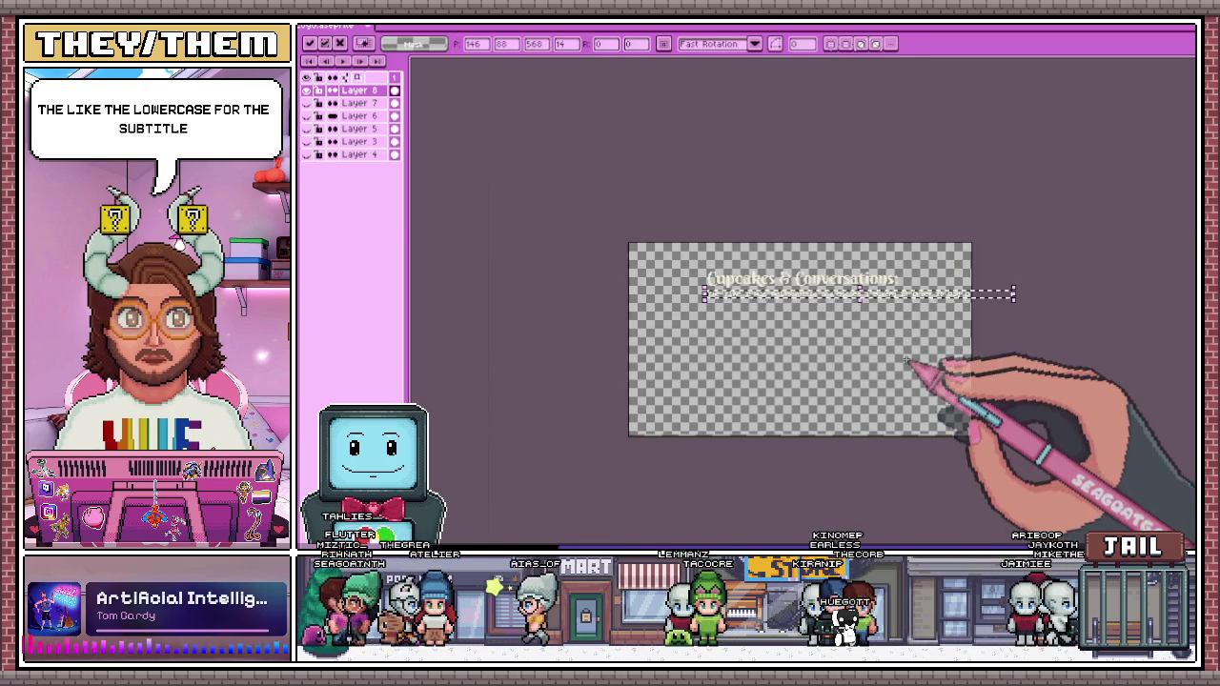
{"action": "scroll", "coordinate": [915, 353], "scroll_direction": "up", "scroll_amount": 2}
{"action": "key", "text": "g"}
{"action": "left_click", "coordinate": [920, 272]}
{"action": "key", "text": "ctrl+z"}
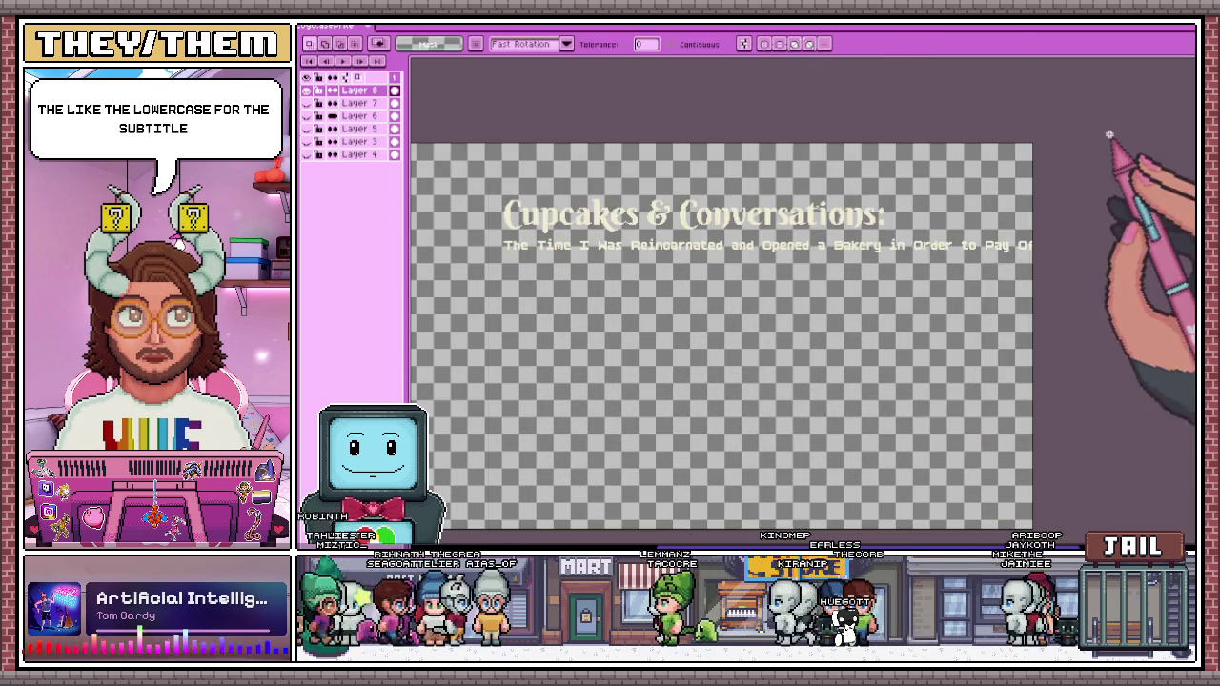
{"action": "left_click", "coordinate": [960, 265]}
{"action": "key", "text": "ctrl+z"}
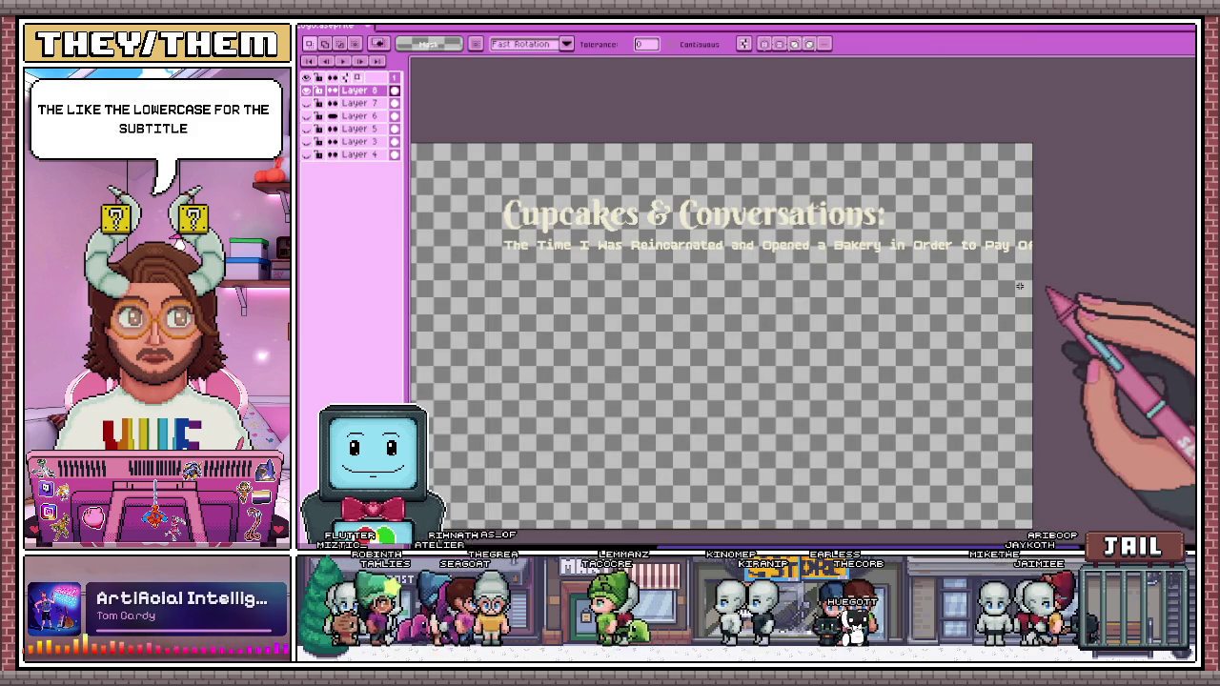
Move the overflowing 'In Order to Pay Off My Debt.' onto its own line below the subtitle
{"action": "left_click_drag", "start_coordinate": [881, 232], "coordinate": [1088, 268]}
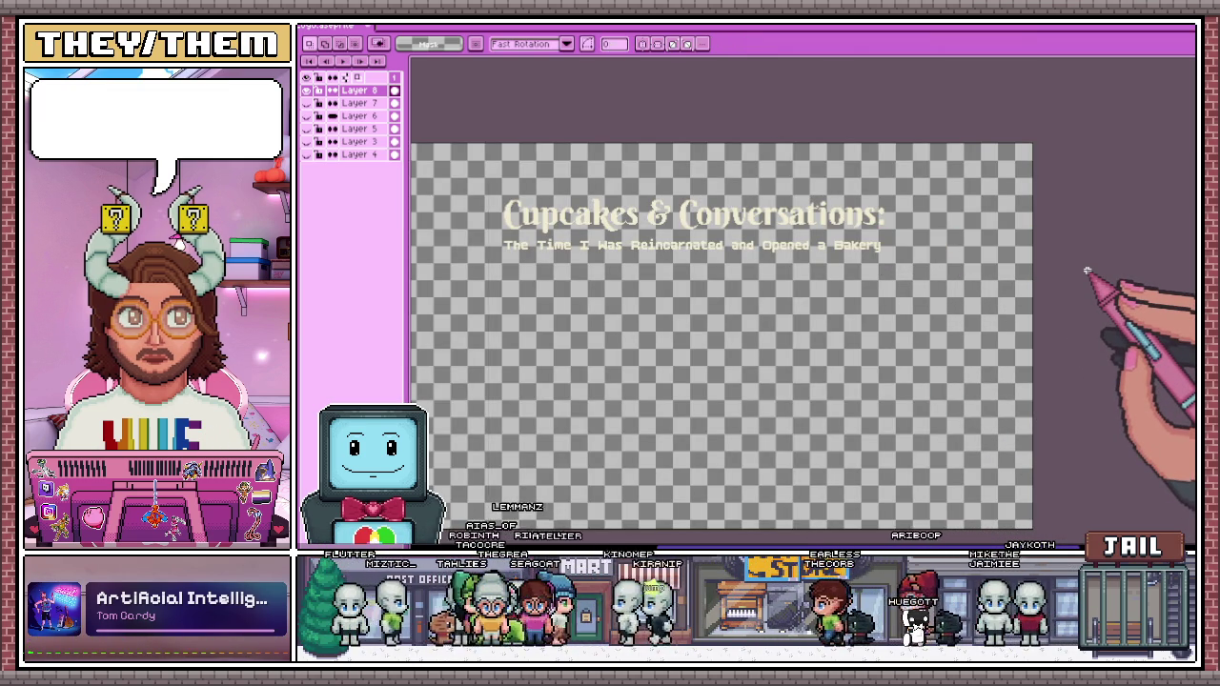
{"action": "key", "text": "ctrl+t"}
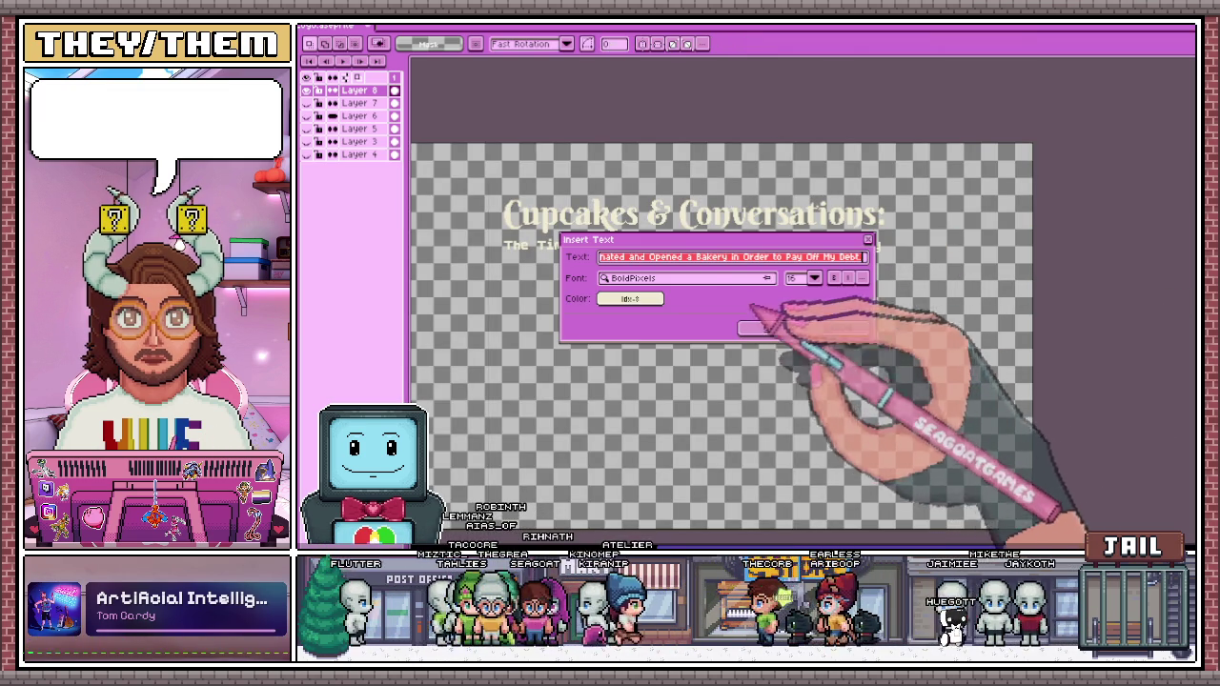
{"action": "left_click_drag", "start_coordinate": [730, 257], "coordinate": [601, 258]}
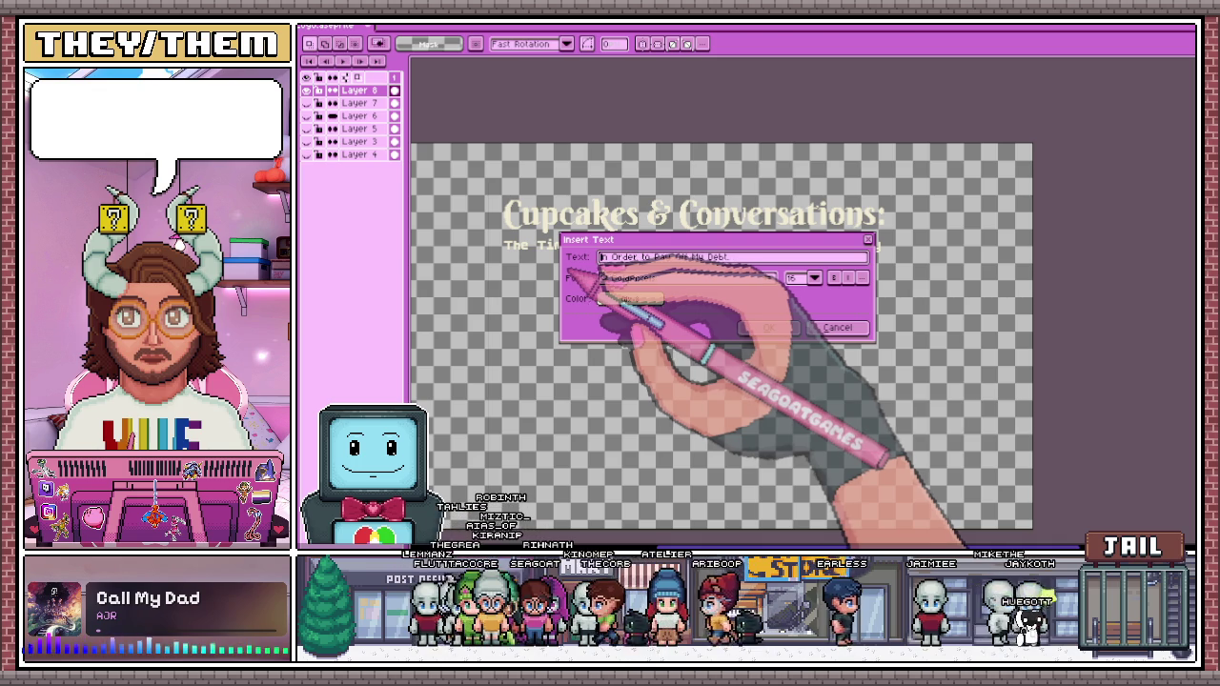
{"action": "left_click", "coordinate": [770, 327]}
{"action": "left_click_drag", "start_coordinate": [756, 331], "coordinate": [760, 271]}
{"action": "scroll", "coordinate": [760, 271], "scroll_direction": "up", "scroll_amount": 2}
{"action": "left_click_drag", "start_coordinate": [648, 250], "coordinate": [752, 314]}
{"action": "scroll", "coordinate": [753, 314], "scroll_direction": "down", "scroll_amount": 2}
{"action": "key", "text": "Return"}
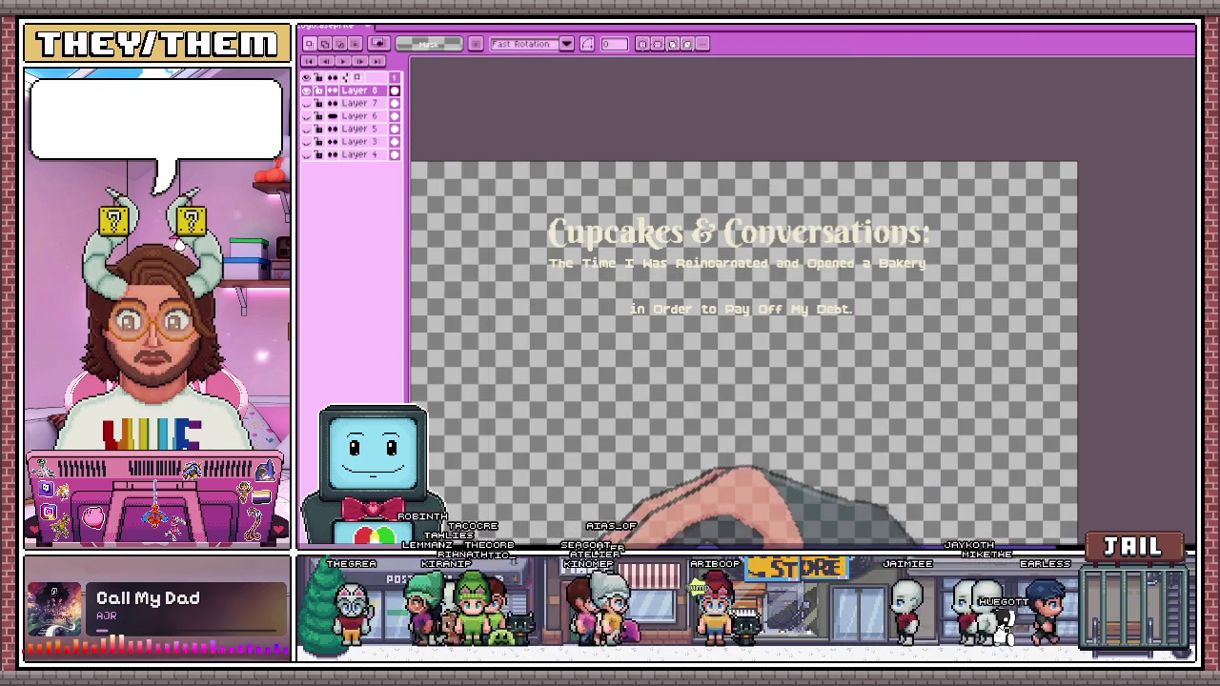
{"action": "key", "text": "alt+Tab"}
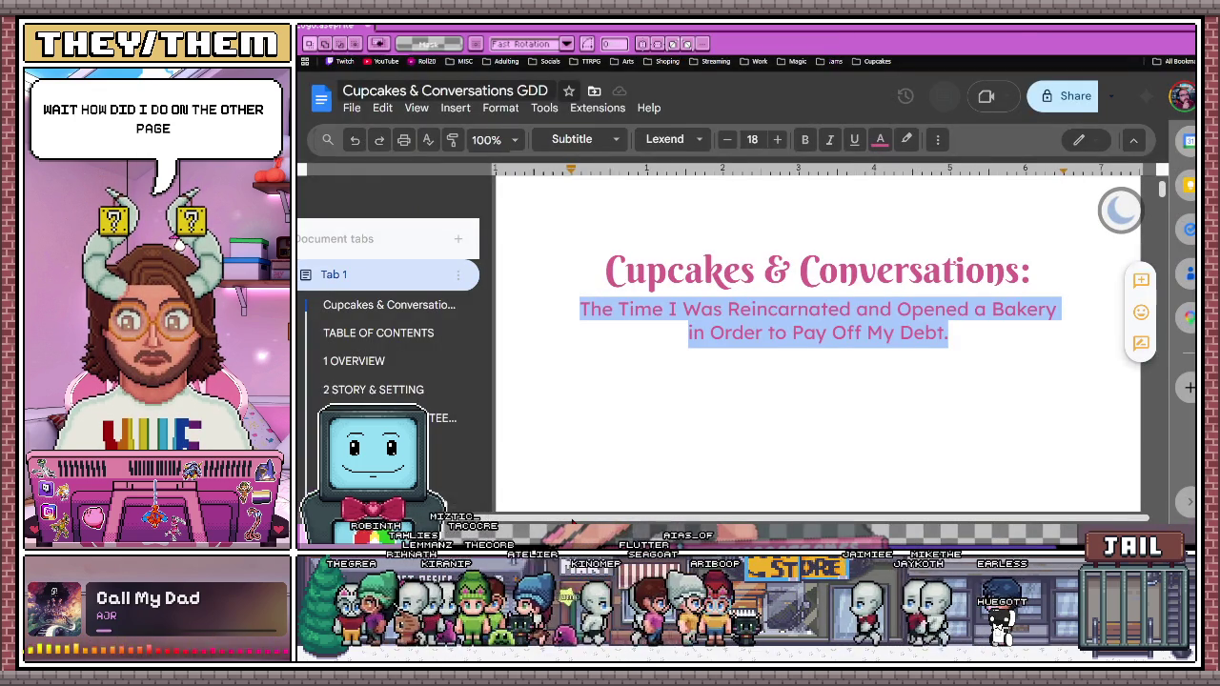
Raise the 'in Order to Pay Off My Debt.' line snug under the first subtitle line
{"action": "key", "text": "alt+Tab"}
{"action": "scroll", "coordinate": [701, 332], "scroll_direction": "up", "scroll_amount": 1}
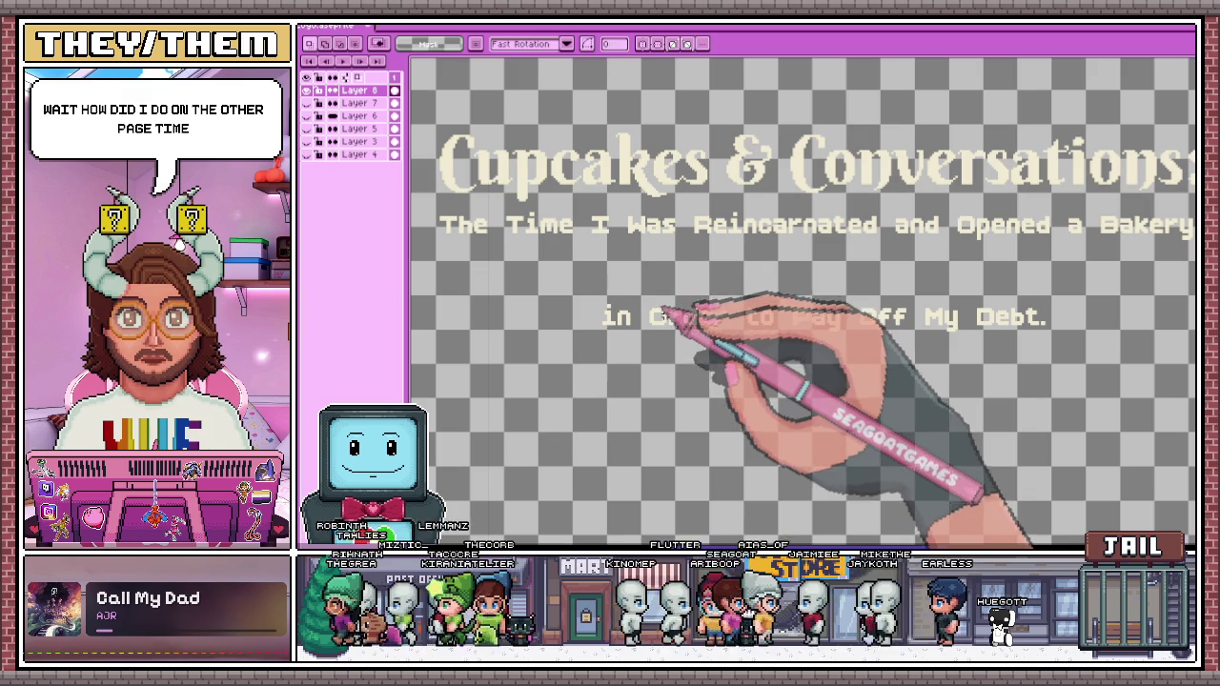
{"action": "scroll", "coordinate": [673, 355], "scroll_direction": "down", "scroll_amount": 1}
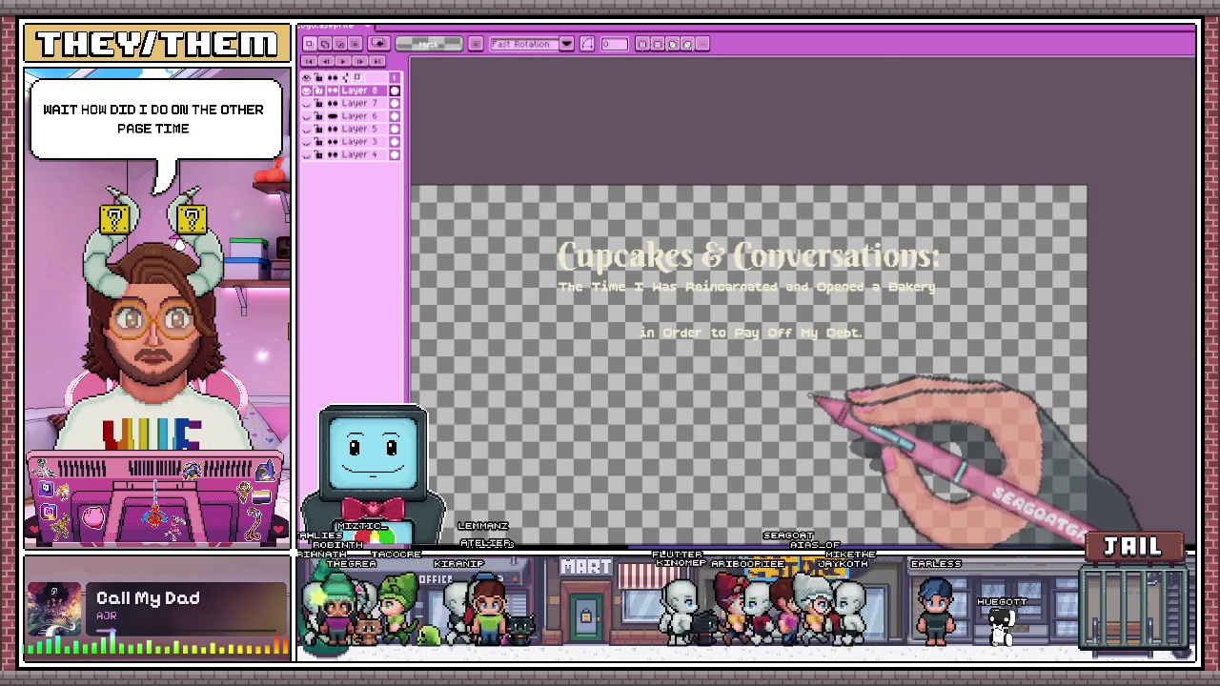
{"action": "scroll", "coordinate": [809, 395], "scroll_direction": "up", "scroll_amount": 1}
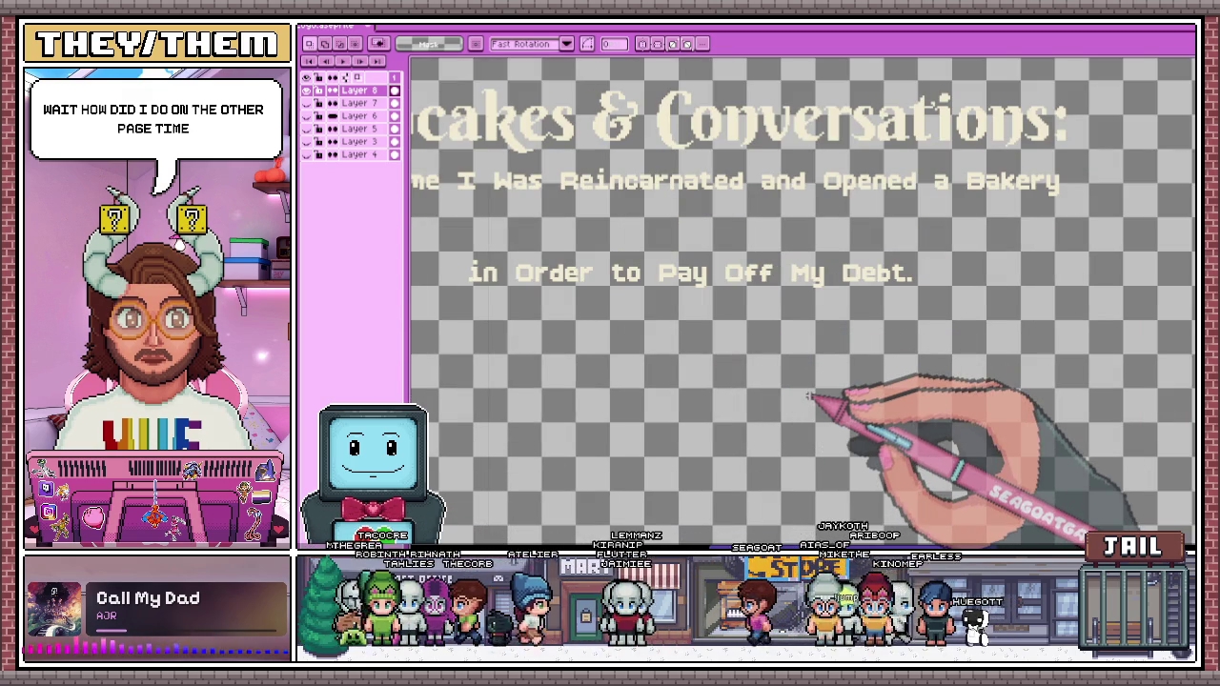
{"action": "scroll", "coordinate": [829, 400], "scroll_direction": "down", "scroll_amount": 3}
{"action": "scroll", "coordinate": [762, 371], "scroll_direction": "up", "scroll_amount": 2}
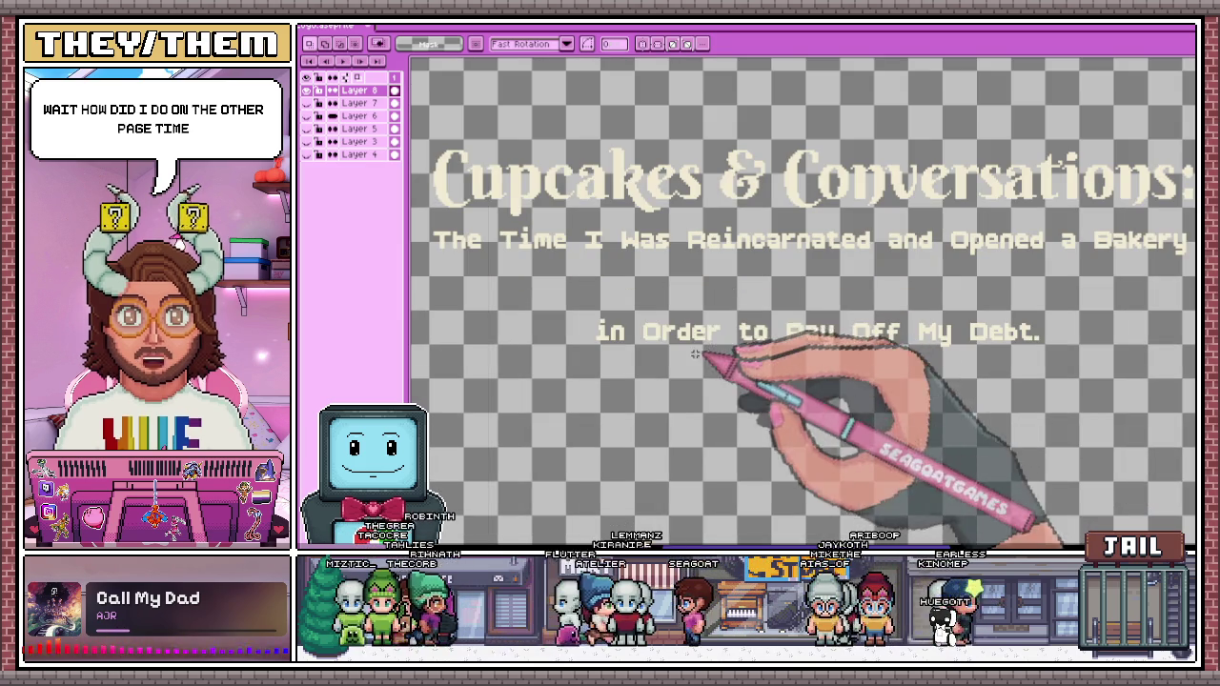
{"action": "left_click_drag", "start_coordinate": [562, 289], "coordinate": [1040, 394]}
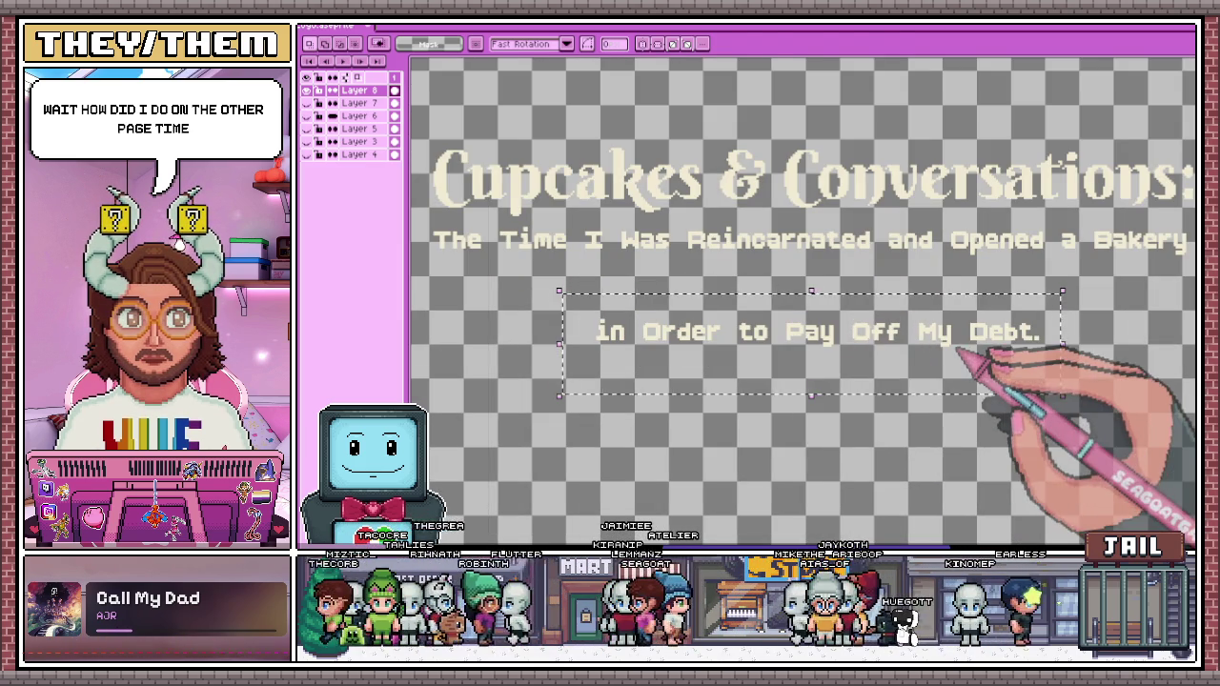
{"action": "left_click_drag", "start_coordinate": [966, 355], "coordinate": [962, 310]}
{"action": "scroll", "coordinate": [975, 340], "scroll_direction": "down", "scroll_amount": 2}
{"action": "key", "text": "Return"}
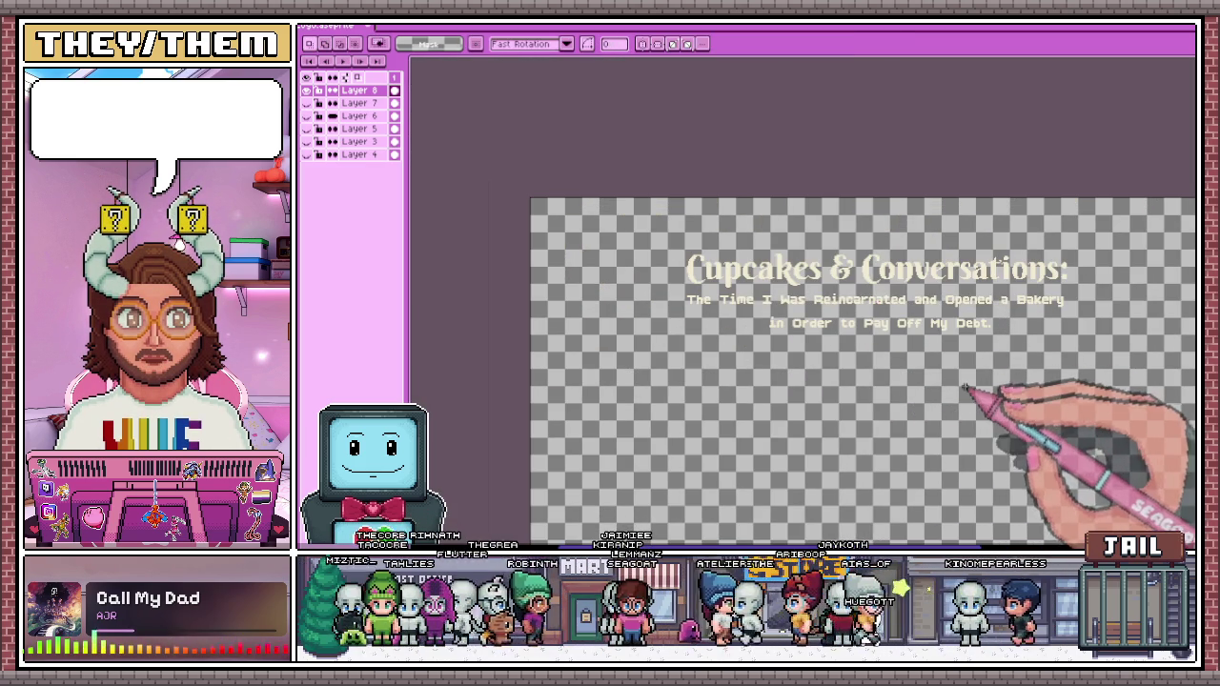
Try recreating the line at size 24, then discard the oversized text
{"action": "left_click_drag", "start_coordinate": [682, 293], "coordinate": [1078, 357]}
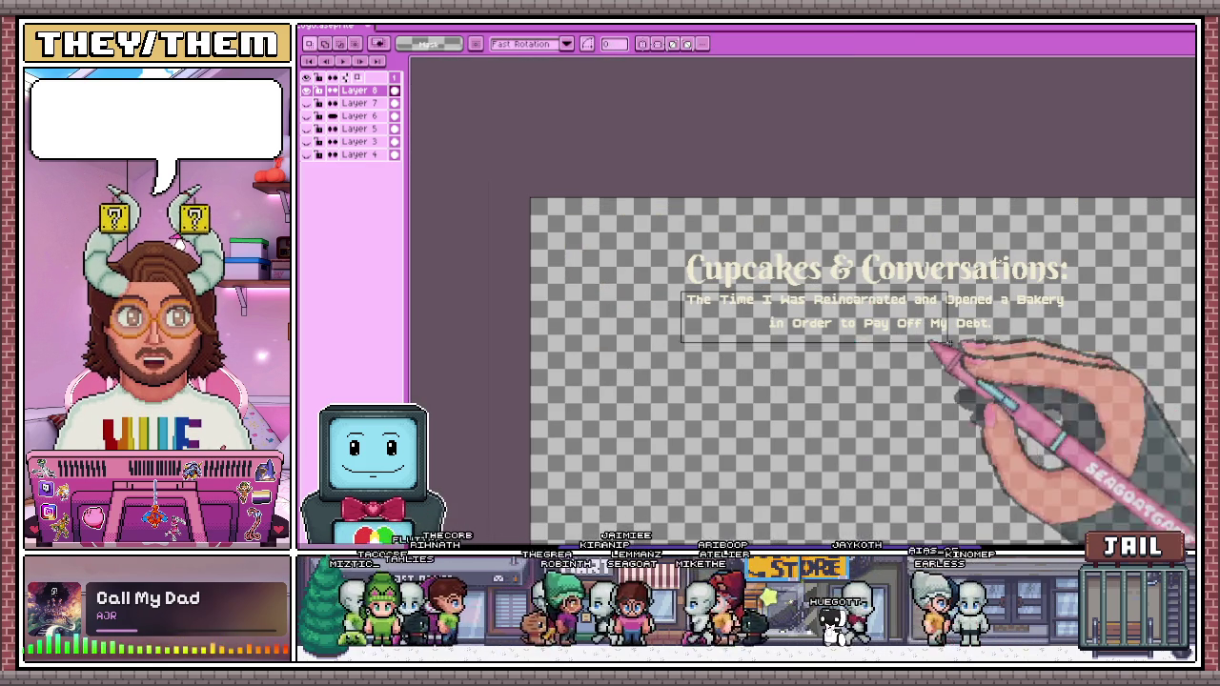
{"action": "key", "text": "Delete"}
{"action": "key", "text": "t"}
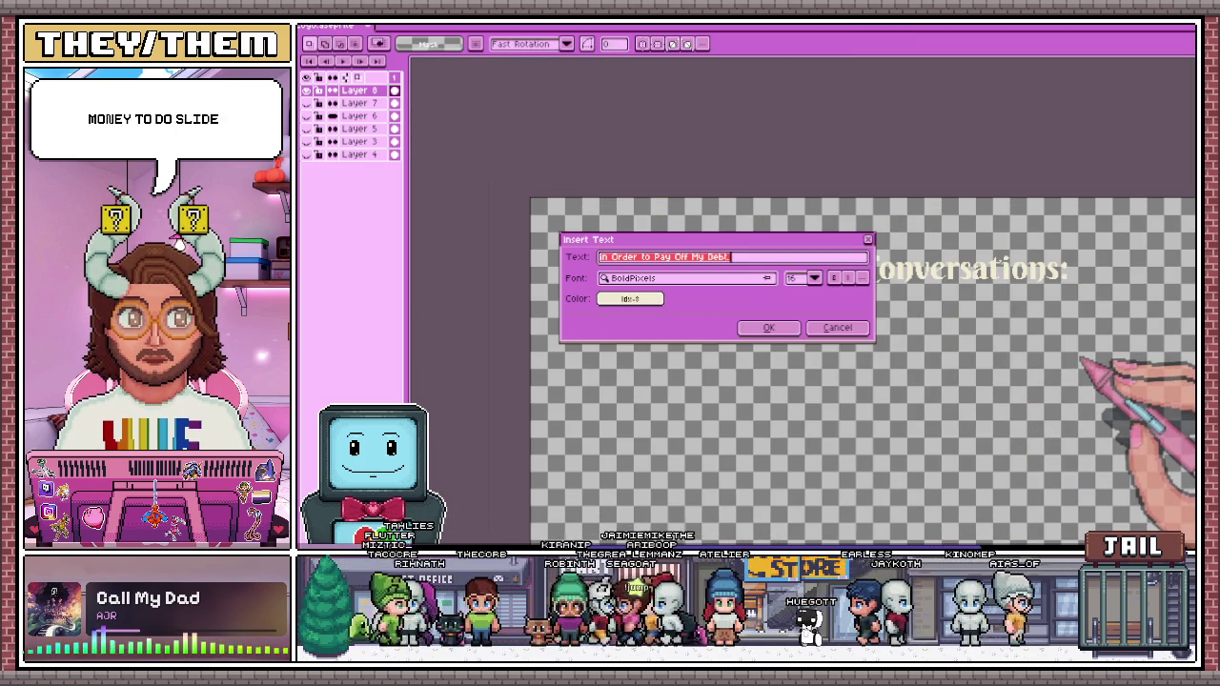
{"action": "left_click", "coordinate": [814, 278]}
{"action": "left_click", "coordinate": [793, 288]}
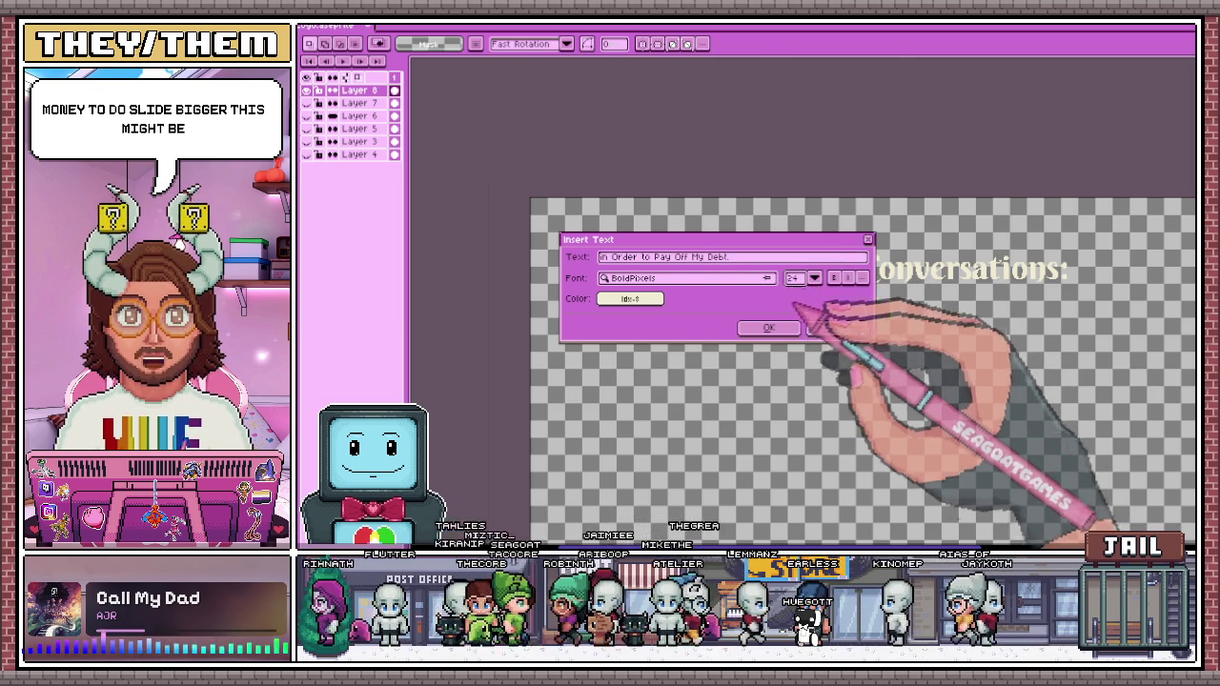
{"action": "left_click", "coordinate": [768, 328]}
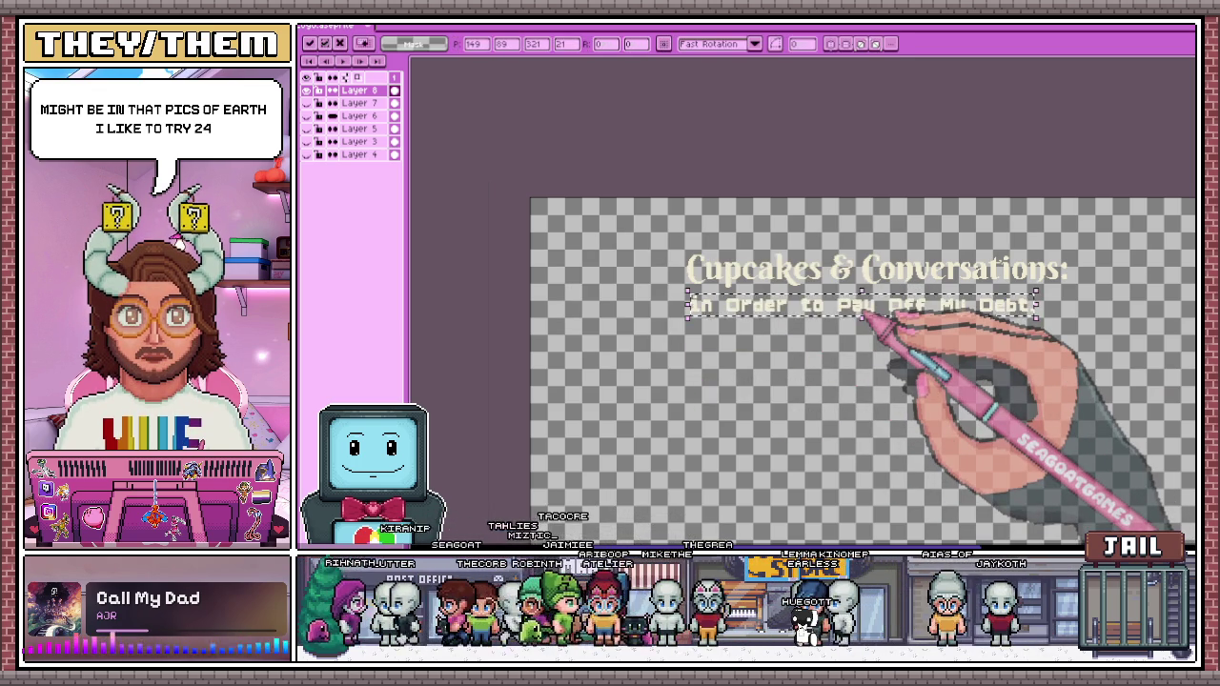
{"action": "key", "text": "Delete"}
{"action": "left_click", "coordinate": [901, 376]}
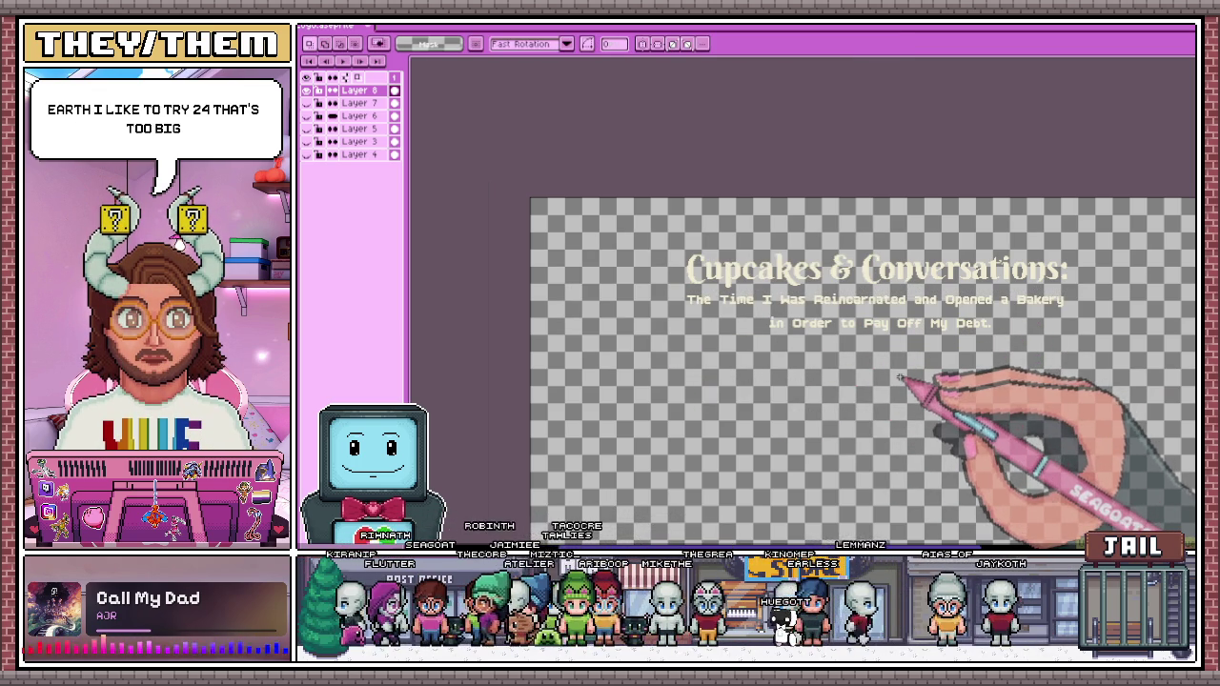
Zoom in on the title's colon and switch to the Pencil for touch-ups
{"action": "scroll", "coordinate": [887, 375], "scroll_direction": "up", "scroll_amount": 1}
{"action": "scroll", "coordinate": [775, 374], "scroll_direction": "down", "scroll_amount": 1}
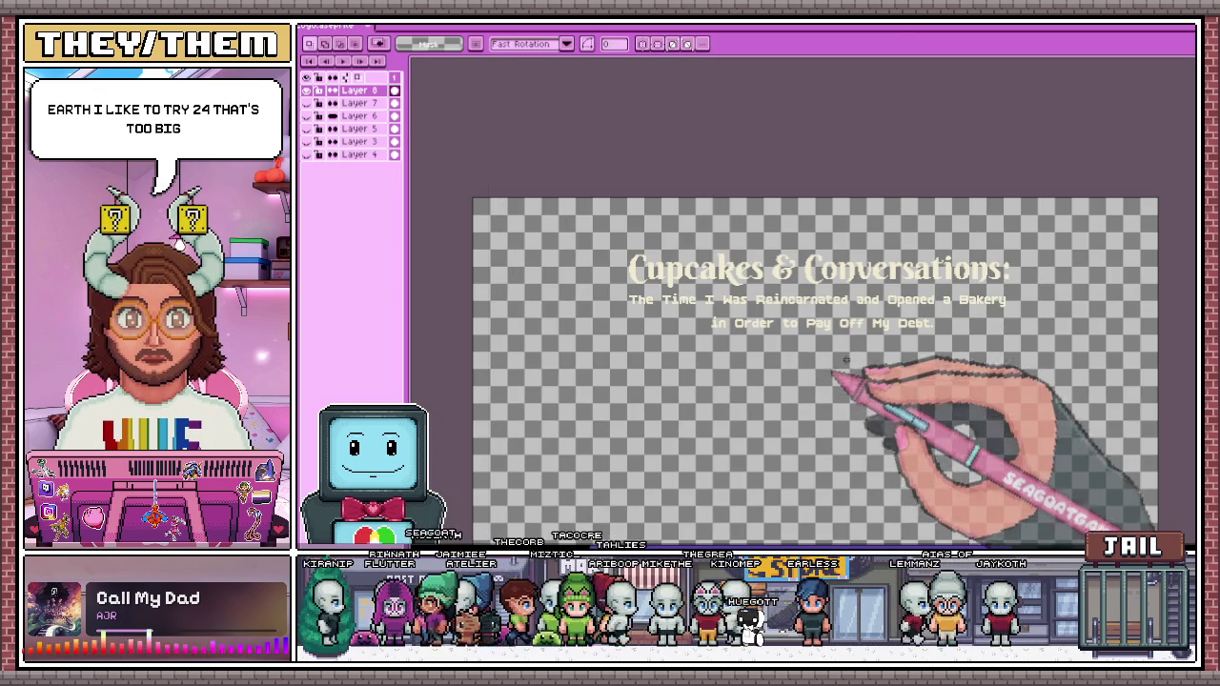
{"action": "scroll", "coordinate": [1019, 286], "scroll_direction": "up", "scroll_amount": 1}
{"action": "scroll", "coordinate": [977, 294], "scroll_direction": "up", "scroll_amount": 1}
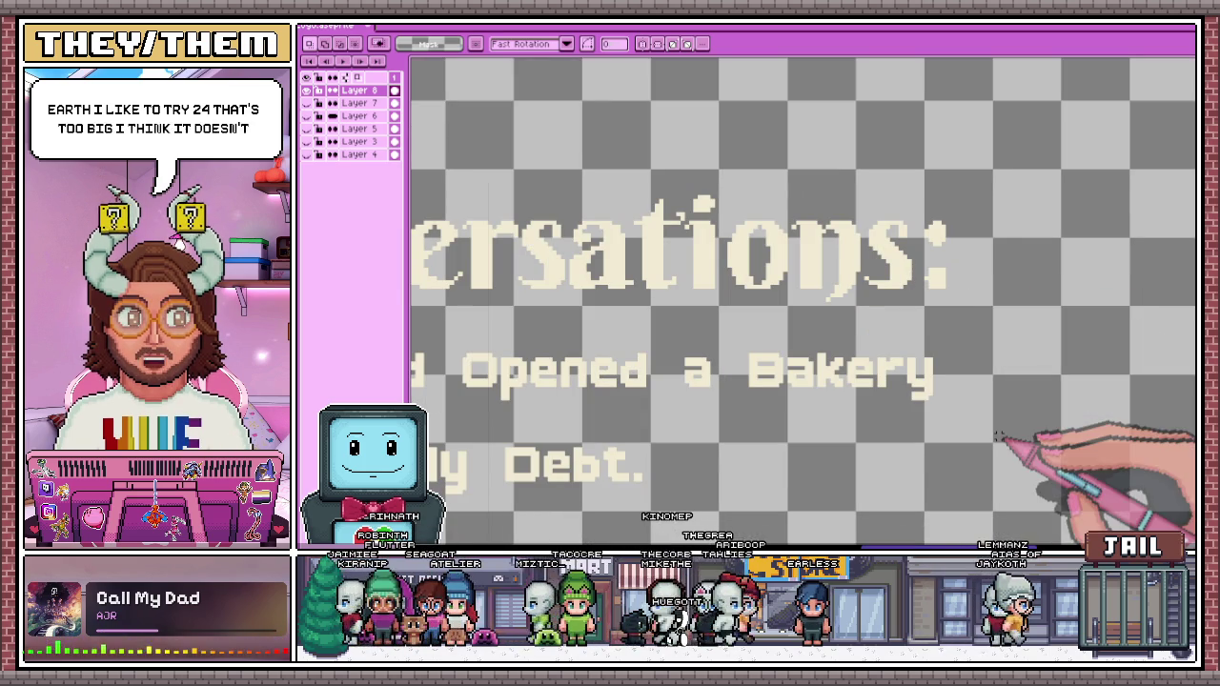
{"action": "scroll", "coordinate": [682, 291], "scroll_direction": "down", "scroll_amount": 2}
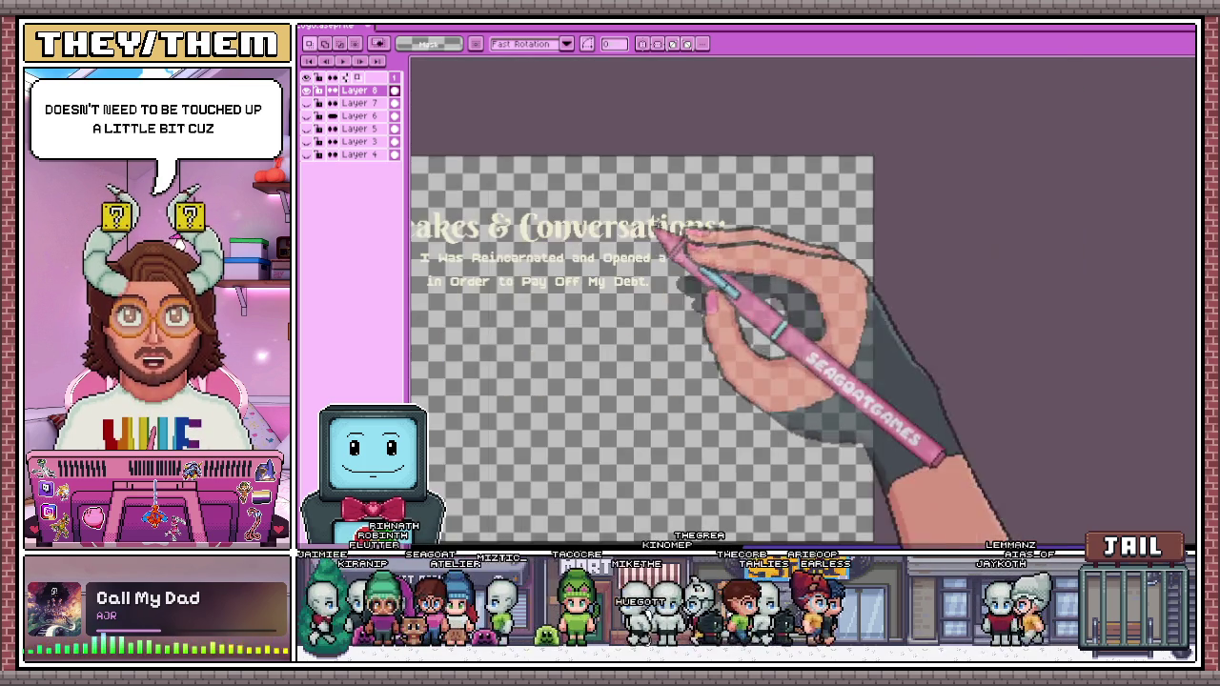
{"action": "scroll", "coordinate": [700, 238], "scroll_direction": "up", "scroll_amount": 2}
{"action": "scroll", "coordinate": [743, 238], "scroll_direction": "up", "scroll_amount": 1}
{"action": "scroll", "coordinate": [624, 257], "scroll_direction": "up", "scroll_amount": 2}
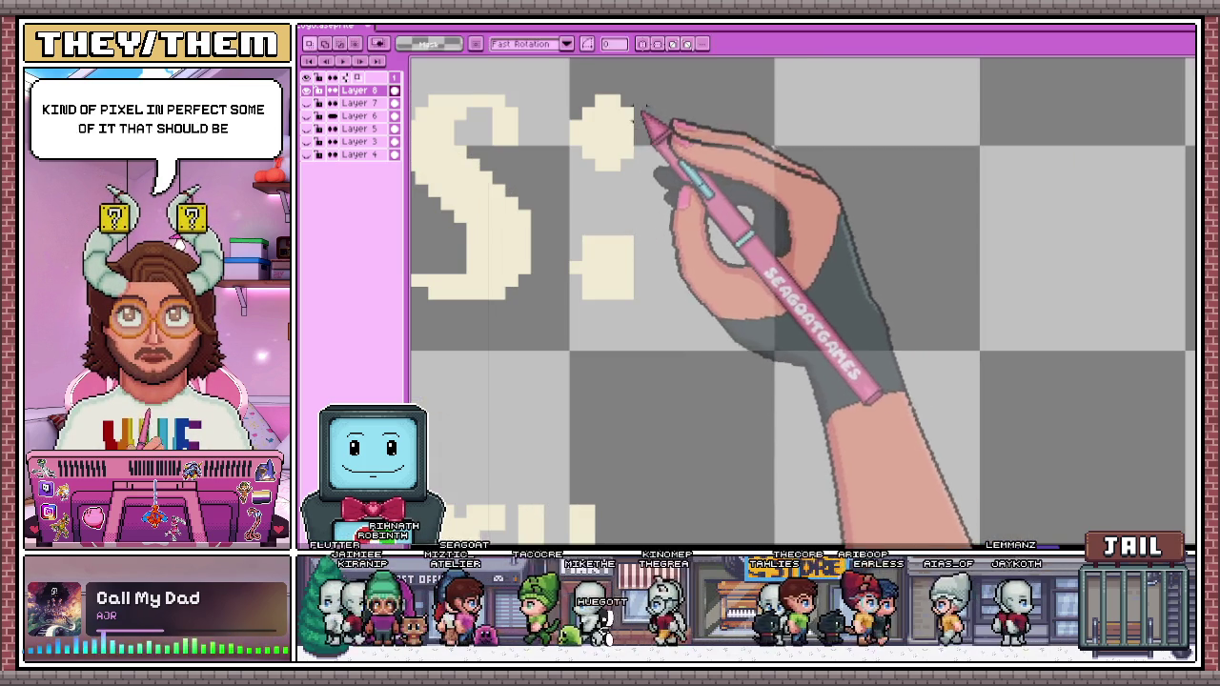
{"action": "key", "text": "b"}
{"action": "scroll", "coordinate": [644, 143], "scroll_direction": "up", "scroll_amount": 1}
{"action": "scroll", "coordinate": [645, 145], "scroll_direction": "down", "scroll_amount": 1}
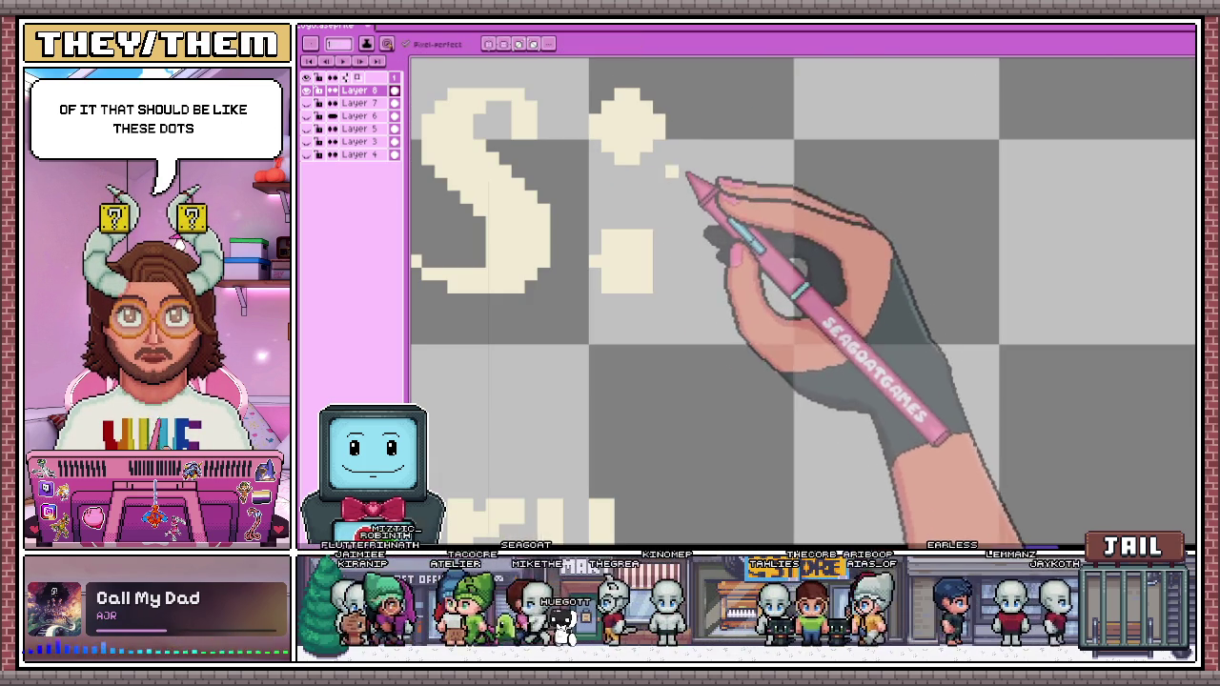
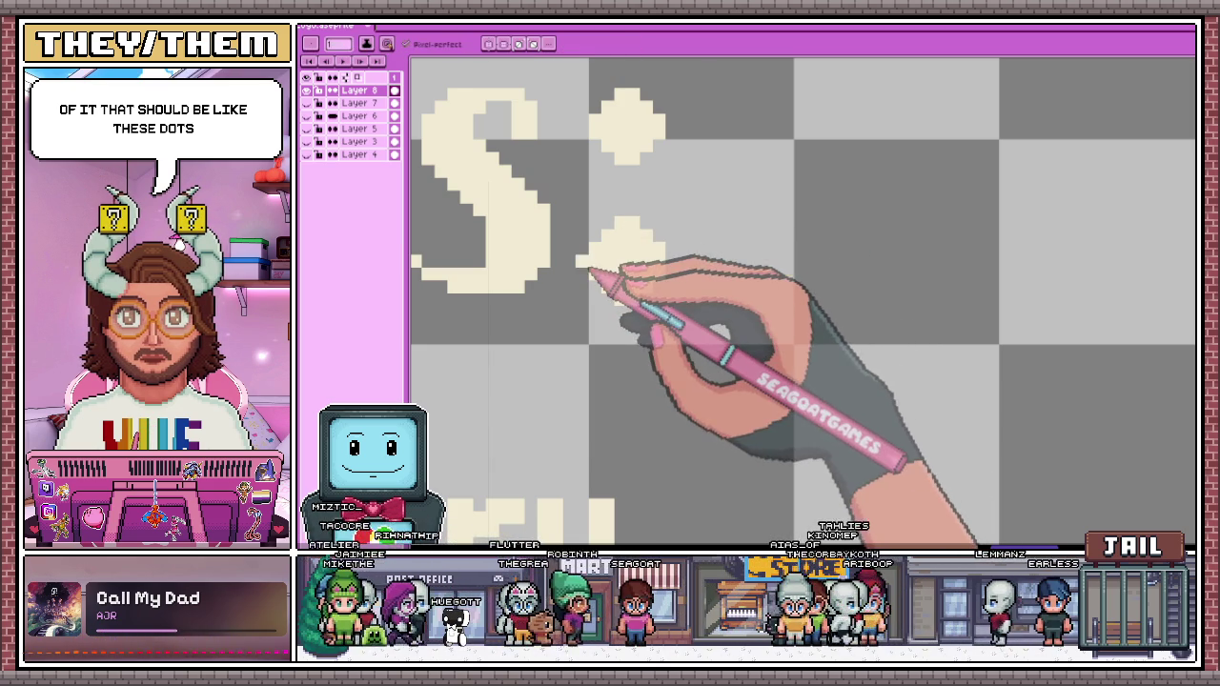
Delete the lower colon dot after 'Conversations' and place a copy of the top dot below it
{"action": "key", "text": "b"}
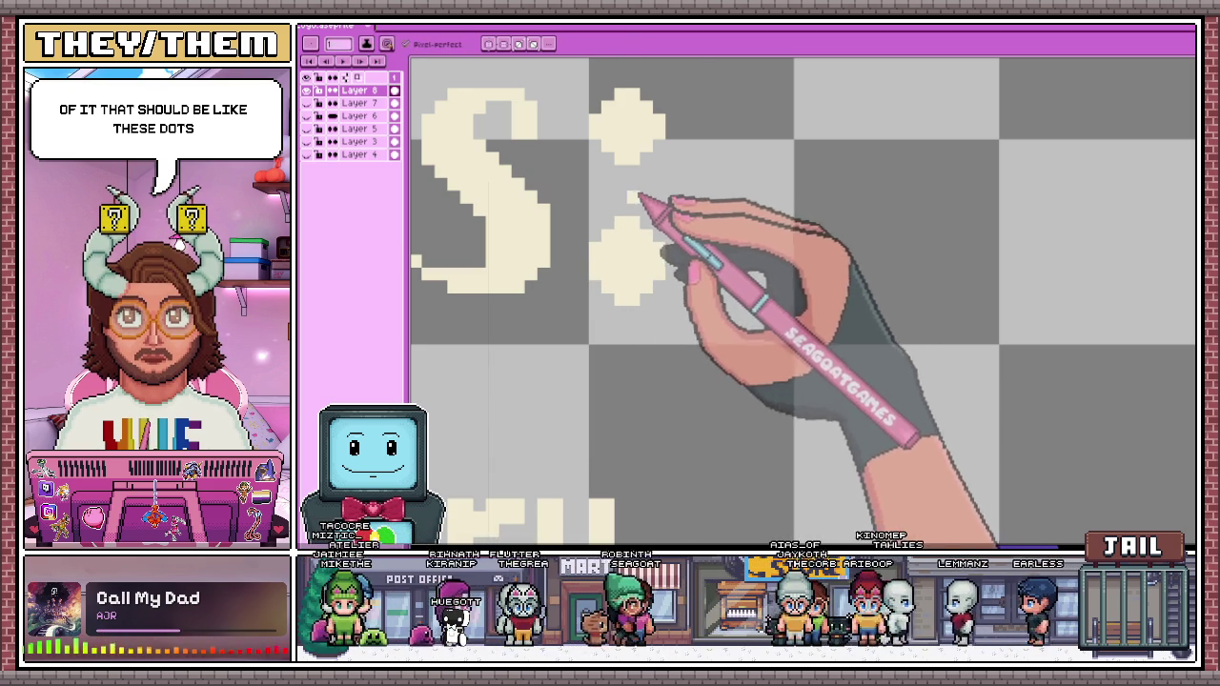
{"action": "key", "text": "m"}
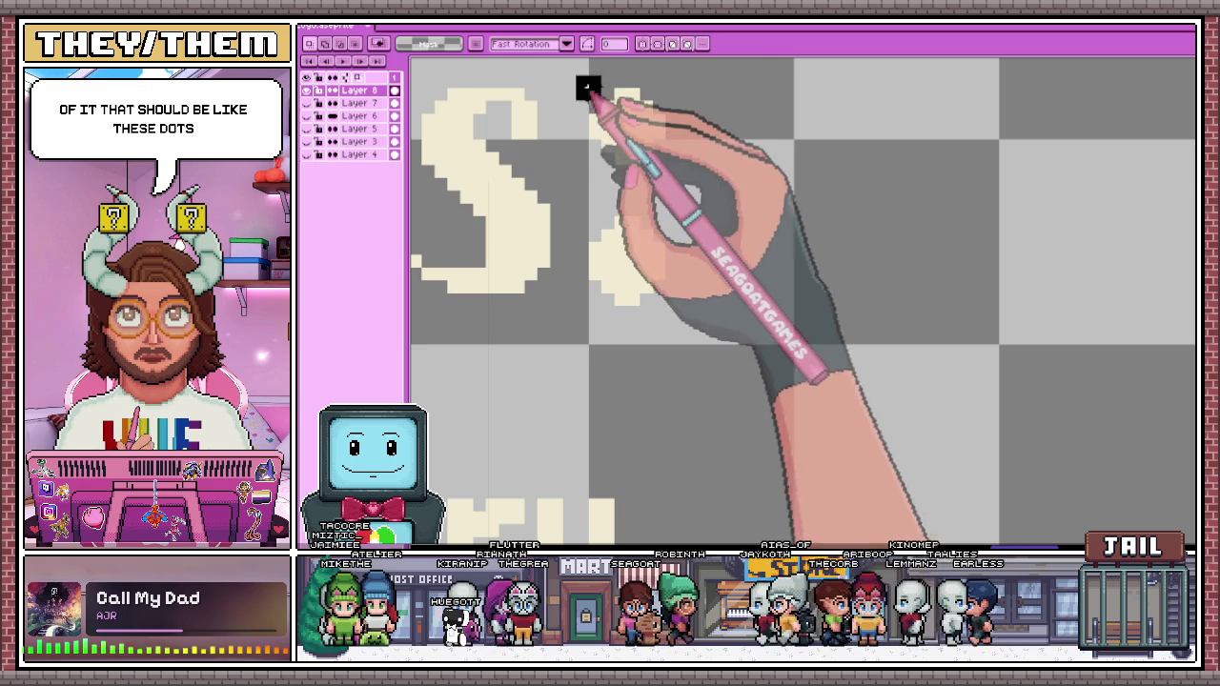
{"action": "left_click_drag", "start_coordinate": [573, 73], "coordinate": [706, 166]}
{"action": "key", "text": "ctrl+z"}
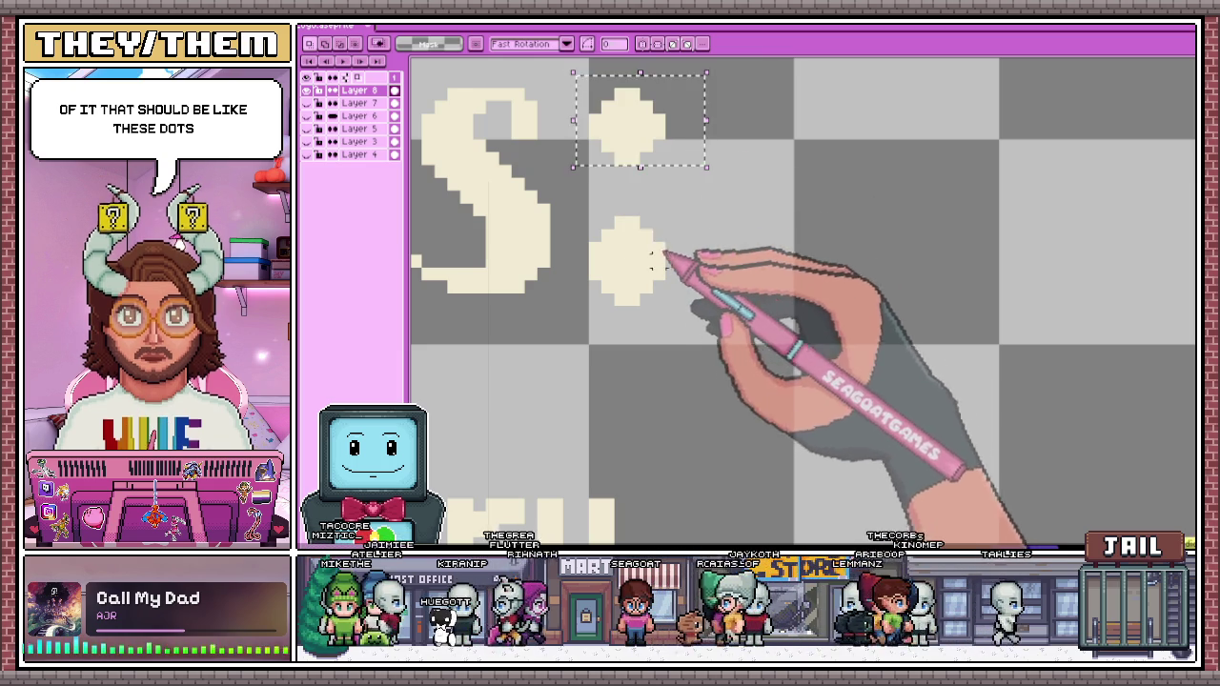
{"action": "left_click_drag", "start_coordinate": [573, 215], "coordinate": [720, 346]}
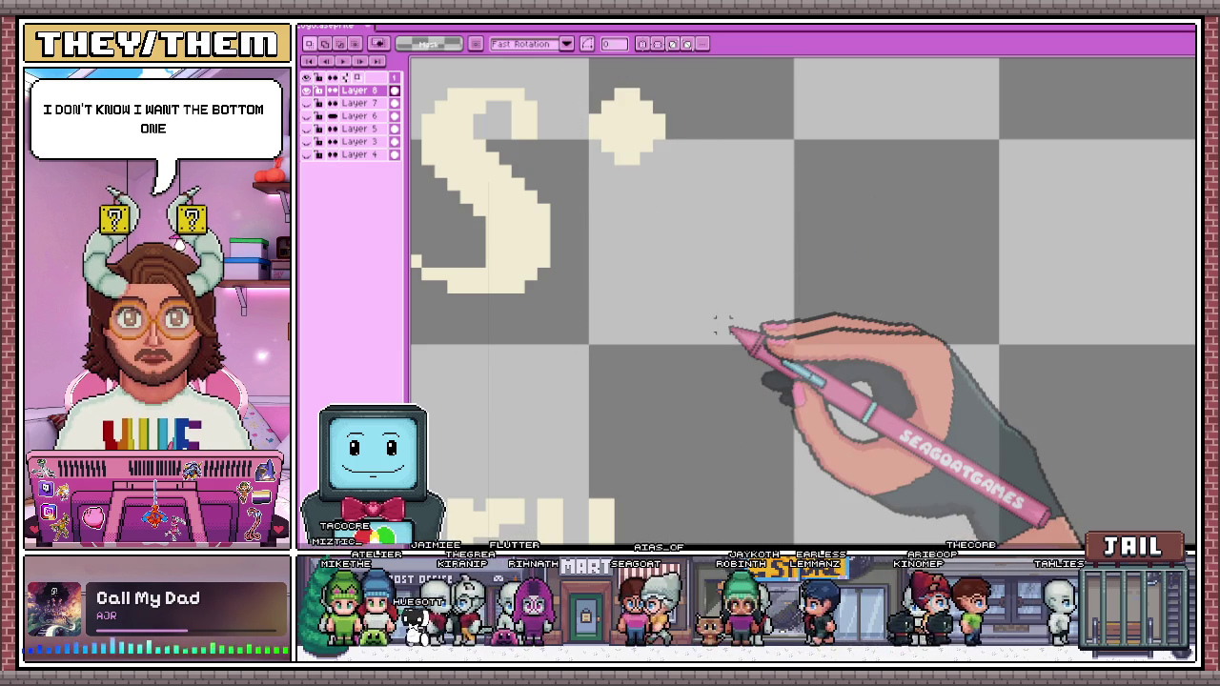
{"action": "left_click_drag", "start_coordinate": [573, 73], "coordinate": [718, 179]}
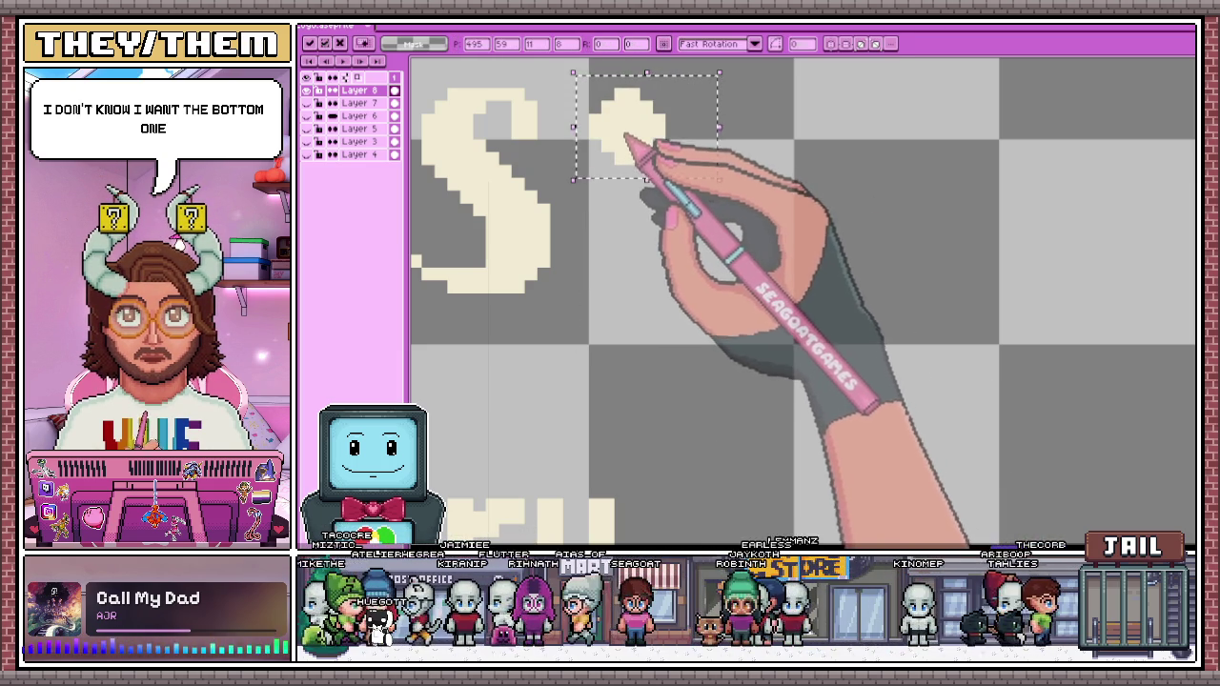
{"action": "left_click_drag", "start_coordinate": [626, 136], "coordinate": [641, 257]}
{"action": "scroll", "coordinate": [752, 153], "scroll_direction": "down", "scroll_amount": 2}
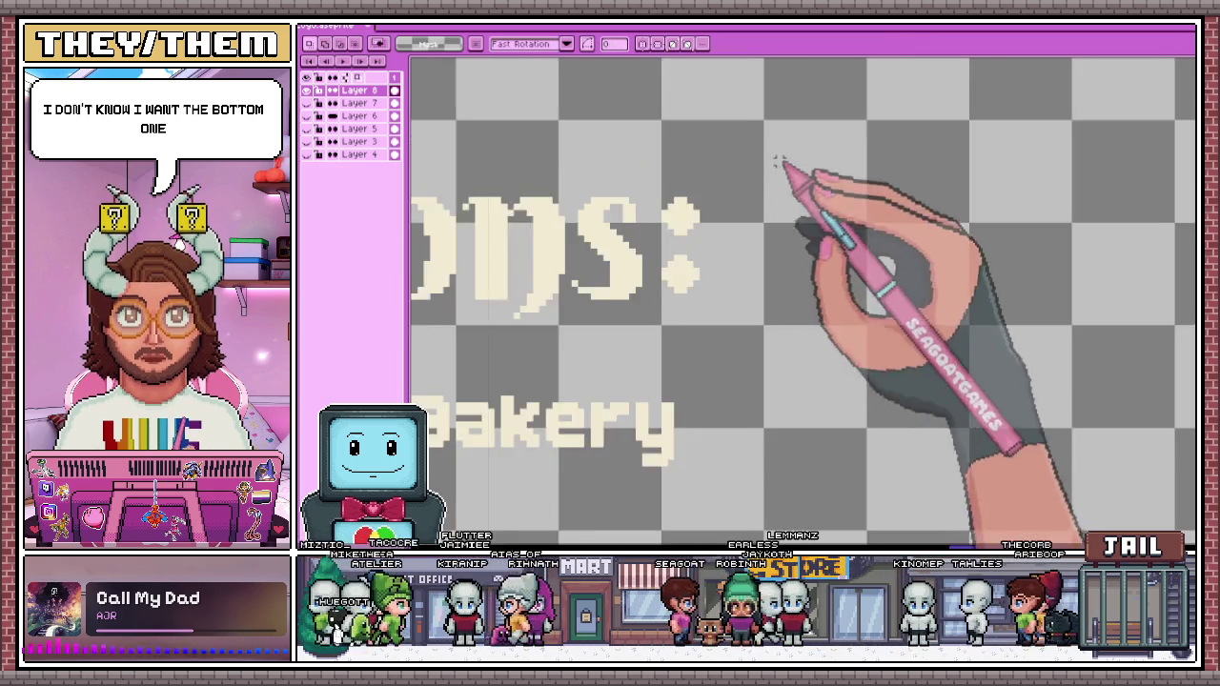
{"action": "scroll", "coordinate": [693, 239], "scroll_direction": "up", "scroll_amount": 1}
{"action": "scroll", "coordinate": [677, 257], "scroll_direction": "up", "scroll_amount": 2}
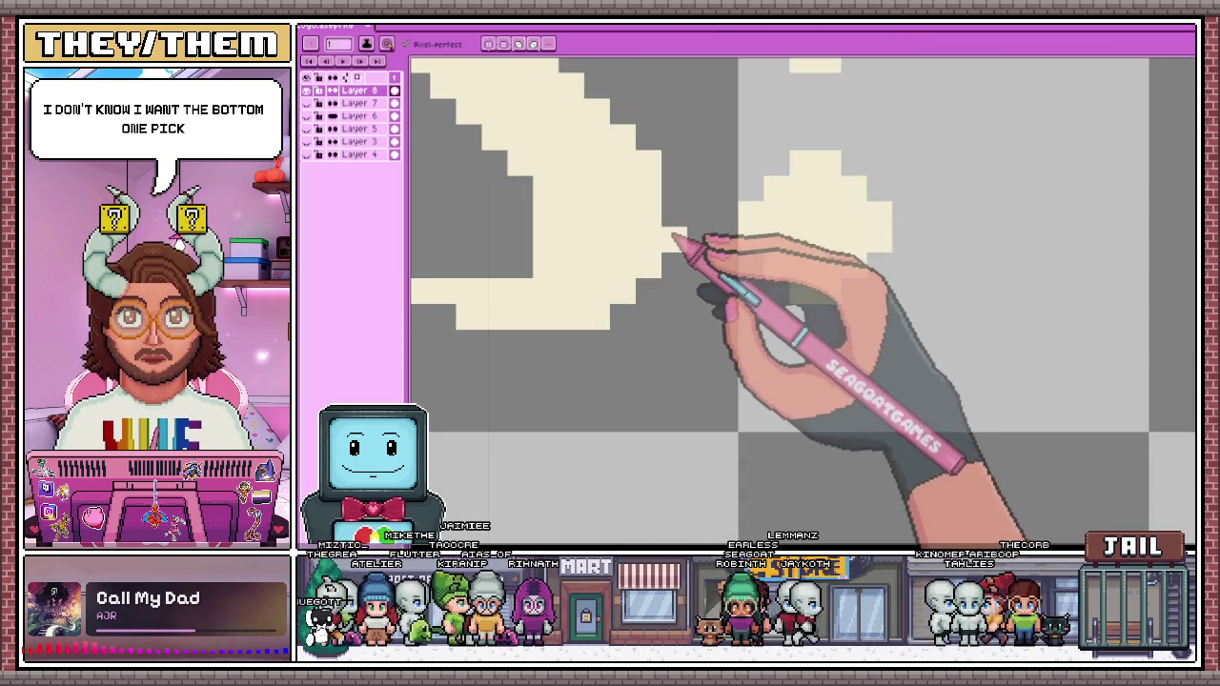
{"action": "scroll", "coordinate": [672, 207], "scroll_direction": "down", "scroll_amount": 2}
{"action": "scroll", "coordinate": [676, 177], "scroll_direction": "down", "scroll_amount": 1}
{"action": "scroll", "coordinate": [702, 266], "scroll_direction": "down", "scroll_amount": 1}
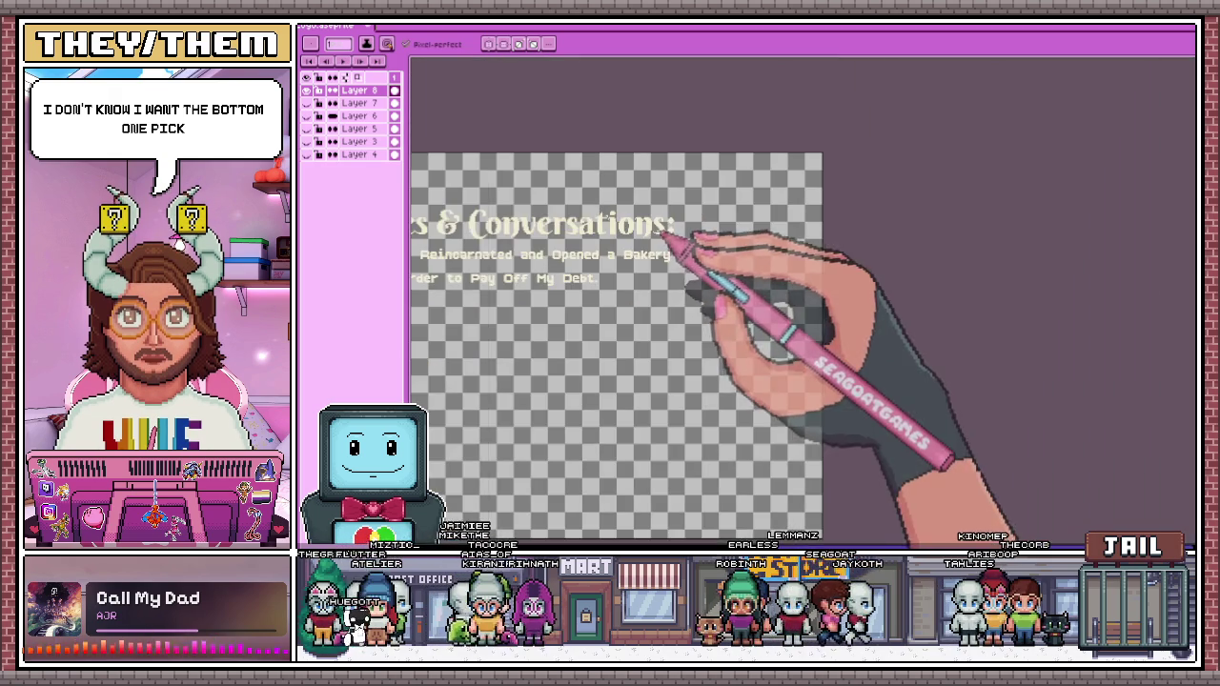
{"action": "scroll", "coordinate": [680, 239], "scroll_direction": "up", "scroll_amount": 1}
{"action": "scroll", "coordinate": [660, 243], "scroll_direction": "up", "scroll_amount": 2}
{"action": "scroll", "coordinate": [684, 212], "scroll_direction": "up", "scroll_amount": 2}
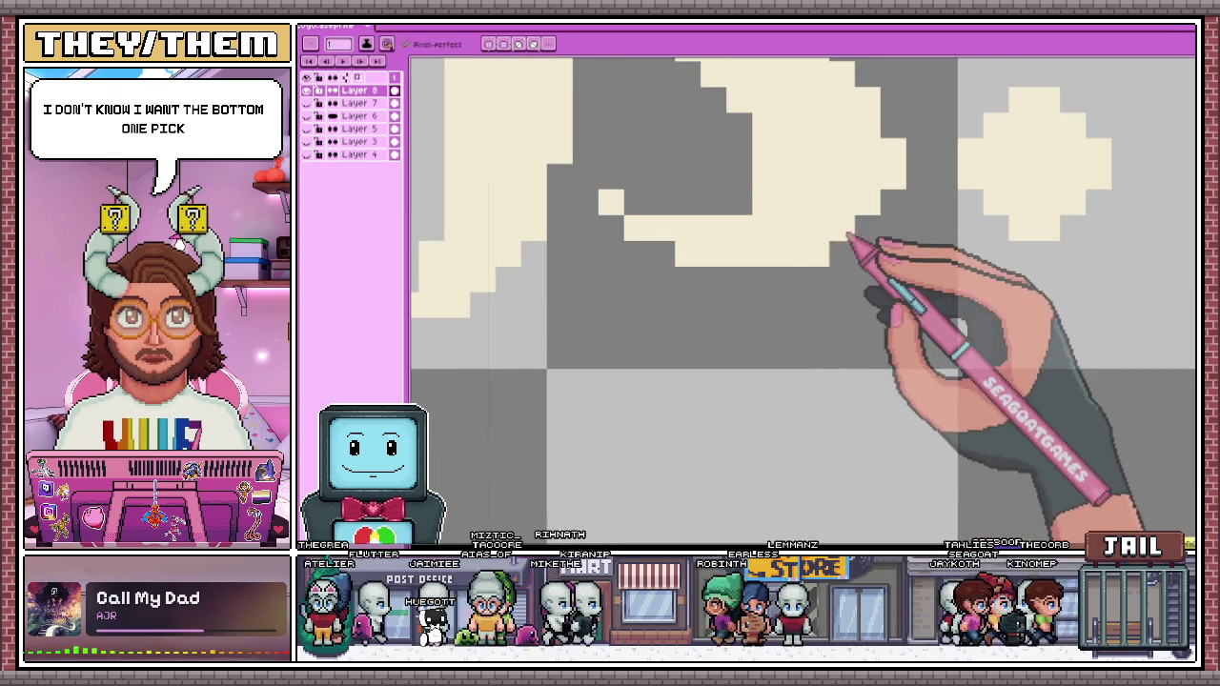
{"action": "scroll", "coordinate": [775, 286], "scroll_direction": "down", "scroll_amount": 2}
{"action": "scroll", "coordinate": [817, 291], "scroll_direction": "down", "scroll_amount": 1}
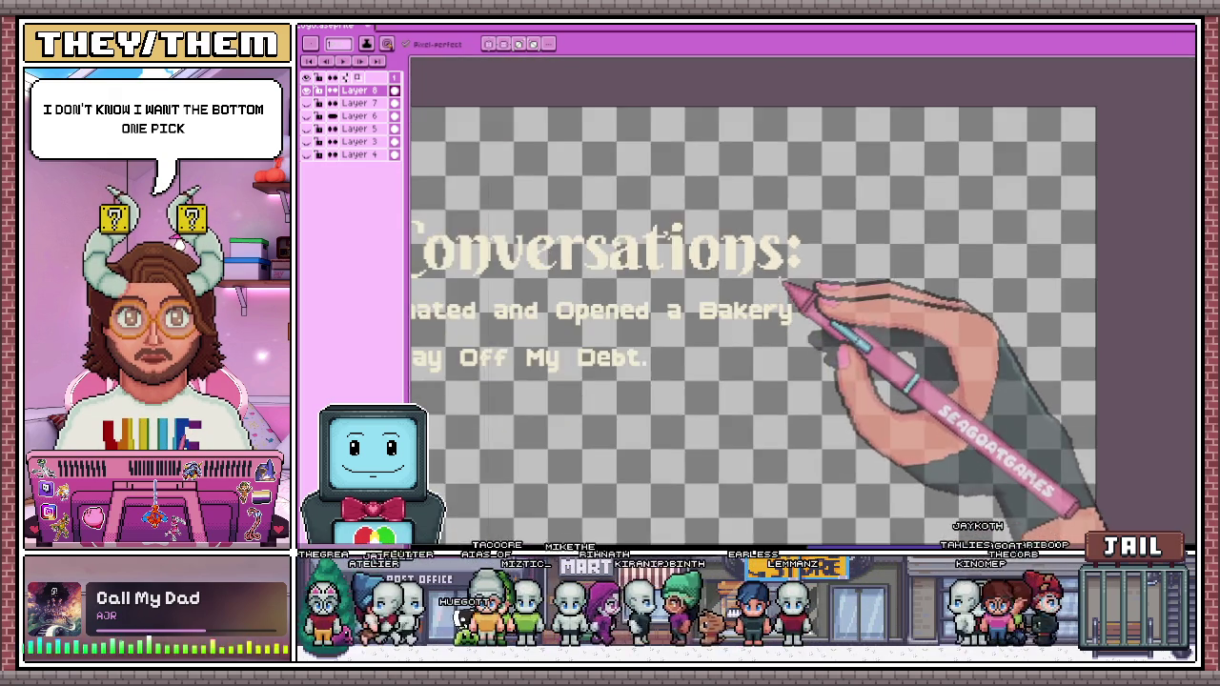
{"action": "scroll", "coordinate": [789, 272], "scroll_direction": "up", "scroll_amount": 1}
{"action": "scroll", "coordinate": [774, 263], "scroll_direction": "up", "scroll_amount": 1}
{"action": "scroll", "coordinate": [772, 264], "scroll_direction": "up", "scroll_amount": 2}
{"action": "scroll", "coordinate": [817, 95], "scroll_direction": "down", "scroll_amount": 2}
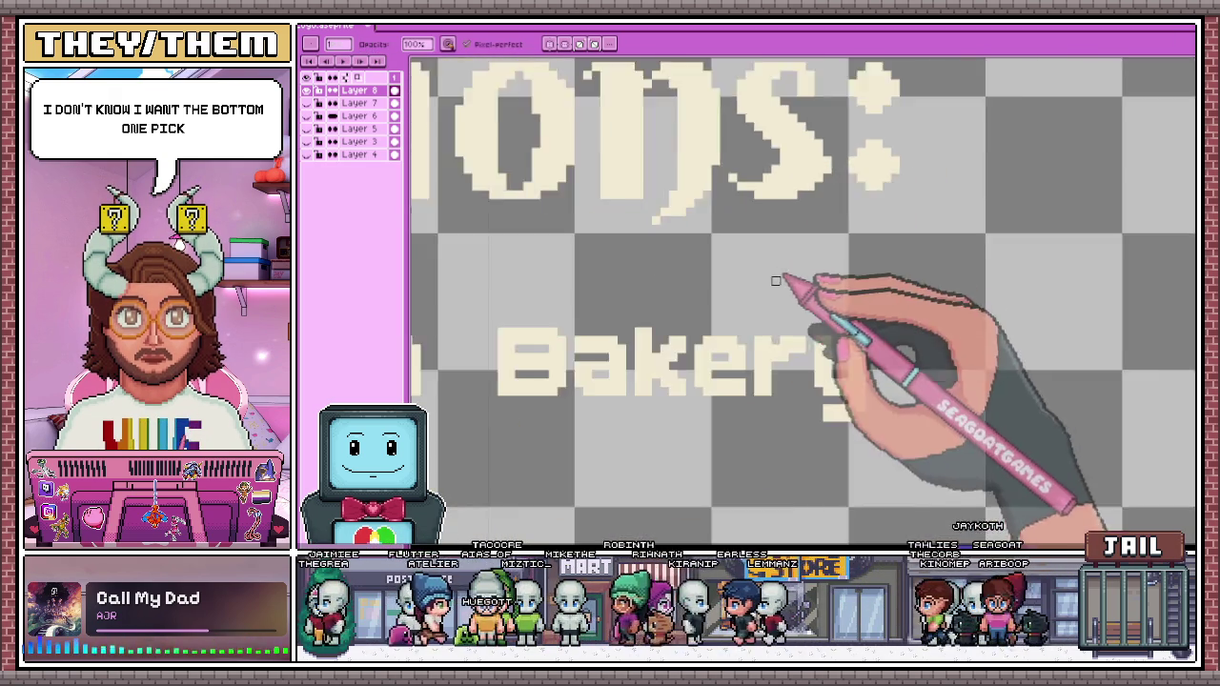
{"action": "scroll", "coordinate": [790, 272], "scroll_direction": "down", "scroll_amount": 1}
{"action": "scroll", "coordinate": [804, 177], "scroll_direction": "up", "scroll_amount": 3}
{"action": "key", "text": "e"}
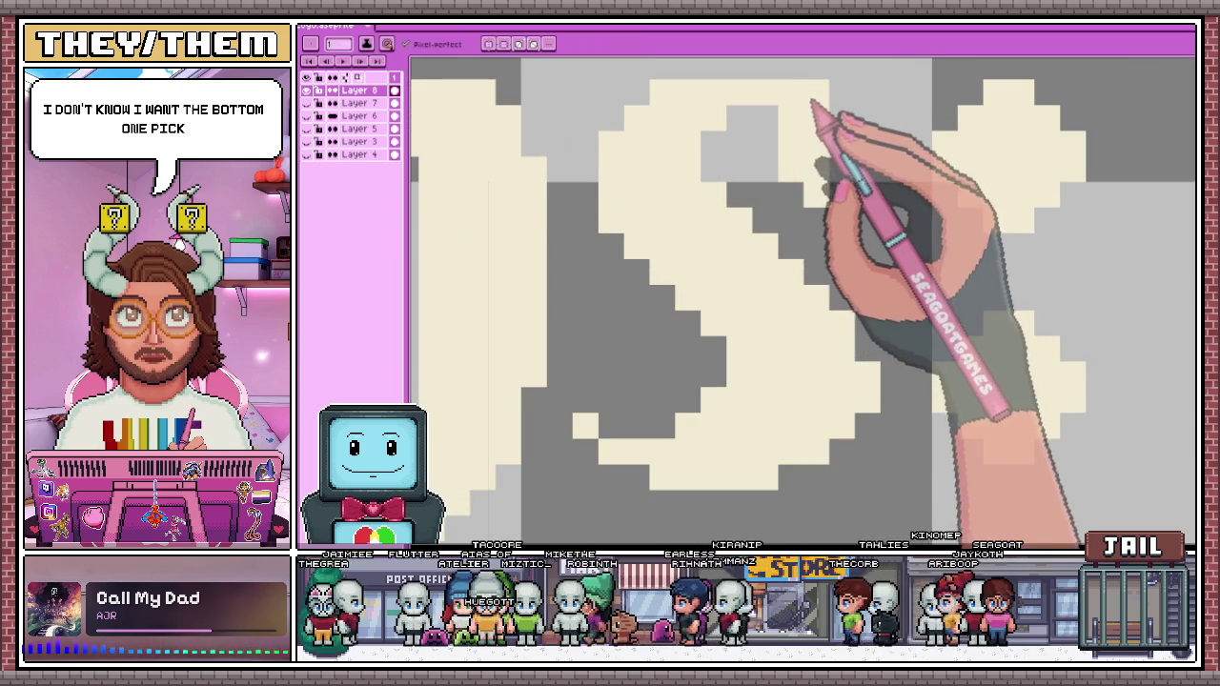
{"action": "scroll", "coordinate": [791, 191], "scroll_direction": "down", "scroll_amount": 2}
{"action": "scroll", "coordinate": [770, 178], "scroll_direction": "up", "scroll_amount": 1}
{"action": "scroll", "coordinate": [763, 180], "scroll_direction": "up", "scroll_amount": 1}
{"action": "scroll", "coordinate": [748, 219], "scroll_direction": "down", "scroll_amount": 2}
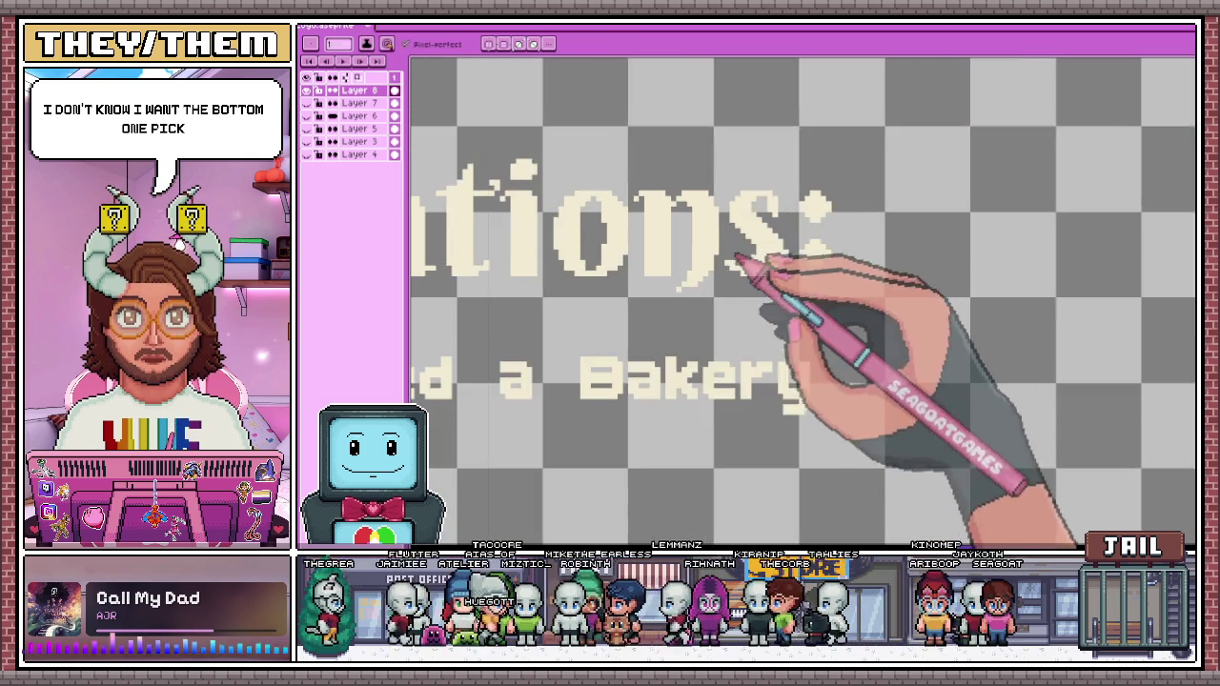
{"action": "scroll", "coordinate": [741, 232], "scroll_direction": "up", "scroll_amount": 2}
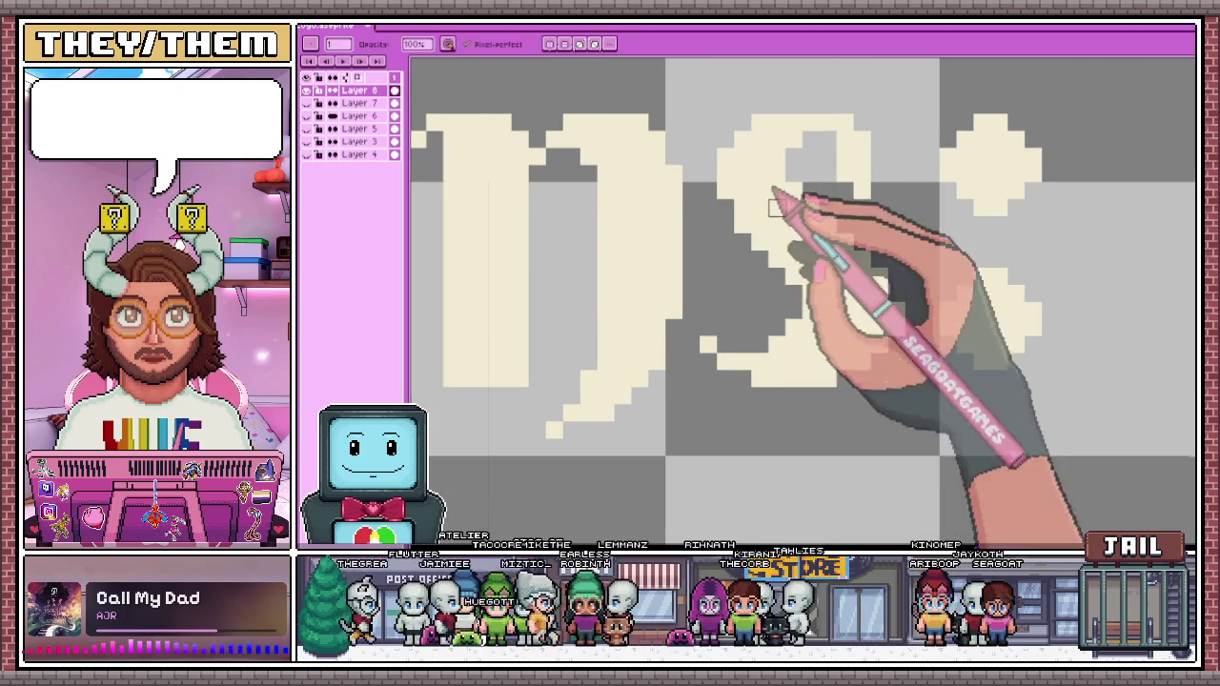
{"action": "scroll", "coordinate": [777, 174], "scroll_direction": "down", "scroll_amount": 3}
{"action": "scroll", "coordinate": [816, 321], "scroll_direction": "up", "scroll_amount": 1}
{"action": "scroll", "coordinate": [805, 299], "scroll_direction": "up", "scroll_amount": 2}
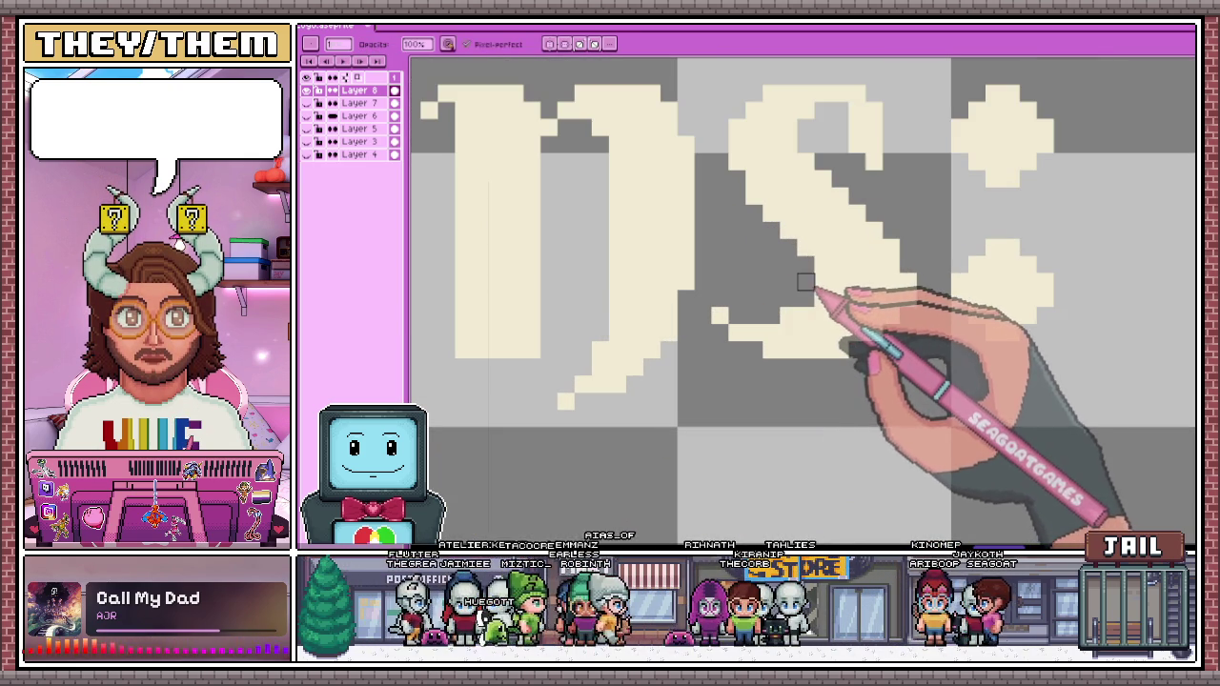
{"action": "scroll", "coordinate": [810, 295], "scroll_direction": "down", "scroll_amount": 2}
{"action": "scroll", "coordinate": [839, 353], "scroll_direction": "down", "scroll_amount": 2}
{"action": "scroll", "coordinate": [863, 386], "scroll_direction": "down", "scroll_amount": 1}
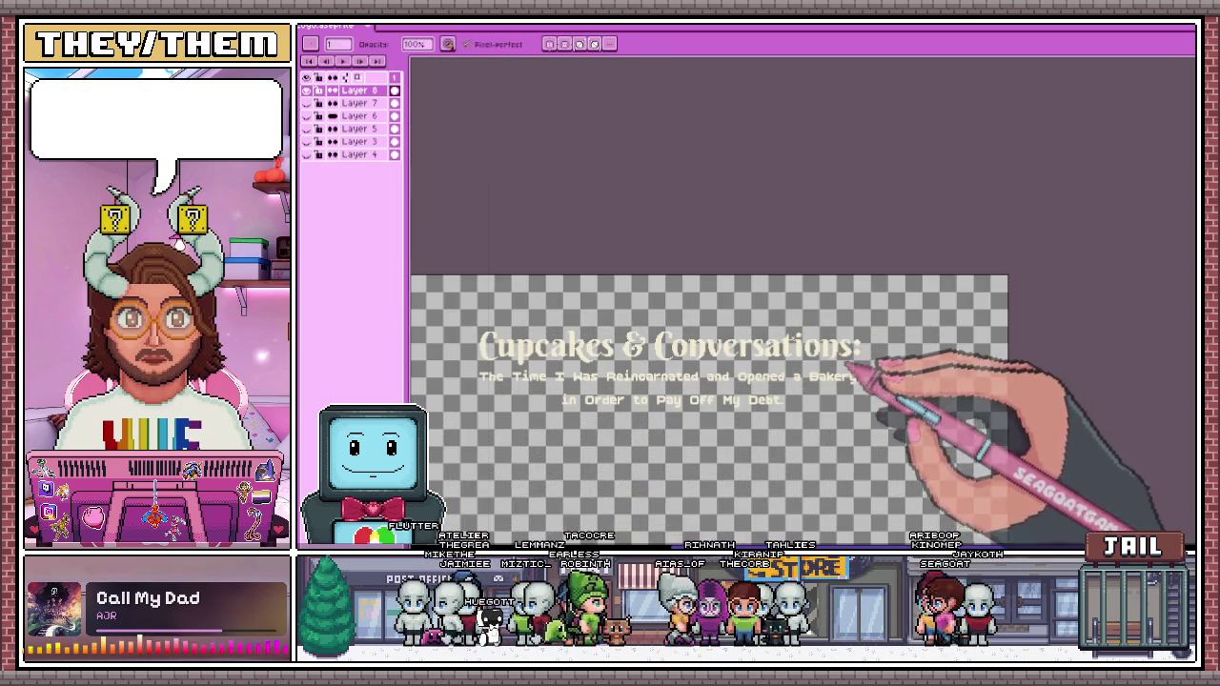
{"action": "scroll", "coordinate": [853, 363], "scroll_direction": "up", "scroll_amount": 3}
{"action": "scroll", "coordinate": [866, 341], "scroll_direction": "up", "scroll_amount": 1}
{"action": "scroll", "coordinate": [871, 347], "scroll_direction": "down", "scroll_amount": 2}
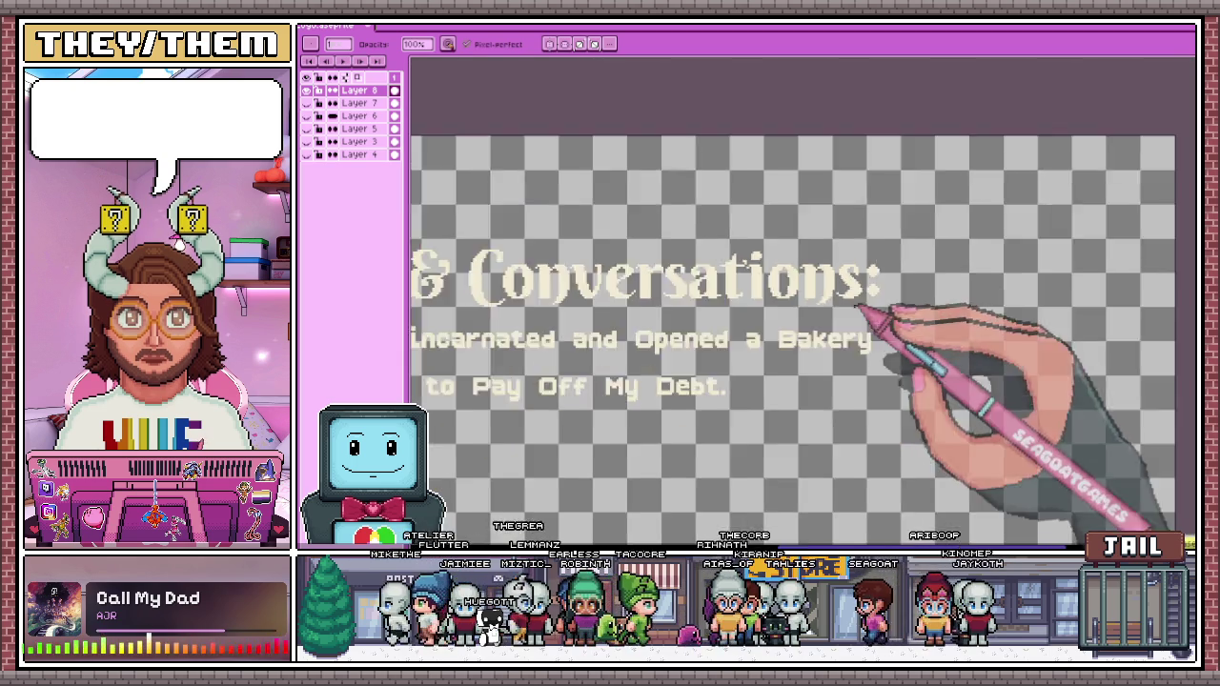
{"action": "scroll", "coordinate": [734, 314], "scroll_direction": "left", "scroll_amount": 5}
{"action": "scroll", "coordinate": [860, 281], "scroll_direction": "up", "scroll_amount": 4}
{"action": "scroll", "coordinate": [861, 281], "scroll_direction": "up", "scroll_amount": 2}
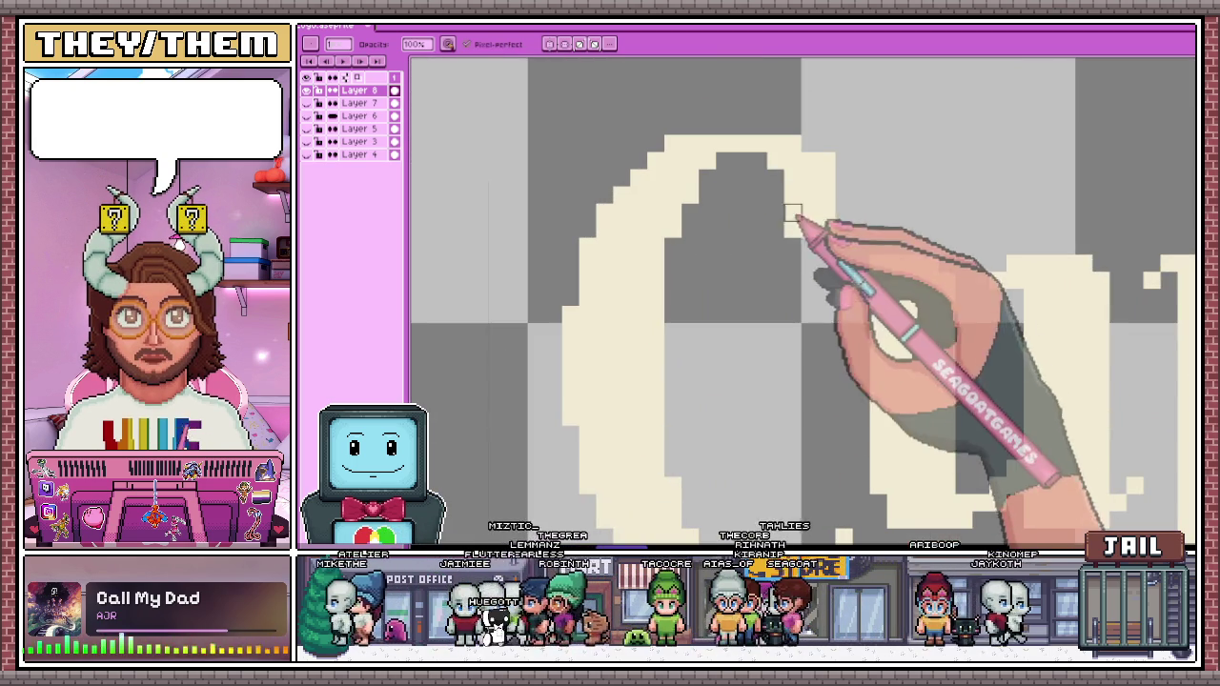
{"action": "scroll", "coordinate": [817, 254], "scroll_direction": "down", "scroll_amount": 3}
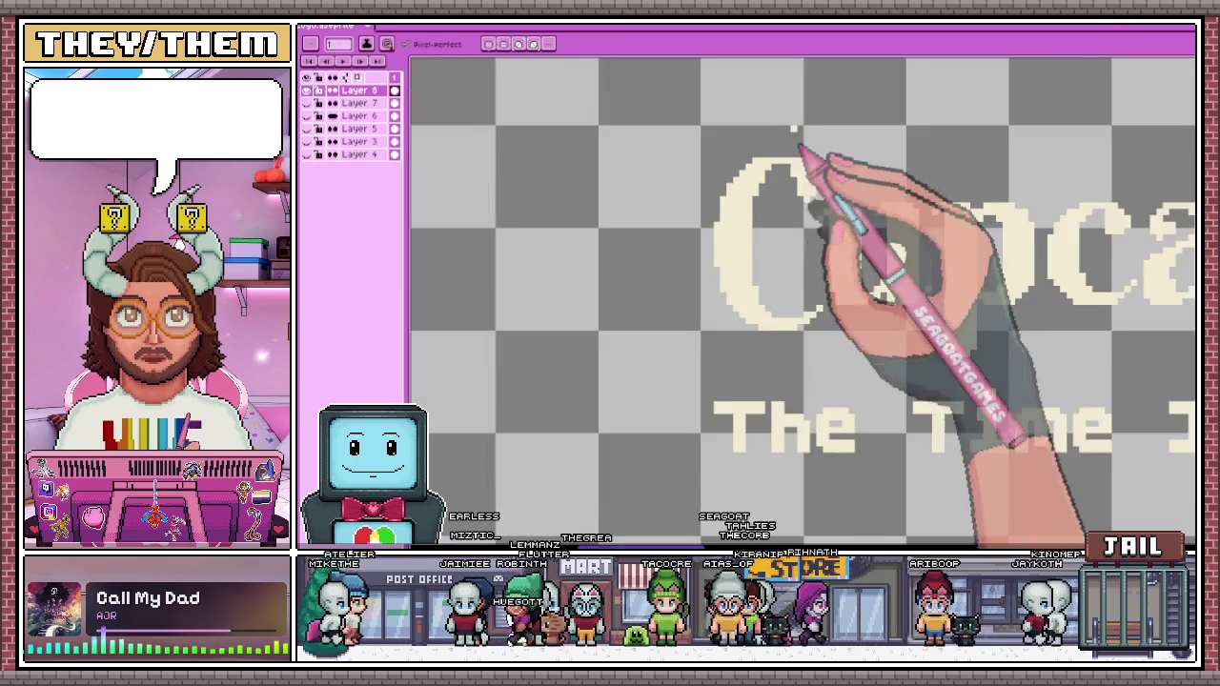
{"action": "scroll", "coordinate": [794, 131], "scroll_direction": "down", "scroll_amount": 2}
{"action": "scroll", "coordinate": [798, 239], "scroll_direction": "down", "scroll_amount": 3}
{"action": "scroll", "coordinate": [811, 286], "scroll_direction": "up", "scroll_amount": 3}
{"action": "scroll", "coordinate": [817, 258], "scroll_direction": "up", "scroll_amount": 2}
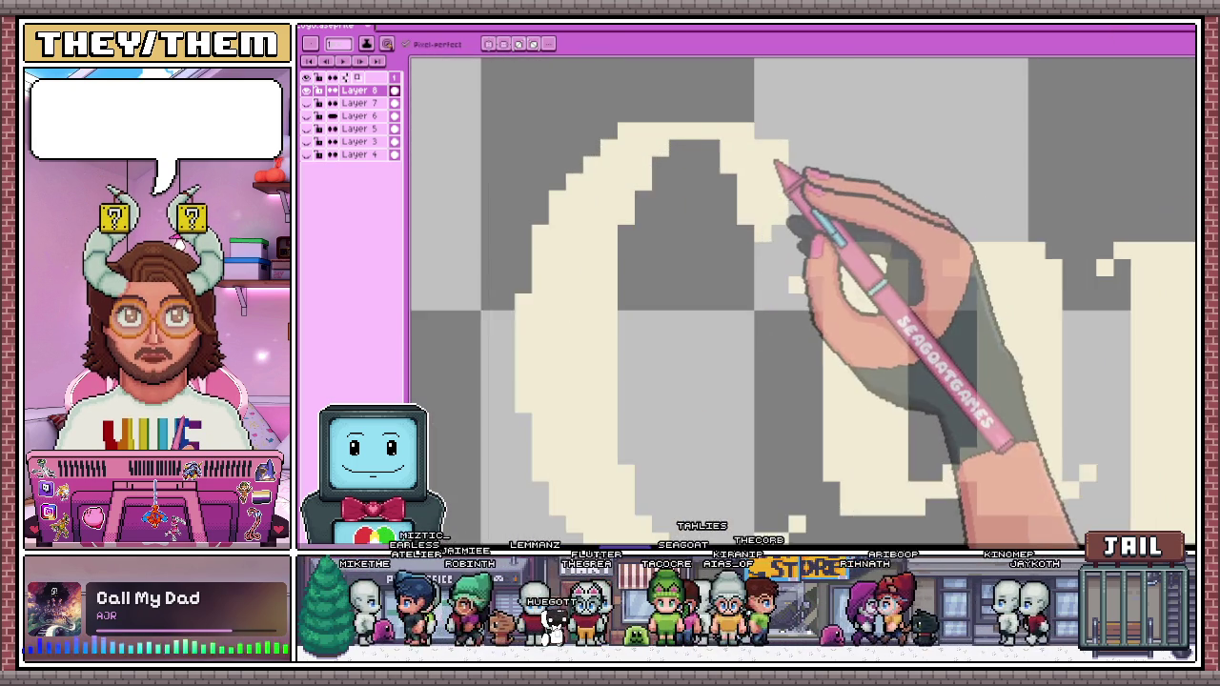
{"action": "scroll", "coordinate": [782, 169], "scroll_direction": "down", "scroll_amount": 1}
{"action": "scroll", "coordinate": [800, 183], "scroll_direction": "down", "scroll_amount": 2}
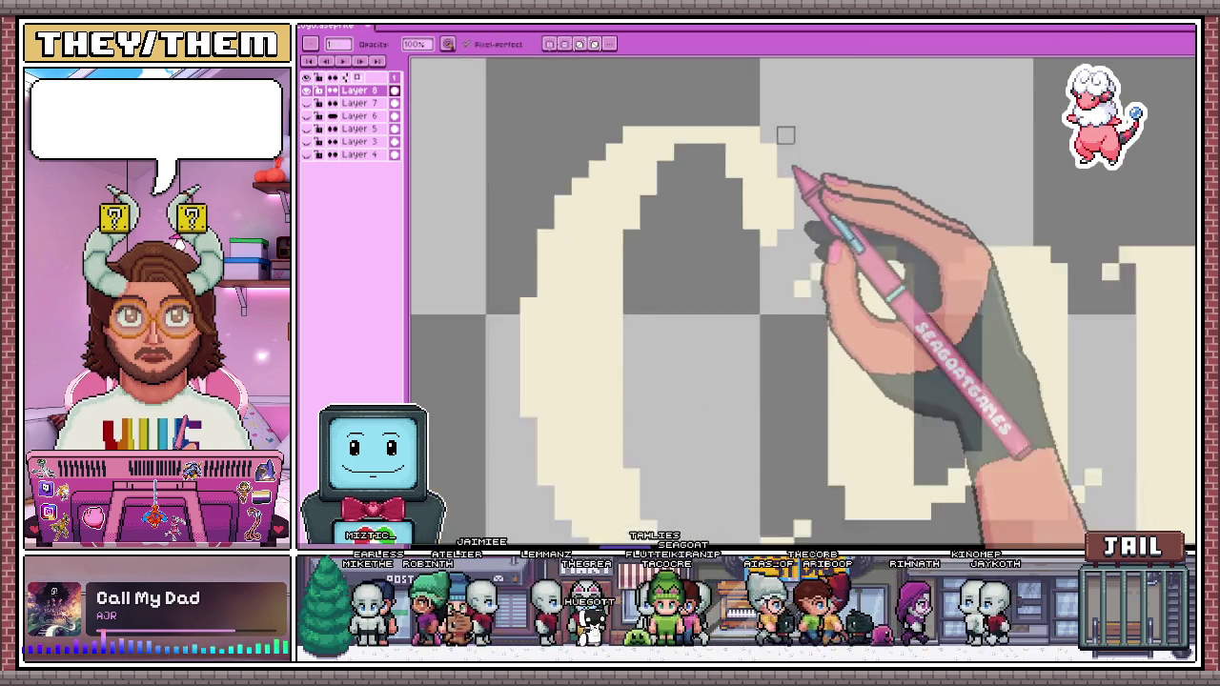
{"action": "scroll", "coordinate": [753, 219], "scroll_direction": "down", "scroll_amount": 3}
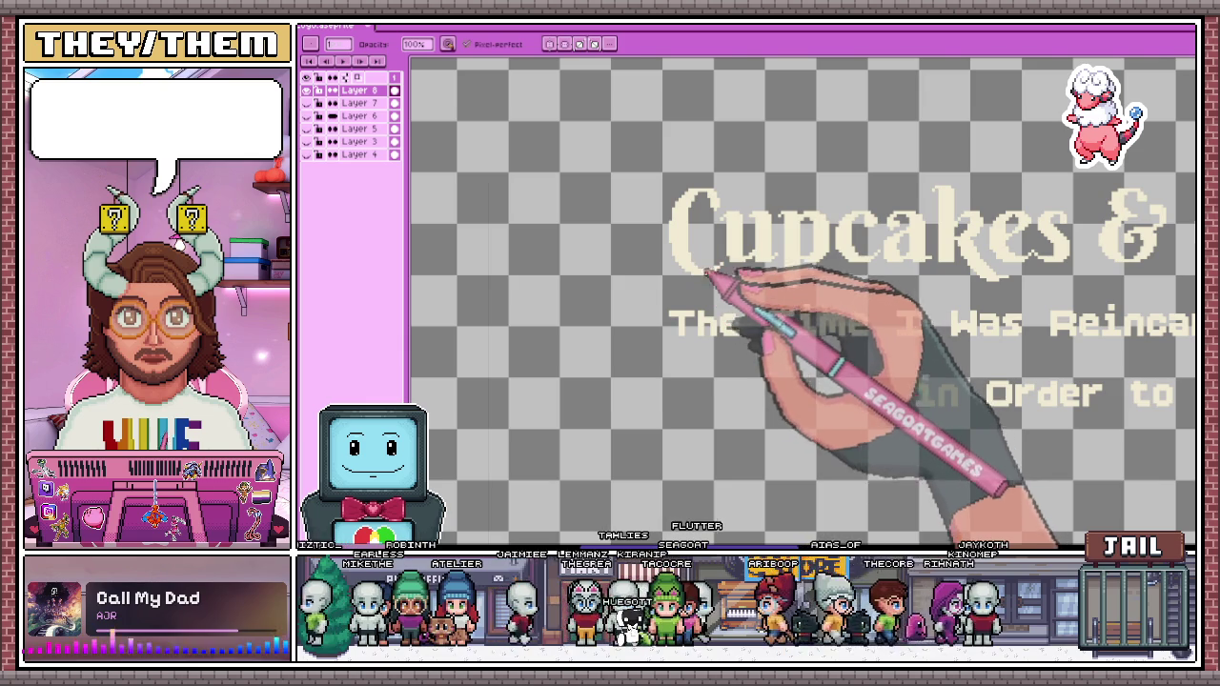
{"action": "scroll", "coordinate": [675, 220], "scroll_direction": "up", "scroll_amount": 1}
{"action": "scroll", "coordinate": [721, 193], "scroll_direction": "down", "scroll_amount": 2}
{"action": "scroll", "coordinate": [697, 239], "scroll_direction": "up", "scroll_amount": 2}
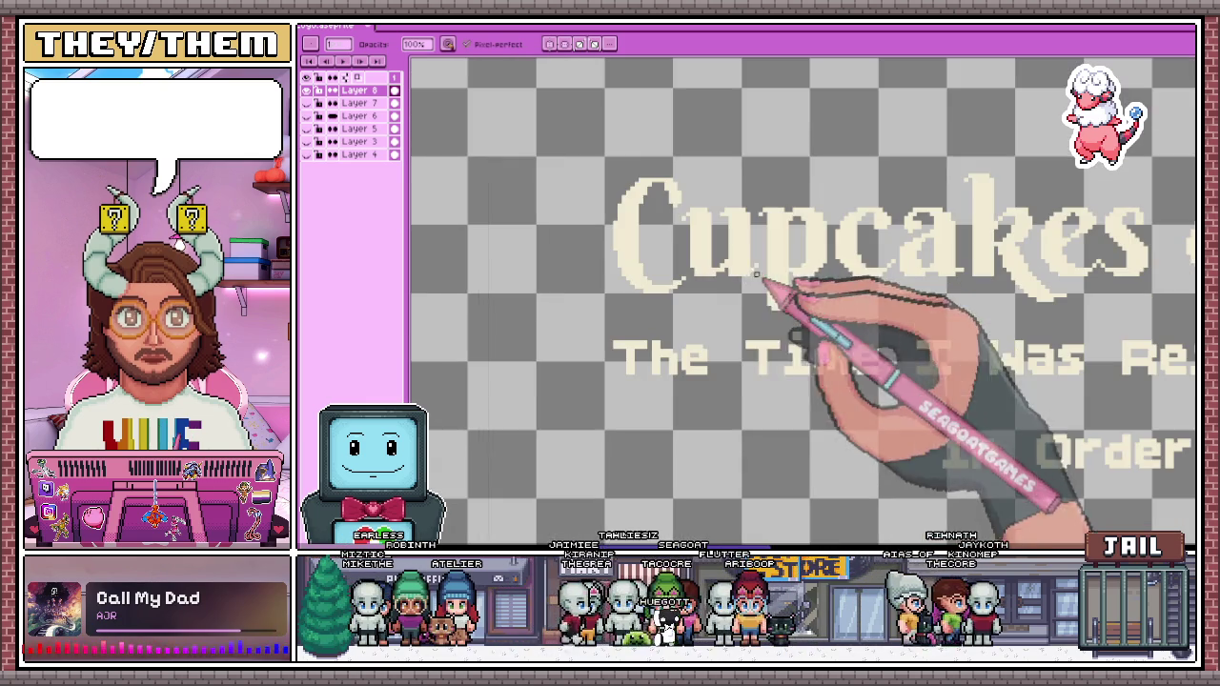
{"action": "scroll", "coordinate": [654, 214], "scroll_direction": "down", "scroll_amount": 2}
{"action": "scroll", "coordinate": [739, 267], "scroll_direction": "up", "scroll_amount": 1}
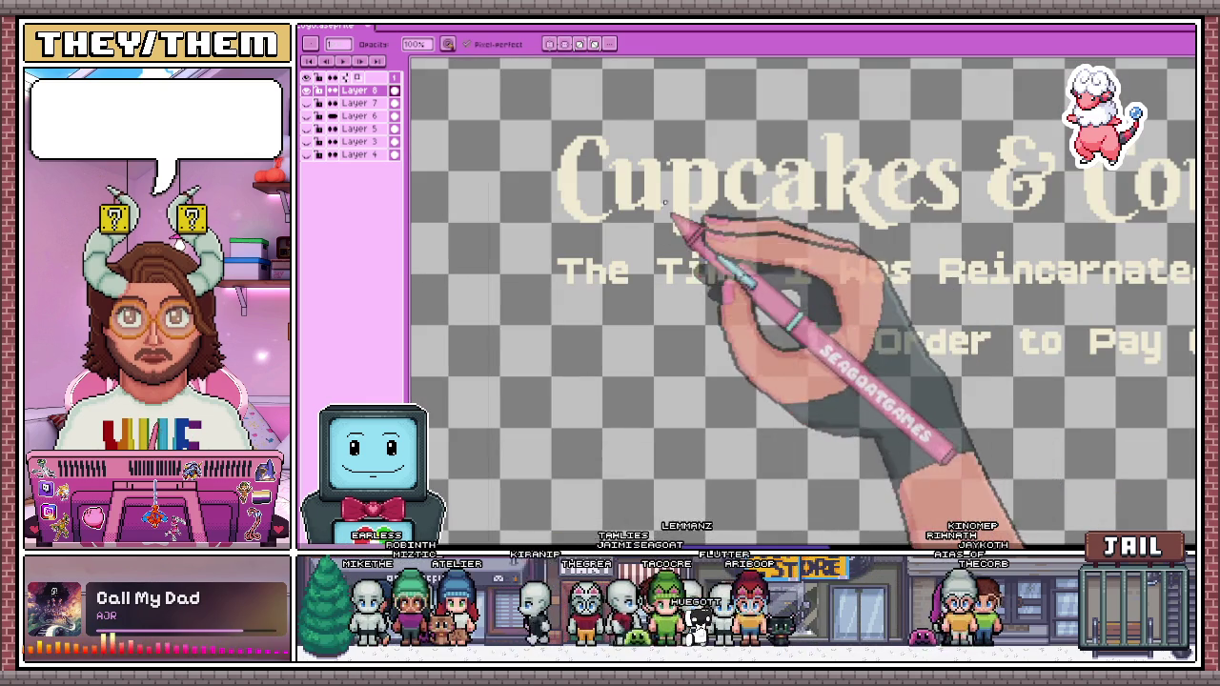
{"action": "scroll", "coordinate": [665, 202], "scroll_direction": "up", "scroll_amount": 1}
{"action": "scroll", "coordinate": [720, 258], "scroll_direction": "up", "scroll_amount": 1}
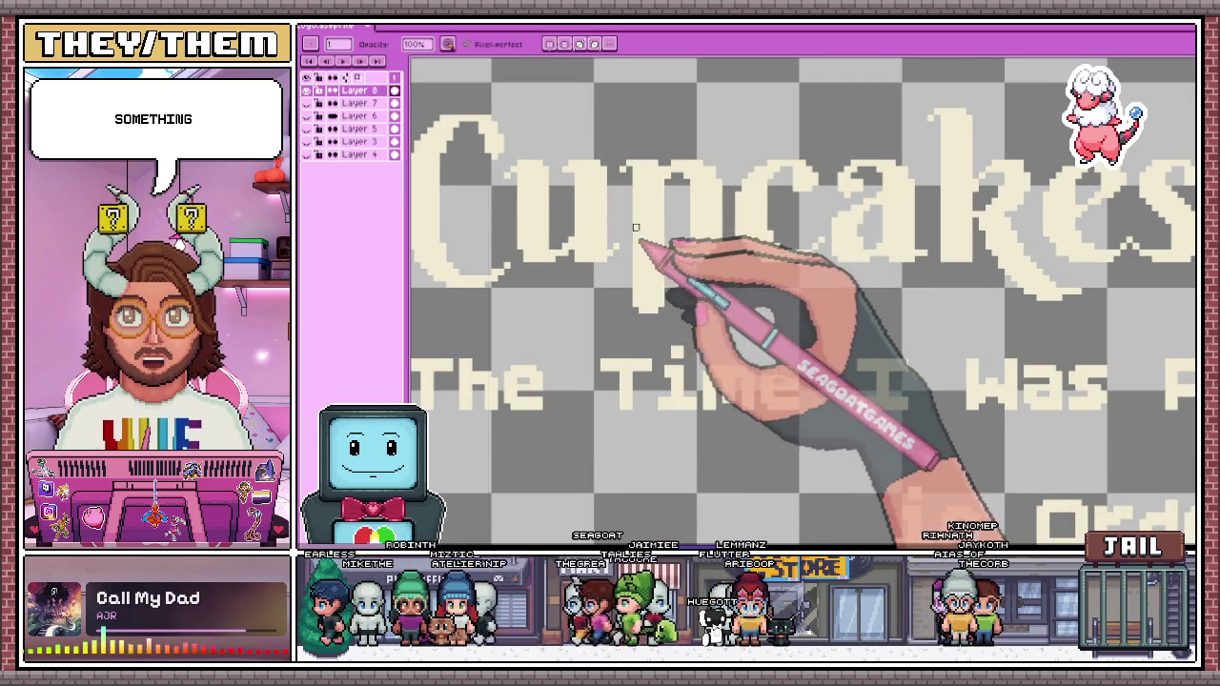
{"action": "scroll", "coordinate": [635, 227], "scroll_direction": "down", "scroll_amount": 1}
{"action": "scroll", "coordinate": [591, 190], "scroll_direction": "up", "scroll_amount": 2}
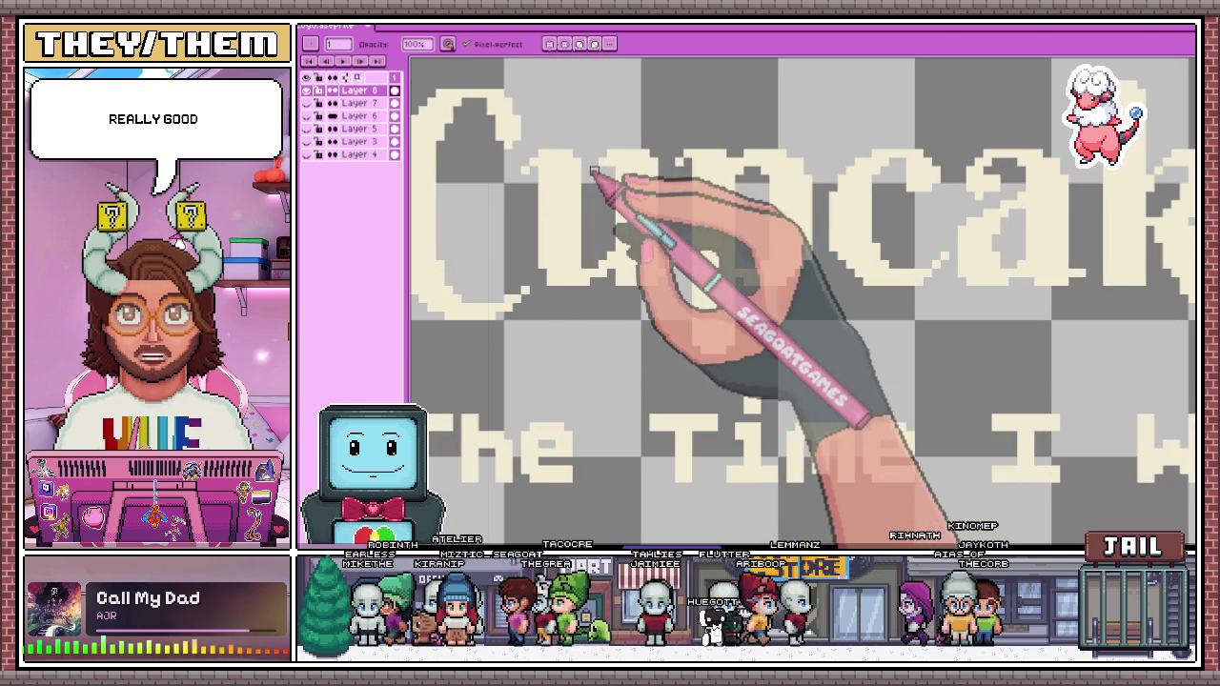
{"action": "scroll", "coordinate": [593, 172], "scroll_direction": "up", "scroll_amount": 1}
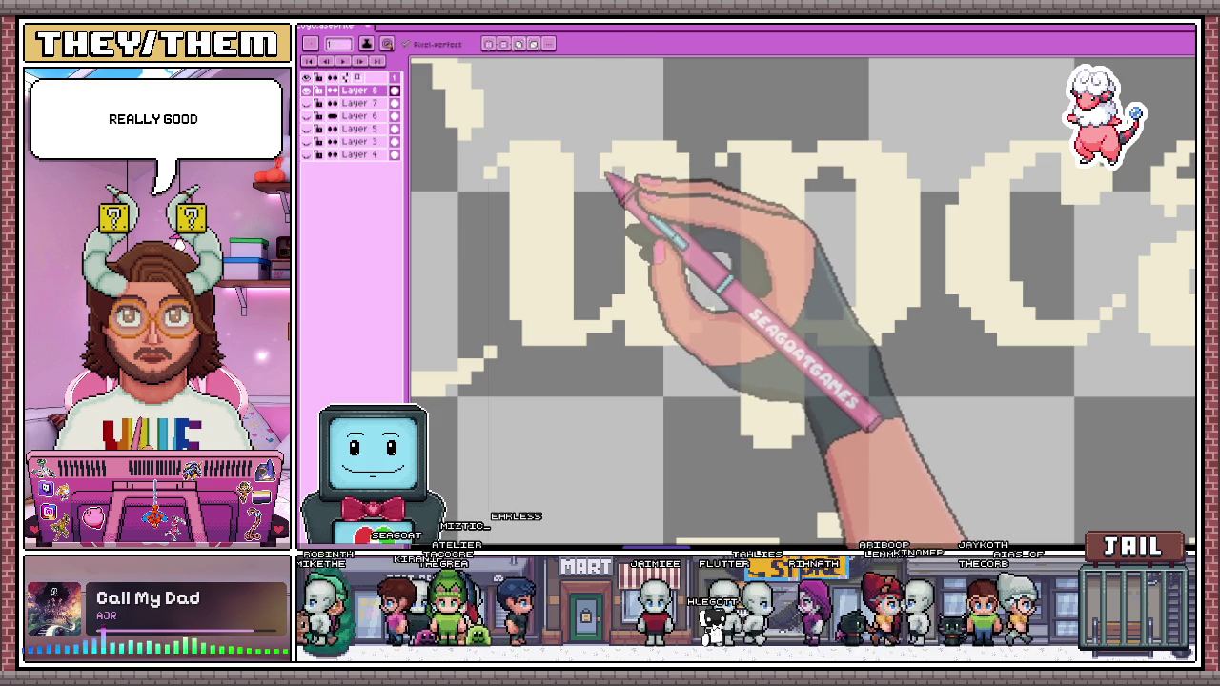
{"action": "scroll", "coordinate": [668, 205], "scroll_direction": "down", "scroll_amount": 2}
{"action": "scroll", "coordinate": [634, 237], "scroll_direction": "down", "scroll_amount": 2}
{"action": "scroll", "coordinate": [661, 251], "scroll_direction": "up", "scroll_amount": 1}
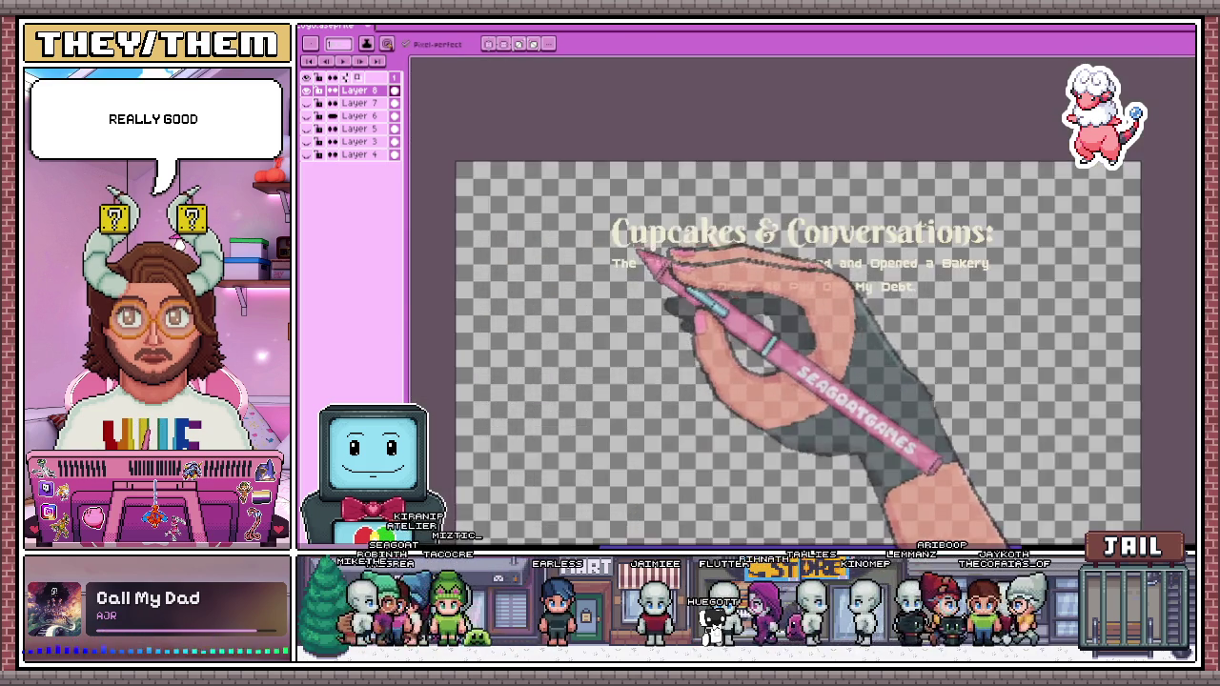
{"action": "scroll", "coordinate": [626, 273], "scroll_direction": "up", "scroll_amount": 2}
{"action": "scroll", "coordinate": [625, 272], "scroll_direction": "up", "scroll_amount": 1}
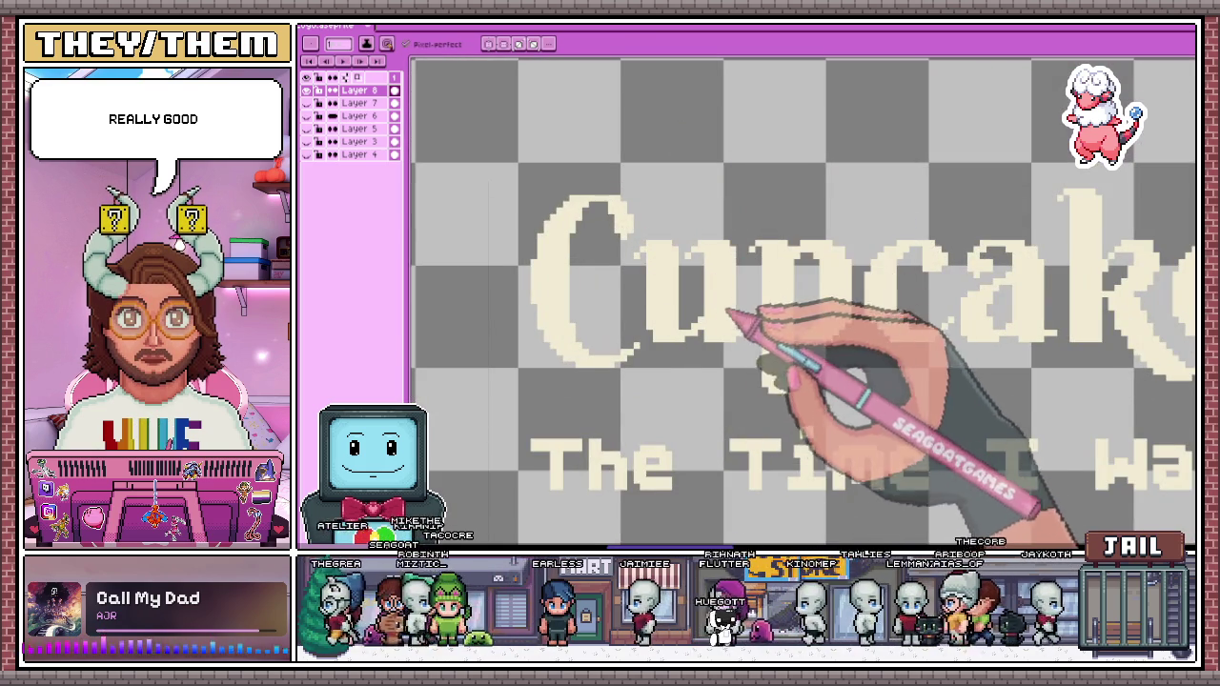
{"action": "scroll", "coordinate": [736, 305], "scroll_direction": "up", "scroll_amount": 1}
{"action": "scroll", "coordinate": [695, 327], "scroll_direction": "up", "scroll_amount": 1}
{"action": "scroll", "coordinate": [648, 286], "scroll_direction": "down", "scroll_amount": 2}
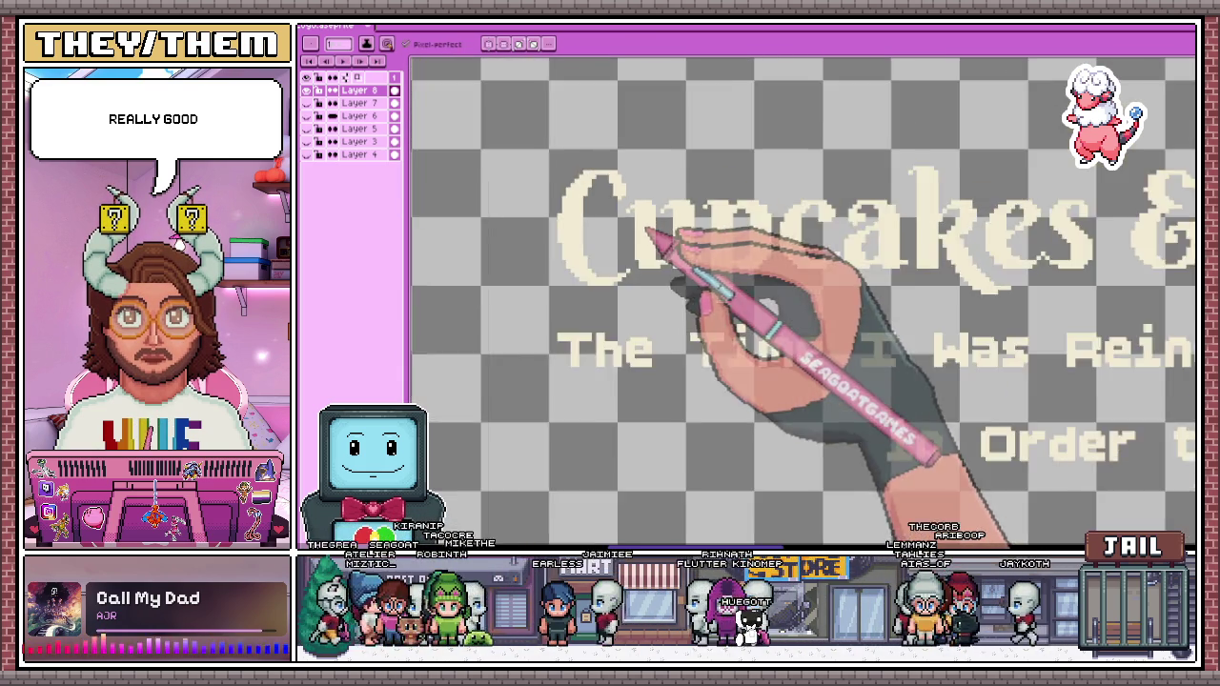
{"action": "scroll", "coordinate": [635, 273], "scroll_direction": "up", "scroll_amount": 1}
{"action": "scroll", "coordinate": [654, 295], "scroll_direction": "down", "scroll_amount": 1}
{"action": "scroll", "coordinate": [667, 310], "scroll_direction": "down", "scroll_amount": 2}
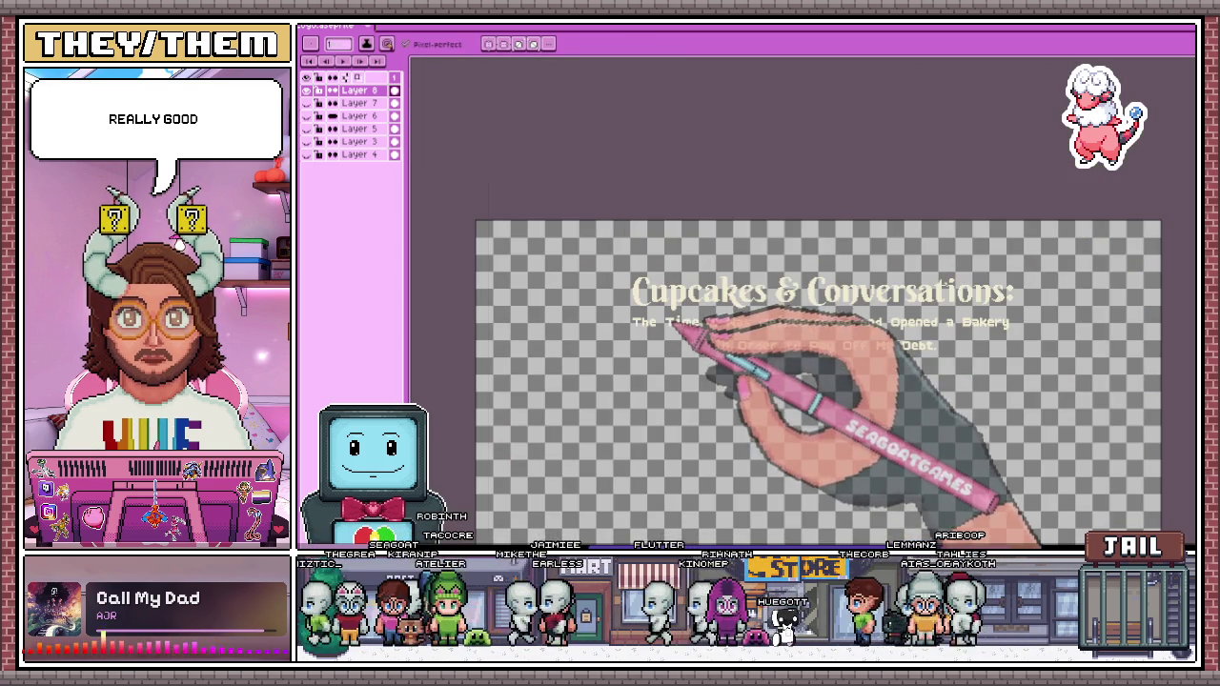
{"action": "scroll", "coordinate": [684, 323], "scroll_direction": "up", "scroll_amount": 2}
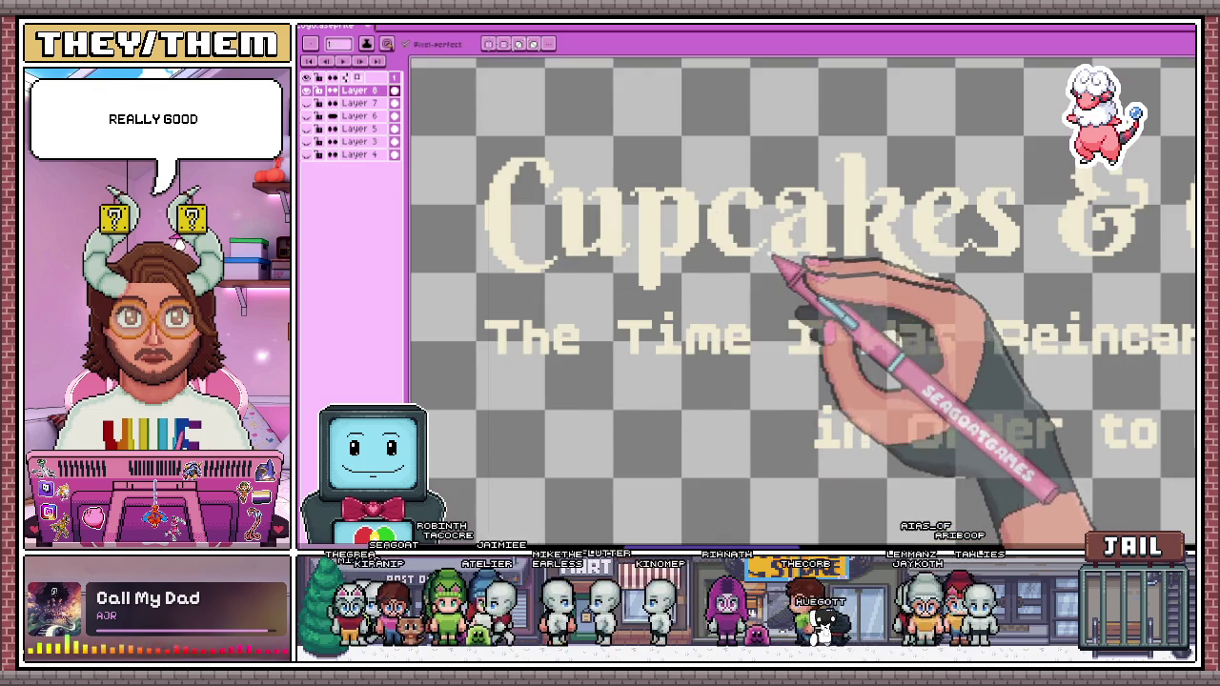
{"action": "scroll", "coordinate": [774, 263], "scroll_direction": "up", "scroll_amount": 3}
{"action": "scroll", "coordinate": [768, 321], "scroll_direction": "down", "scroll_amount": 2}
{"action": "scroll", "coordinate": [771, 333], "scroll_direction": "down", "scroll_amount": 1}
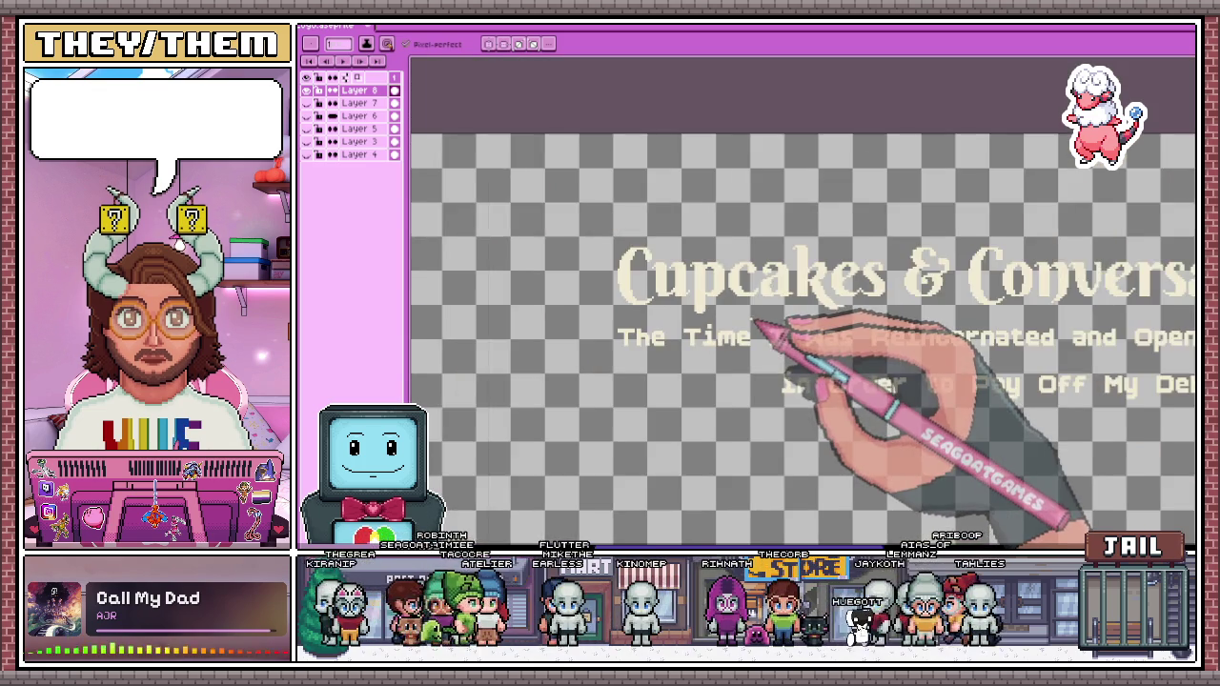
{"action": "scroll", "coordinate": [790, 332], "scroll_direction": "down", "scroll_amount": 1}
{"action": "scroll", "coordinate": [763, 312], "scroll_direction": "up", "scroll_amount": 2}
{"action": "scroll", "coordinate": [760, 313], "scroll_direction": "up", "scroll_amount": 2}
{"action": "scroll", "coordinate": [743, 245], "scroll_direction": "up", "scroll_amount": 2}
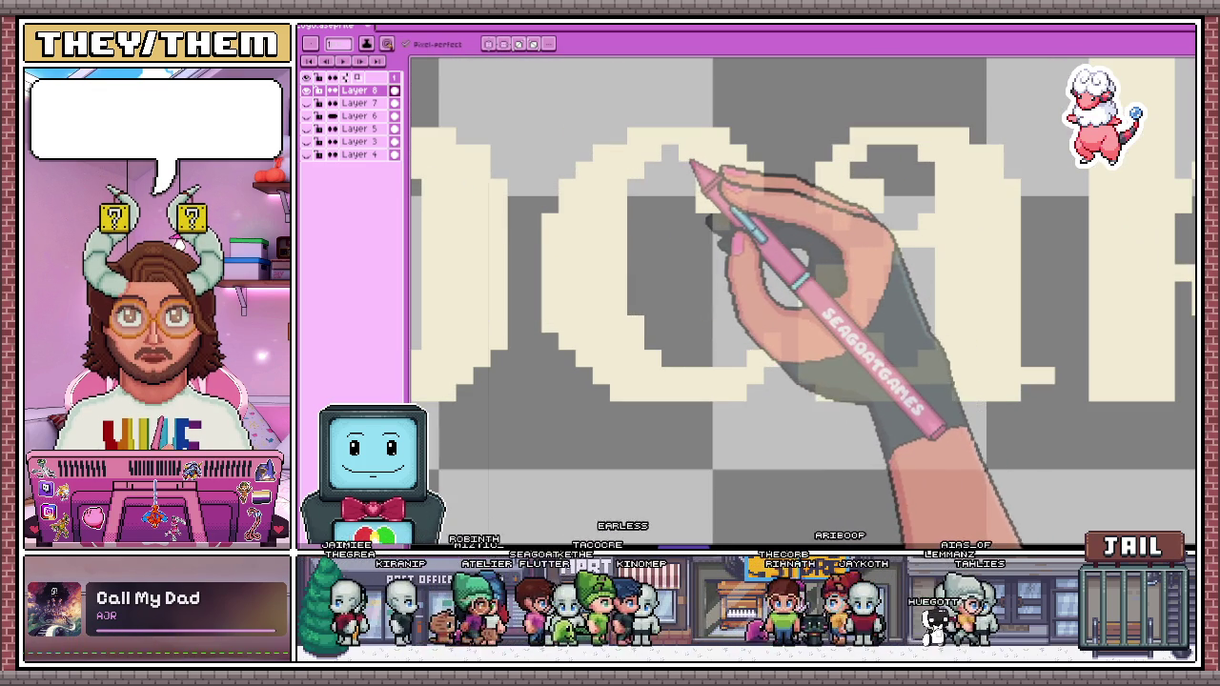
{"action": "scroll", "coordinate": [753, 248], "scroll_direction": "down", "scroll_amount": 3}
{"action": "scroll", "coordinate": [768, 281], "scroll_direction": "down", "scroll_amount": 2}
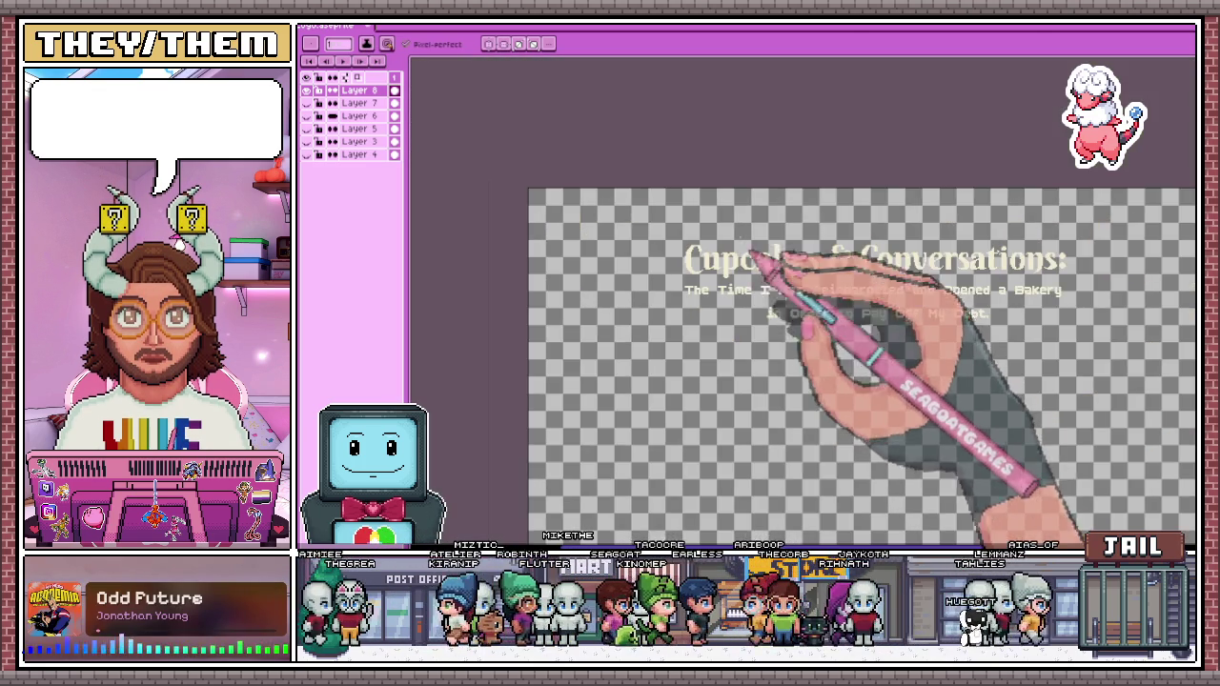
{"action": "scroll", "coordinate": [754, 256], "scroll_direction": "up", "scroll_amount": 2}
{"action": "scroll", "coordinate": [771, 231], "scroll_direction": "up", "scroll_amount": 2}
{"action": "scroll", "coordinate": [791, 162], "scroll_direction": "up", "scroll_amount": 1}
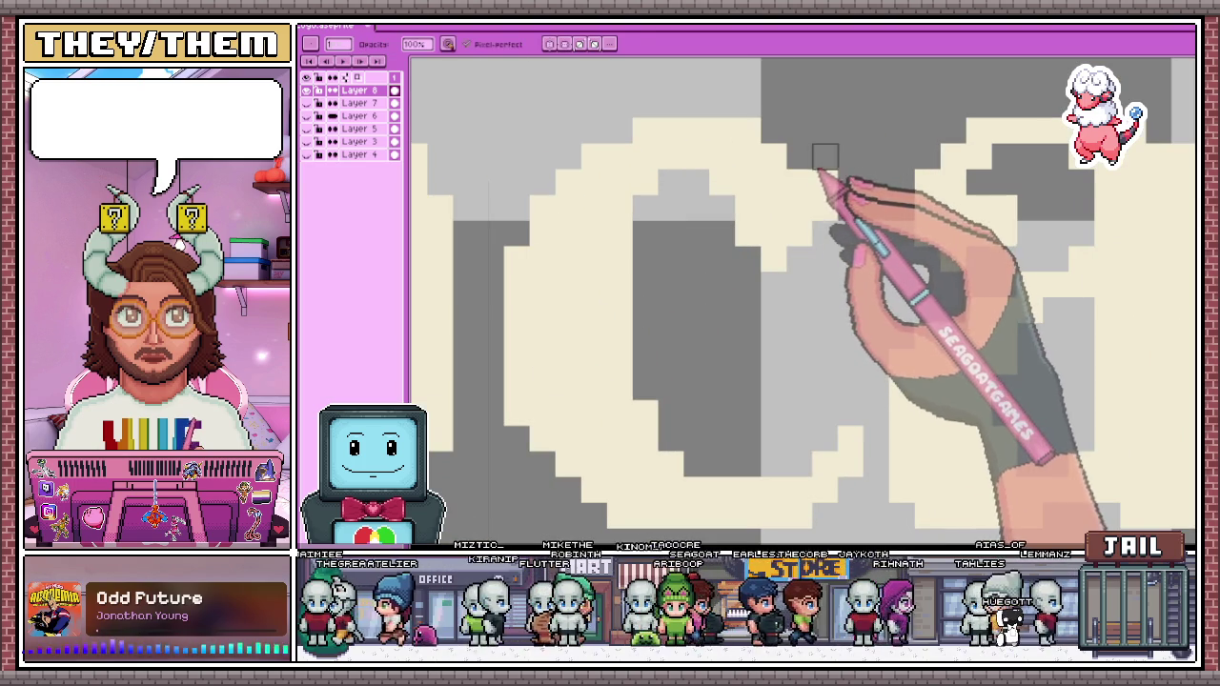
{"action": "scroll", "coordinate": [763, 195], "scroll_direction": "down", "scroll_amount": 2}
{"action": "scroll", "coordinate": [733, 234], "scroll_direction": "down", "scroll_amount": 2}
{"action": "scroll", "coordinate": [771, 276], "scroll_direction": "up", "scroll_amount": 1}
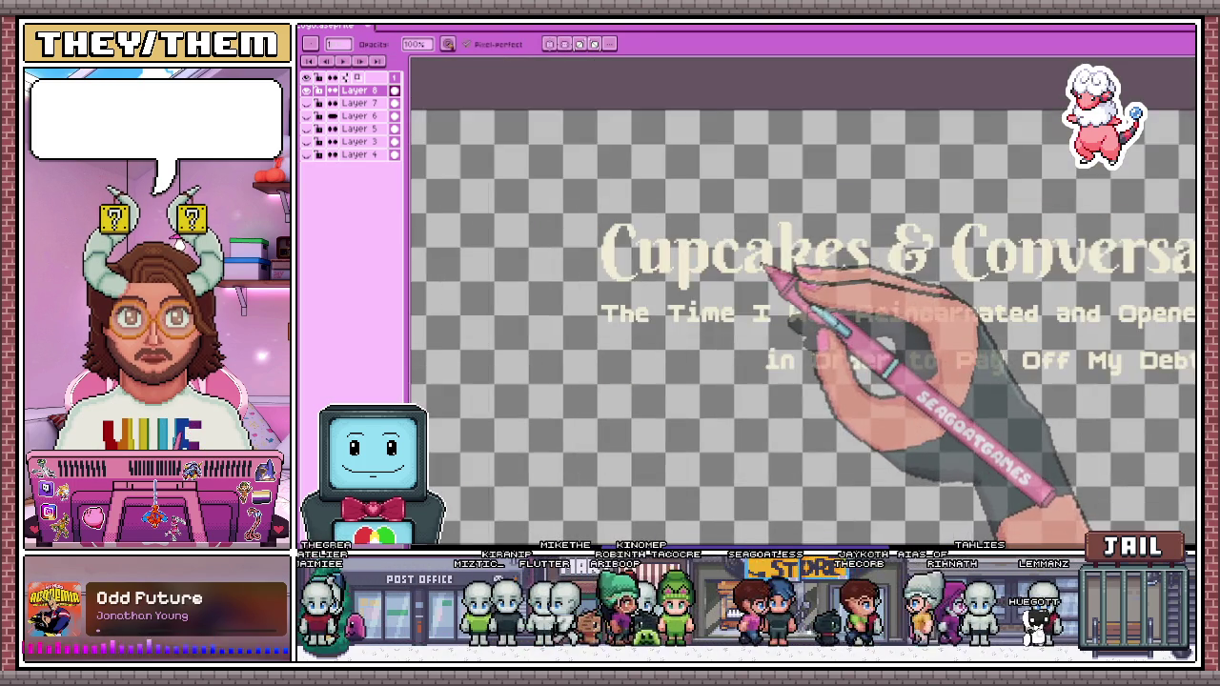
{"action": "scroll", "coordinate": [762, 248], "scroll_direction": "up", "scroll_amount": 2}
{"action": "scroll", "coordinate": [751, 223], "scroll_direction": "up", "scroll_amount": 2}
{"action": "scroll", "coordinate": [746, 244], "scroll_direction": "down", "scroll_amount": 2}
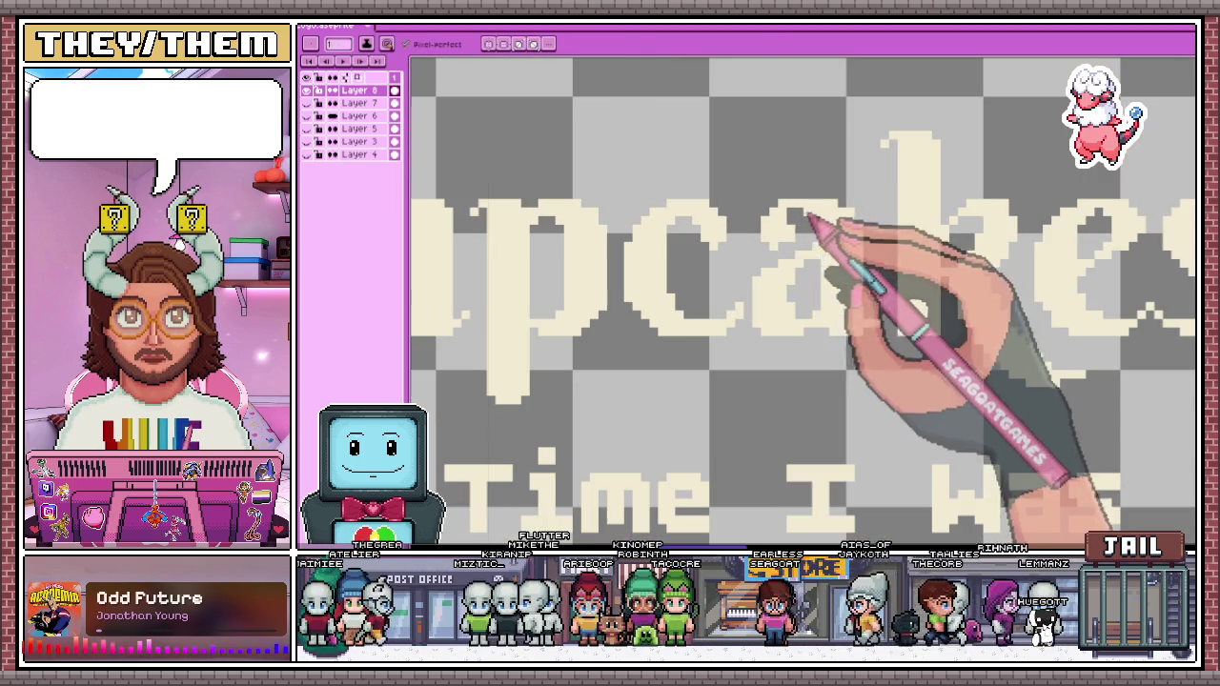
{"action": "scroll", "coordinate": [763, 262], "scroll_direction": "down", "scroll_amount": 2}
{"action": "scroll", "coordinate": [772, 286], "scroll_direction": "up", "scroll_amount": 1}
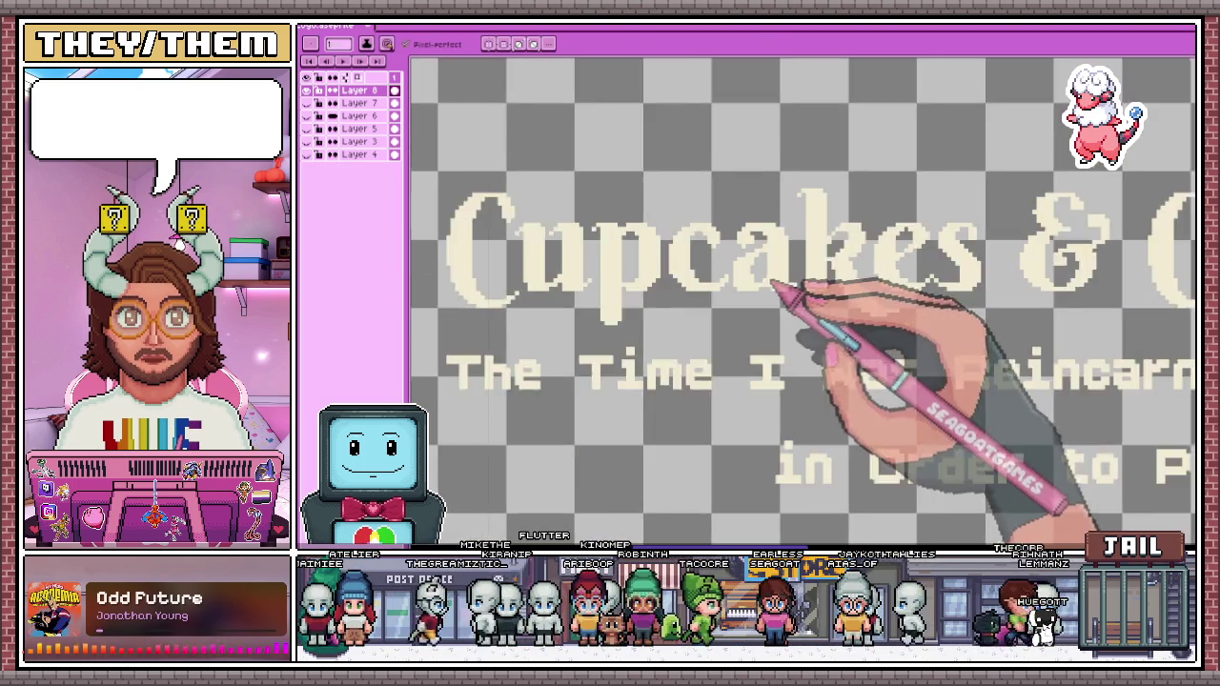
{"action": "scroll", "coordinate": [757, 286], "scroll_direction": "up", "scroll_amount": 2}
{"action": "scroll", "coordinate": [762, 286], "scroll_direction": "down", "scroll_amount": 1}
{"action": "scroll", "coordinate": [776, 277], "scroll_direction": "down", "scroll_amount": 1}
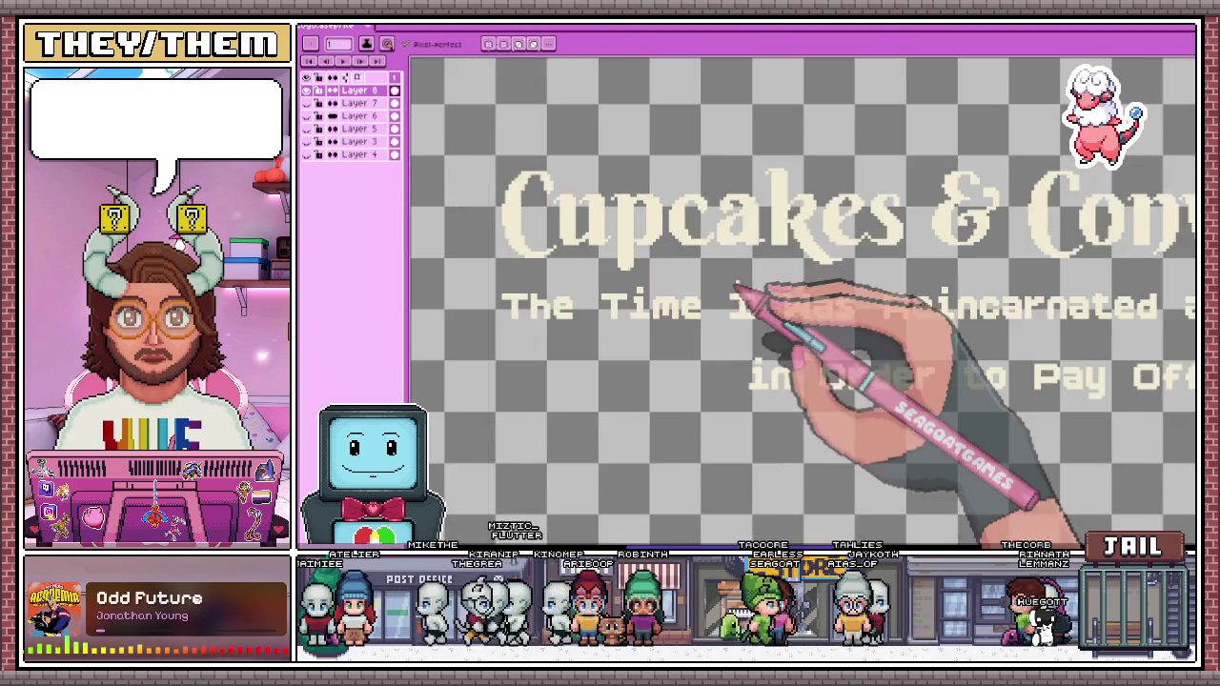
{"action": "scroll", "coordinate": [744, 281], "scroll_direction": "down", "scroll_amount": 1}
{"action": "scroll", "coordinate": [803, 259], "scroll_direction": "up", "scroll_amount": 1}
{"action": "scroll", "coordinate": [763, 269], "scroll_direction": "up", "scroll_amount": 1}
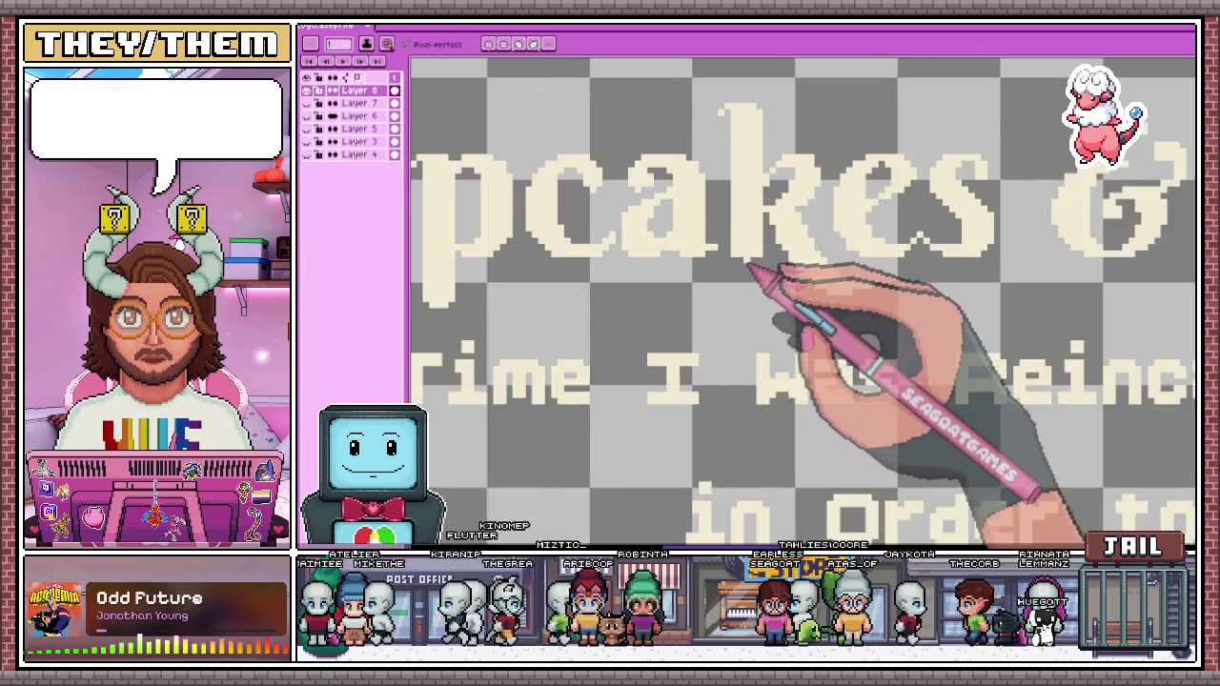
{"action": "scroll", "coordinate": [791, 266], "scroll_direction": "down", "scroll_amount": 1}
{"action": "scroll", "coordinate": [829, 281], "scroll_direction": "up", "scroll_amount": 1}
{"action": "scroll", "coordinate": [843, 290], "scroll_direction": "up", "scroll_amount": 1}
{"action": "scroll", "coordinate": [829, 279], "scroll_direction": "up", "scroll_amount": 3}
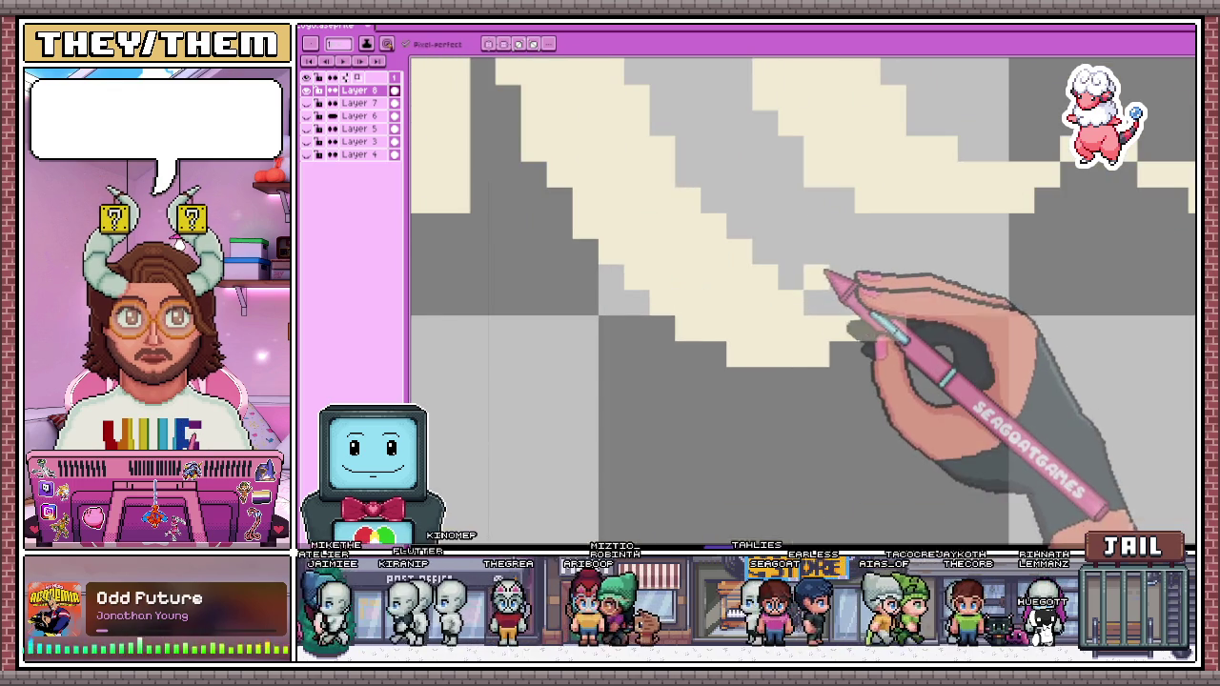
{"action": "scroll", "coordinate": [824, 315], "scroll_direction": "down", "scroll_amount": 3}
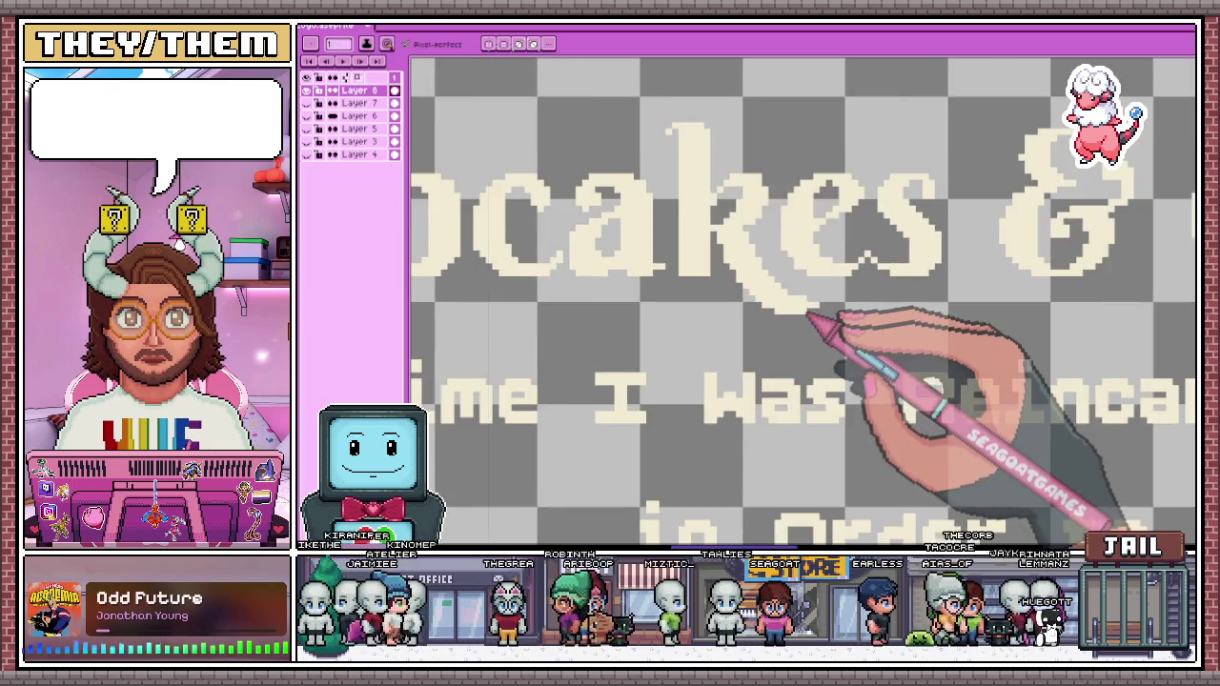
{"action": "scroll", "coordinate": [817, 343], "scroll_direction": "down", "scroll_amount": 1}
{"action": "scroll", "coordinate": [801, 353], "scroll_direction": "down", "scroll_amount": 2}
{"action": "scroll", "coordinate": [791, 353], "scroll_direction": "up", "scroll_amount": 3}
{"action": "scroll", "coordinate": [790, 327], "scroll_direction": "up", "scroll_amount": 2}
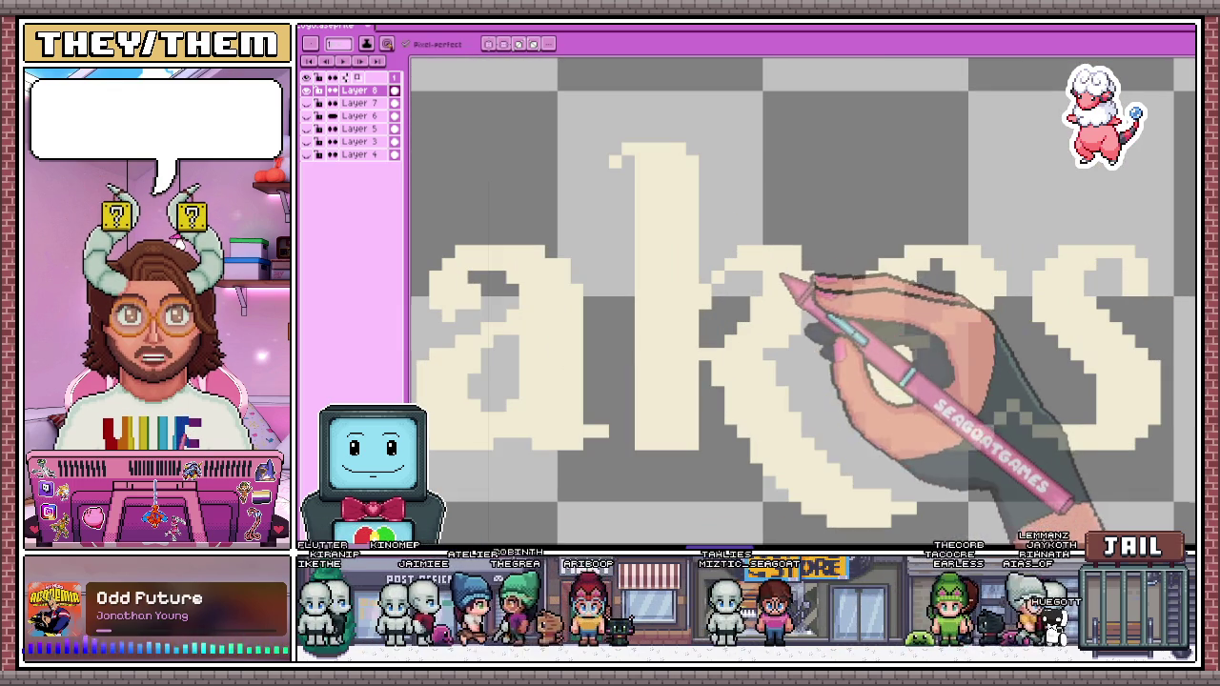
{"action": "scroll", "coordinate": [808, 229], "scroll_direction": "down", "scroll_amount": 2}
{"action": "scroll", "coordinate": [805, 234], "scroll_direction": "down", "scroll_amount": 2}
{"action": "scroll", "coordinate": [801, 238], "scroll_direction": "up", "scroll_amount": 2}
{"action": "scroll", "coordinate": [786, 243], "scroll_direction": "up", "scroll_amount": 2}
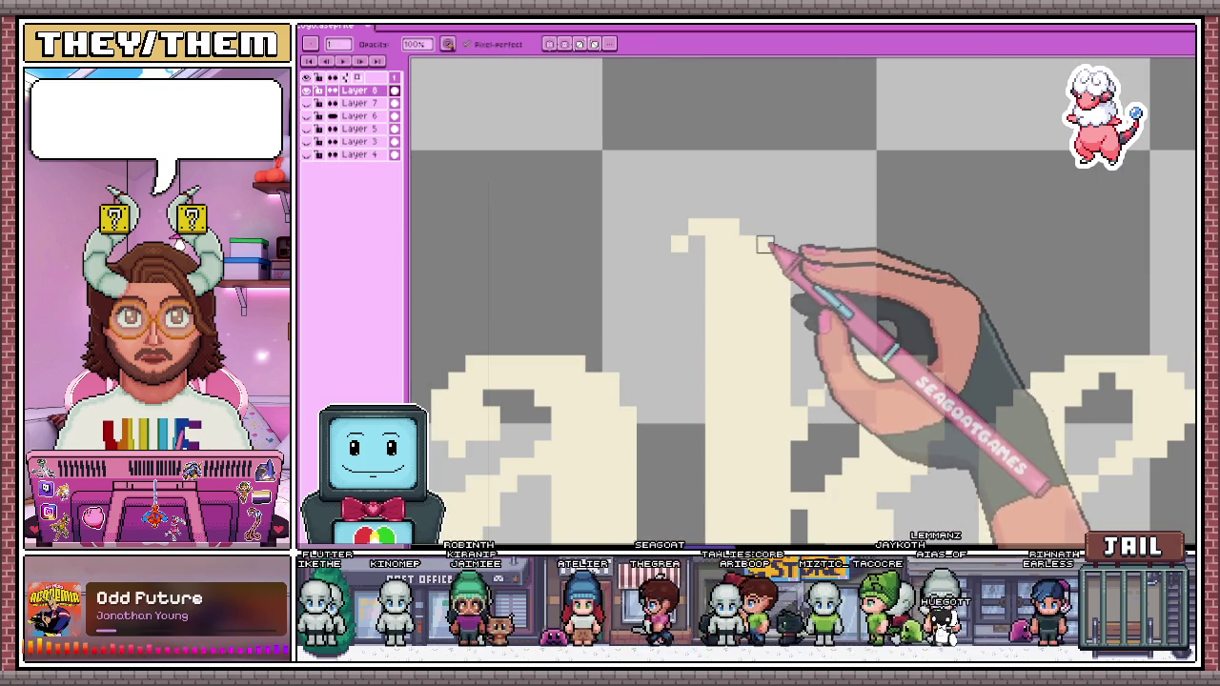
{"action": "scroll", "coordinate": [782, 190], "scroll_direction": "down", "scroll_amount": 1}
{"action": "scroll", "coordinate": [820, 277], "scroll_direction": "down", "scroll_amount": 1}
{"action": "scroll", "coordinate": [810, 300], "scroll_direction": "down", "scroll_amount": 2}
{"action": "scroll", "coordinate": [796, 286], "scroll_direction": "up", "scroll_amount": 2}
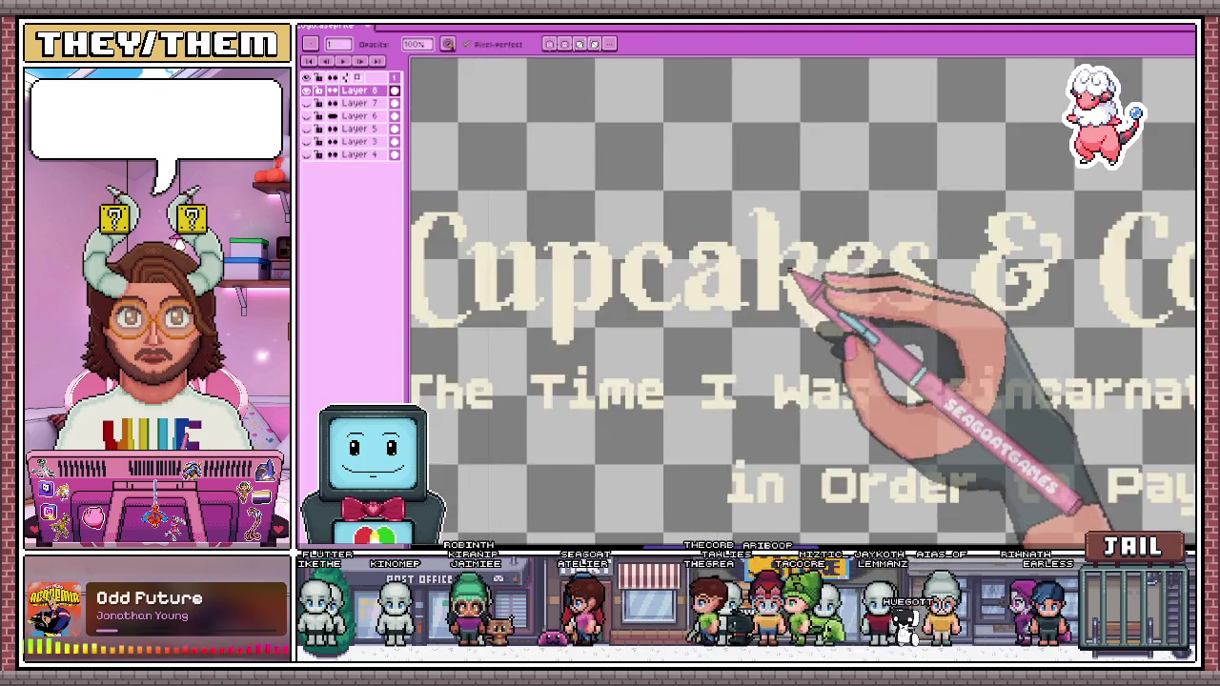
{"action": "scroll", "coordinate": [777, 205], "scroll_direction": "up", "scroll_amount": 1}
{"action": "scroll", "coordinate": [763, 181], "scroll_direction": "up", "scroll_amount": 2}
{"action": "scroll", "coordinate": [768, 200], "scroll_direction": "down", "scroll_amount": 2}
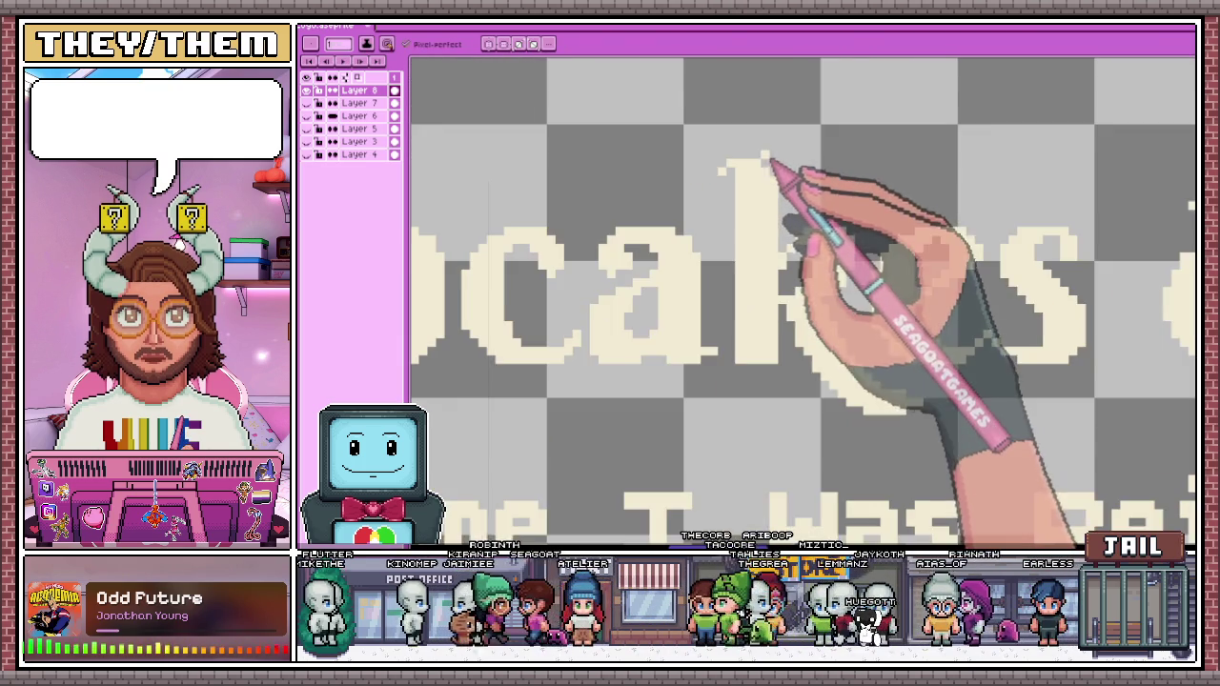
{"action": "scroll", "coordinate": [776, 169], "scroll_direction": "down", "scroll_amount": 1}
{"action": "scroll", "coordinate": [790, 245], "scroll_direction": "down", "scroll_amount": 2}
{"action": "scroll", "coordinate": [817, 286], "scroll_direction": "up", "scroll_amount": 1}
{"action": "scroll", "coordinate": [825, 262], "scroll_direction": "up", "scroll_amount": 1}
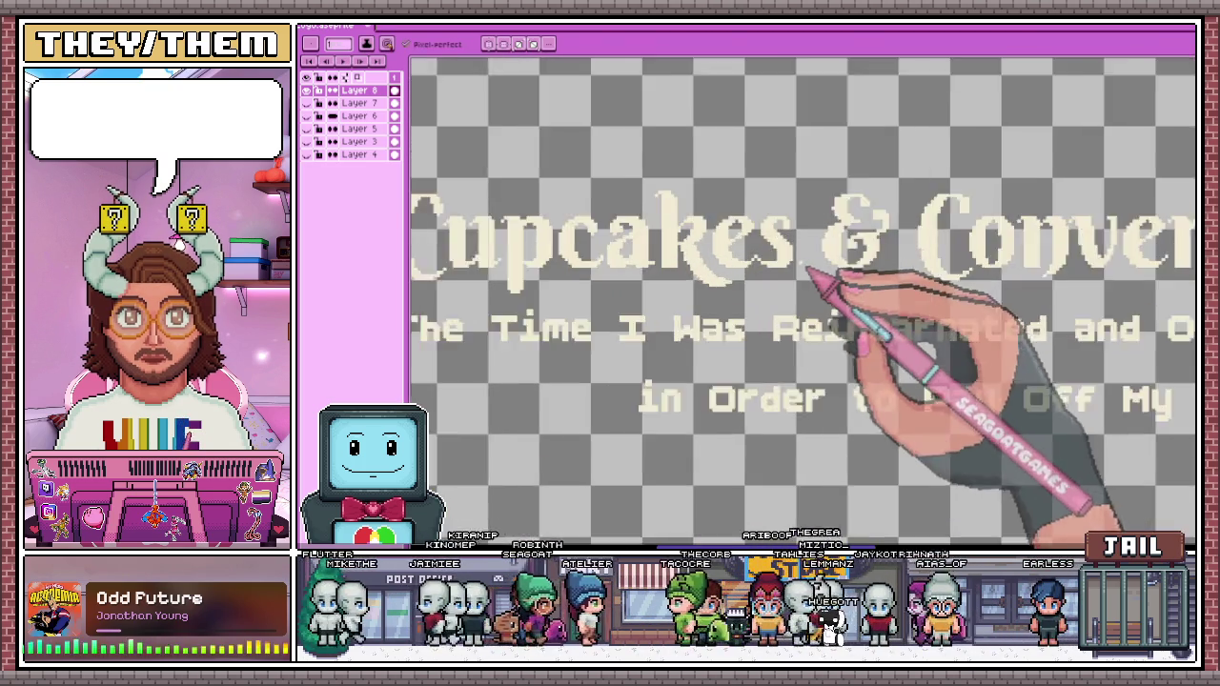
{"action": "scroll", "coordinate": [845, 245], "scroll_direction": "up", "scroll_amount": 1}
{"action": "scroll", "coordinate": [790, 272], "scroll_direction": "up", "scroll_amount": 1}
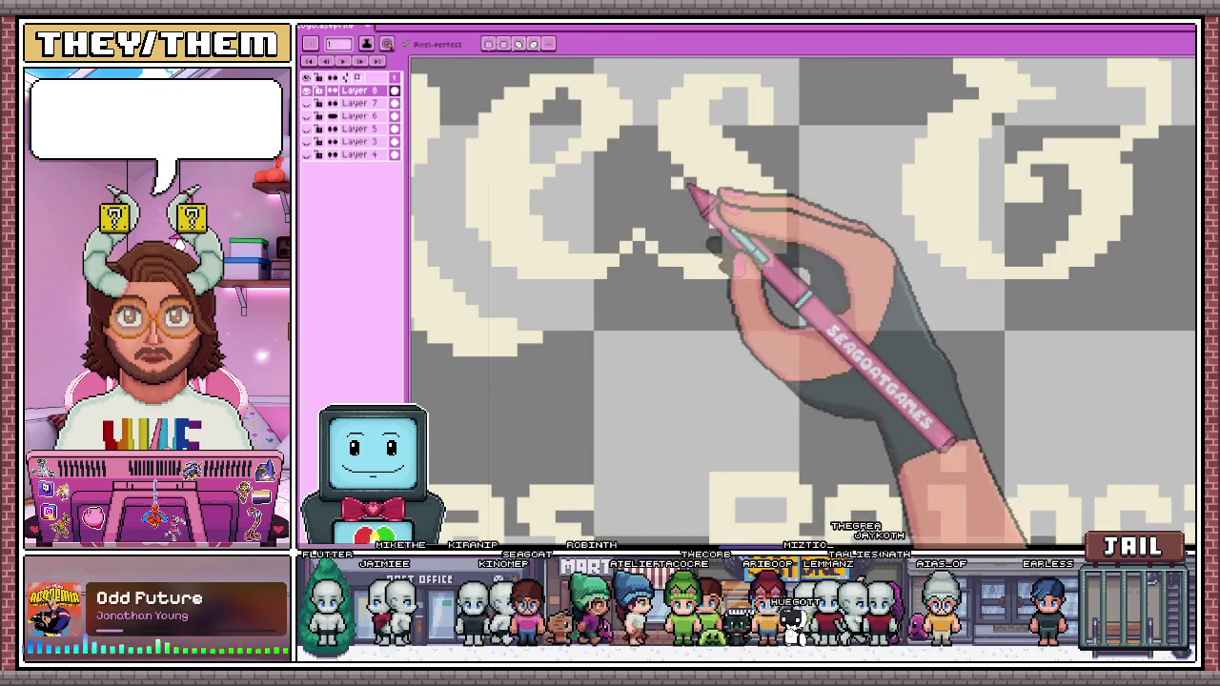
{"action": "scroll", "coordinate": [665, 145], "scroll_direction": "down", "scroll_amount": 2}
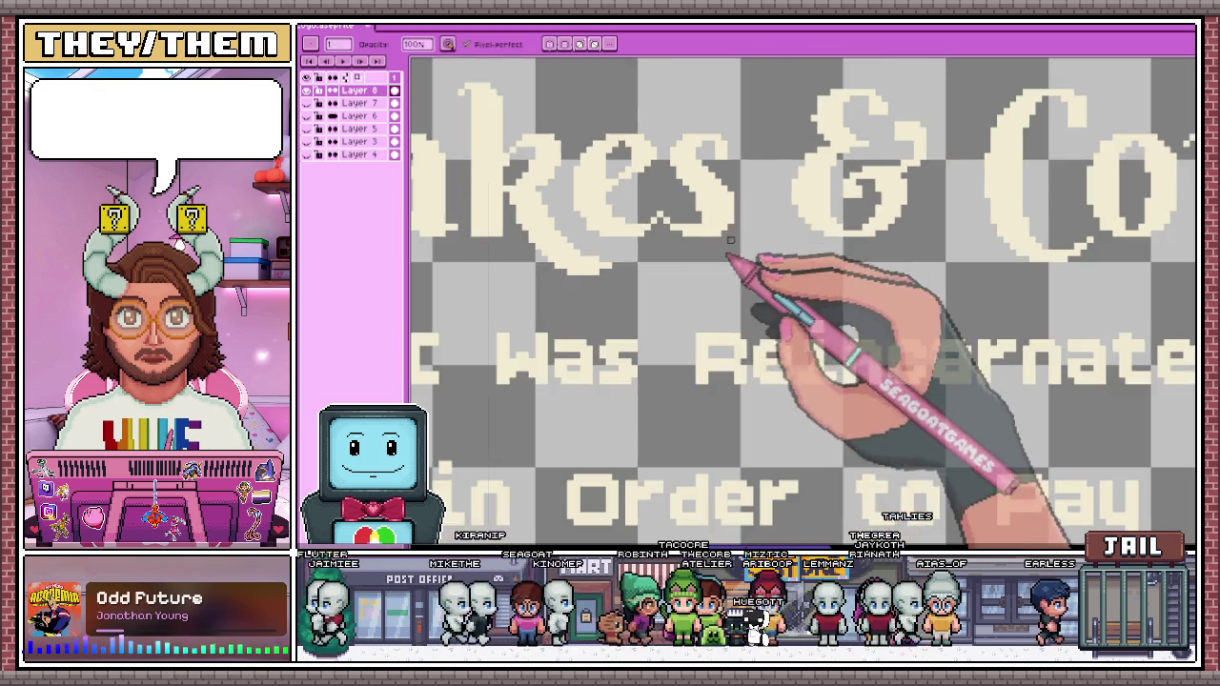
{"action": "scroll", "coordinate": [722, 264], "scroll_direction": "up", "scroll_amount": 2}
{"action": "scroll", "coordinate": [706, 124], "scroll_direction": "up", "scroll_amount": 1}
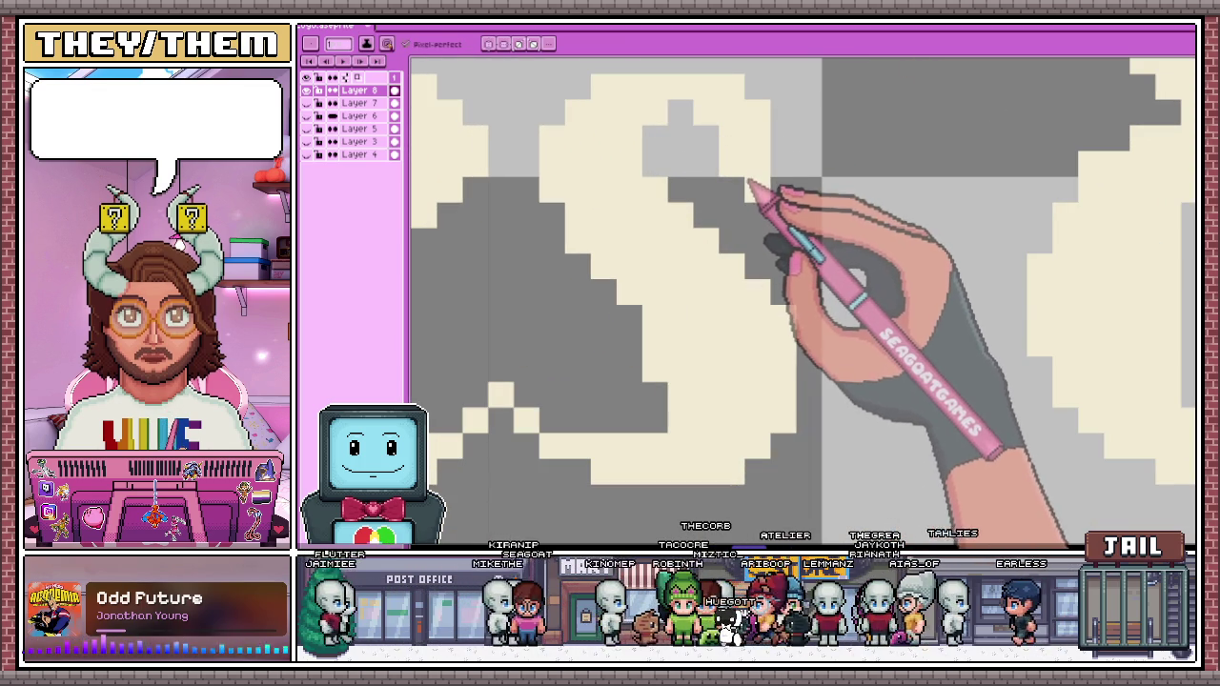
{"action": "scroll", "coordinate": [779, 170], "scroll_direction": "down", "scroll_amount": 1}
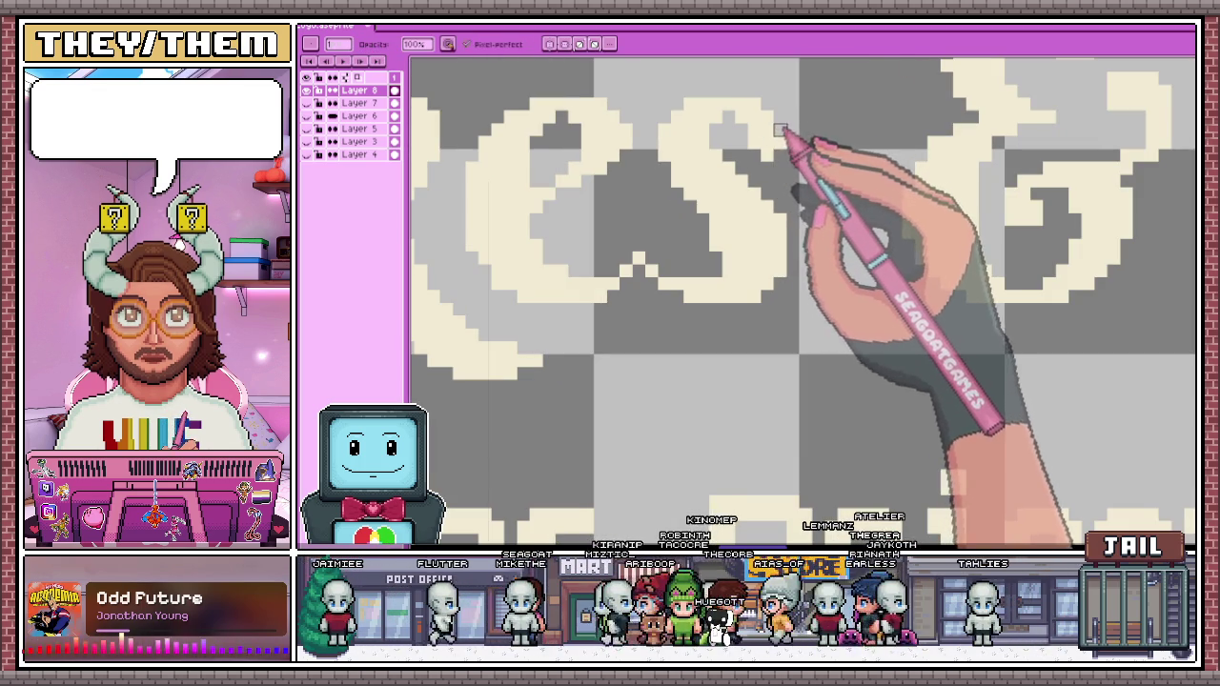
{"action": "scroll", "coordinate": [800, 172], "scroll_direction": "down", "scroll_amount": 2}
{"action": "scroll", "coordinate": [819, 224], "scroll_direction": "down", "scroll_amount": 1}
{"action": "scroll", "coordinate": [817, 235], "scroll_direction": "down", "scroll_amount": 1}
{"action": "scroll", "coordinate": [825, 219], "scroll_direction": "up", "scroll_amount": 1}
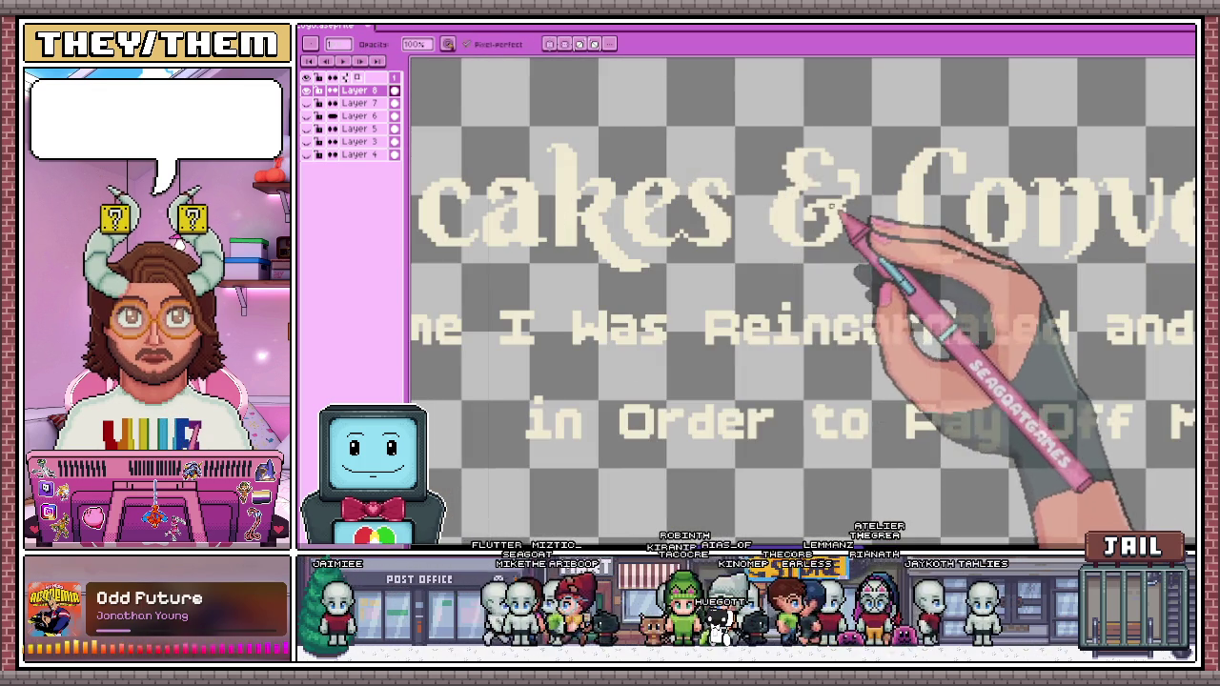
{"action": "scroll", "coordinate": [793, 229], "scroll_direction": "up", "scroll_amount": 1}
{"action": "scroll", "coordinate": [811, 251], "scroll_direction": "down", "scroll_amount": 1}
{"action": "scroll", "coordinate": [770, 180], "scroll_direction": "up", "scroll_amount": 4}
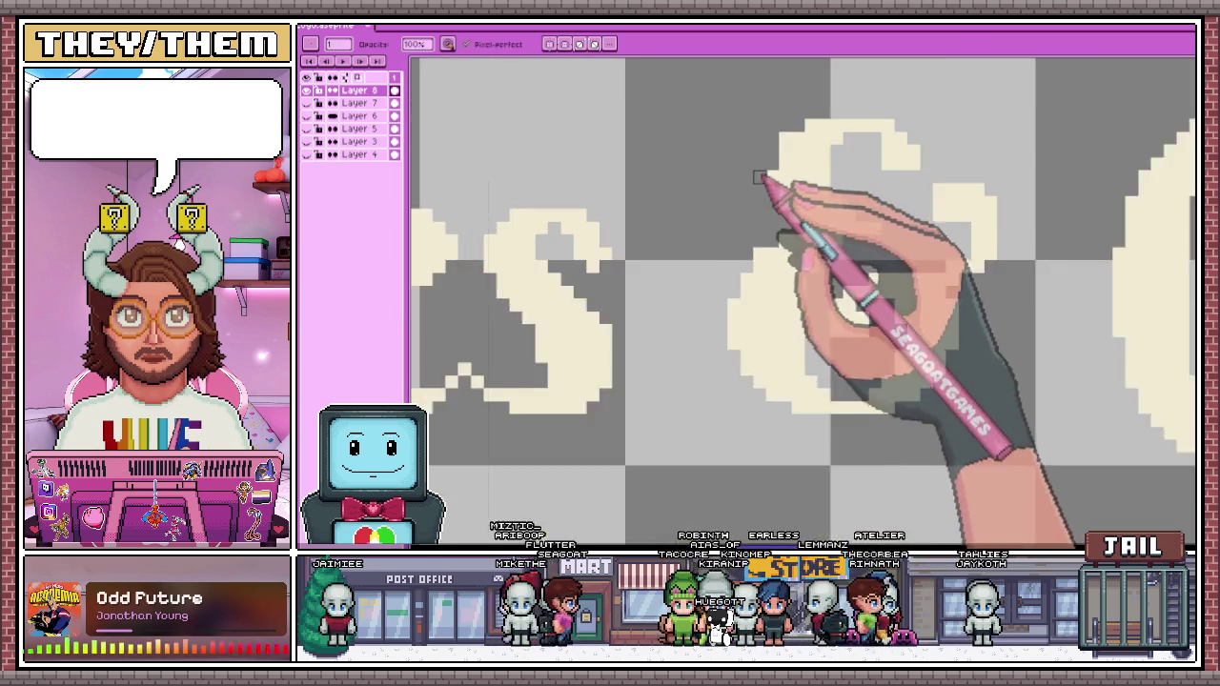
{"action": "scroll", "coordinate": [777, 171], "scroll_direction": "up", "scroll_amount": 1}
{"action": "scroll", "coordinate": [738, 191], "scroll_direction": "down", "scroll_amount": 5}
{"action": "scroll", "coordinate": [772, 201], "scroll_direction": "up", "scroll_amount": 4}
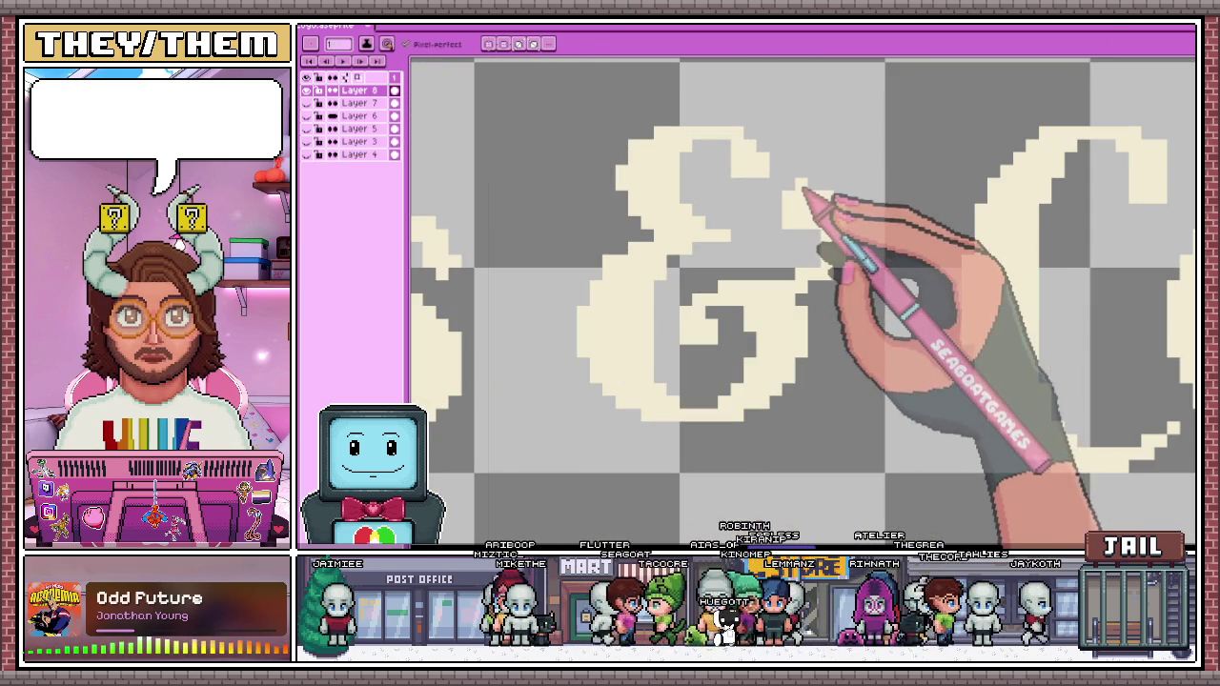
{"action": "scroll", "coordinate": [750, 178], "scroll_direction": "up", "scroll_amount": 2}
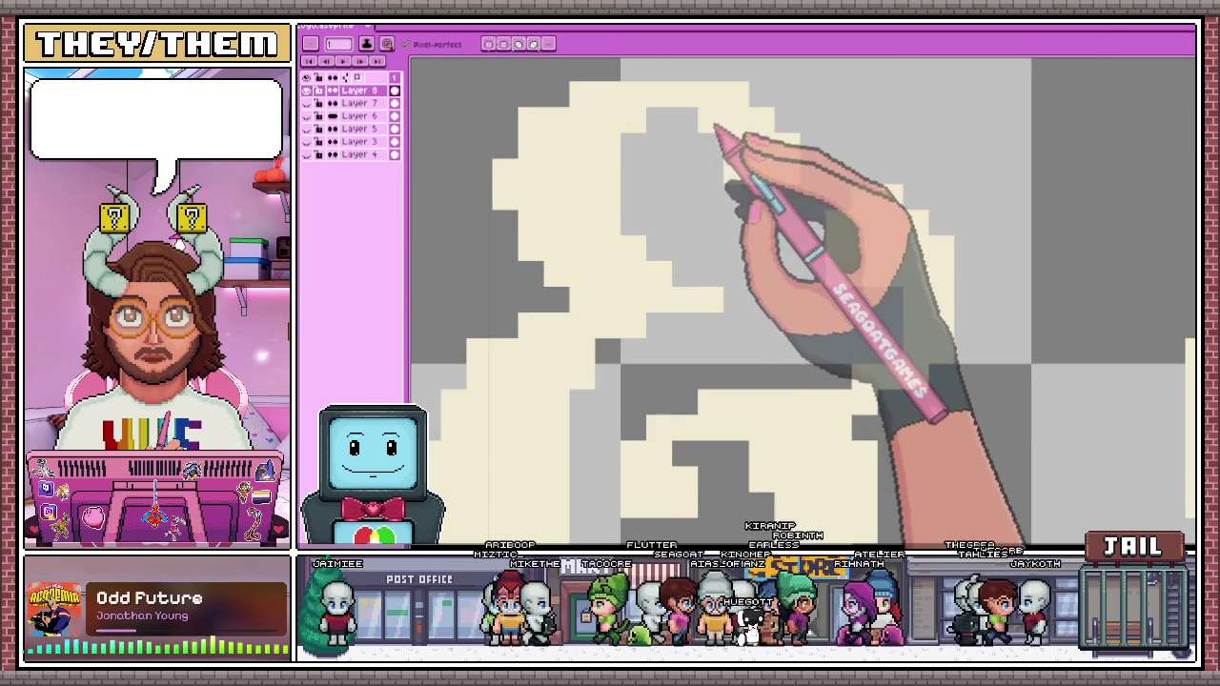
{"action": "scroll", "coordinate": [739, 176], "scroll_direction": "down", "scroll_amount": 2}
{"action": "scroll", "coordinate": [795, 232], "scroll_direction": "down", "scroll_amount": 2}
{"action": "scroll", "coordinate": [811, 251], "scroll_direction": "up", "scroll_amount": 2}
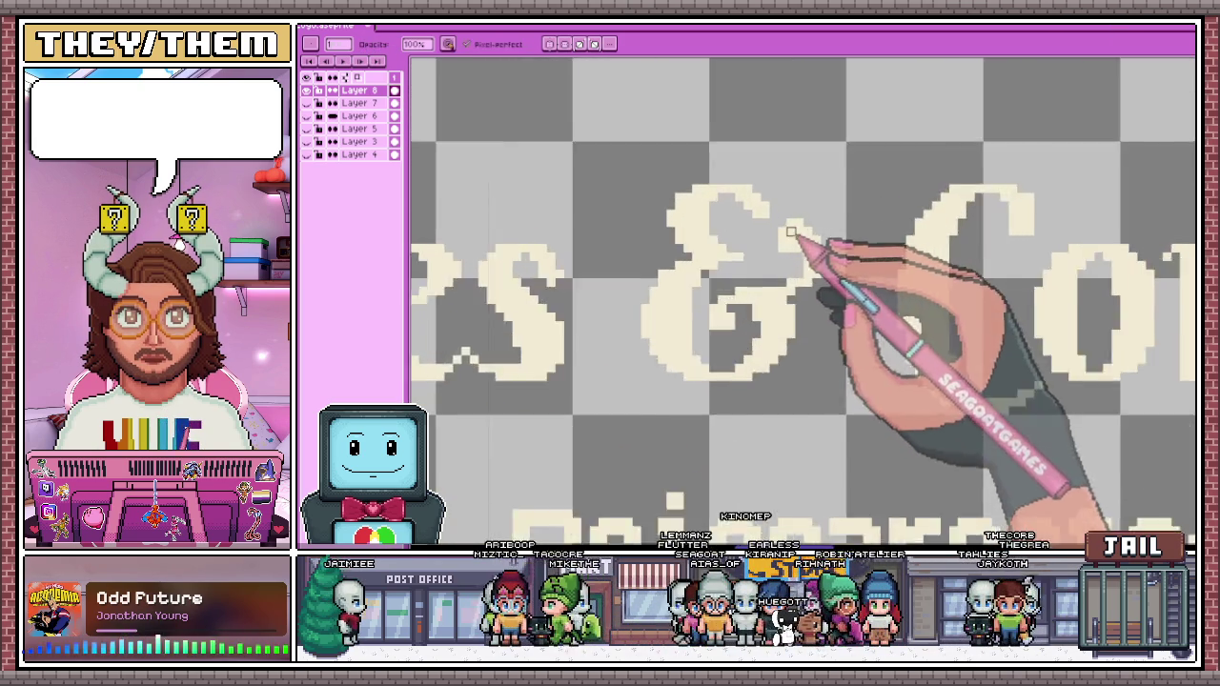
{"action": "scroll", "coordinate": [798, 240], "scroll_direction": "up", "scroll_amount": 2}
{"action": "scroll", "coordinate": [753, 219], "scroll_direction": "down", "scroll_amount": 1}
{"action": "scroll", "coordinate": [739, 205], "scroll_direction": "down", "scroll_amount": 2}
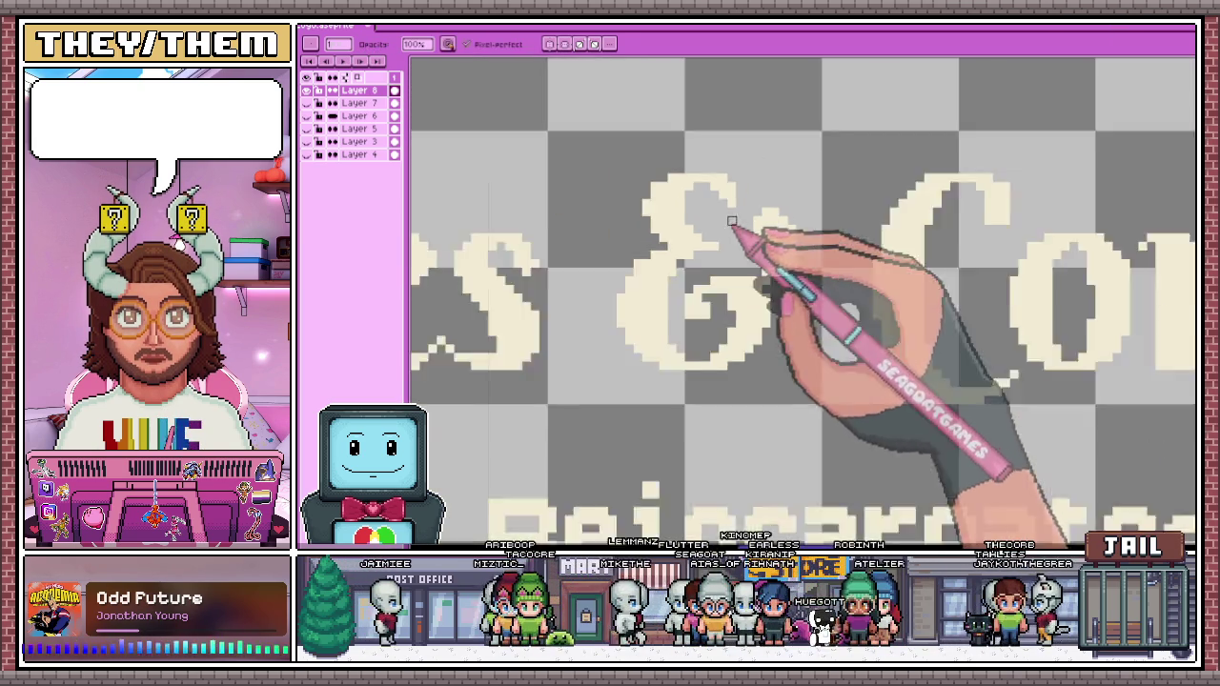
{"action": "scroll", "coordinate": [752, 243], "scroll_direction": "down", "scroll_amount": 1}
{"action": "scroll", "coordinate": [777, 272], "scroll_direction": "down", "scroll_amount": 1}
{"action": "scroll", "coordinate": [777, 284], "scroll_direction": "up", "scroll_amount": 2}
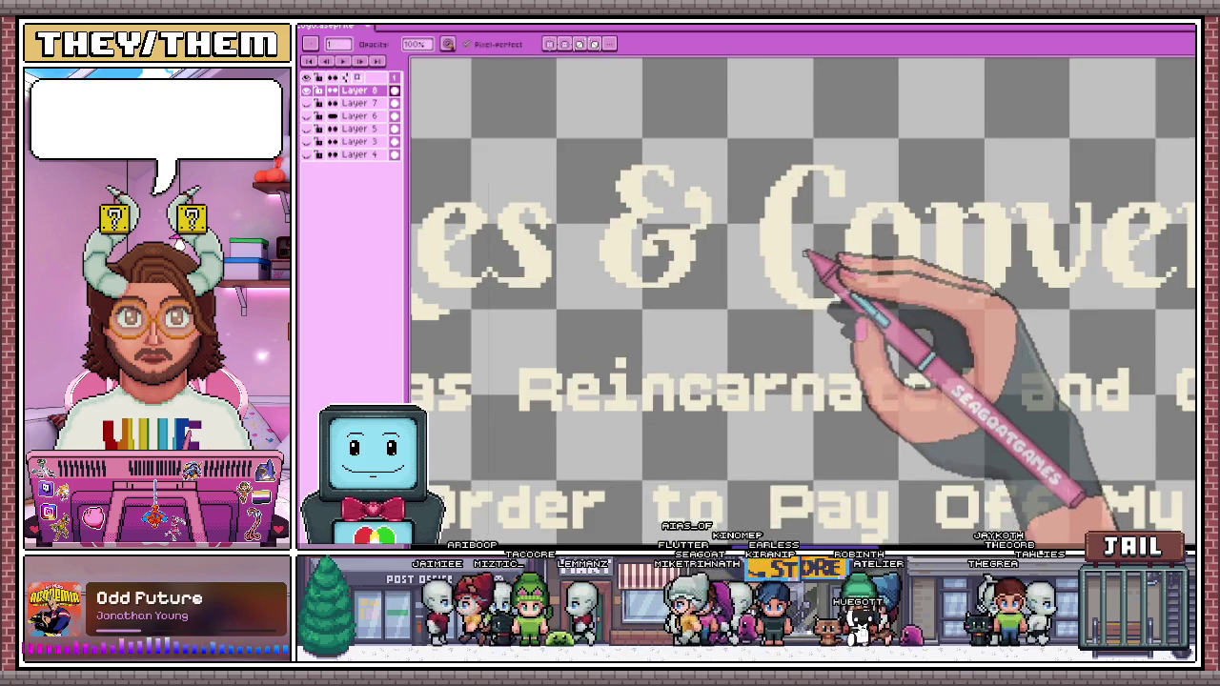
{"action": "scroll", "coordinate": [762, 204], "scroll_direction": "down", "scroll_amount": 1}
{"action": "scroll", "coordinate": [770, 212], "scroll_direction": "down", "scroll_amount": 1}
{"action": "scroll", "coordinate": [703, 239], "scroll_direction": "down", "scroll_amount": 2}
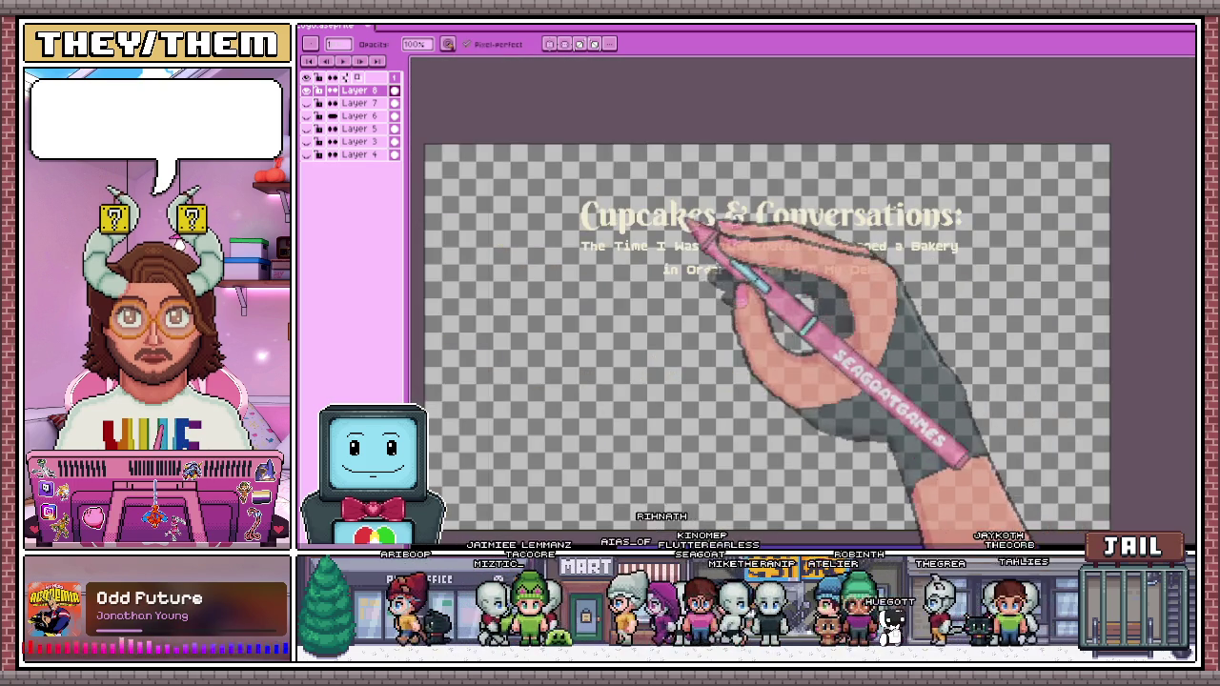
{"action": "scroll", "coordinate": [734, 202], "scroll_direction": "up", "scroll_amount": 2}
{"action": "scroll", "coordinate": [802, 201], "scroll_direction": "up", "scroll_amount": 1}
{"action": "scroll", "coordinate": [881, 177], "scroll_direction": "up", "scroll_amount": 2}
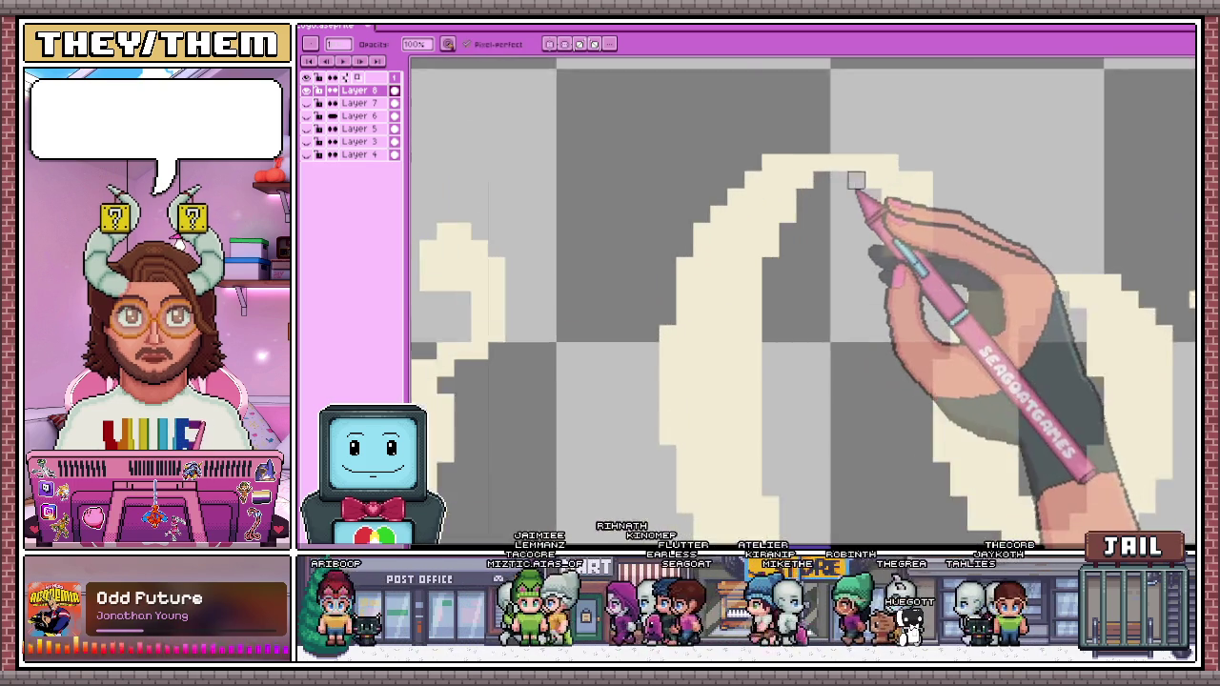
{"action": "scroll", "coordinate": [858, 179], "scroll_direction": "up", "scroll_amount": 1}
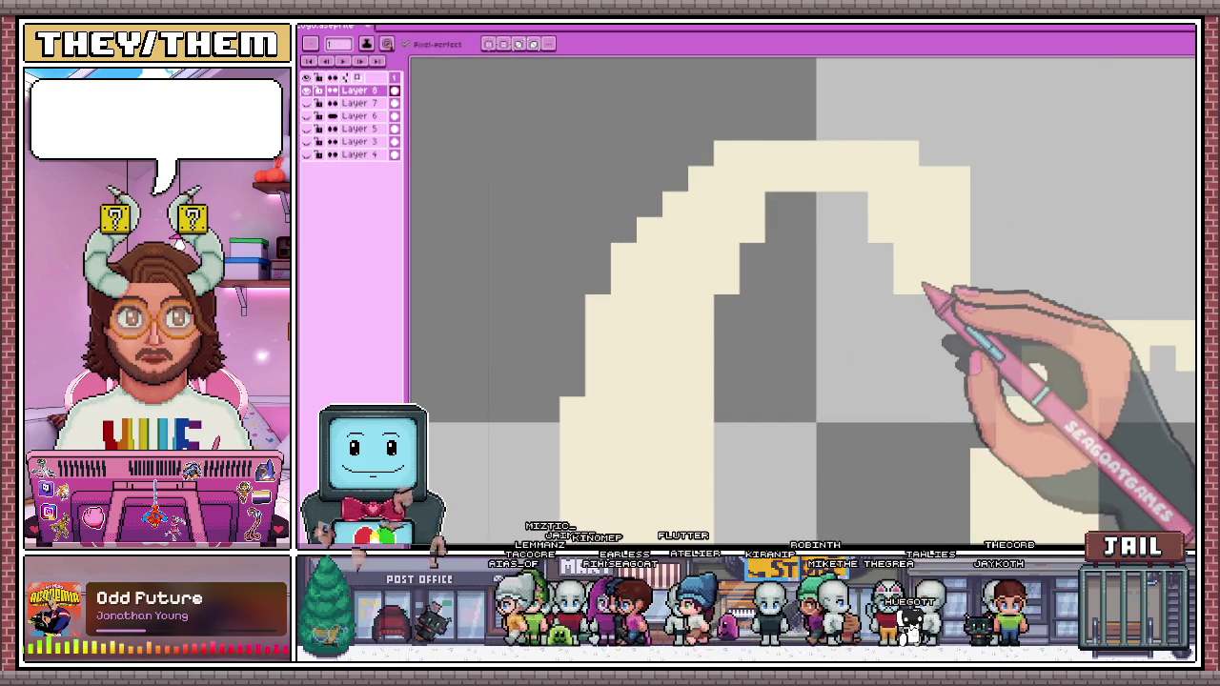
{"action": "scroll", "coordinate": [956, 181], "scroll_direction": "down", "scroll_amount": 3}
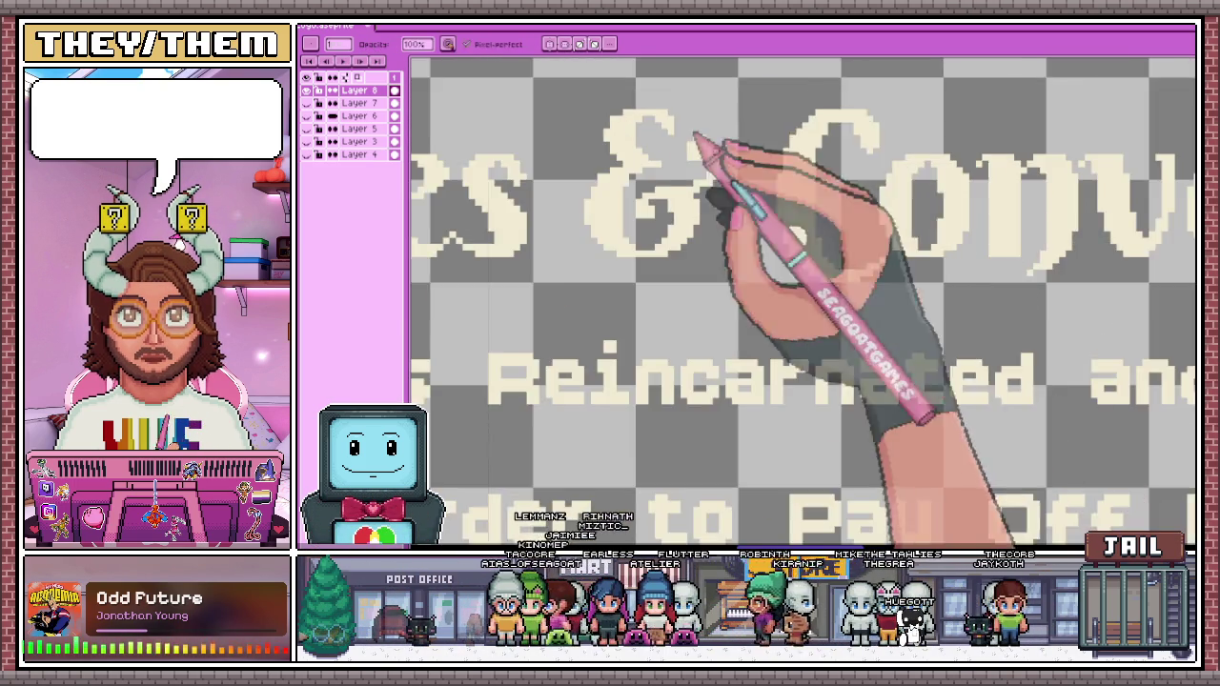
{"action": "scroll", "coordinate": [851, 238], "scroll_direction": "down", "scroll_amount": 1}
{"action": "scroll", "coordinate": [853, 215], "scroll_direction": "up", "scroll_amount": 1}
{"action": "scroll", "coordinate": [867, 185], "scroll_direction": "up", "scroll_amount": 2}
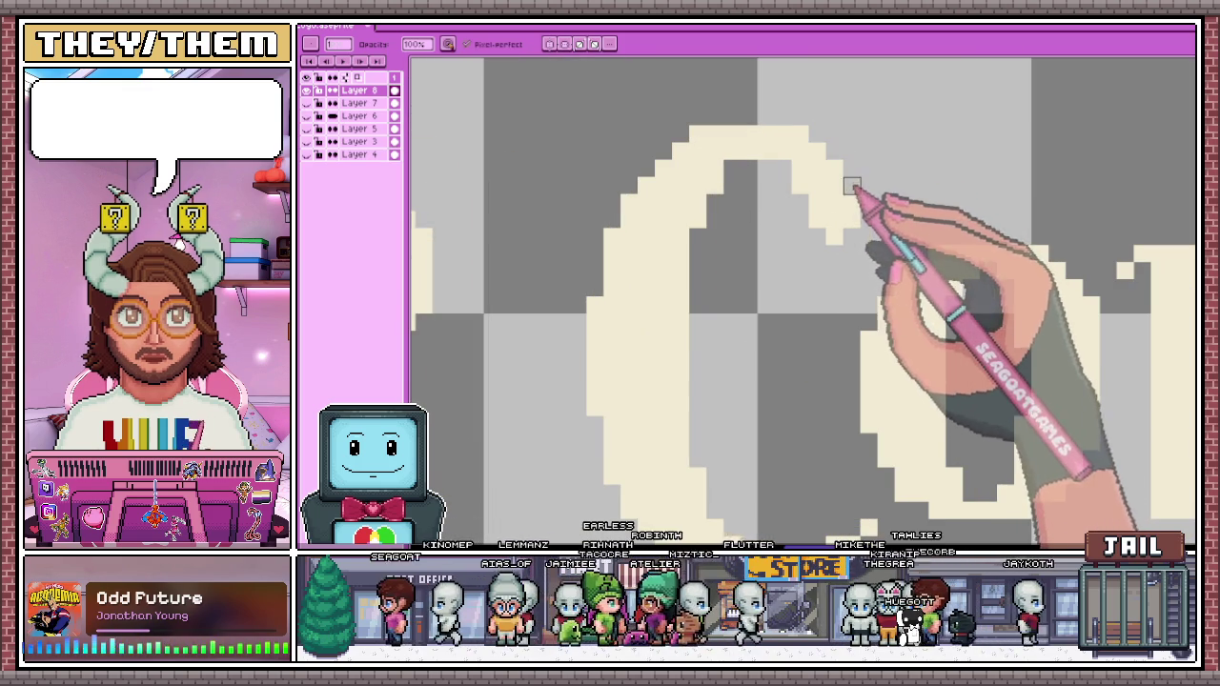
{"action": "scroll", "coordinate": [851, 186], "scroll_direction": "down", "scroll_amount": 2}
{"action": "scroll", "coordinate": [880, 213], "scroll_direction": "down", "scroll_amount": 1}
{"action": "scroll", "coordinate": [862, 267], "scroll_direction": "down", "scroll_amount": 1}
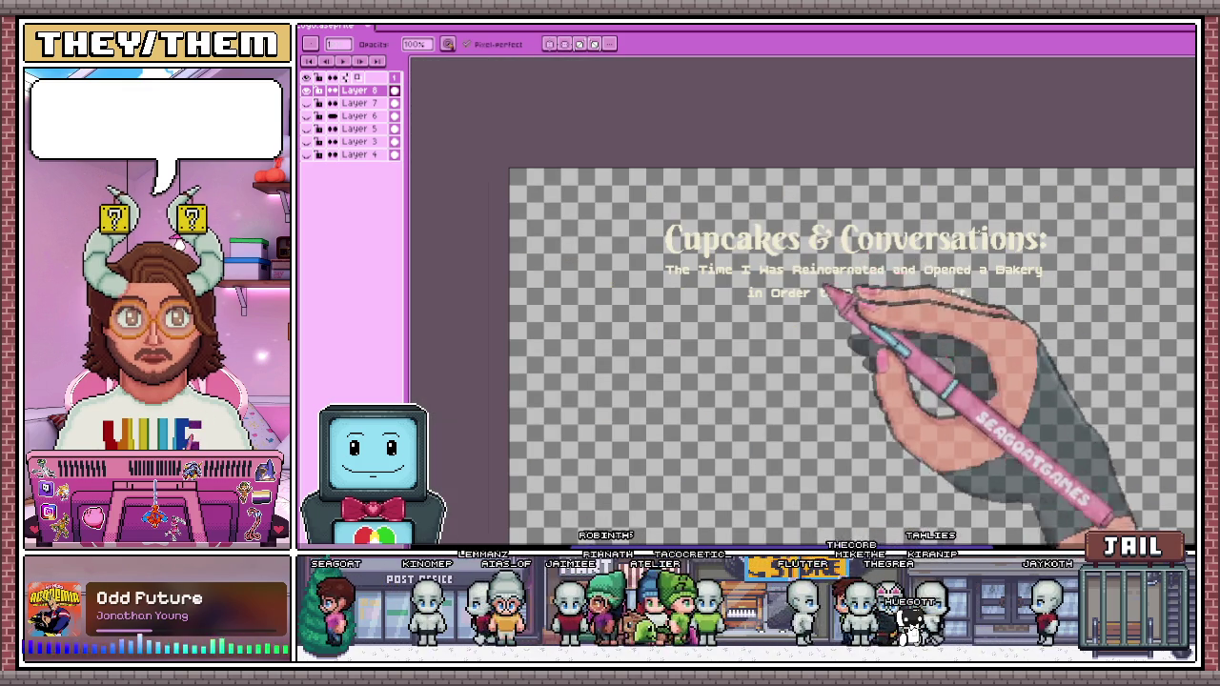
{"action": "scroll", "coordinate": [795, 307], "scroll_direction": "down", "scroll_amount": 2}
{"action": "scroll", "coordinate": [826, 294], "scroll_direction": "up", "scroll_amount": 2}
{"action": "scroll", "coordinate": [721, 245], "scroll_direction": "down", "scroll_amount": 2}
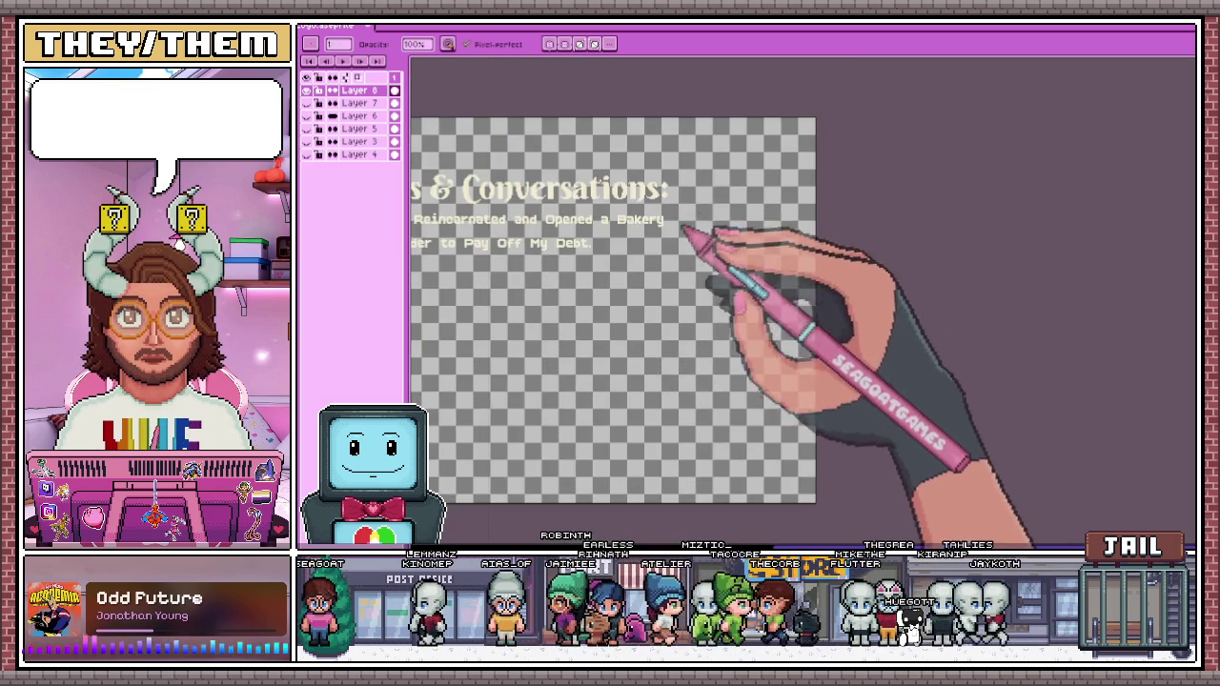
{"action": "scroll", "coordinate": [548, 186], "scroll_direction": "down", "scroll_amount": 1}
{"action": "scroll", "coordinate": [495, 195], "scroll_direction": "up", "scroll_amount": 2}
{"action": "scroll", "coordinate": [658, 195], "scroll_direction": "up", "scroll_amount": 1}
{"action": "scroll", "coordinate": [548, 195], "scroll_direction": "up", "scroll_amount": 1}
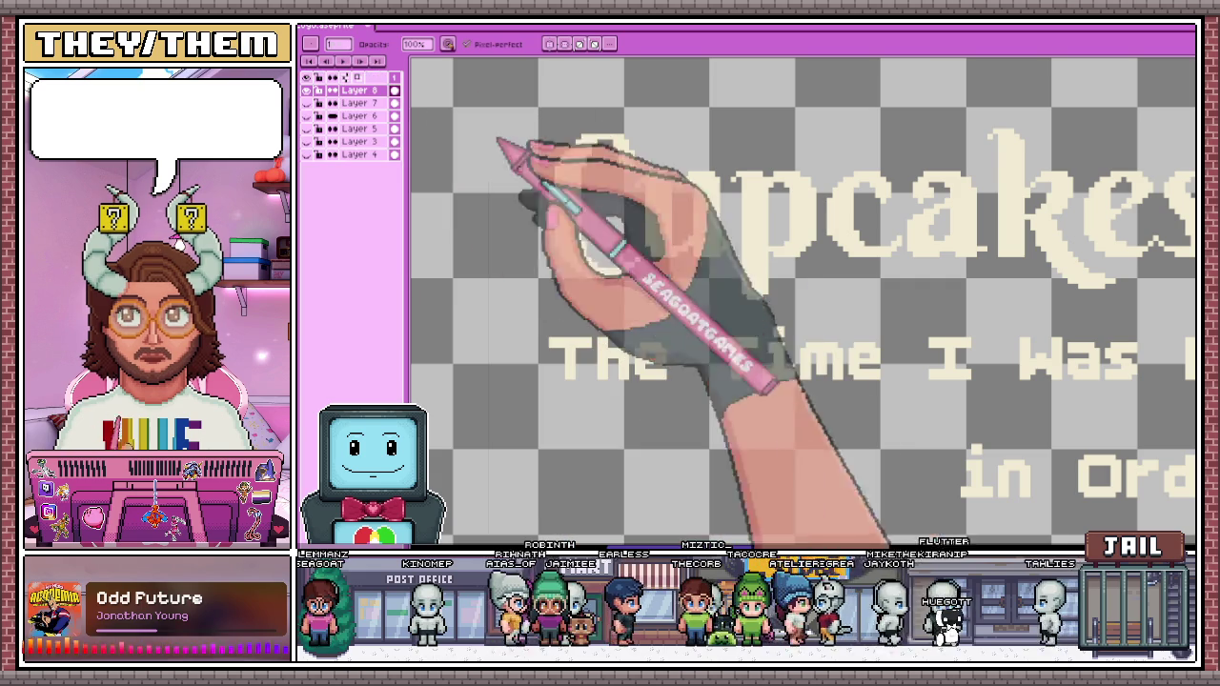
{"action": "scroll", "coordinate": [584, 228], "scroll_direction": "up", "scroll_amount": 1}
{"action": "scroll", "coordinate": [539, 185], "scroll_direction": "down", "scroll_amount": 2}
{"action": "scroll", "coordinate": [602, 250], "scroll_direction": "down", "scroll_amount": 1}
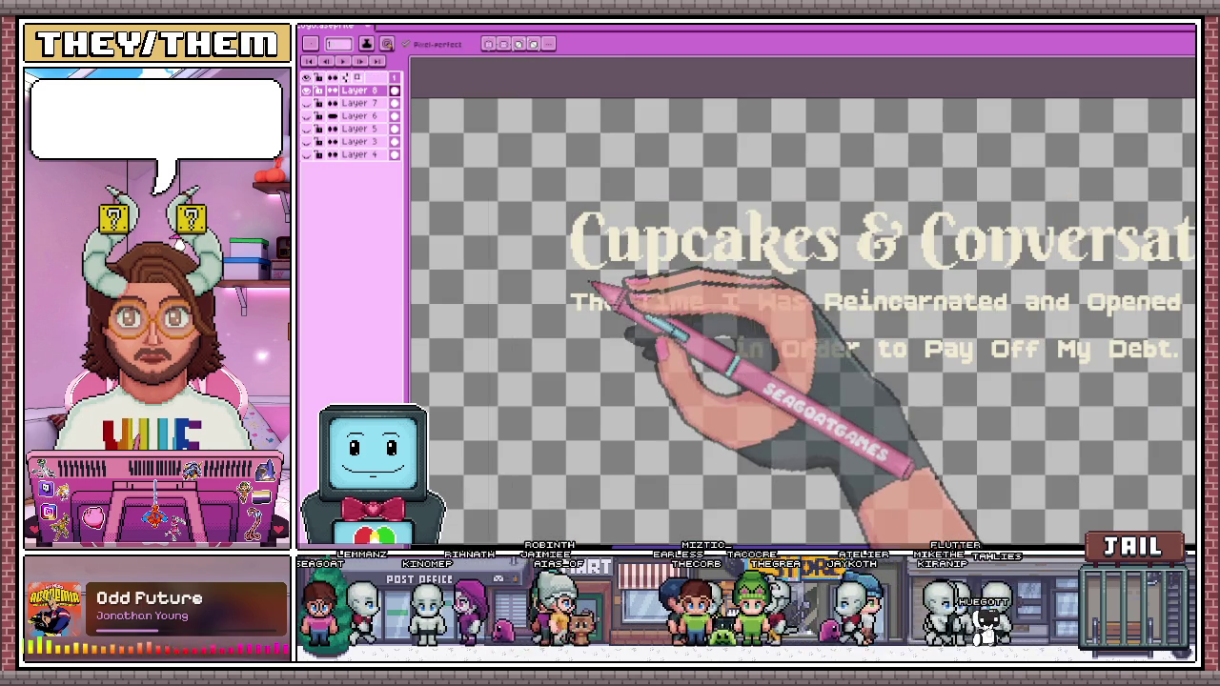
{"action": "scroll", "coordinate": [574, 256], "scroll_direction": "down", "scroll_amount": 3}
{"action": "scroll", "coordinate": [562, 253], "scroll_direction": "up", "scroll_amount": 1}
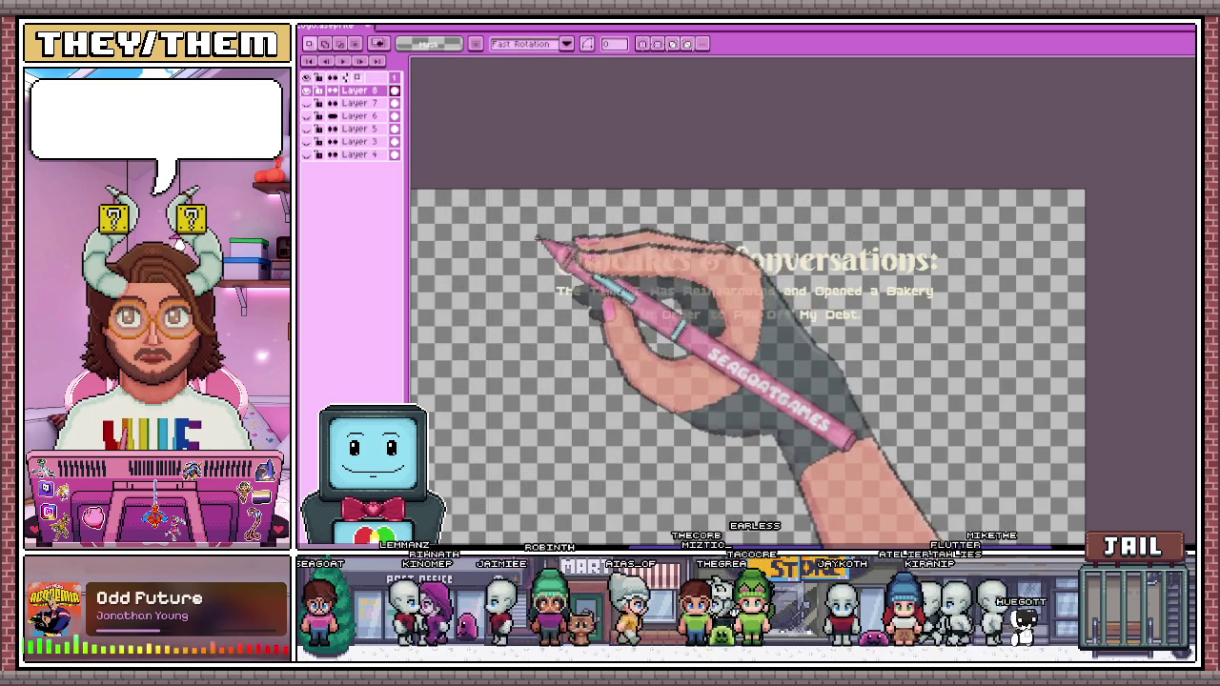
Apply a dark outline to the marquee-selected title and subtitle
{"action": "left_click_drag", "start_coordinate": [546, 239], "coordinate": [970, 341]}
{"action": "key", "text": "shift+o"}
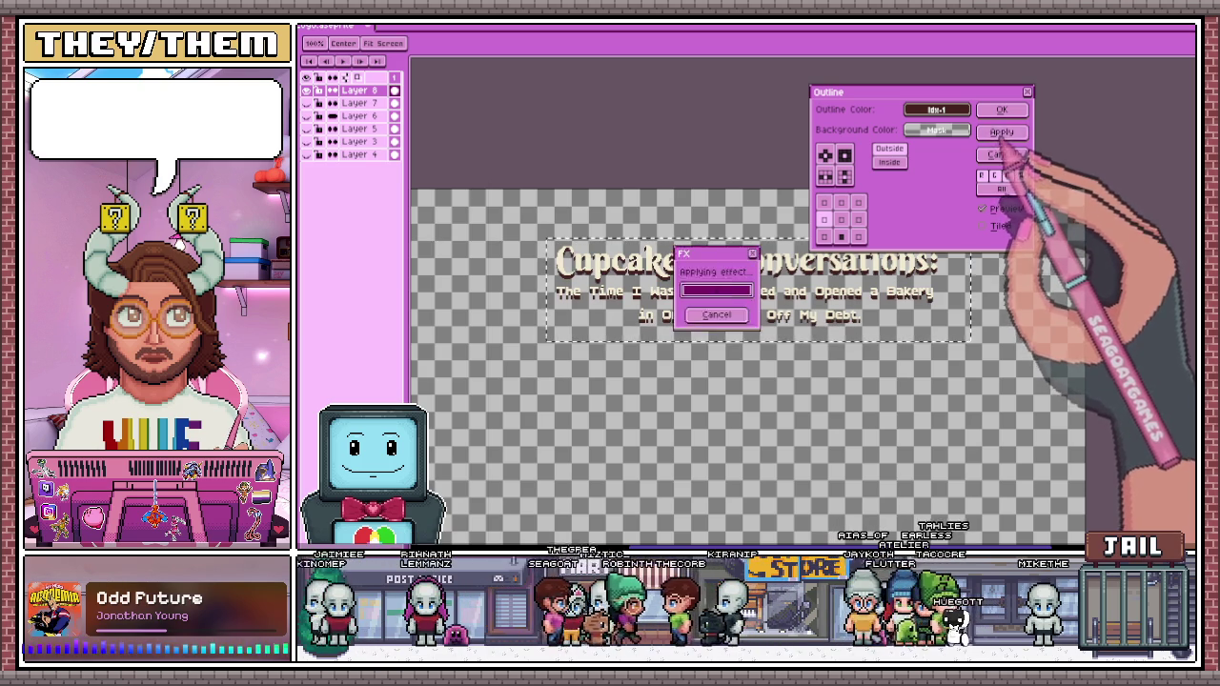
{"action": "left_click", "coordinate": [1002, 109]}
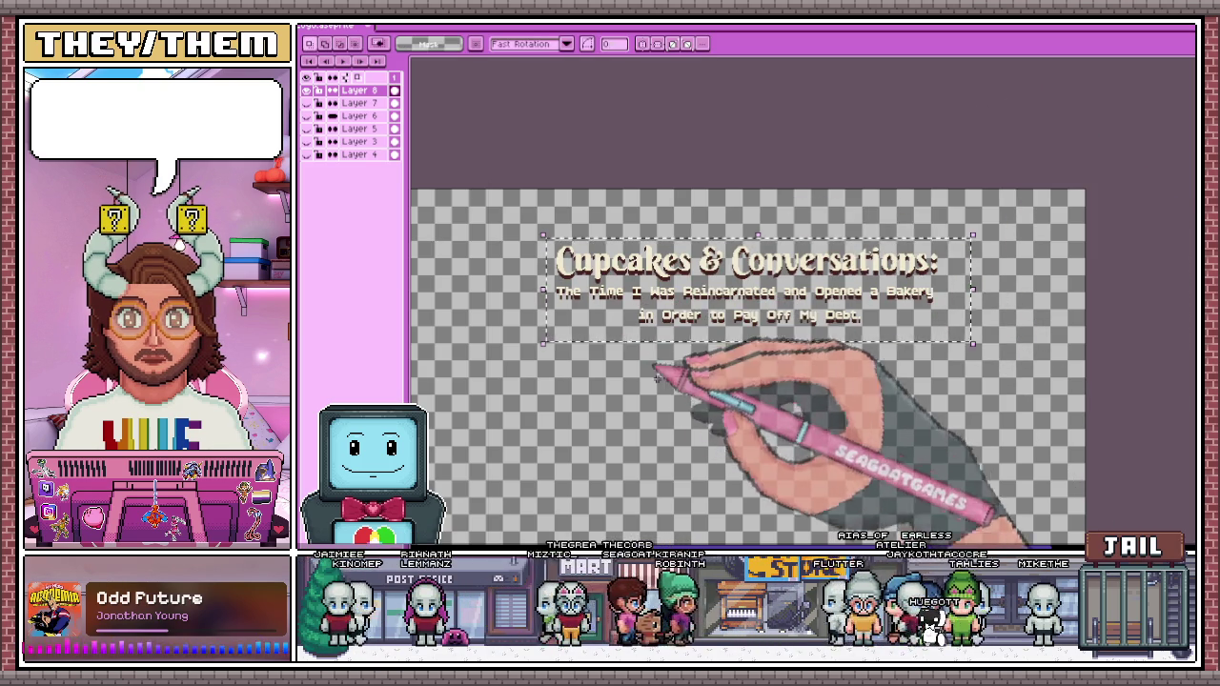
Clean up the stray pixels beneath the word 'The'
{"action": "scroll", "coordinate": [626, 367], "scroll_direction": "up", "scroll_amount": 1}
{"action": "scroll", "coordinate": [615, 376], "scroll_direction": "down", "scroll_amount": 2}
{"action": "scroll", "coordinate": [620, 353], "scroll_direction": "up", "scroll_amount": 1}
{"action": "scroll", "coordinate": [533, 258], "scroll_direction": "up", "scroll_amount": 1}
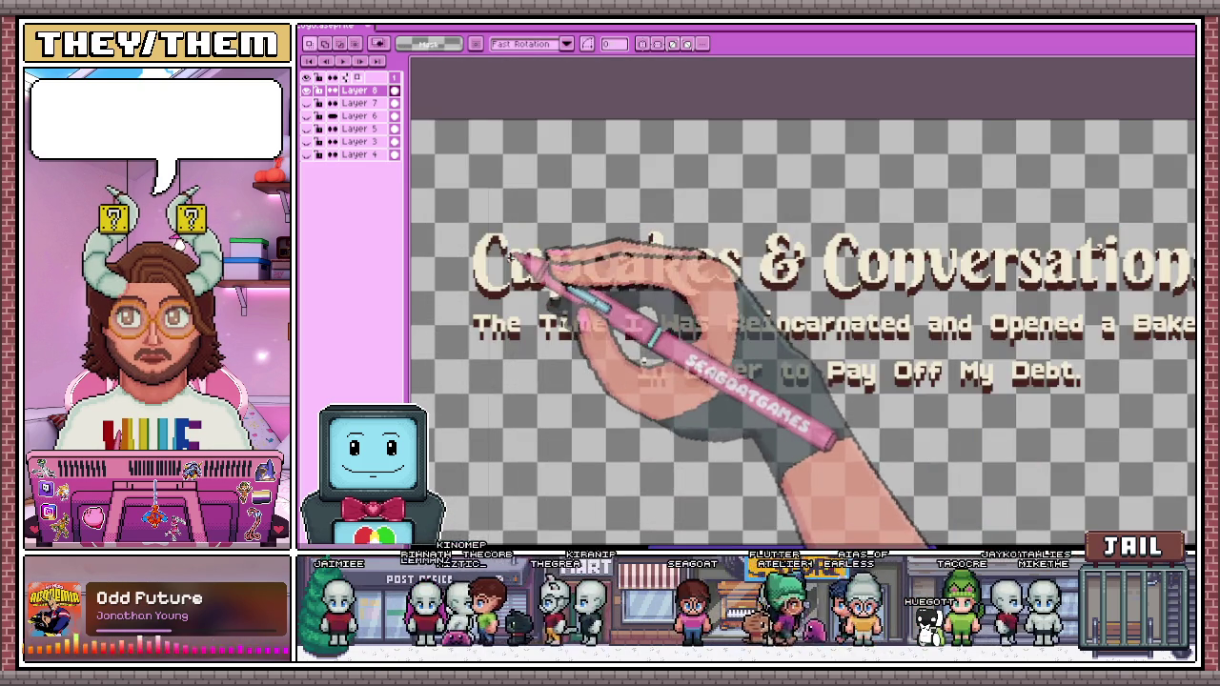
{"action": "scroll", "coordinate": [572, 262], "scroll_direction": "up", "scroll_amount": 1}
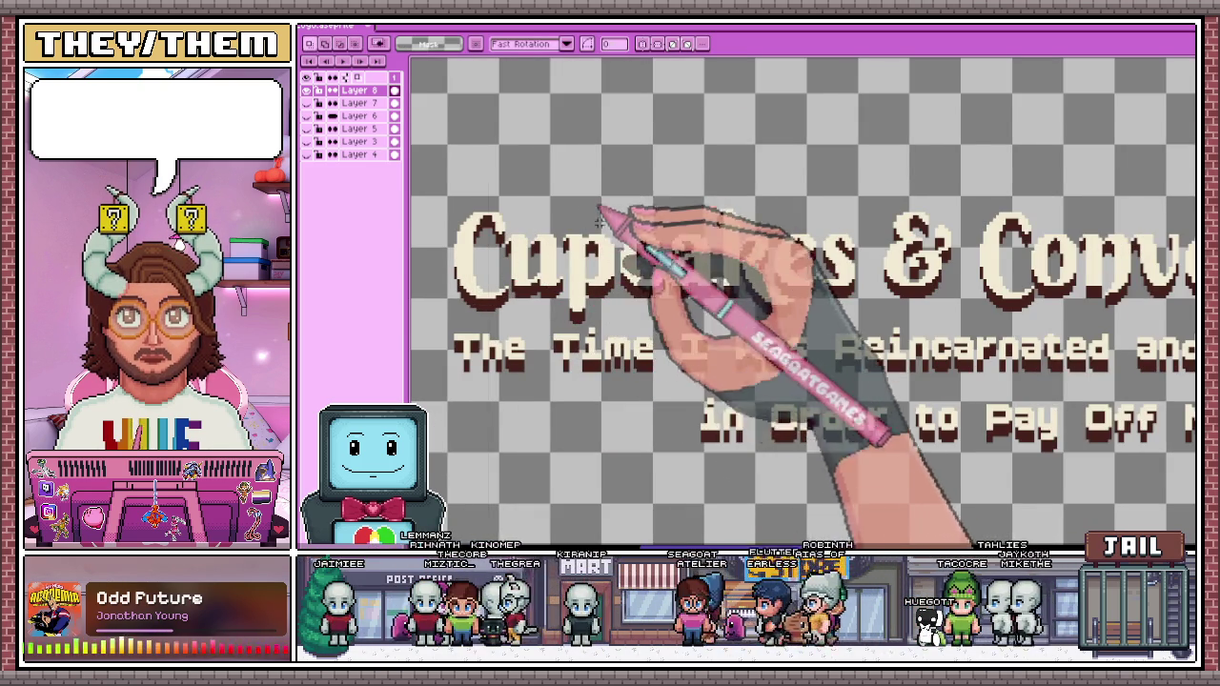
{"action": "scroll", "coordinate": [667, 247], "scroll_direction": "down", "scroll_amount": 1}
{"action": "scroll", "coordinate": [572, 324], "scroll_direction": "up", "scroll_amount": 1}
{"action": "scroll", "coordinate": [524, 315], "scroll_direction": "up", "scroll_amount": 2}
{"action": "scroll", "coordinate": [514, 303], "scroll_direction": "up", "scroll_amount": 3}
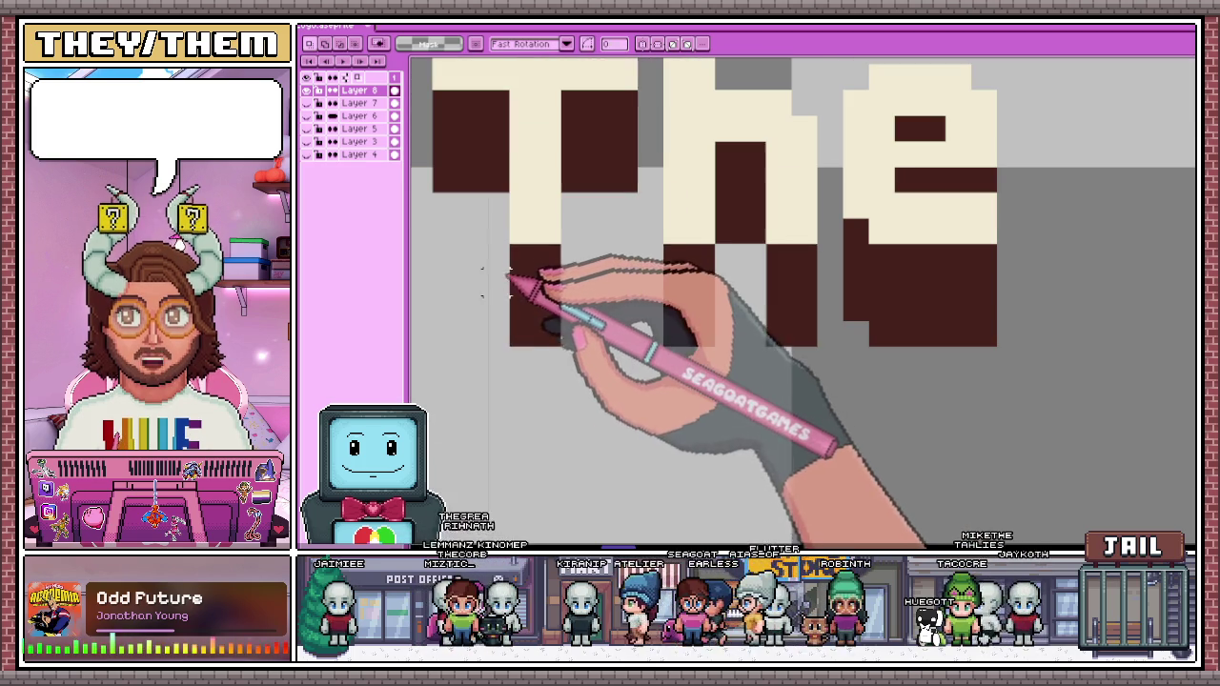
{"action": "left_click_drag", "start_coordinate": [496, 257], "coordinate": [505, 333]}
{"action": "scroll", "coordinate": [571, 329], "scroll_direction": "down", "scroll_amount": 2}
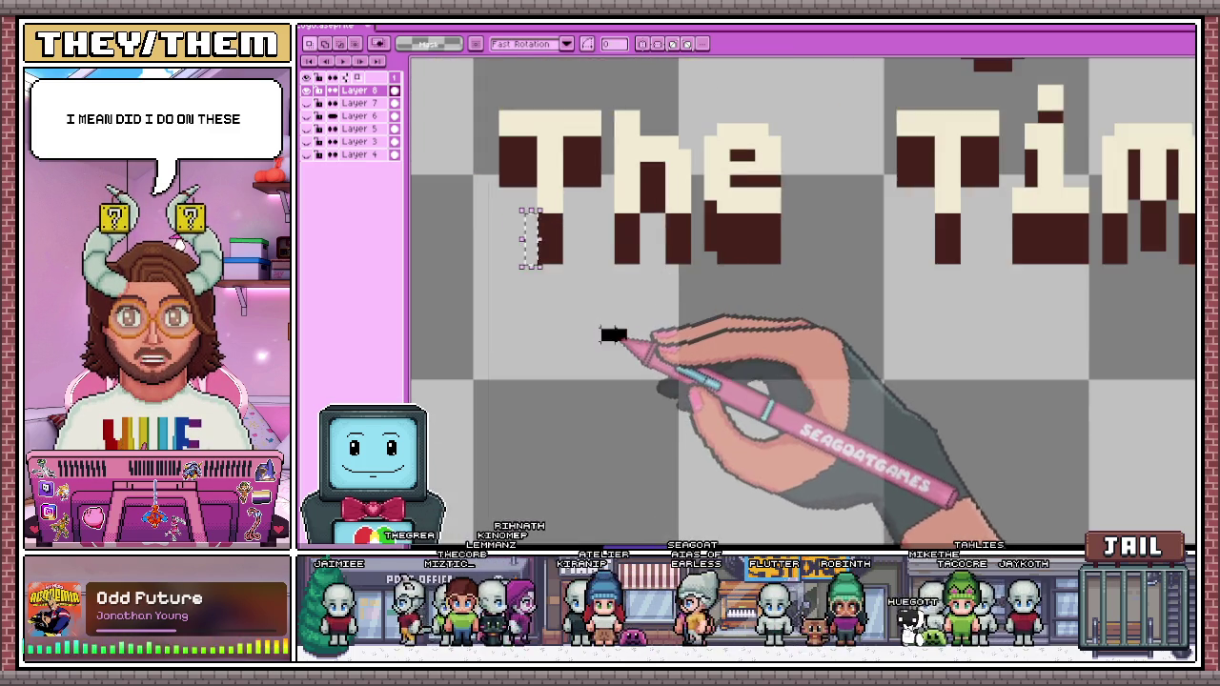
{"action": "scroll", "coordinate": [596, 324], "scroll_direction": "down", "scroll_amount": 2}
{"action": "scroll", "coordinate": [596, 327], "scroll_direction": "down", "scroll_amount": 1}
{"action": "scroll", "coordinate": [685, 332], "scroll_direction": "down", "scroll_amount": 1}
{"action": "scroll", "coordinate": [691, 339], "scroll_direction": "up", "scroll_amount": 2}
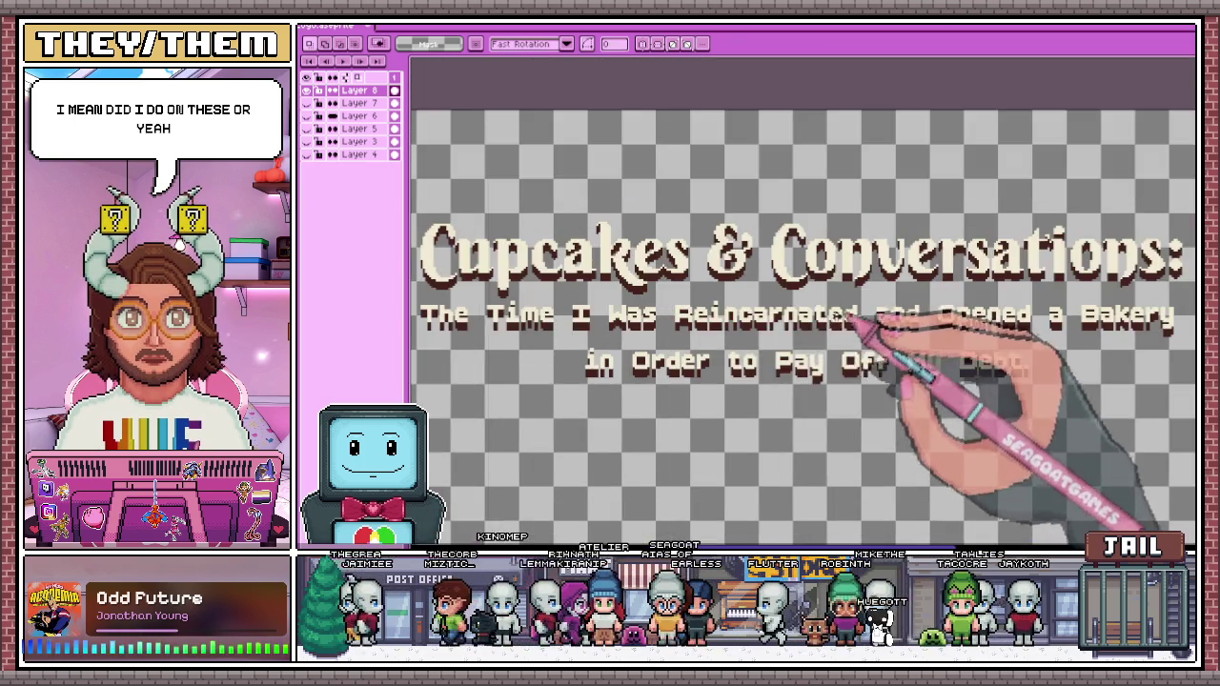
{"action": "scroll", "coordinate": [776, 381], "scroll_direction": "down", "scroll_amount": 2}
{"action": "scroll", "coordinate": [770, 419], "scroll_direction": "up", "scroll_amount": 2}
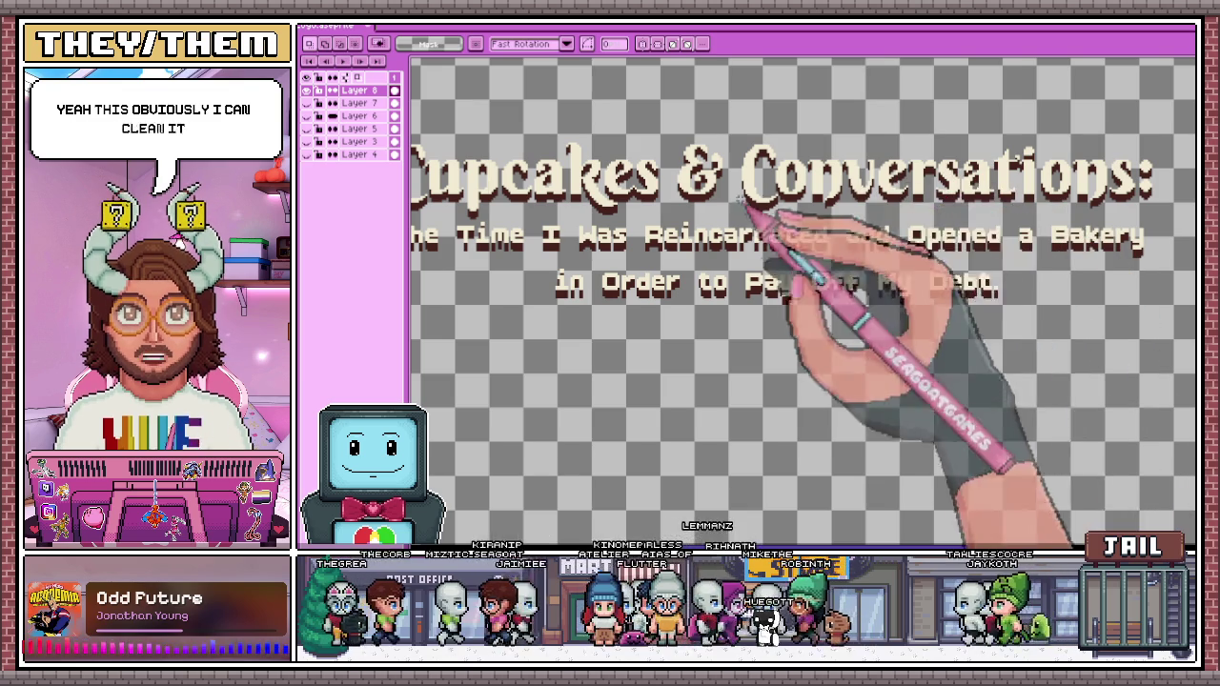
{"action": "scroll", "coordinate": [730, 238], "scroll_direction": "down", "scroll_amount": 2}
{"action": "scroll", "coordinate": [730, 238], "scroll_direction": "up", "scroll_amount": 1}
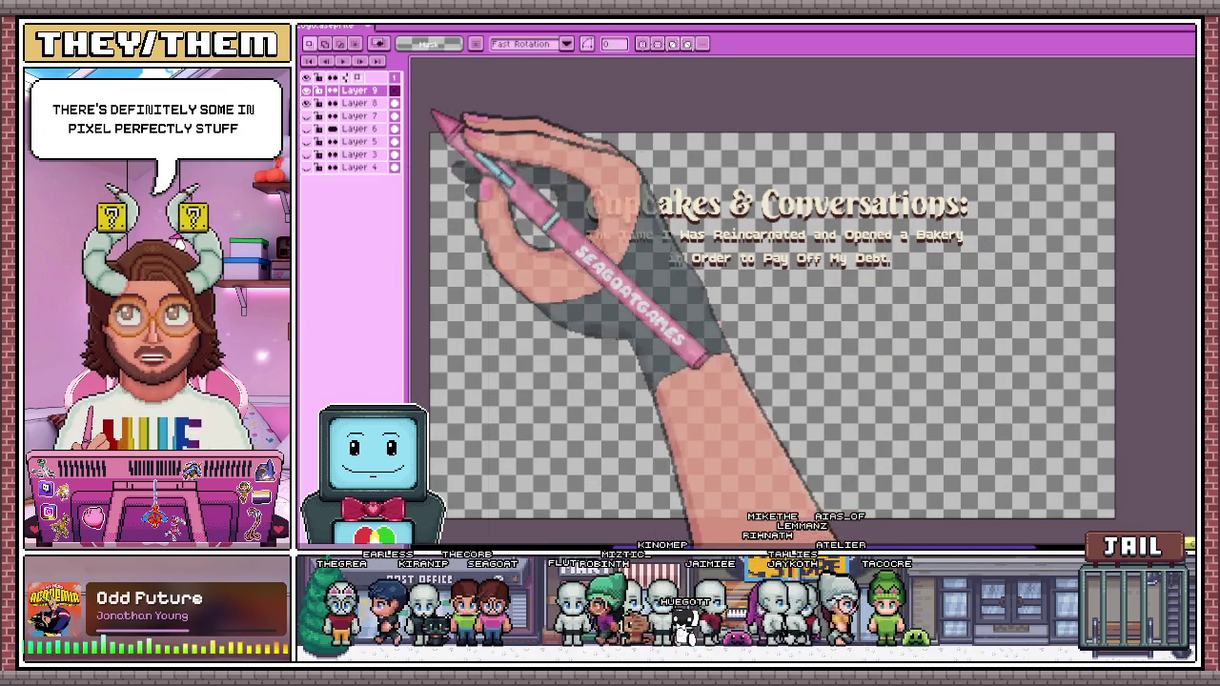
Move Layer 9 to the bottom of the stack and fill its background with solid green
{"action": "left_click_drag", "start_coordinate": [360, 90], "coordinate": [375, 169]}
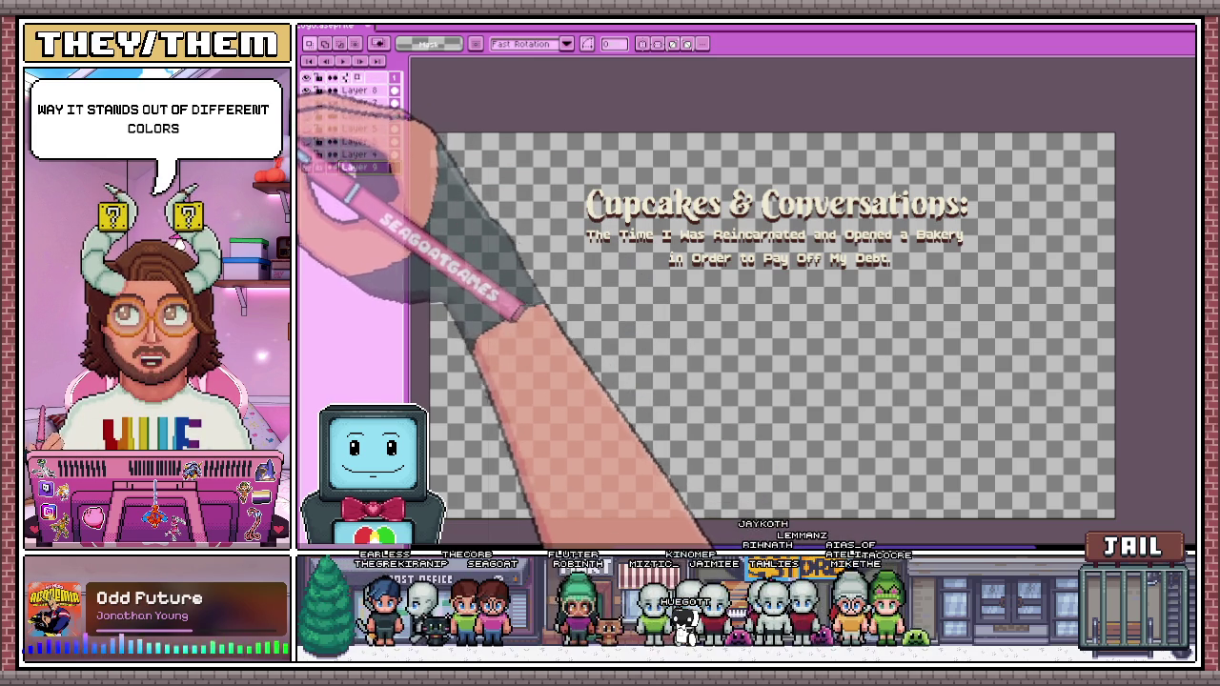
{"action": "key", "text": "w"}
{"action": "left_click", "coordinate": [560, 287]}
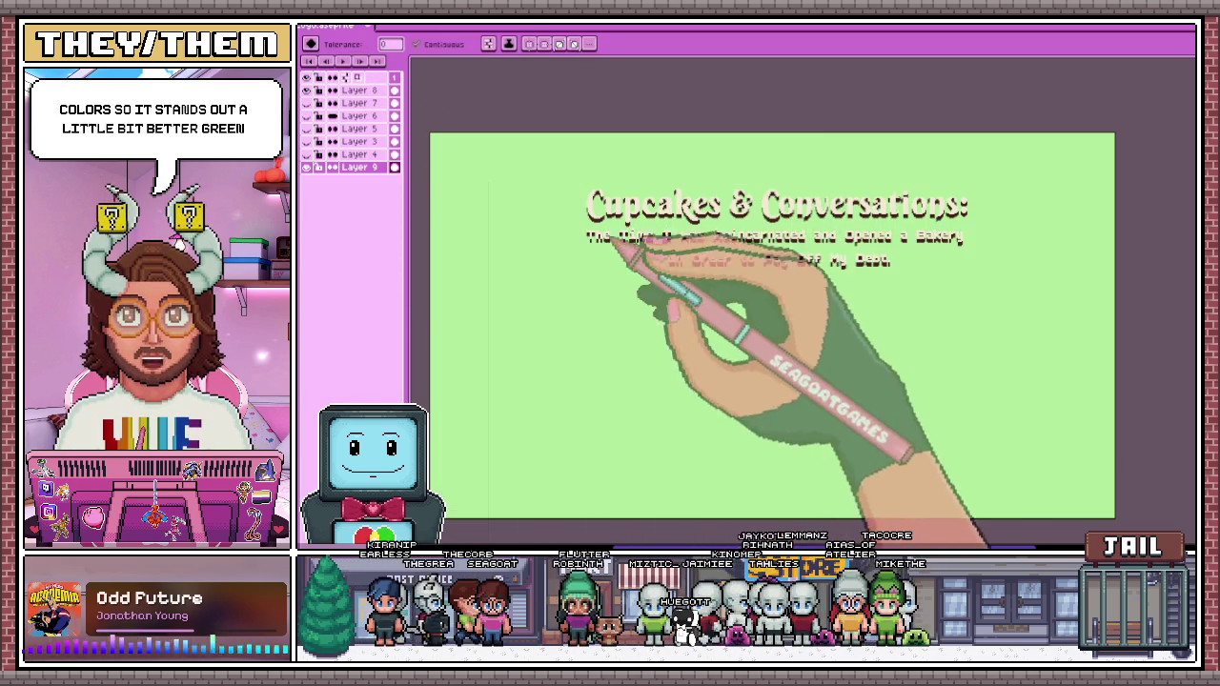
{"action": "key", "text": "ctrl+z"}
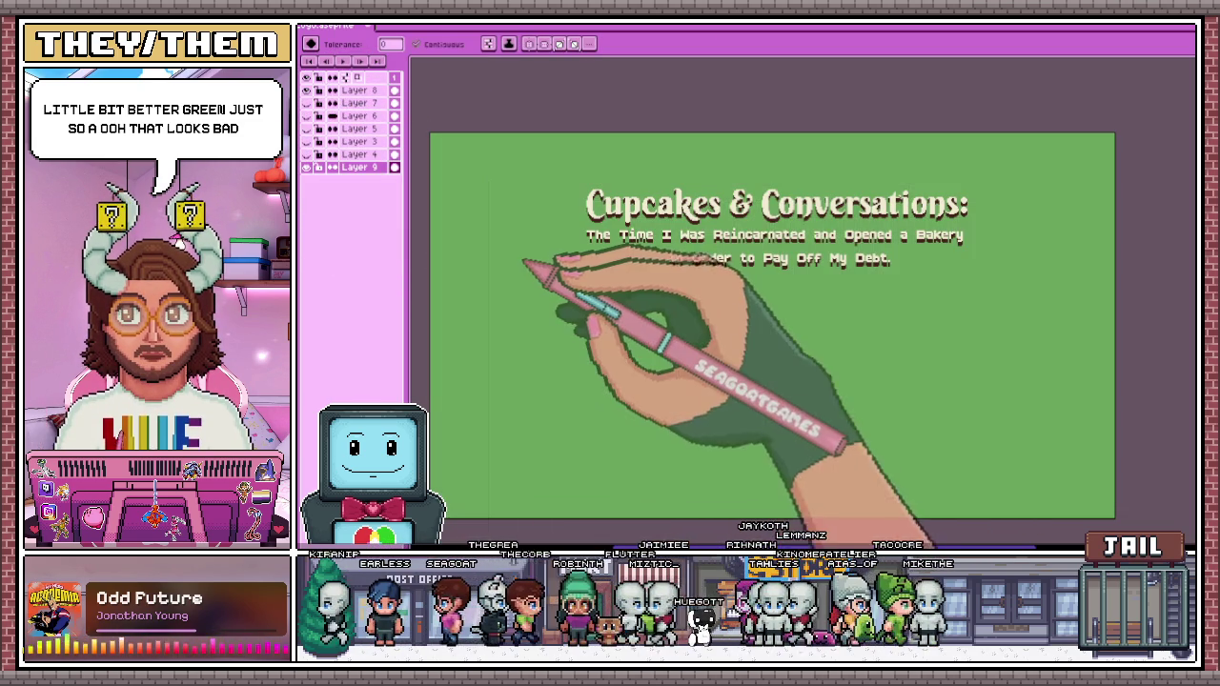
{"action": "left_click", "coordinate": [525, 264]}
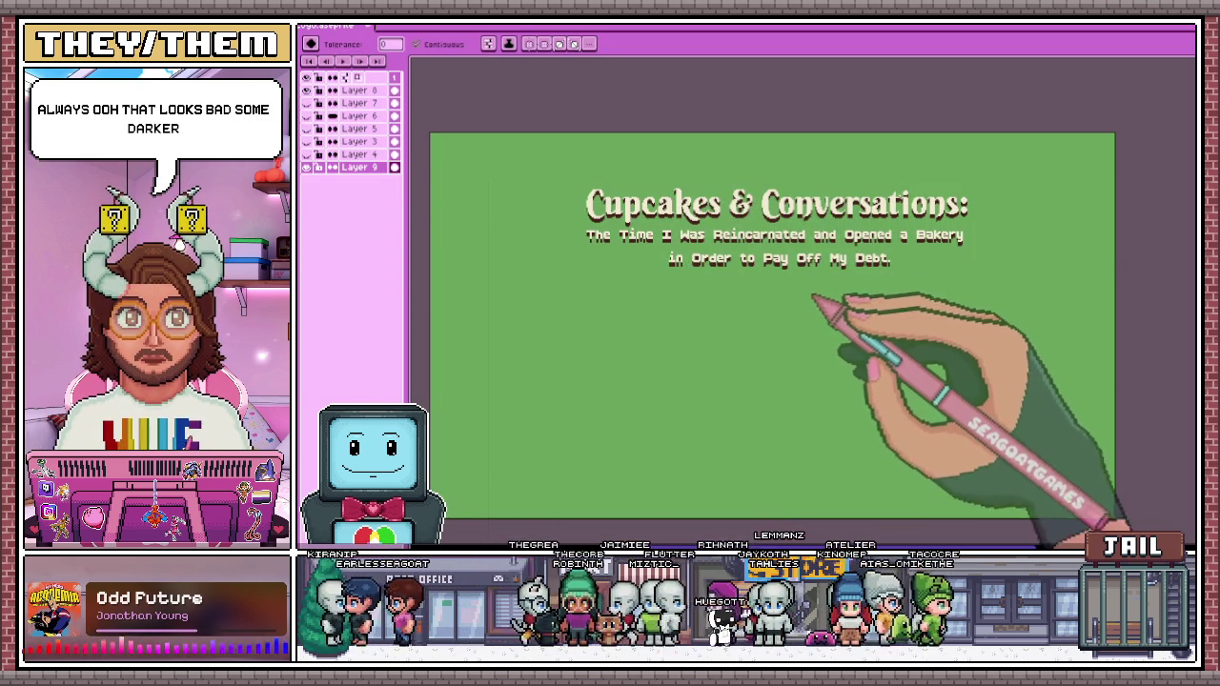
{"action": "scroll", "coordinate": [813, 296], "scroll_direction": "up", "scroll_amount": 1}
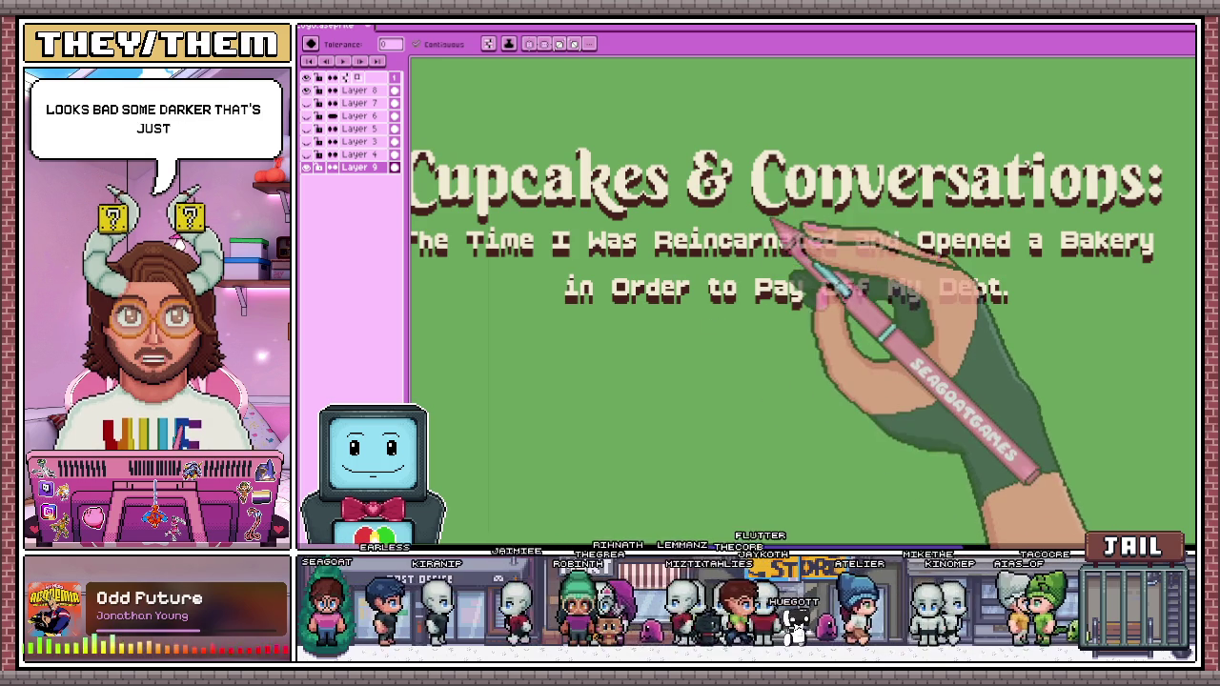
{"action": "scroll", "coordinate": [811, 223], "scroll_direction": "down", "scroll_amount": 1}
{"action": "scroll", "coordinate": [775, 222], "scroll_direction": "up", "scroll_amount": 1}
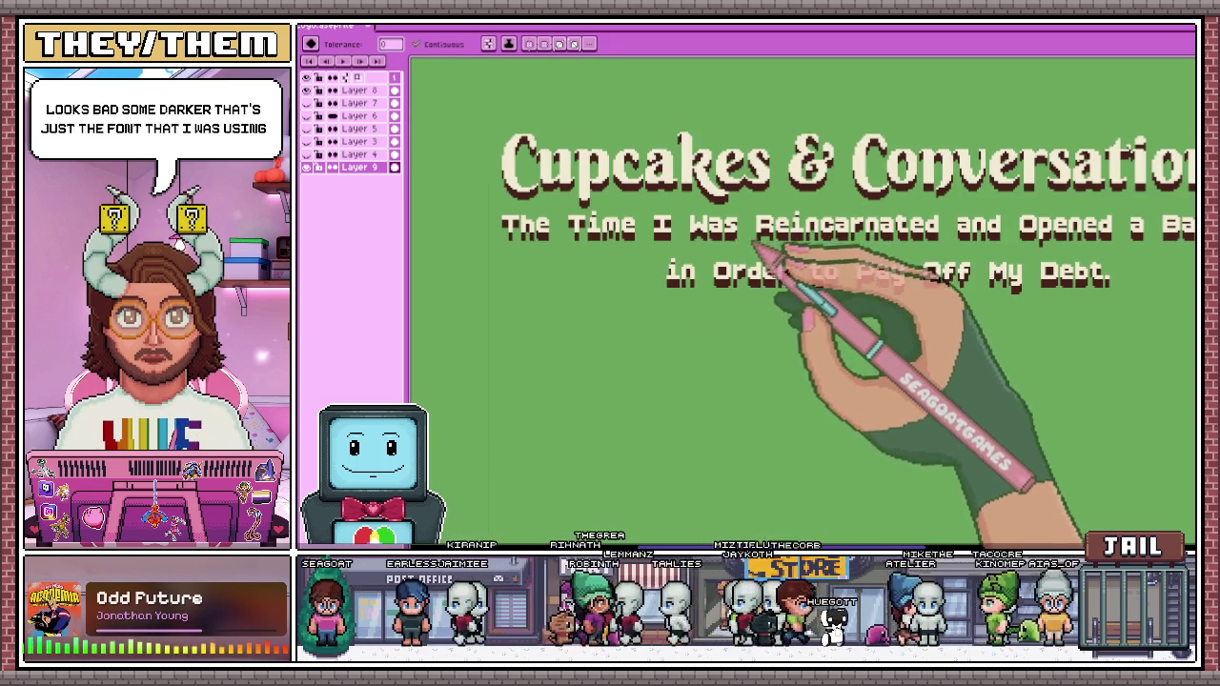
{"action": "scroll", "coordinate": [756, 243], "scroll_direction": "right", "scroll_amount": 2}
{"action": "scroll", "coordinate": [779, 164], "scroll_direction": "down", "scroll_amount": 1}
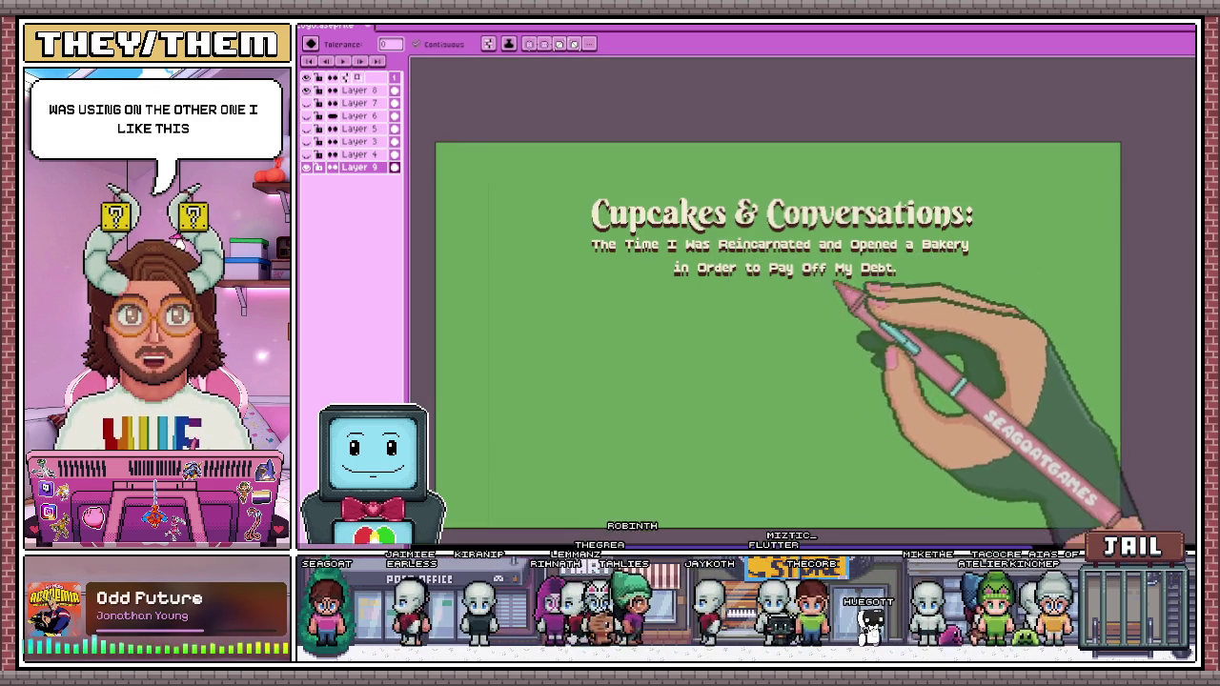
{"action": "scroll", "coordinate": [815, 305], "scroll_direction": "up", "scroll_amount": 1}
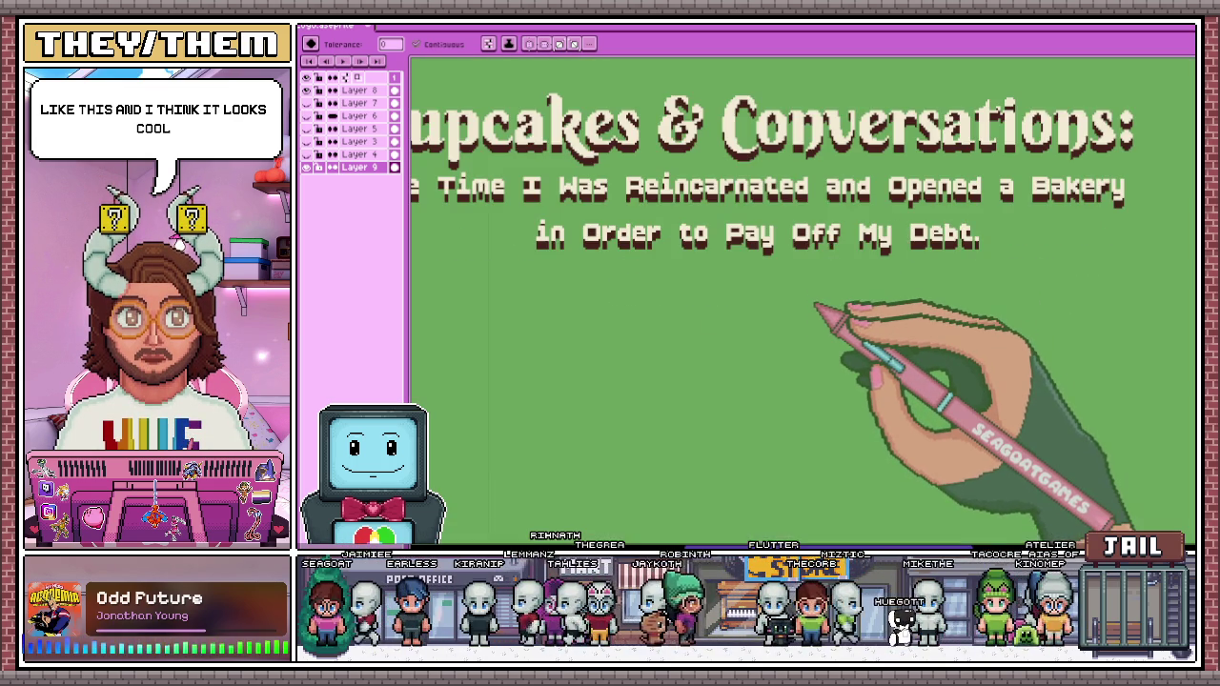
{"action": "scroll", "coordinate": [816, 307], "scroll_direction": "down", "scroll_amount": 2}
{"action": "scroll", "coordinate": [763, 266], "scroll_direction": "up", "scroll_amount": 1}
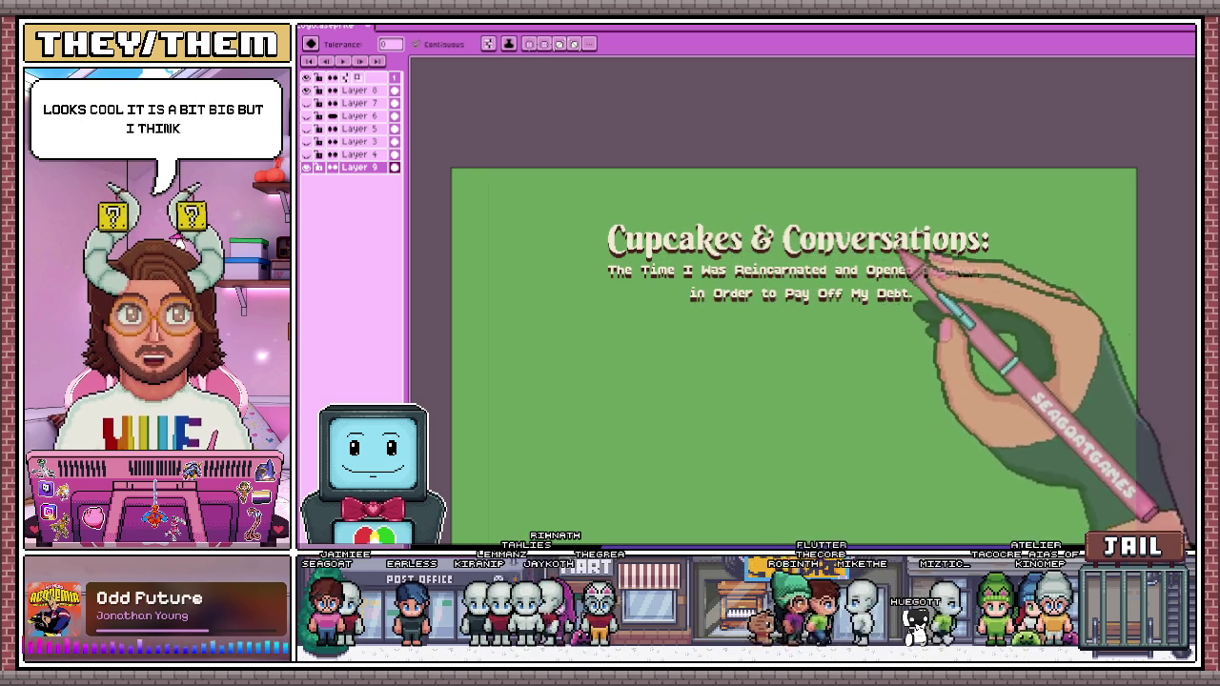
{"action": "scroll", "coordinate": [953, 286], "scroll_direction": "up", "scroll_amount": 1}
{"action": "scroll", "coordinate": [801, 186], "scroll_direction": "up", "scroll_amount": 1}
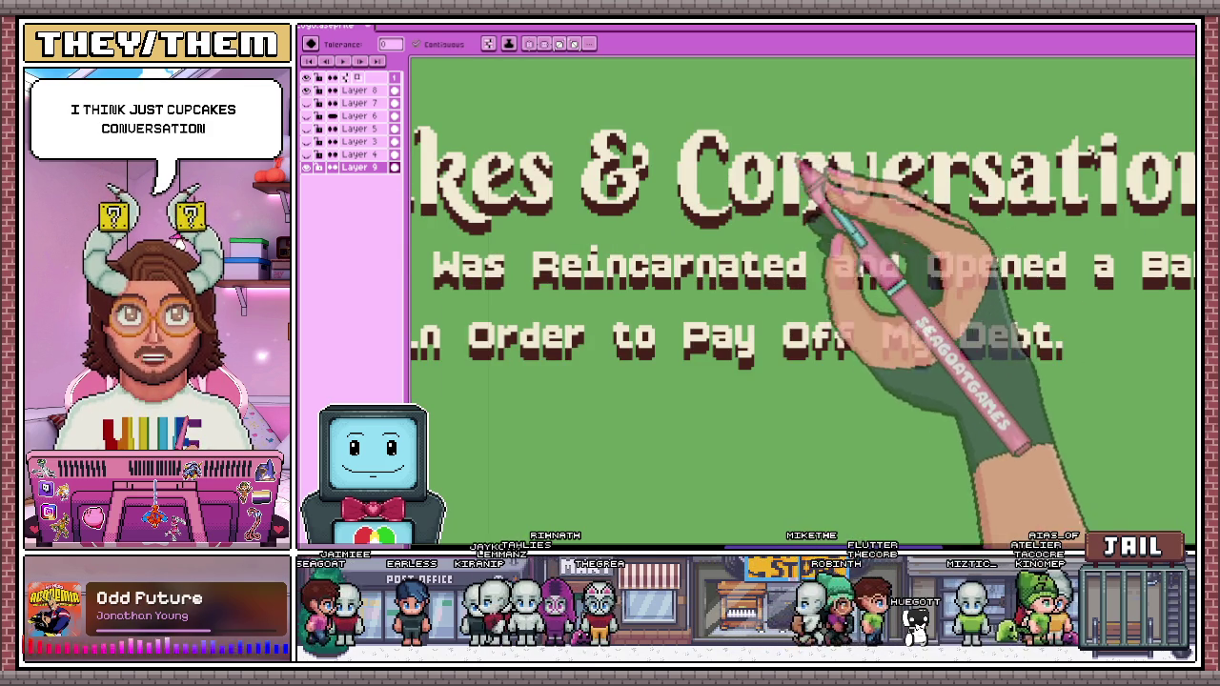
{"action": "scroll", "coordinate": [796, 210], "scroll_direction": "down", "scroll_amount": 1}
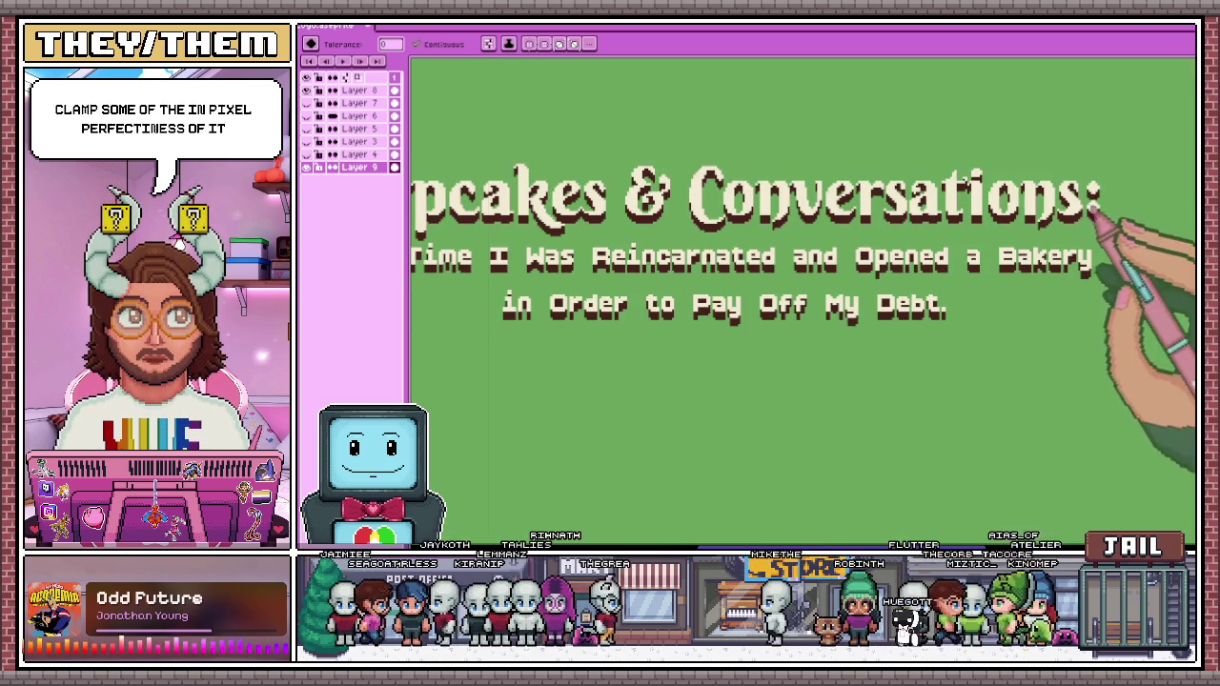
{"action": "scroll", "coordinate": [1067, 224], "scroll_direction": "down", "scroll_amount": 1}
{"action": "scroll", "coordinate": [805, 240], "scroll_direction": "up", "scroll_amount": 1}
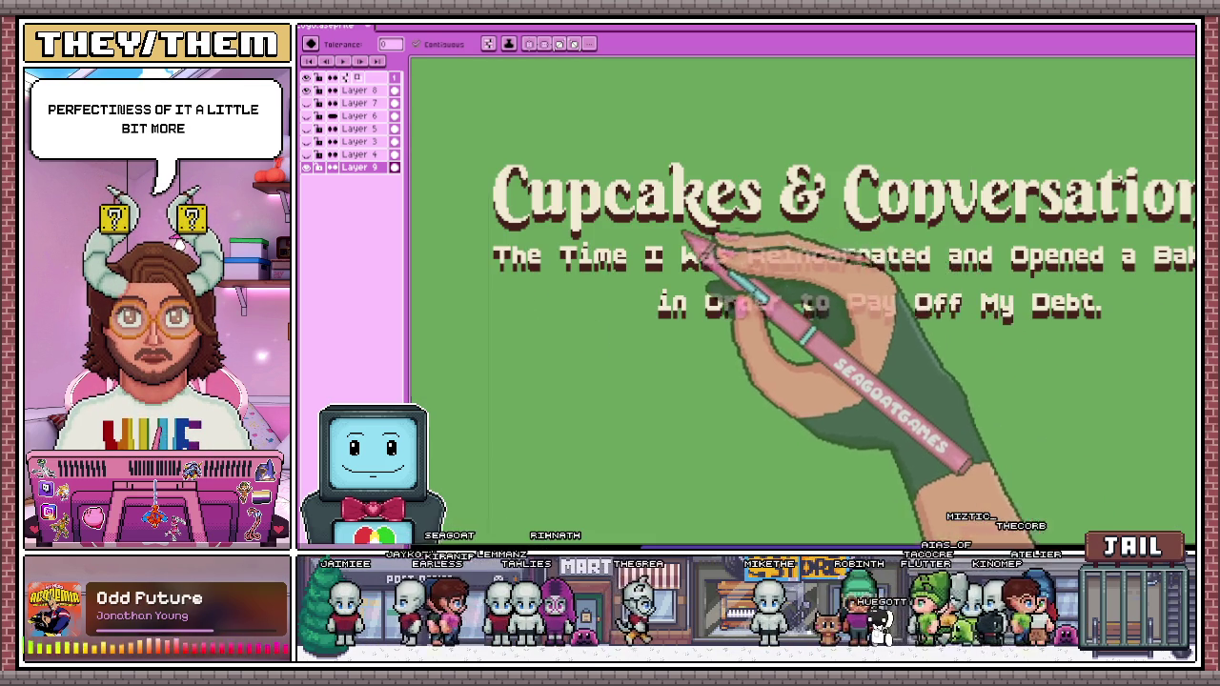
{"action": "scroll", "coordinate": [734, 236], "scroll_direction": "down", "scroll_amount": 1}
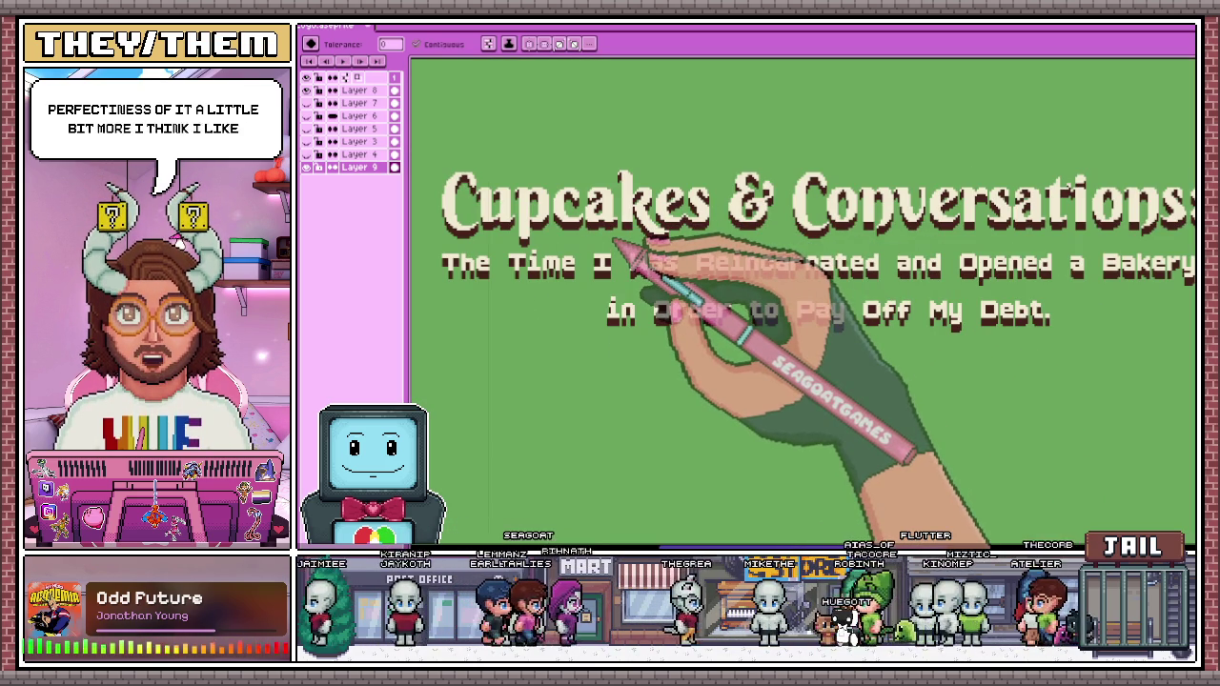
{"action": "scroll", "coordinate": [615, 240], "scroll_direction": "down", "scroll_amount": 1}
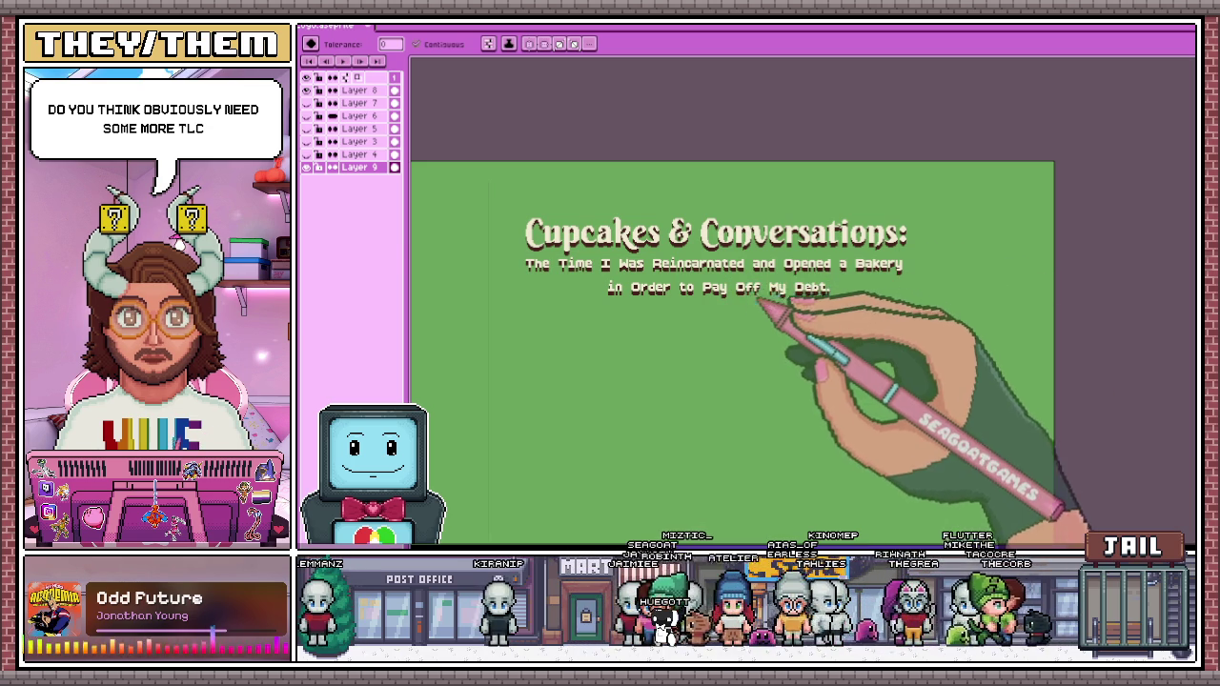
{"action": "scroll", "coordinate": [768, 294], "scroll_direction": "up", "scroll_amount": 1}
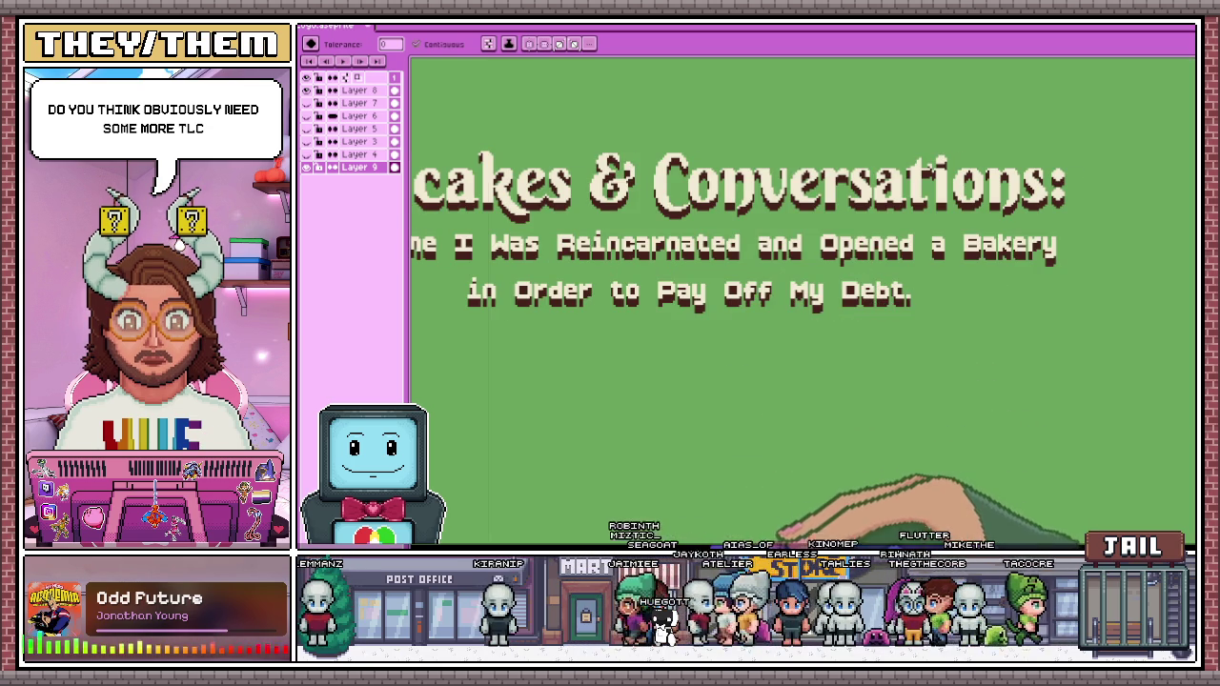
{"action": "scroll", "coordinate": [791, 529], "scroll_direction": "left", "scroll_amount": 3}
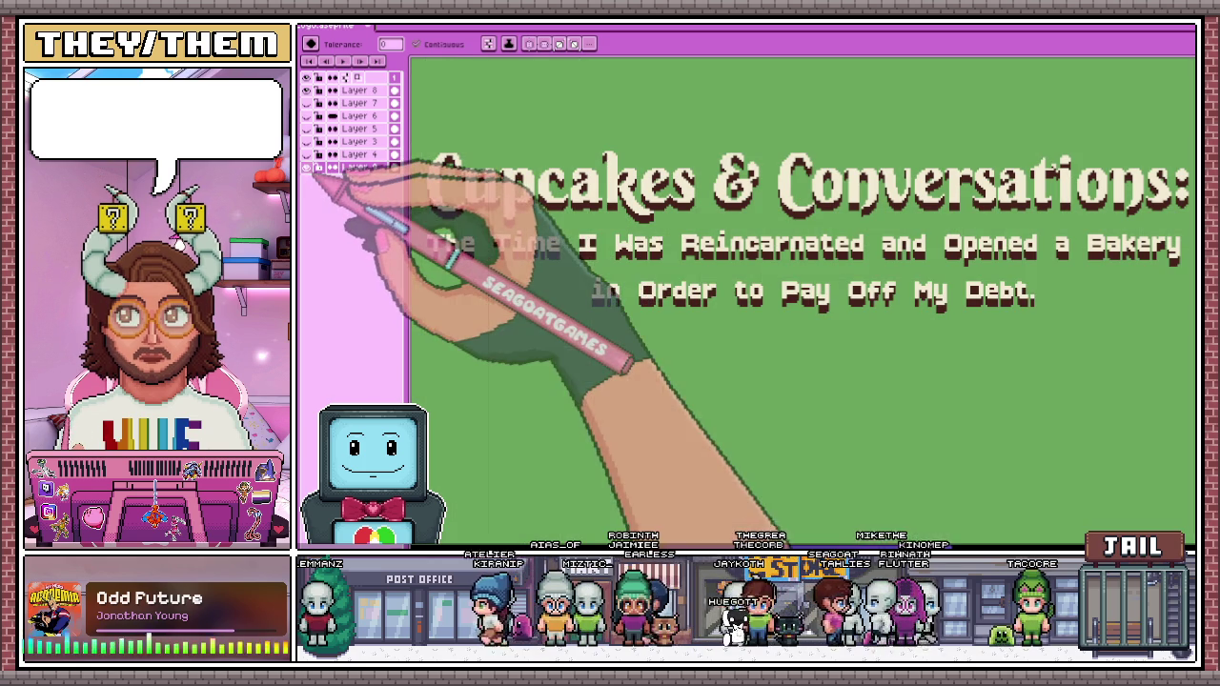
{"action": "left_click", "coordinate": [324, 168]}
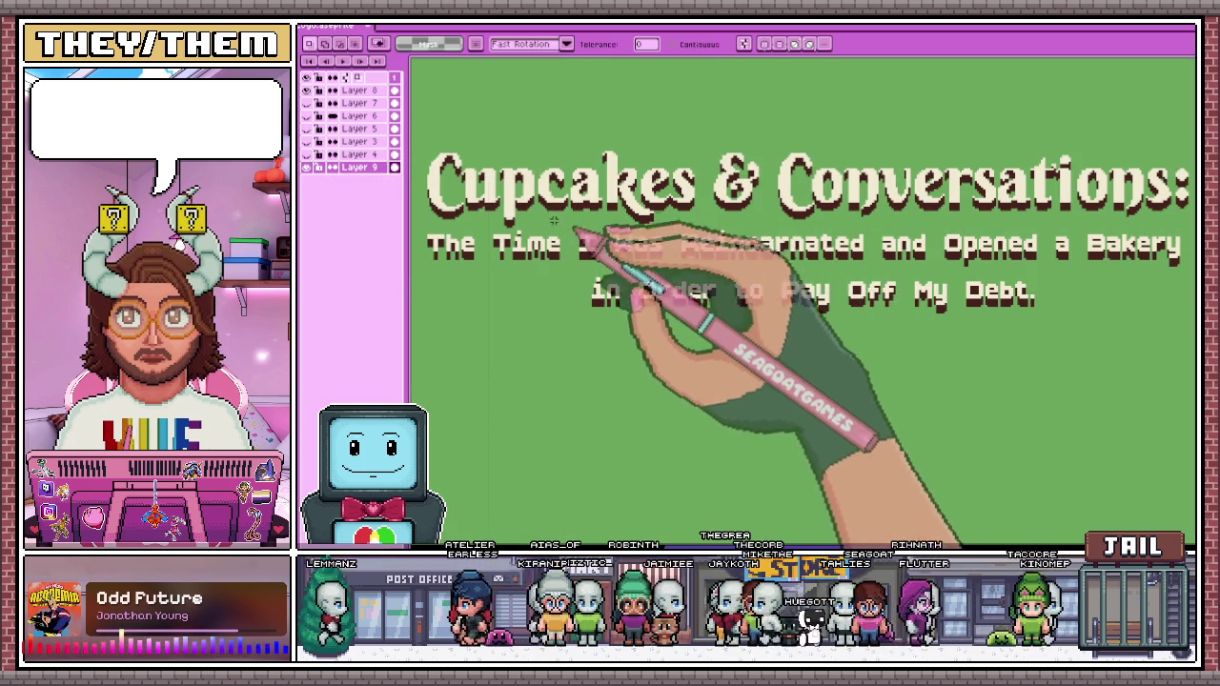
Make Layer 8 the working layer and select the green background by colour
{"action": "scroll", "coordinate": [581, 252], "scroll_direction": "down", "scroll_amount": 2}
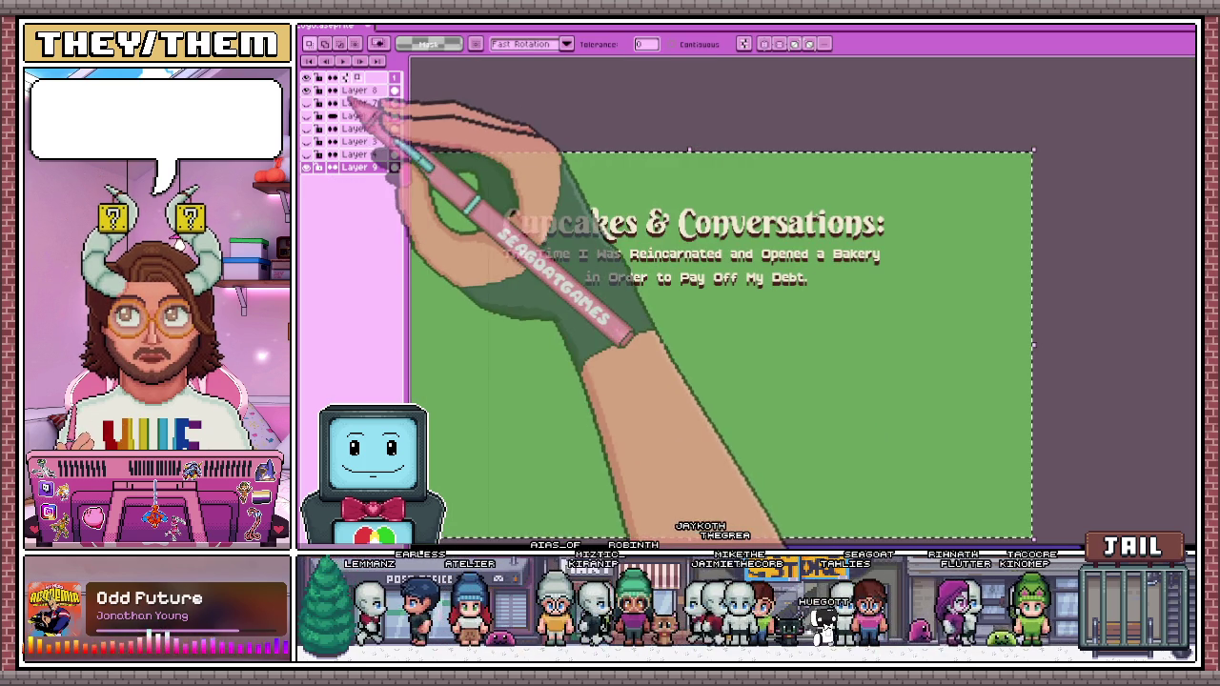
{"action": "left_click", "coordinate": [381, 91]}
{"action": "scroll", "coordinate": [534, 243], "scroll_direction": "up", "scroll_amount": 2}
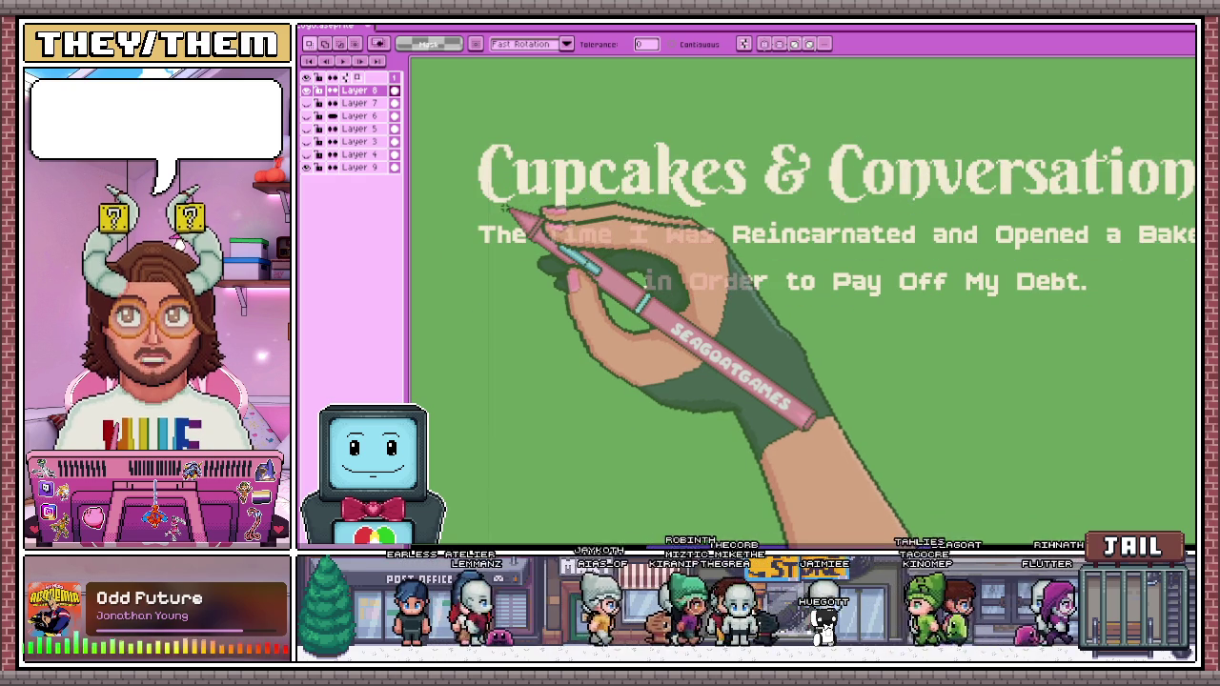
{"action": "scroll", "coordinate": [505, 208], "scroll_direction": "down", "scroll_amount": 2}
{"action": "key", "text": "shift+o"}
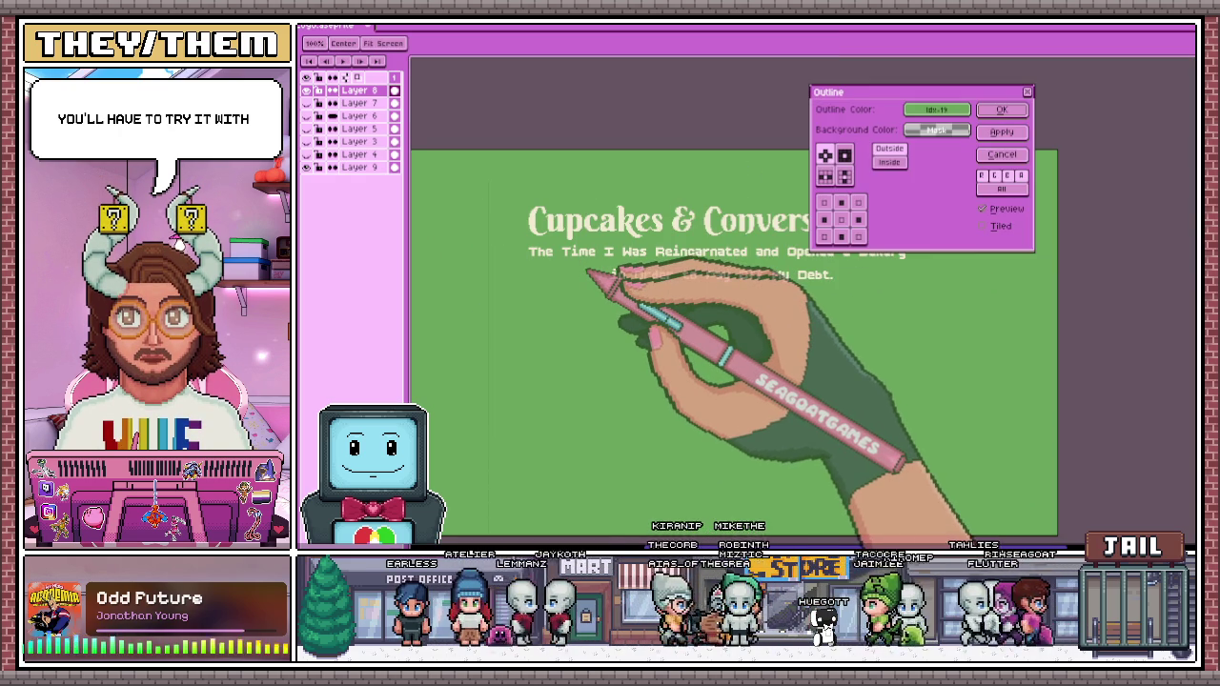
{"action": "left_click", "coordinate": [1001, 109]}
{"action": "key", "text": "w"}
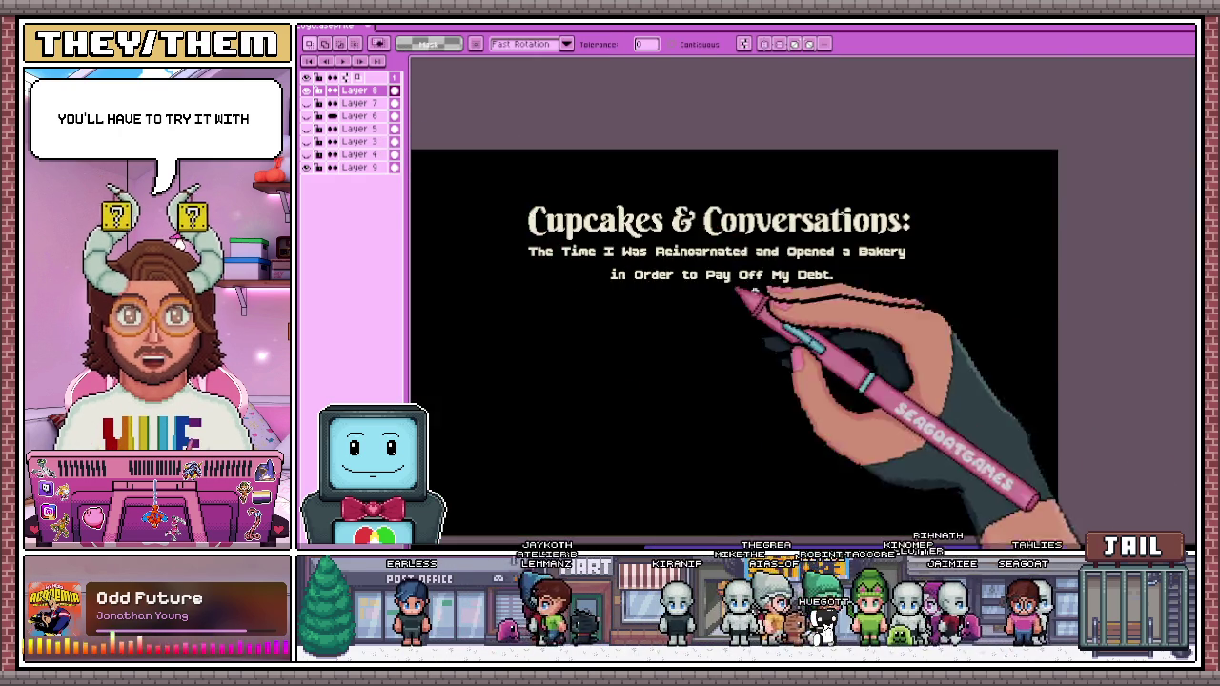
{"action": "left_click", "coordinate": [775, 357]}
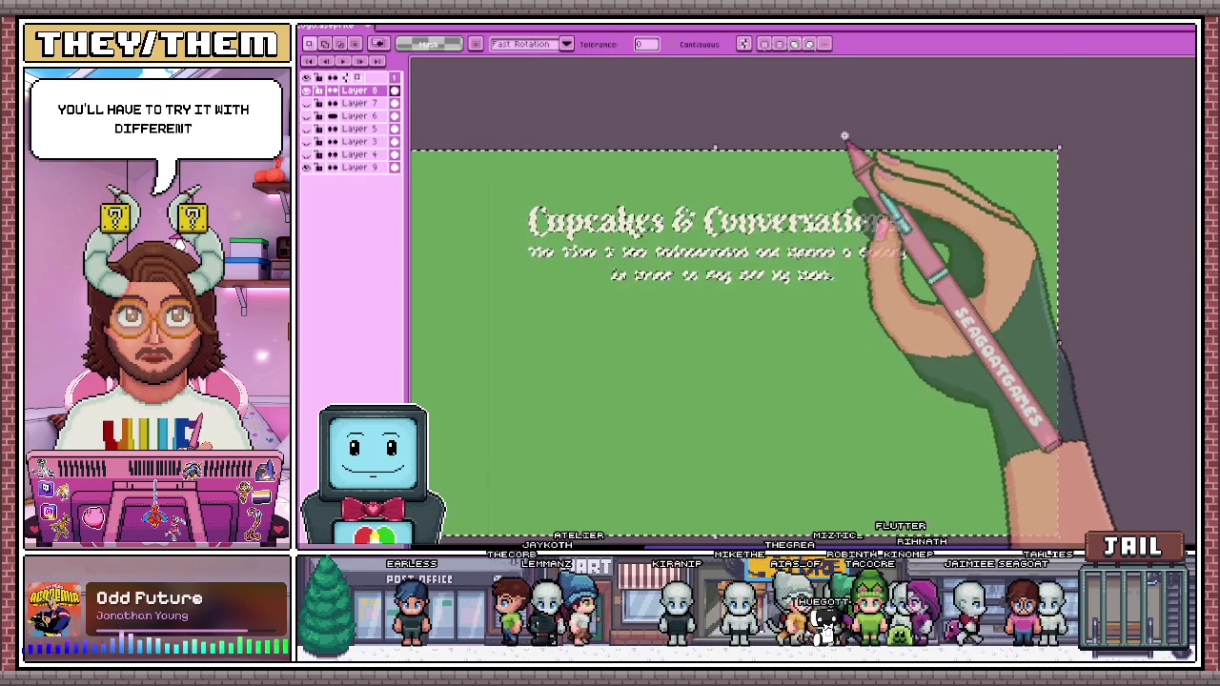
Outline the rectangle-selected title and subtitle with the dark brown colour
{"action": "key", "text": "m"}
{"action": "left_click_drag", "start_coordinate": [496, 192], "coordinate": [962, 319]}
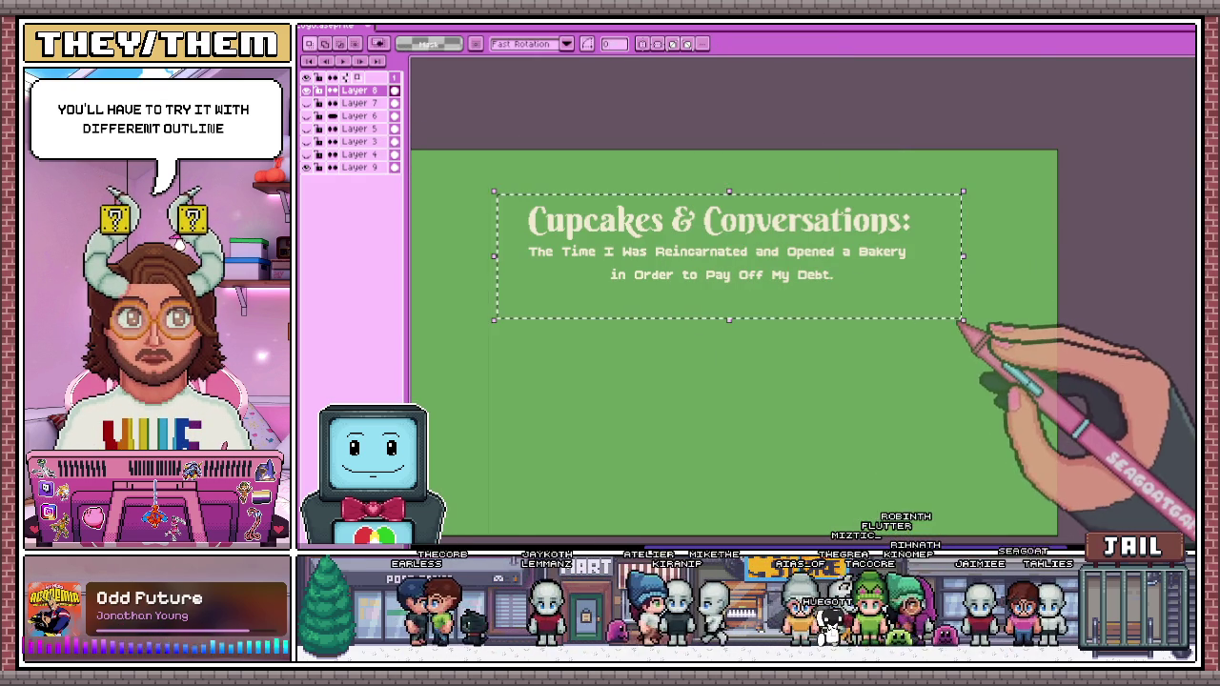
{"action": "key", "text": "shift+o"}
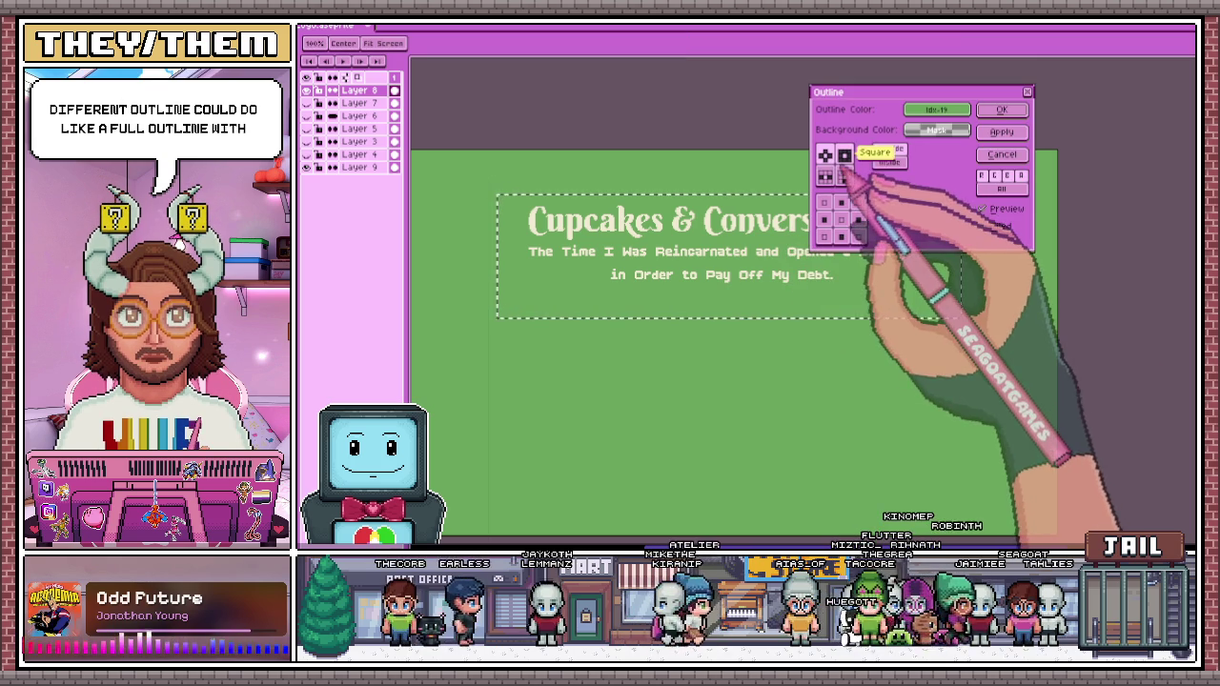
{"action": "left_click", "coordinate": [937, 109]}
{"action": "left_click", "coordinate": [919, 134]}
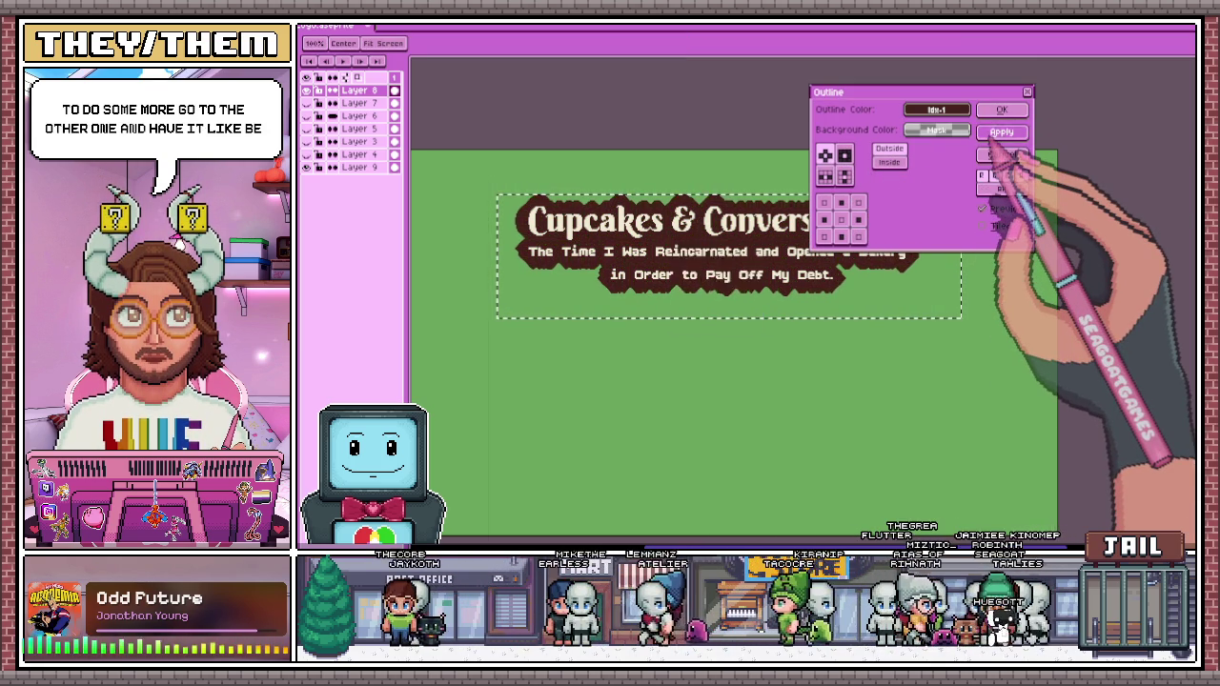
{"action": "left_click", "coordinate": [1002, 110]}
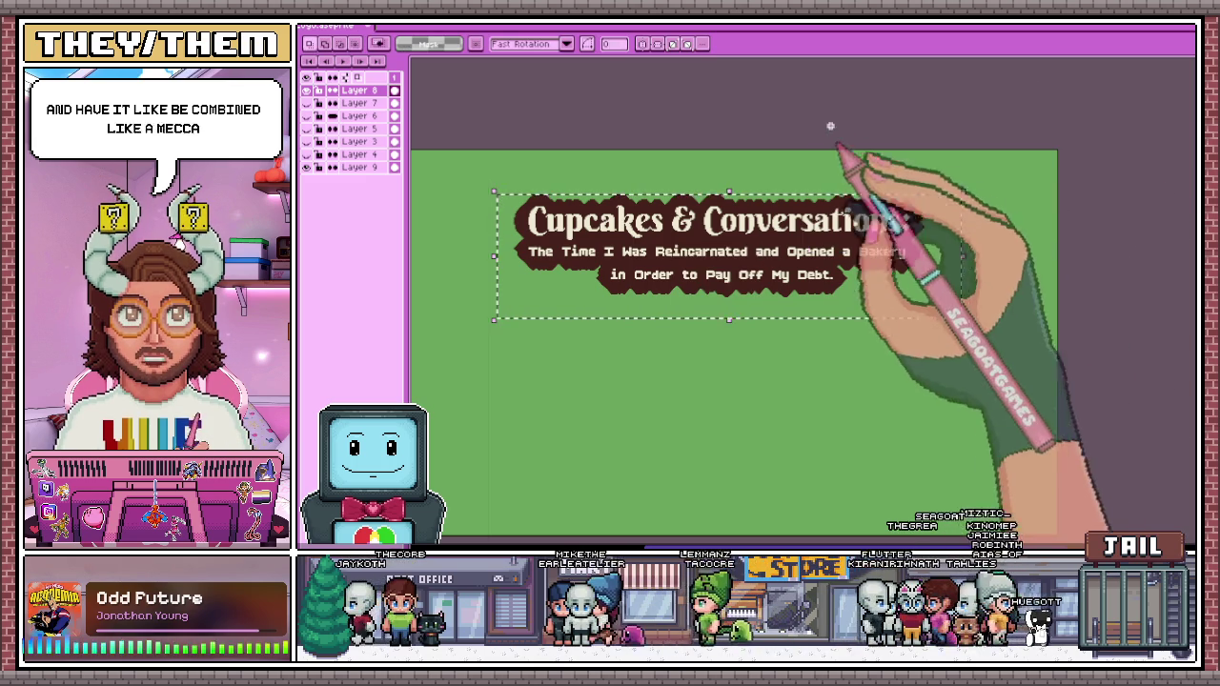
{"action": "scroll", "coordinate": [810, 286], "scroll_direction": "up", "scroll_amount": 2}
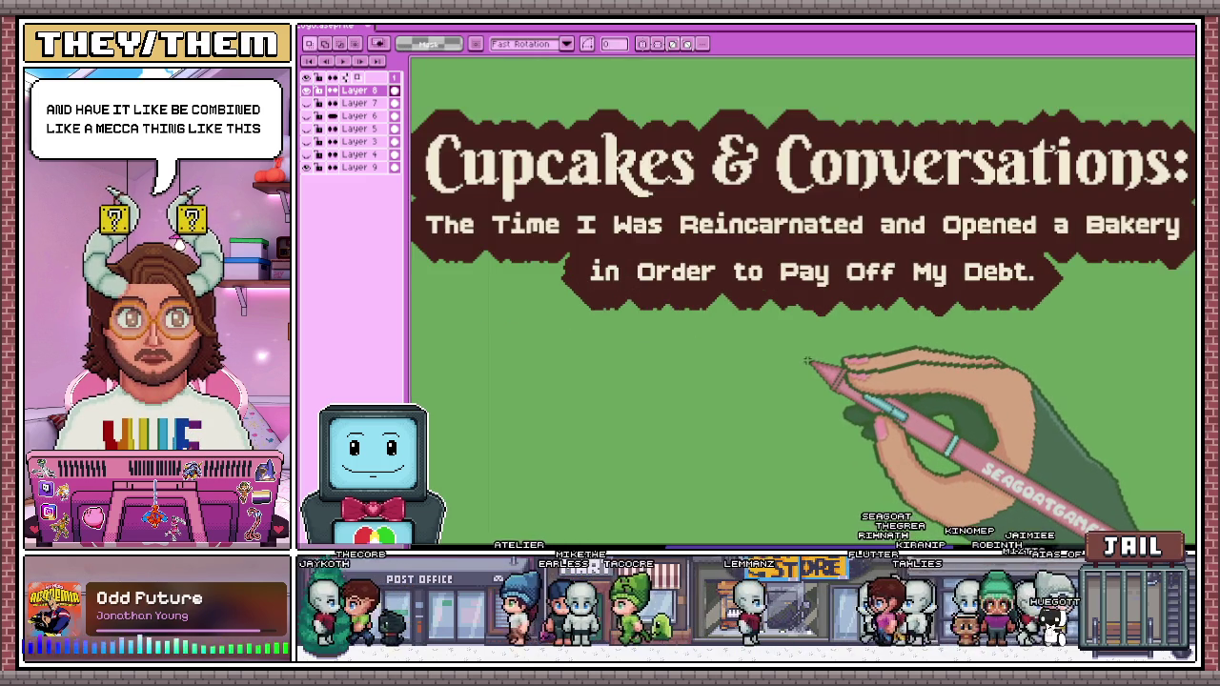
{"action": "scroll", "coordinate": [810, 364], "scroll_direction": "down", "scroll_amount": 1}
{"action": "scroll", "coordinate": [862, 372], "scroll_direction": "up", "scroll_amount": 1}
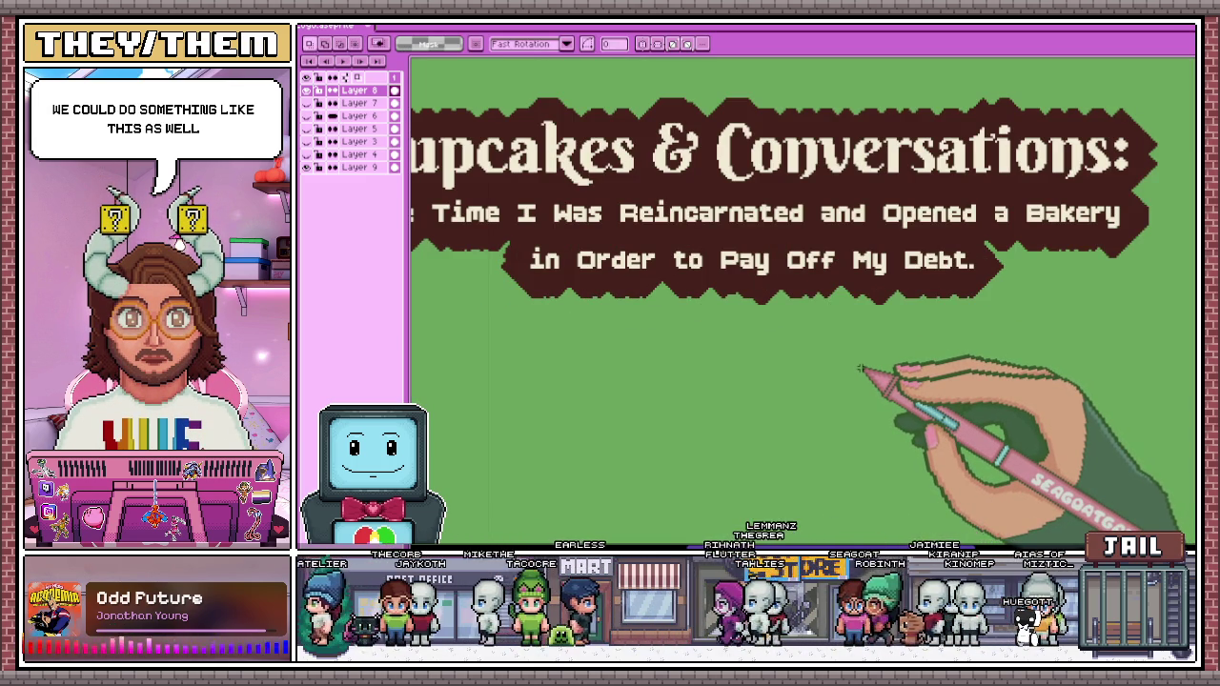
{"action": "key", "text": "ctrl+a"}
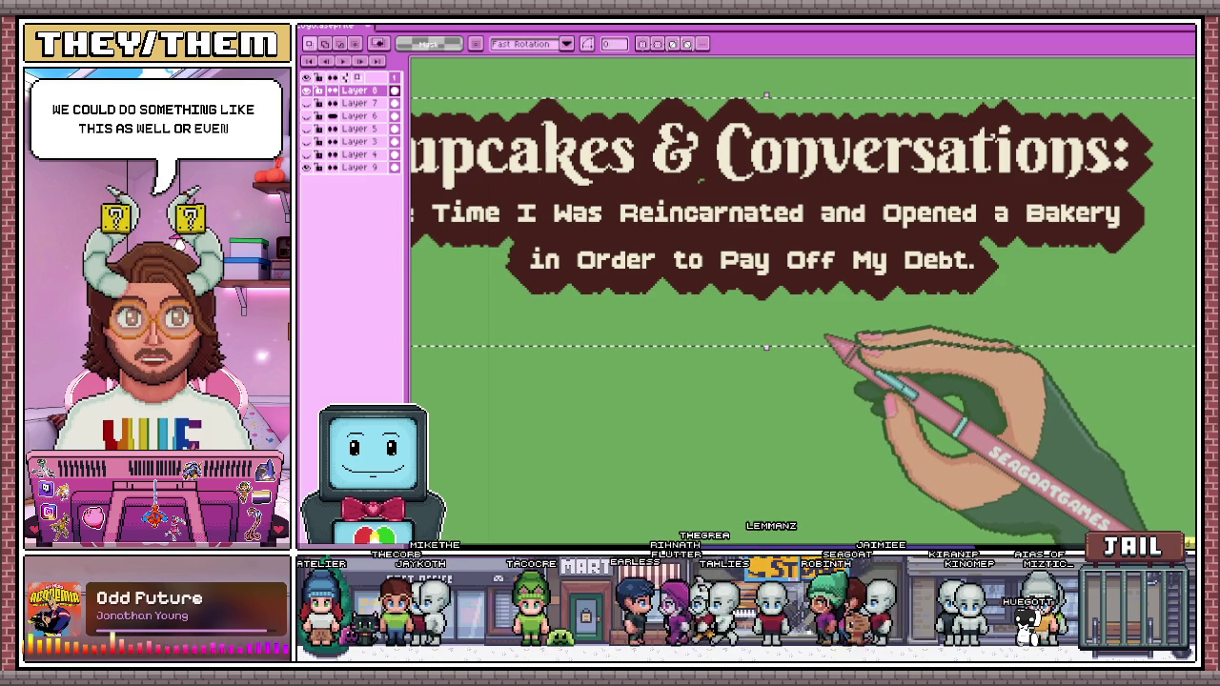
Delete the dark outline and switch back to the dark brown serif title version
{"action": "key", "text": "Delete"}
{"action": "scroll", "coordinate": [828, 338], "scroll_direction": "down", "scroll_amount": 1}
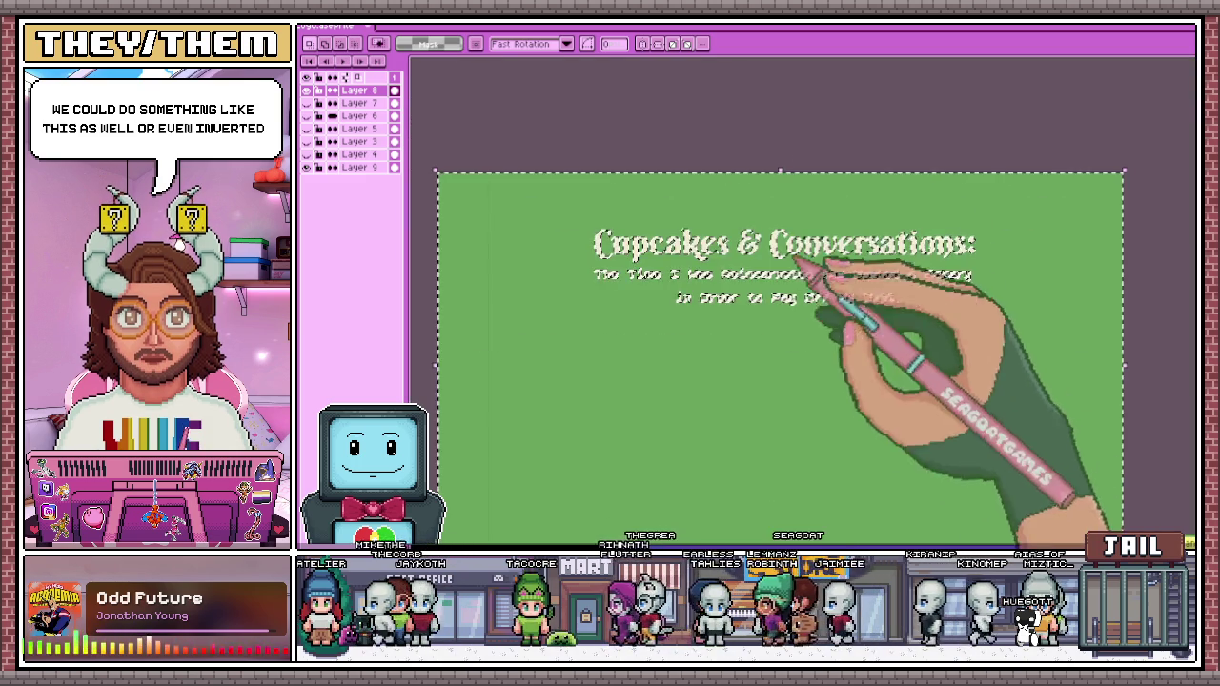
{"action": "scroll", "coordinate": [668, 258], "scroll_direction": "up", "scroll_amount": 2}
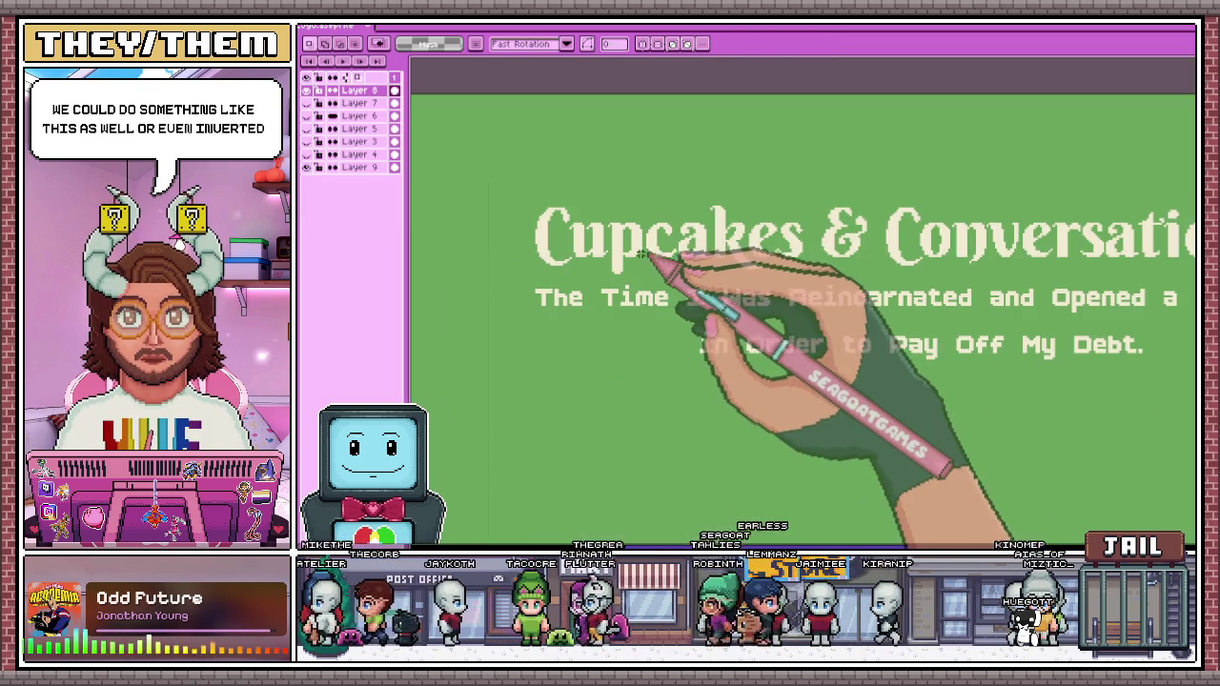
{"action": "key", "text": "w"}
{"action": "key", "text": "ctrl+Tab"}
{"action": "key", "text": "ctrl+Tab"}
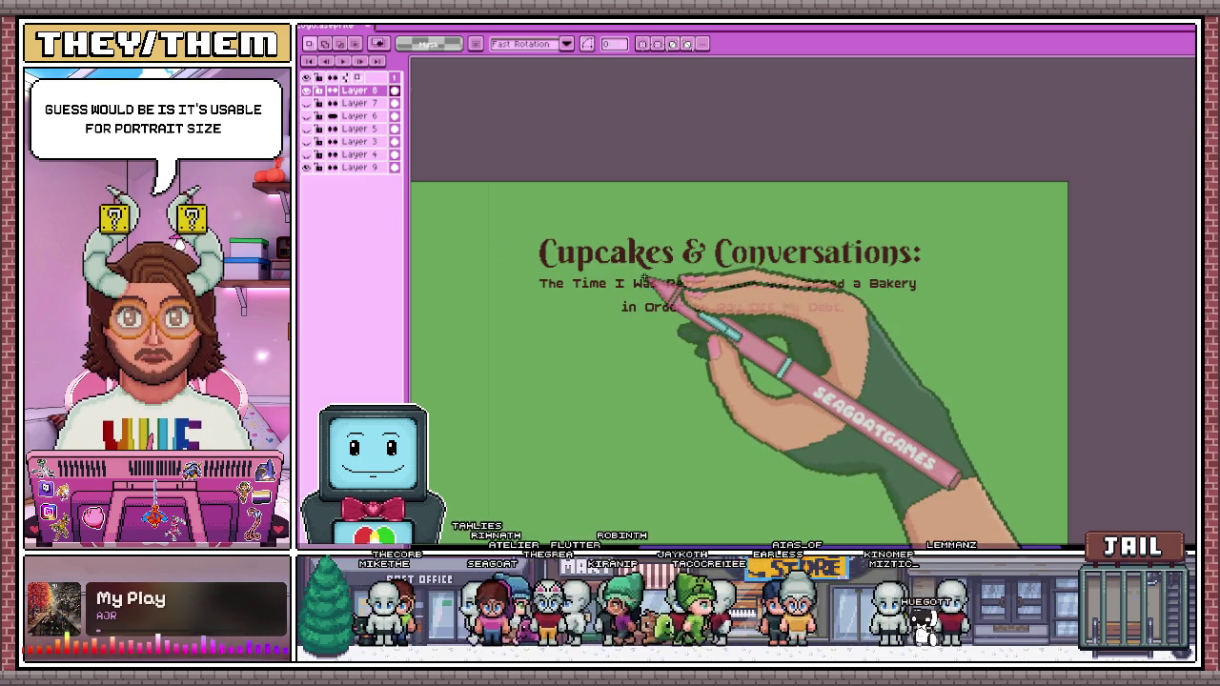
Move the heading below the subtitle and narrow it to wrap into 'Cupcakes &' / 'Conversations:'
{"action": "key", "text": "ctrl+t"}
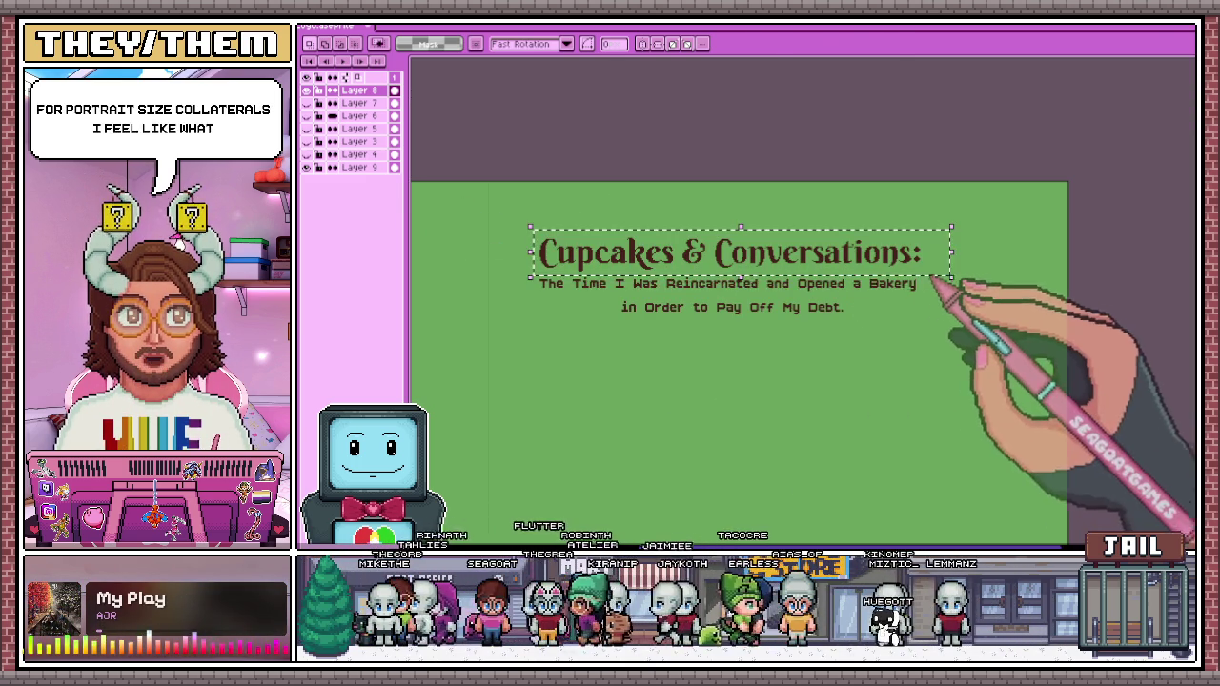
{"action": "left_click_drag", "start_coordinate": [815, 263], "coordinate": [826, 420]}
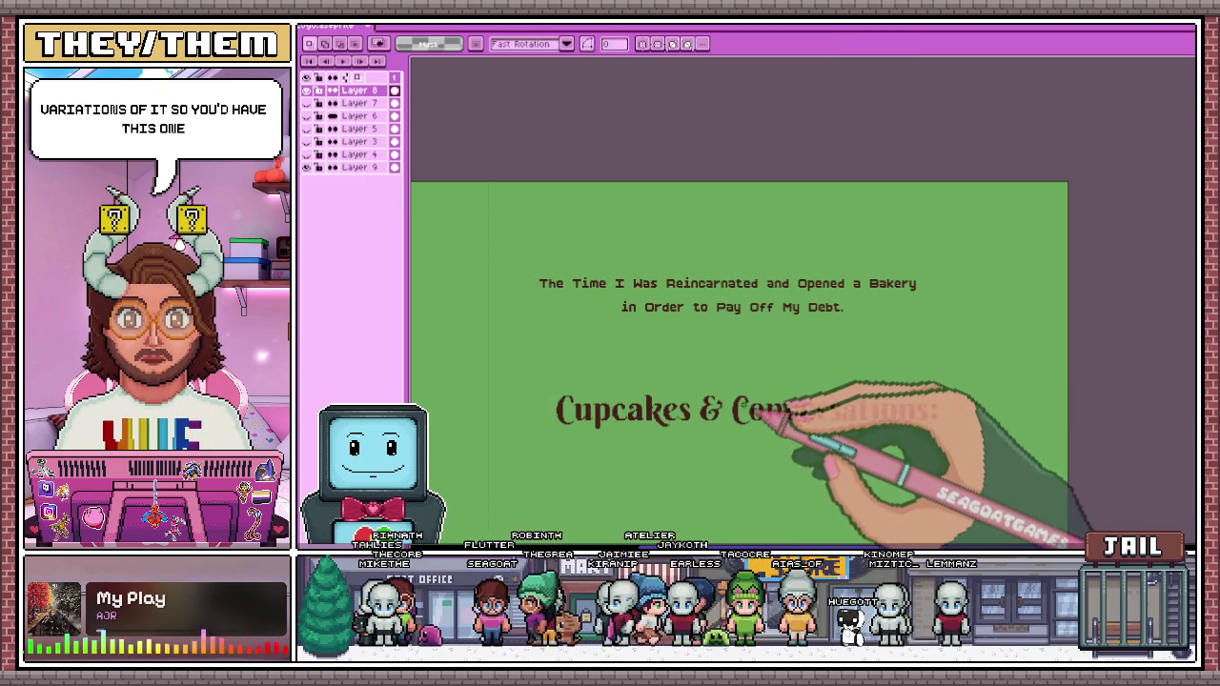
{"action": "left_click_drag", "start_coordinate": [1058, 448], "coordinate": [786, 465]}
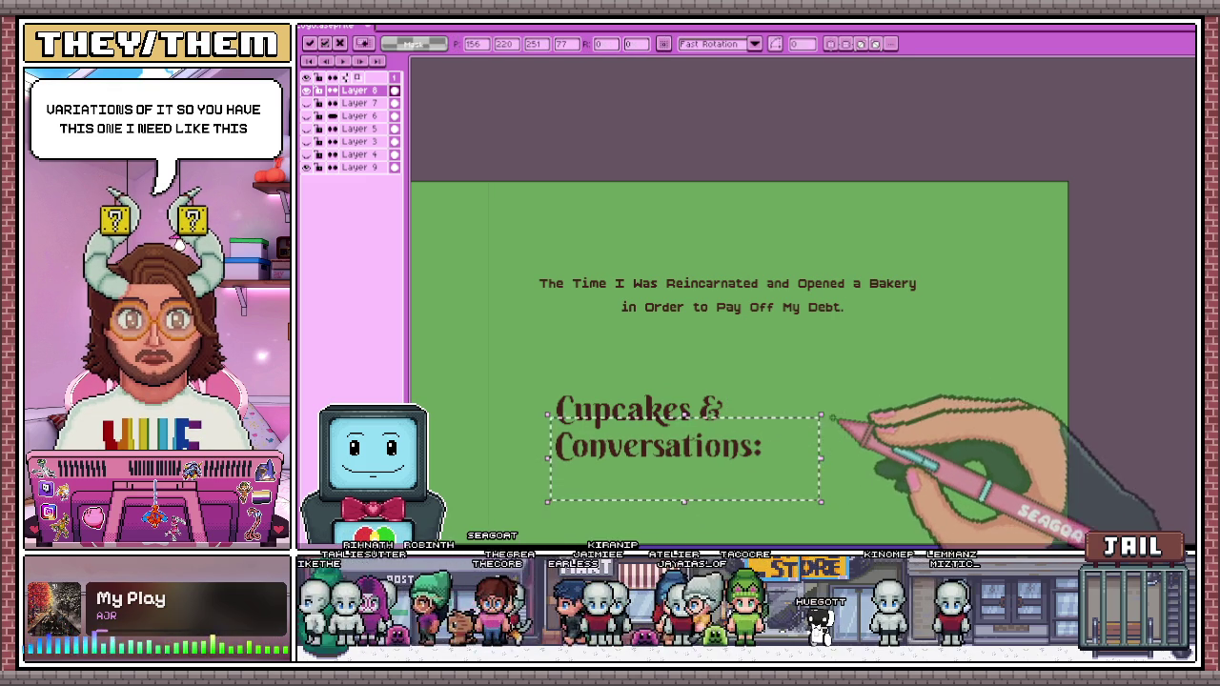
{"action": "key", "text": "Return"}
{"action": "scroll", "coordinate": [791, 448], "scroll_direction": "down", "scroll_amount": 2}
{"action": "scroll", "coordinate": [762, 467], "scroll_direction": "up", "scroll_amount": 3}
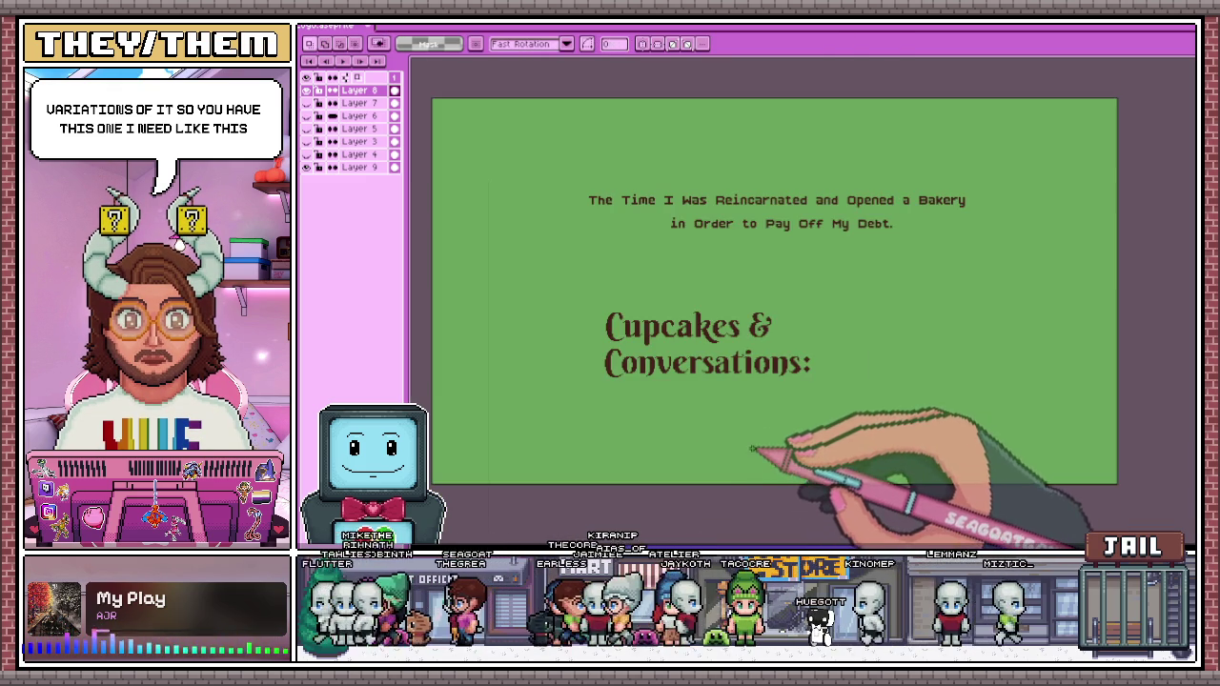
Reposition the subtitle text block on the card
{"action": "scroll", "coordinate": [753, 450], "scroll_direction": "up", "scroll_amount": 2}
{"action": "scroll", "coordinate": [585, 286], "scroll_direction": "down", "scroll_amount": 2}
{"action": "left_click_drag", "start_coordinate": [491, 100], "coordinate": [926, 181]}
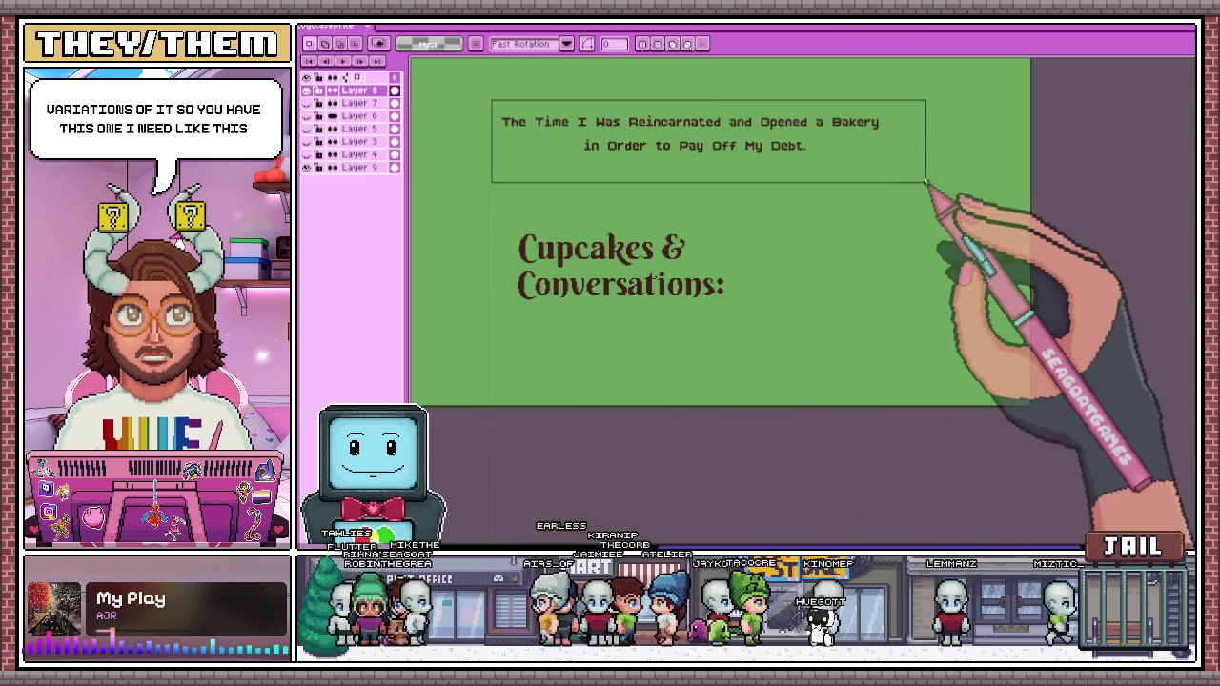
{"action": "left_click_drag", "start_coordinate": [770, 163], "coordinate": [829, 177]}
{"action": "key", "text": "ctrl+d"}
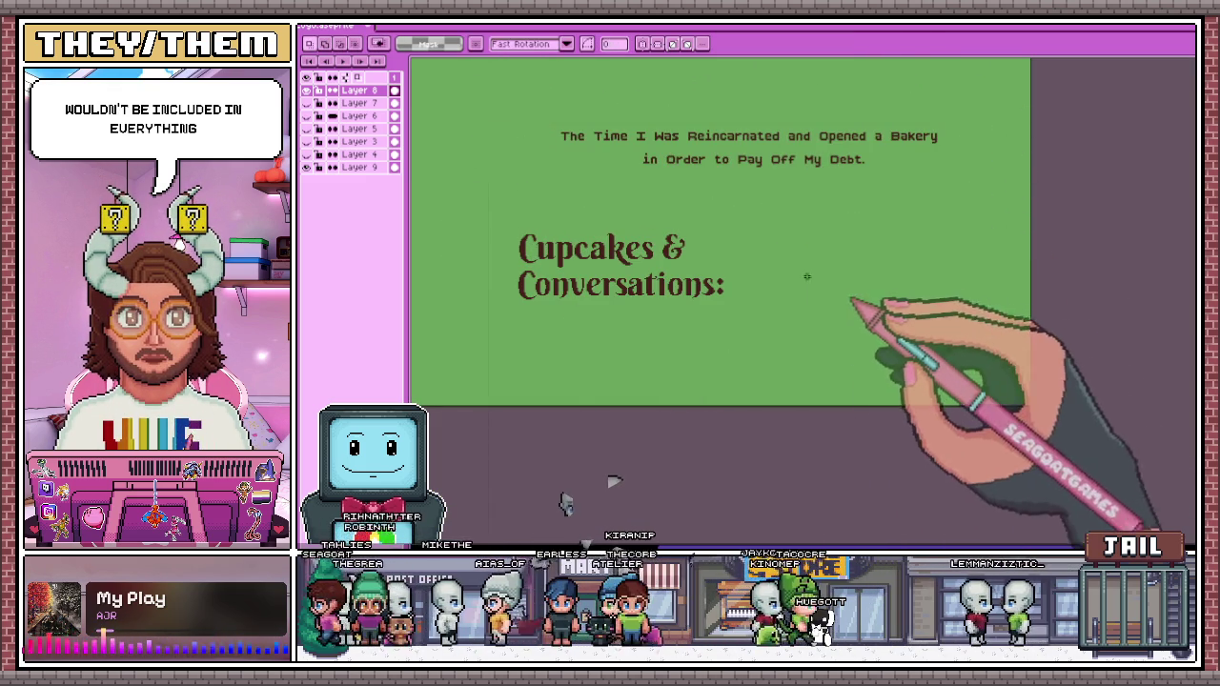
{"action": "left_click_drag", "start_coordinate": [552, 119], "coordinate": [994, 191]}
{"action": "key", "text": "ctrl+t"}
{"action": "left_click_drag", "start_coordinate": [770, 149], "coordinate": [883, 177]}
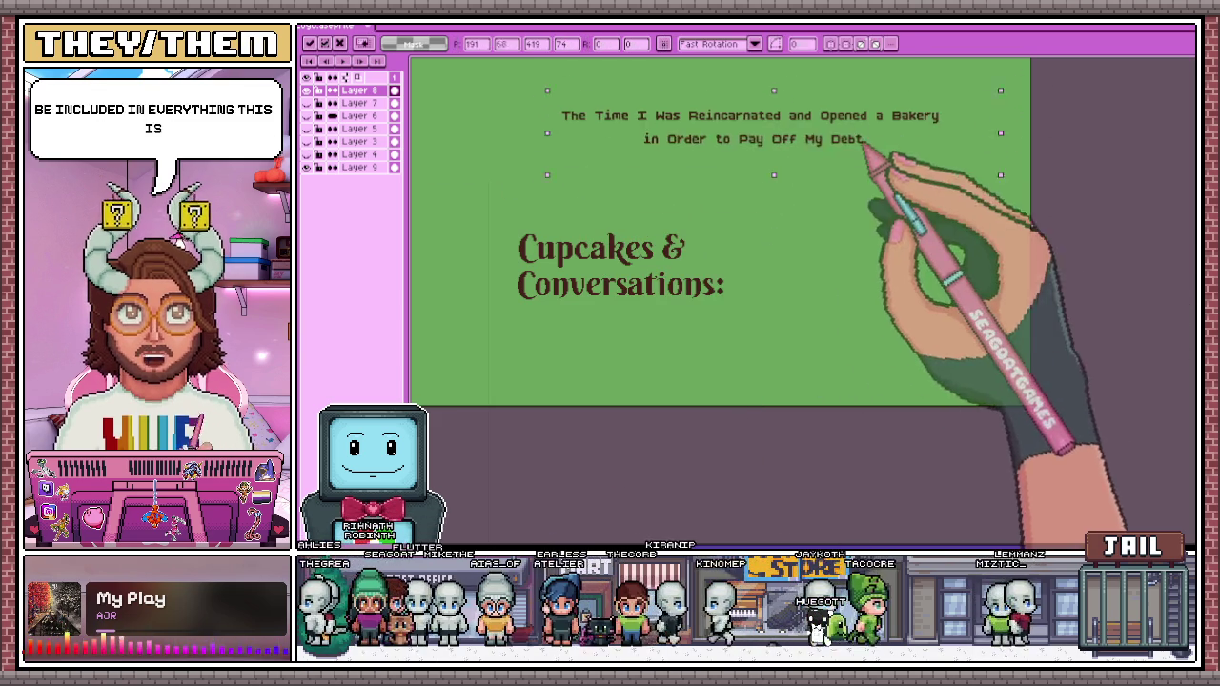
{"action": "left_click_drag", "start_coordinate": [915, 283], "coordinate": [874, 295]}
{"action": "key", "text": "Return"}
Bring 'Conversations:' back up onto the 'Cupcakes &' line, making the heading one line
{"action": "left_click_drag", "start_coordinate": [494, 226], "coordinate": [742, 321]}
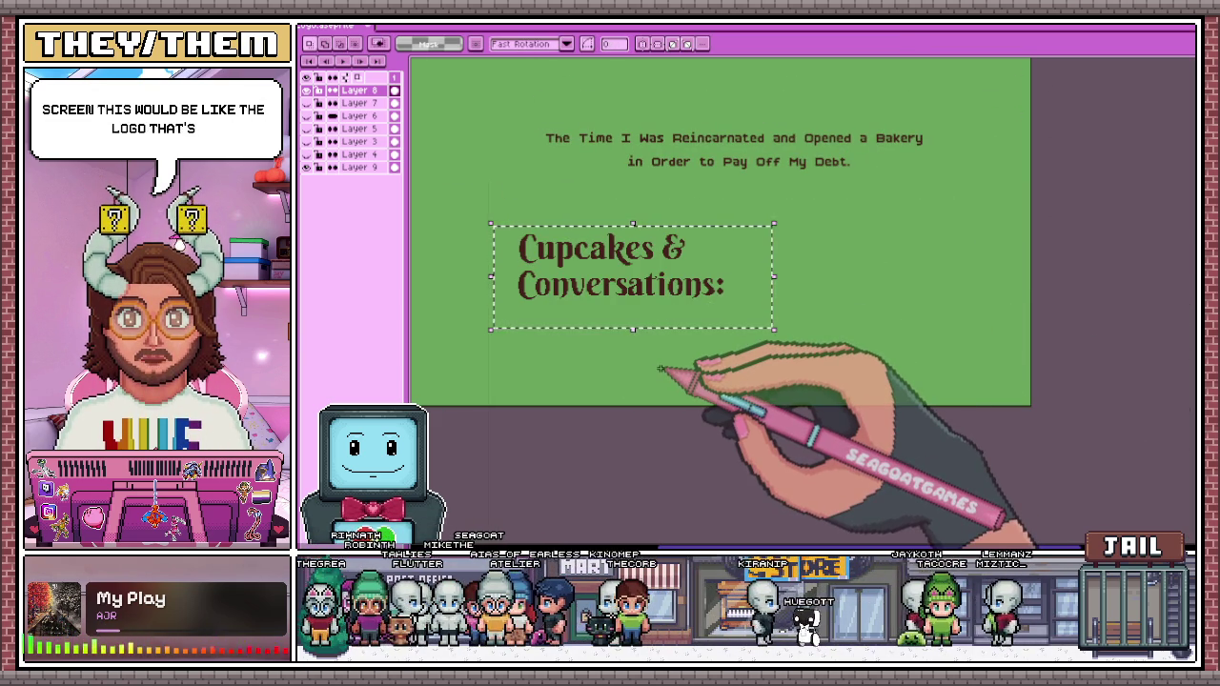
{"action": "left_click_drag", "start_coordinate": [495, 268], "coordinate": [817, 326]}
{"action": "left_click_drag", "start_coordinate": [663, 296], "coordinate": [860, 244]}
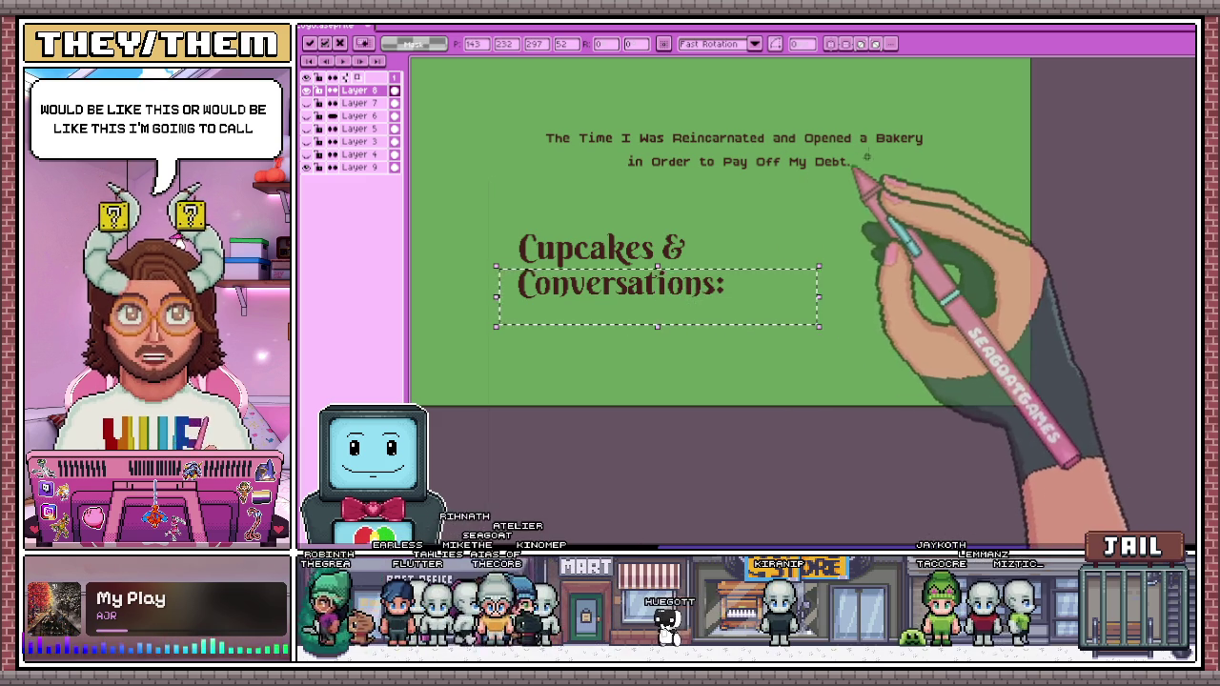
{"action": "left_click_drag", "start_coordinate": [513, 107], "coordinate": [976, 193]}
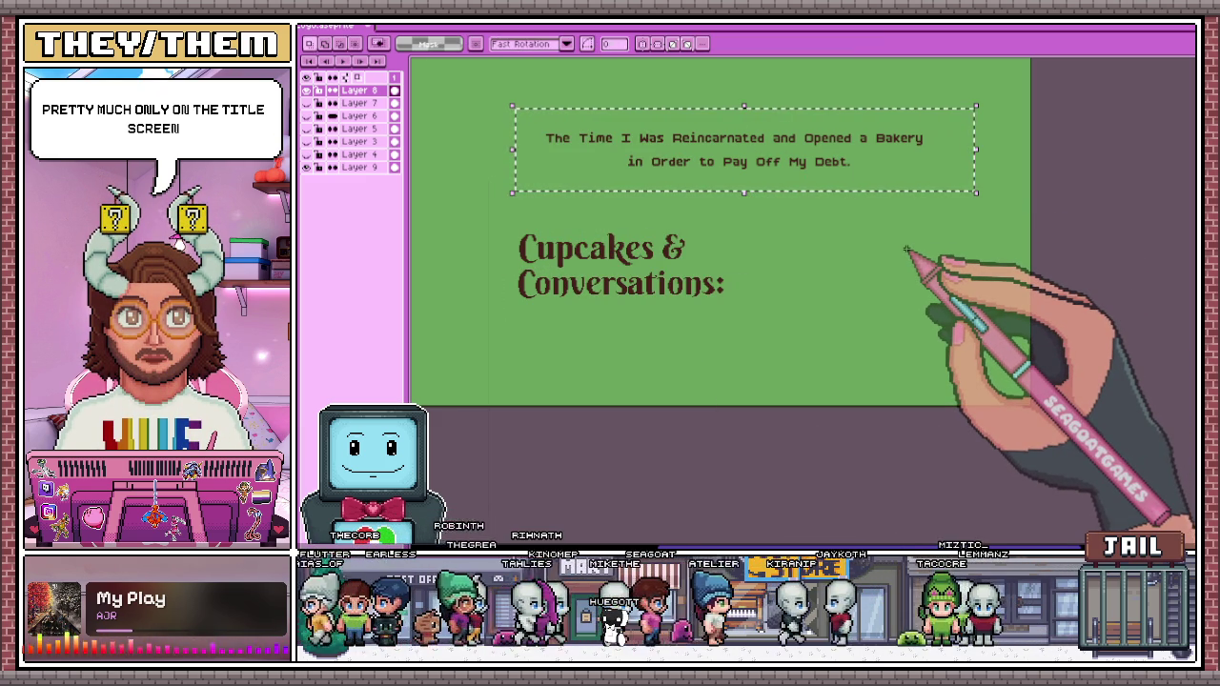
{"action": "key", "text": "ctrl+t"}
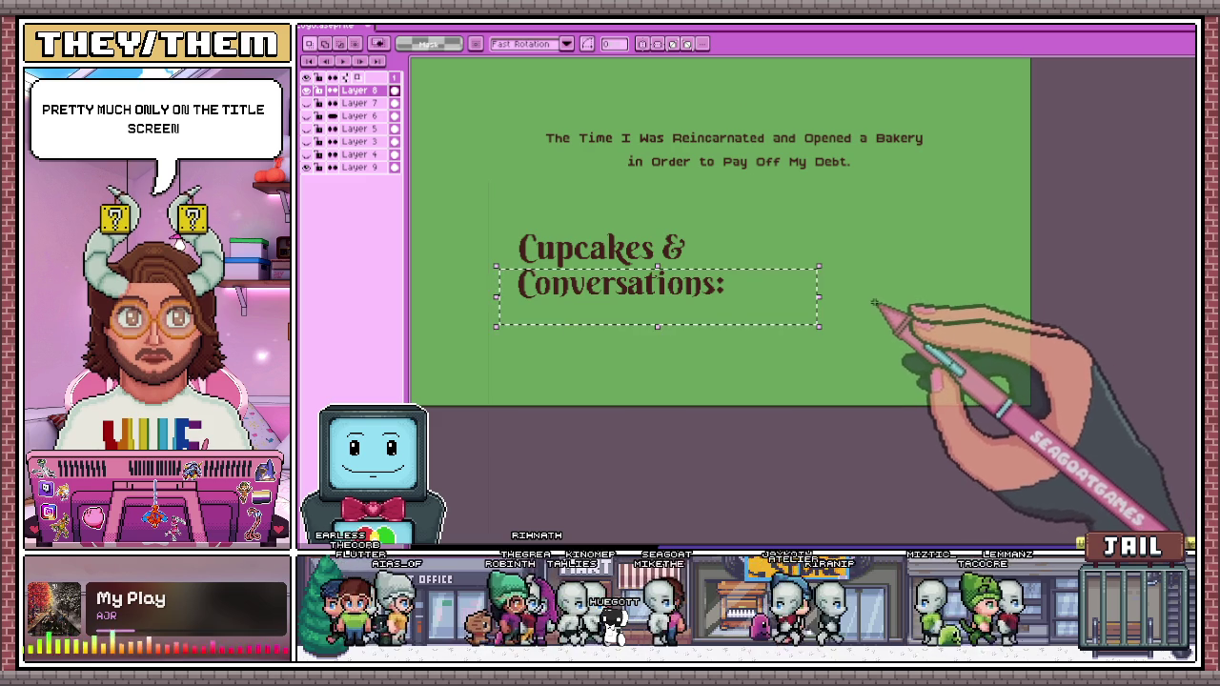
{"action": "key", "text": "ctrl+z"}
{"action": "key", "text": "ctrl+z"}
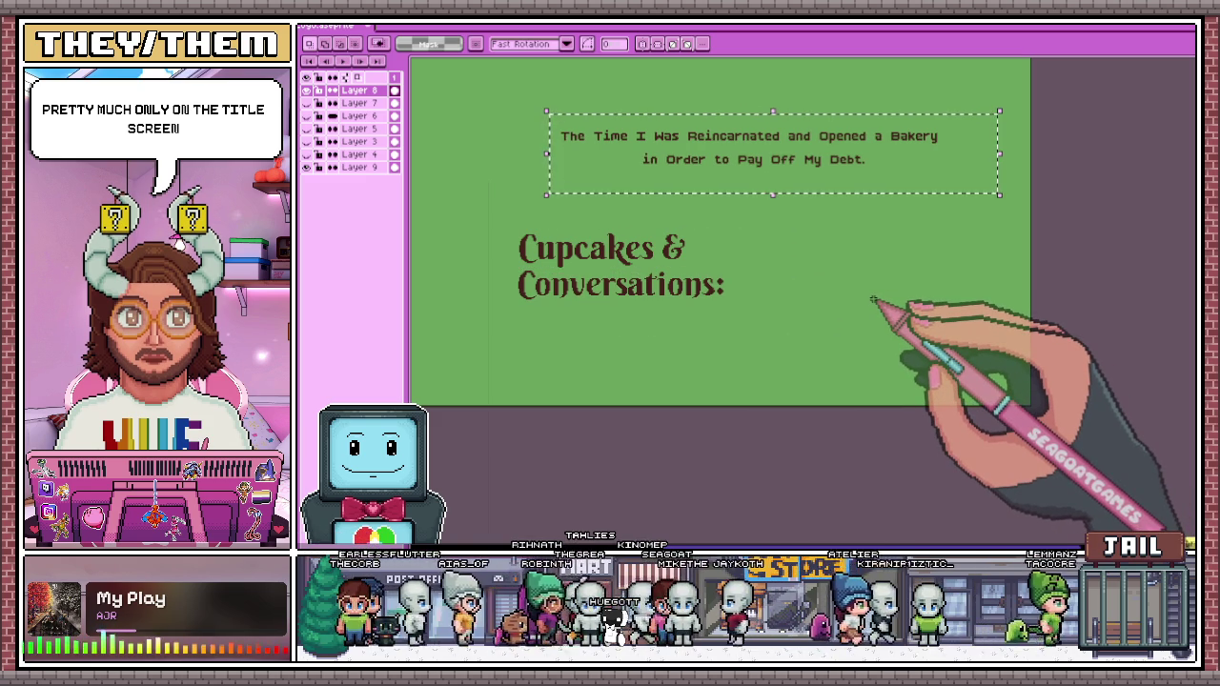
{"action": "key", "text": "ctrl+z"}
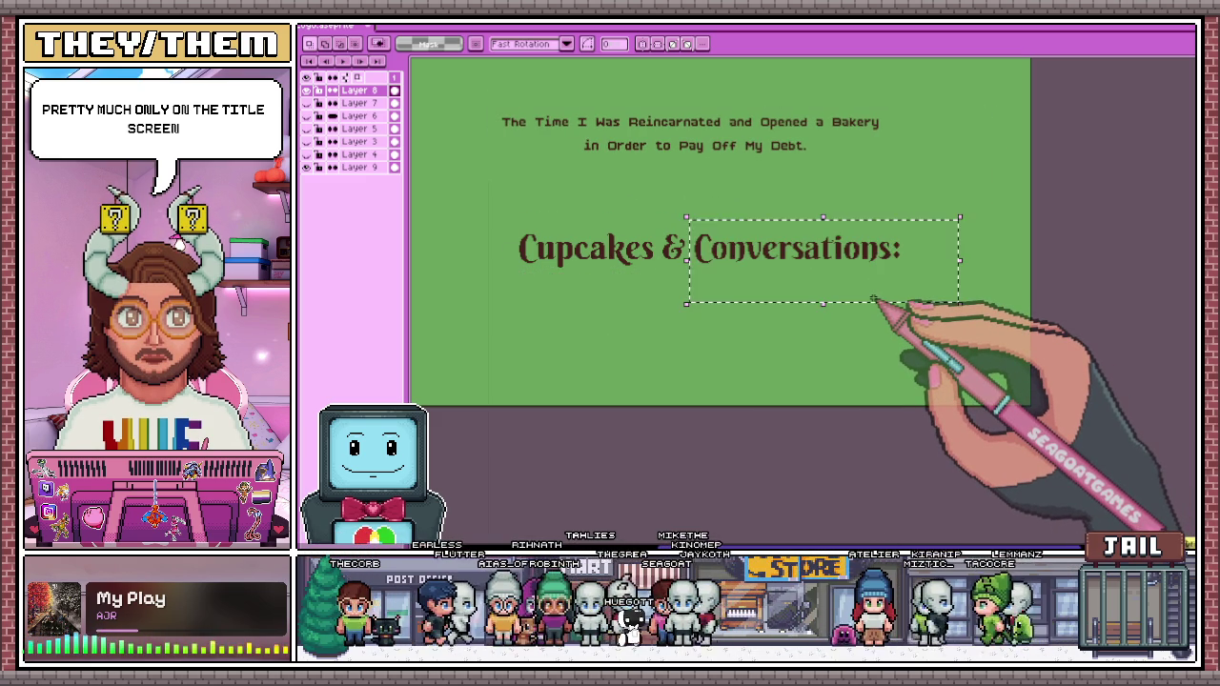
{"action": "key", "text": "ctrl+z"}
{"action": "scroll", "coordinate": [895, 291], "scroll_direction": "down", "scroll_amount": 2}
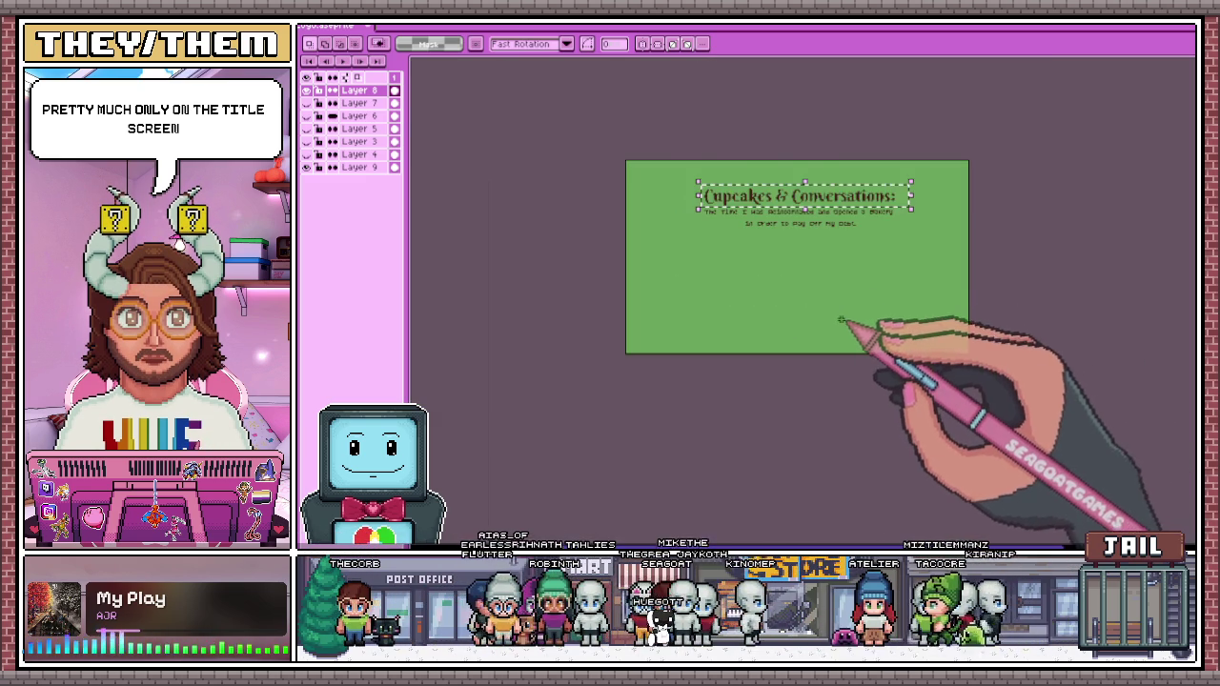
{"action": "scroll", "coordinate": [932, 289], "scroll_direction": "up", "scroll_amount": 2}
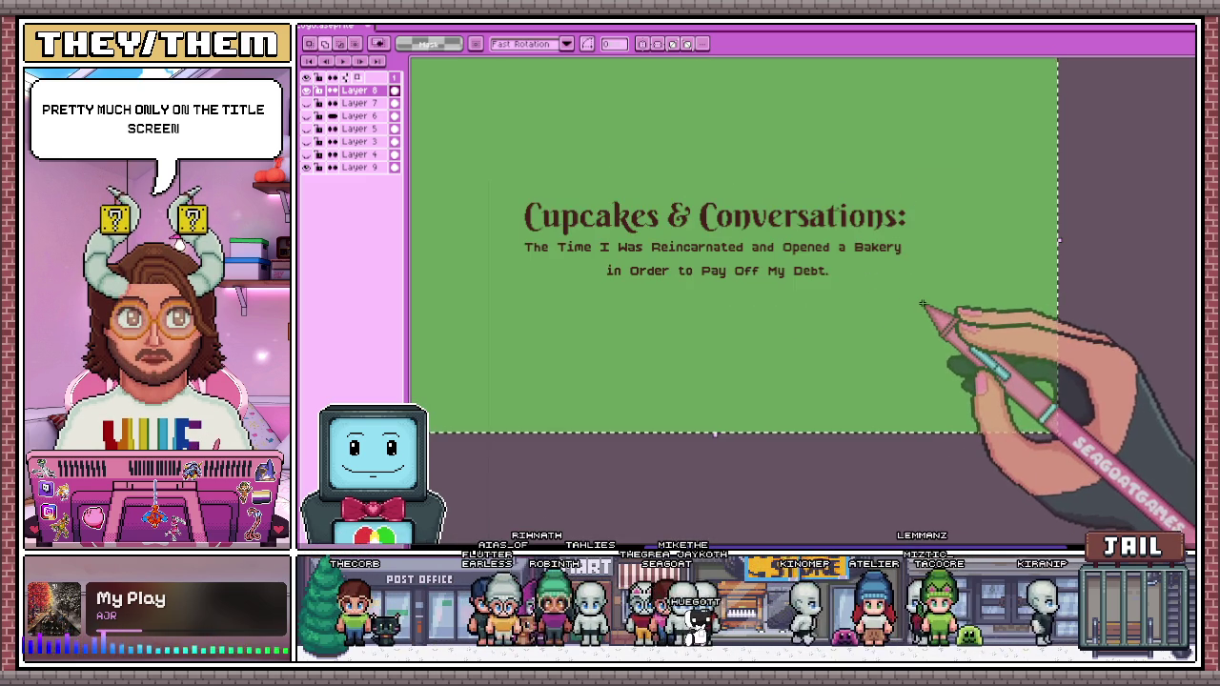
{"action": "scroll", "coordinate": [1048, 324], "scroll_direction": "down", "scroll_amount": 2}
{"action": "scroll", "coordinate": [994, 340], "scroll_direction": "up", "scroll_amount": 2}
{"action": "scroll", "coordinate": [722, 286], "scroll_direction": "down", "scroll_amount": 2}
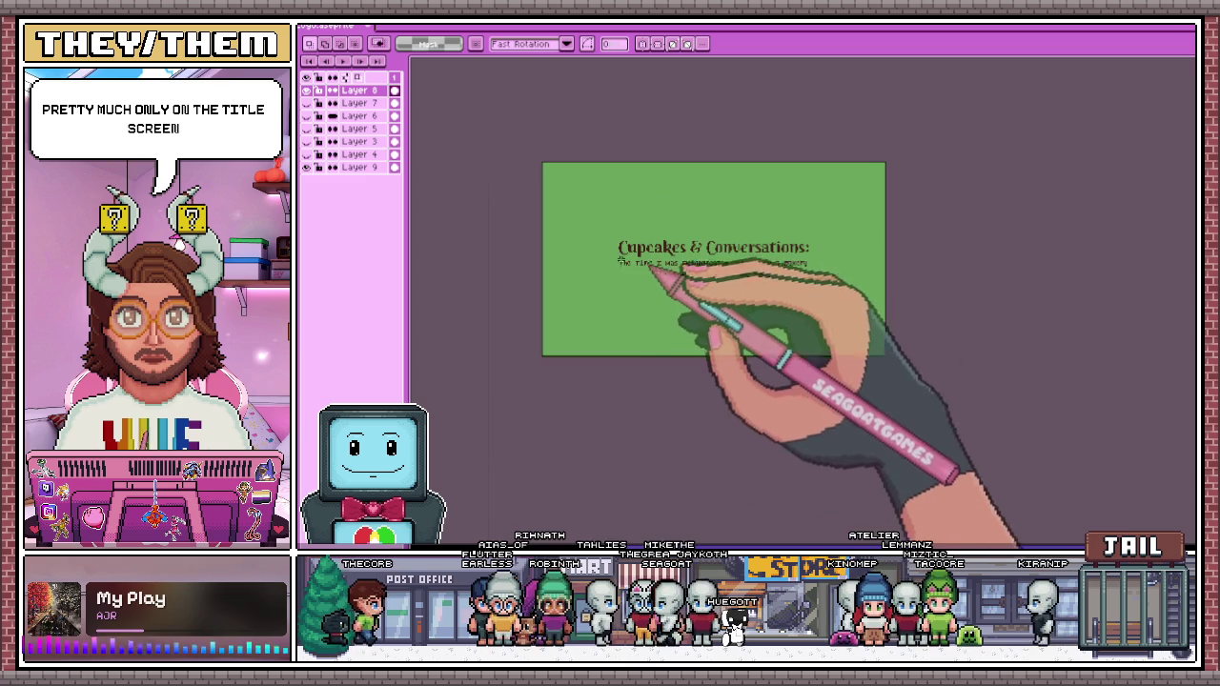
{"action": "scroll", "coordinate": [550, 232], "scroll_direction": "up", "scroll_amount": 2}
Nudge the 'Cupcakes & Conversations:' title slightly higher above the subtitle
{"action": "left_click_drag", "start_coordinate": [449, 190], "coordinate": [1182, 259]}
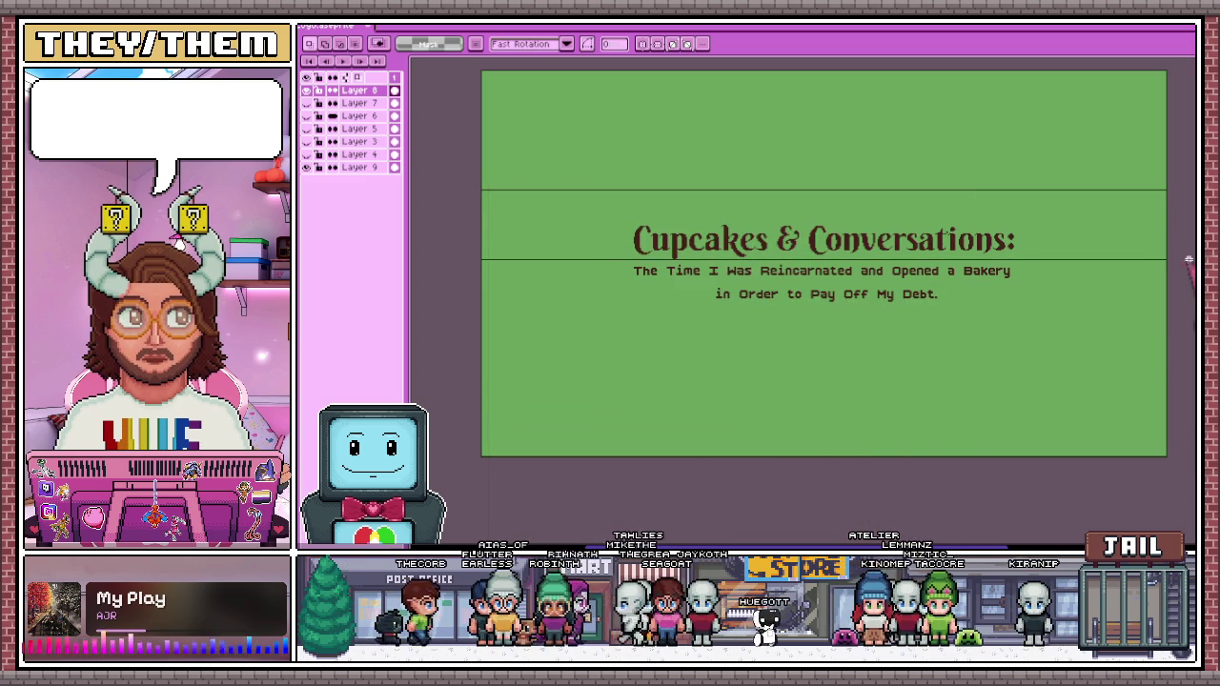
{"action": "left_click_drag", "start_coordinate": [1182, 273], "coordinate": [1130, 259]}
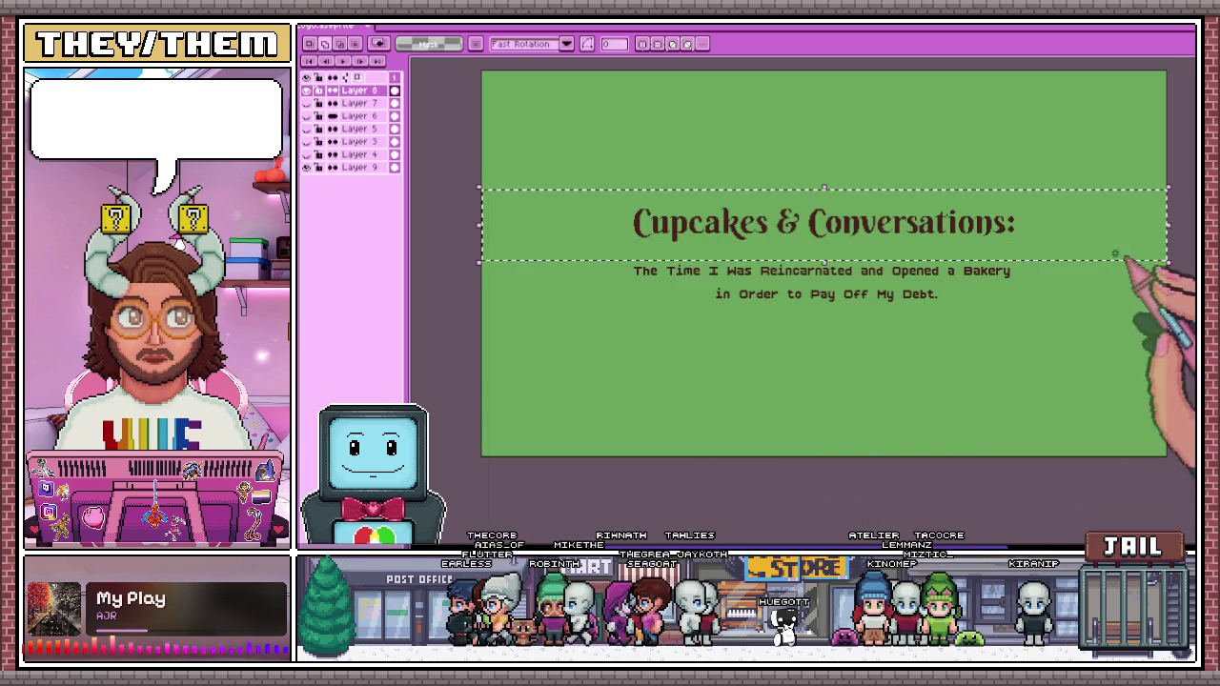
{"action": "key", "text": "ctrl+d"}
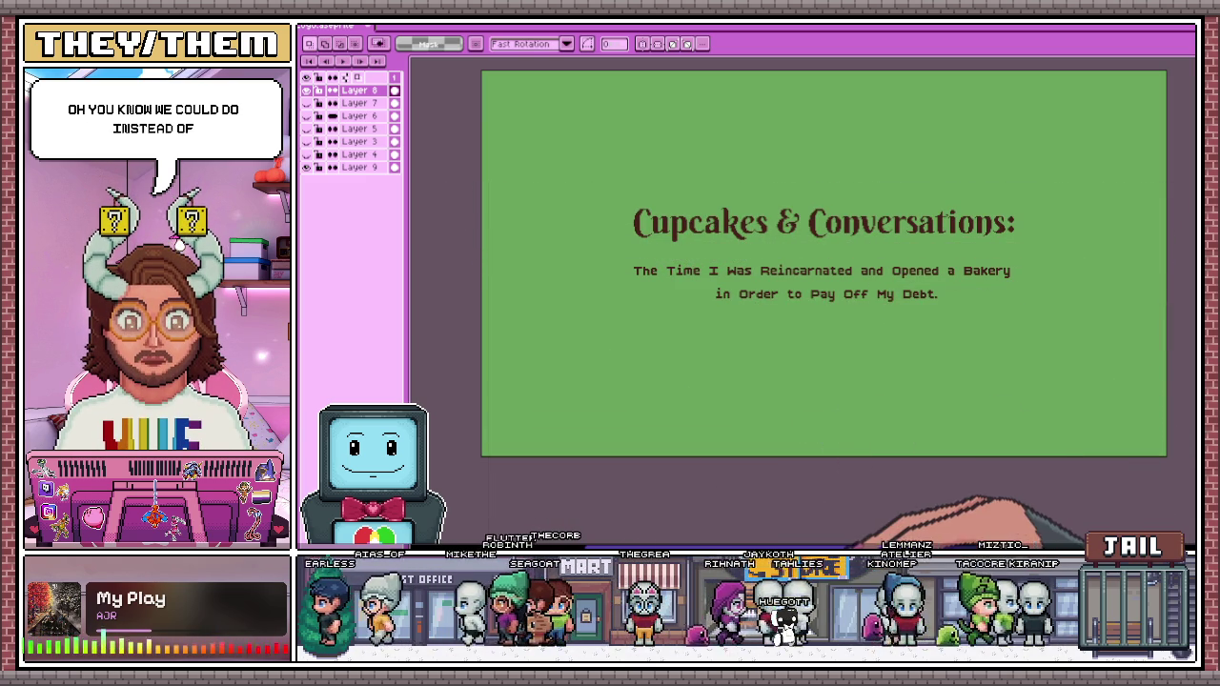
{"action": "key", "text": "alt+Tab"}
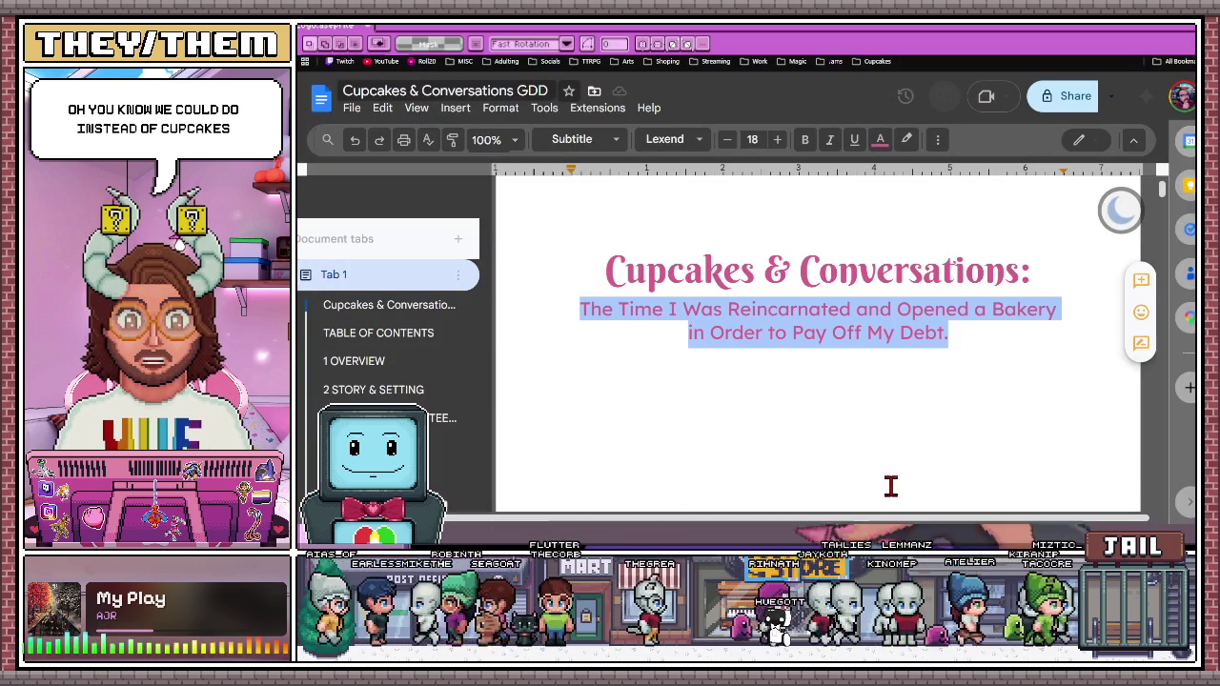
Switch from the Google Docs design document back to the Aseprite title screen
{"action": "key", "text": "alt+Tab"}
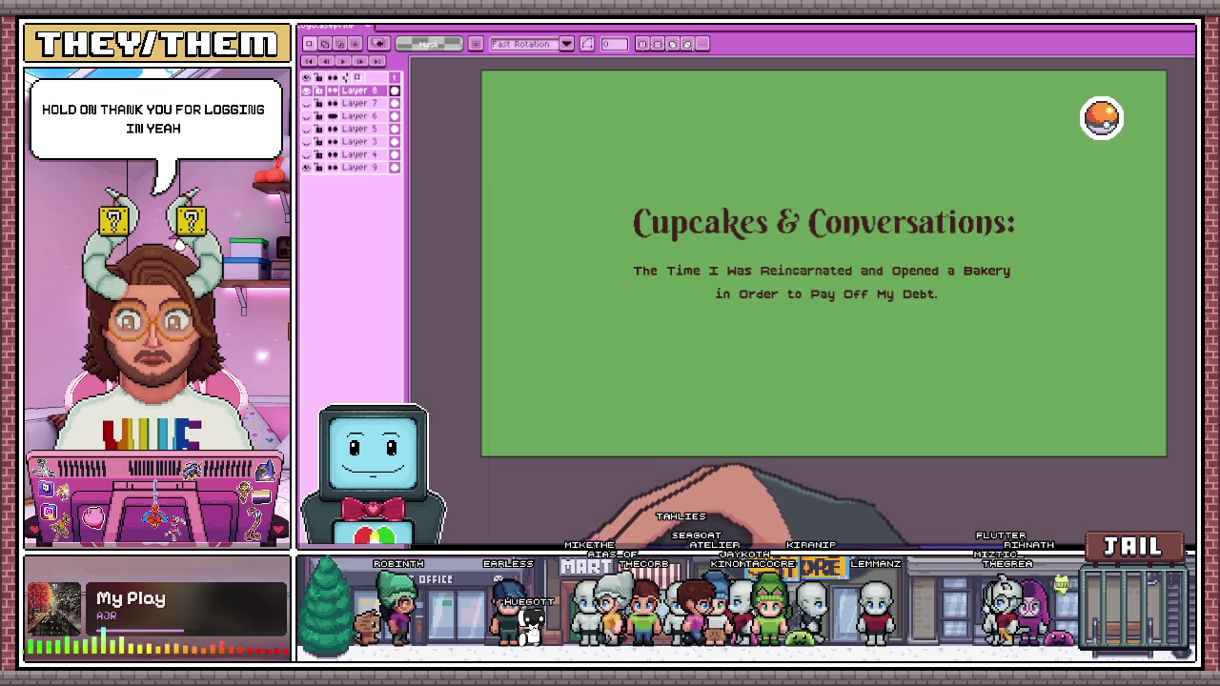
Insert the text 'Confections & Conversations:' in the Berkshire Swash font
{"action": "left_click", "coordinate": [769, 274]}
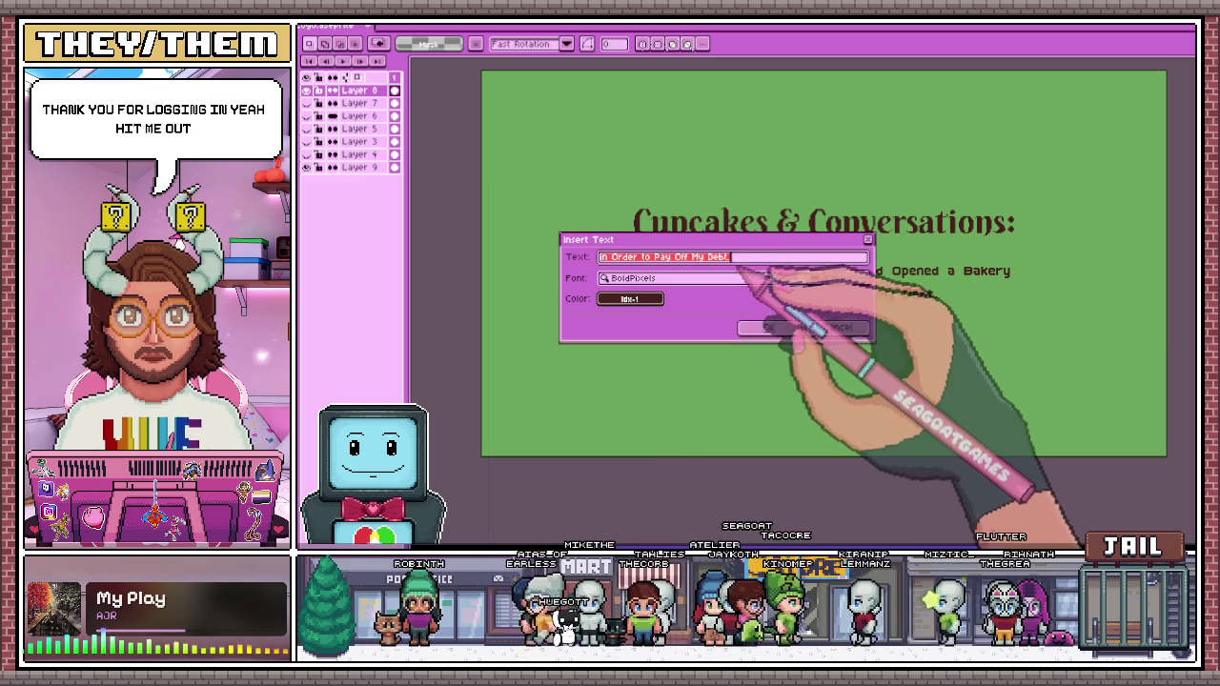
{"action": "left_click", "coordinate": [759, 258]}
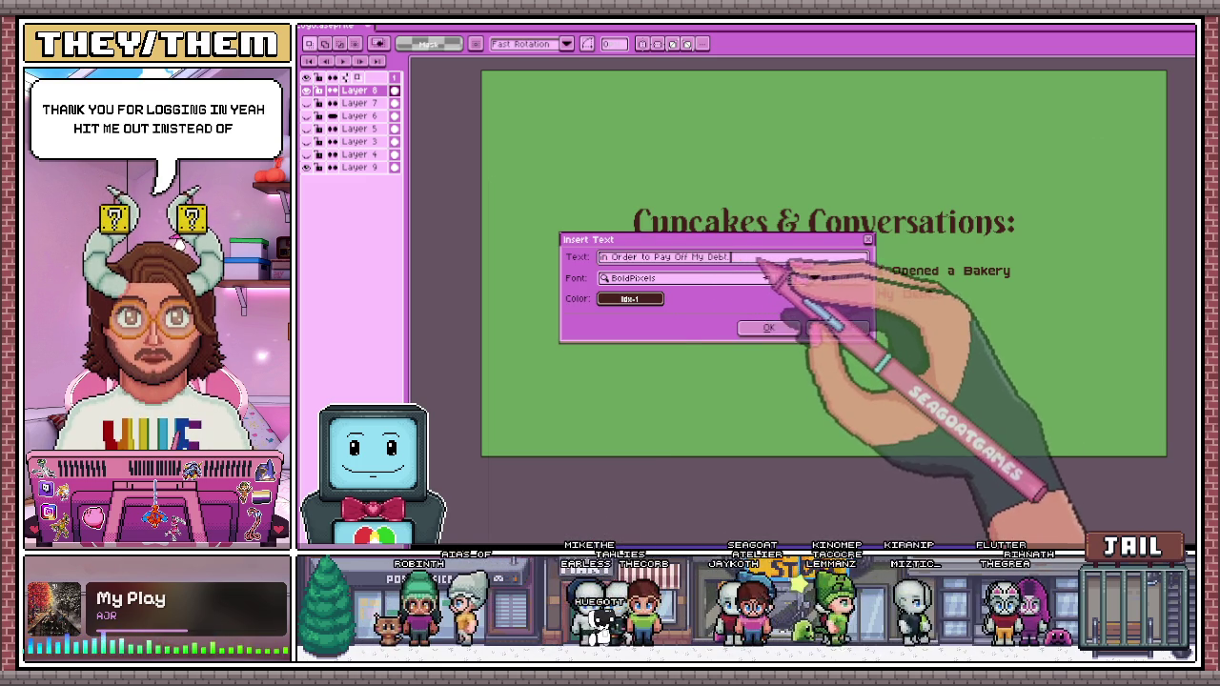
{"action": "left_click", "coordinate": [599, 265]}
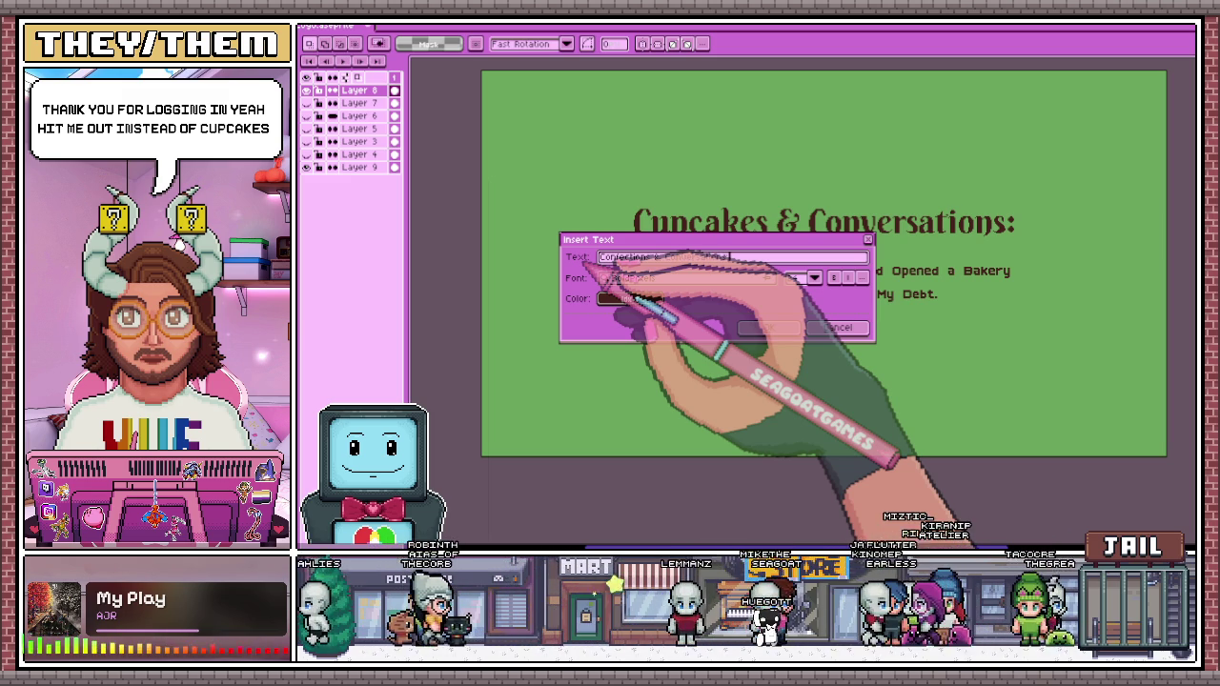
{"action": "left_click", "coordinate": [730, 278]}
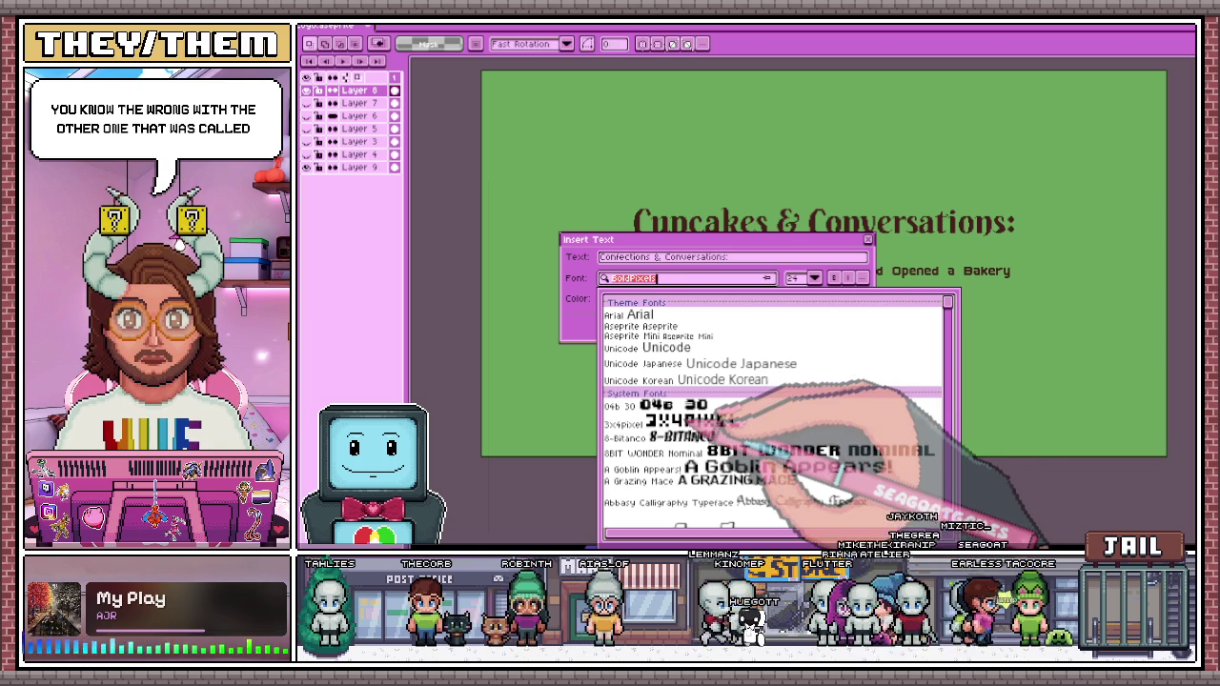
{"action": "type", "text": "b"}
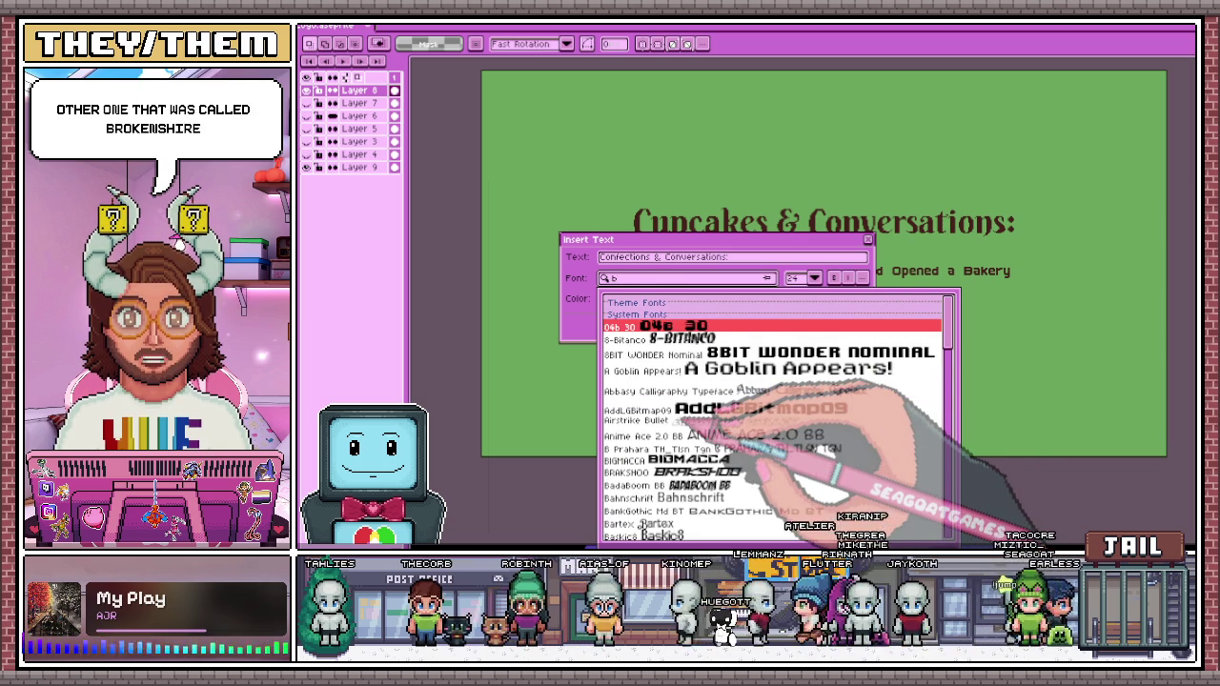
{"action": "type", "text": "er"}
{"action": "key", "text": "Return"}
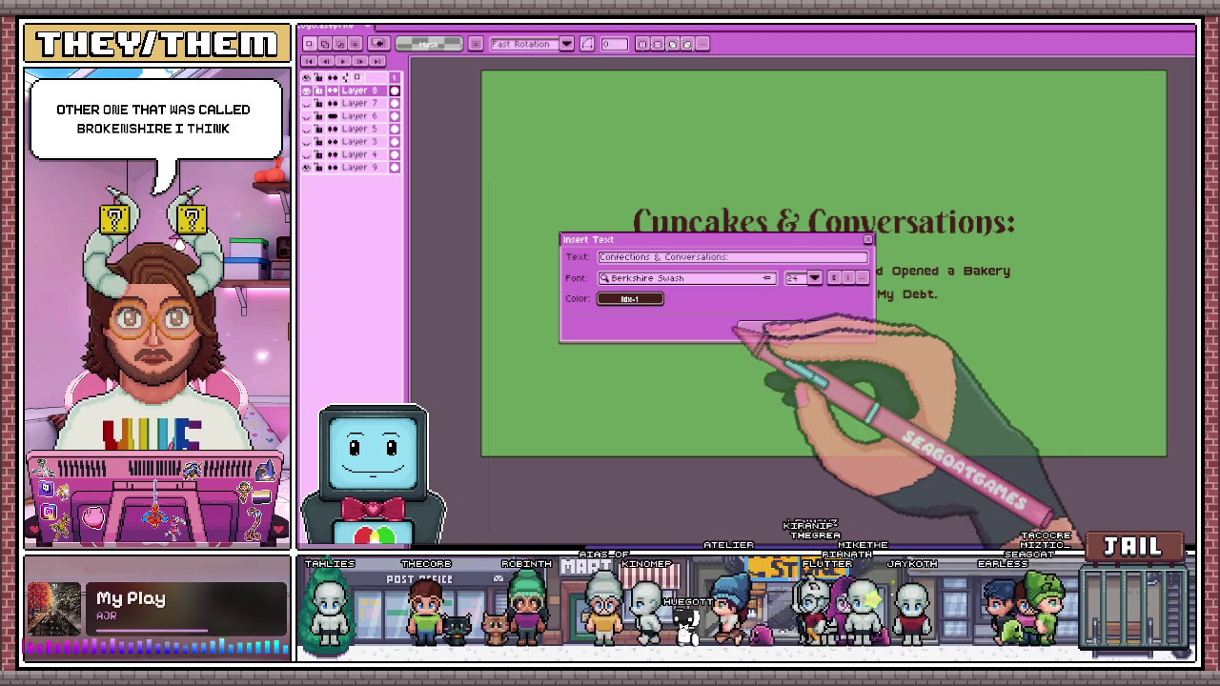
{"action": "left_click", "coordinate": [814, 277]}
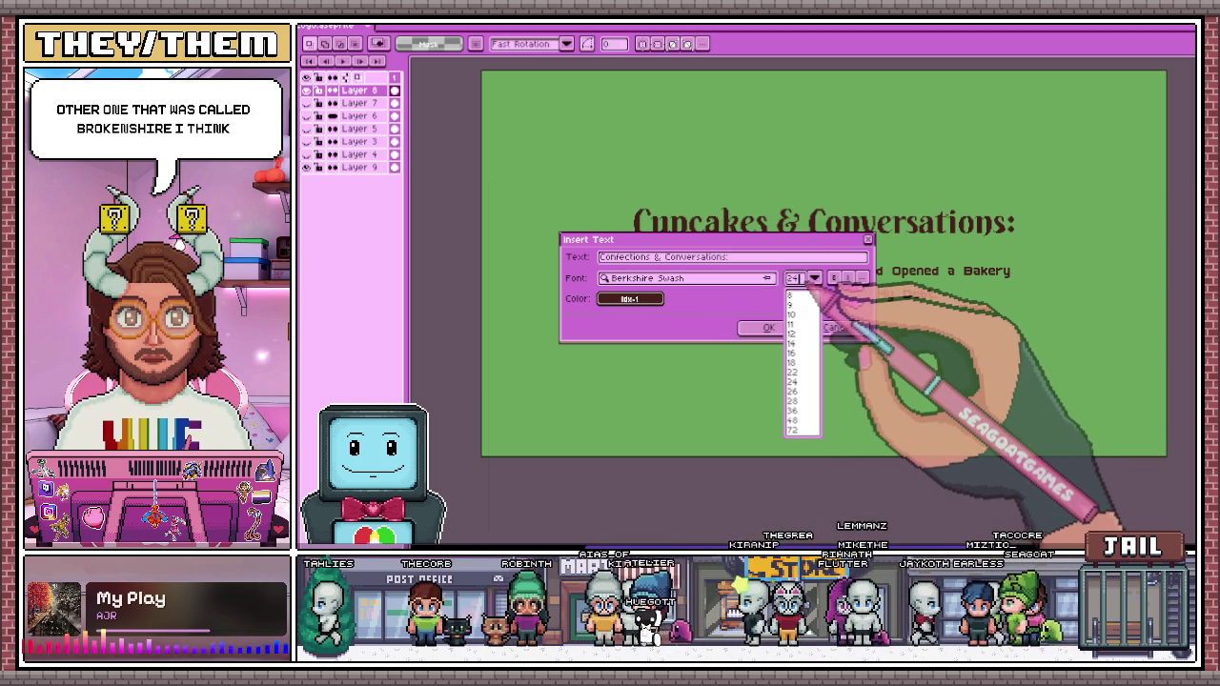
{"action": "left_click", "coordinate": [792, 409]}
{"action": "left_click", "coordinate": [768, 326]}
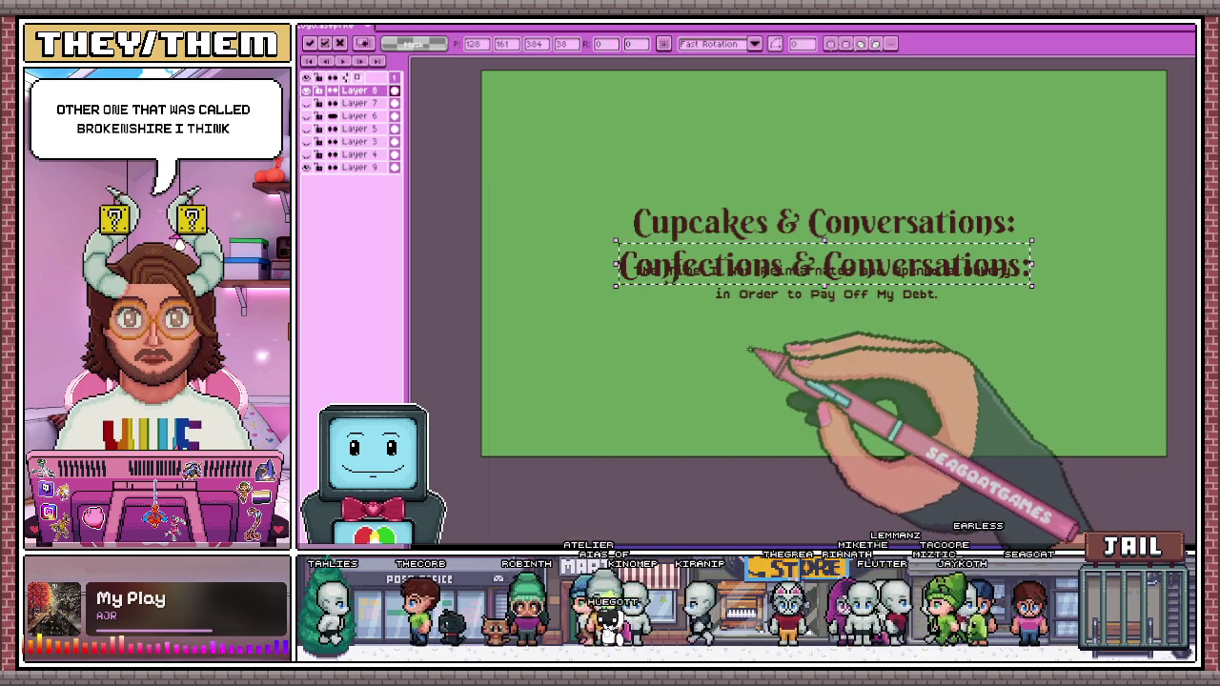
Lift the new heading upward and shift the old Cupcakes title down to the lower right
{"action": "mouse_move", "coordinate": [784, 272]}
{"action": "left_mouse_down"}
{"action": "mouse_move", "coordinate": [784, 180]}
{"action": "mouse_move", "coordinate": [781, 190]}
{"action": "left_mouse_up"}
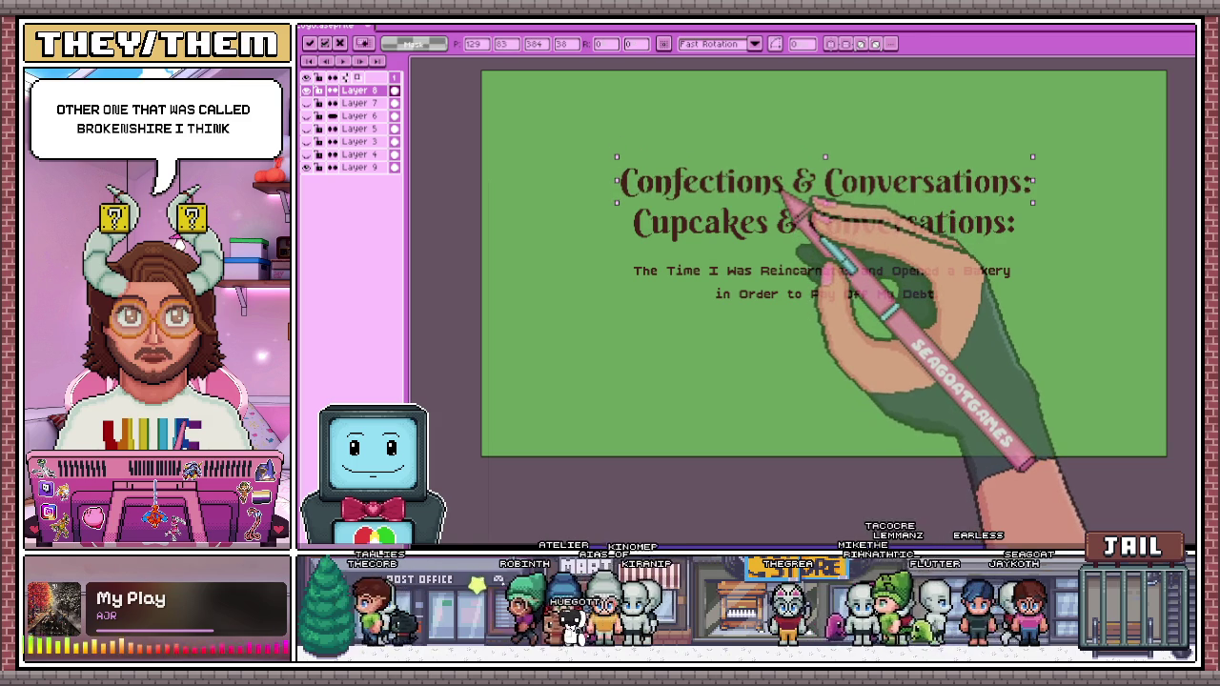
{"action": "scroll", "coordinate": [559, 232], "scroll_direction": "up", "scroll_amount": 1}
{"action": "scroll", "coordinate": [559, 231], "scroll_direction": "down", "scroll_amount": 1}
{"action": "left_click_drag", "start_coordinate": [686, 233], "coordinate": [539, 226]}
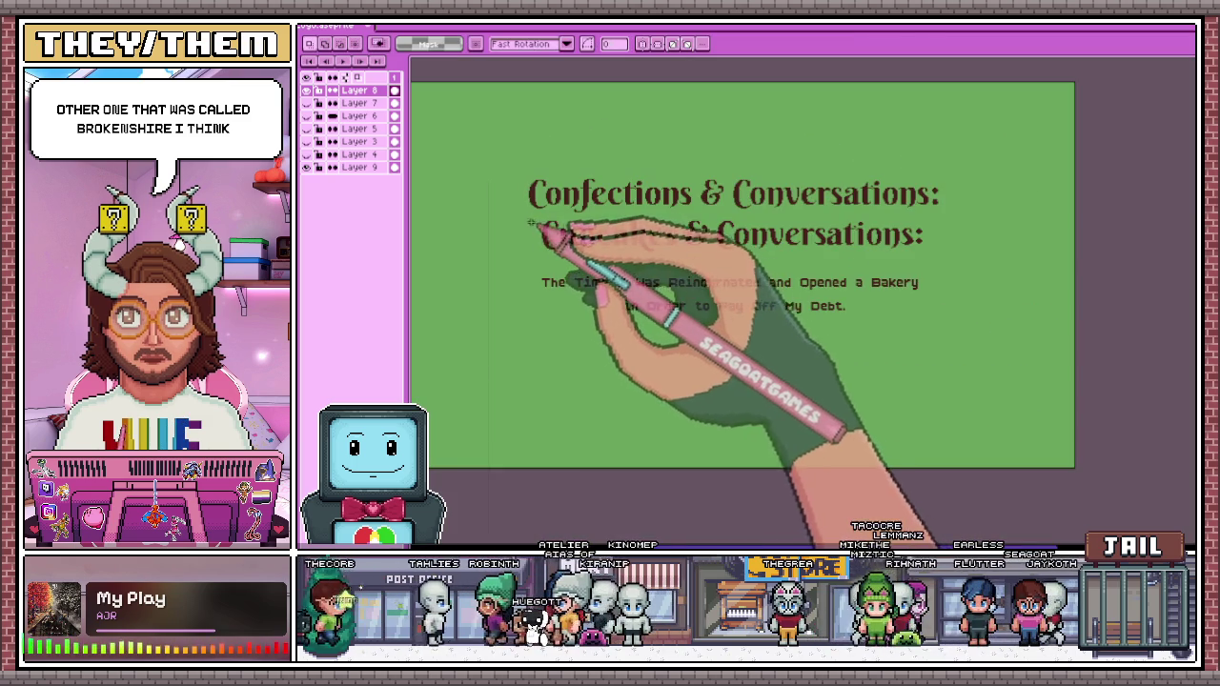
{"action": "left_click_drag", "start_coordinate": [867, 259], "coordinate": [934, 446]}
{"action": "key", "text": "m"}
Settle the Confections heading just above the subtitle and clear the selection
{"action": "left_click_drag", "start_coordinate": [513, 162], "coordinate": [996, 227]}
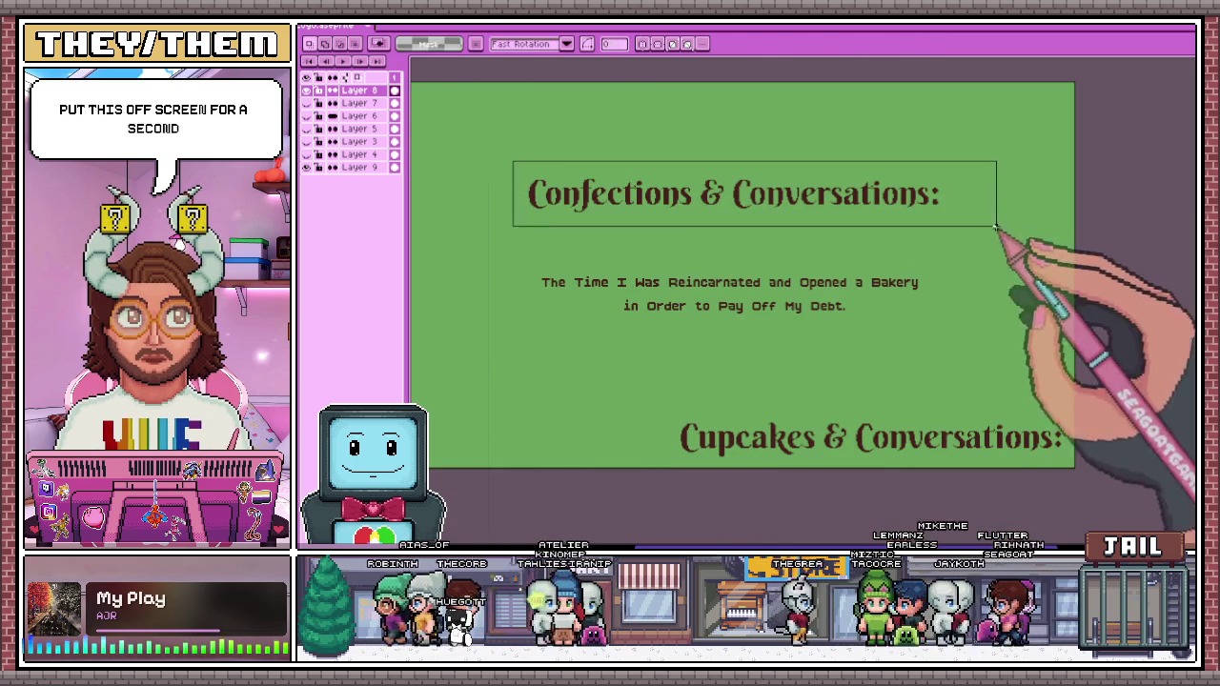
{"action": "left_click_drag", "start_coordinate": [854, 190], "coordinate": [851, 249]}
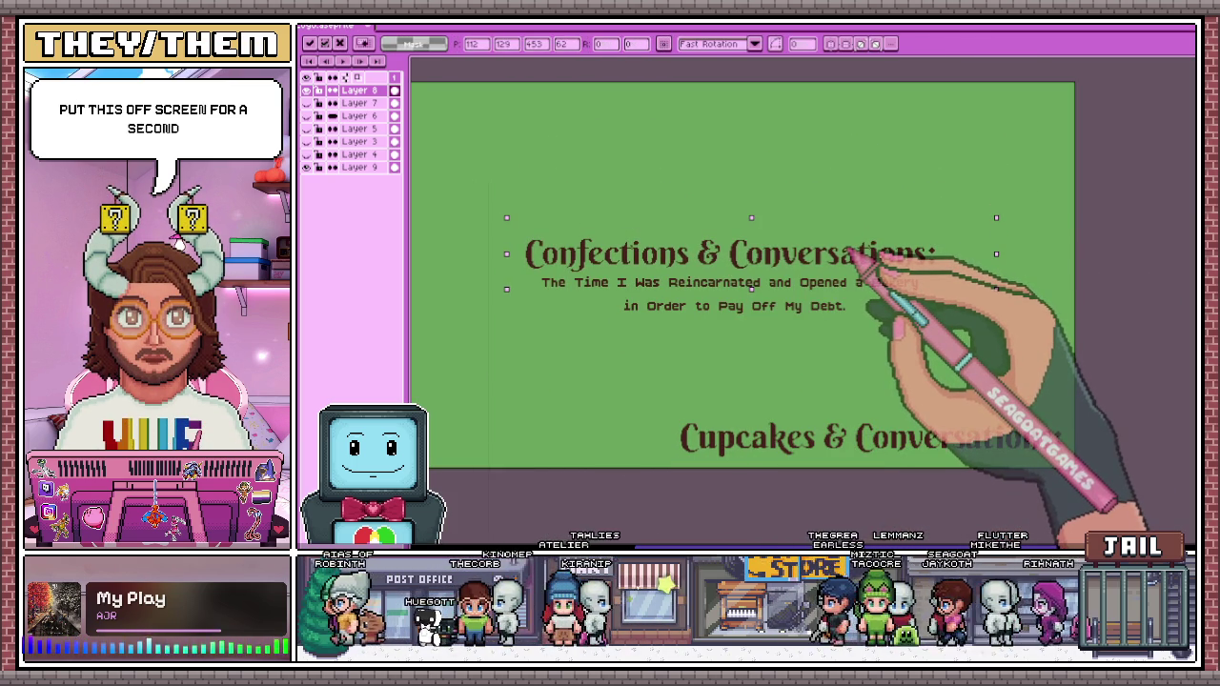
{"action": "key", "text": "Return"}
{"action": "key", "text": "ctrl+d"}
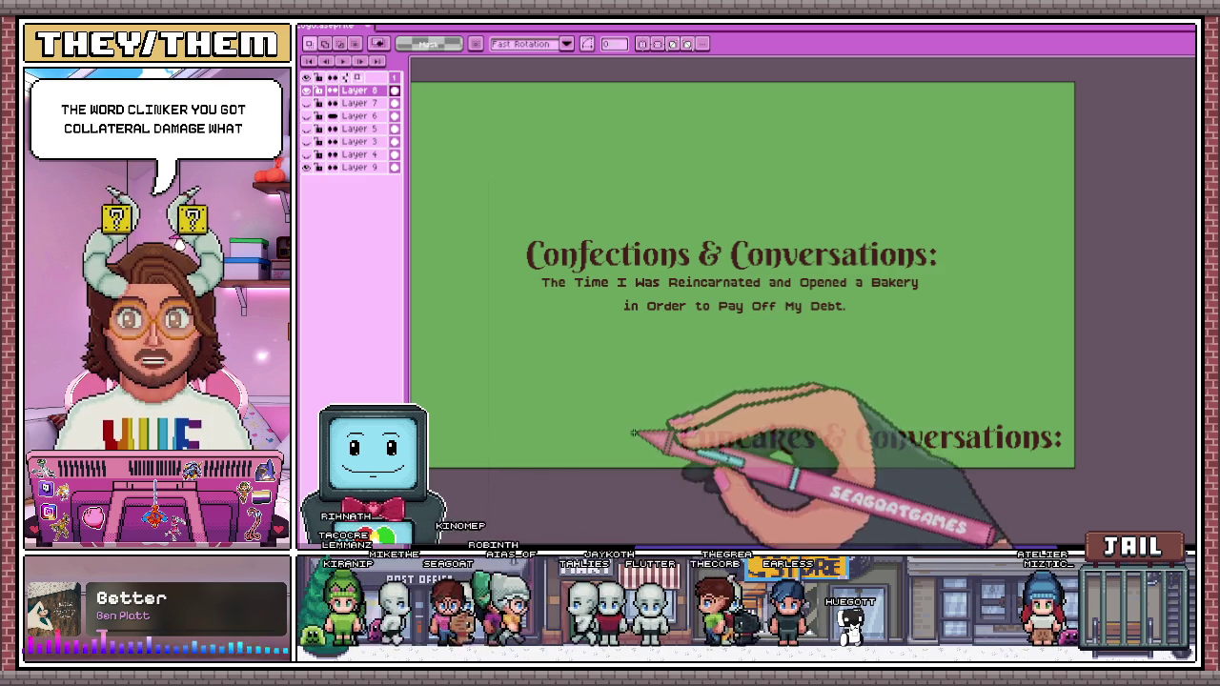
Raise the Confections heading about 90 px and narrow it so 'Conversations:' wraps below
{"action": "scroll", "coordinate": [621, 336], "scroll_direction": "up", "scroll_amount": 1}
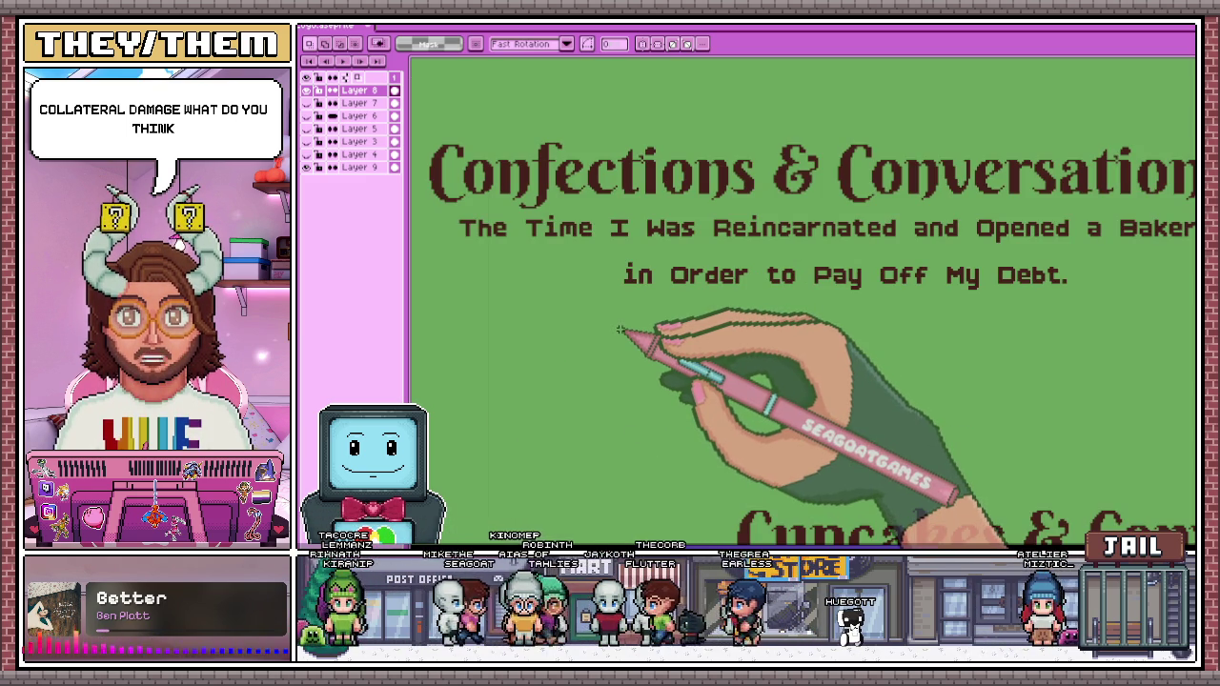
{"action": "scroll", "coordinate": [622, 336], "scroll_direction": "down", "scroll_amount": 1}
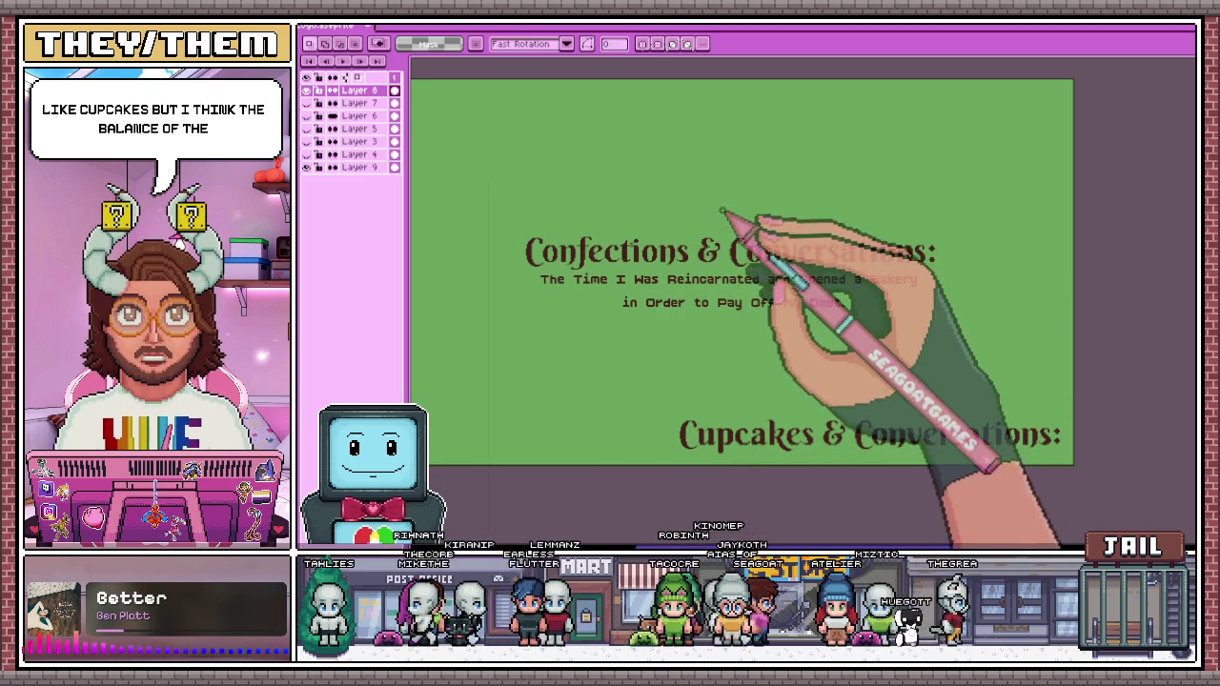
{"action": "left_click_drag", "start_coordinate": [490, 195], "coordinate": [960, 270]}
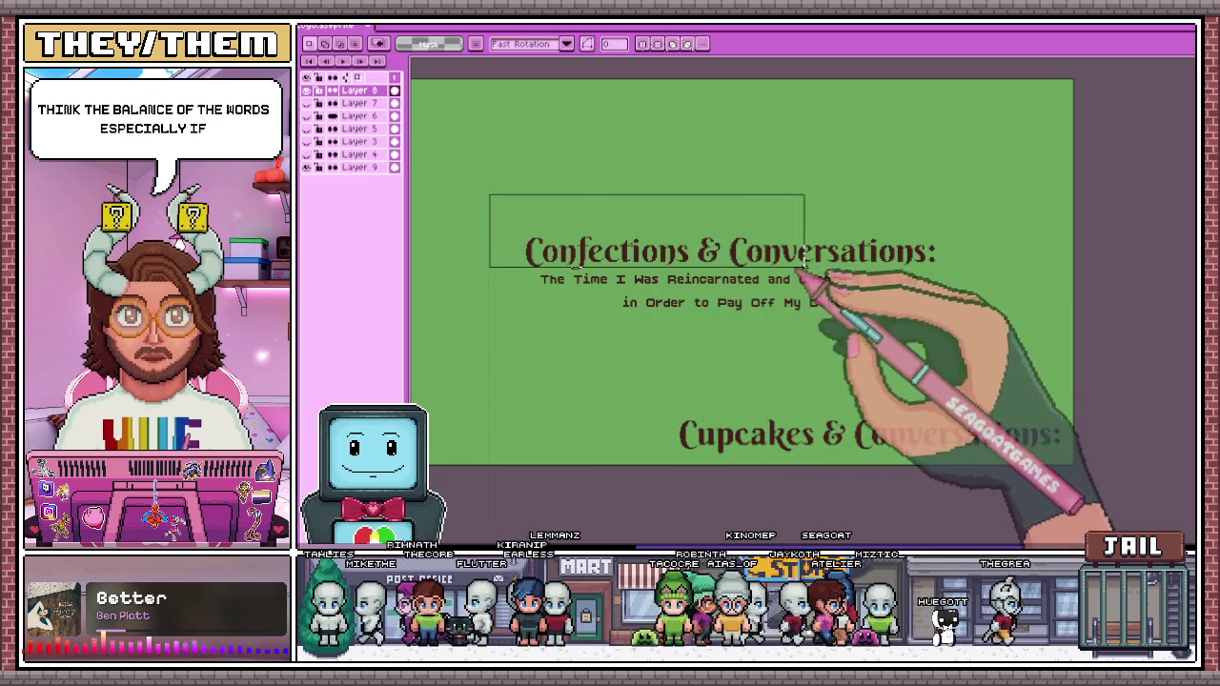
{"action": "left_click_drag", "start_coordinate": [680, 264], "coordinate": [680, 178]}
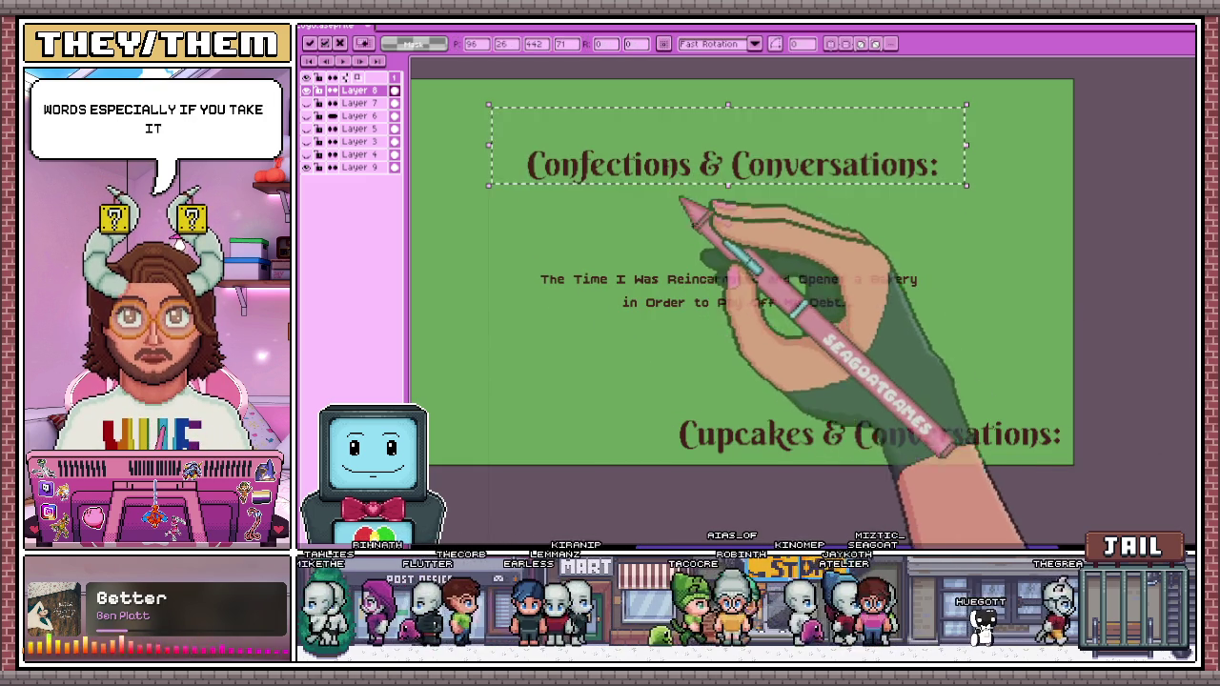
{"action": "left_click_drag", "start_coordinate": [958, 211], "coordinate": [713, 199]}
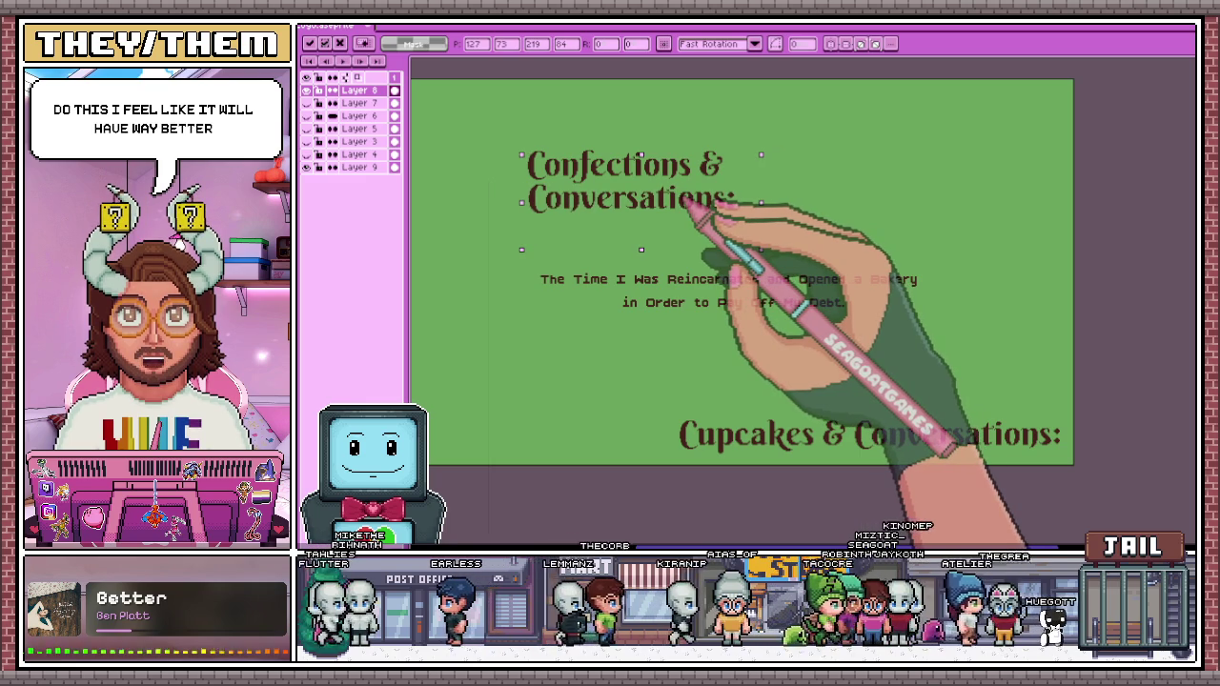
{"action": "key", "text": "Return"}
{"action": "key", "text": "ctrl+d"}
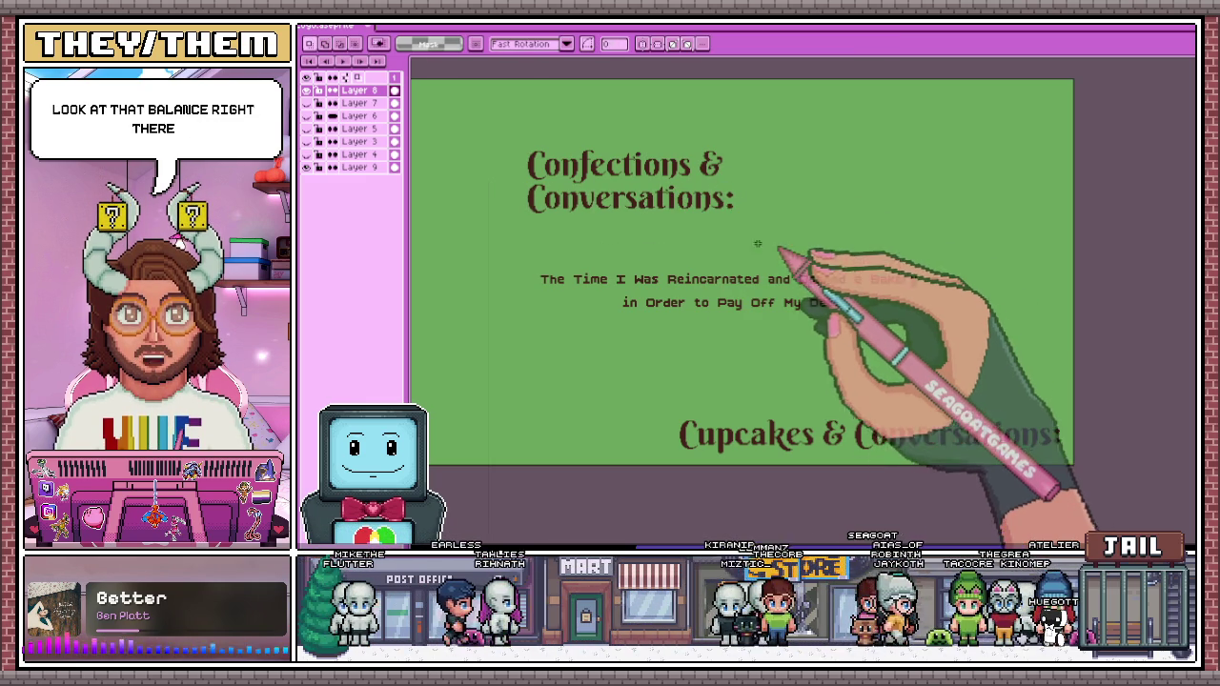
{"action": "scroll", "coordinate": [577, 191], "scroll_direction": "up", "scroll_amount": 1}
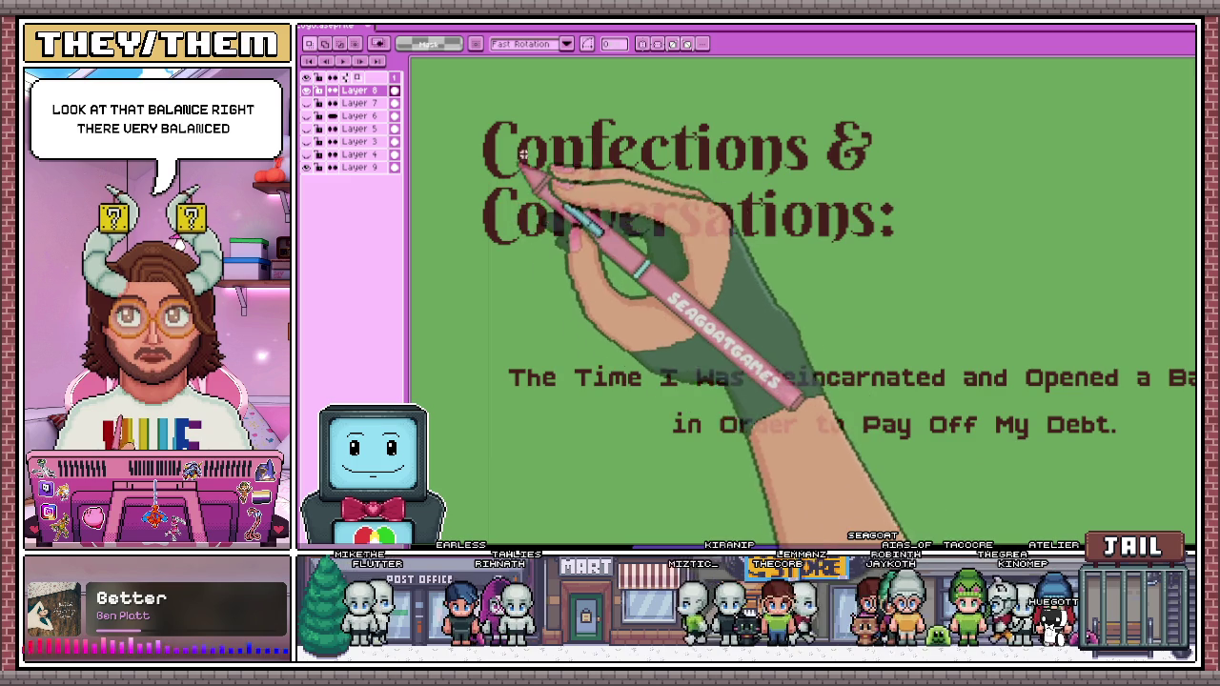